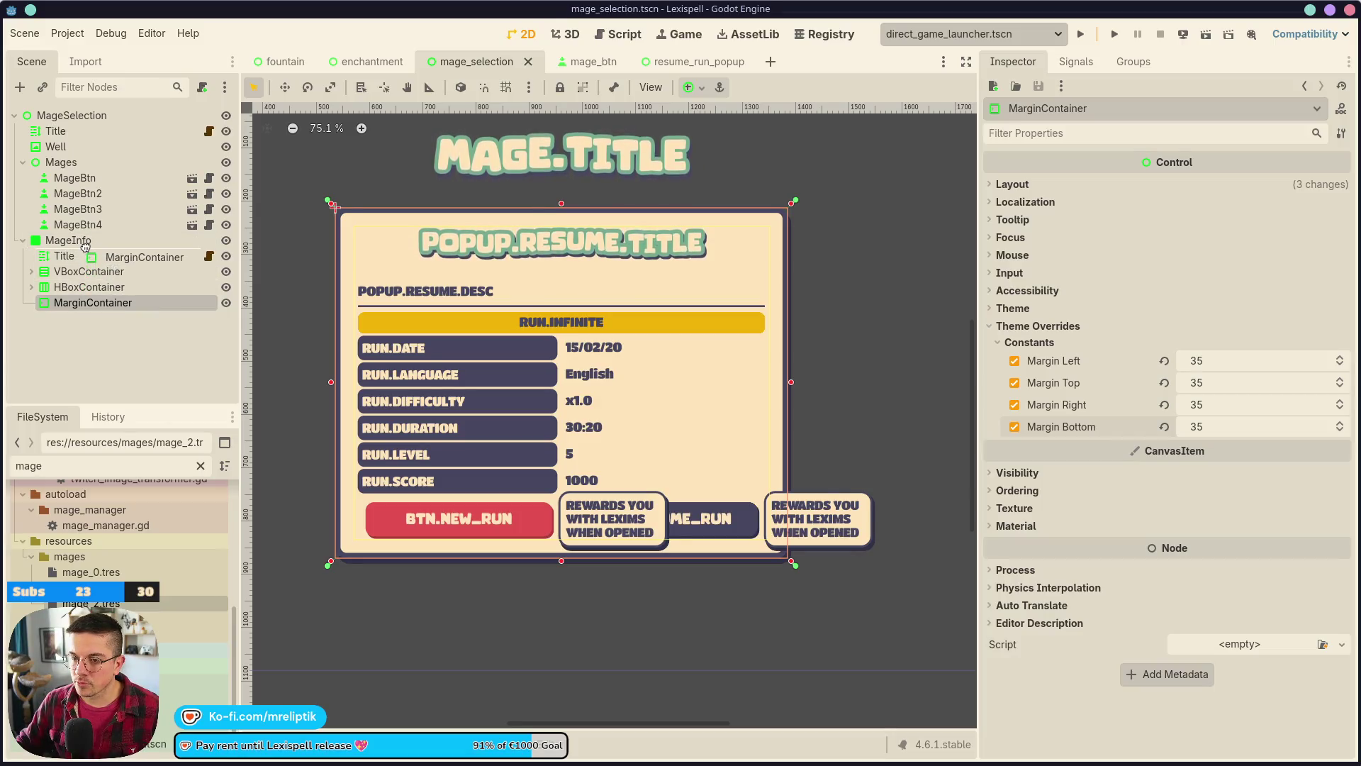
- Add a TextureRect child to MarginContainer and rename it MageImage
right_click(83, 259)
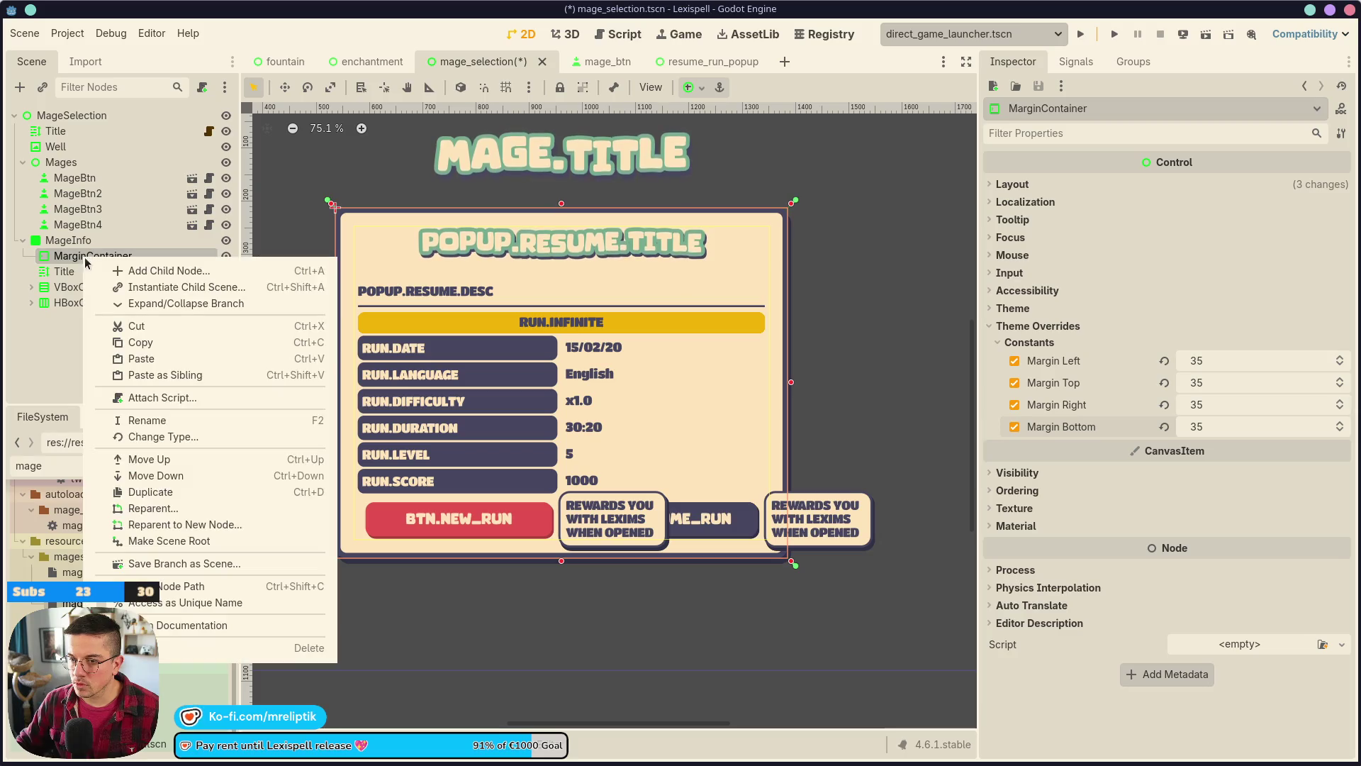
click(130, 271)
text(texure)
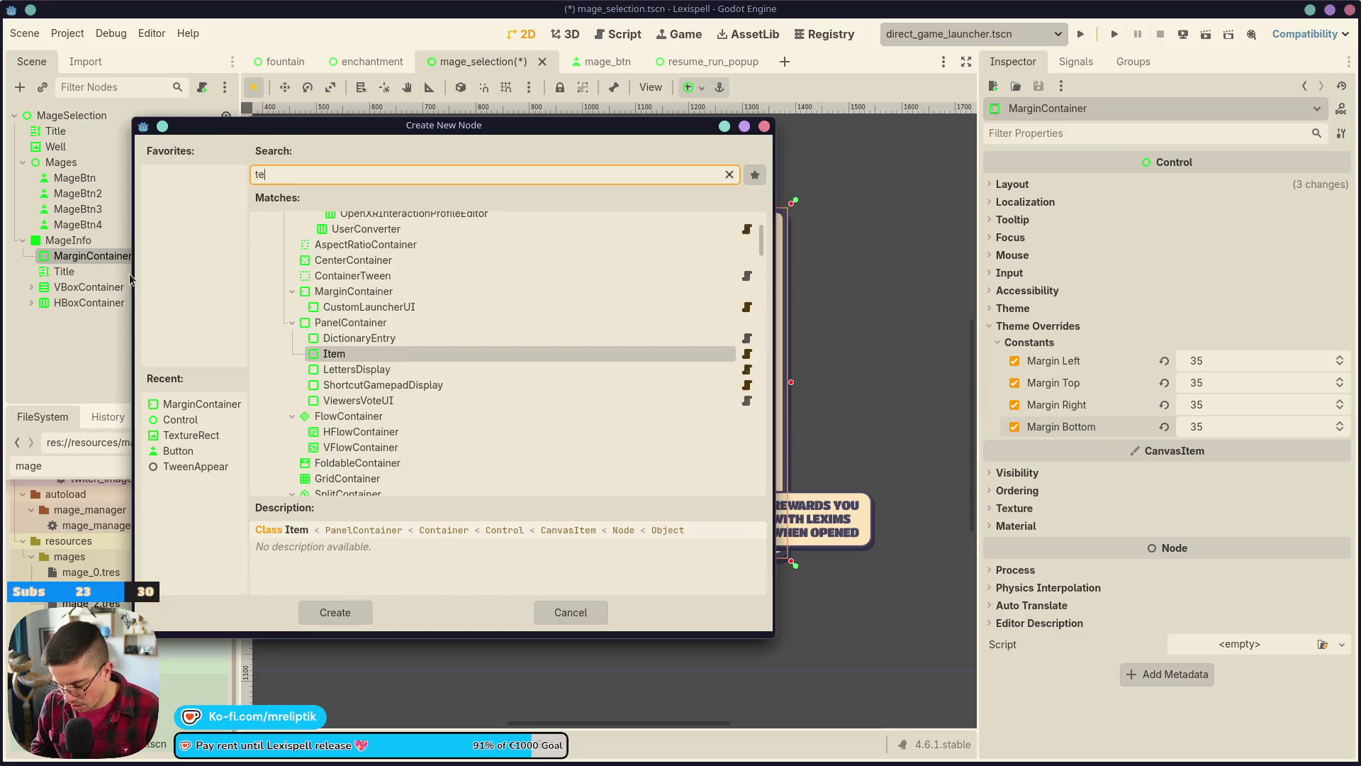
key(Return)
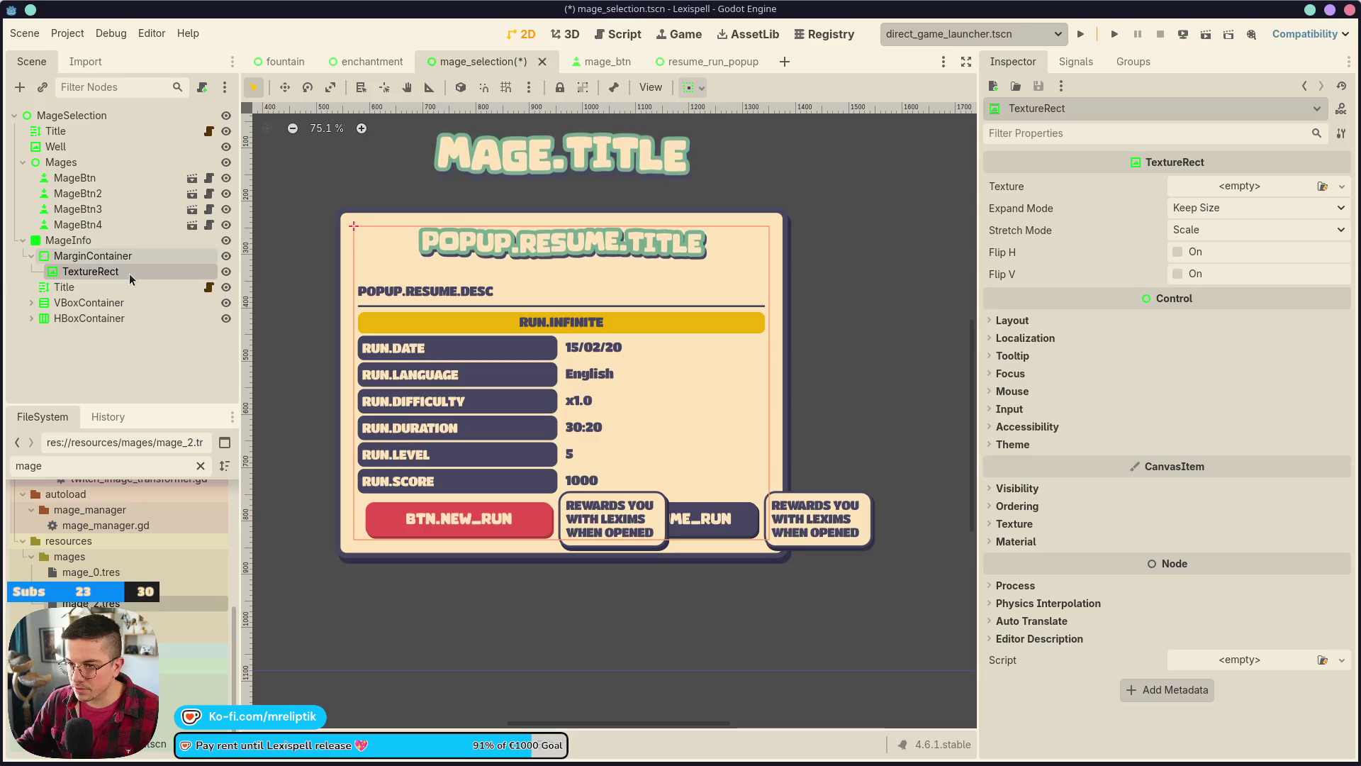
key(F2)
text(Mage)
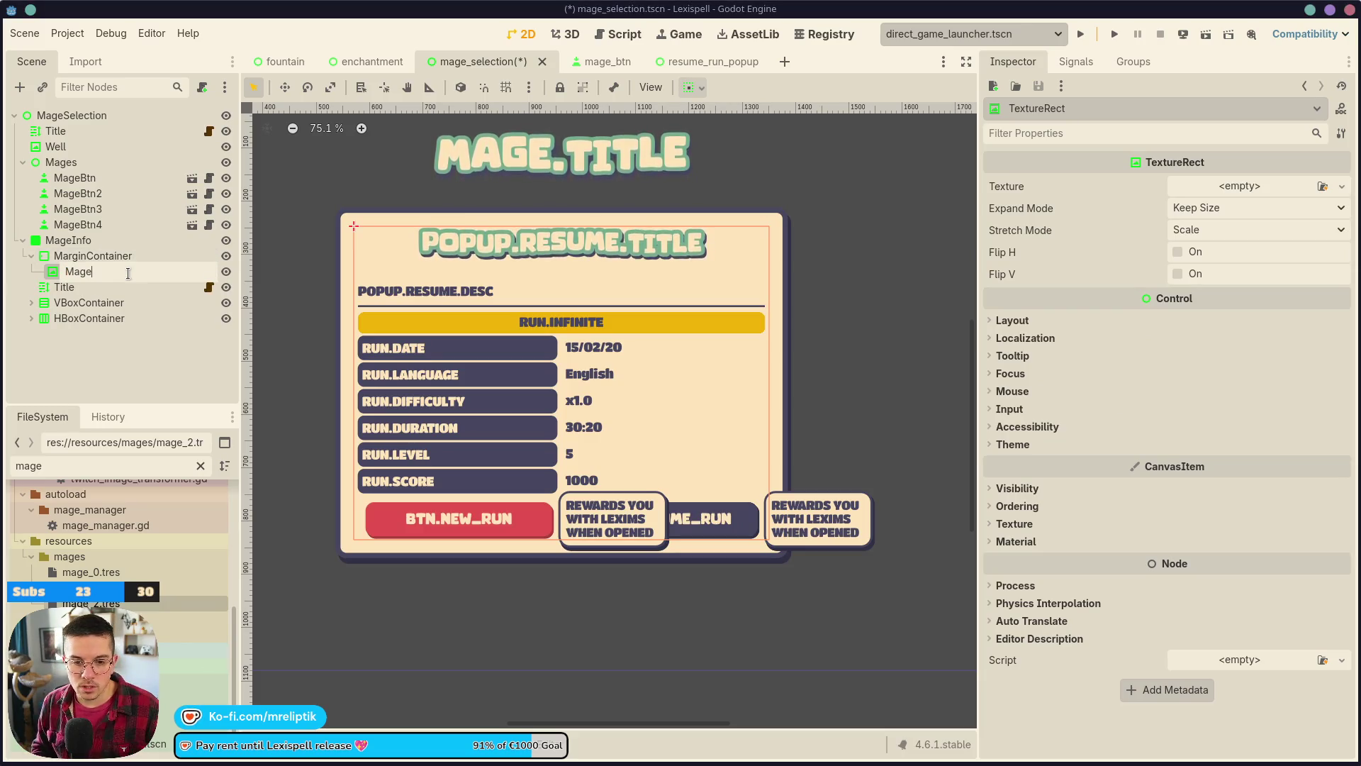
text(Image)
key(Return)
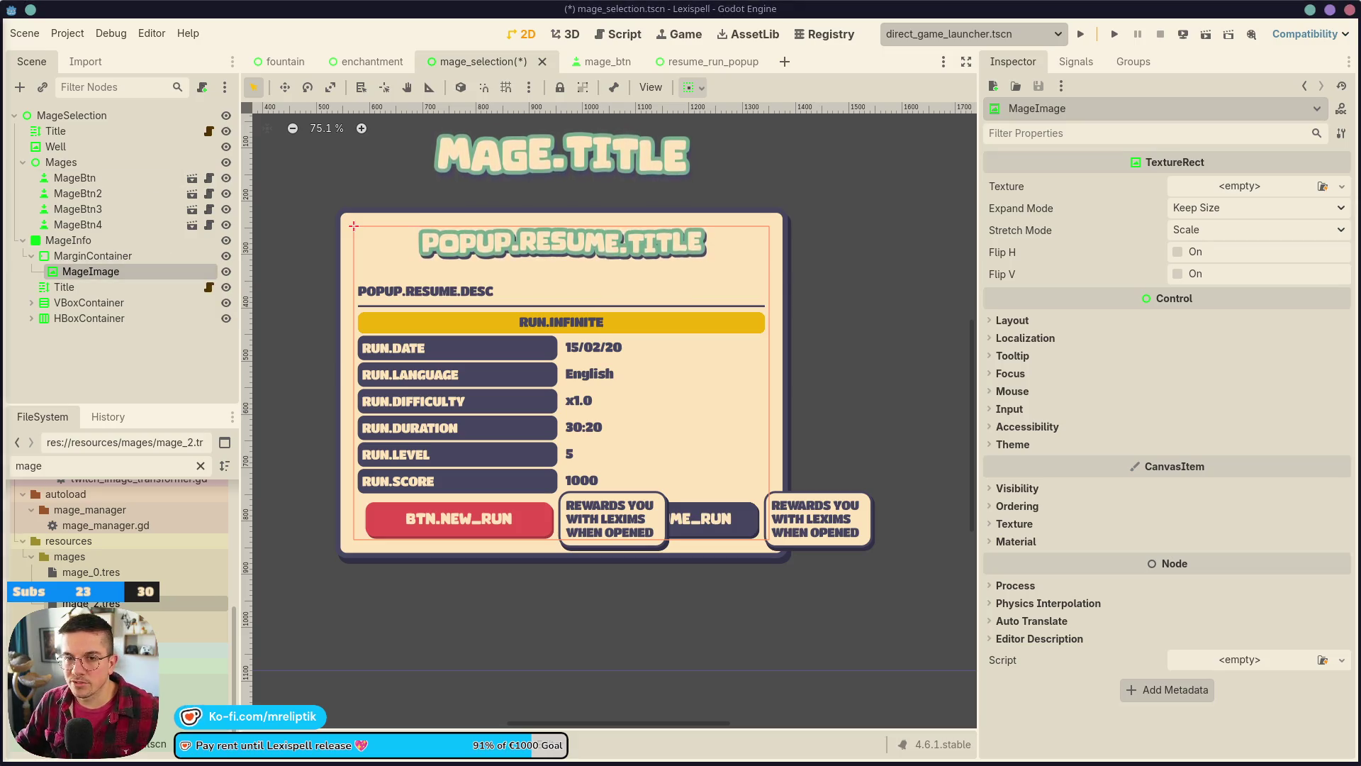
- Set MageImage's Expand Mode to Ignore Size and Stretch Mode to Keep Aspect Centered
click(1205, 208)
click(1209, 241)
click(1209, 229)
click(1240, 337)
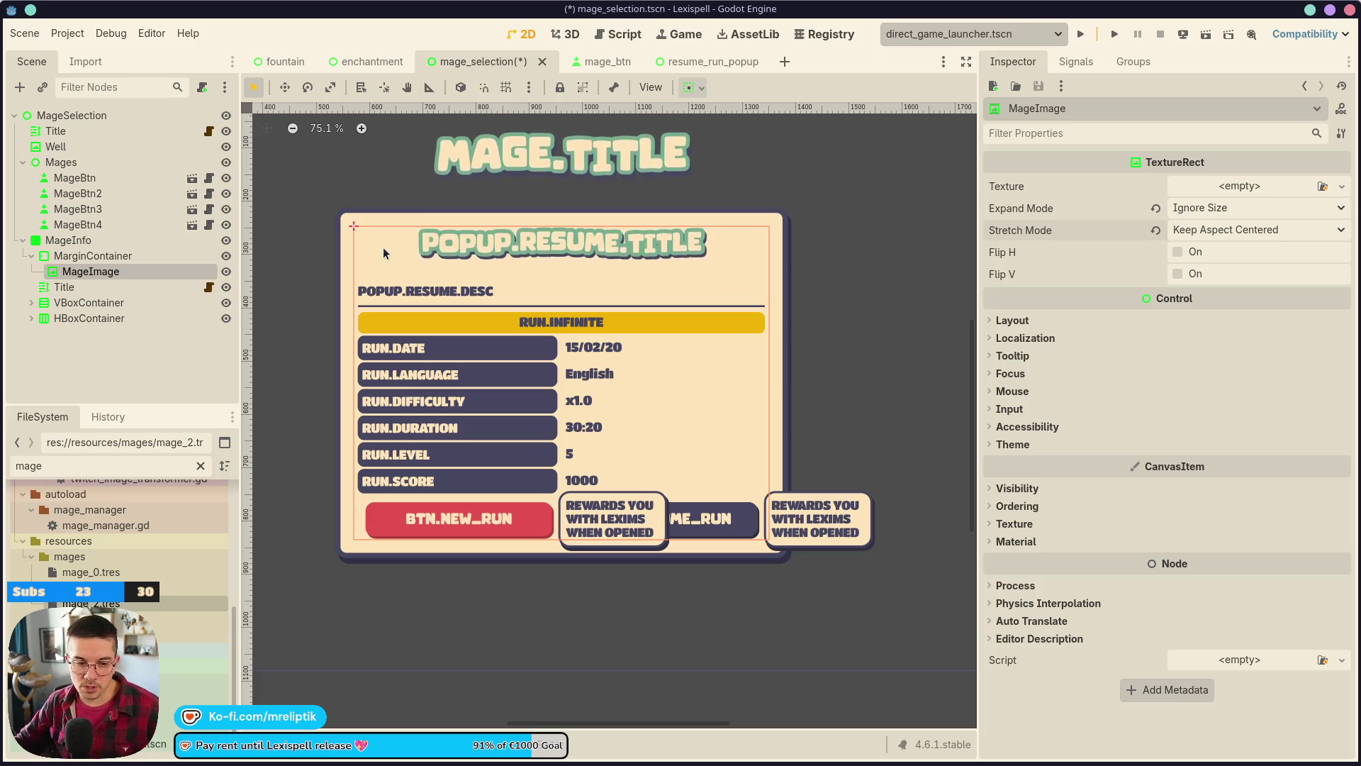
click(123, 255)
- Add a VBoxContainer as a child of MarginContainer
click(123, 271)
click(122, 255)
click(206, 287)
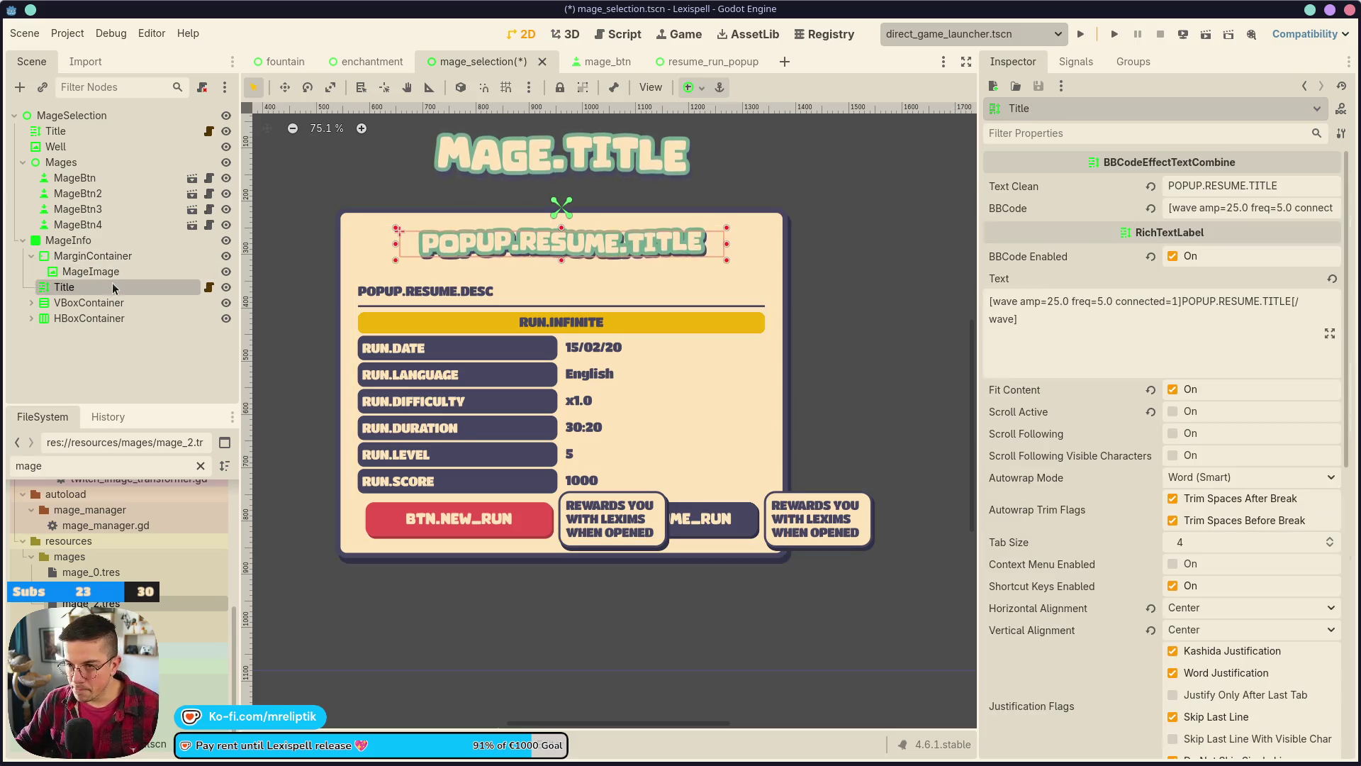
click(88, 256)
click(88, 257)
right_click(96, 257)
click(160, 268)
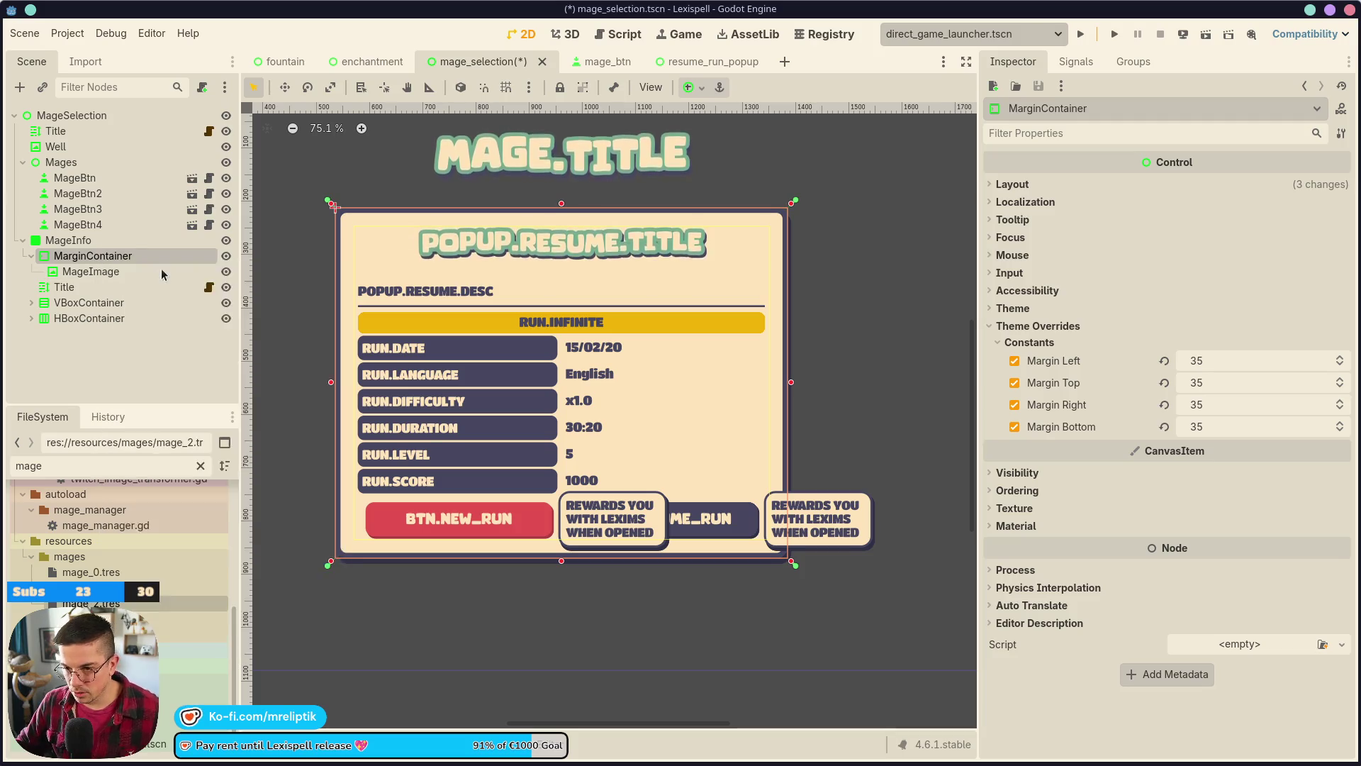
text(v)
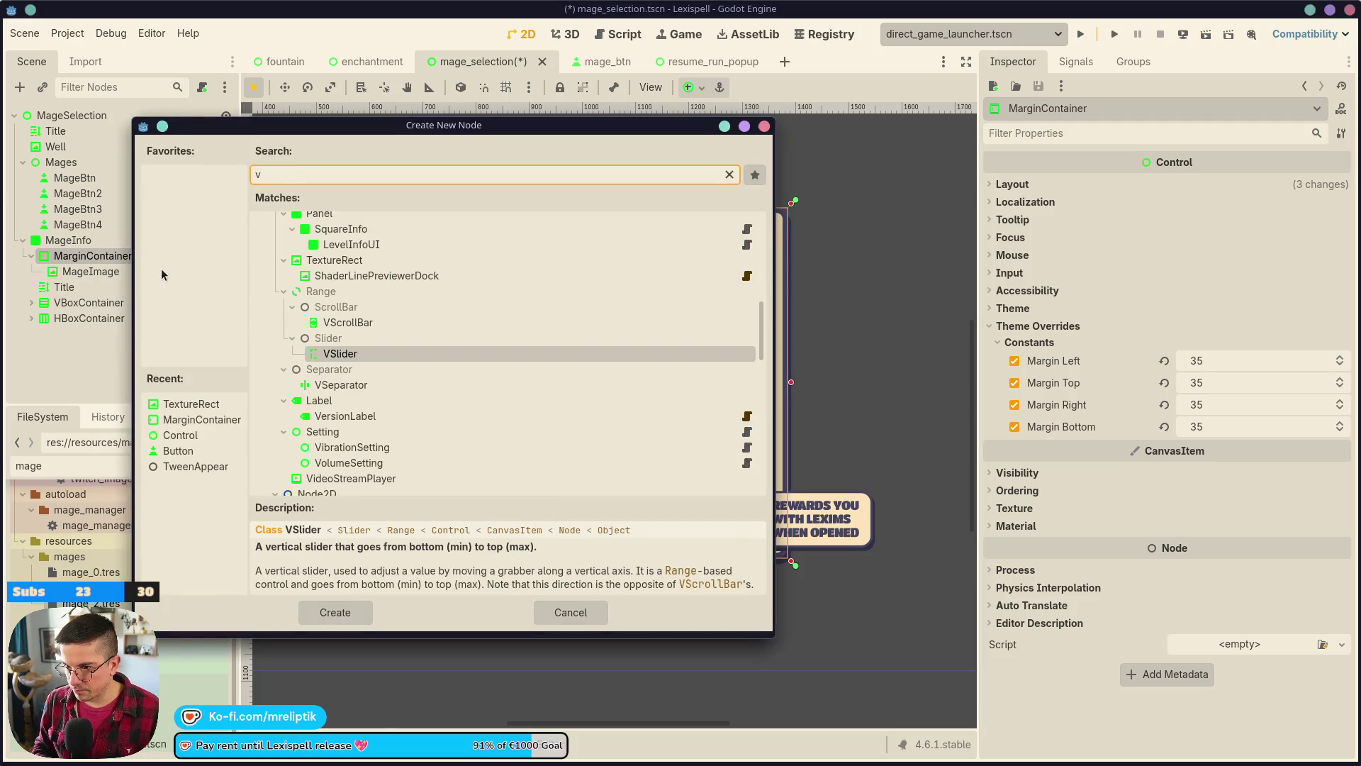
text(box)
key(Return)
- Create an HBoxContainer inside the VBoxContainer and move MageImage into it
drag(82, 288, 85, 268)
click(94, 283)
right_click(94, 276)
click(92, 286)
right_click(94, 274)
click(163, 277)
text(hbox)
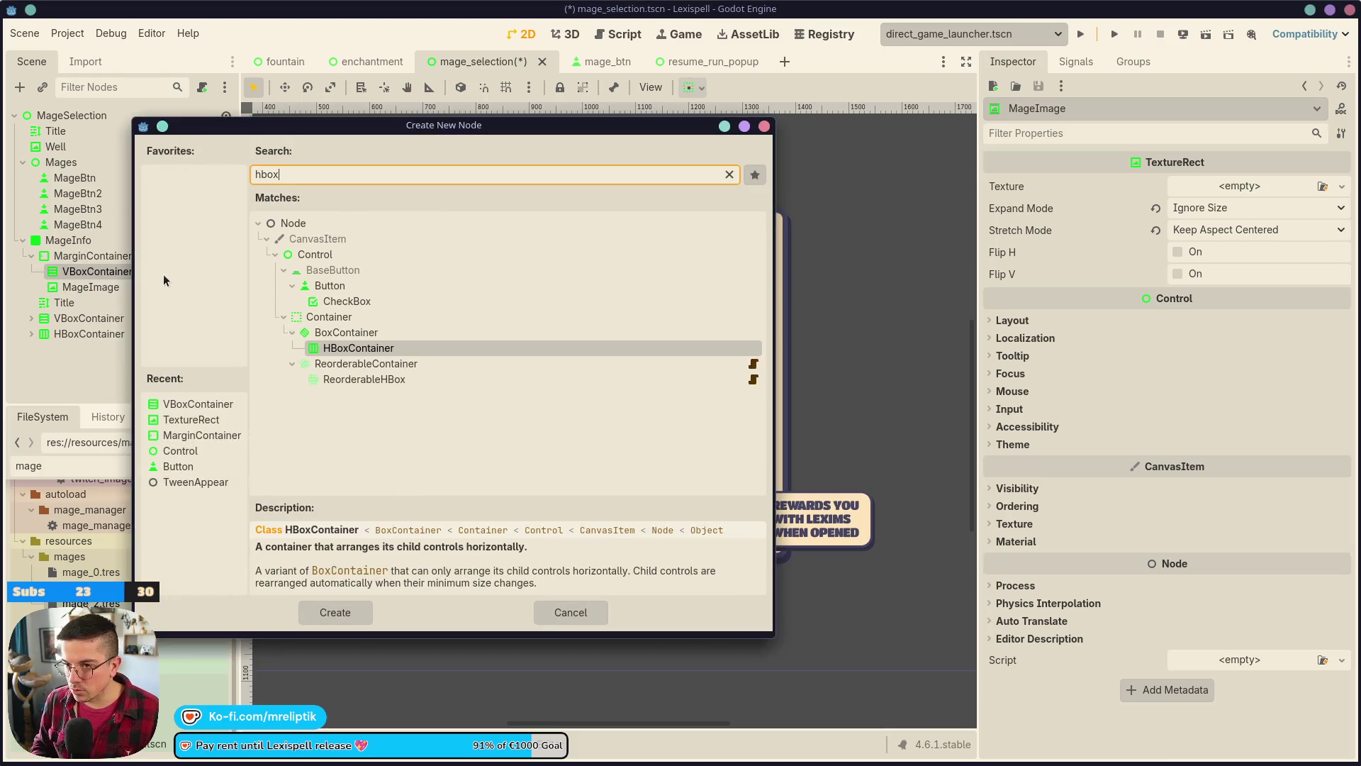
key(Return)
drag(90, 302, 109, 286)
- Turn the Title label's Autowrap Mode off so it sits horizontally, and save
click(91, 321)
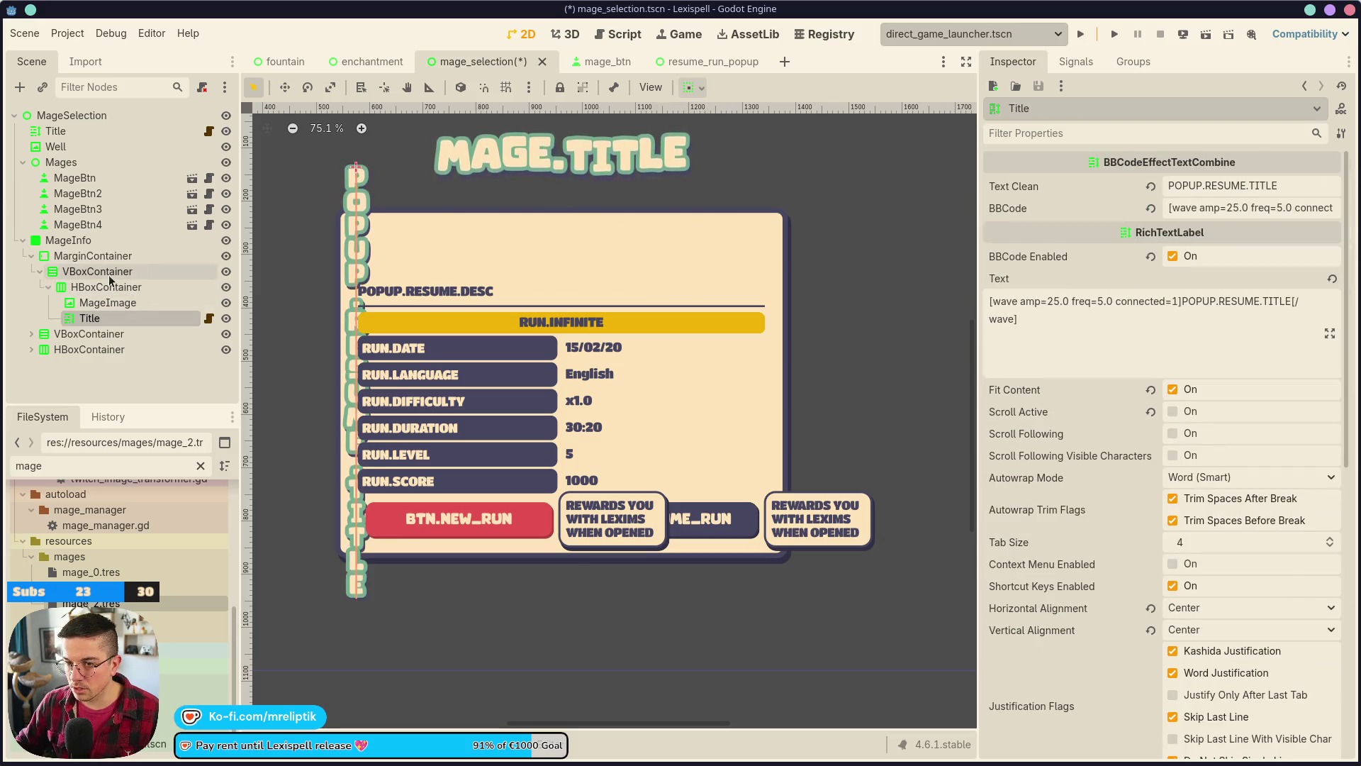
click(108, 286)
click(110, 303)
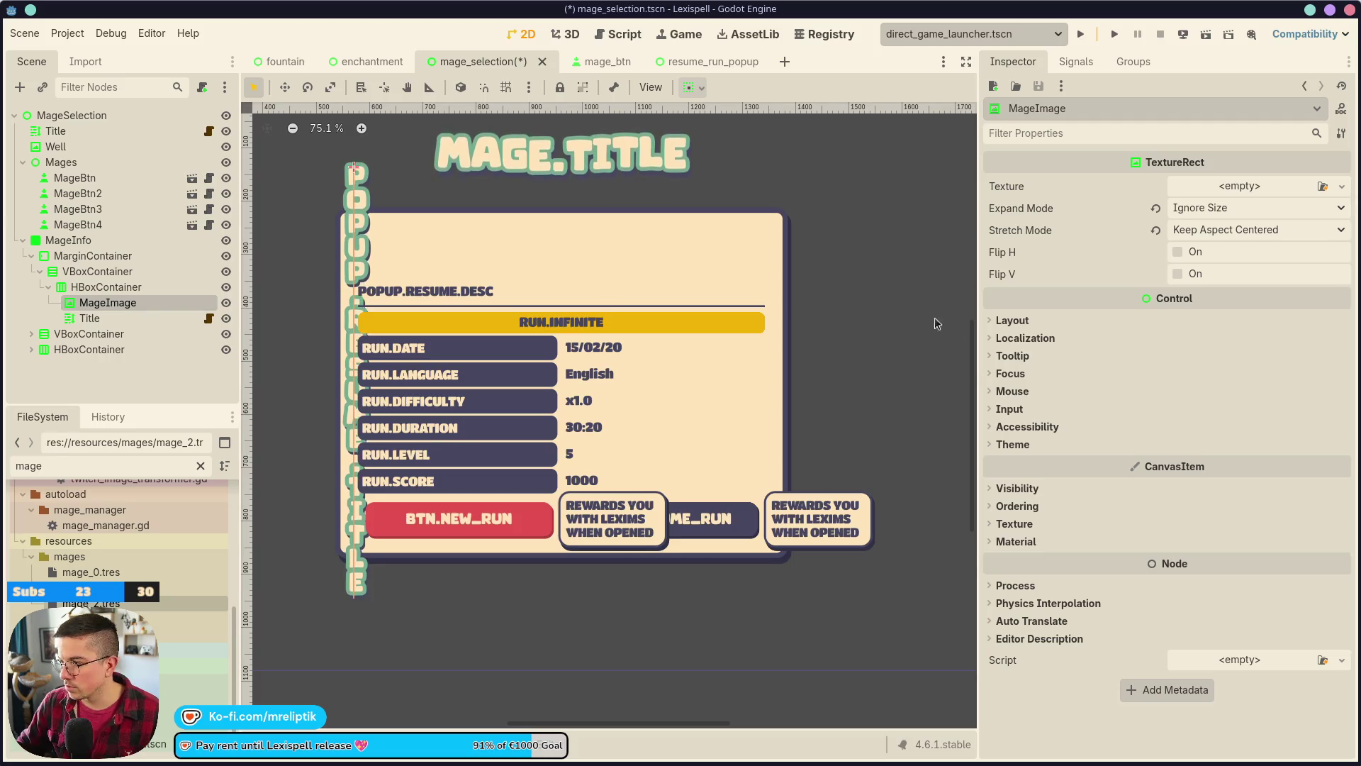
click(996, 320)
click(90, 317)
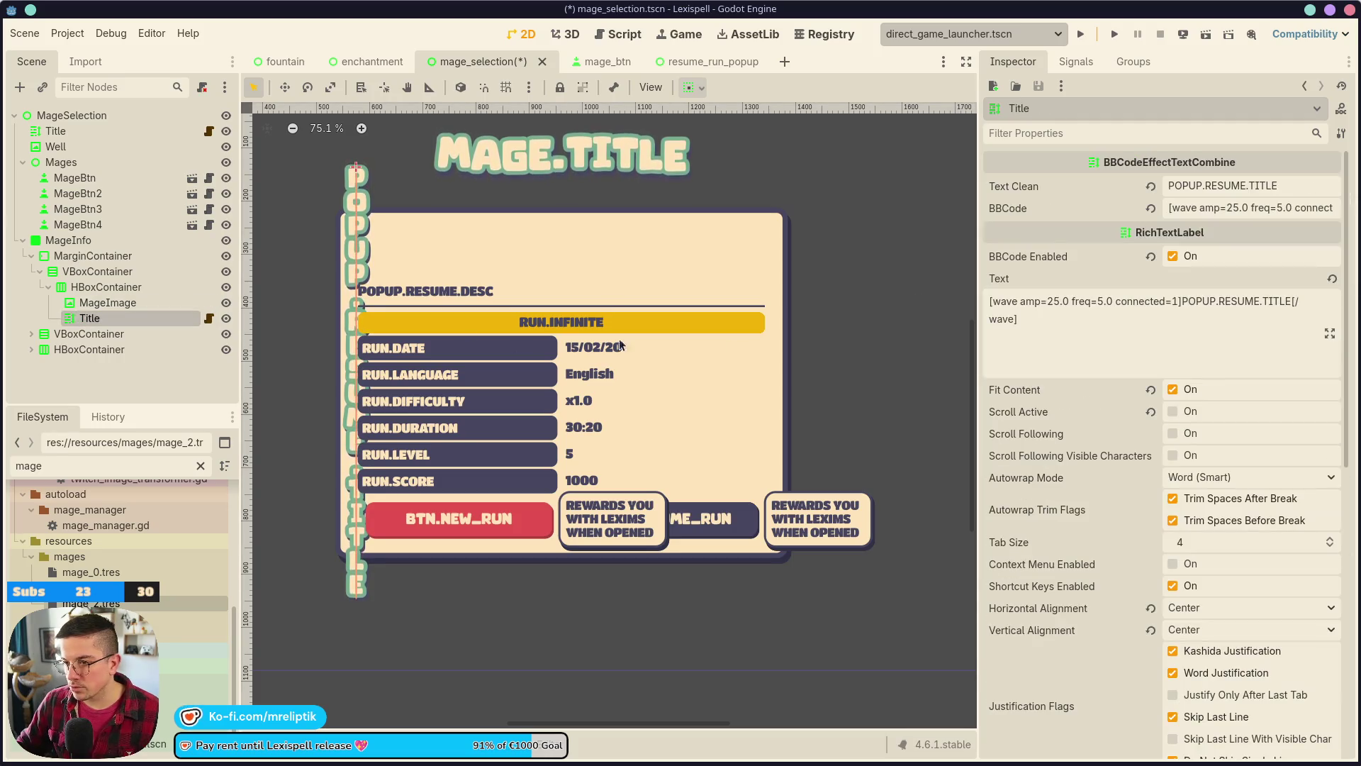
click(1181, 485)
click(1182, 500)
key(ctrl+s)
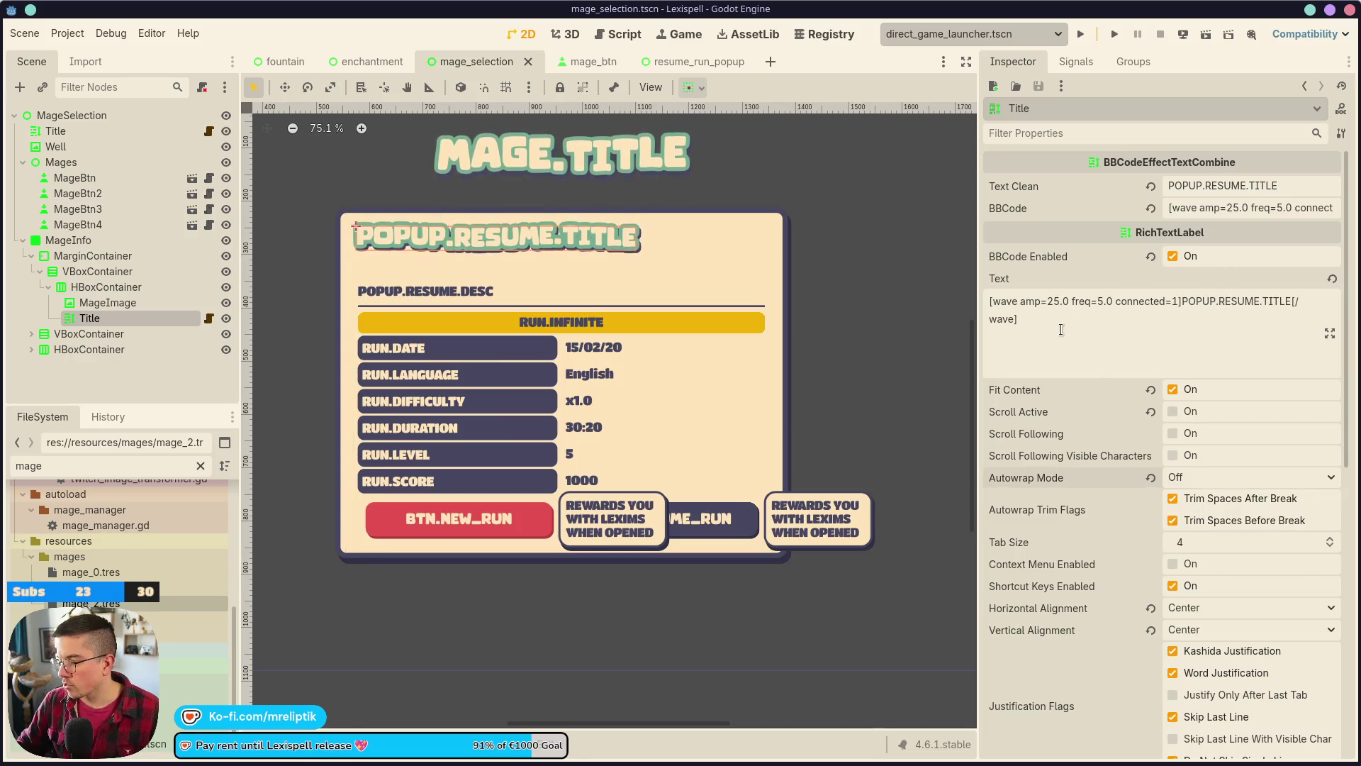
- Replace the Title text POPUP.RESUME.TITLE with MAGE.NAME and save the scene
triple_click(1257, 185)
text(MAGE.NAME)
key(ctrl+s)
click(108, 302)
scroll(539, 341, down, 2)
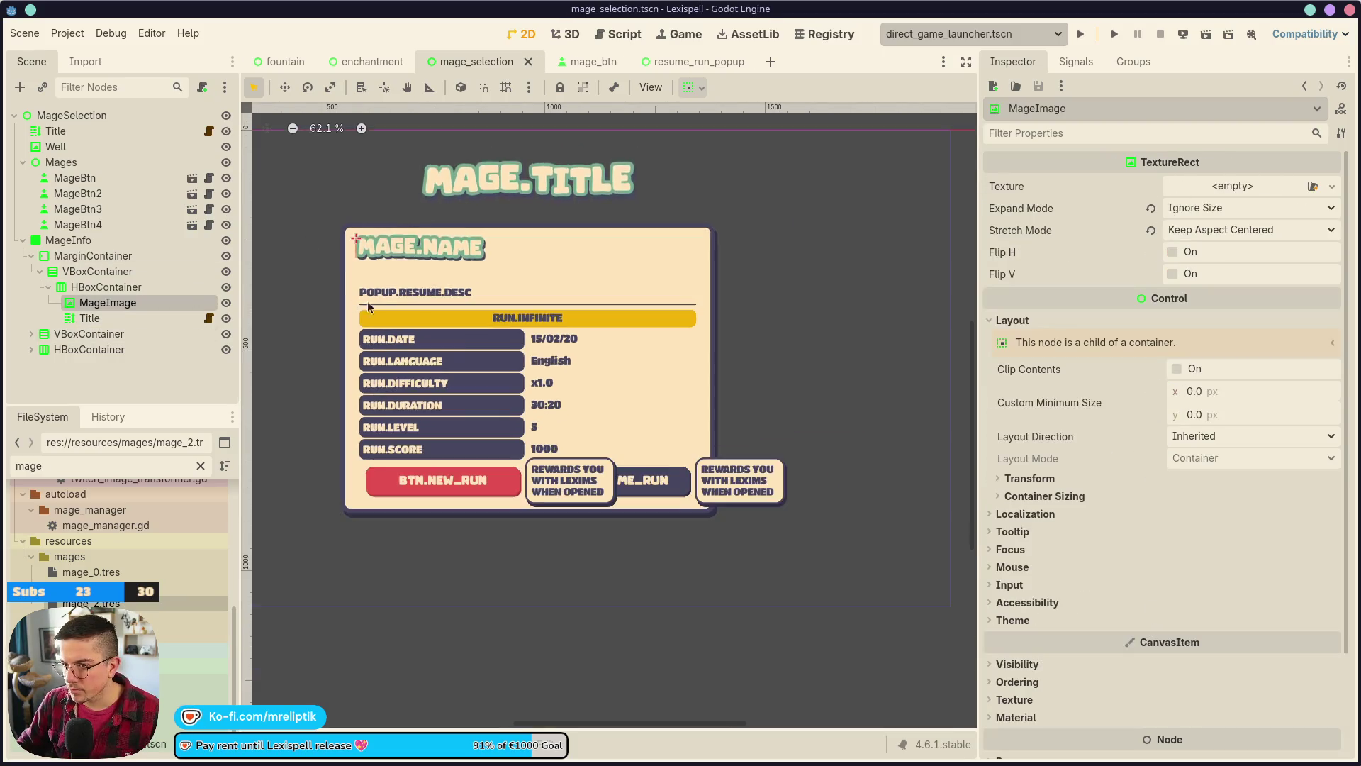
- Set MageImage's custom minimum size to 75 × 75 px
text(75)
key(Tab)
text(75)
key(Return)
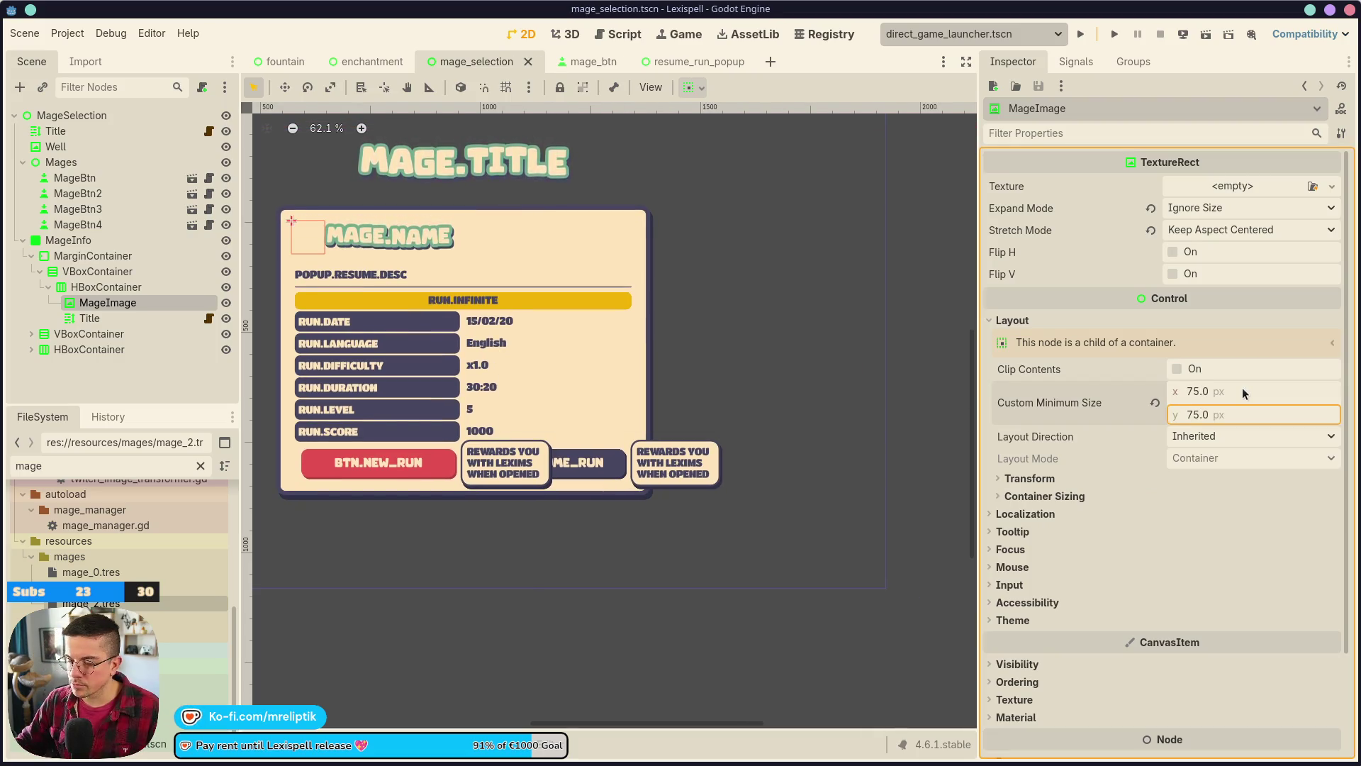
scroll(411, 266, down, 2)
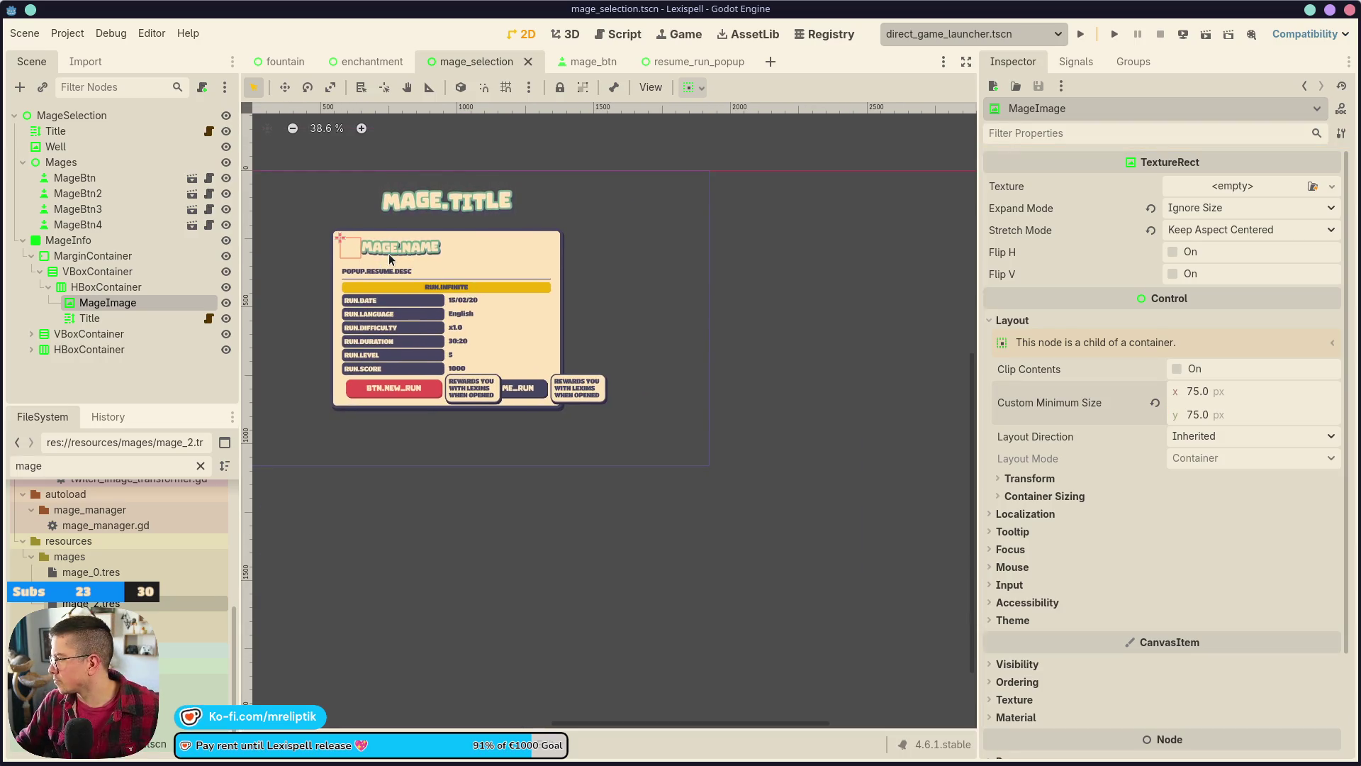
scroll(383, 273, up, 2)
scroll(421, 262, up, 2)
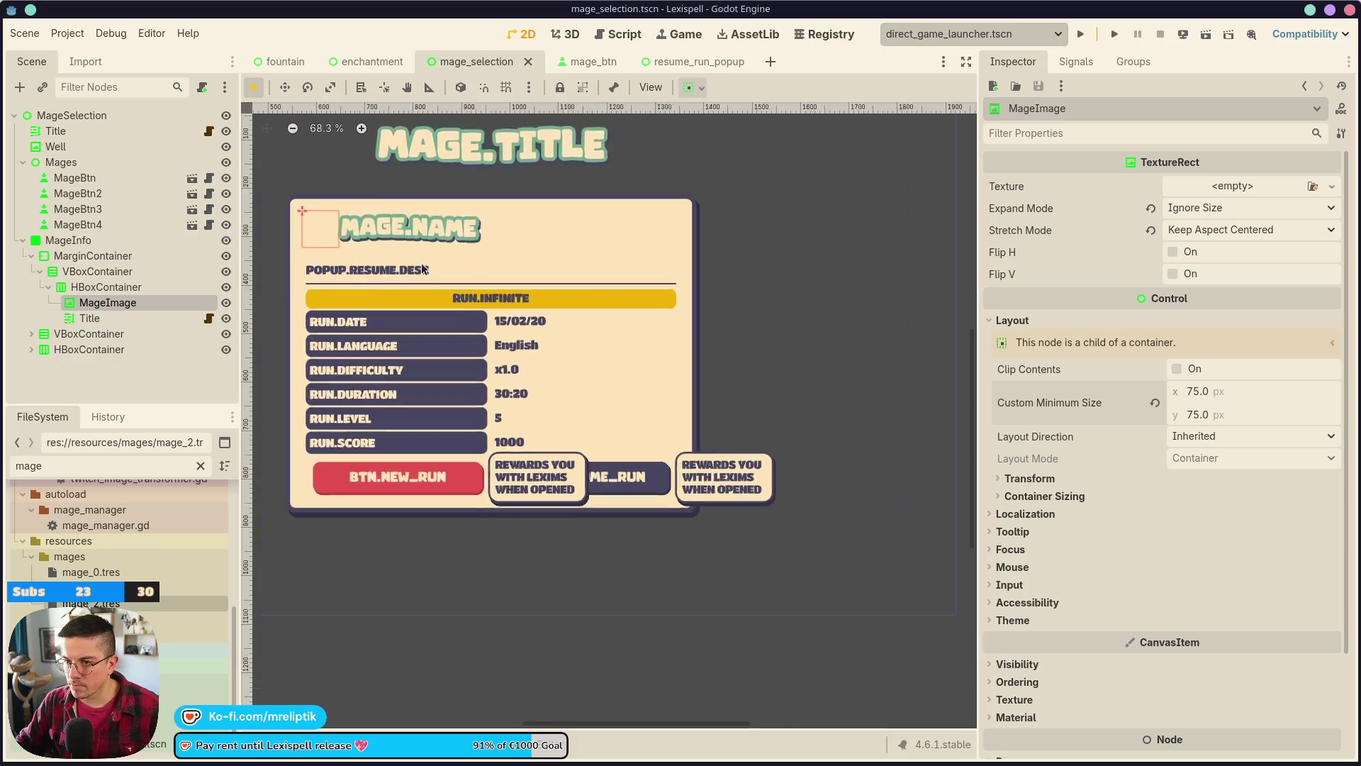
scroll(421, 263, down, 1)
- Change MageImage's custom minimum size to 96 × 96 px and save the scene
click(1225, 391)
text(96)
key(Tab)
text(96)
key(Return)
key(ctrl+s)
scroll(766, 277, down, 2)
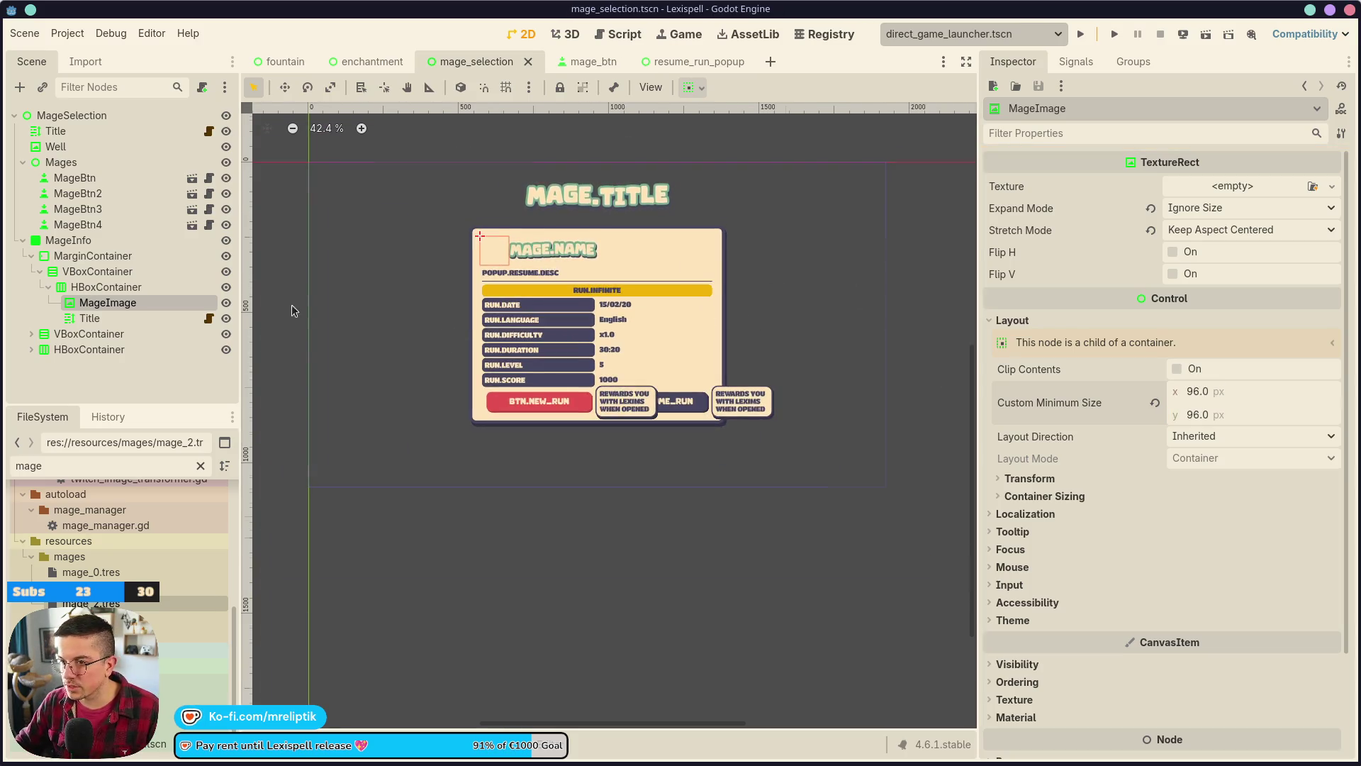
click(68, 240)
scroll(547, 325, down, 2)
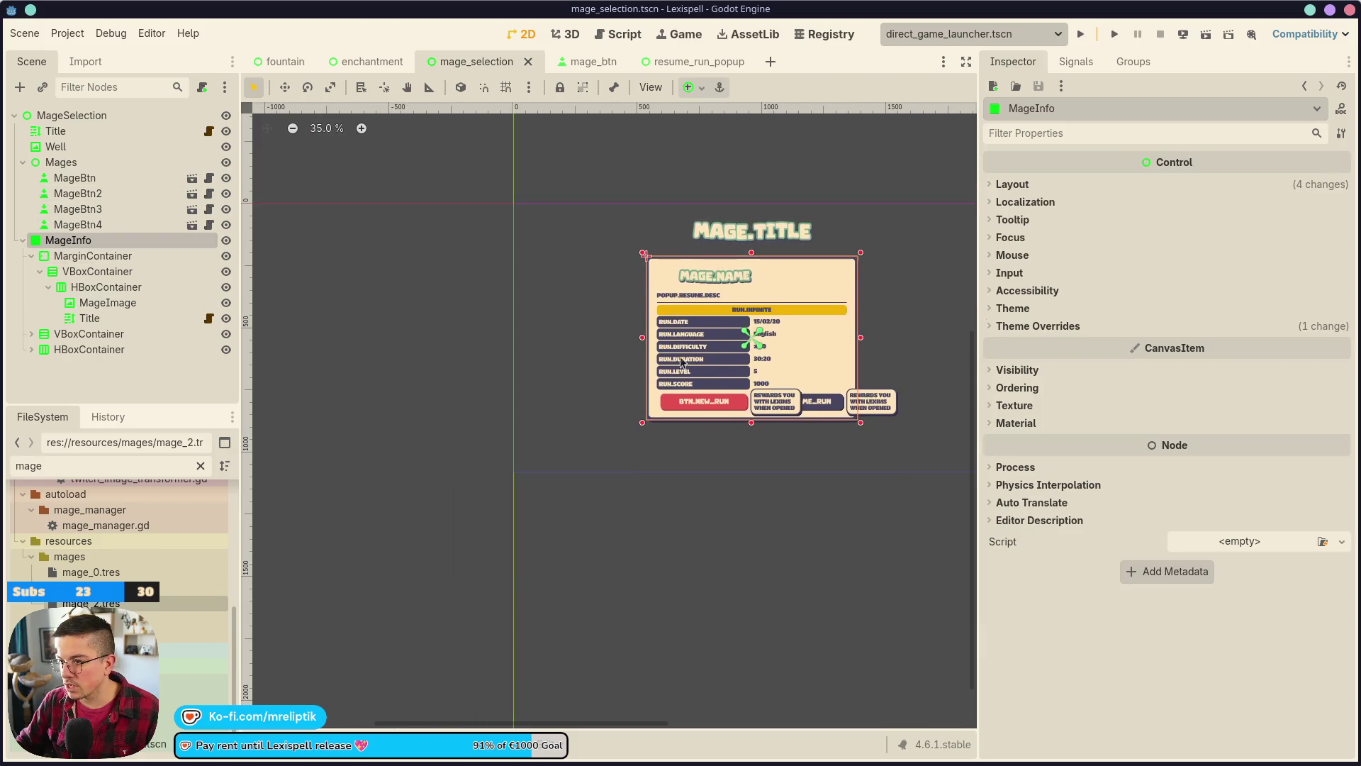
- Anchor MageInfo to centre left and narrow it from its left edge
scroll(675, 359, down, 1)
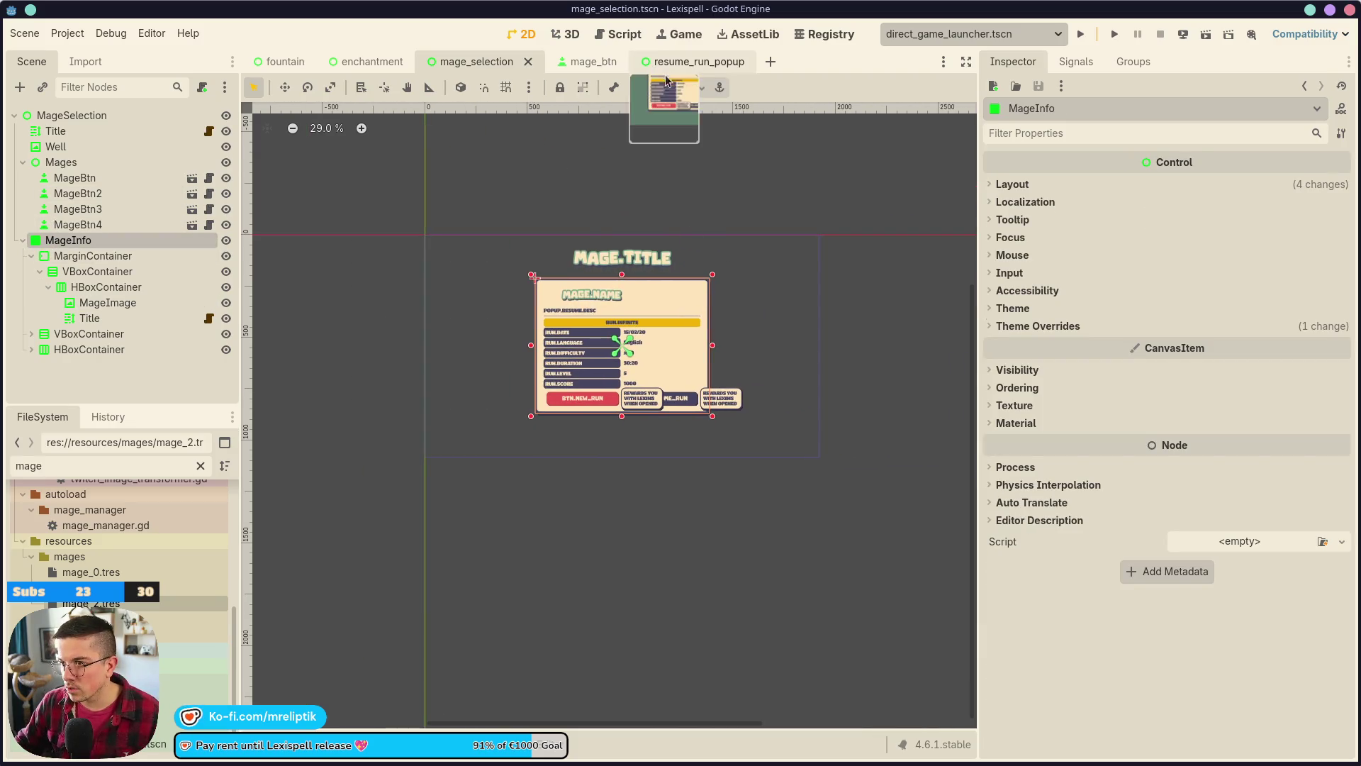
click(688, 86)
click(697, 166)
scroll(415, 345, up, 4)
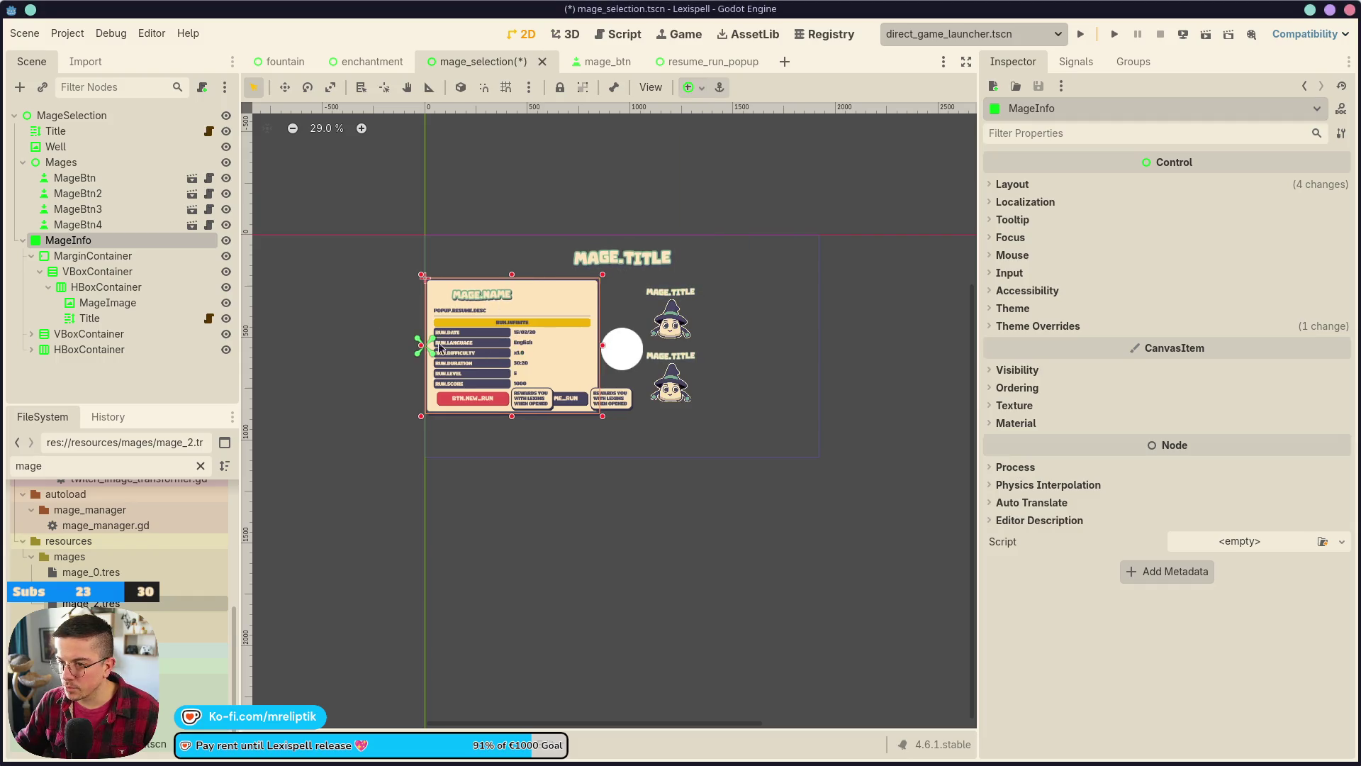
drag(412, 342, 446, 339)
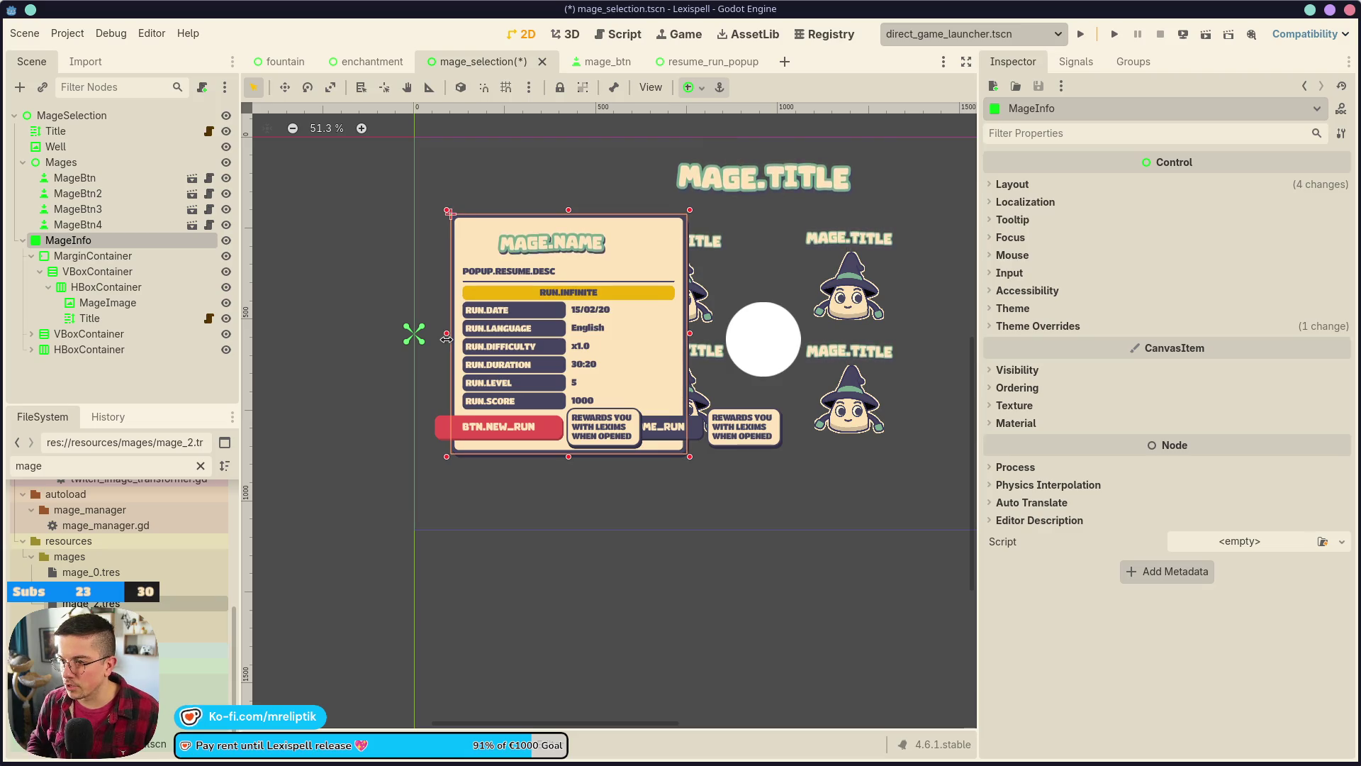
key(Left)
key(Left)
key(Left)
key(Left)
key(Left)
key(Left)
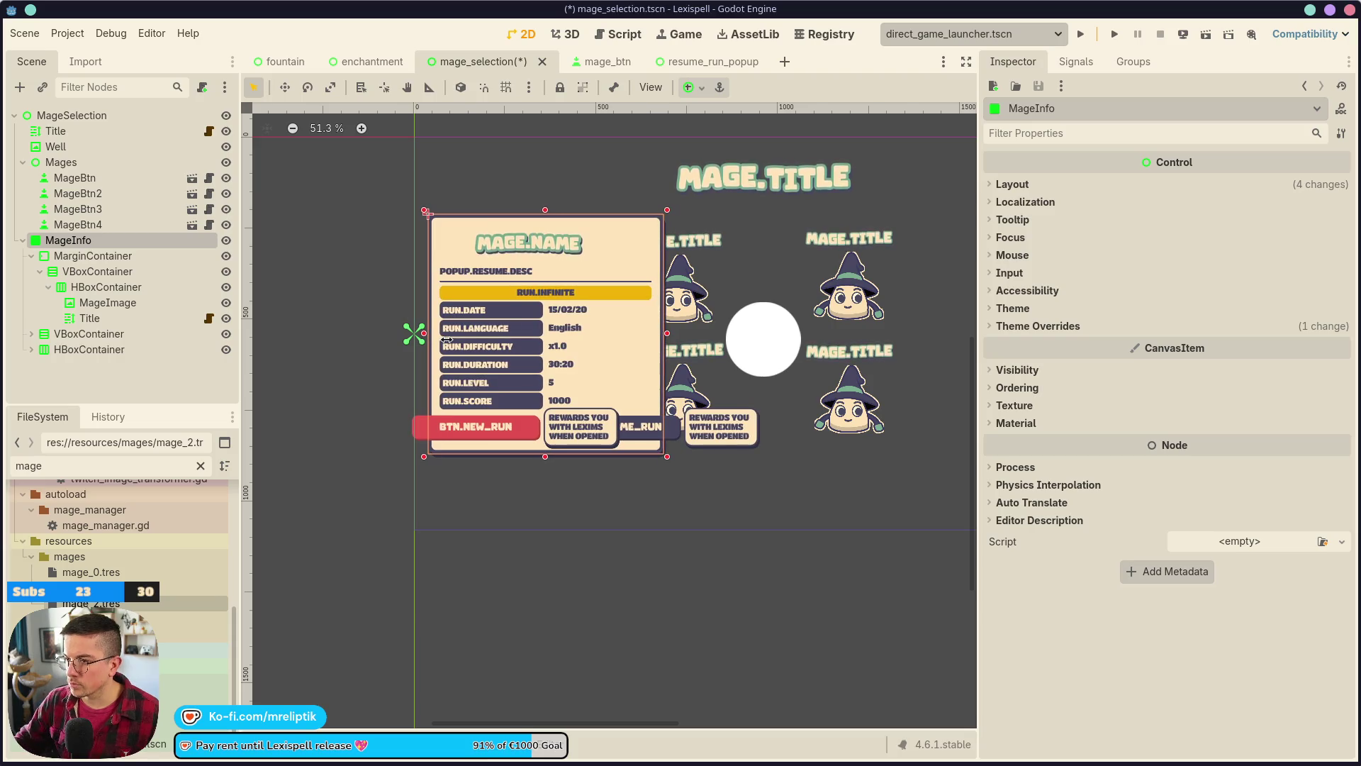
scroll(291, 273, down, 4)
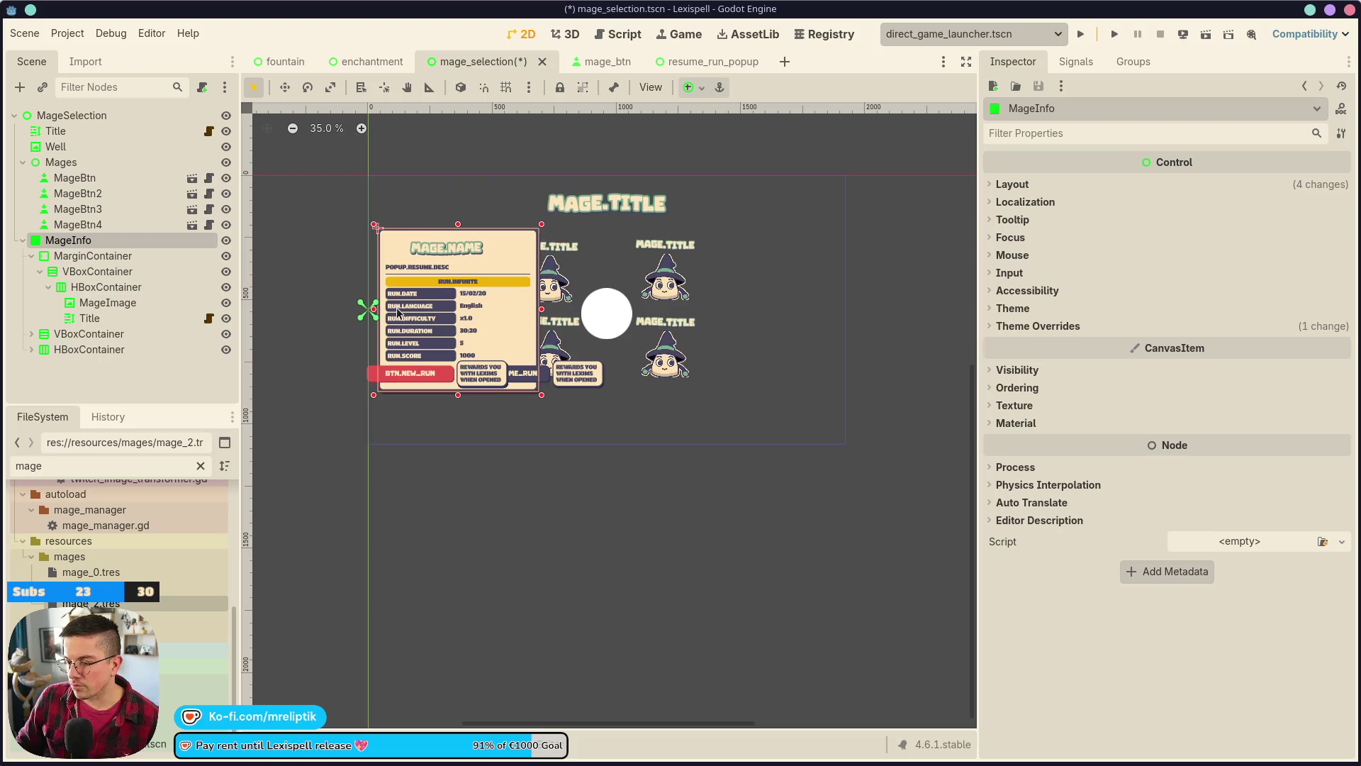
- Re-anchor MageInfo to centre right and nudge it slightly left
click(705, 90)
click(753, 166)
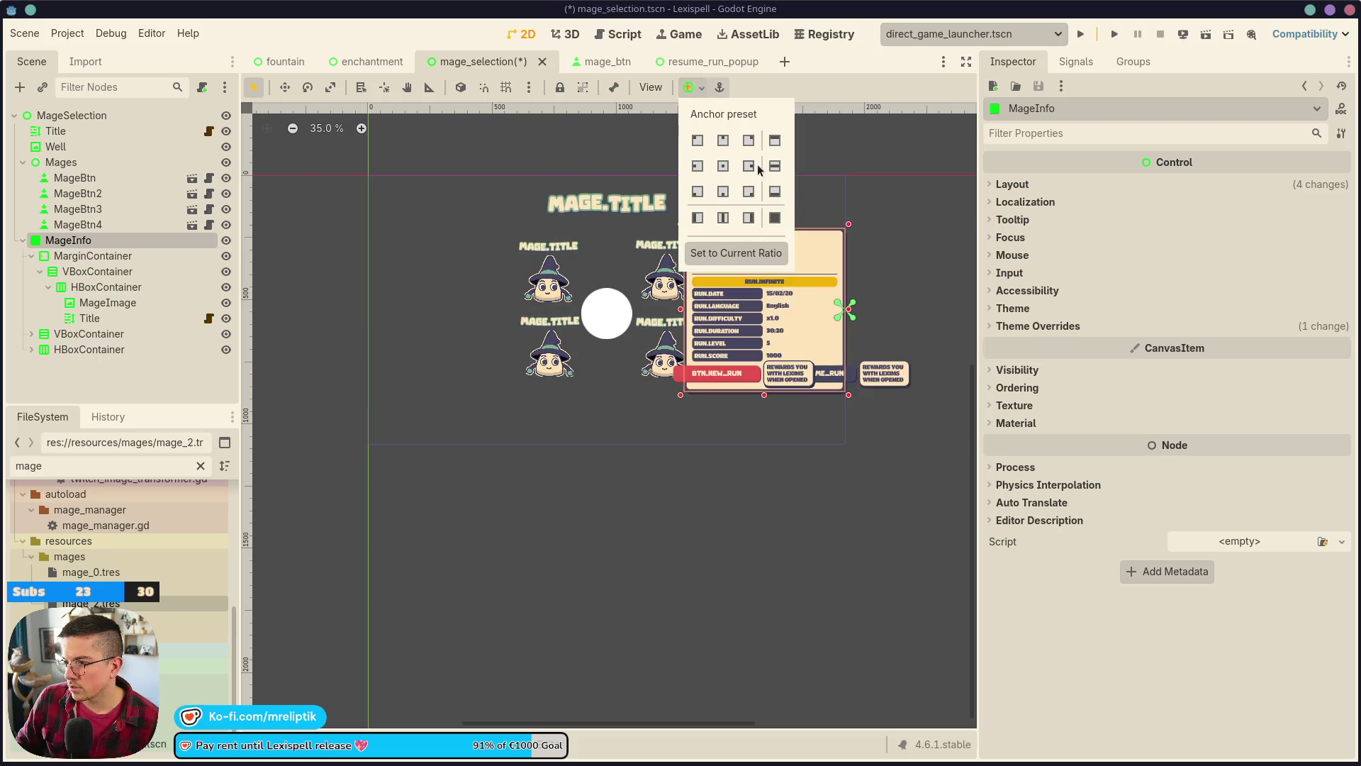
click(915, 366)
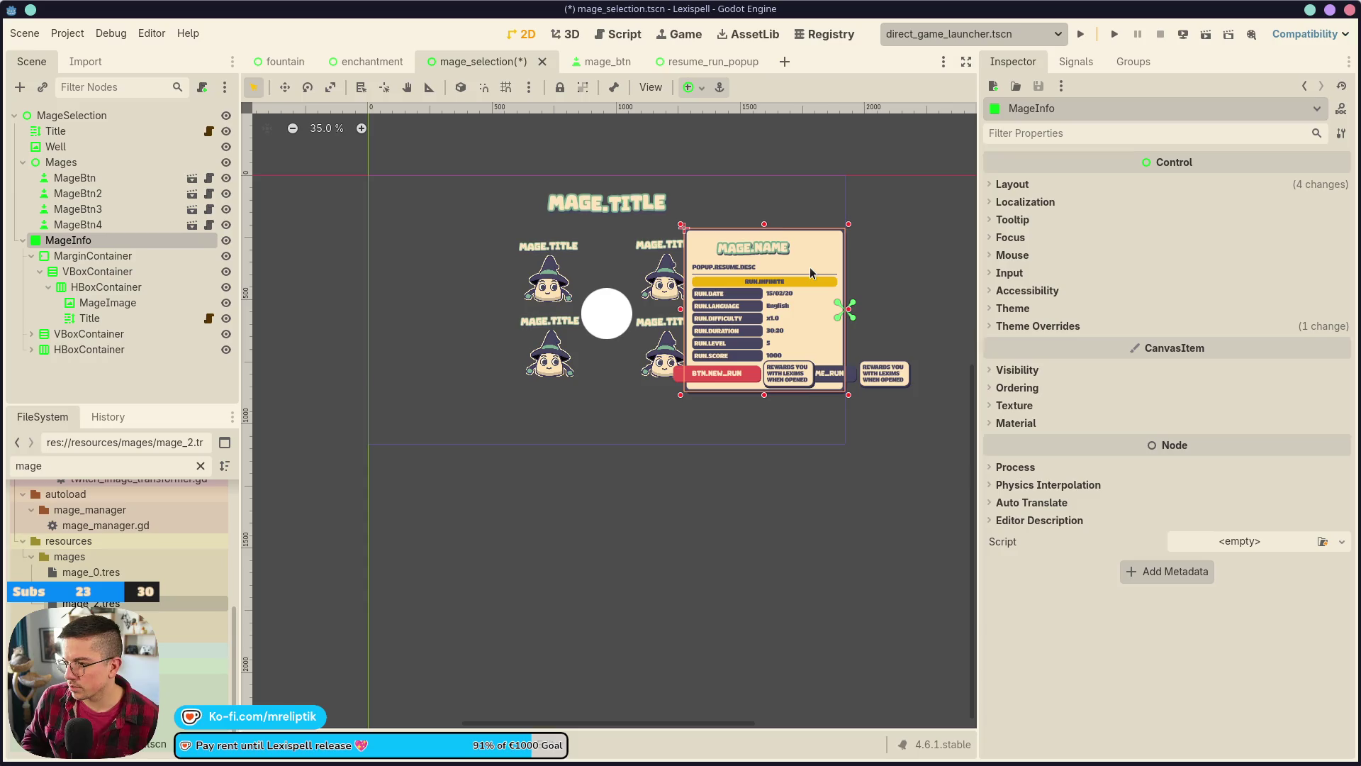
key(Left)
key(Left)
key(Left)
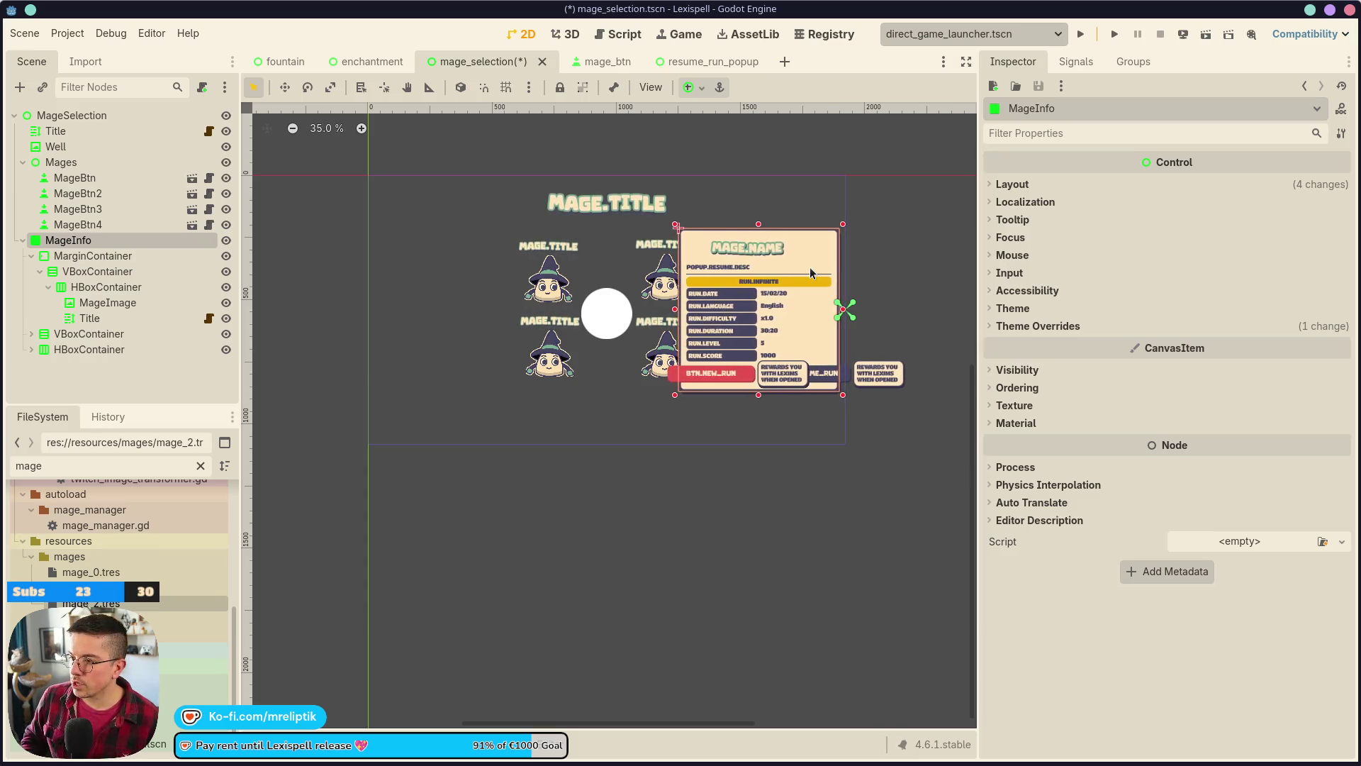
scroll(810, 266, right, 5)
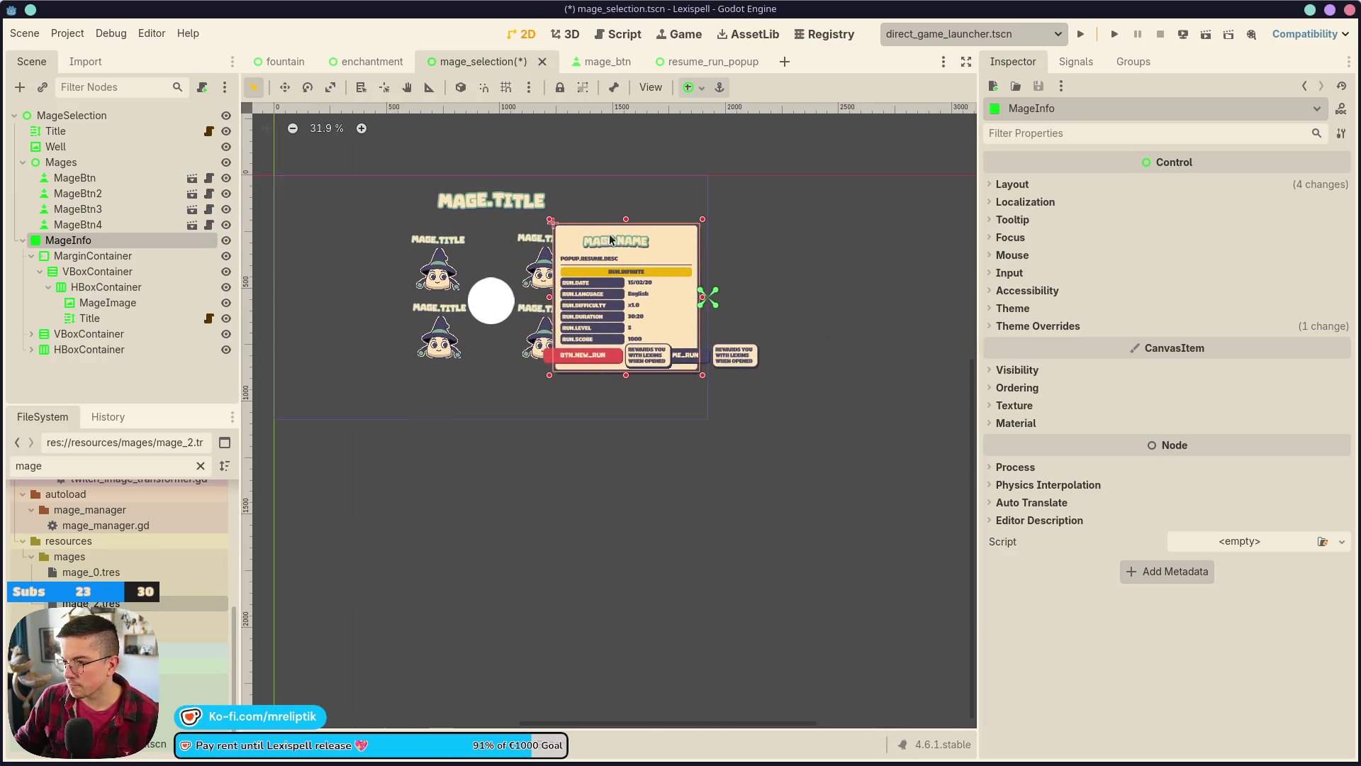
scroll(614, 243, up, 1)
- Narrow the MageInfo panel further from its left edge and save the scene
click(614, 243)
click(566, 317)
click(540, 298)
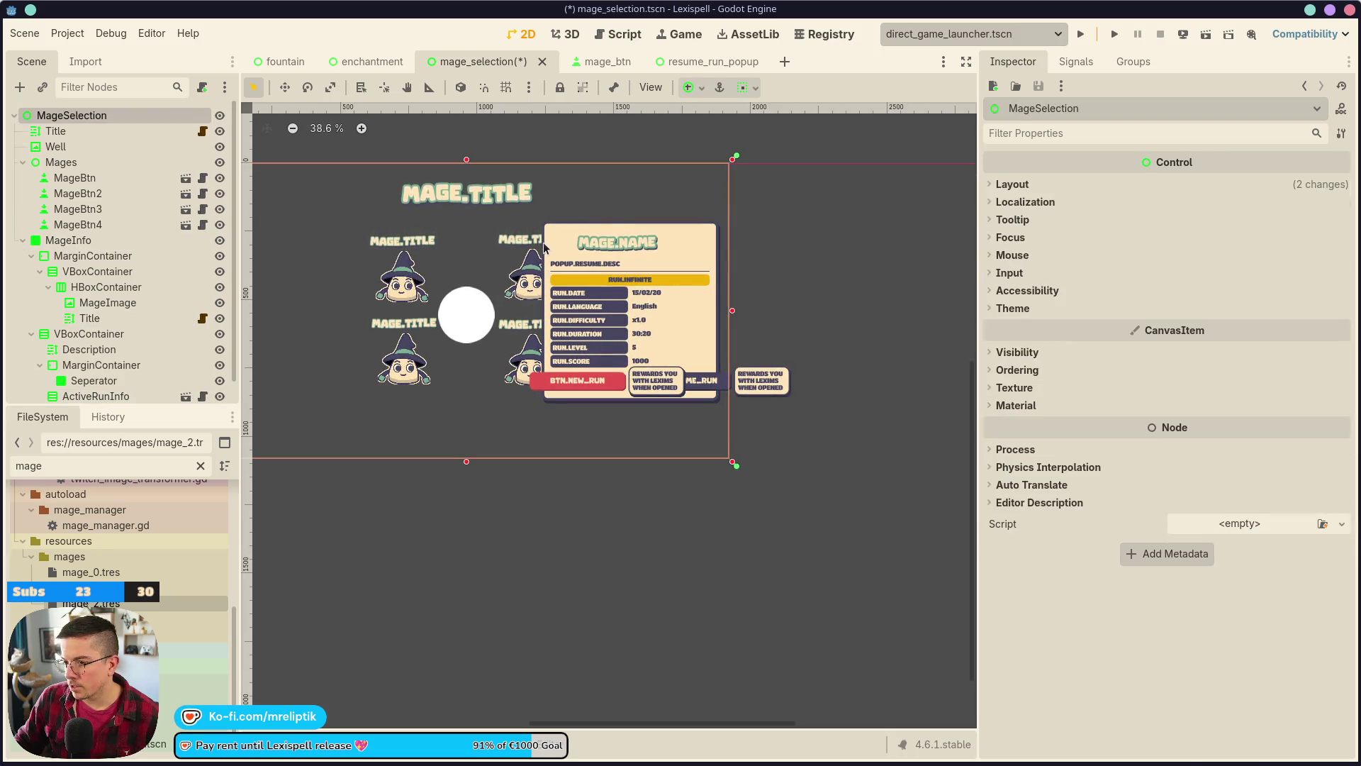
click(542, 287)
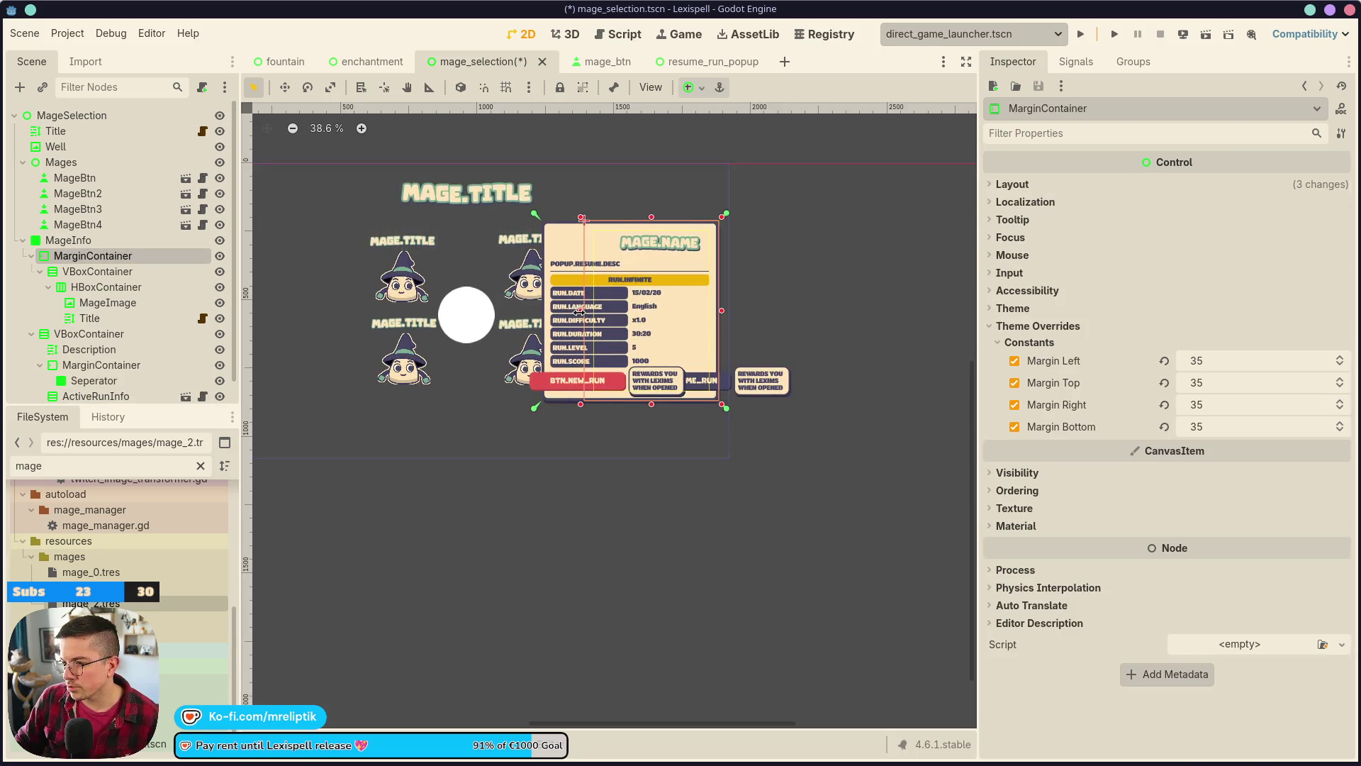
click(540, 220)
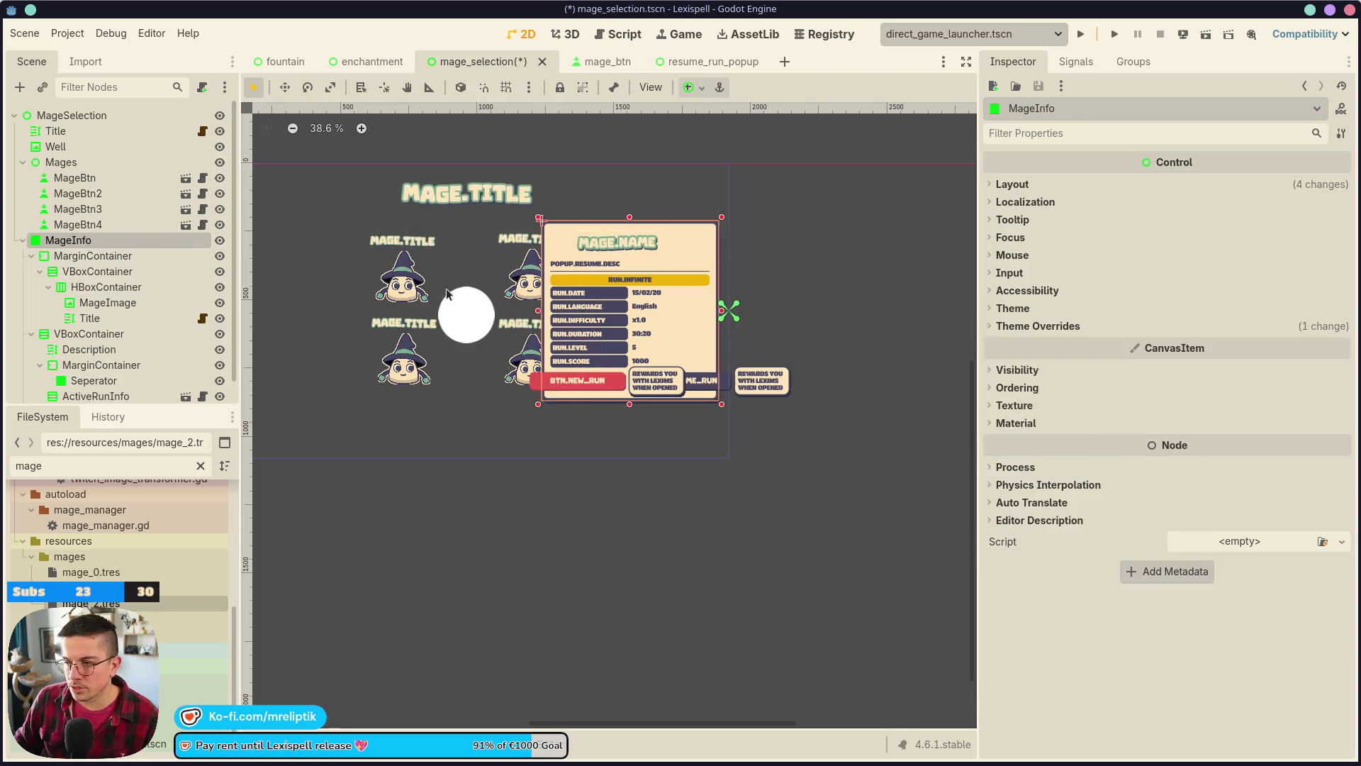
drag(538, 312, 569, 311)
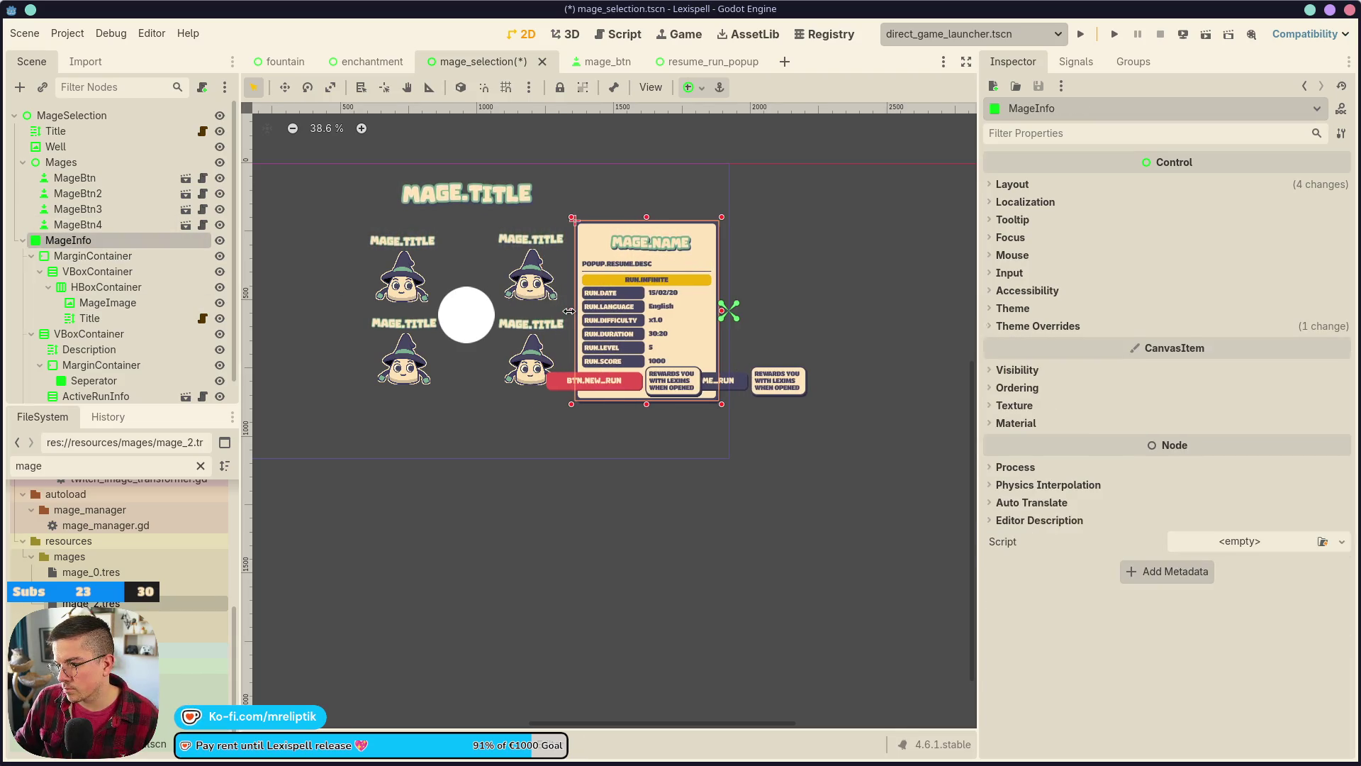
key(ctrl+s)
scroll(106, 284, down, 1)
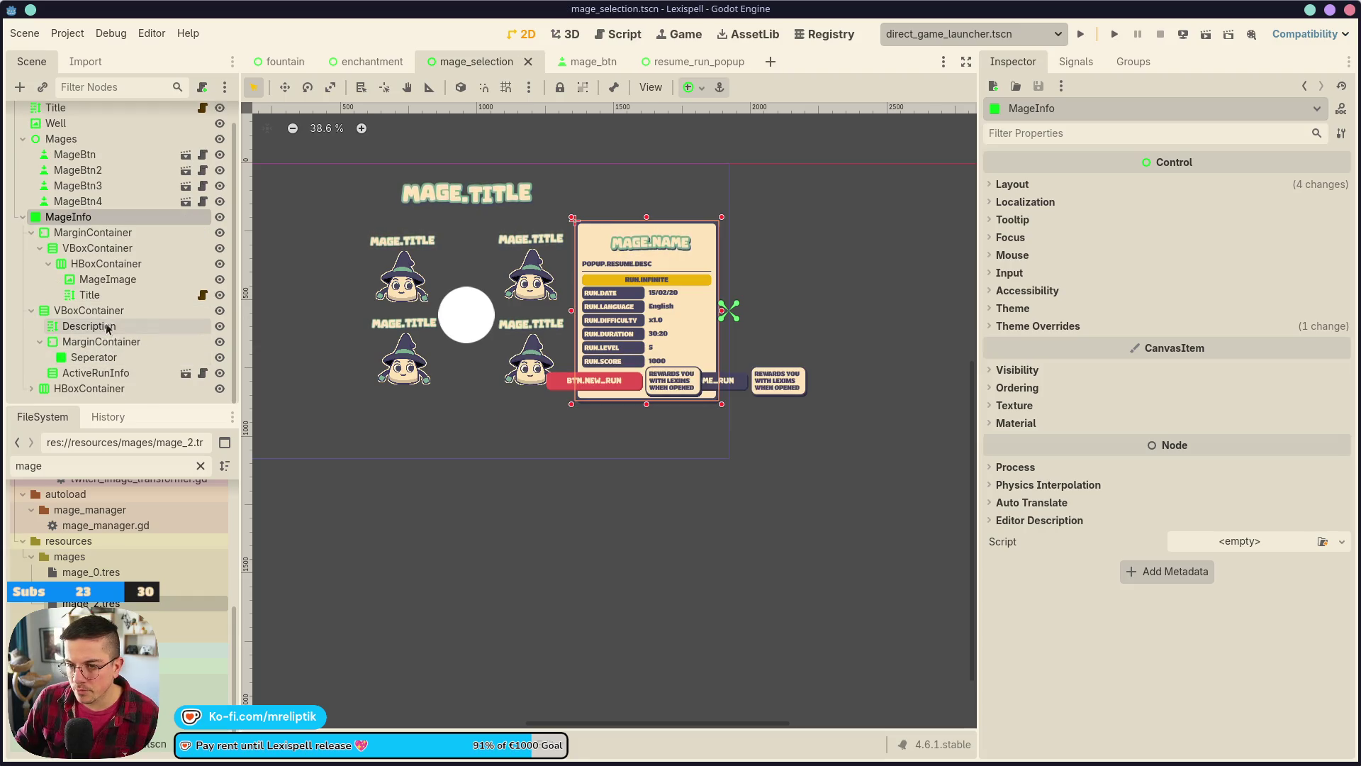
- Delete the HBoxContainer holding the popup buttons and save
click(105, 312)
click(84, 388)
key(Delete)
key(Return)
key(ctrl+s)
- Try shrinking the MarginContainer from its top edge, then undo the resize
scroll(659, 340, up, 5)
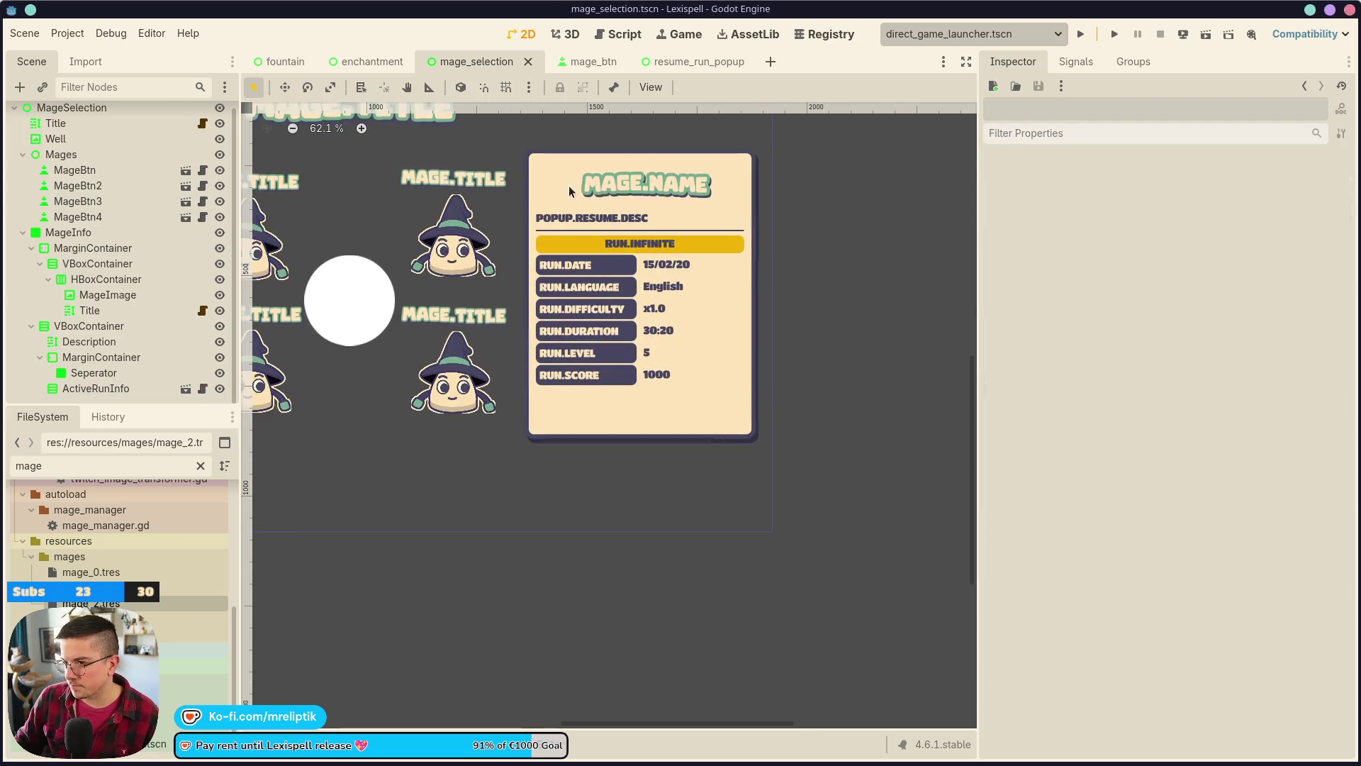
click(560, 157)
click(568, 152)
click(569, 154)
mouse_move(641, 143)
mouse_down()
mouse_move(647, 186)
mouse_move(641, 168)
mouse_up()
key(ctrl+z)
click(68, 240)
key(ctrl+z)
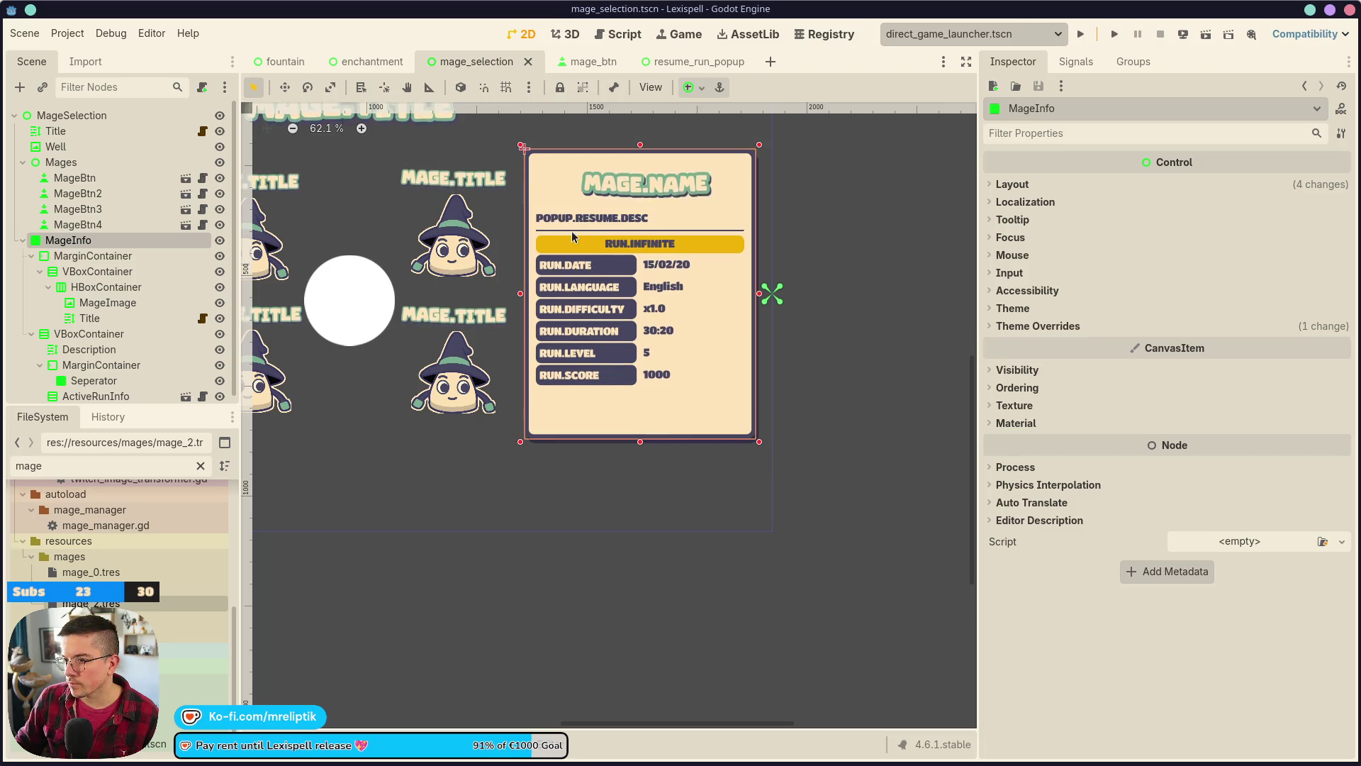
key(ctrl+shift+z)
- Nest the description VBoxContainer under the header VBoxContainer and select the Description's POPUP.RESUME.DESC text
click(569, 221)
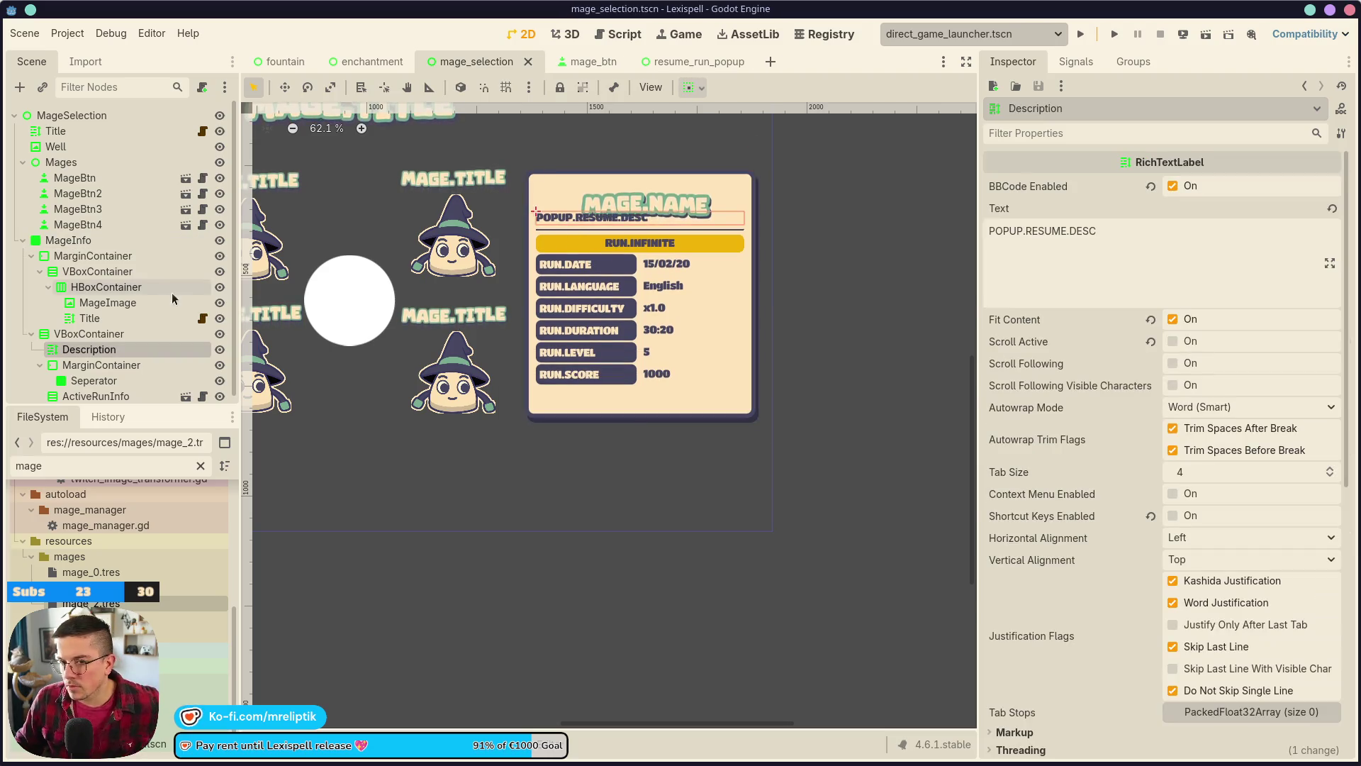
click(92, 333)
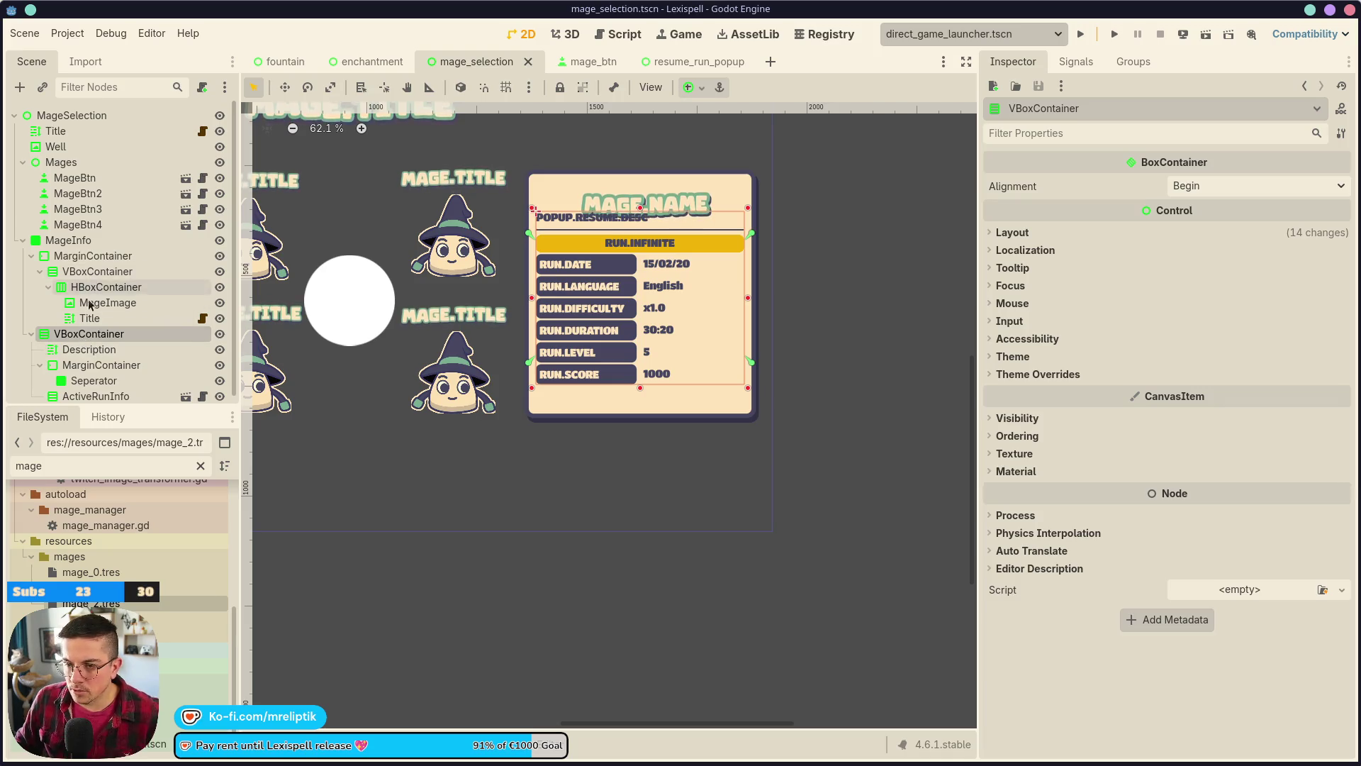
drag(80, 339, 96, 273)
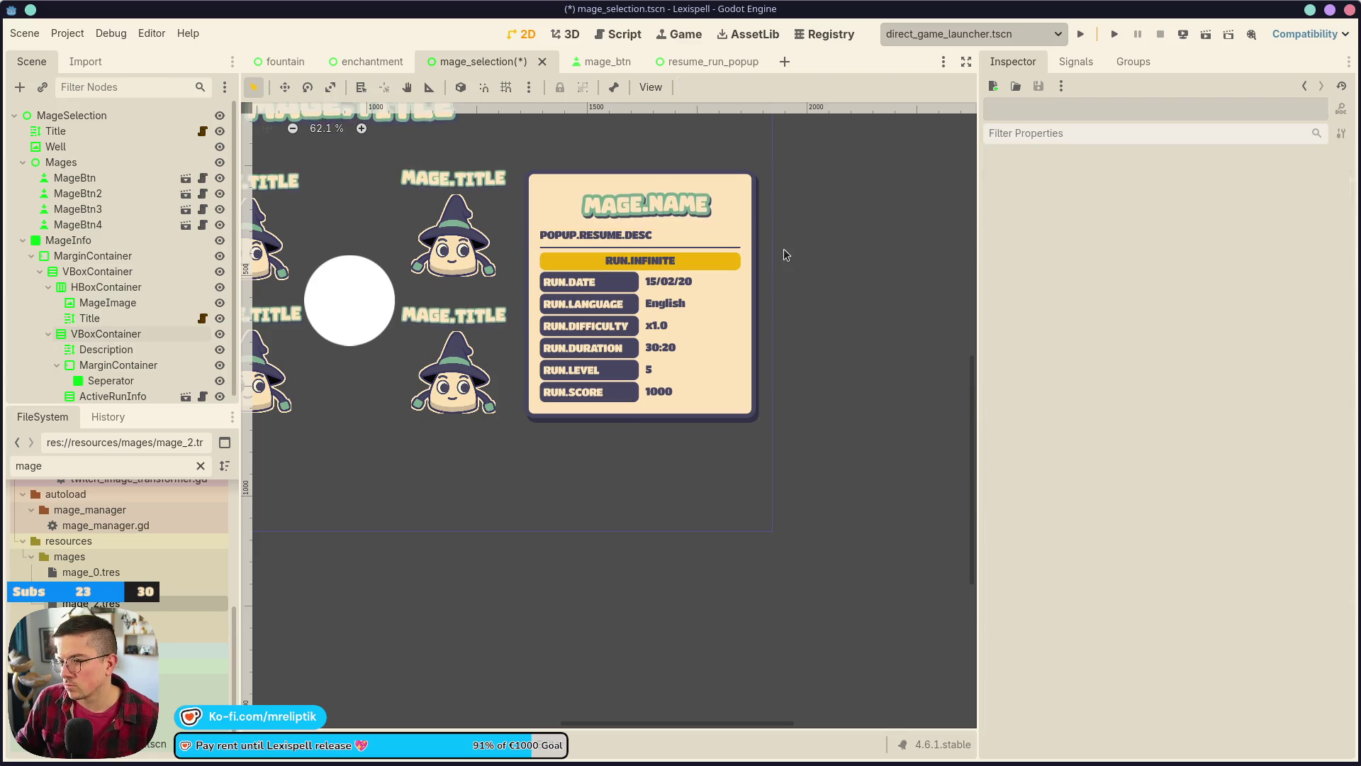
click(679, 265)
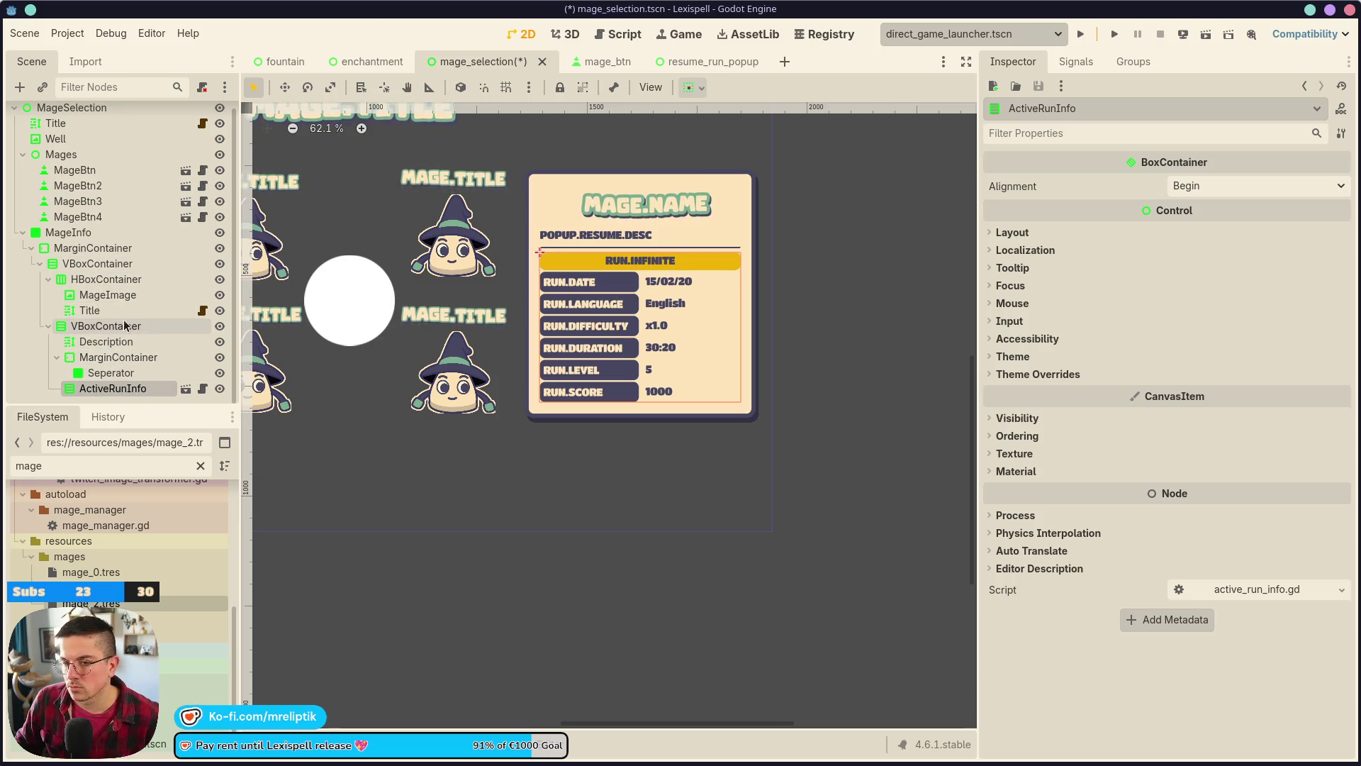
click(122, 378)
click(126, 344)
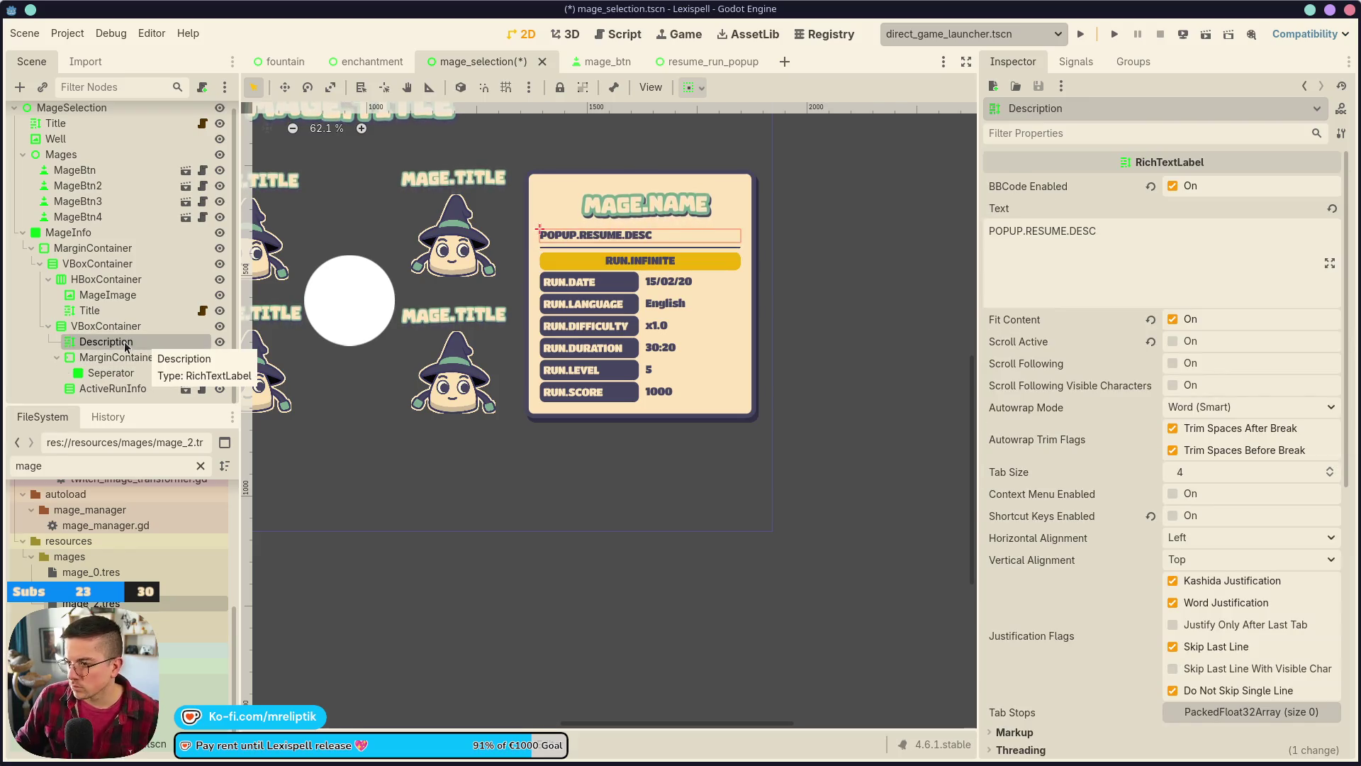
drag(1094, 250, 918, 222)
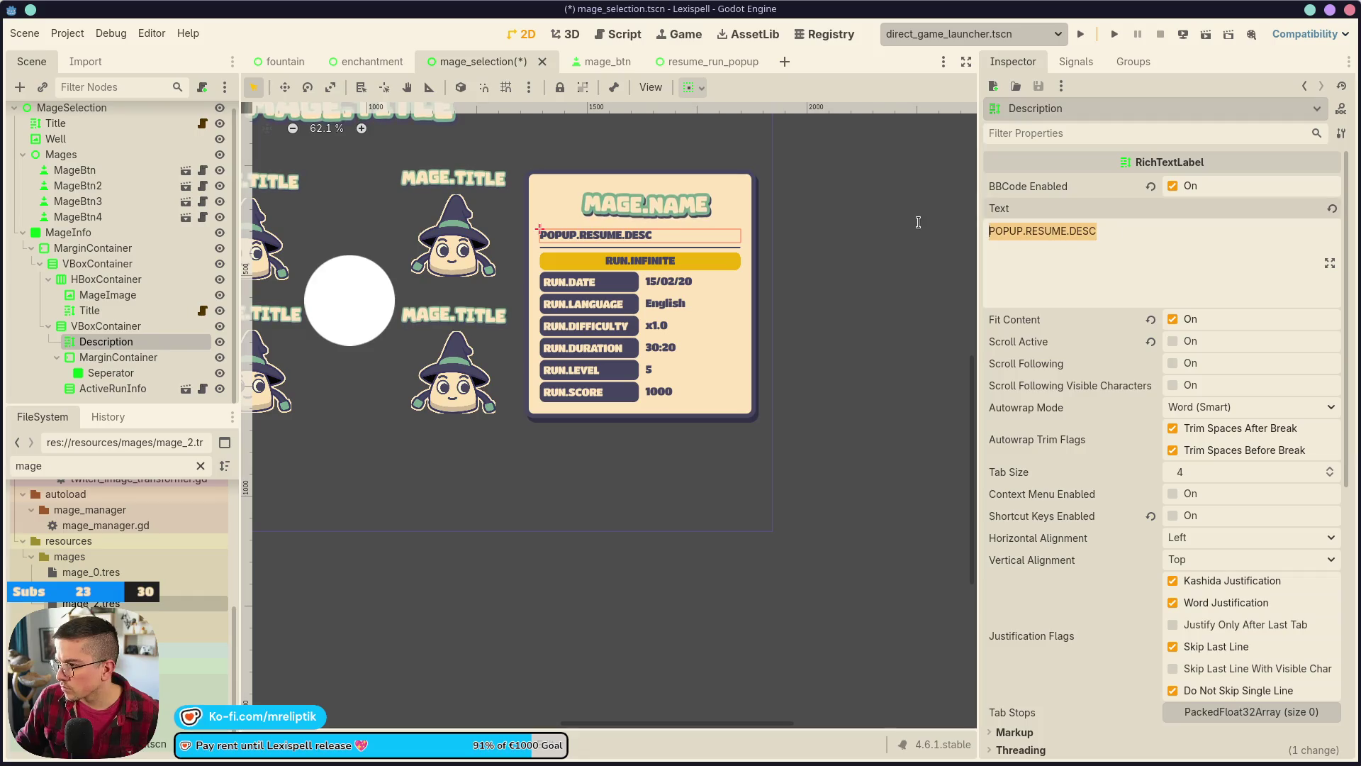
- Replace POPUP.RESUME.DESC with MAGE.DESC in the Description's Text field, save, and zoom out
text(MAGE.DESC)
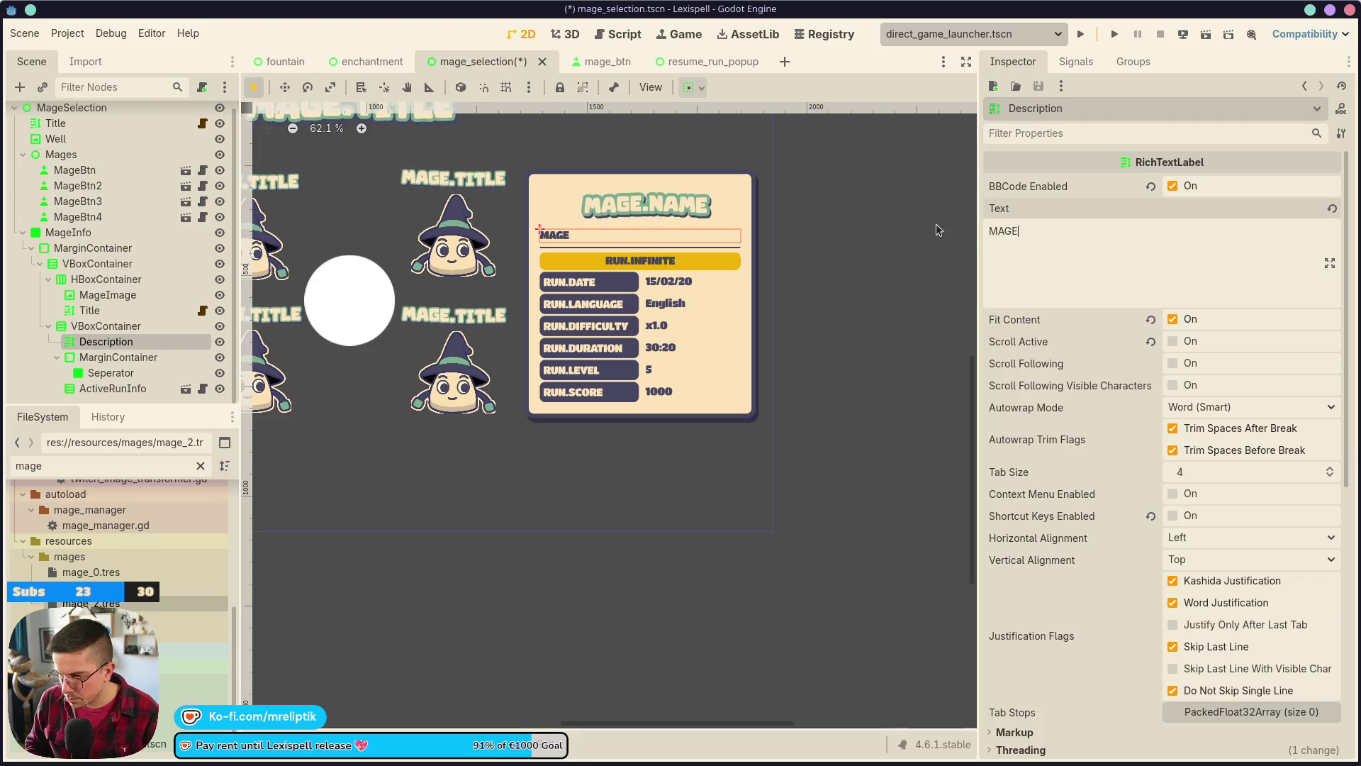
key(ctrl+s)
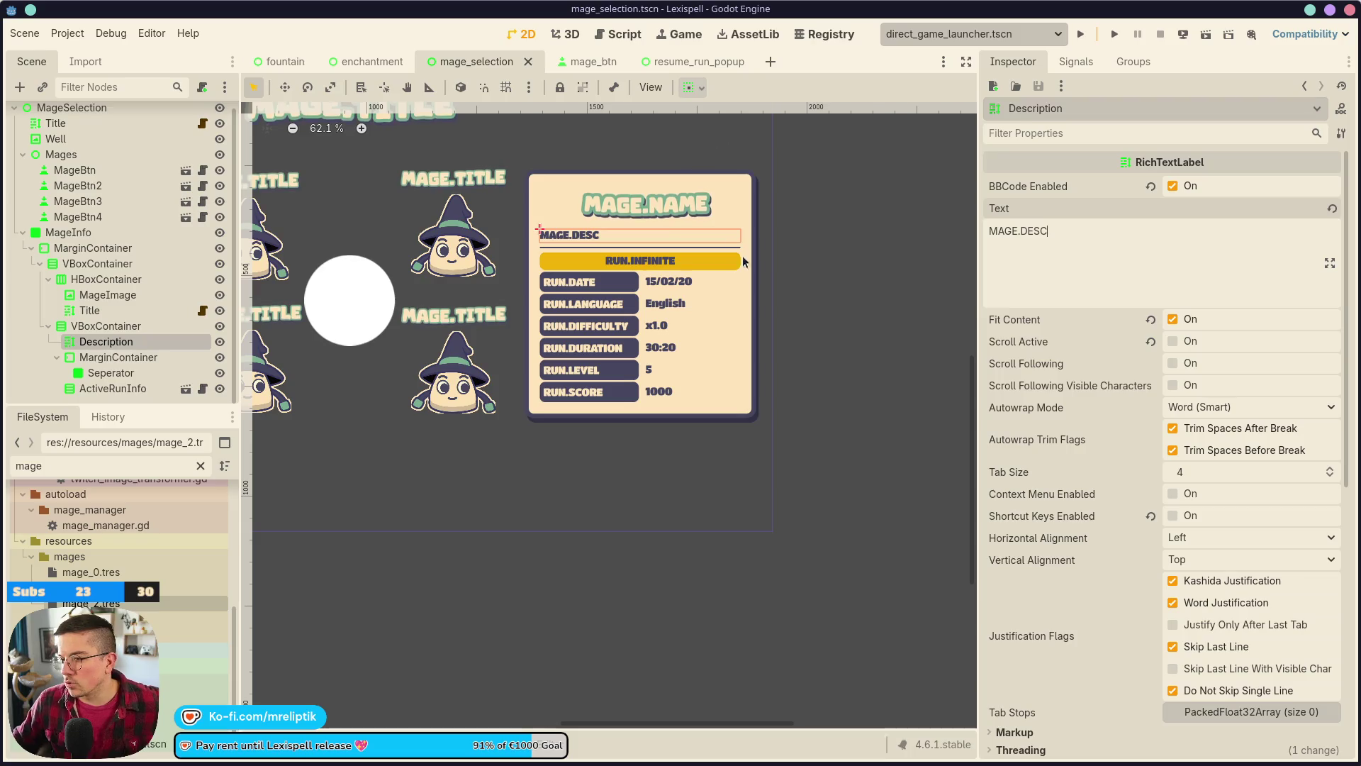
click(799, 295)
scroll(602, 319, down, 3)
scroll(562, 321, down, 1)
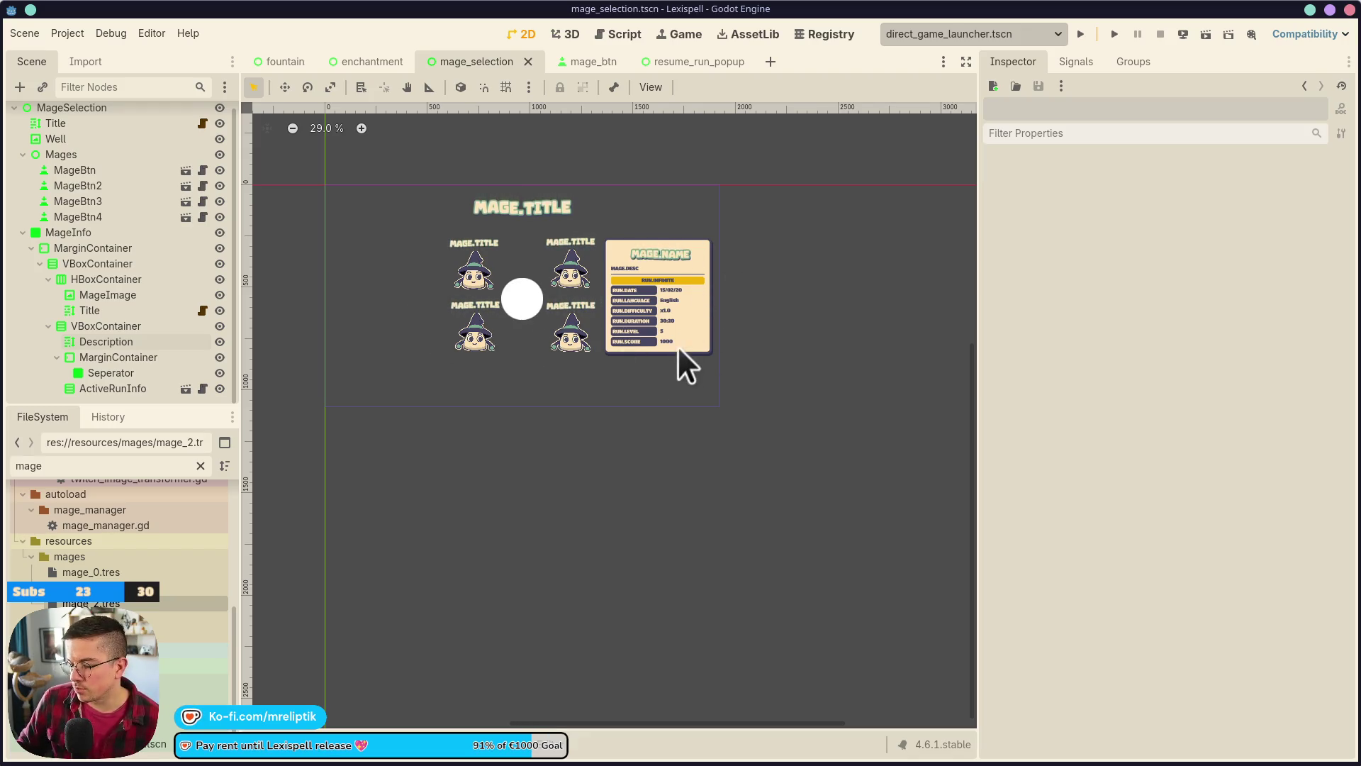
- Nudge the Mages grid and the Well a couple of steps to the left
click(61, 154)
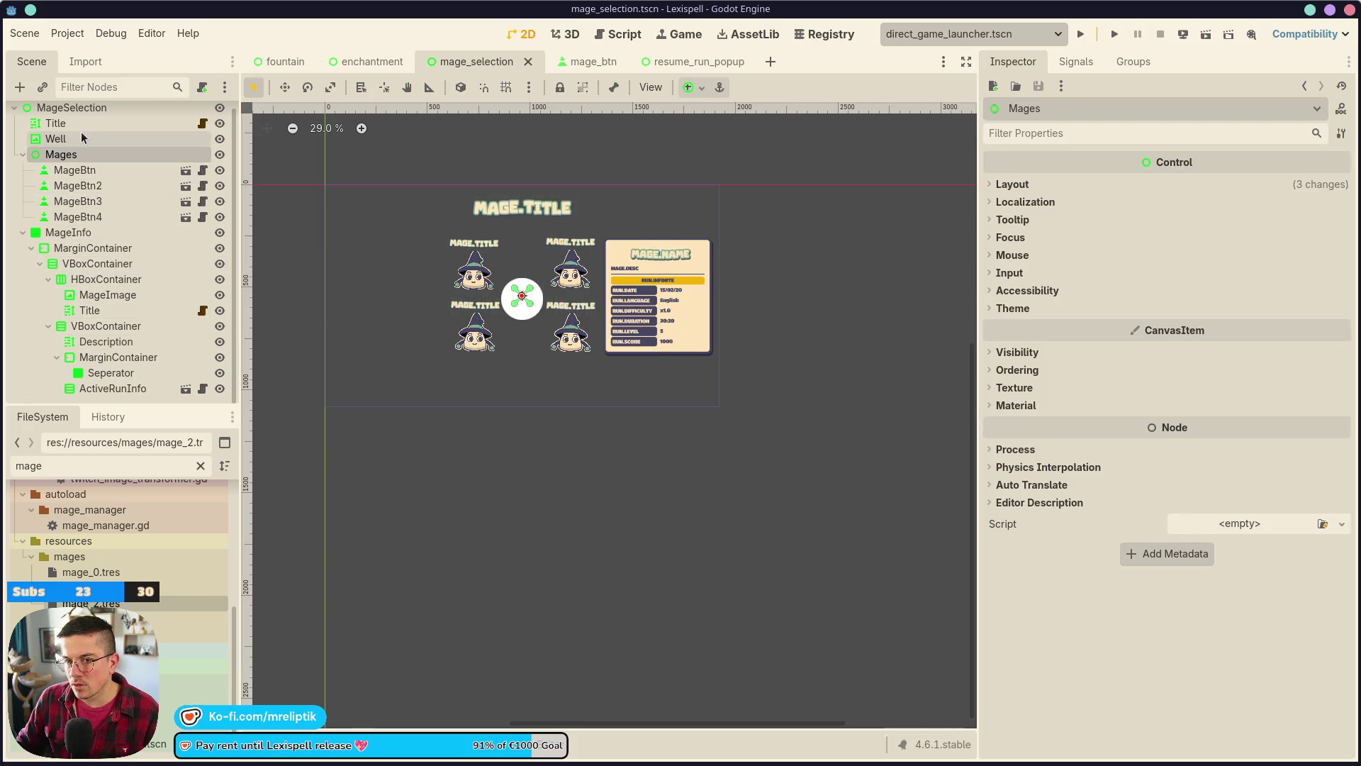
ctrl+click(79, 136)
key(shift+f)
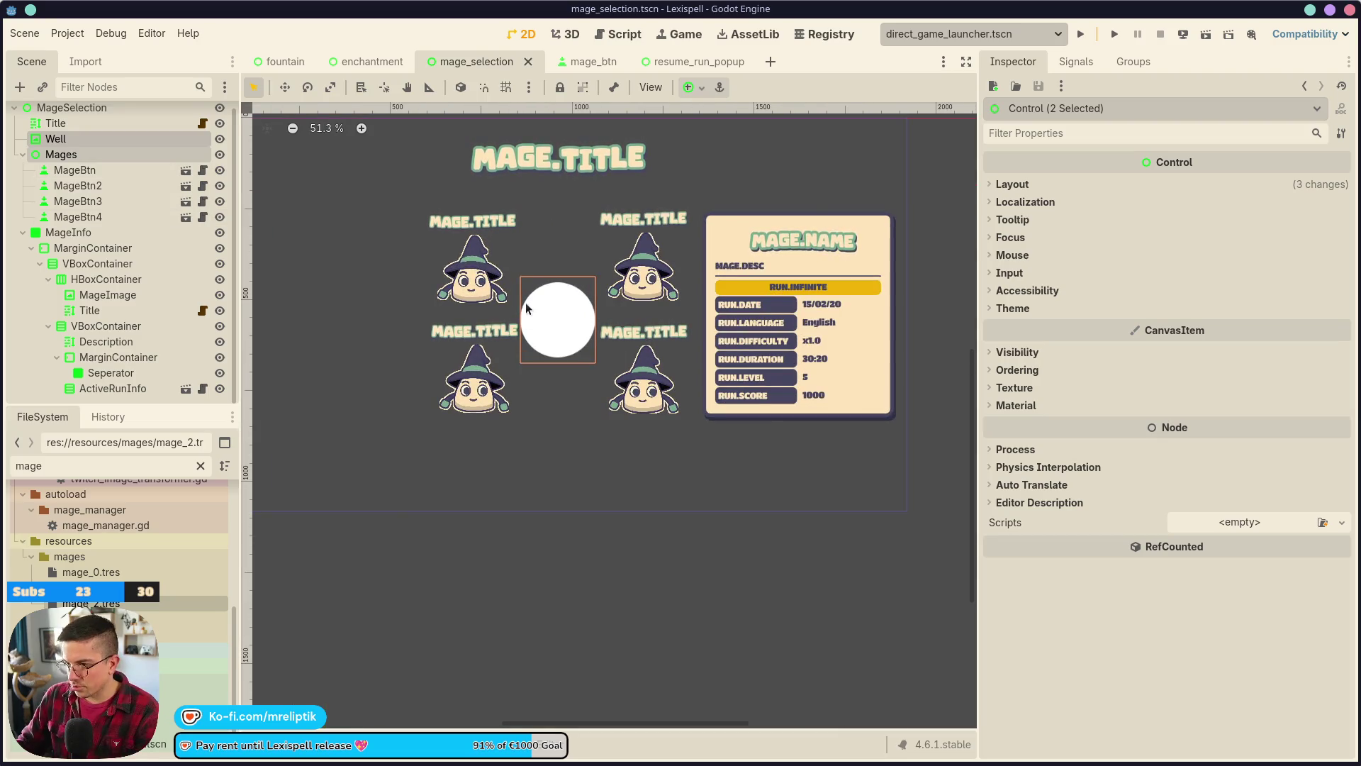
scroll(468, 312, down, 2)
key(Left)
key(Left)
key(Left)
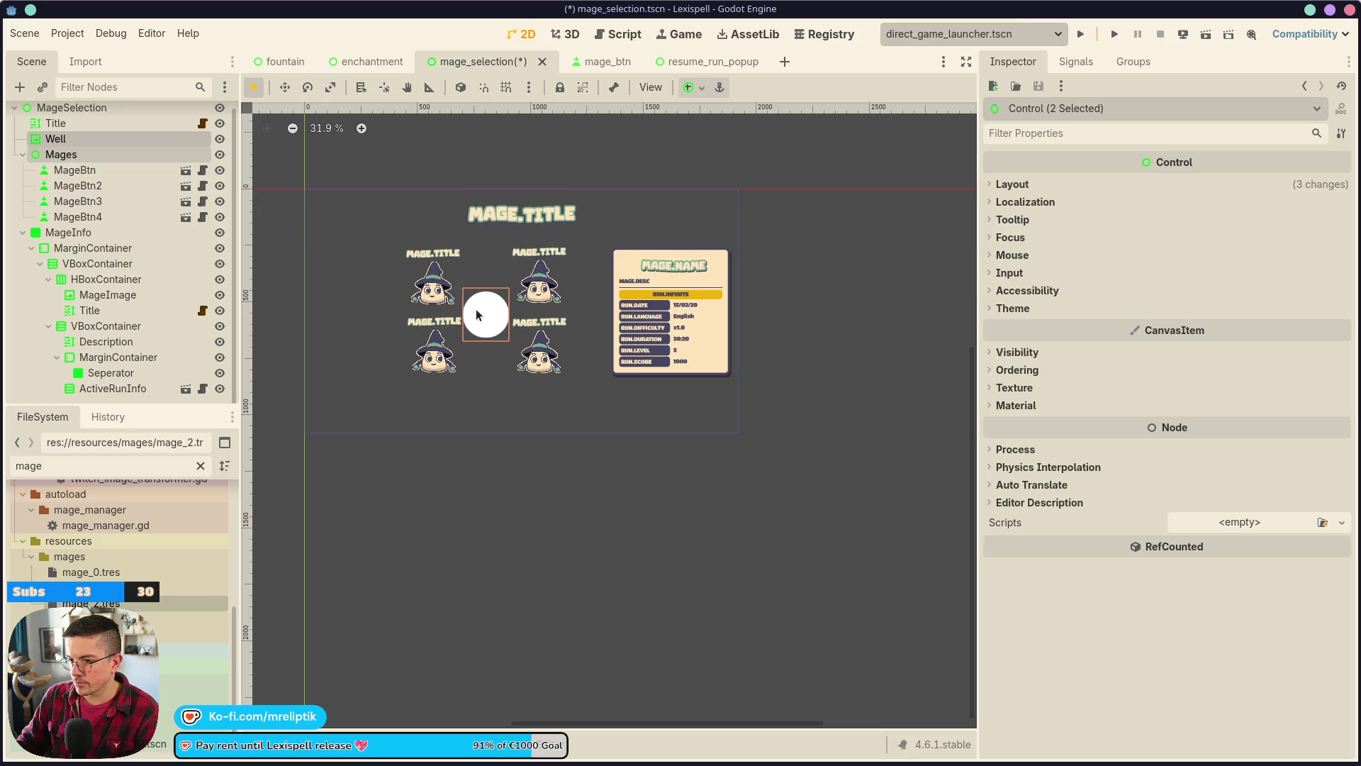
key(Left)
- Nudge the MageInfo panel slightly left, then bring up the resume_run_popup scene
click(638, 264)
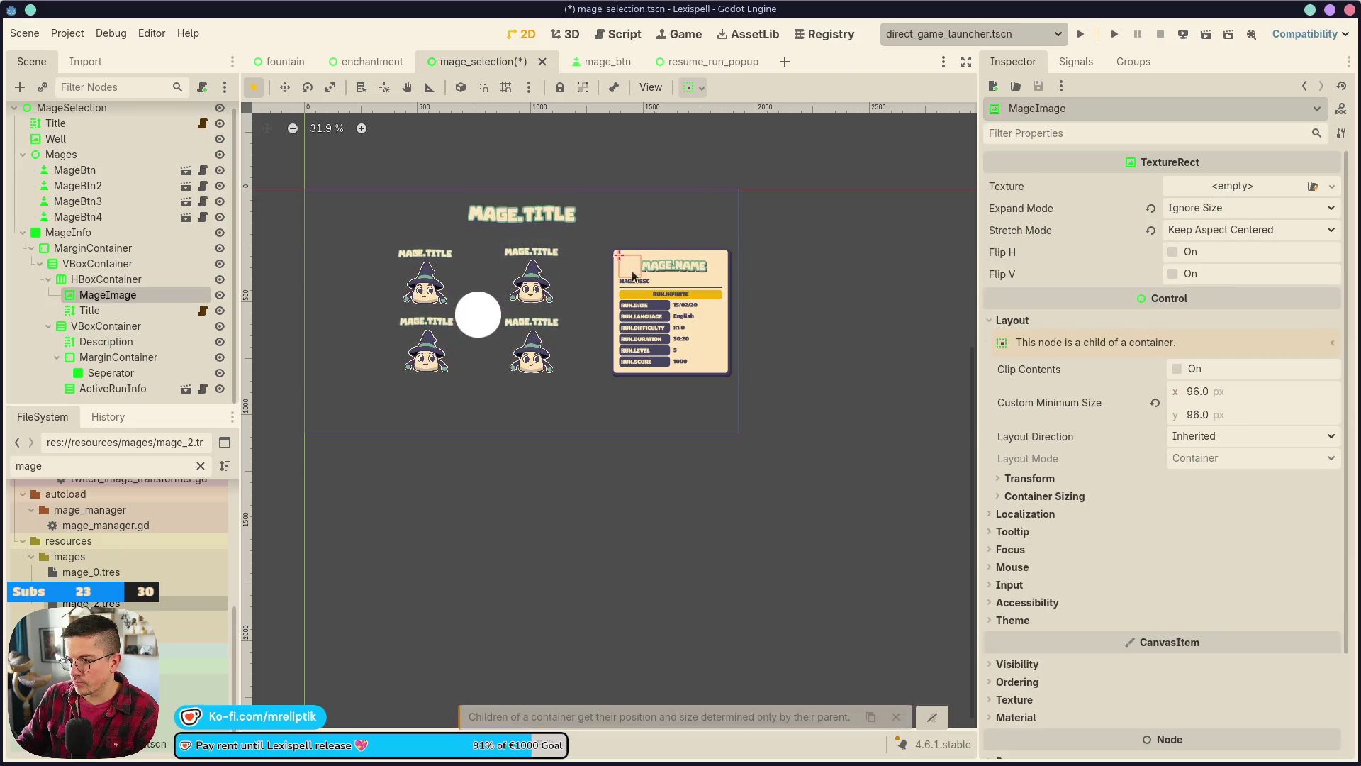
click(78, 233)
scroll(604, 321, up, 2)
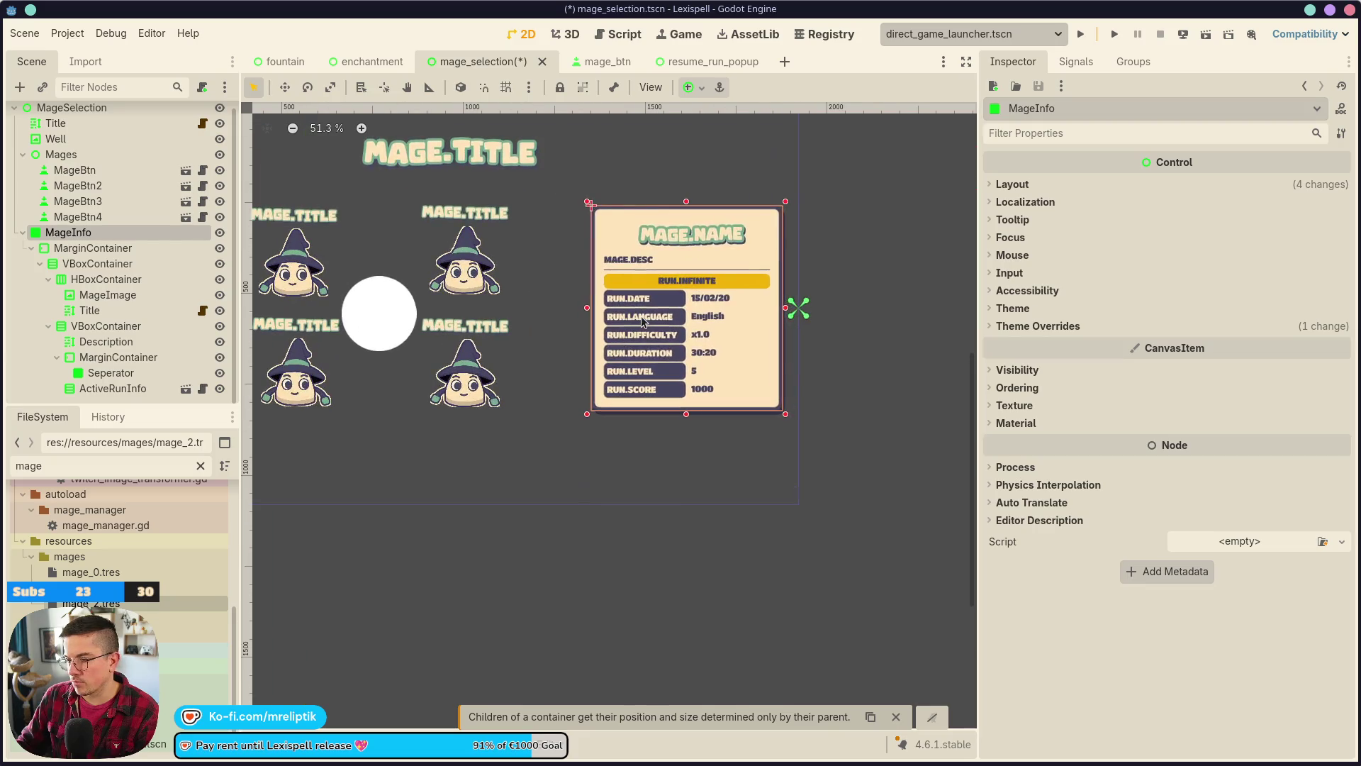
scroll(617, 318, down, 1)
key(Left)
key(Left)
key(Left)
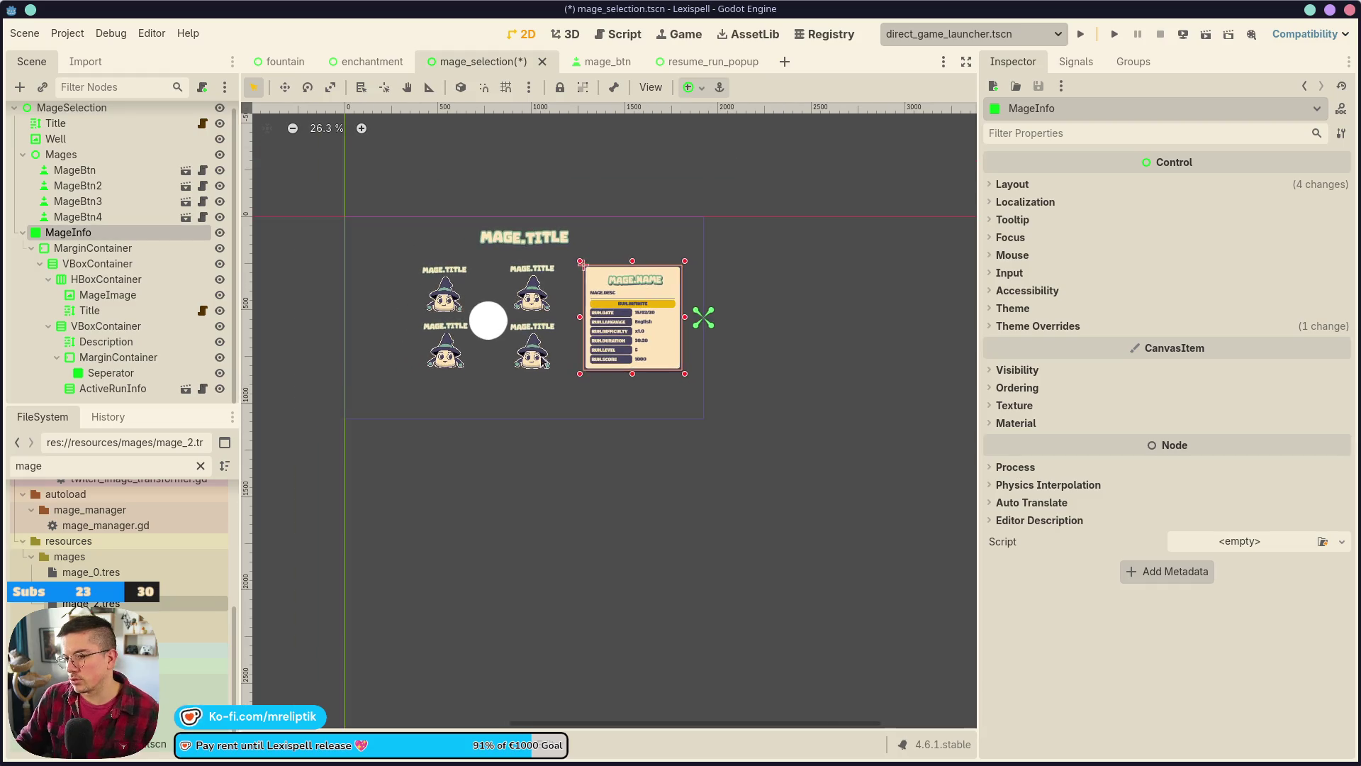
scroll(531, 346, left, 2)
scroll(517, 480, down, 3)
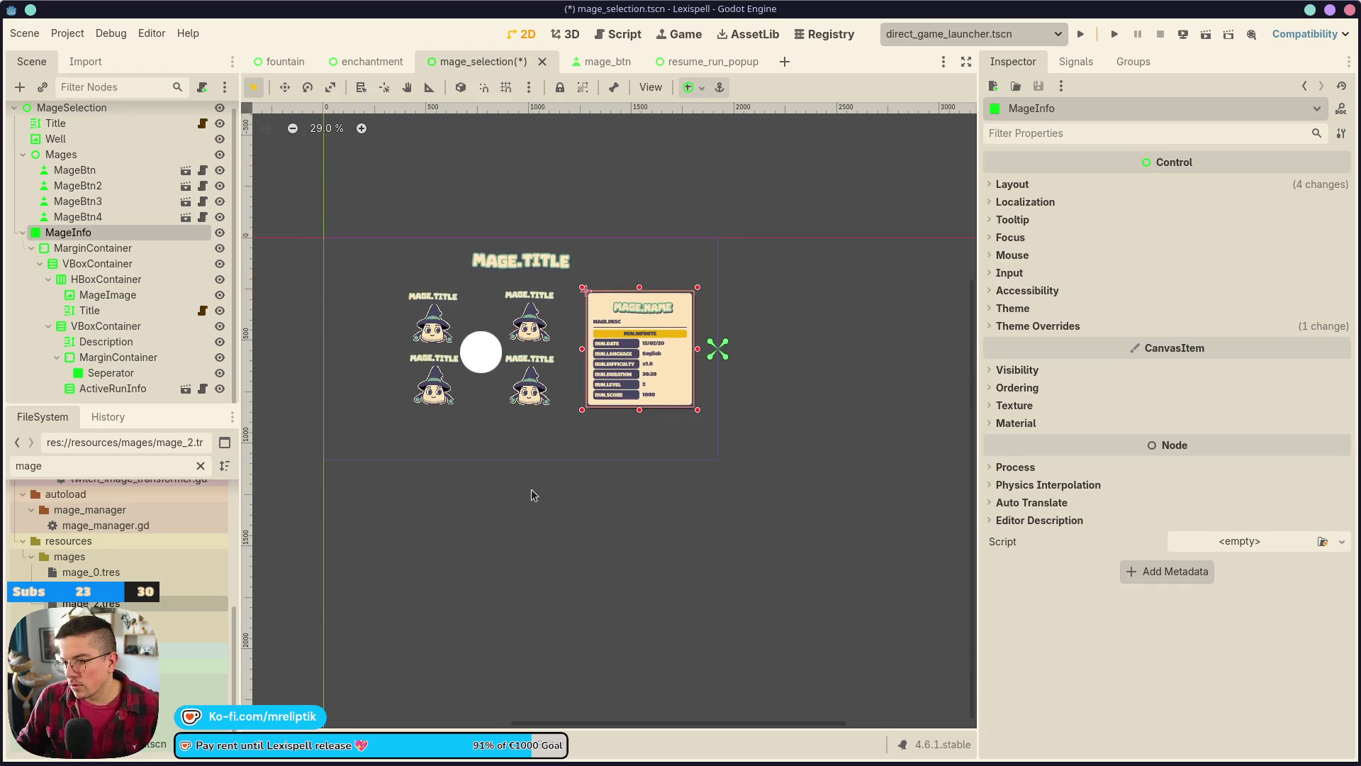
scroll(549, 438, up, 3)
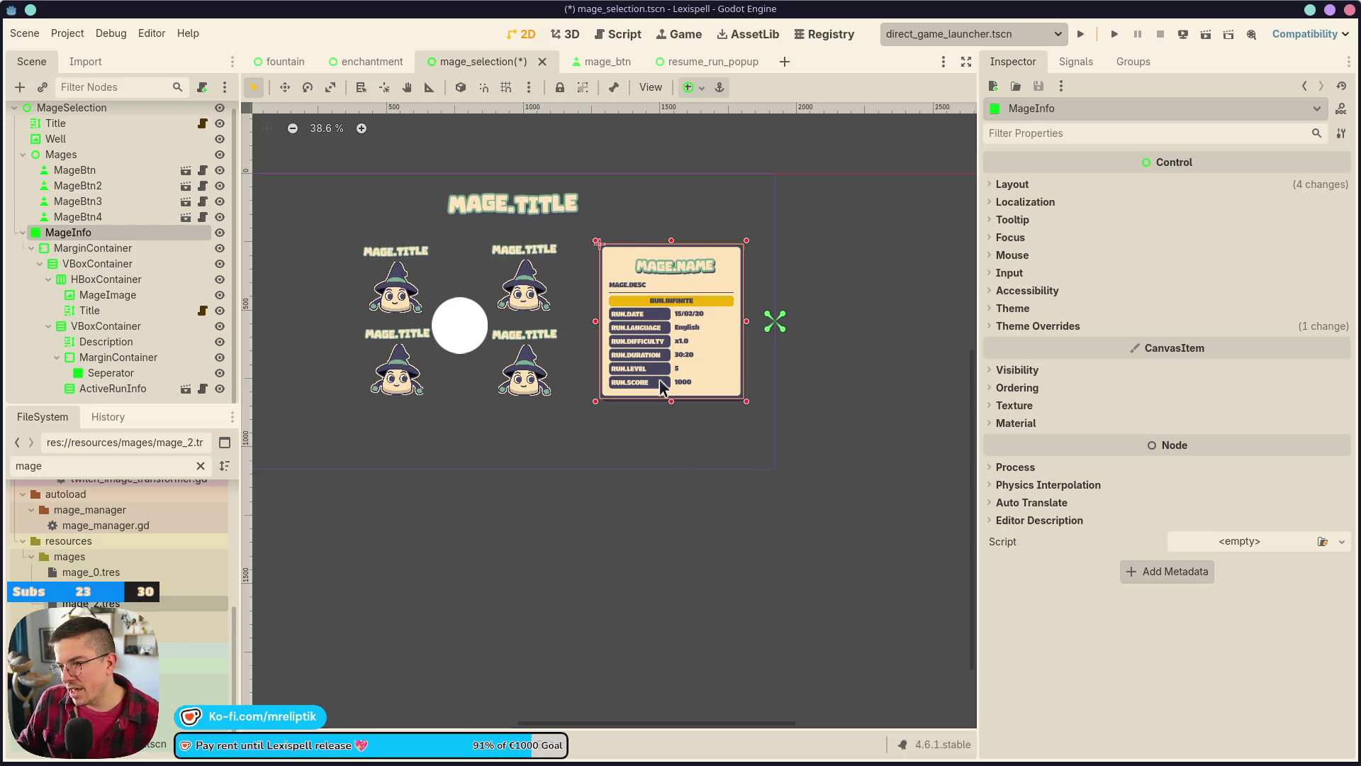
click(599, 62)
click(682, 61)
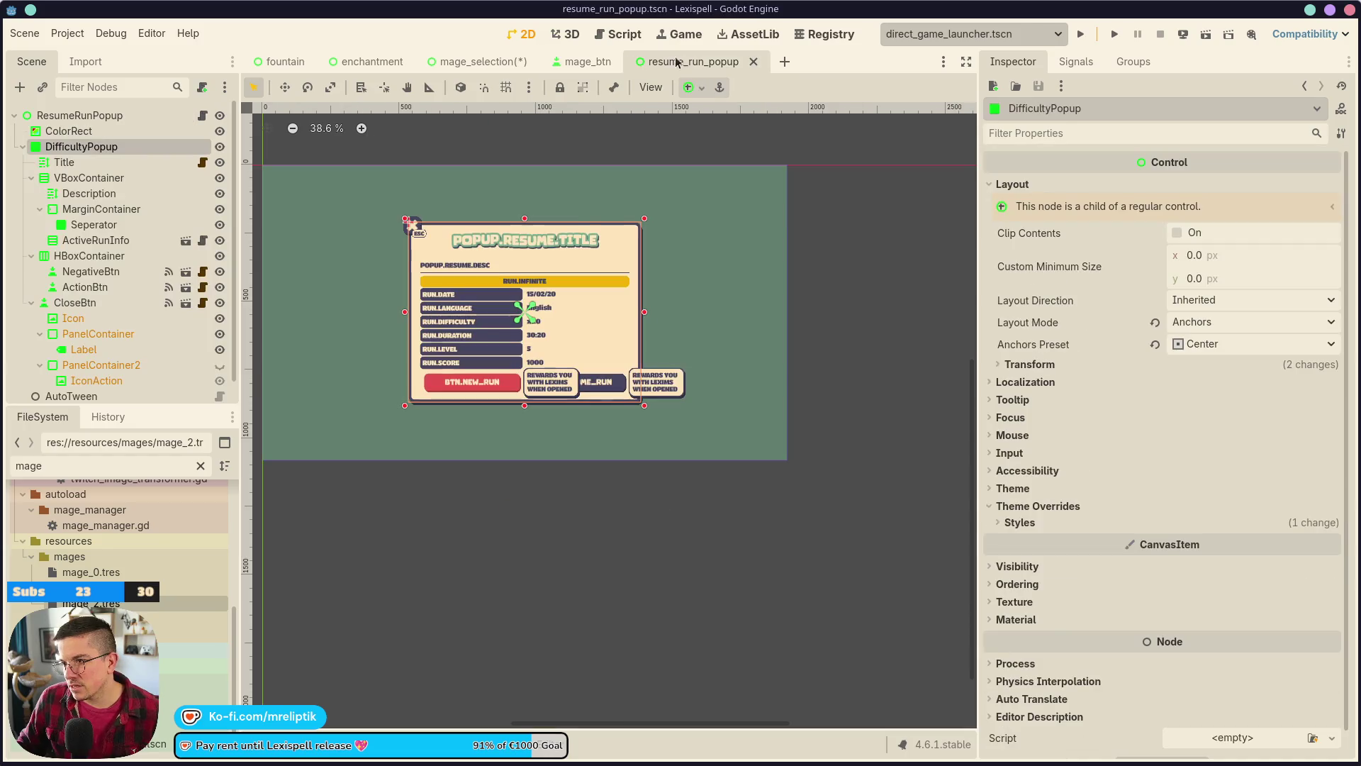
- Close resume_run_popup and select the SkipBtn node in the enchantment scene
middle_click(682, 62)
click(497, 62)
click(342, 64)
scroll(450, 295, down, 7)
click(690, 425)
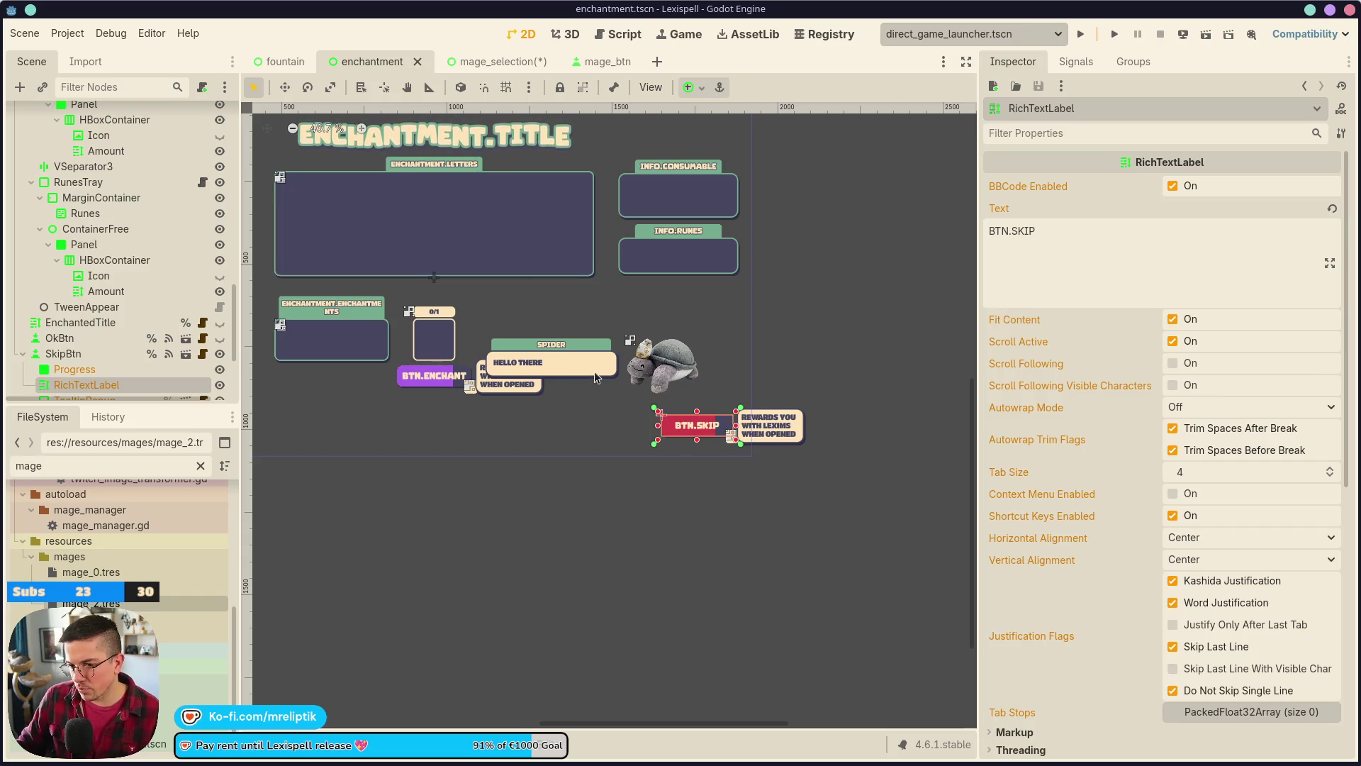
click(63, 354)
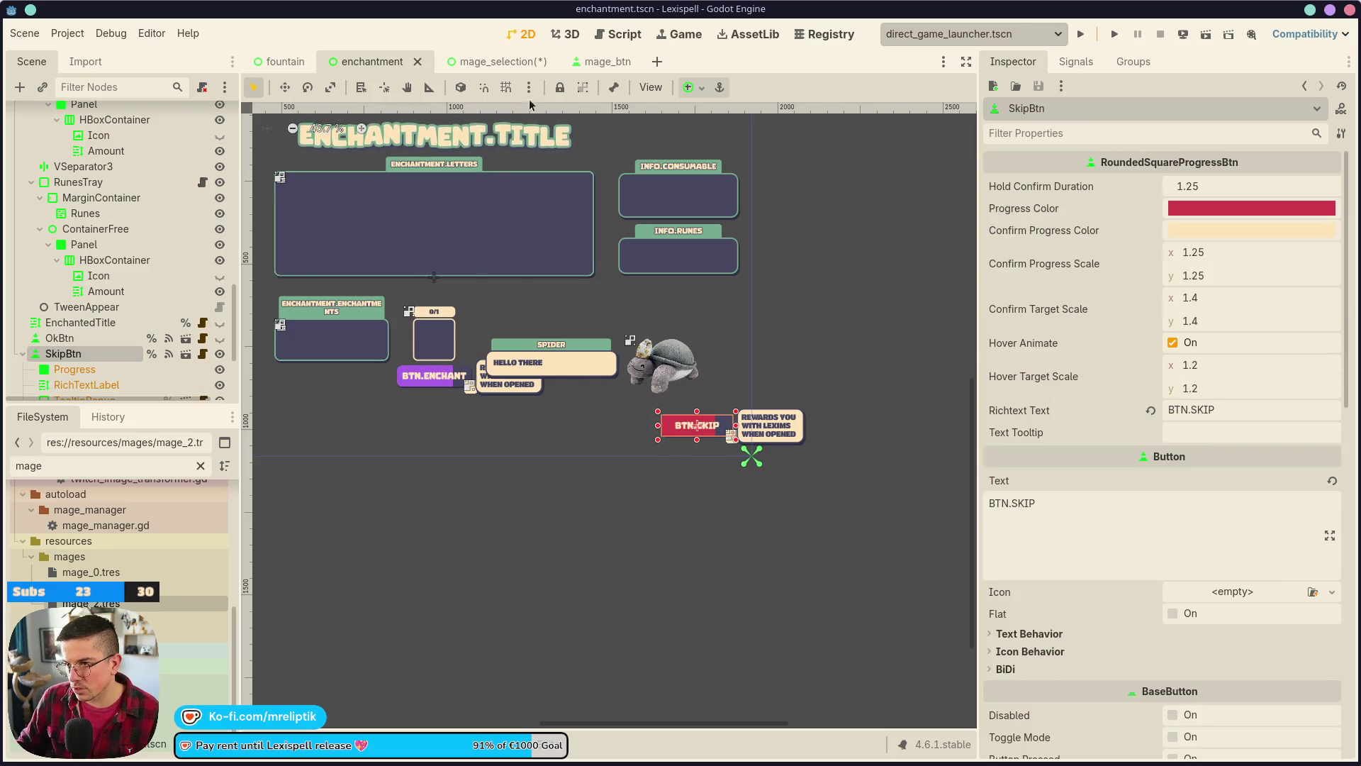
- Paste SkipBtn under the mage_selection root node and save the scene
click(490, 62)
click(86, 108)
key(ctrl+v)
key(ctrl+s)
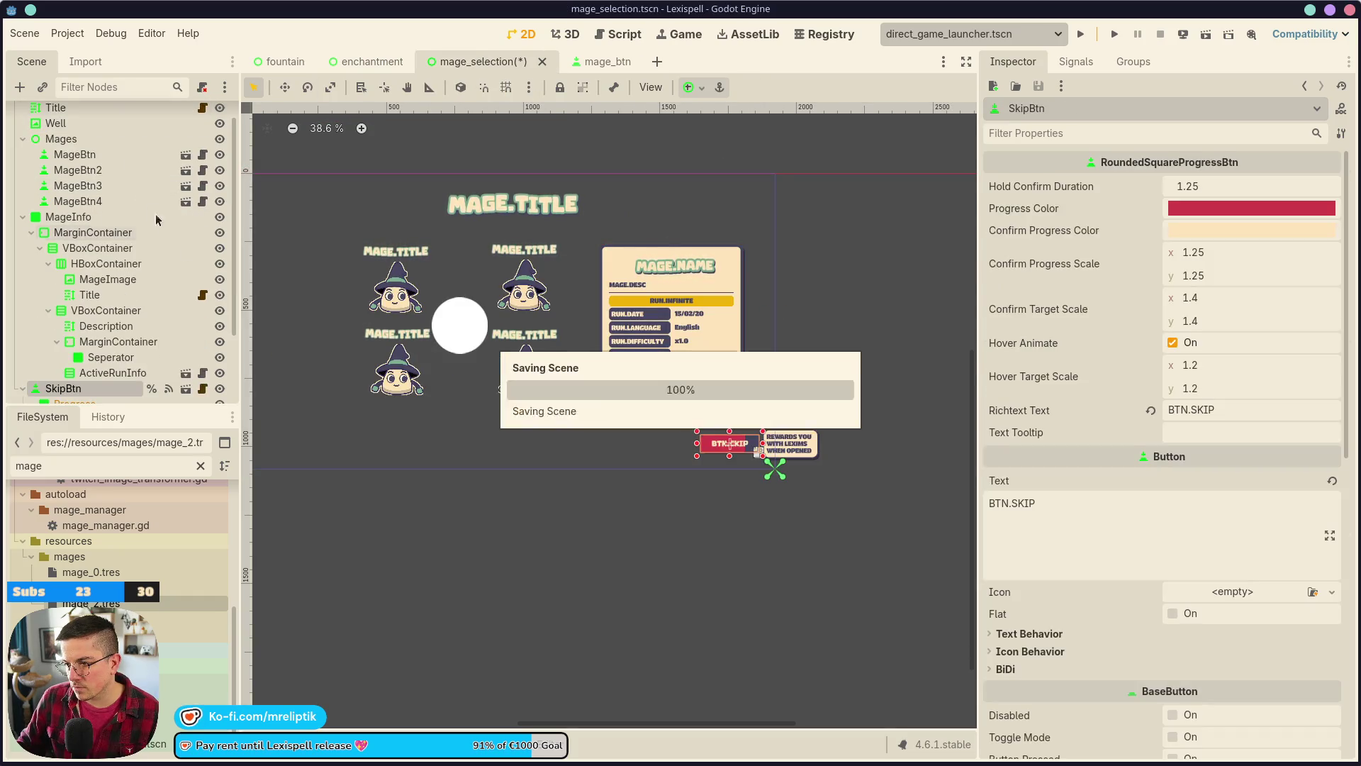
scroll(143, 383, down, 2)
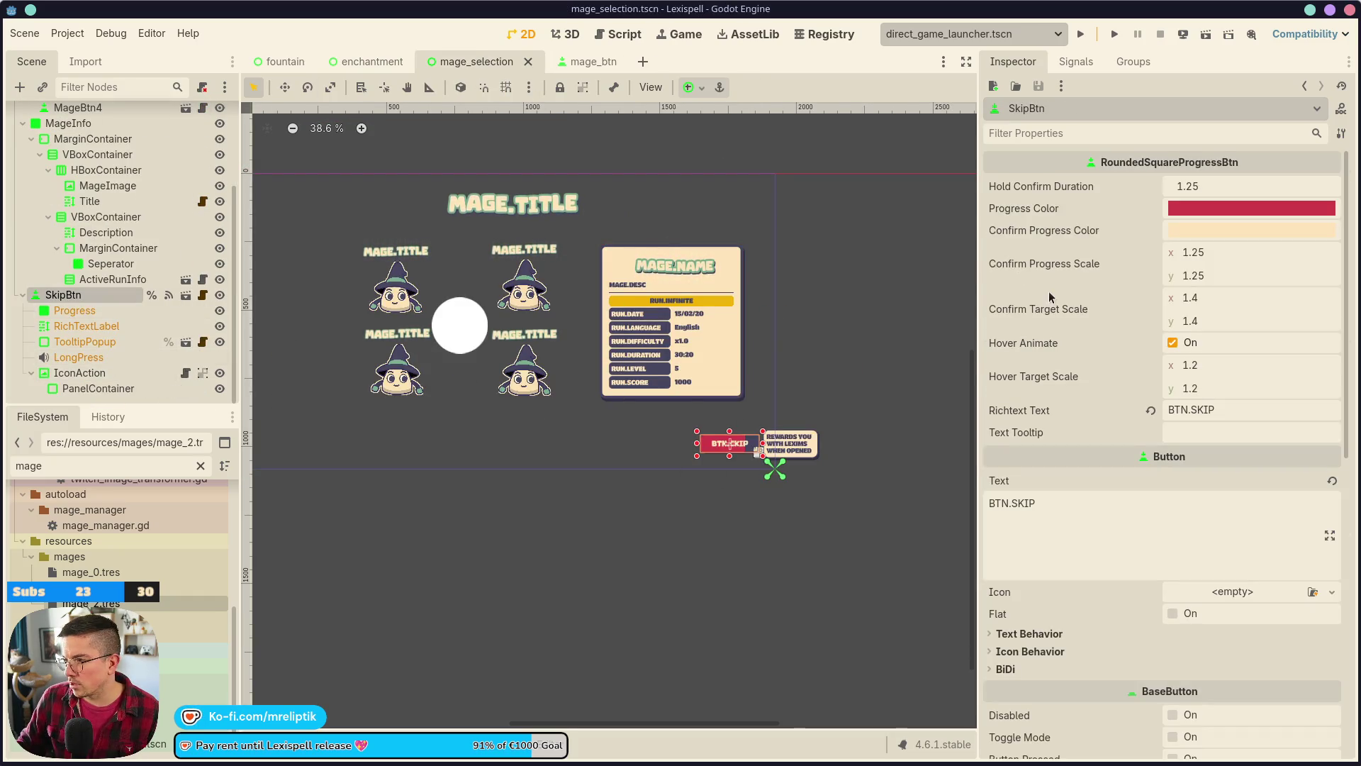
- Rename the SkipBtn node to StartBtn and set its progress colour to green (74ab8e)
double_click(63, 295)
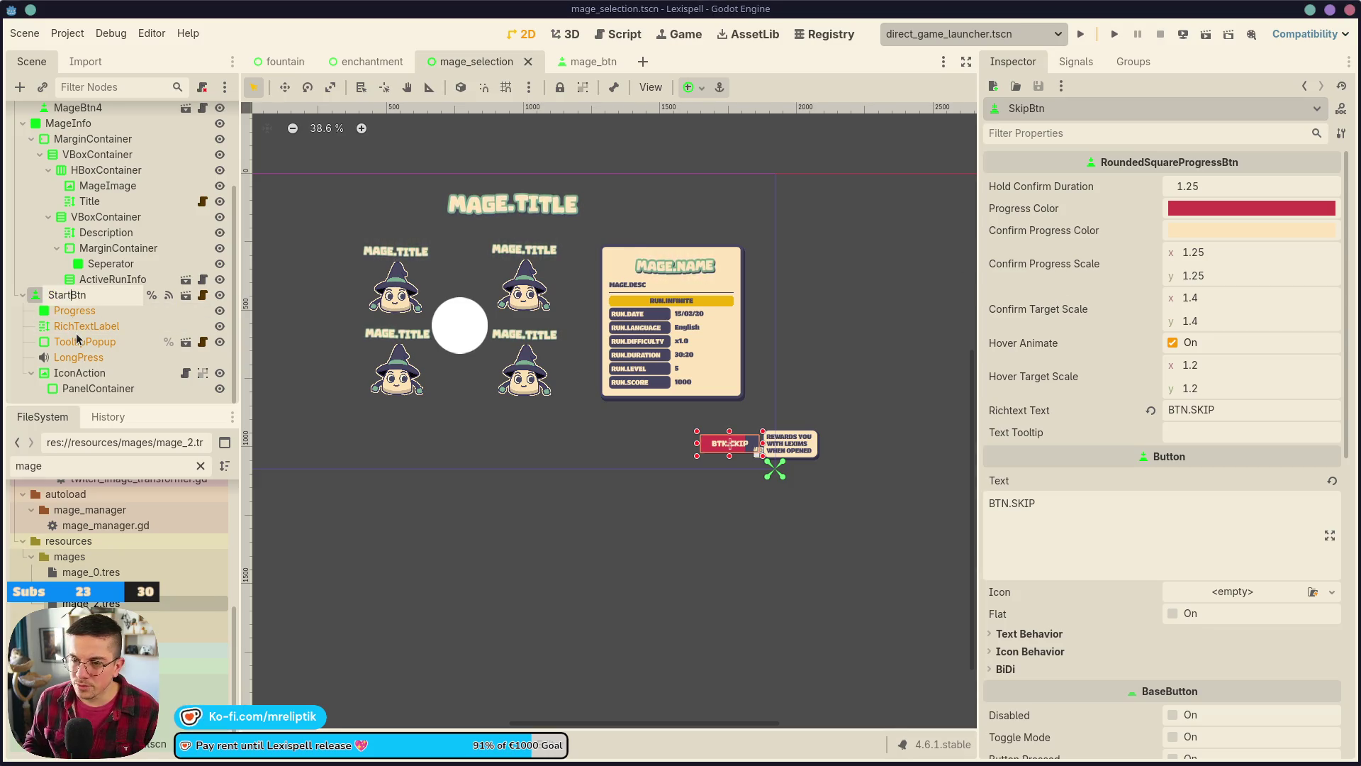
key(Return)
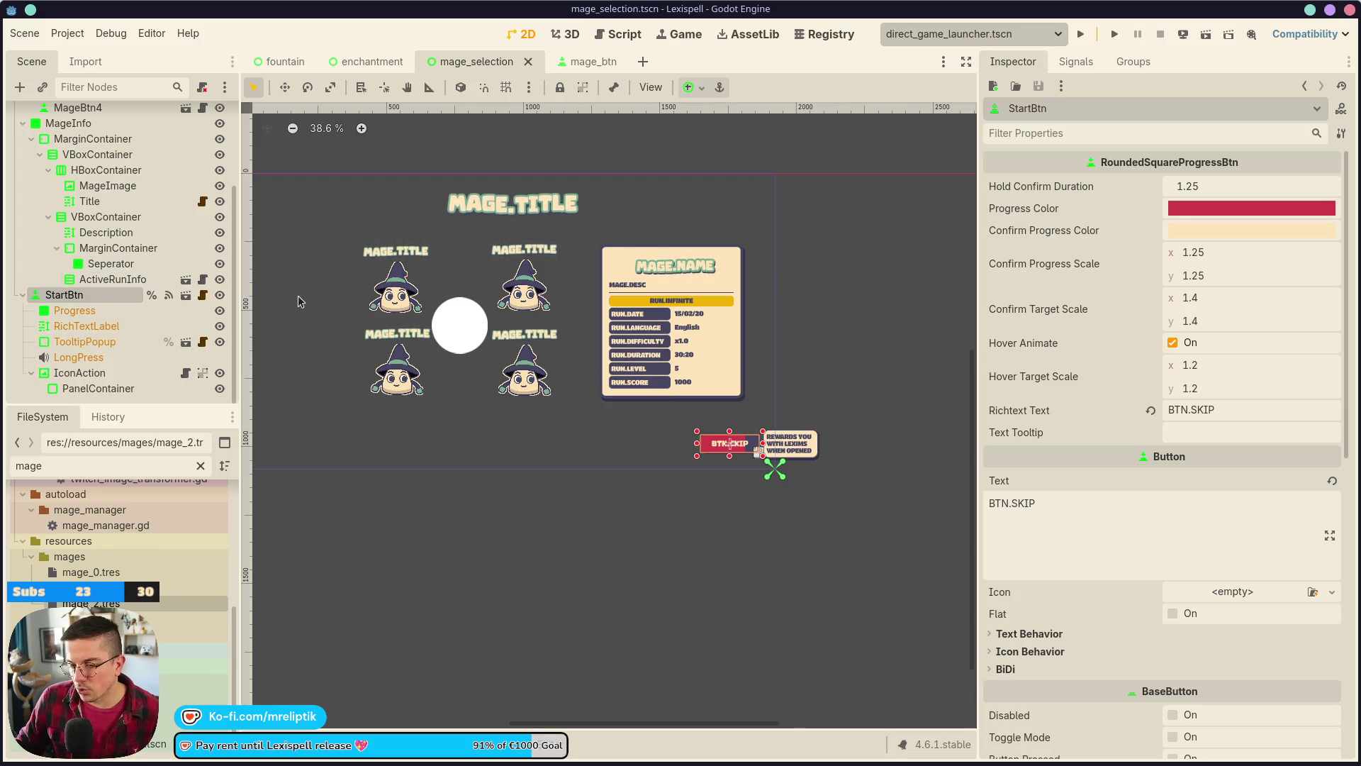
click(1194, 209)
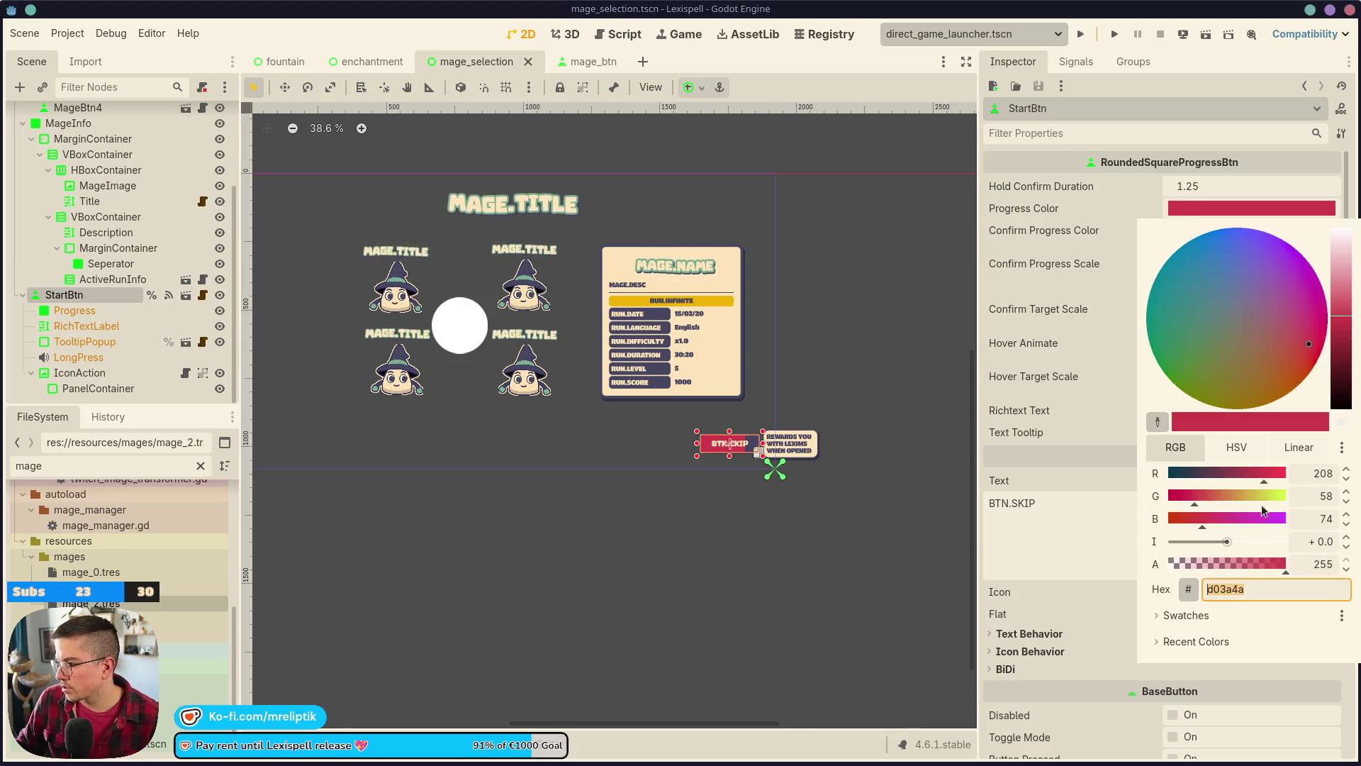
click(1186, 616)
click(1254, 641)
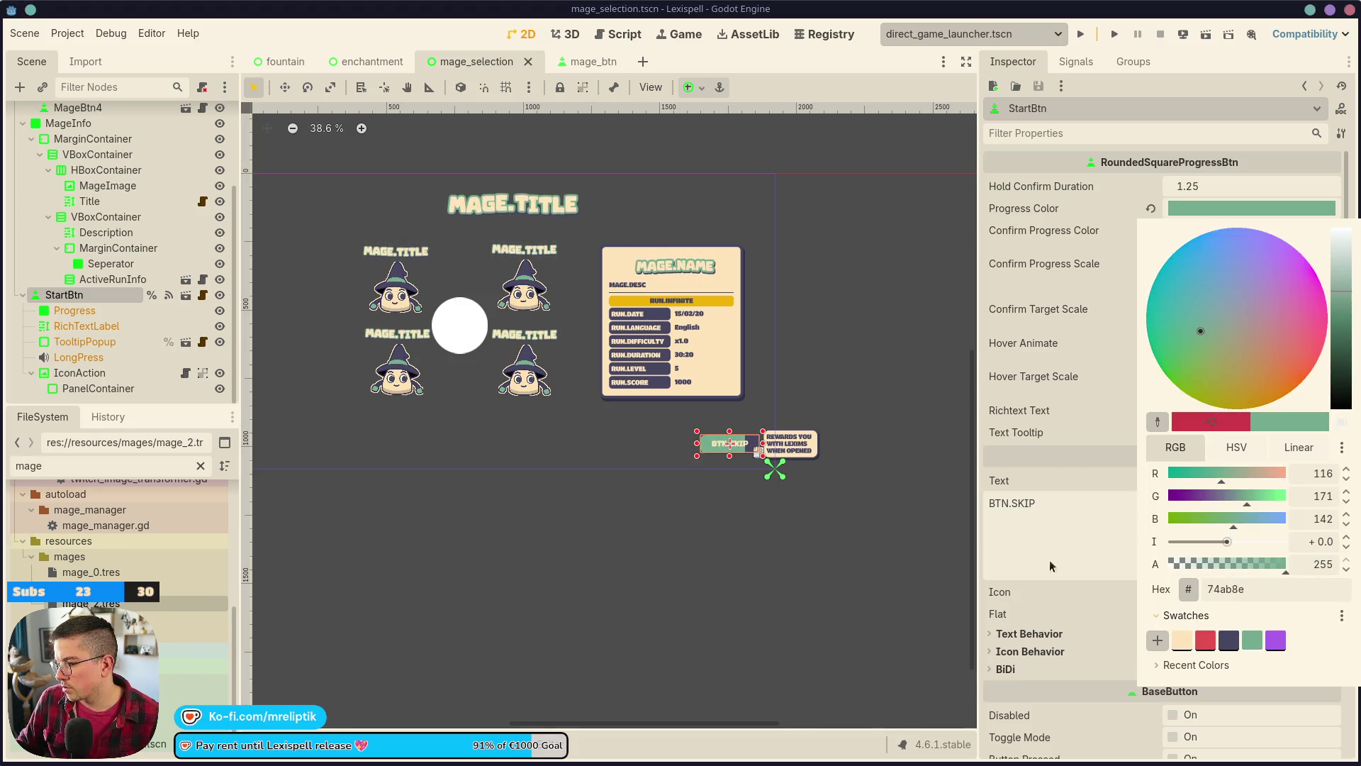
click(996, 520)
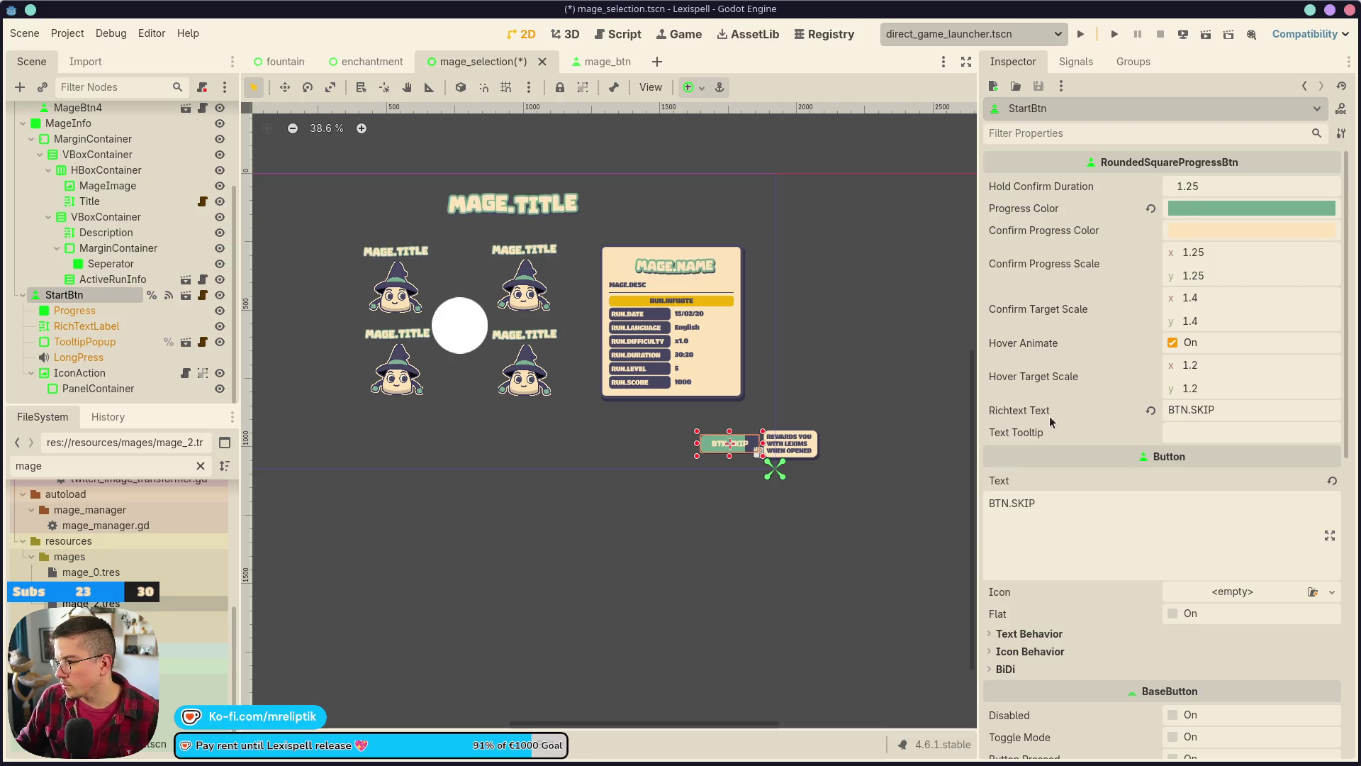
- Change the button's label key from BTN.SKIP to BTN.START and save the scene
double_click(1245, 410)
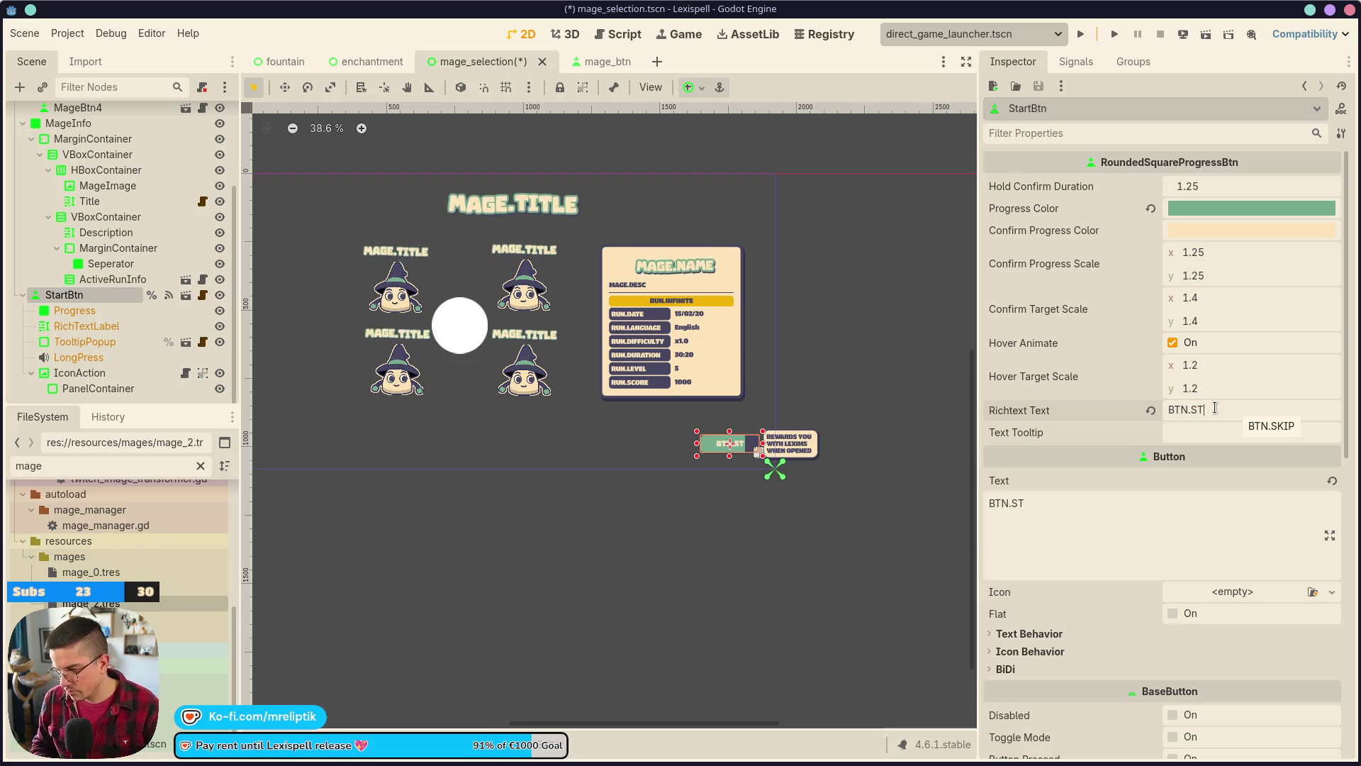
key(ctrl+s)
click(525, 428)
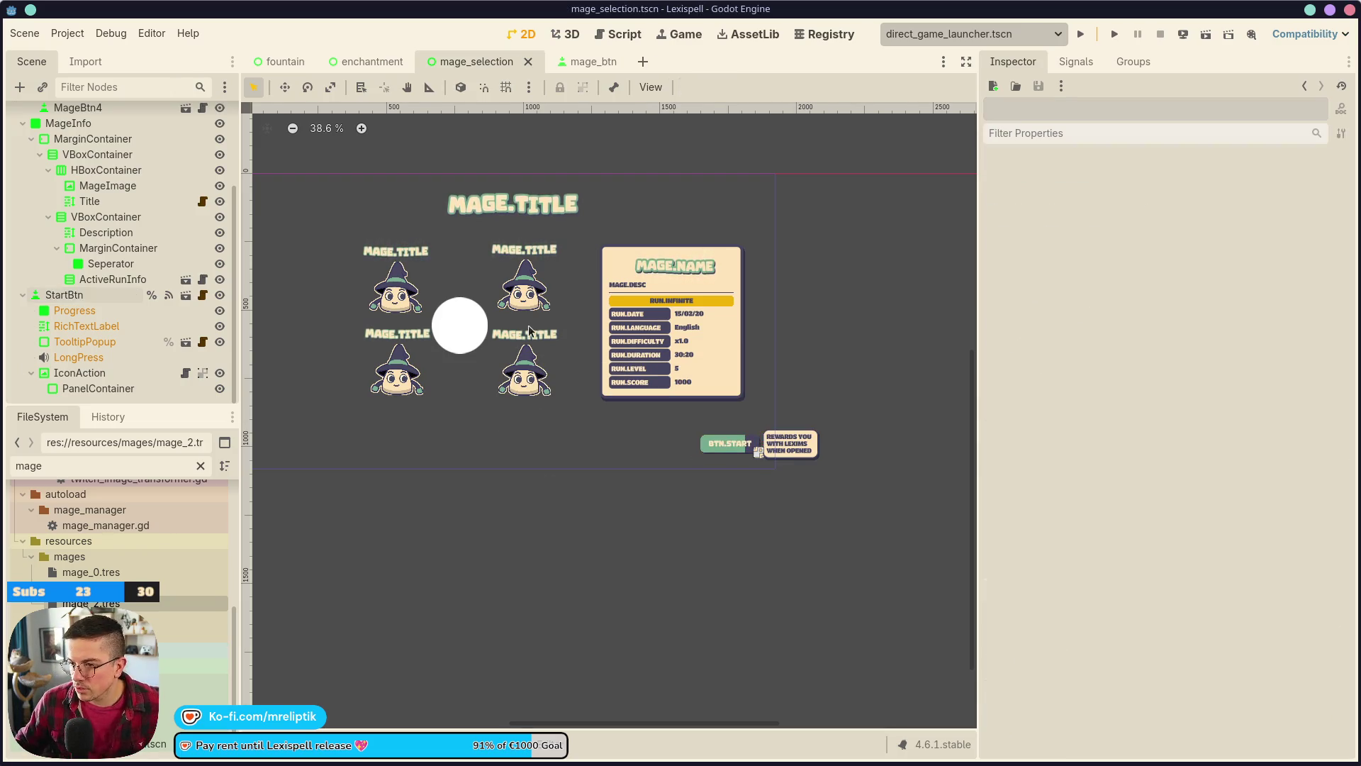
scroll(512, 386, up, 2)
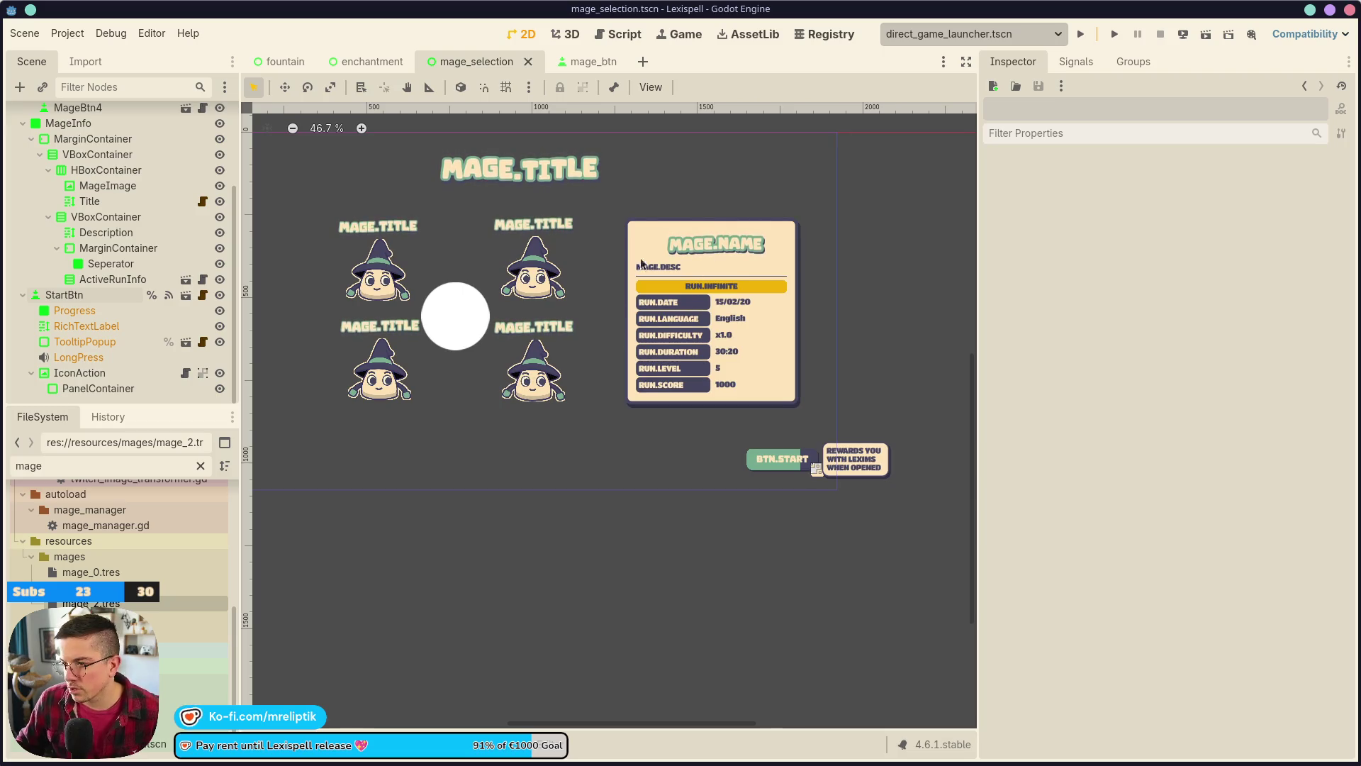
- Open the ActiveRunInfo scene briefly, then close it and return to mage_selection
click(665, 312)
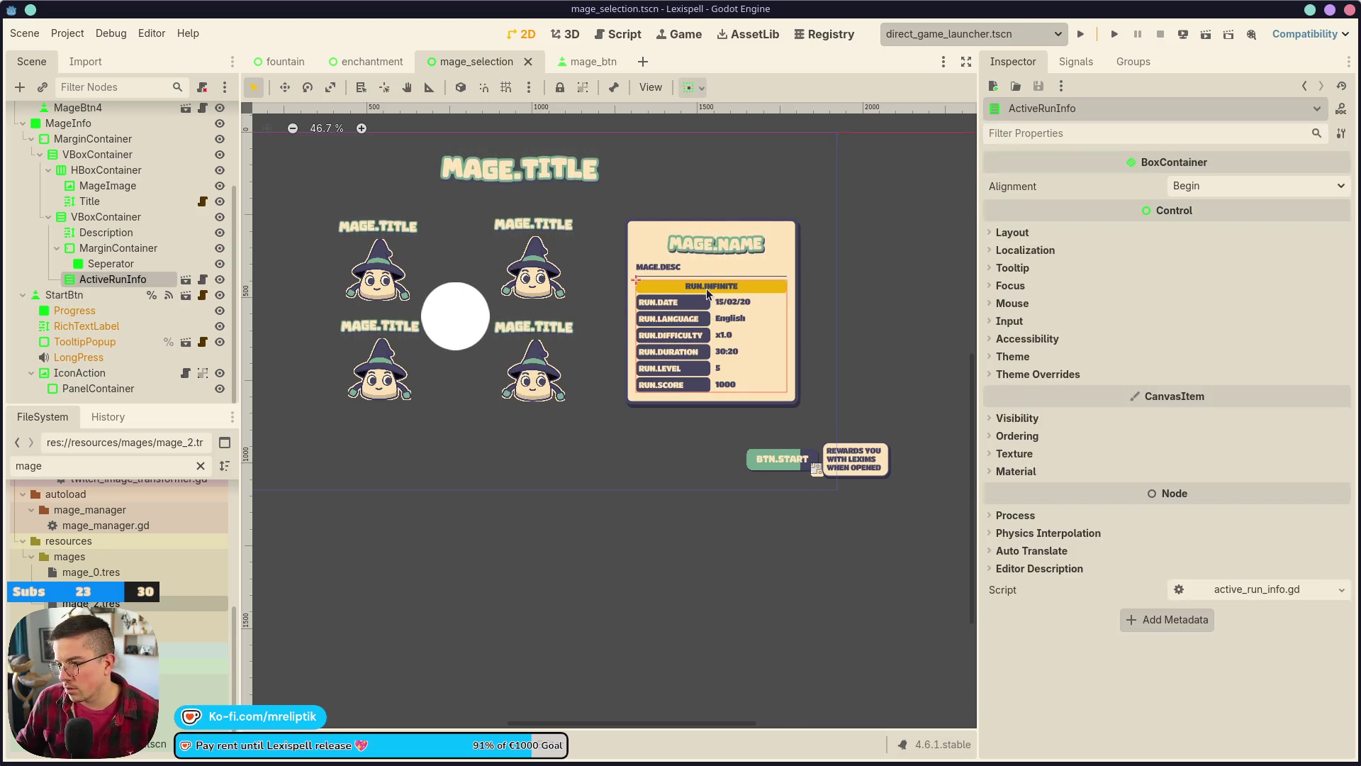
scroll(753, 294, up, 4)
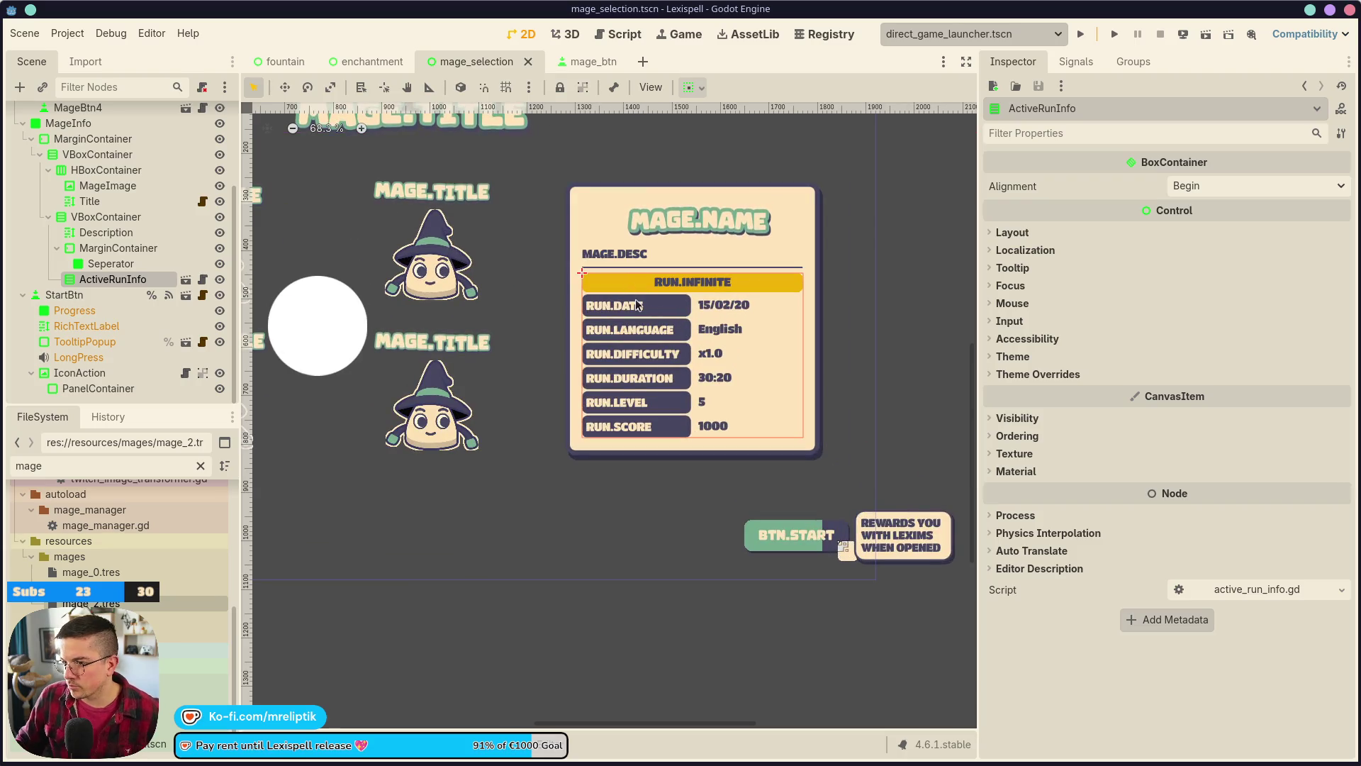
double_click(661, 284)
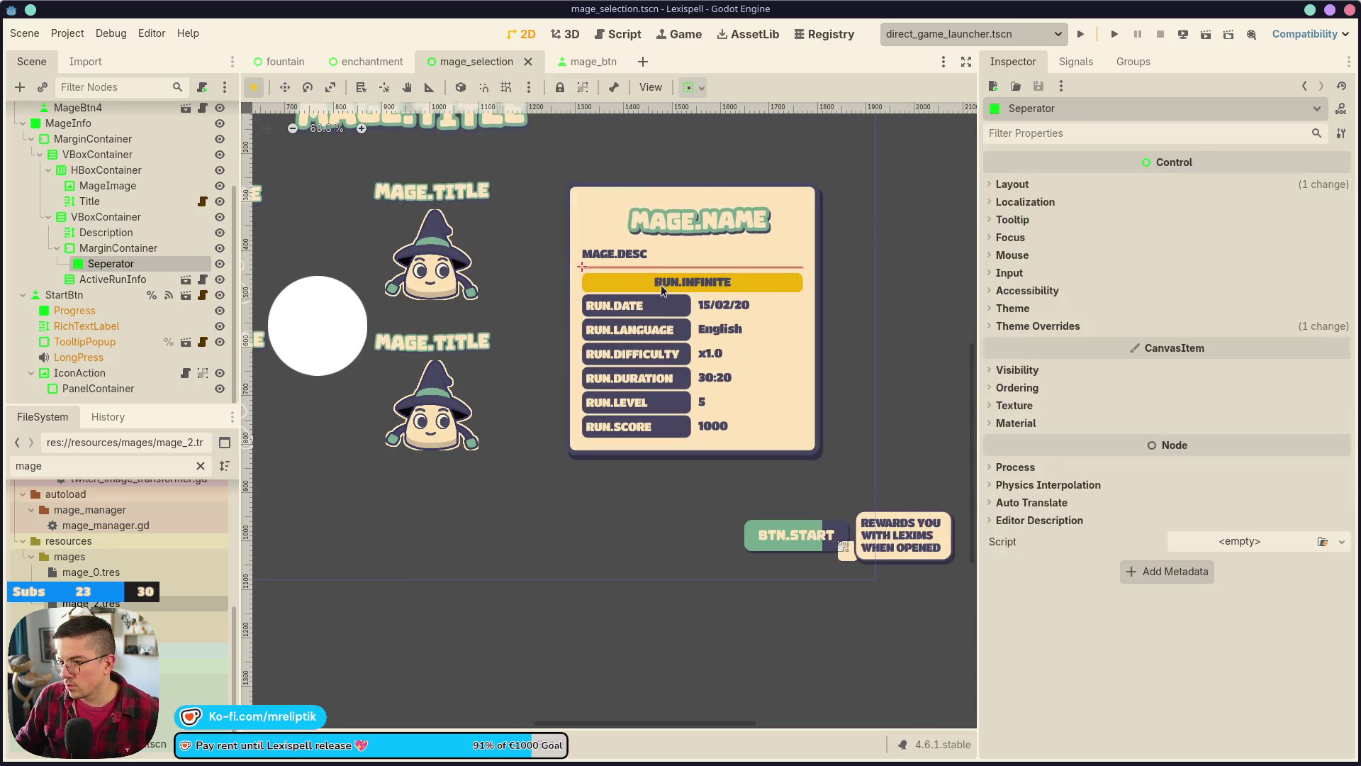
middle_click(657, 57)
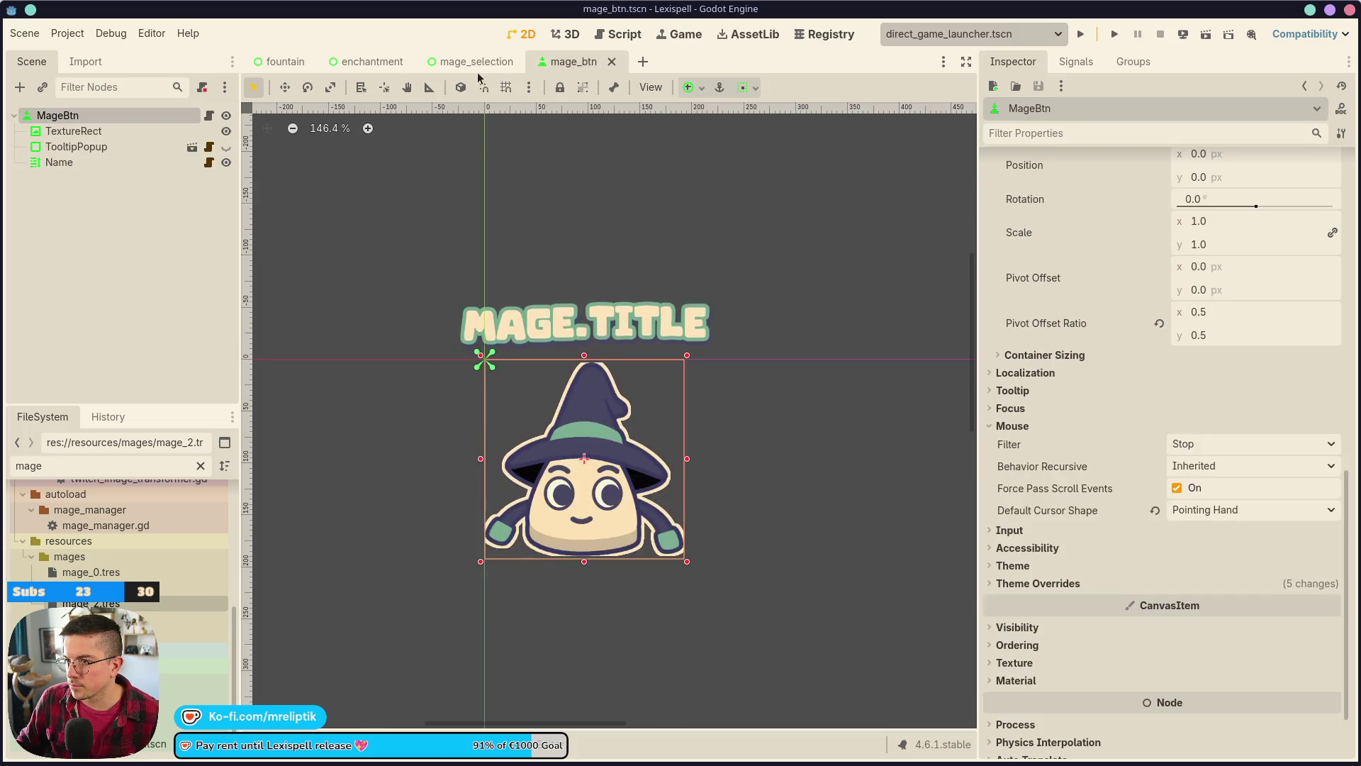
click(487, 63)
scroll(106, 283, up, 3)
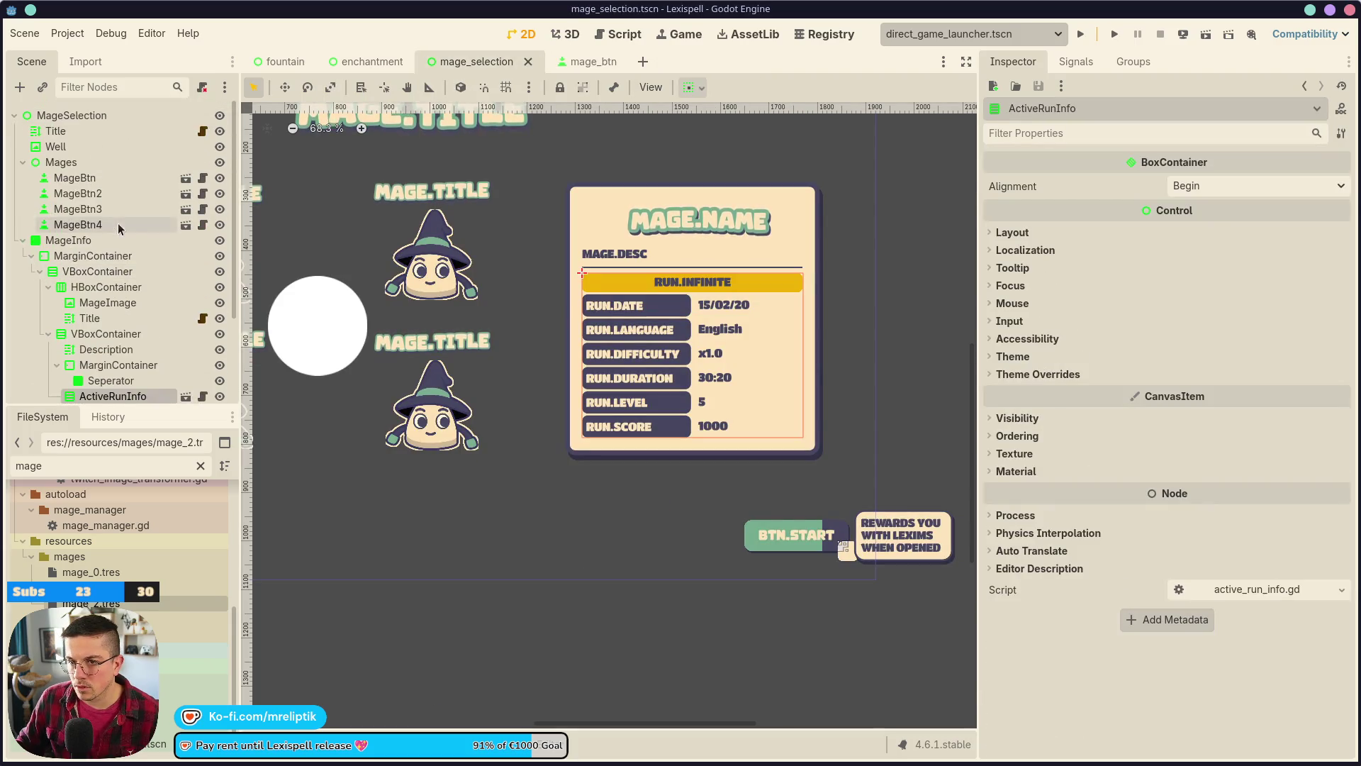
scroll(103, 291, down, 3)
- Enable Editable Children on the ActiveRunInfo instance
click(96, 296)
click(106, 279)
right_click(106, 279)
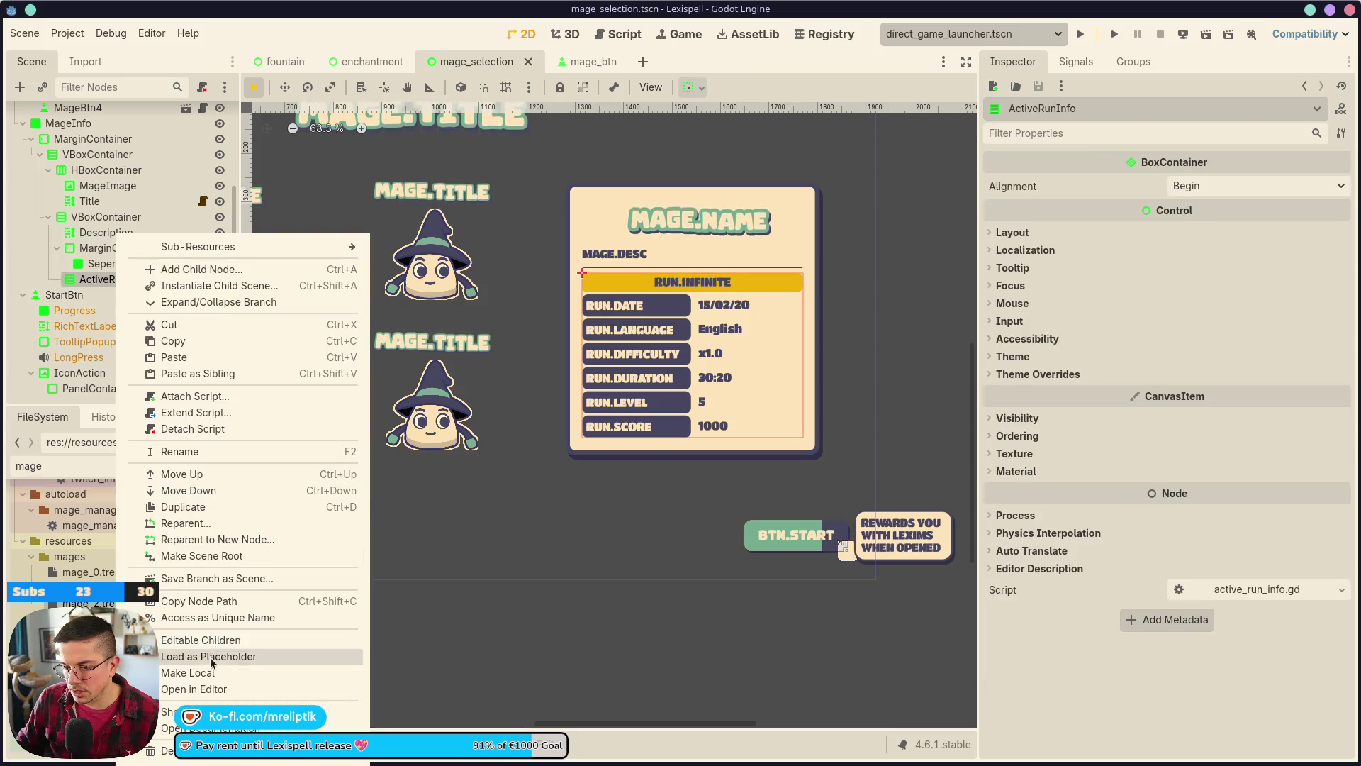
click(213, 647)
right_click(142, 274)
click(206, 656)
right_click(147, 279)
click(222, 647)
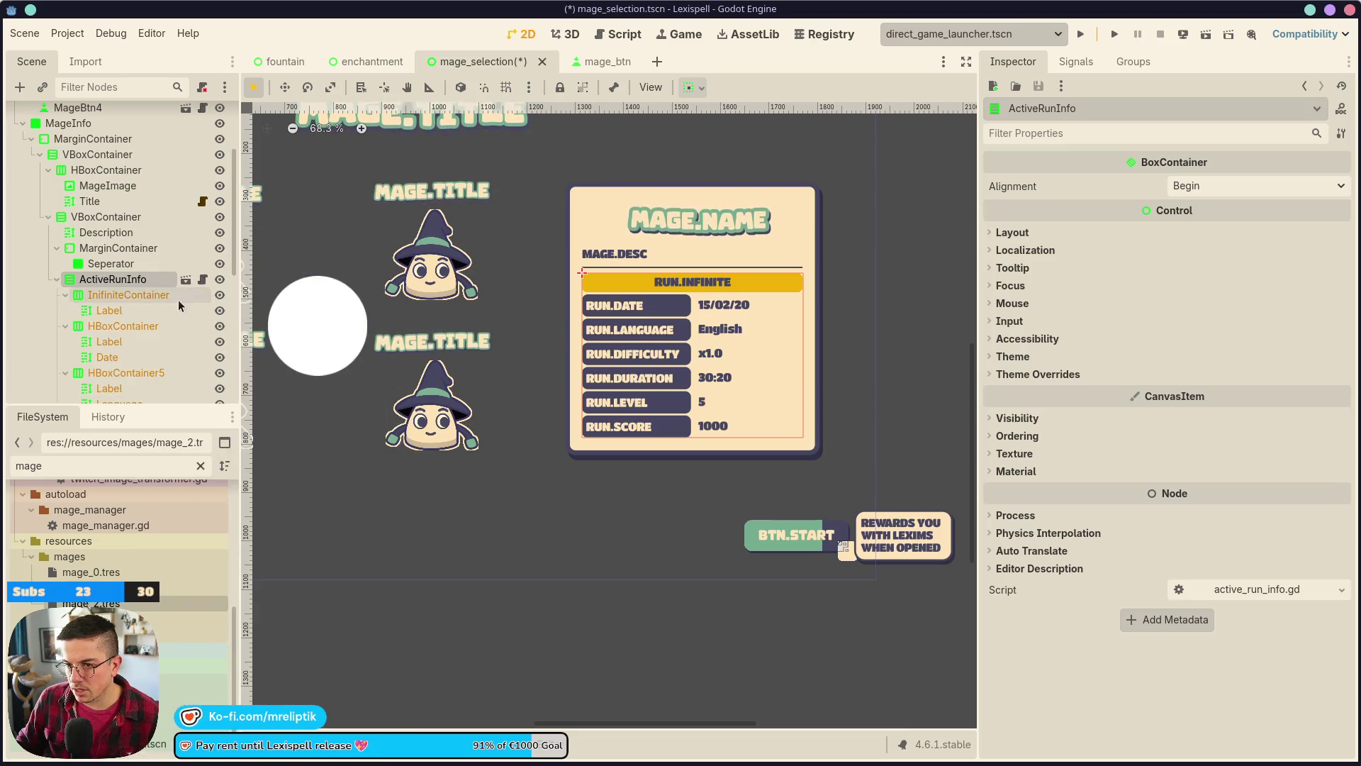
right_click(133, 281)
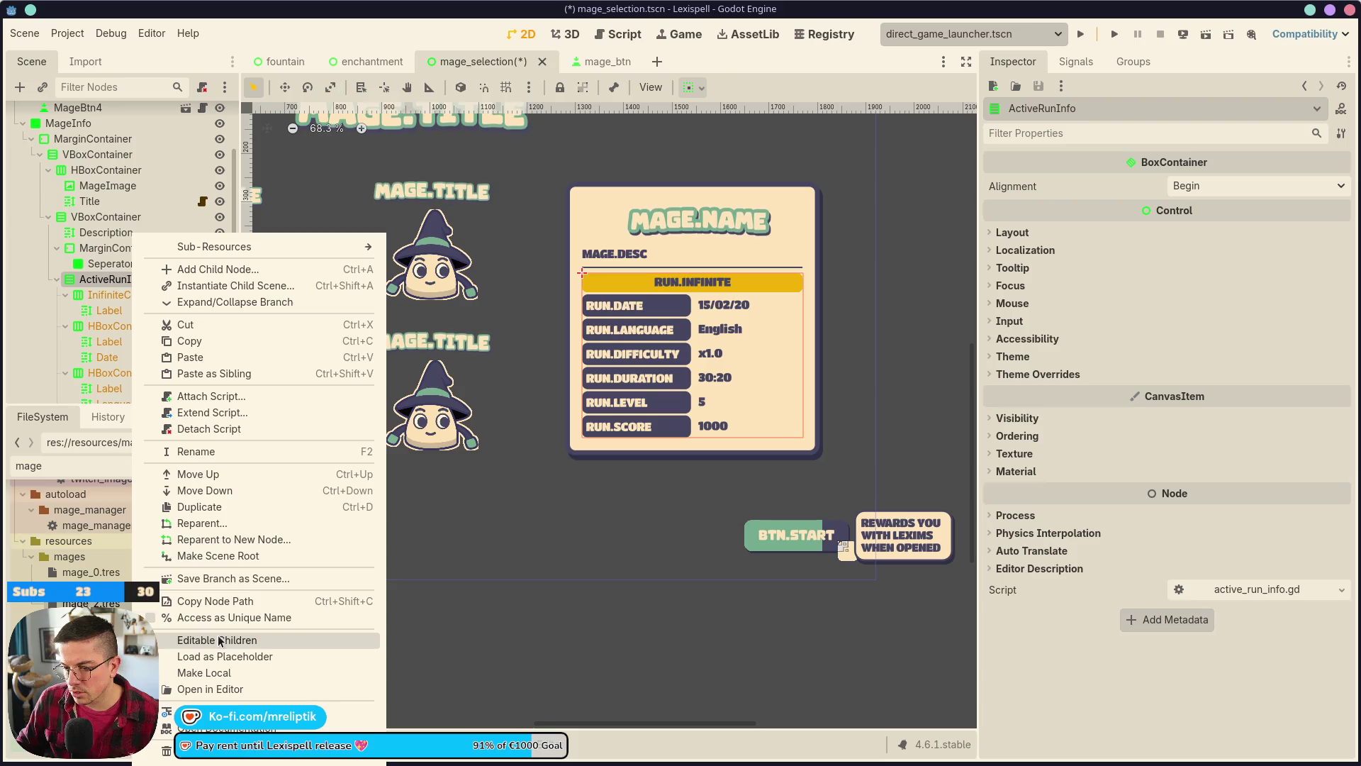
click(219, 641)
click(342, 400)
right_click(144, 279)
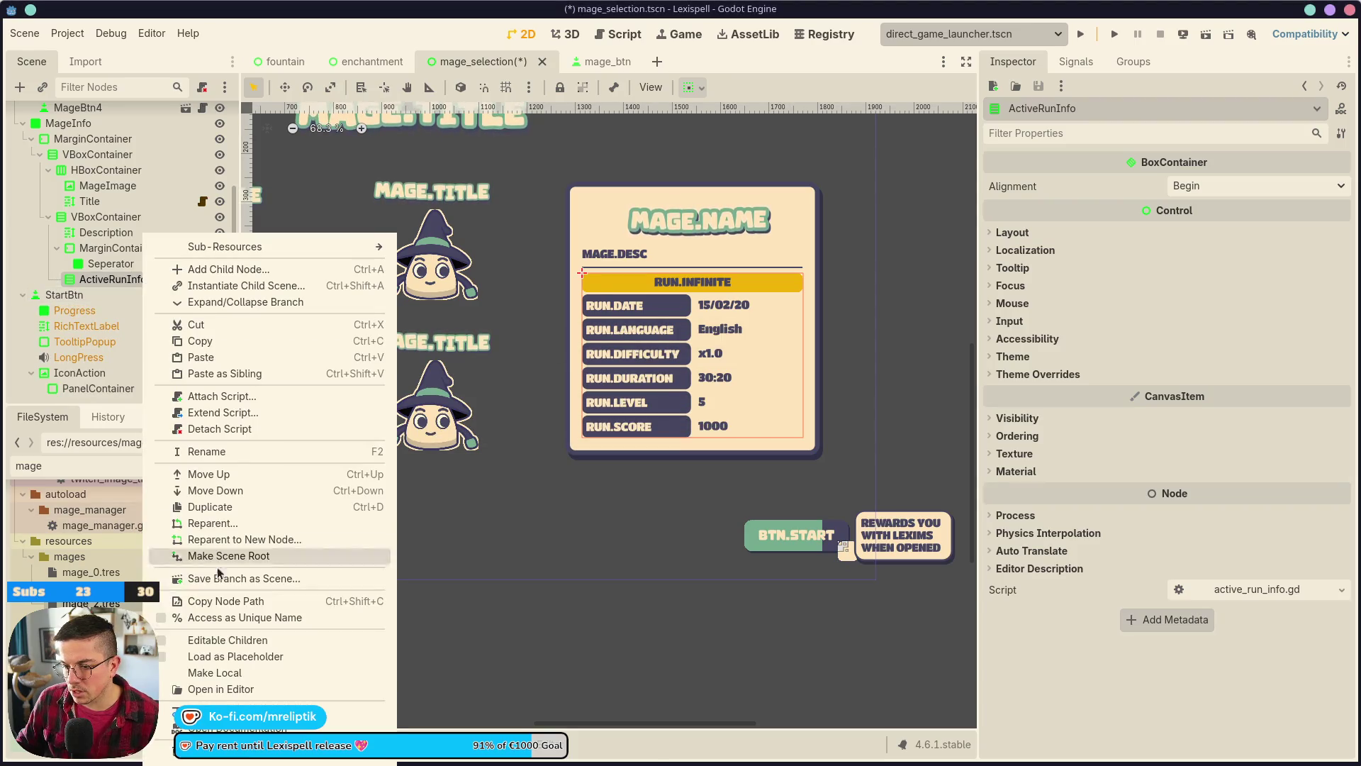
click(219, 640)
- Detach ActiveRunInfo's script and delete the InifiniteContainer (RUN.INFINITE) row
right_click(151, 281)
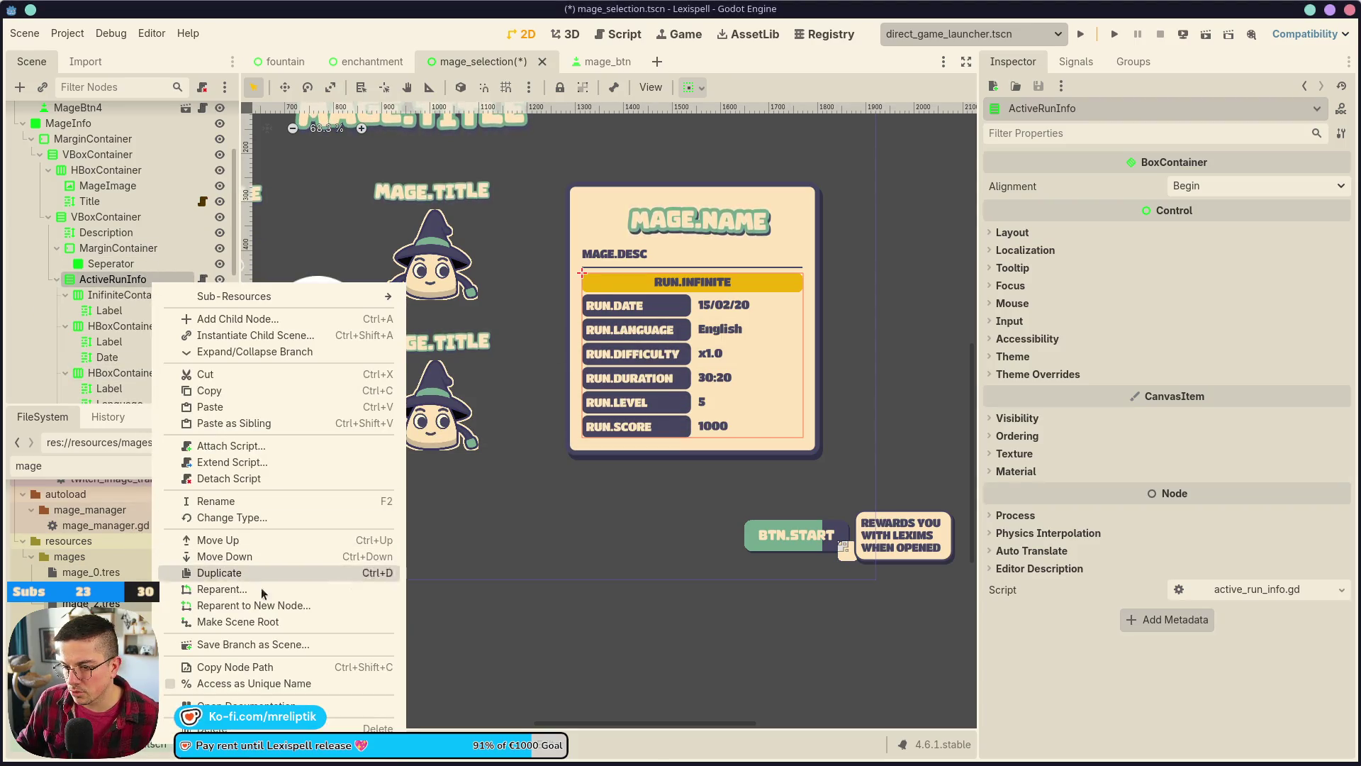
click(229, 478)
scroll(624, 324, down, 3)
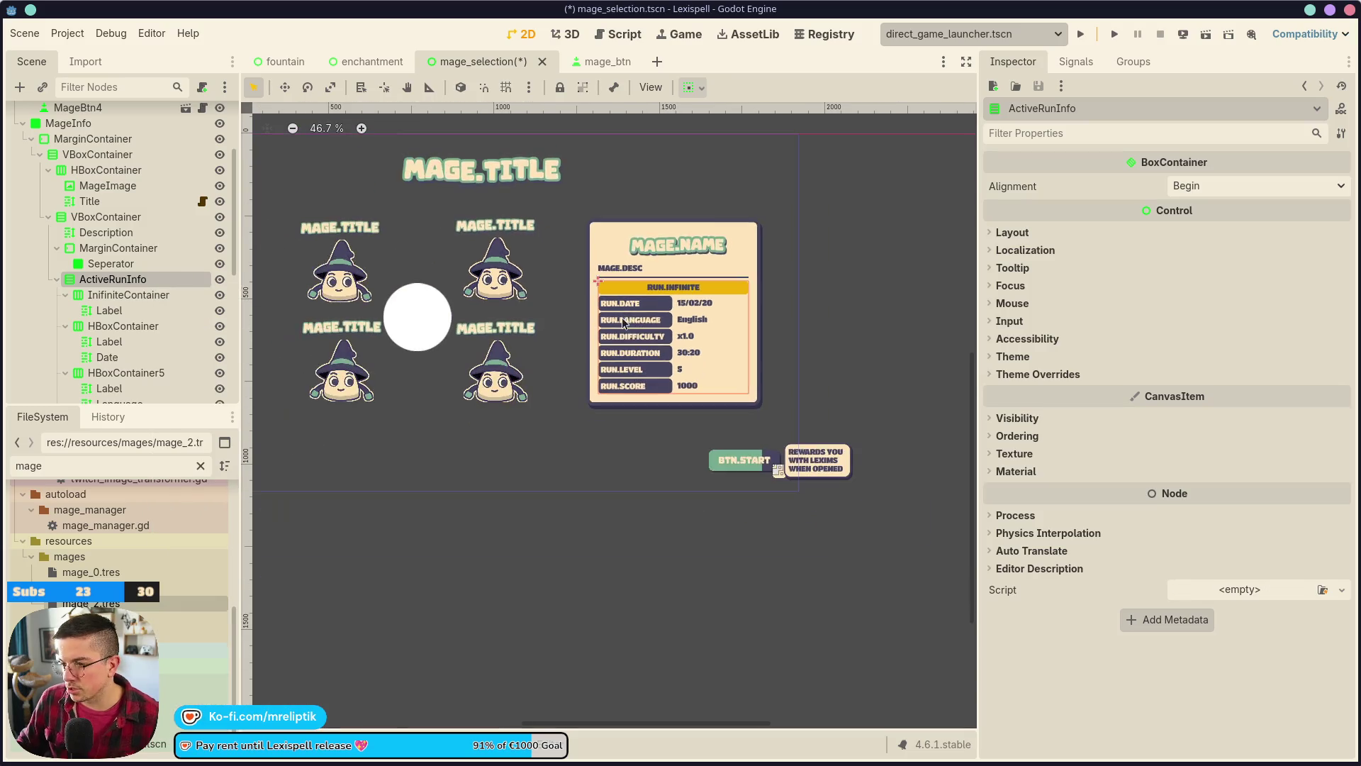
click(145, 295)
key(Delete)
key(Return)
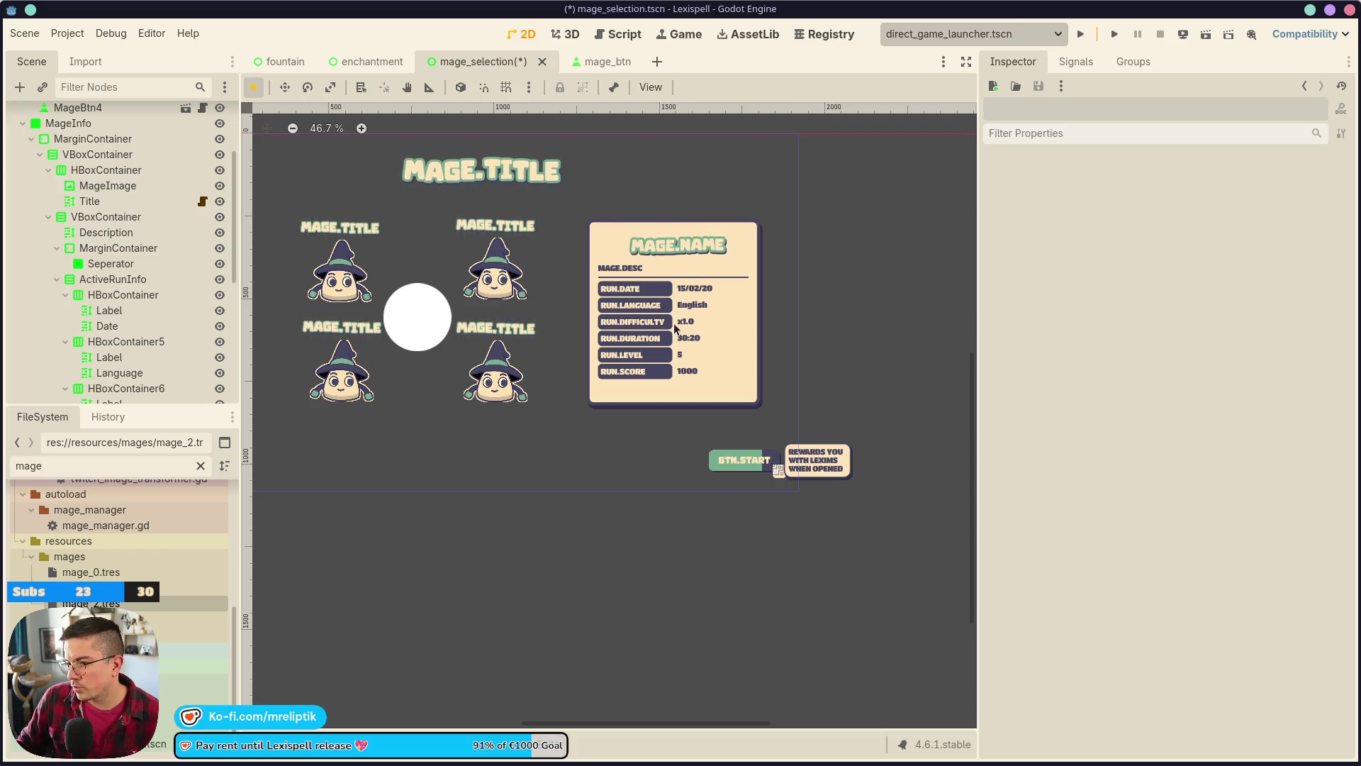
- Capture a region screenshot of mage_0.tres's Inspector properties in Spectacle
click(91, 572)
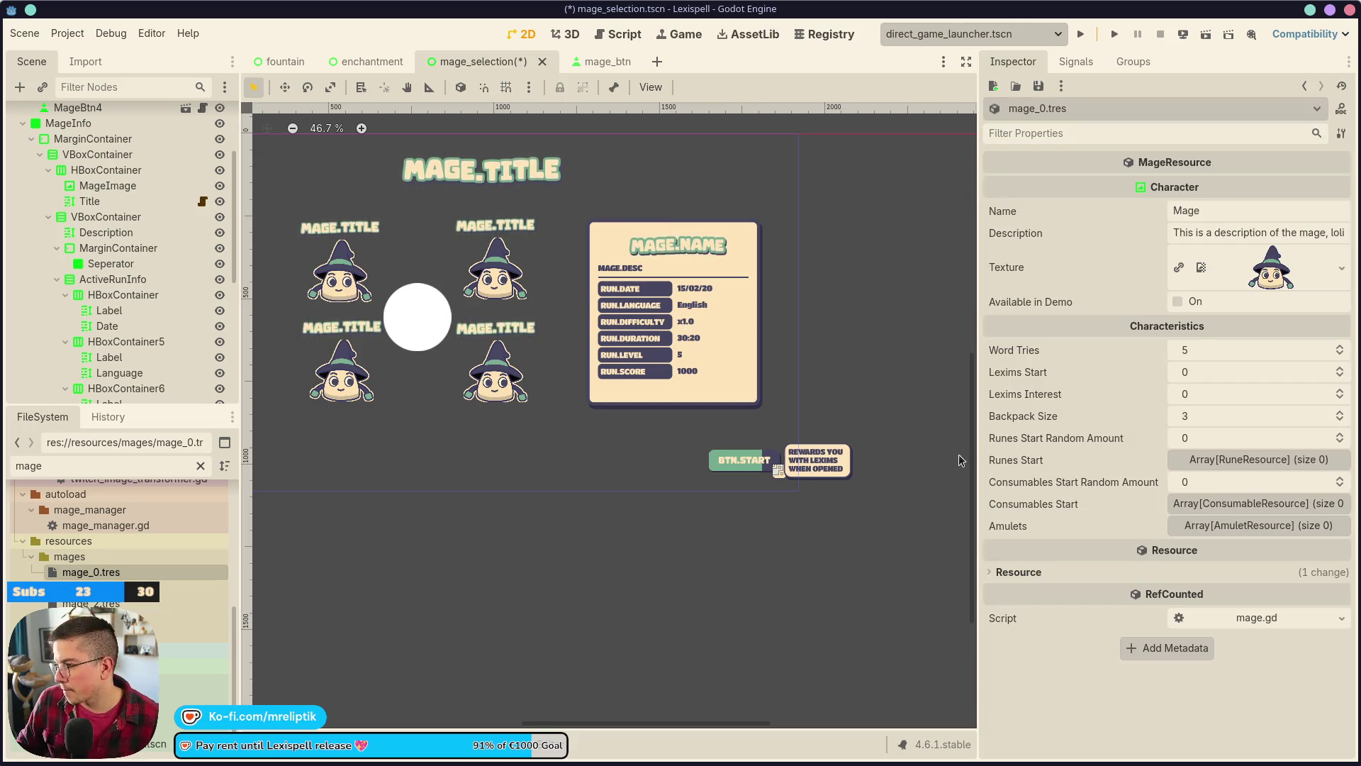
key(Print)
mouse_move(943, 239)
mouse_down()
mouse_move(1337, 593)
mouse_move(1355, 576)
mouse_up()
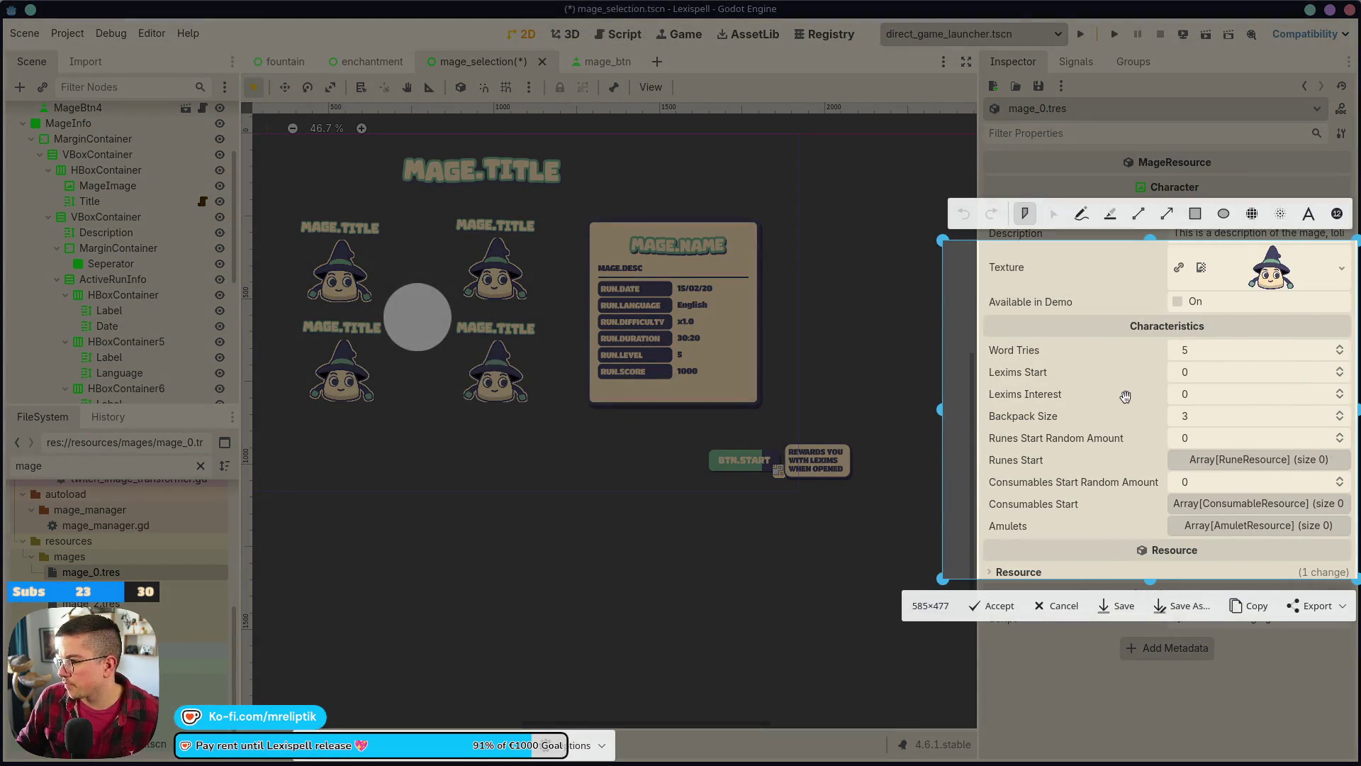
drag(938, 406, 978, 405)
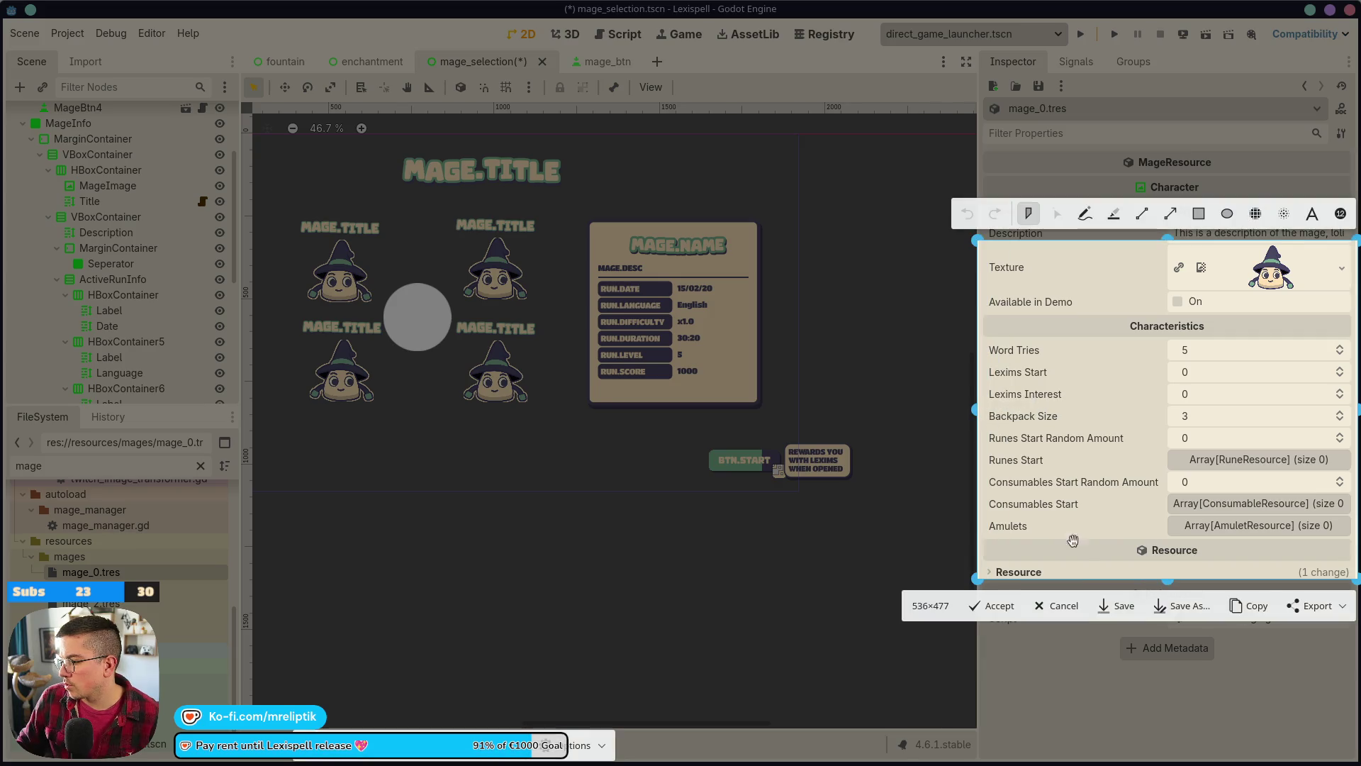
click(992, 606)
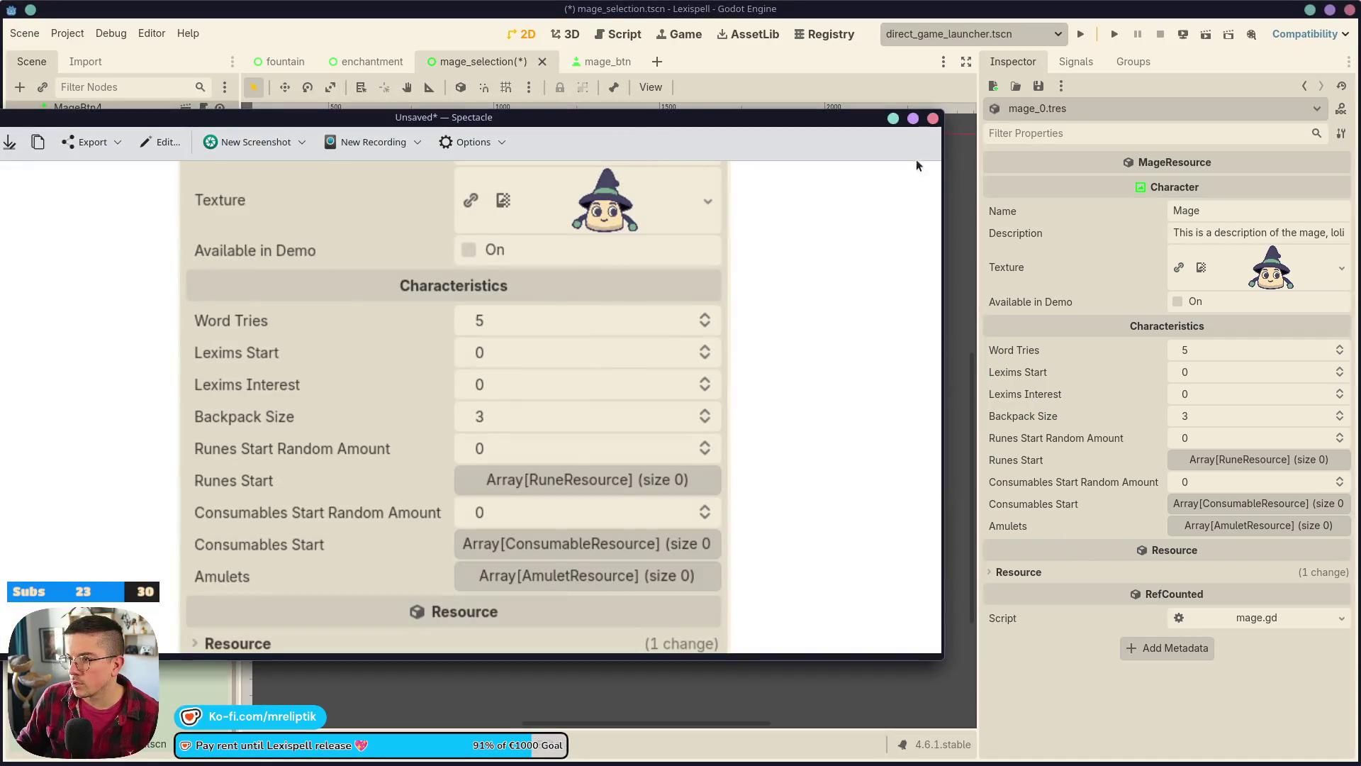
- Narrow the Spectacle window and move it clear of the canvas and scene tree
drag(941, 149, 521, 148)
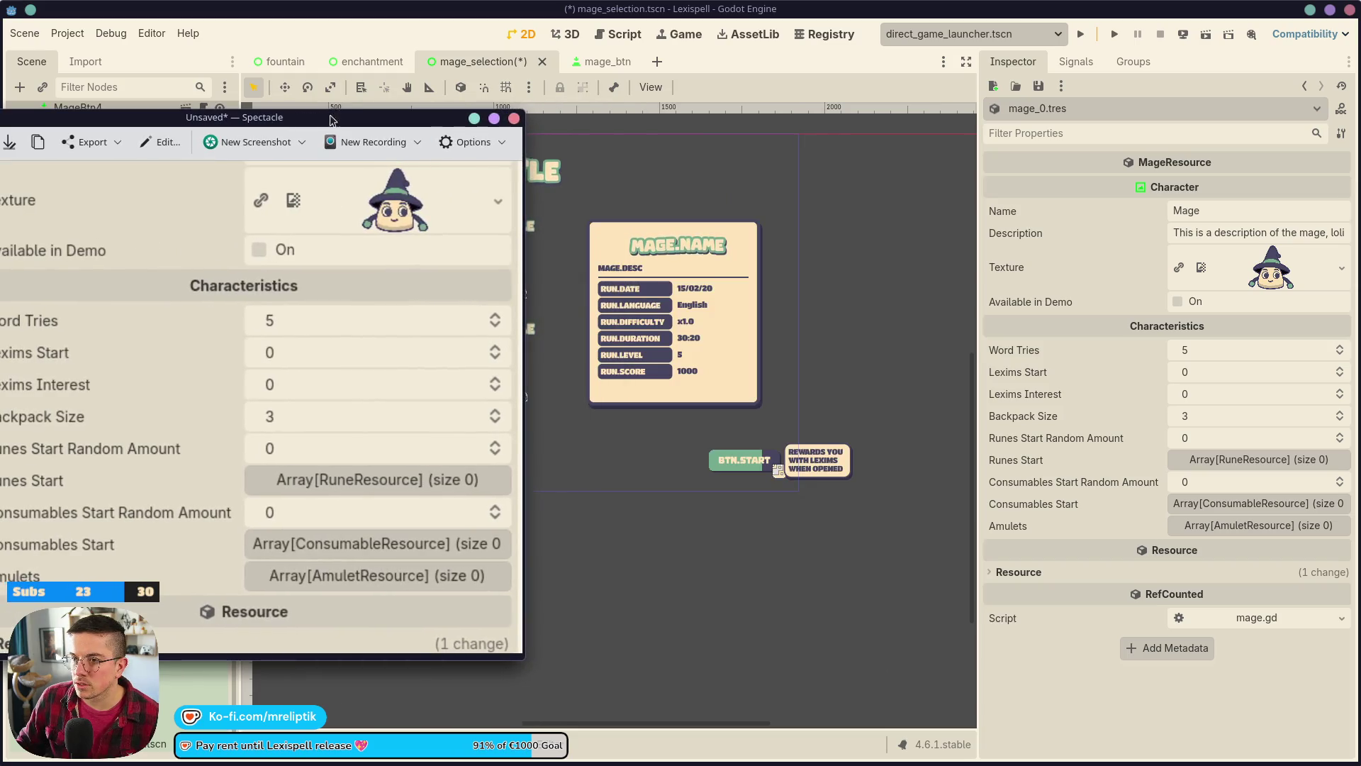
drag(440, 117, 22, 52)
mouse_move(78, 497)
mouse_down()
mouse_move(159, 497)
mouse_move(86, 498)
mouse_up()
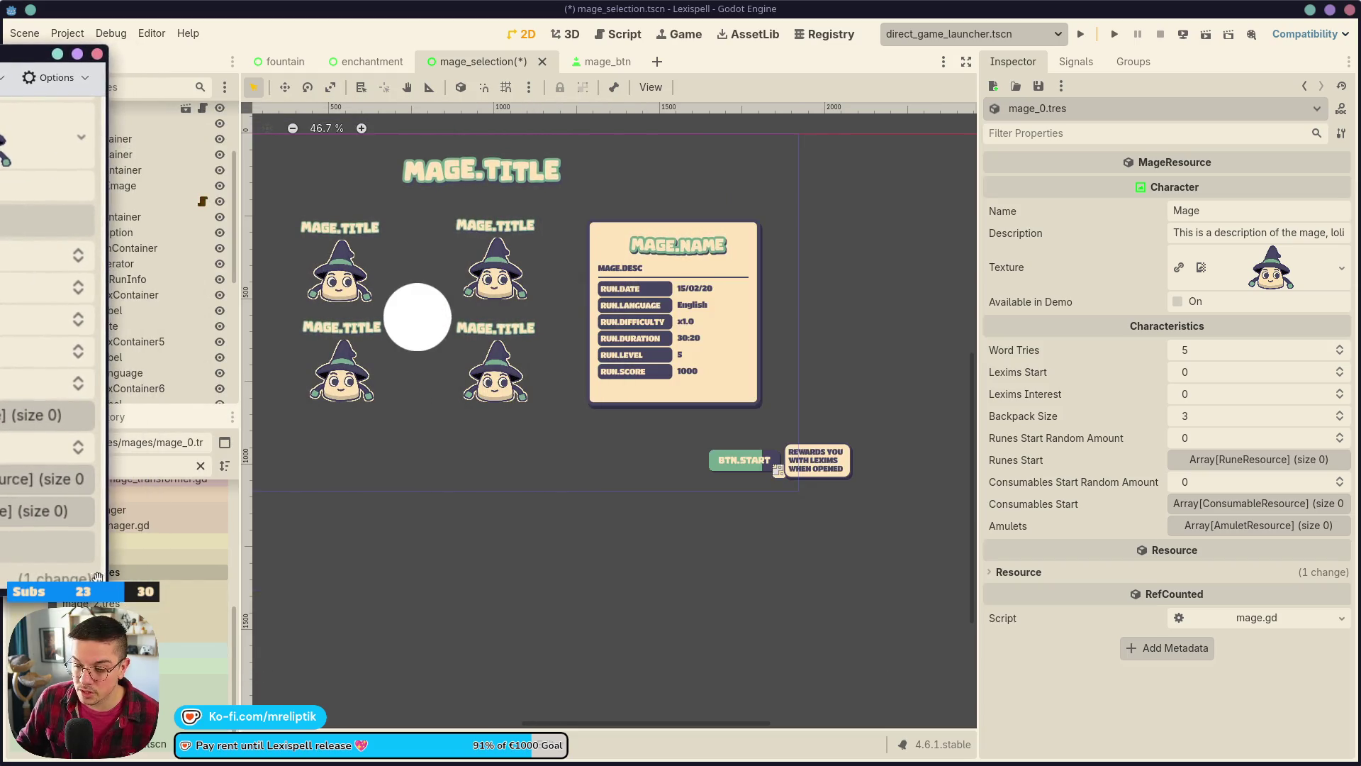
drag(107, 198, 100, 198)
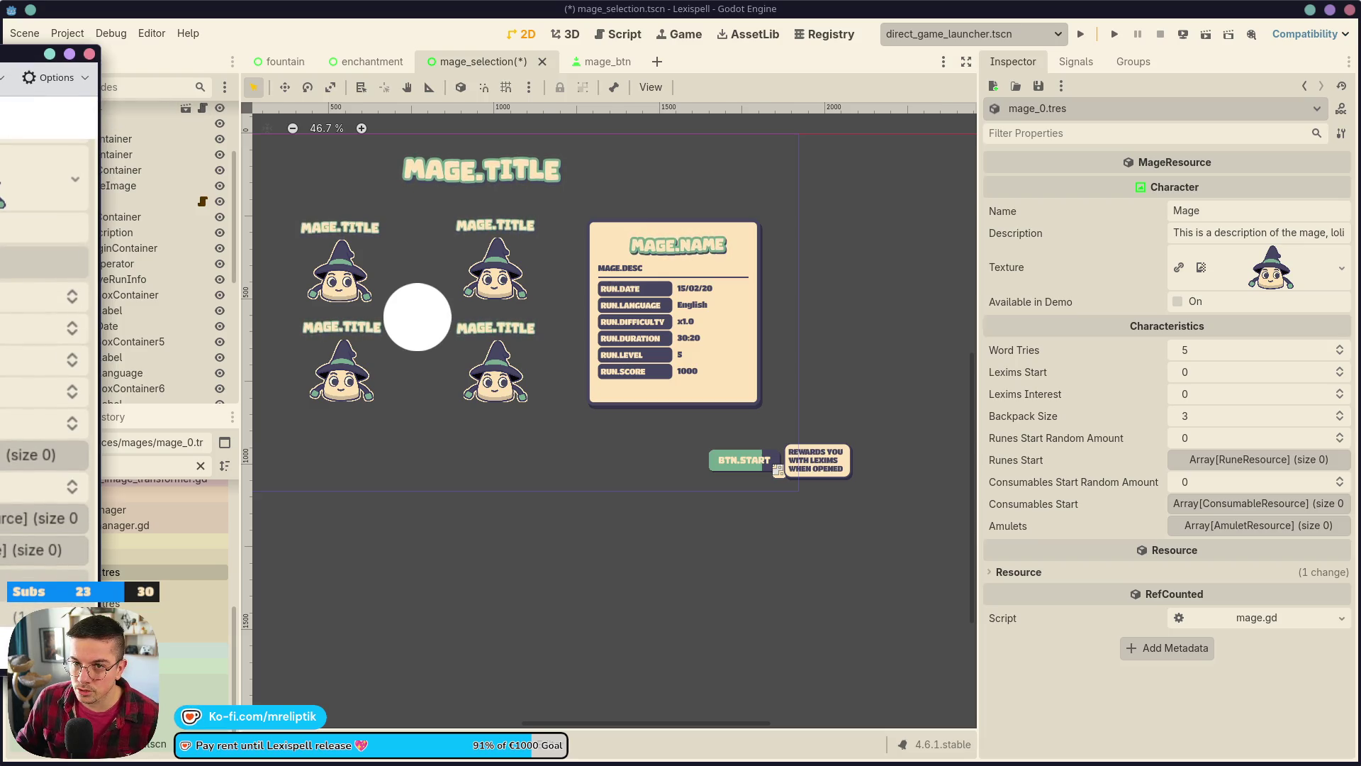
mouse_move(21, 54)
mouse_down()
mouse_move(993, 177)
mouse_move(1347, 128)
mouse_move(1276, 117)
mouse_move(1156, 125)
mouse_move(1360, 163)
mouse_up()
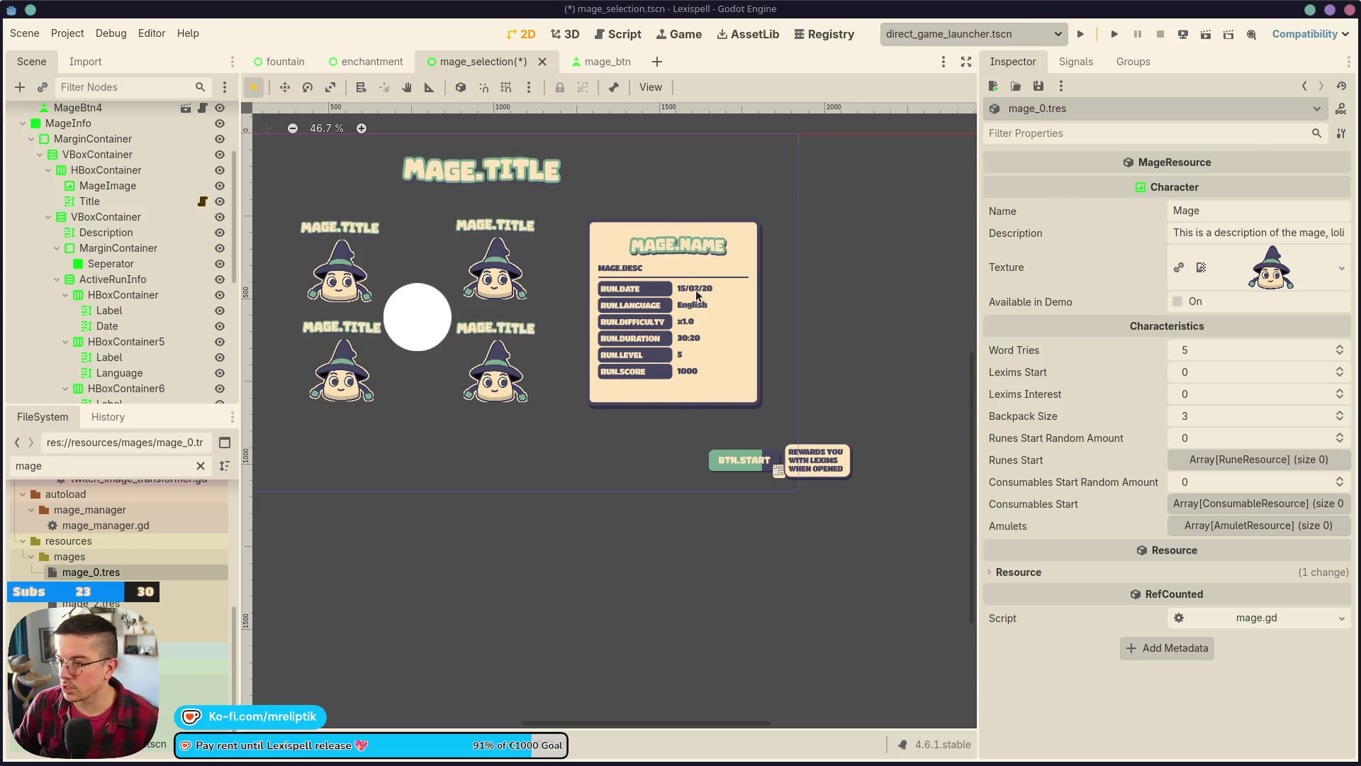
- Close the enchantment and fountain scene tabs and save mage_selection
scroll(671, 270, up, 4)
click(580, 261)
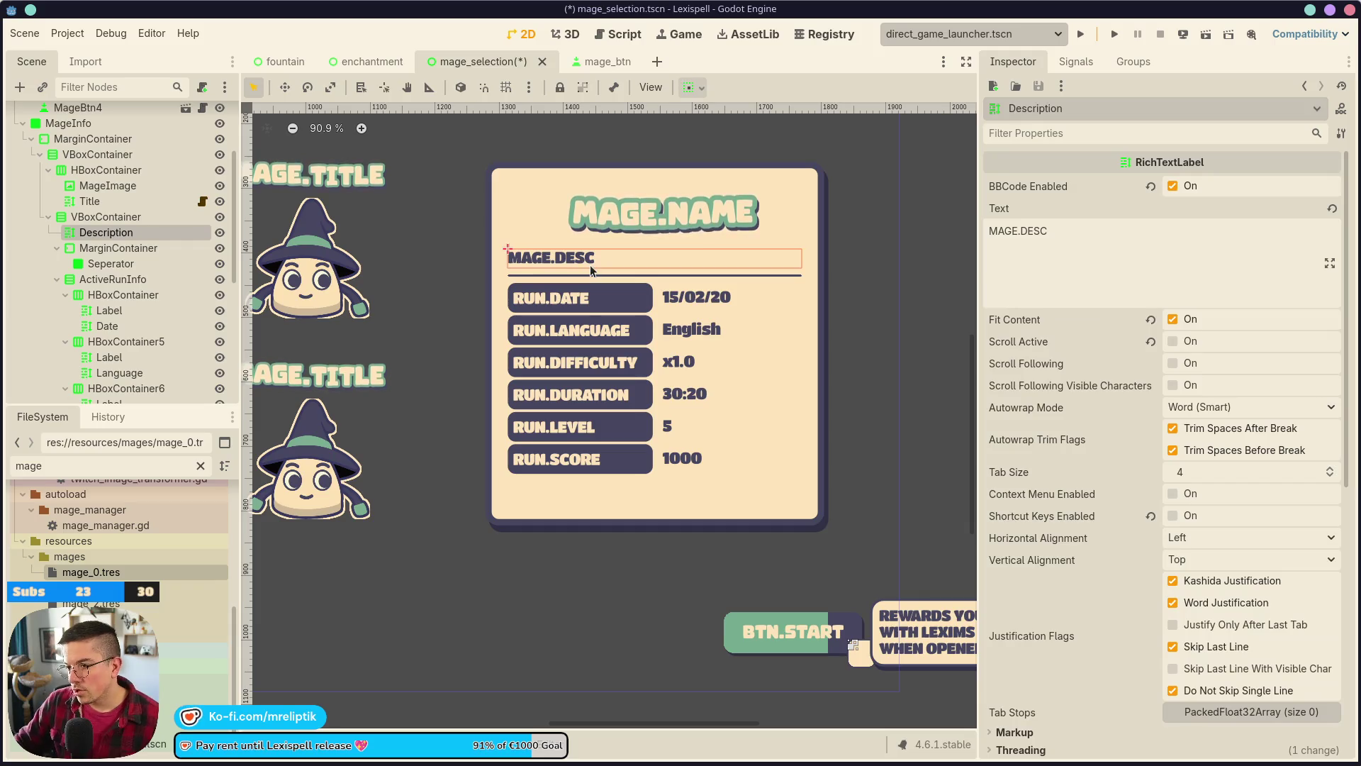
click(373, 62)
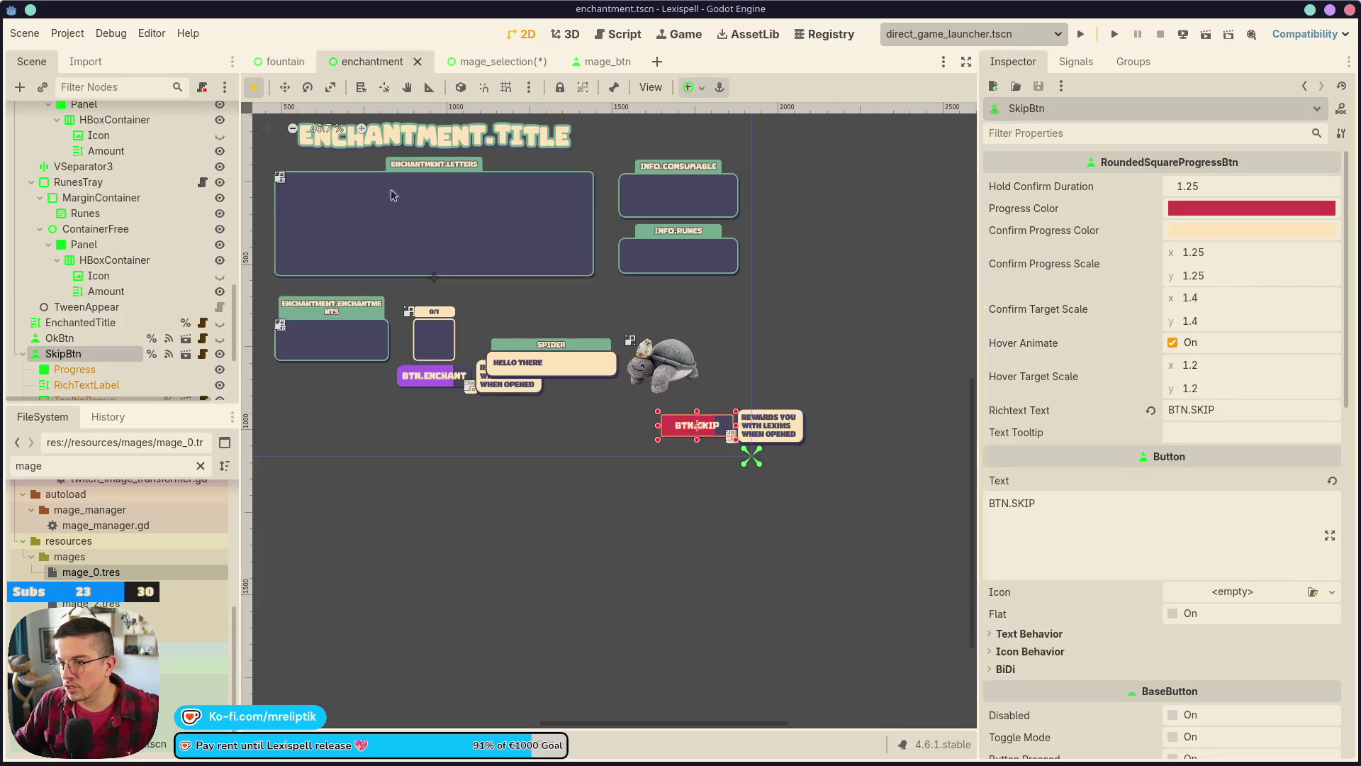
middle_click(341, 62)
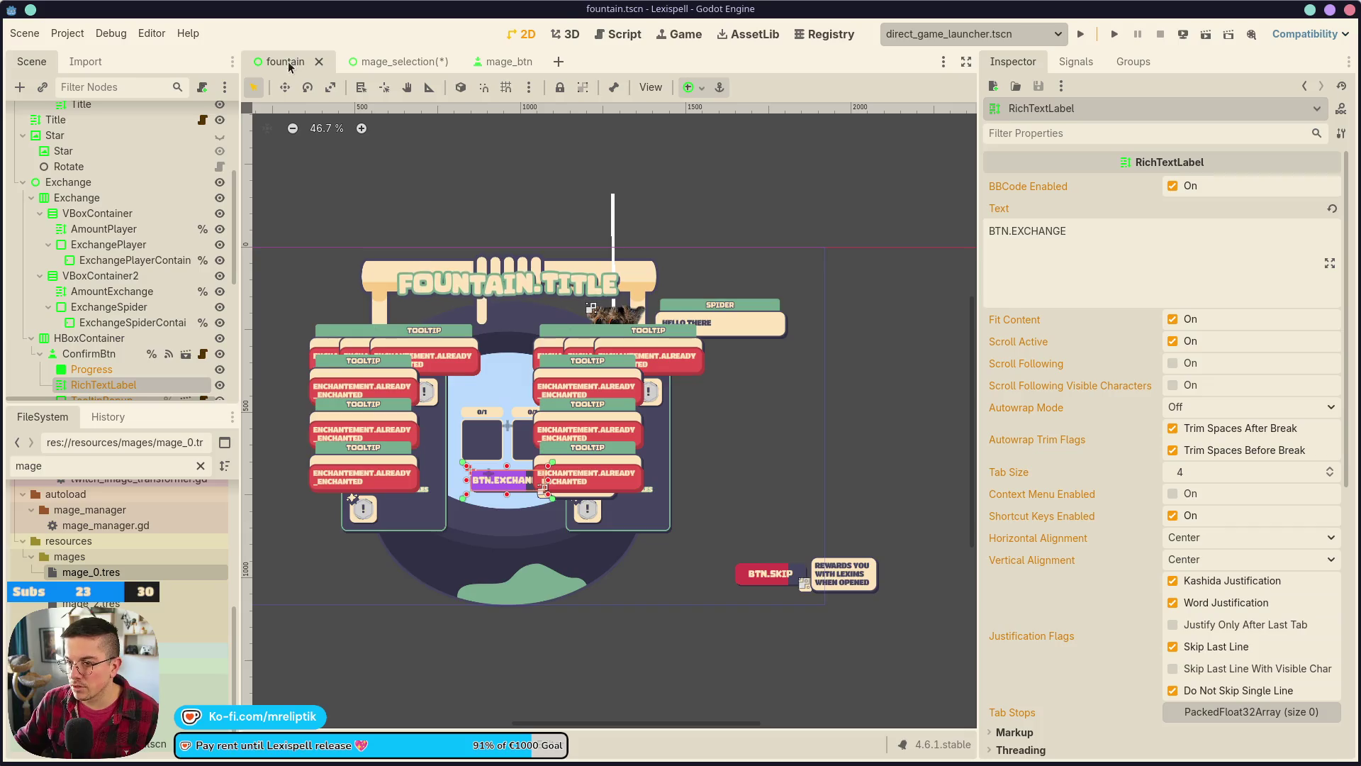
middle_click(289, 68)
key(ctrl+s)
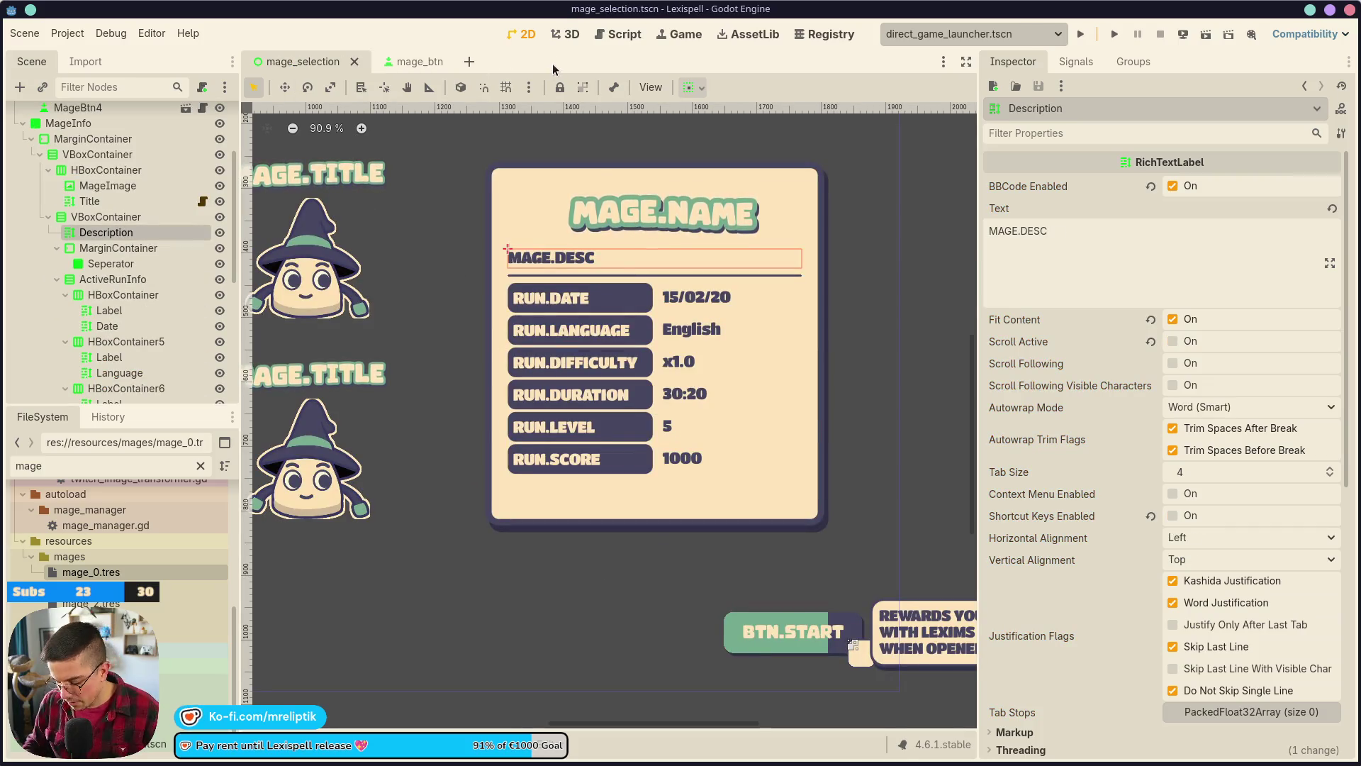
- Quick-open the codex.tscn scene
key(ctrl+shift+o)
text(codex)
key(Return)
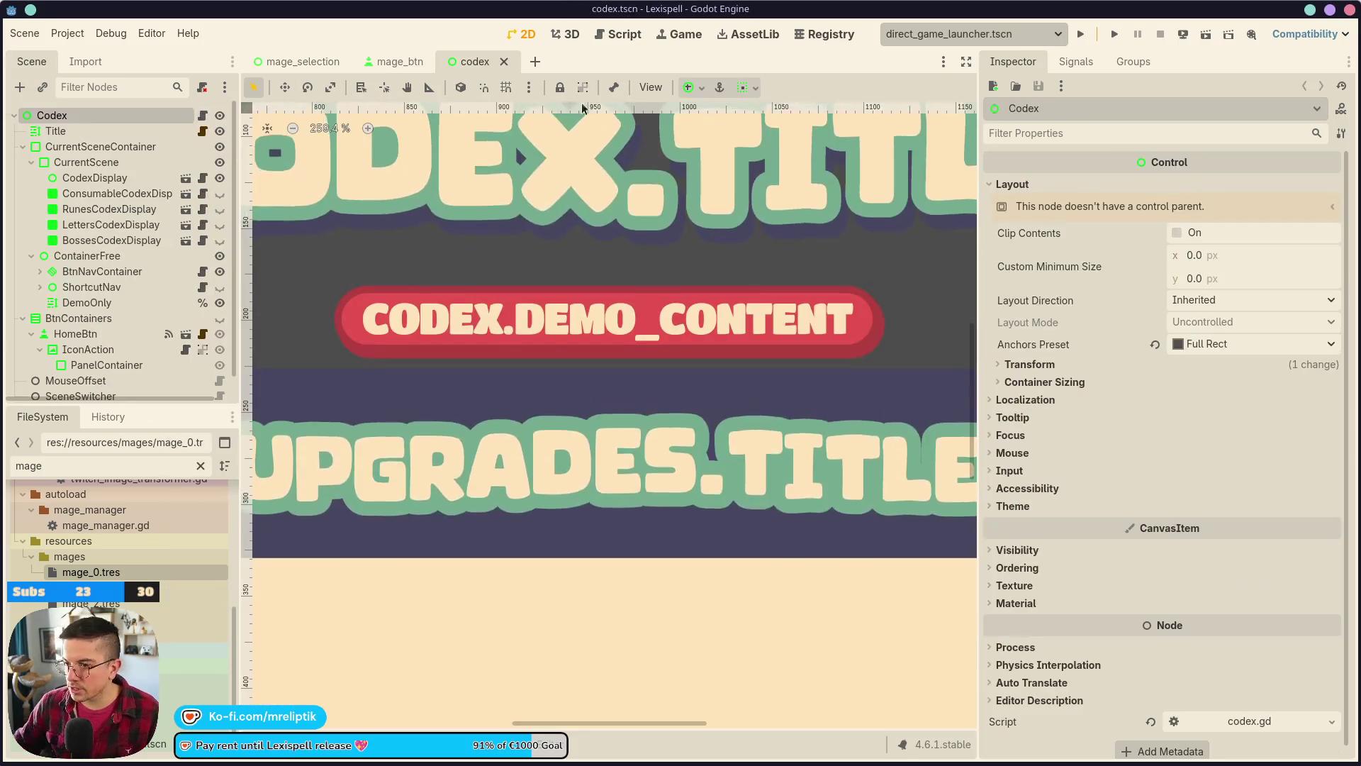
click(481, 325)
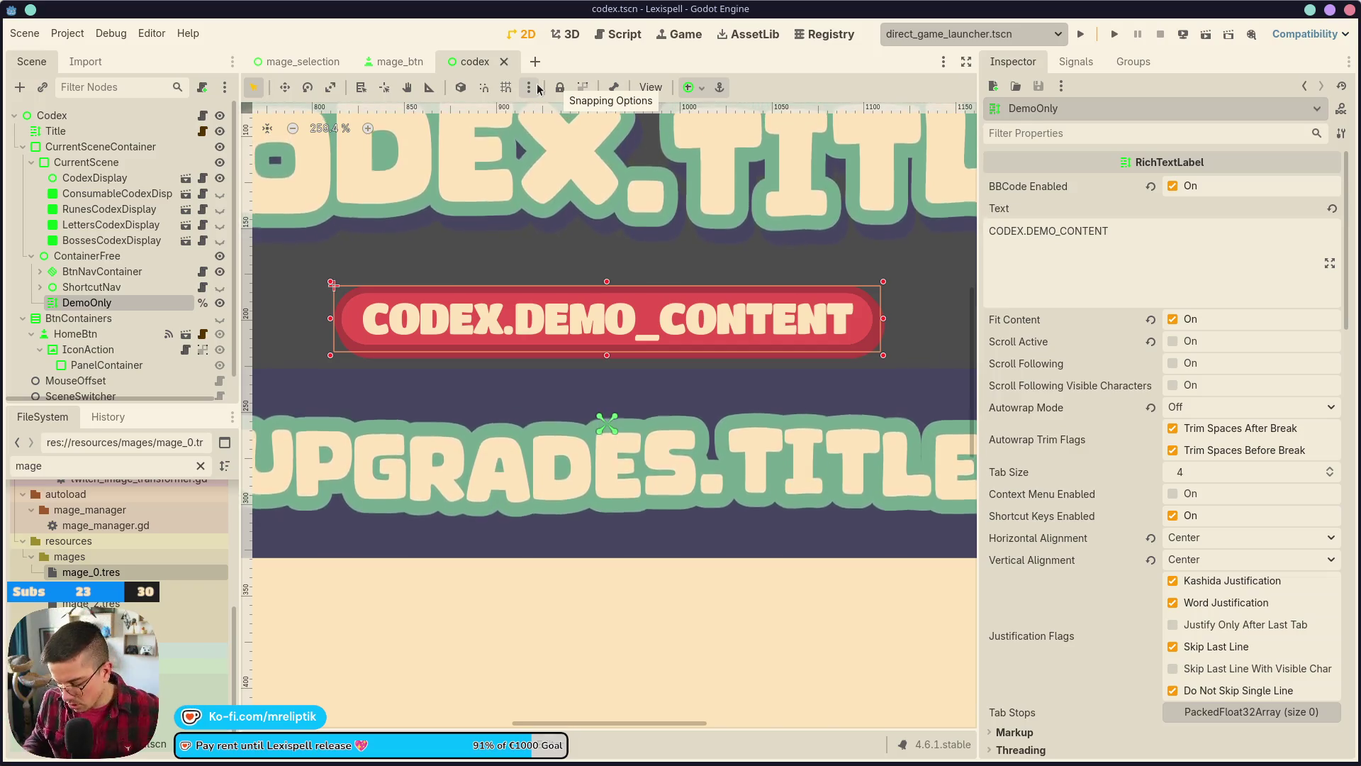
- Quick-open leaderboard_display.tscn, then switch back to the mage_selection scene
key(ctrl+shift+o)
text(leader)
key(Down)
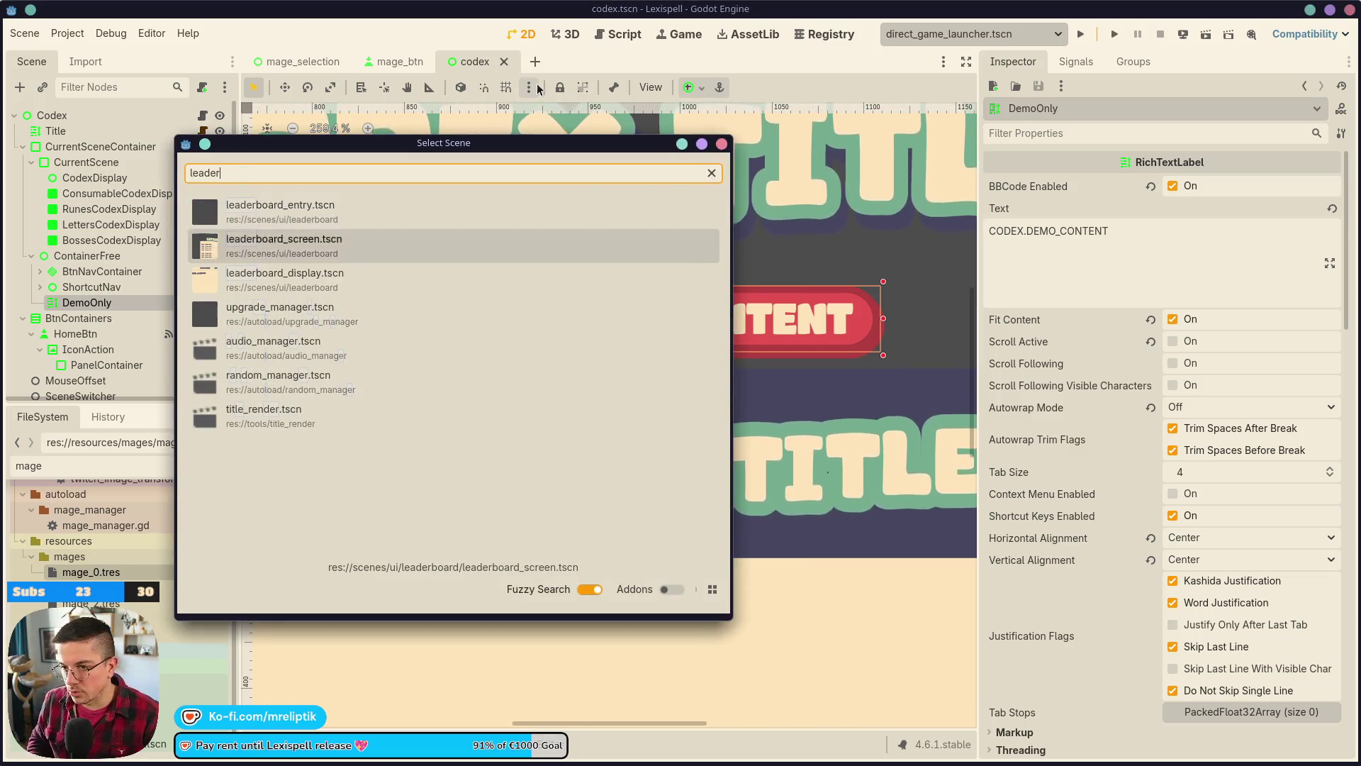
key(Down)
key(Return)
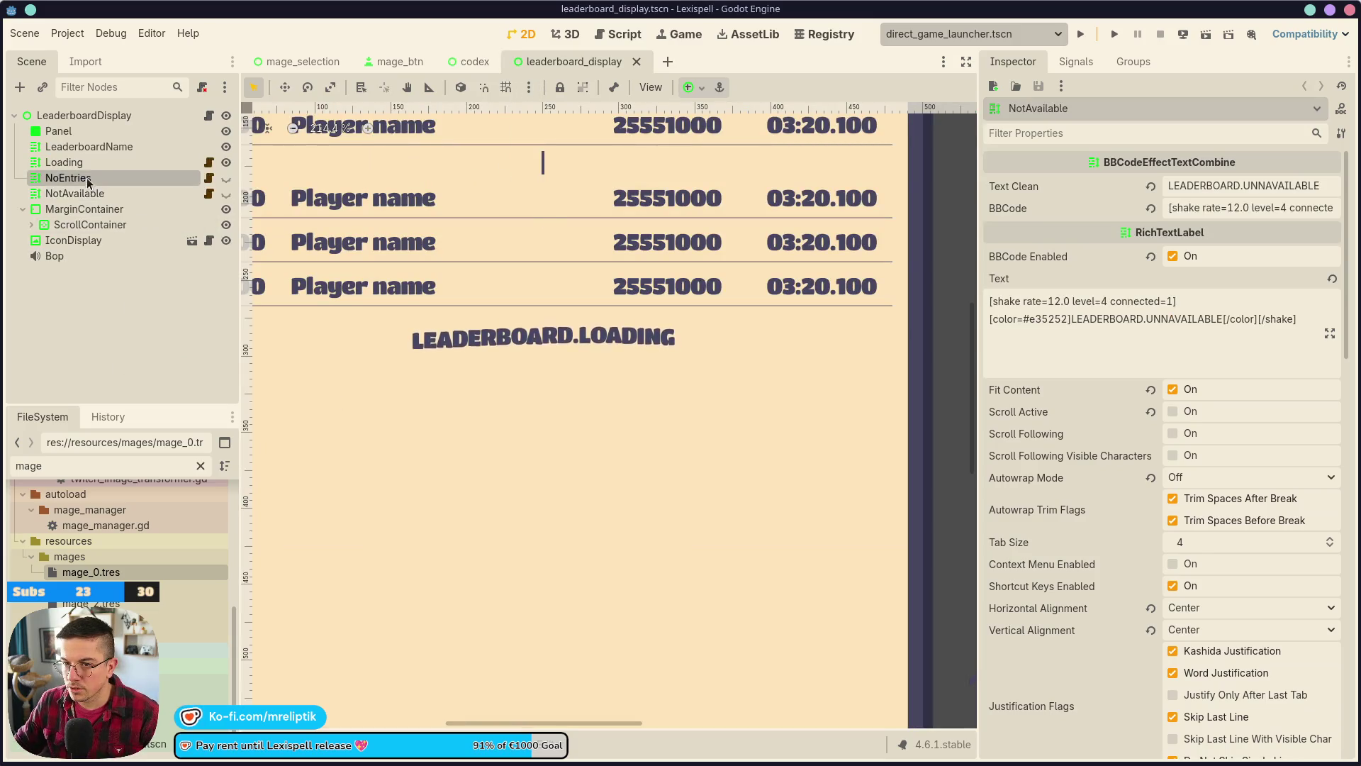
click(397, 61)
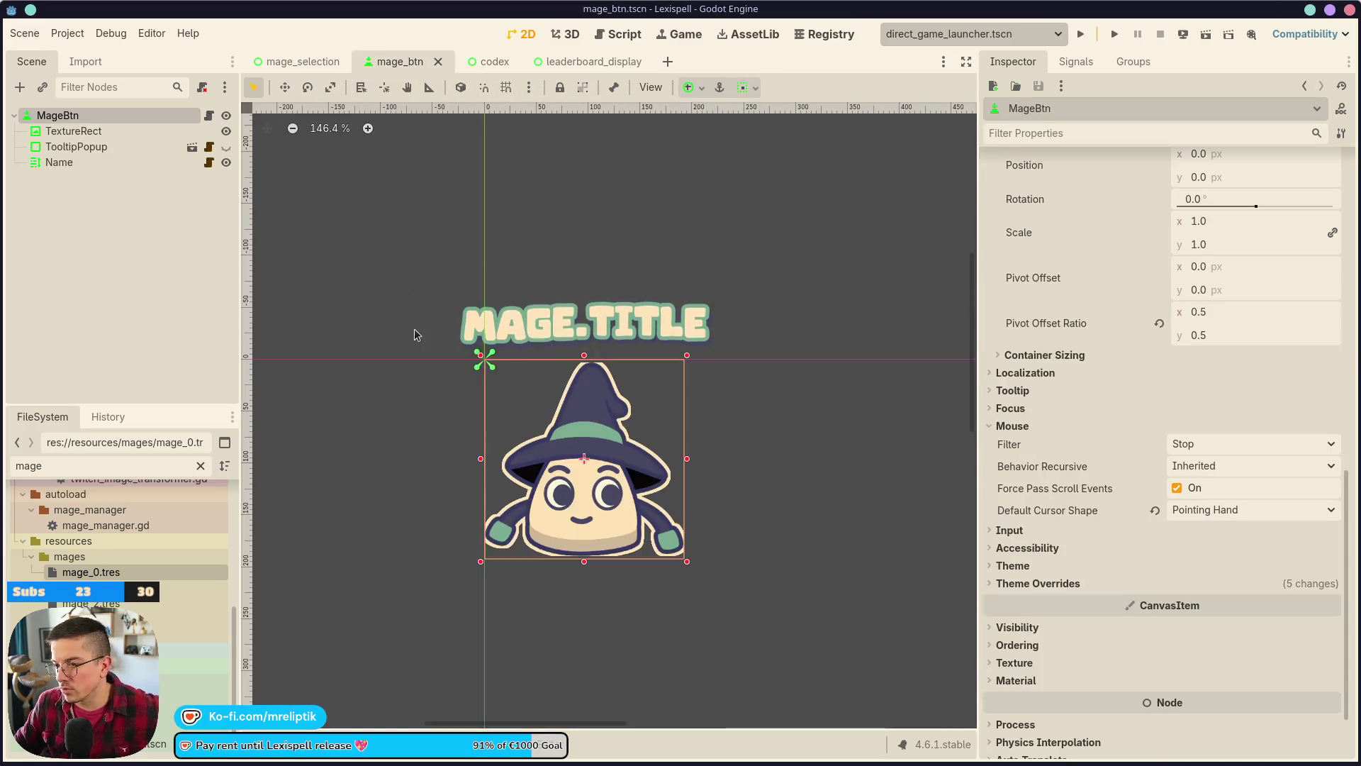
click(290, 62)
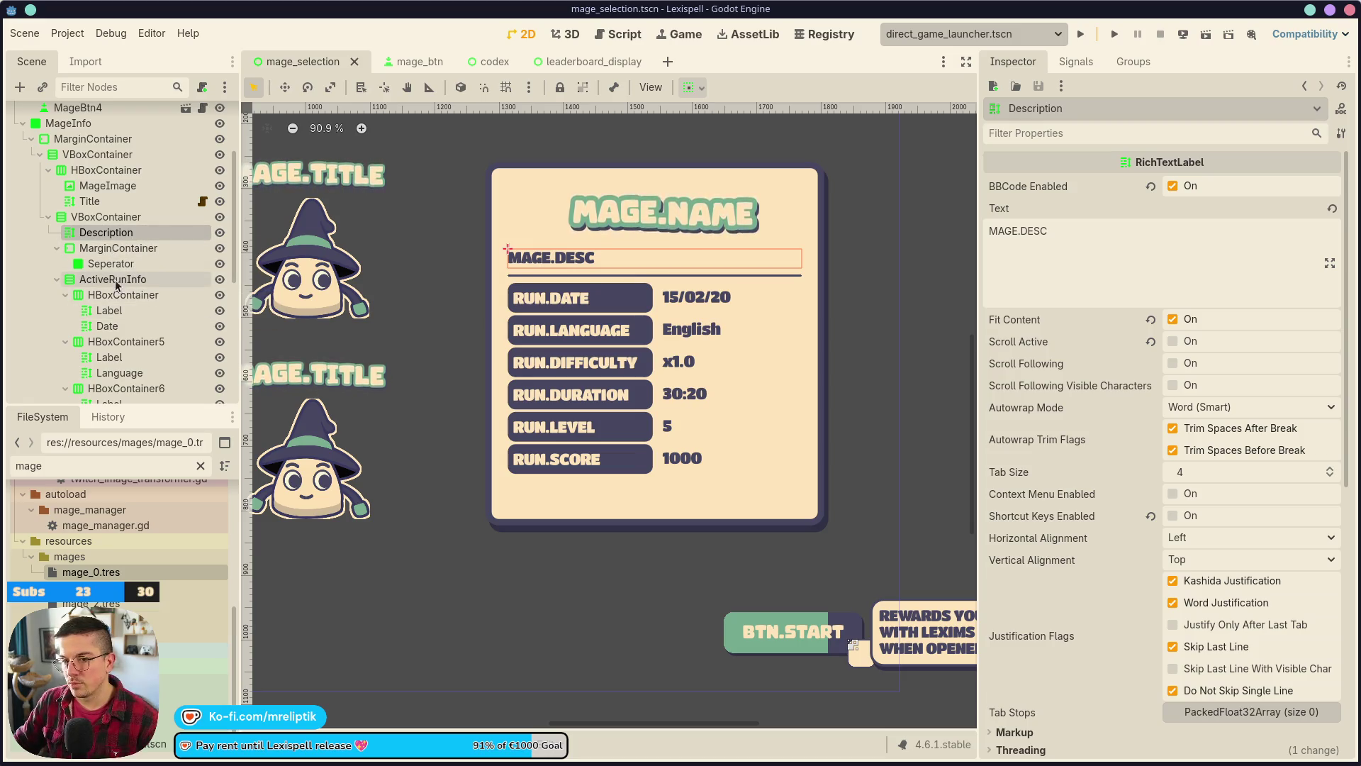
- Unhide the NotAvailable label, save, and move it below ActiveRunInfo in the card
click(106, 279)
click(106, 217)
click(106, 278)
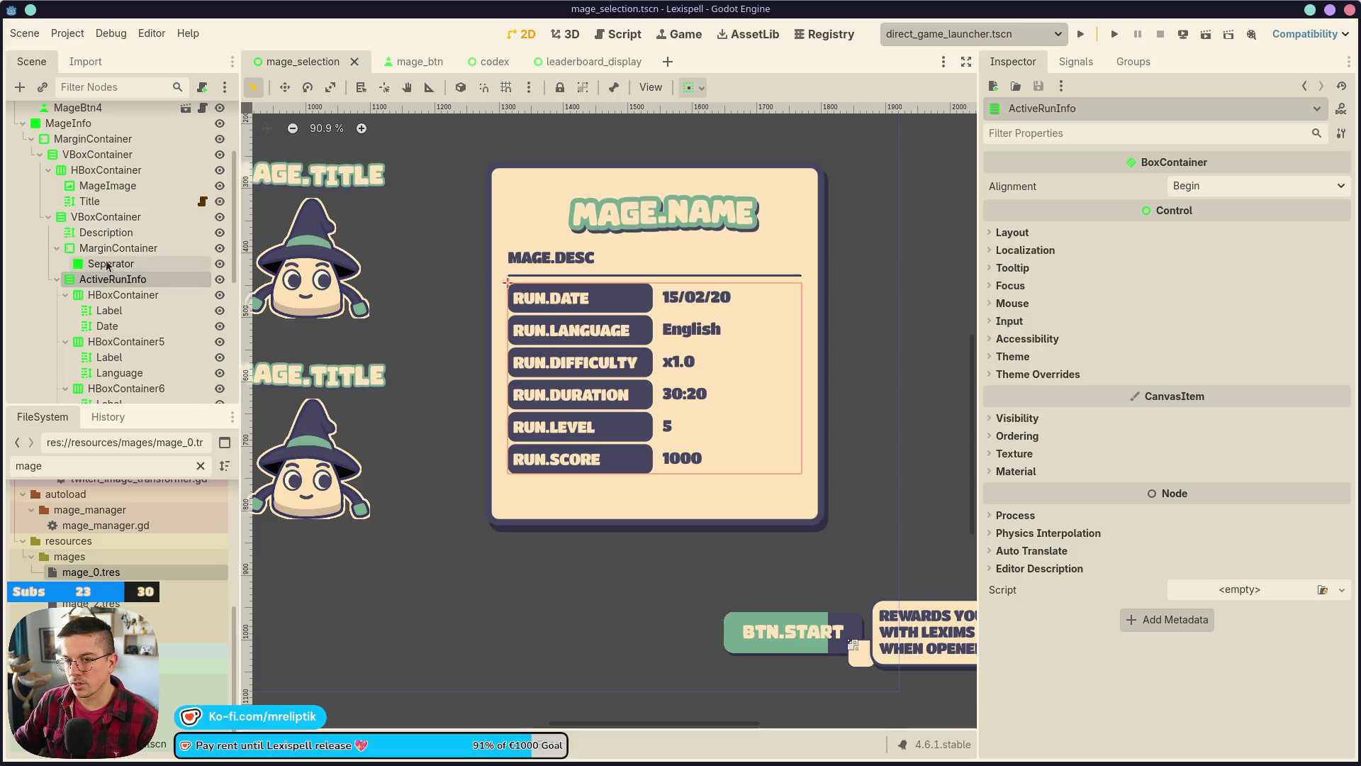
click(112, 219)
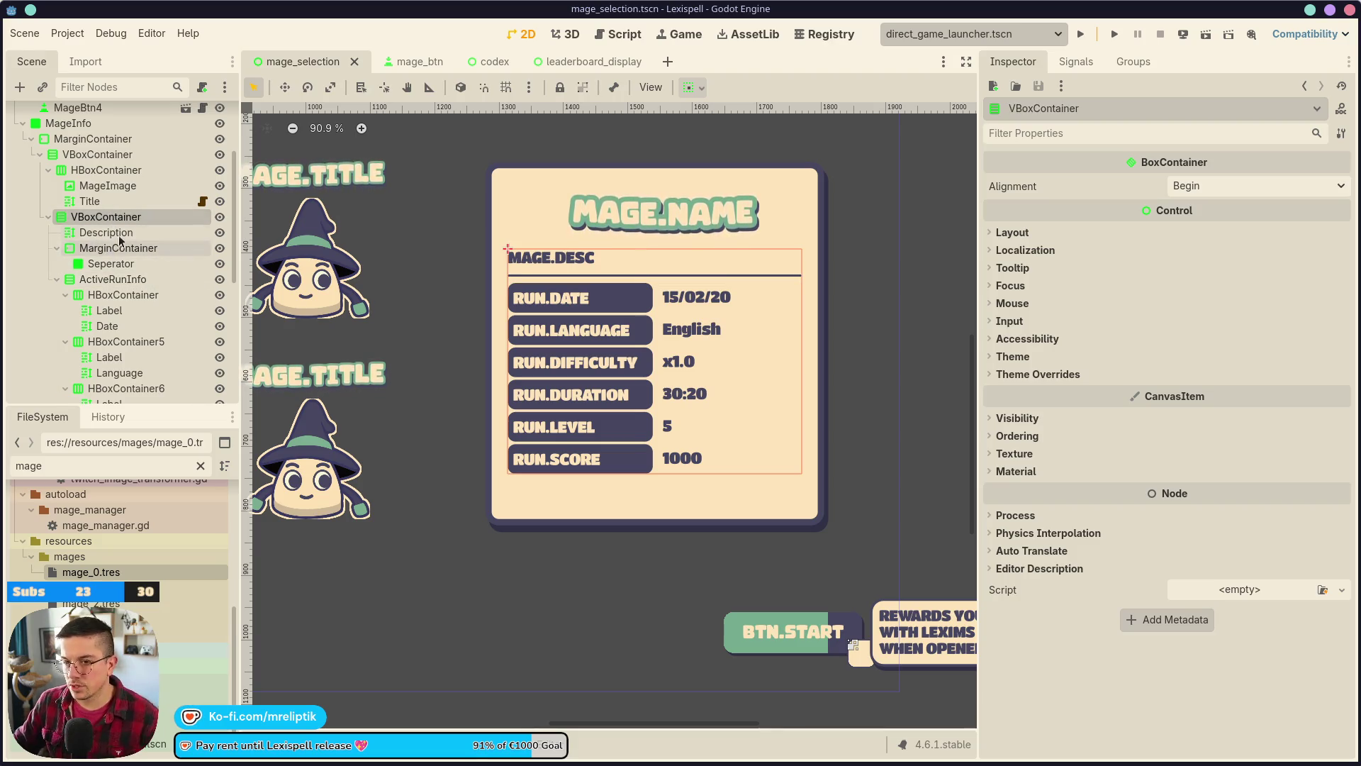
scroll(107, 283, down, 5)
click(100, 389)
mouse_move(101, 389)
mouse_down()
mouse_move(99, 117)
mouse_move(101, 202)
mouse_up()
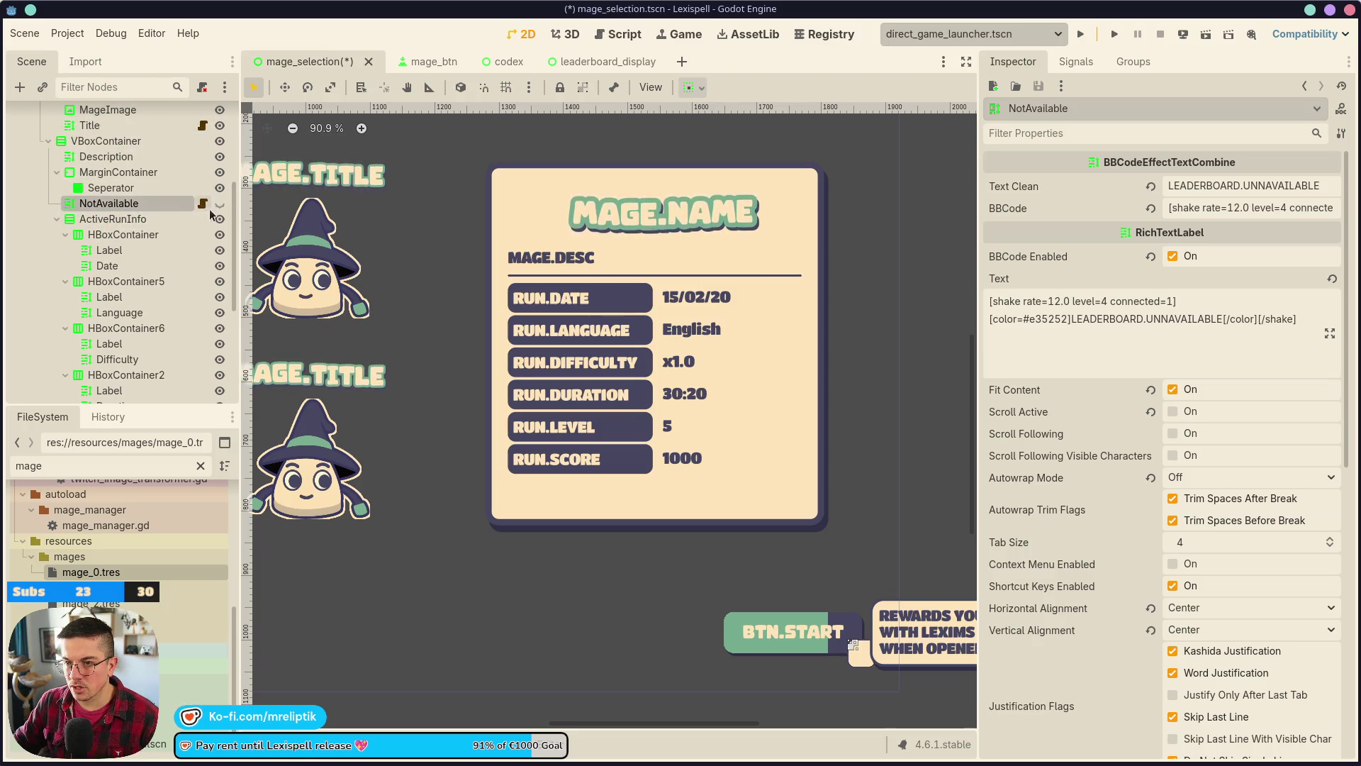
click(222, 205)
key(ctrl+s)
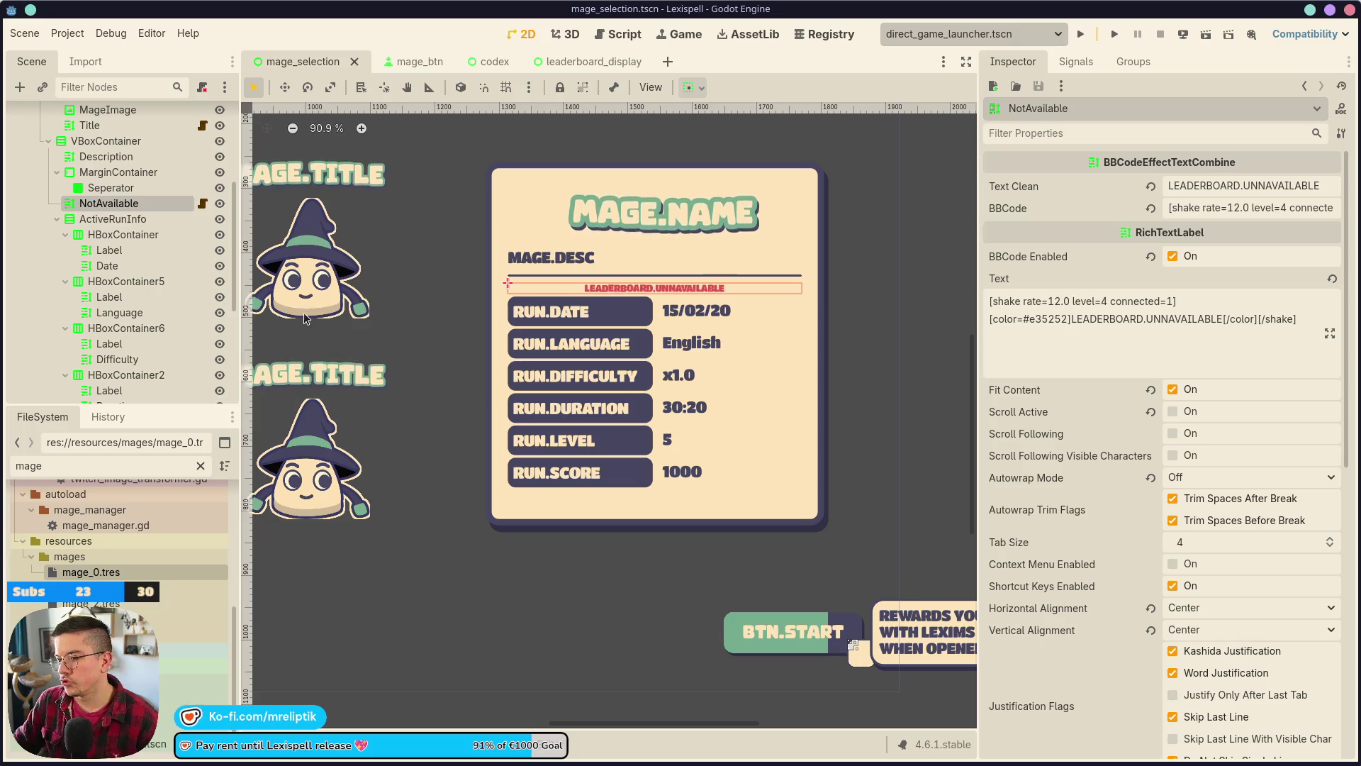
click(57, 219)
drag(106, 263, 107, 284)
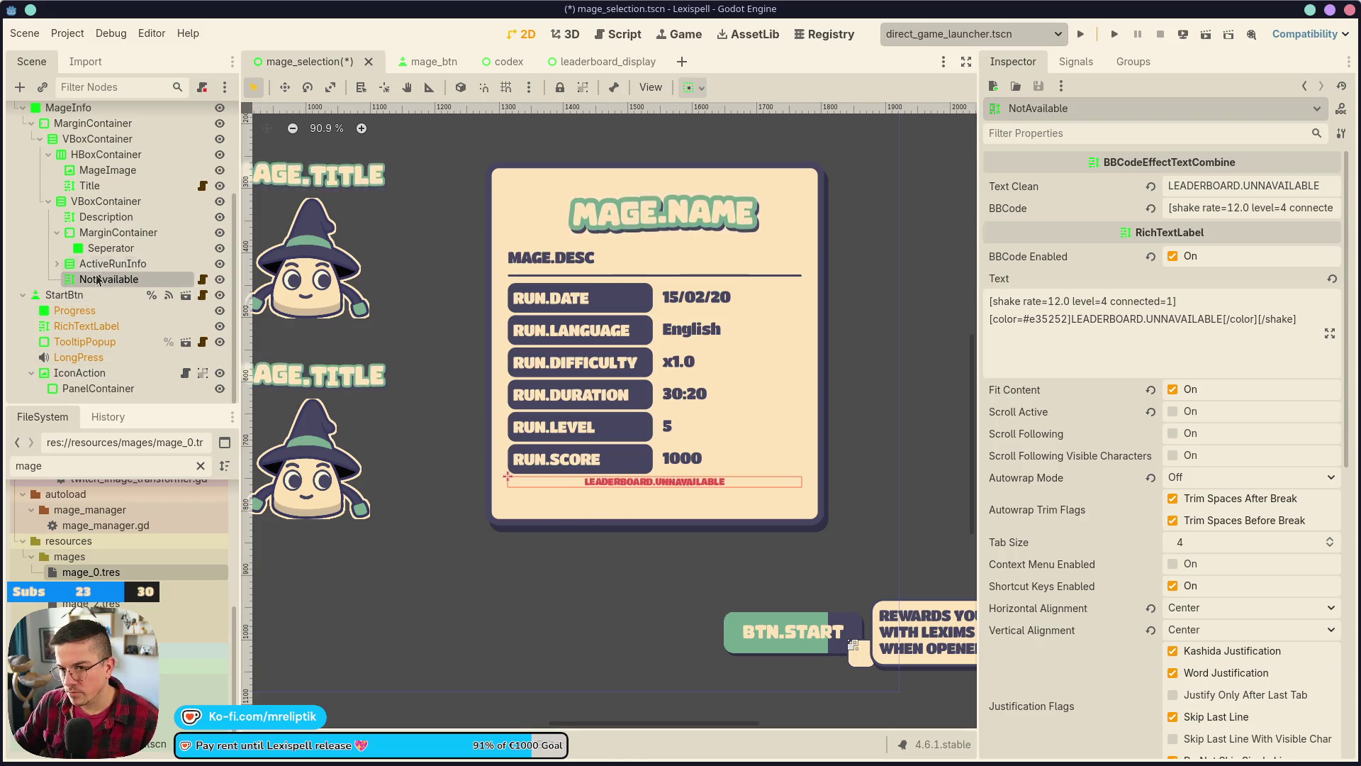
- Duplicate the separator MarginContainer and place the copy below ActiveRunInfo
click(117, 232)
key(ctrl+d)
key(ctrl+s)
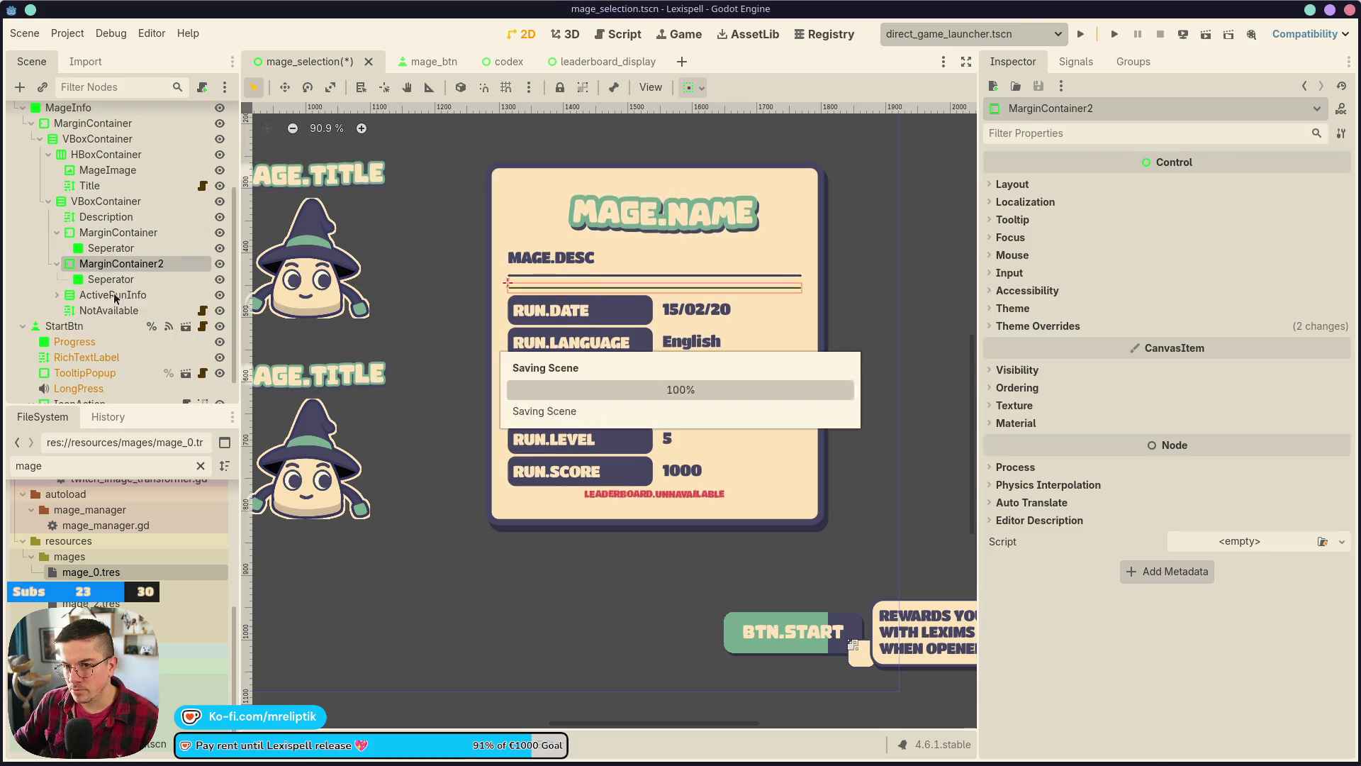
drag(117, 263, 113, 304)
- Set NotAvailable's Normal Font Size theme override to 18 and save
click(106, 310)
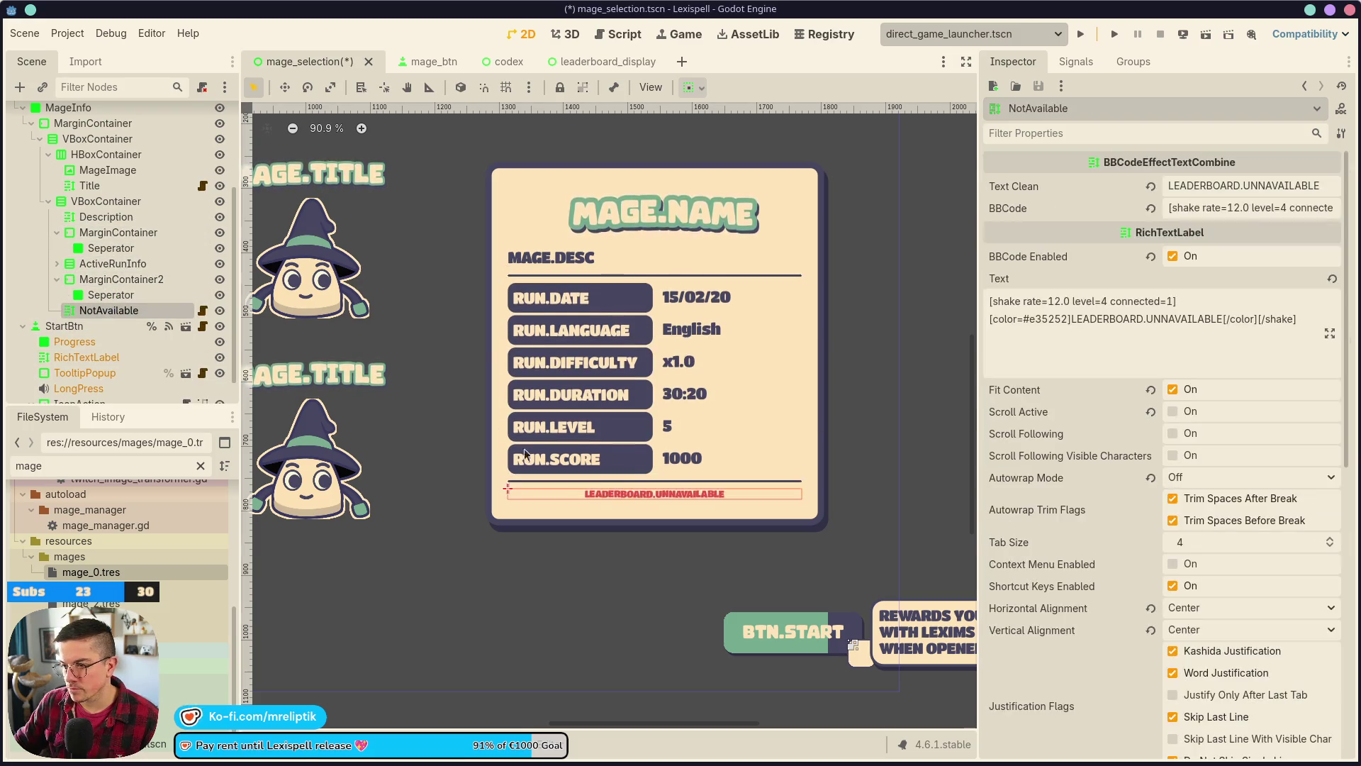
scroll(1018, 491, down, 10)
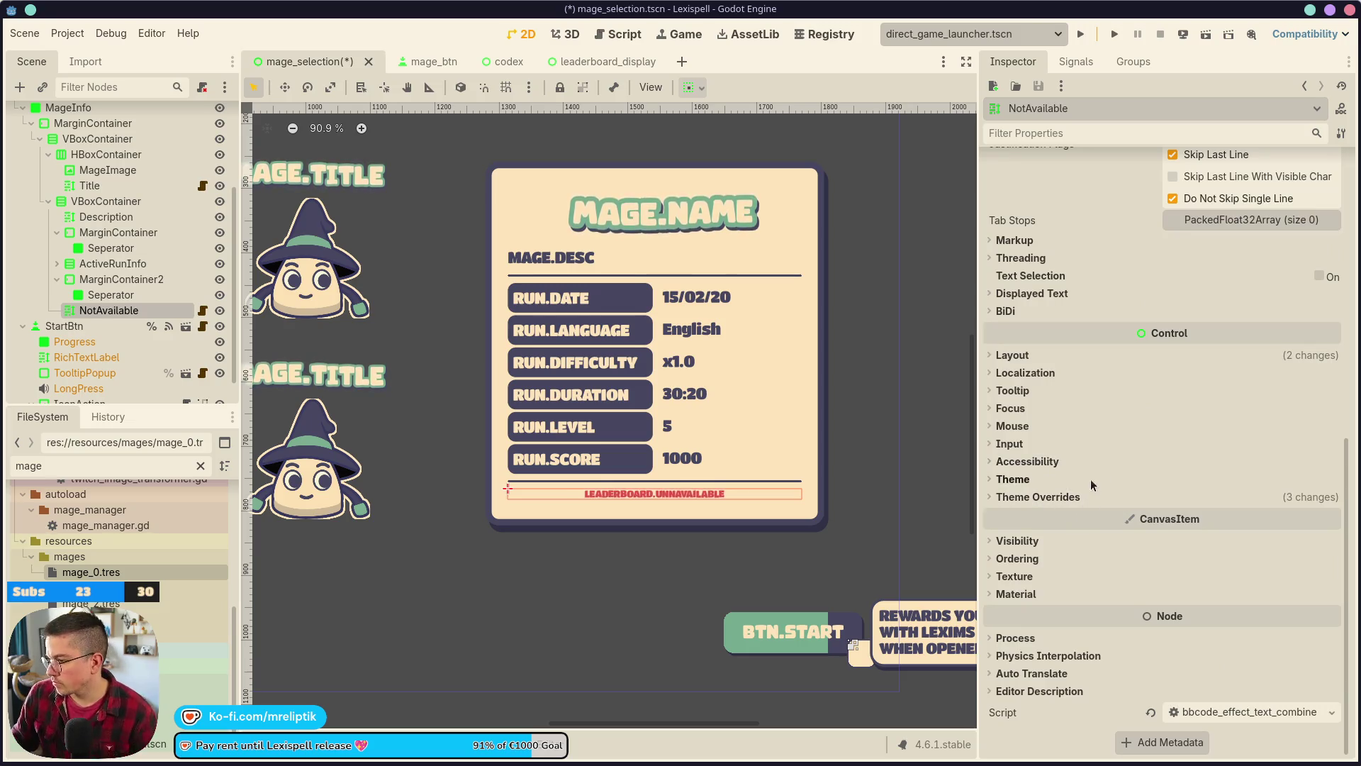
click(1043, 496)
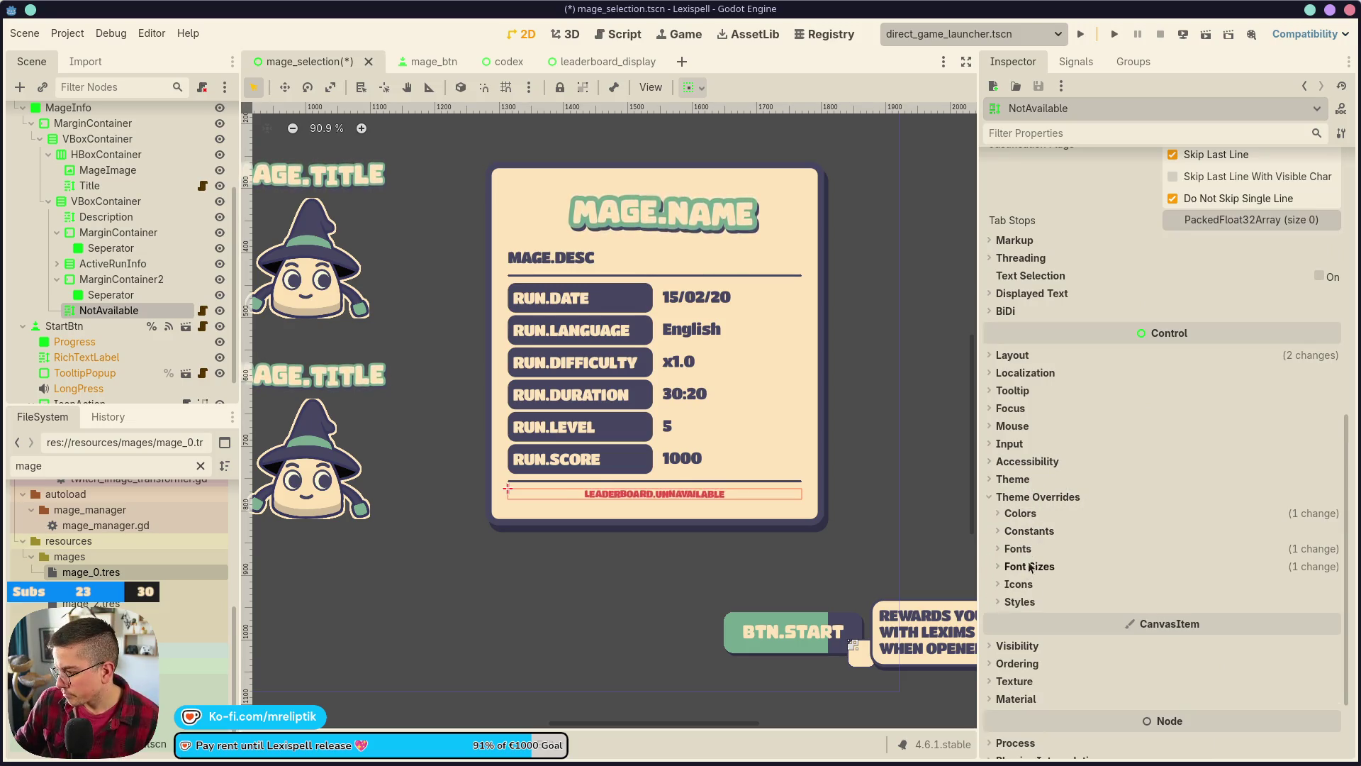
click(1018, 549)
click(1018, 548)
click(1030, 566)
click(1331, 580)
click(1330, 580)
click(1330, 581)
click(1331, 581)
key(ctrl+s)
- Show the RUN.DATE label's font size theme overrides
click(561, 298)
scroll(1123, 496, down, 5)
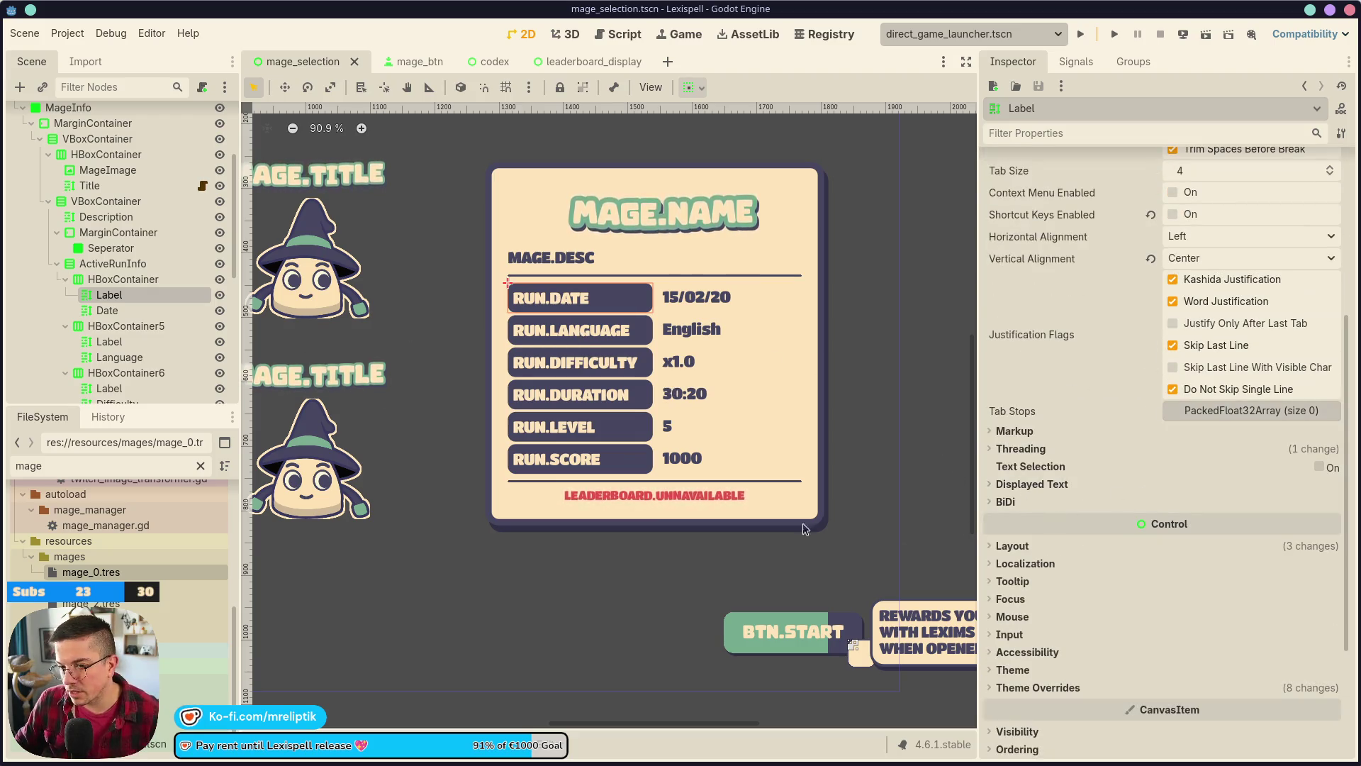
scroll(1040, 616, down, 3)
click(1021, 537)
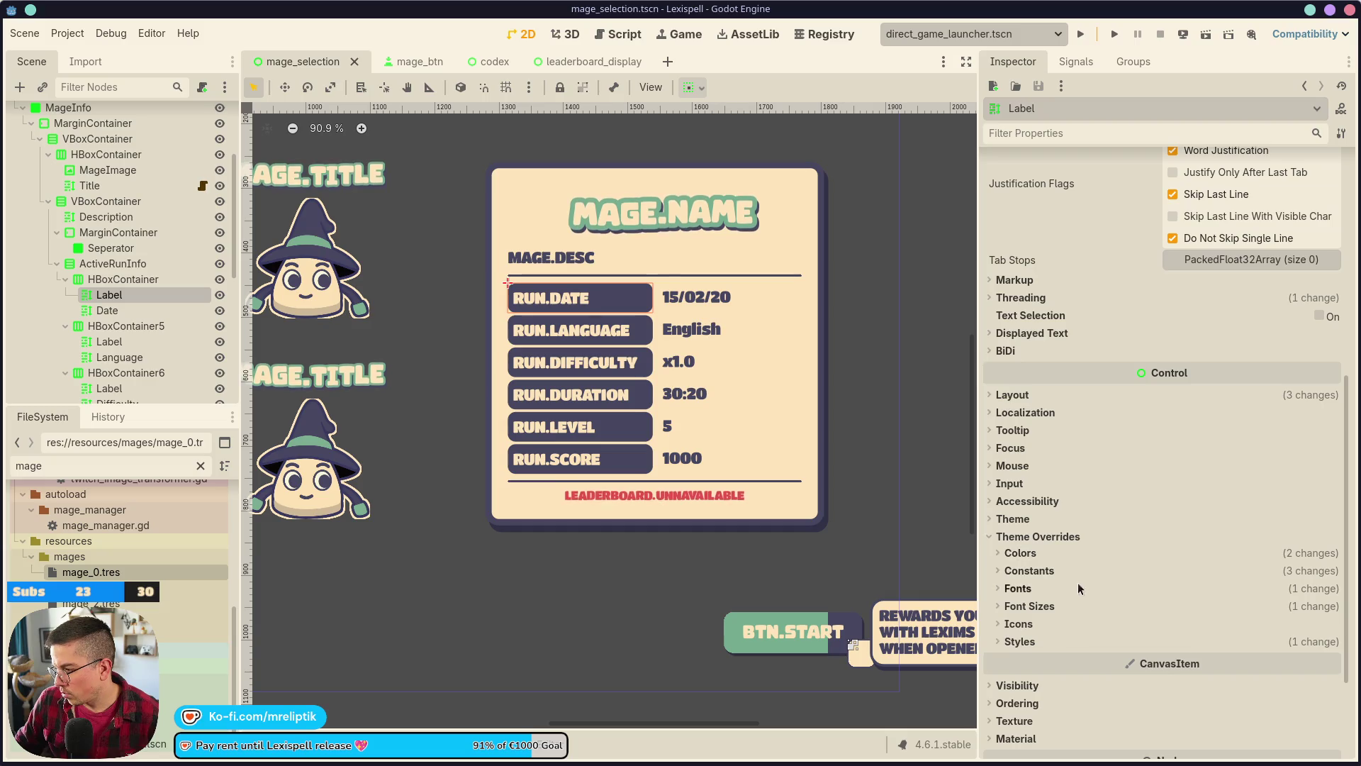
click(1023, 607)
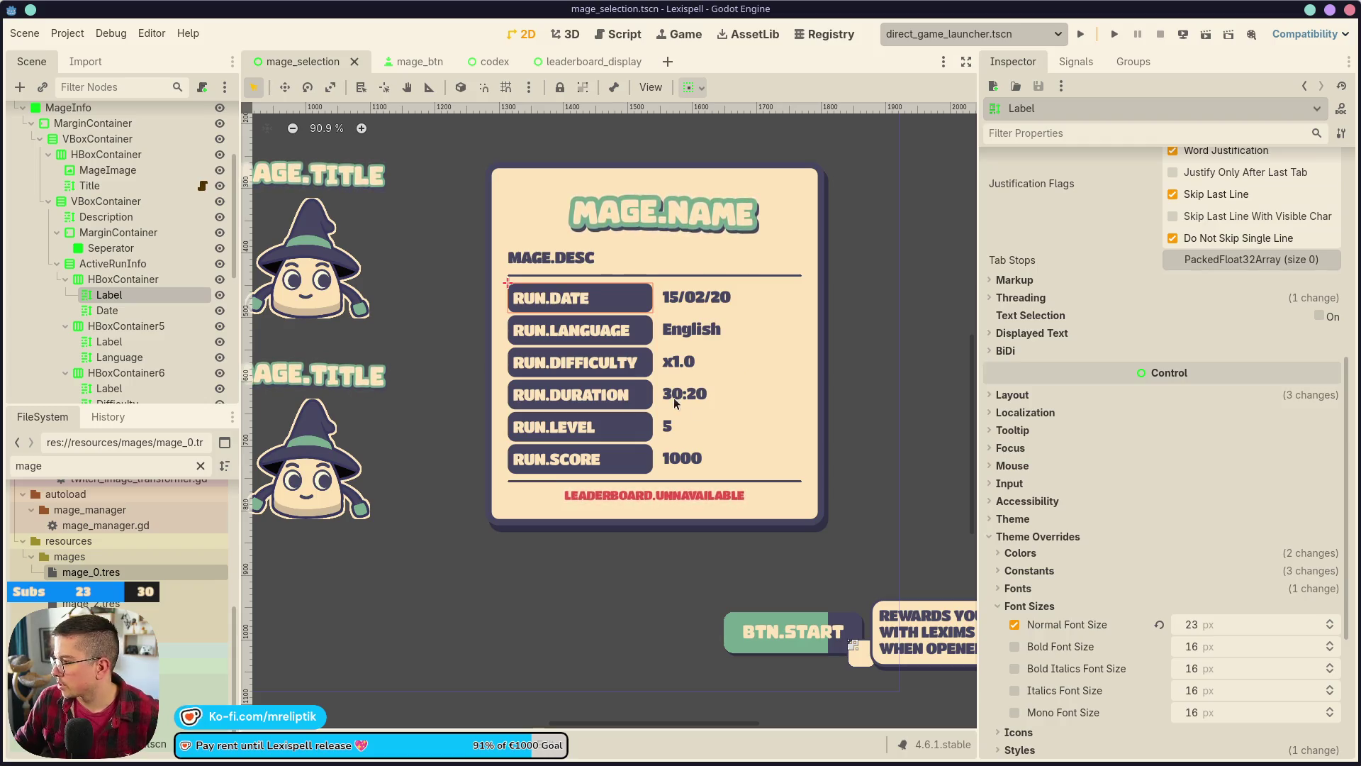
- Change the first stat label's text from RUN.DATE to MAGE.TRIES
click(799, 304)
click(1110, 244)
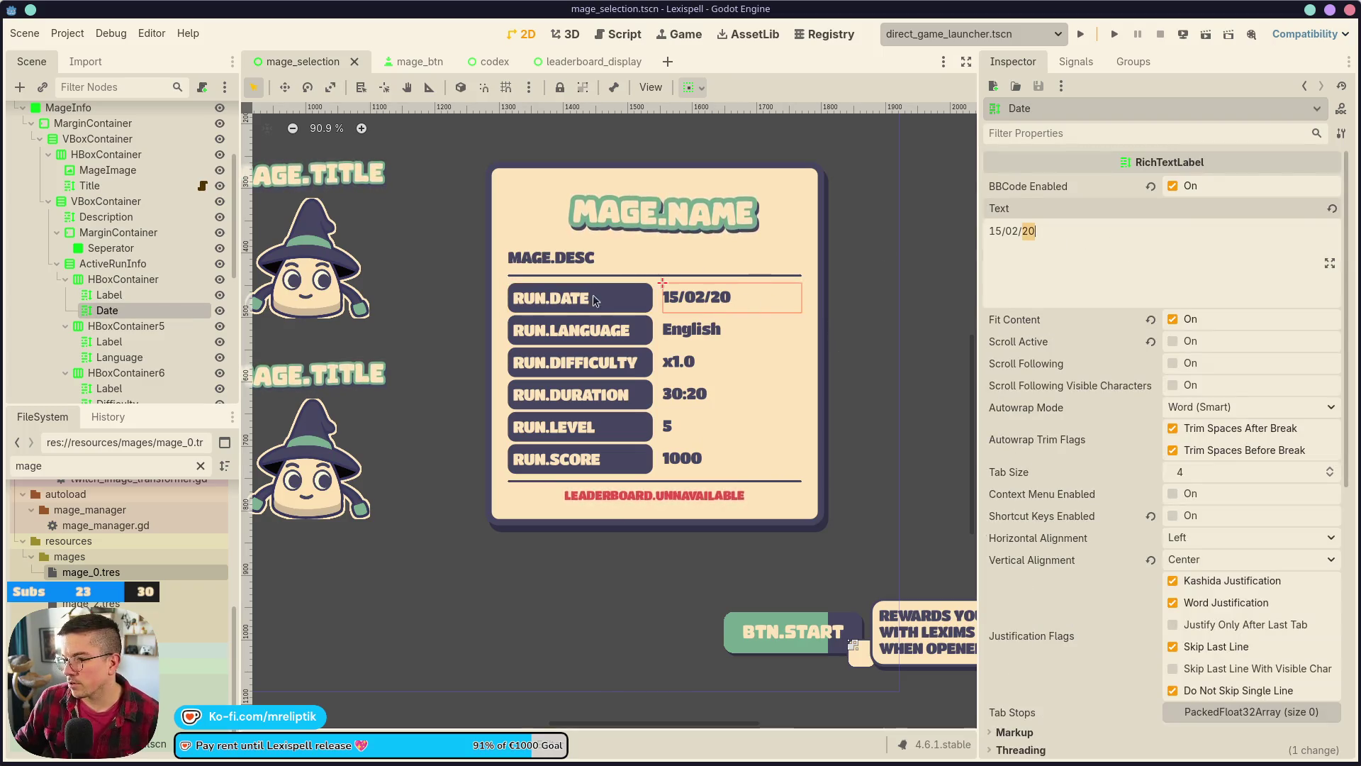
key(ctrl+z)
key(ctrl+shift+Left)
key(ctrl+shift+Left)
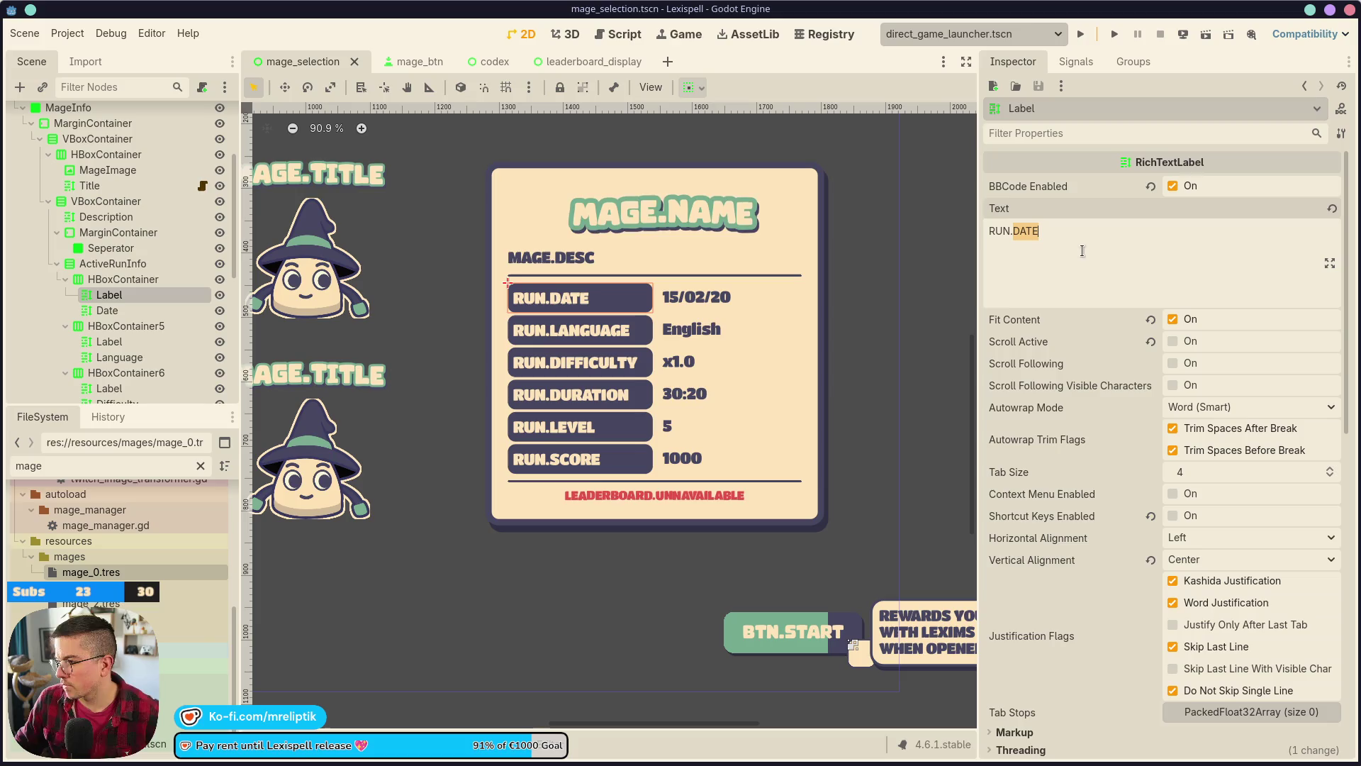
text(AM)
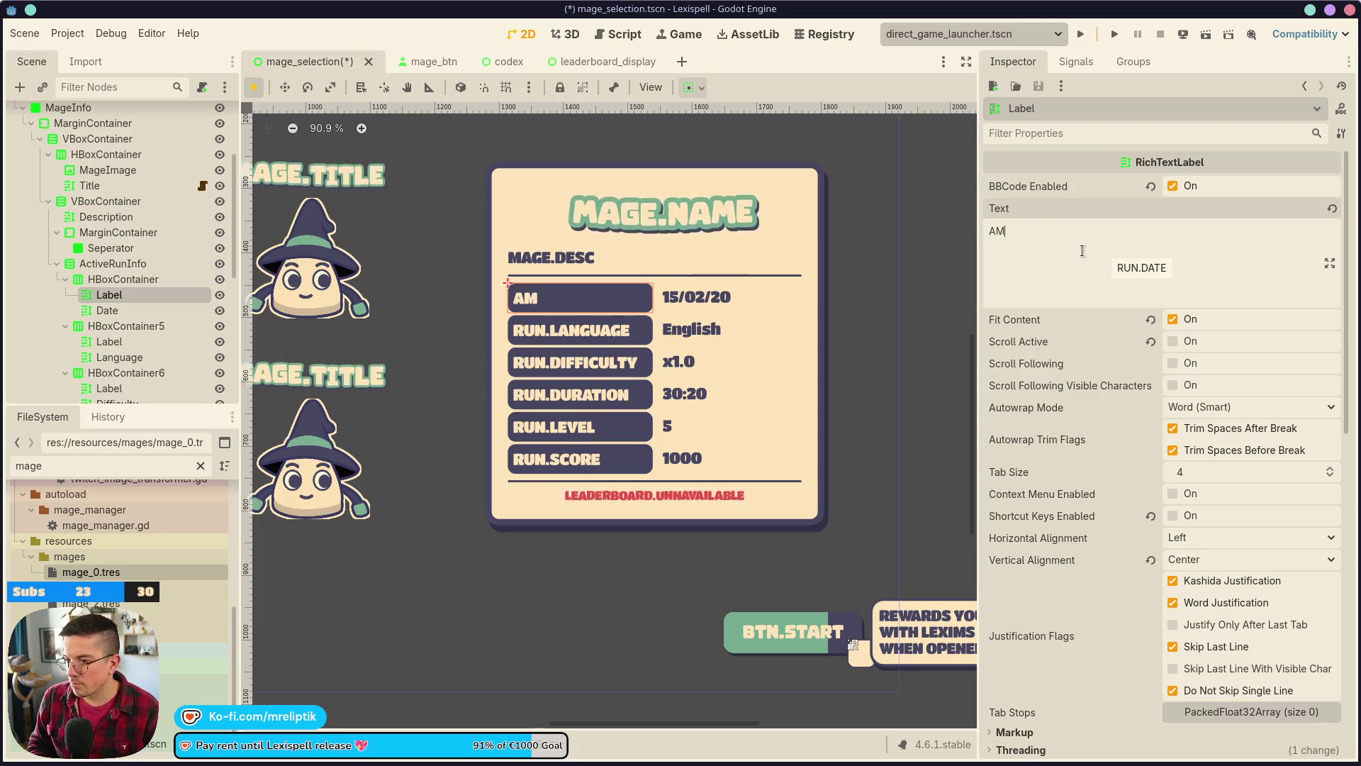
text(AGE.WORD)
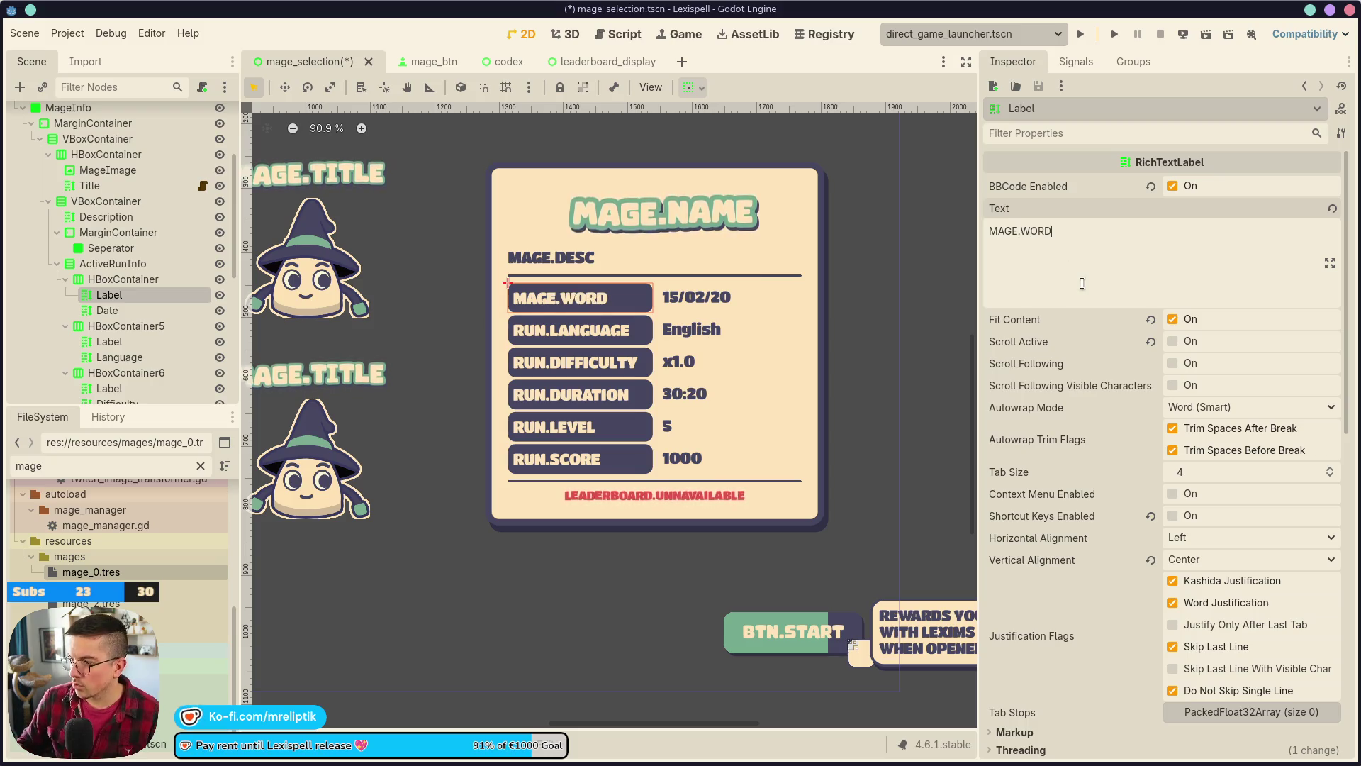
key(BackSpace)
key(BackSpace)
key(BackSpace)
key(BackSpace)
text(TRIES)
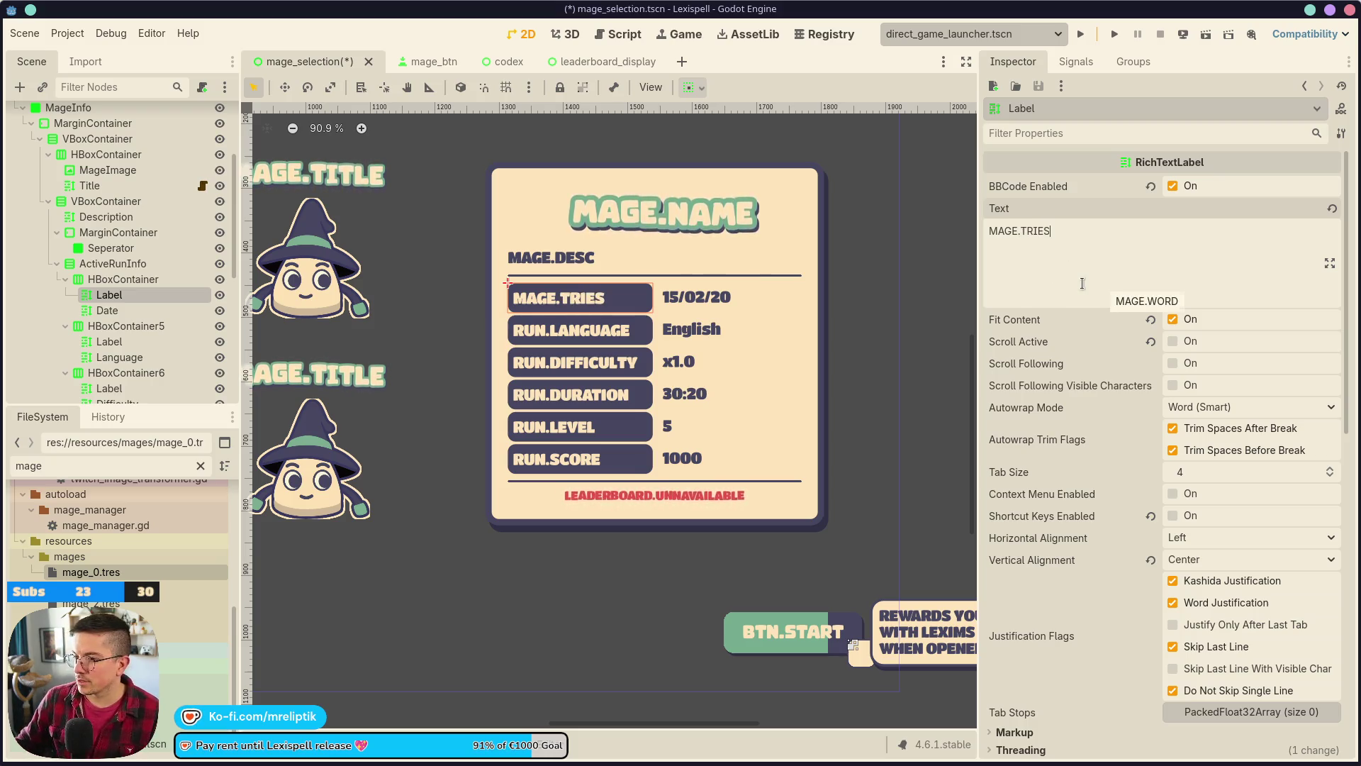
- Set the date value label's text to 5 and save the scene
click(709, 298)
key(ctrl+a)
key(BackSpace)
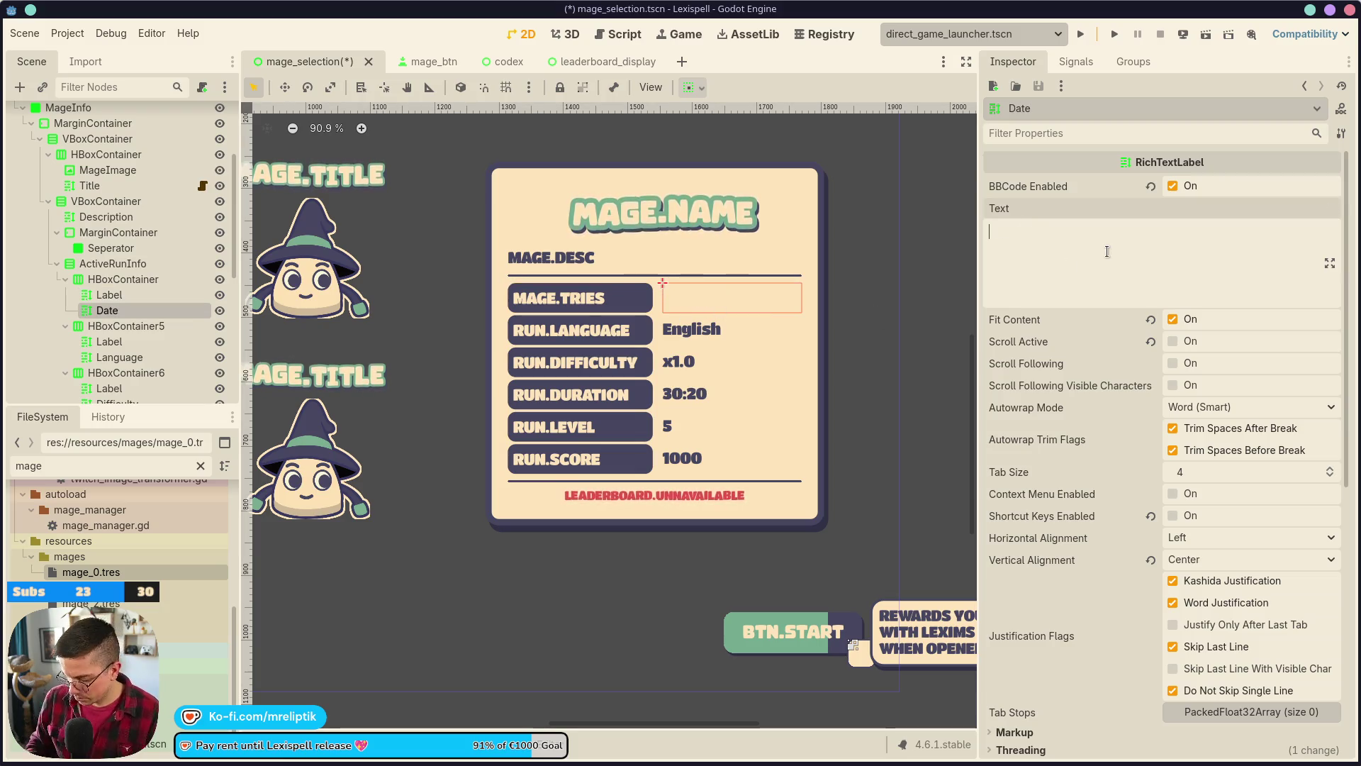
text(0)
key(ctrl+s)
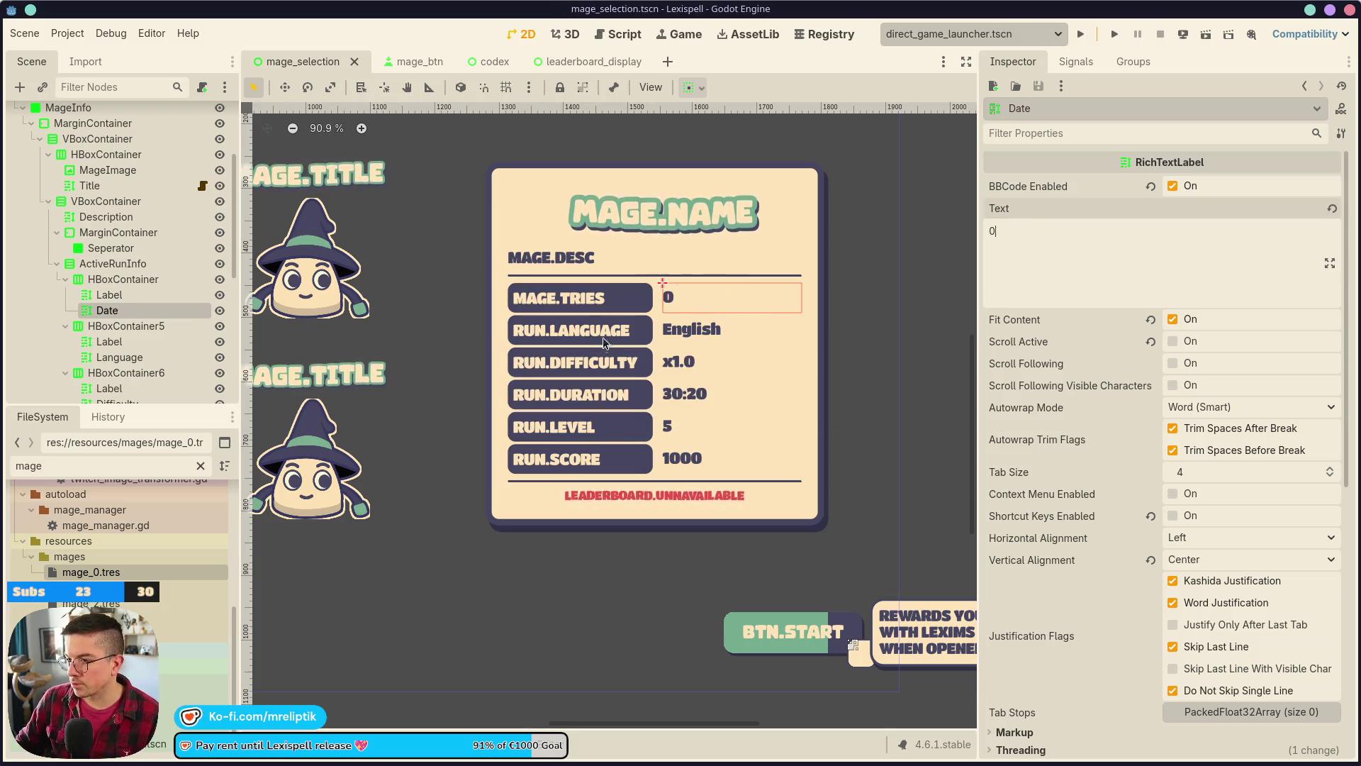
key(BackSpace)
text(5)
key(ctrl+s)
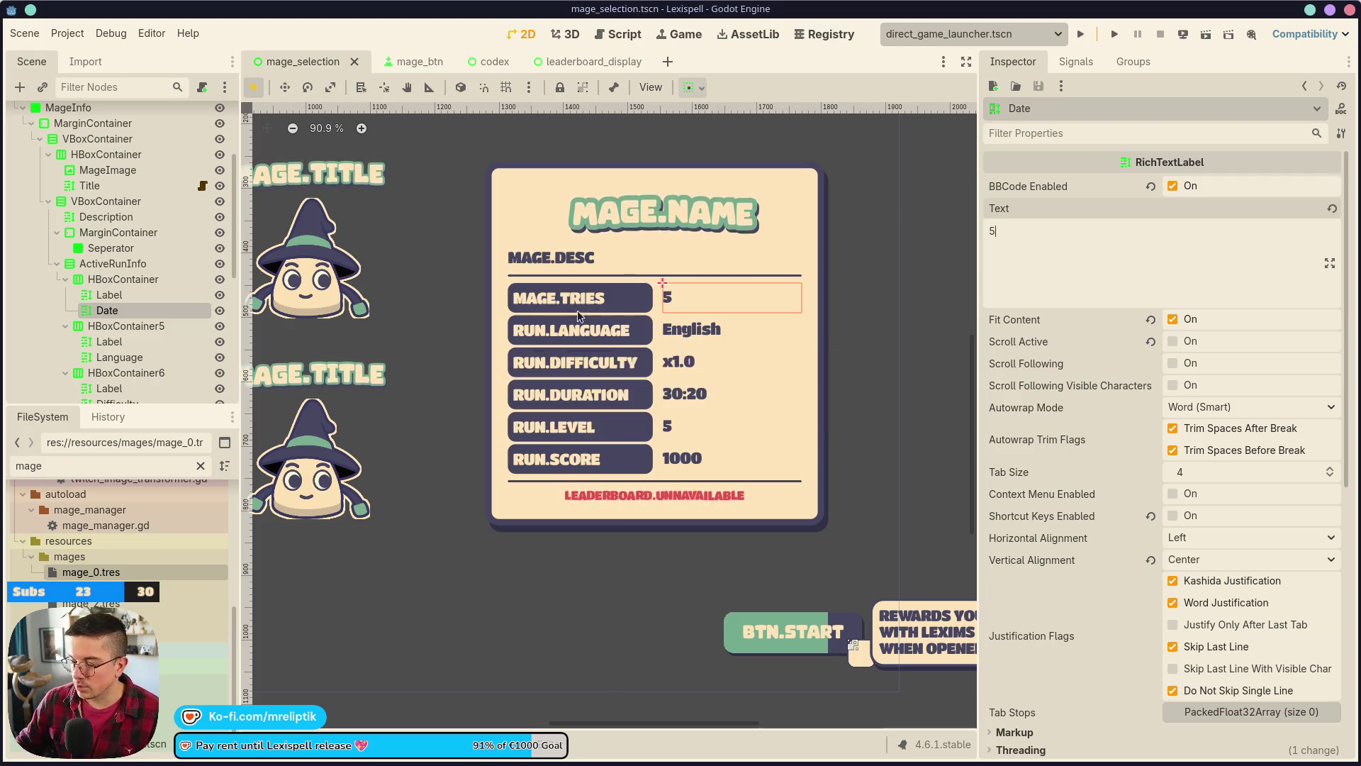
- Multi-select the MAGE.TRIES, RUN.LANGUAGE, RUN.DIFFICULTY and RUN.DURATION labels
click(599, 330)
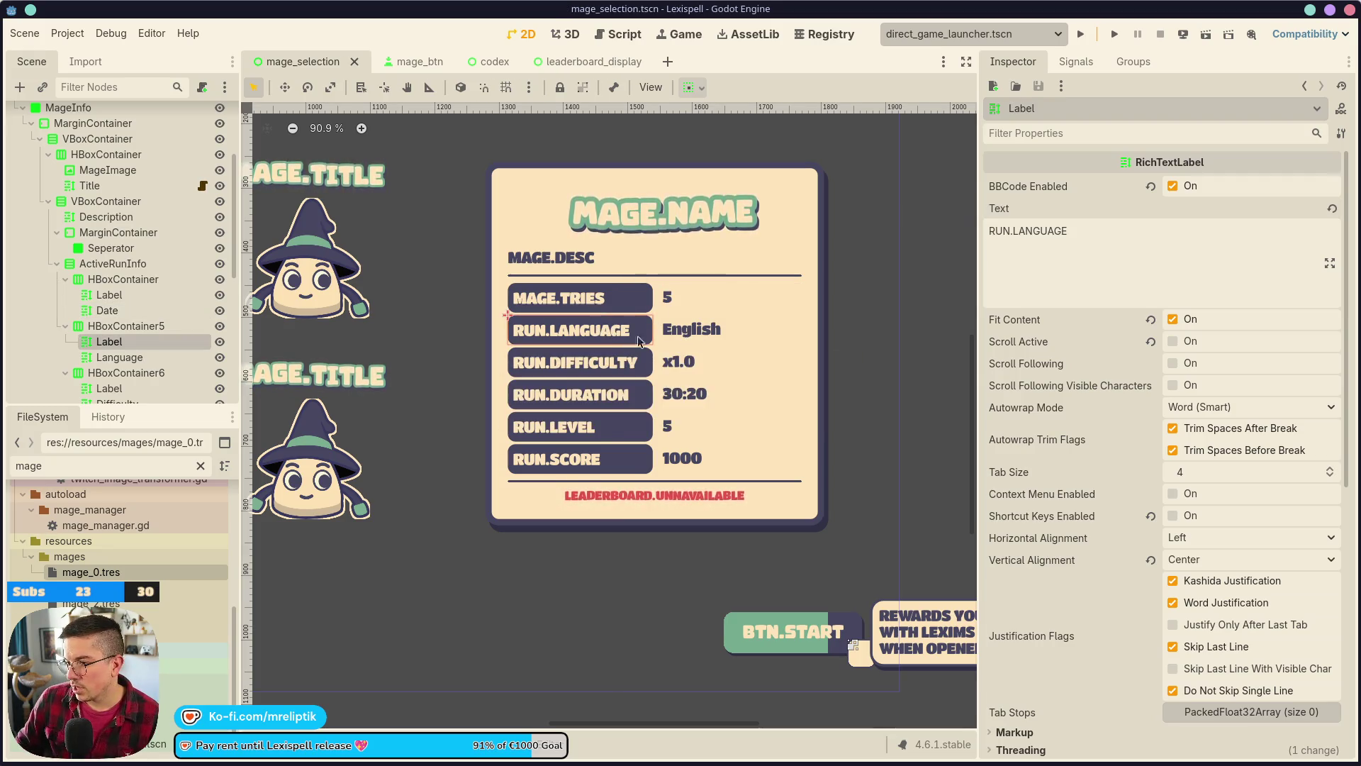
click(580, 300)
shift+click(582, 330)
shift+click(583, 363)
shift+click(585, 395)
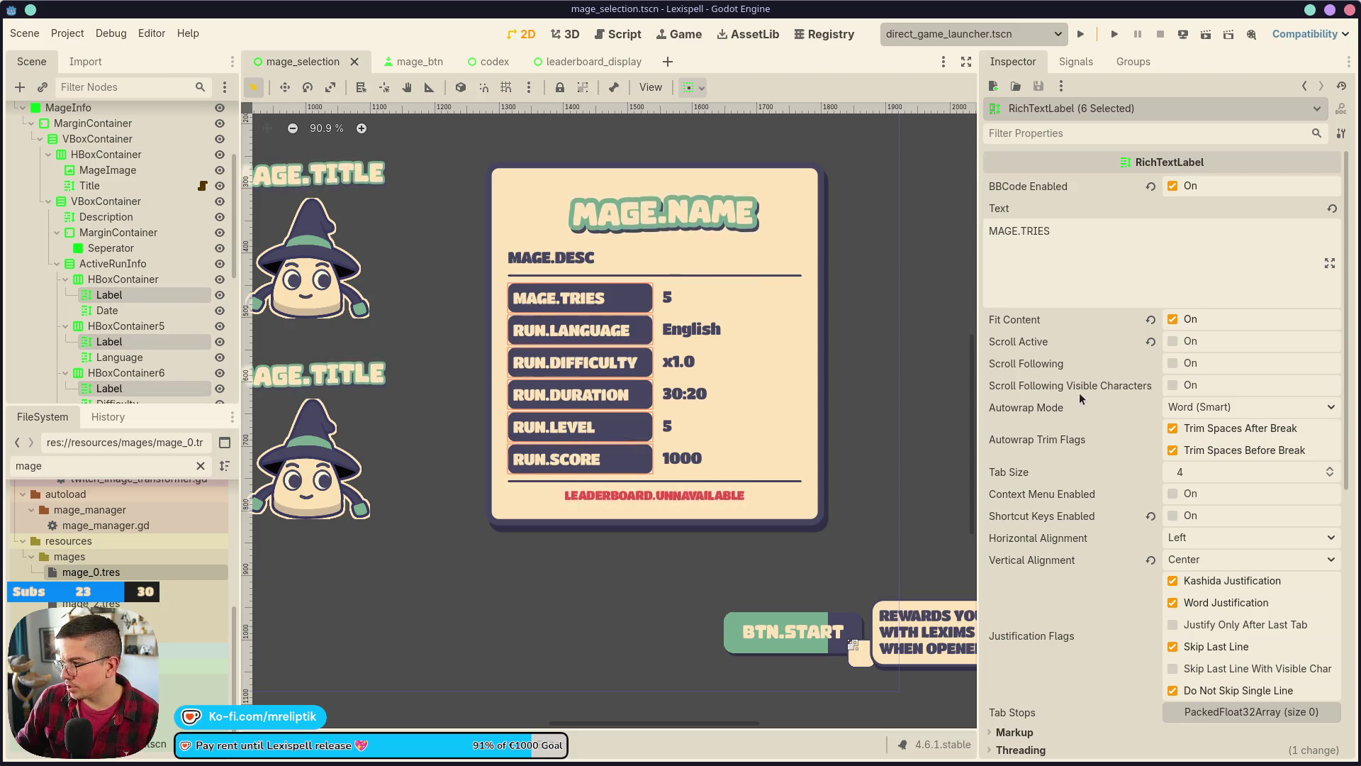
- Set the stat-name labels' Custom Minimum Size x to 275
scroll(1074, 454, down, 7)
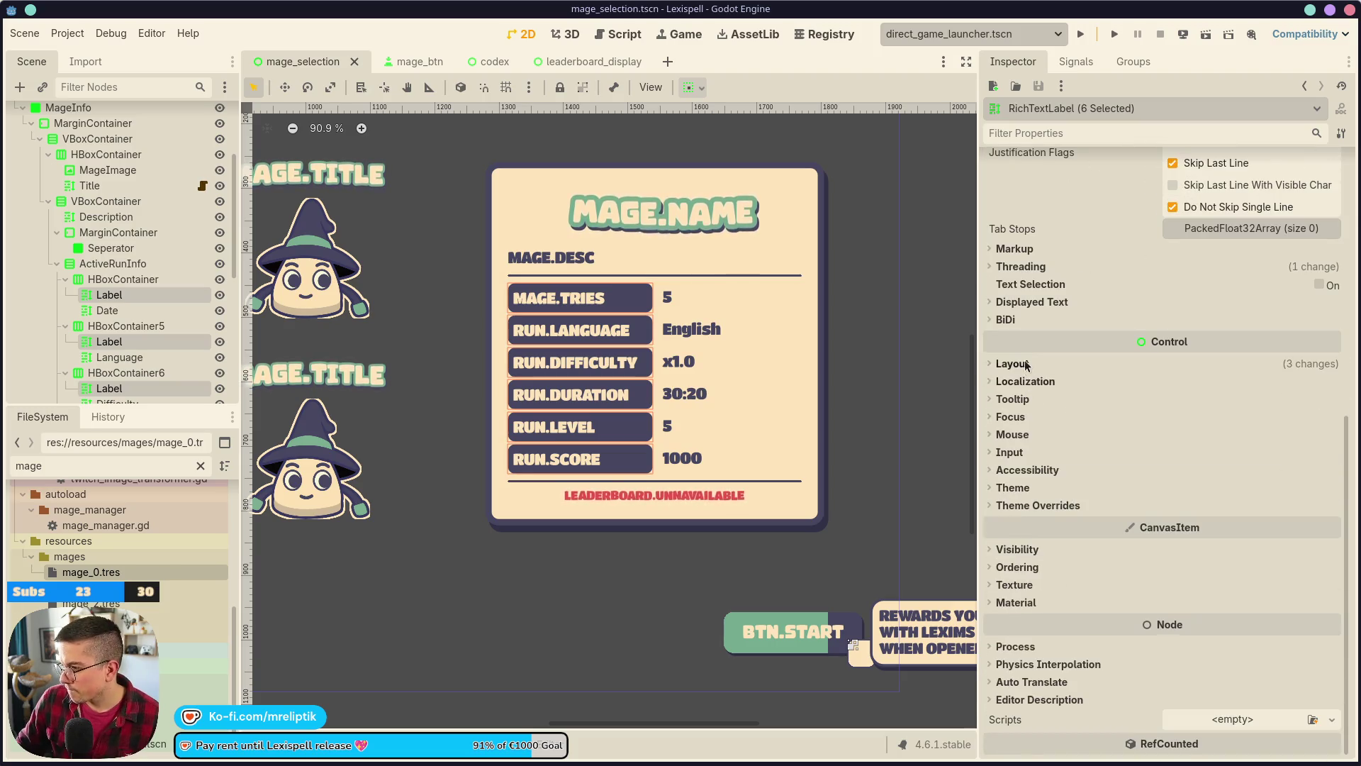
click(1025, 365)
text(2)
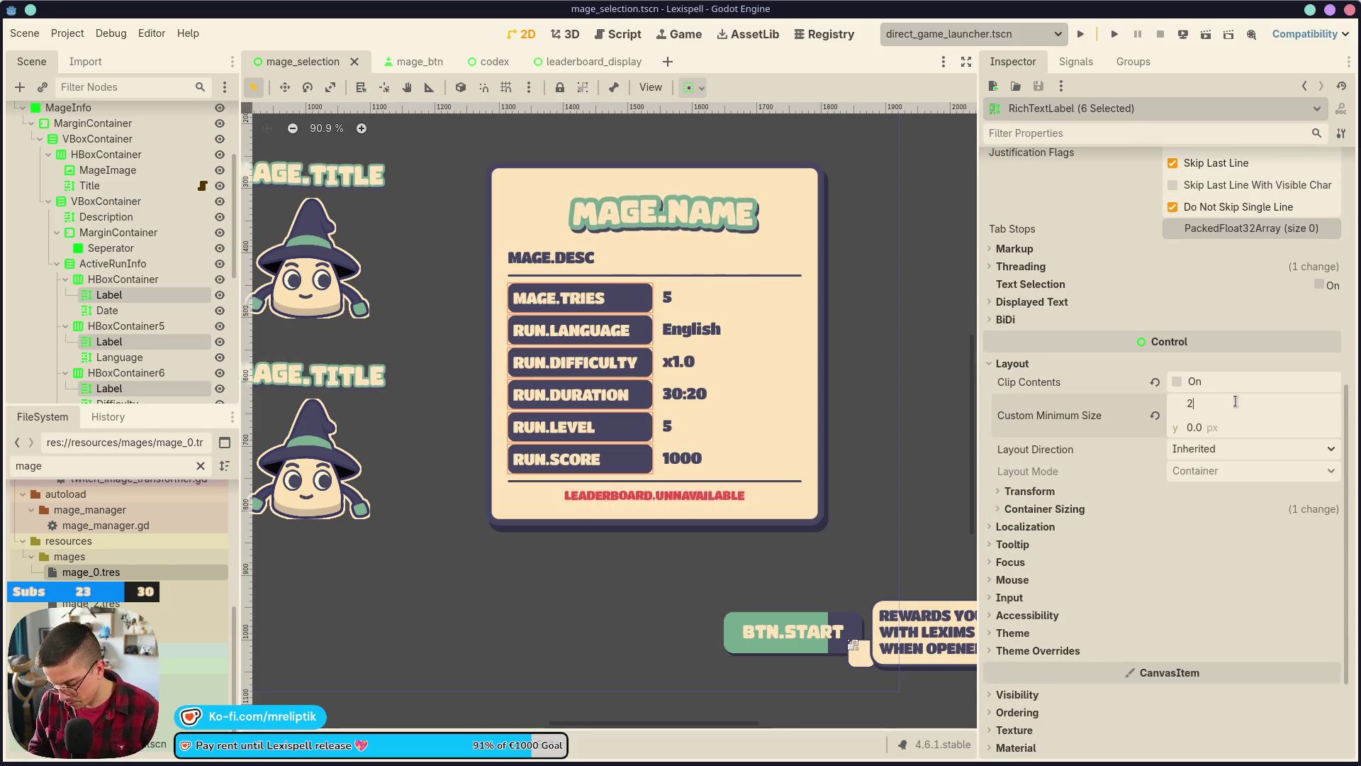
text(75)
key(Return)
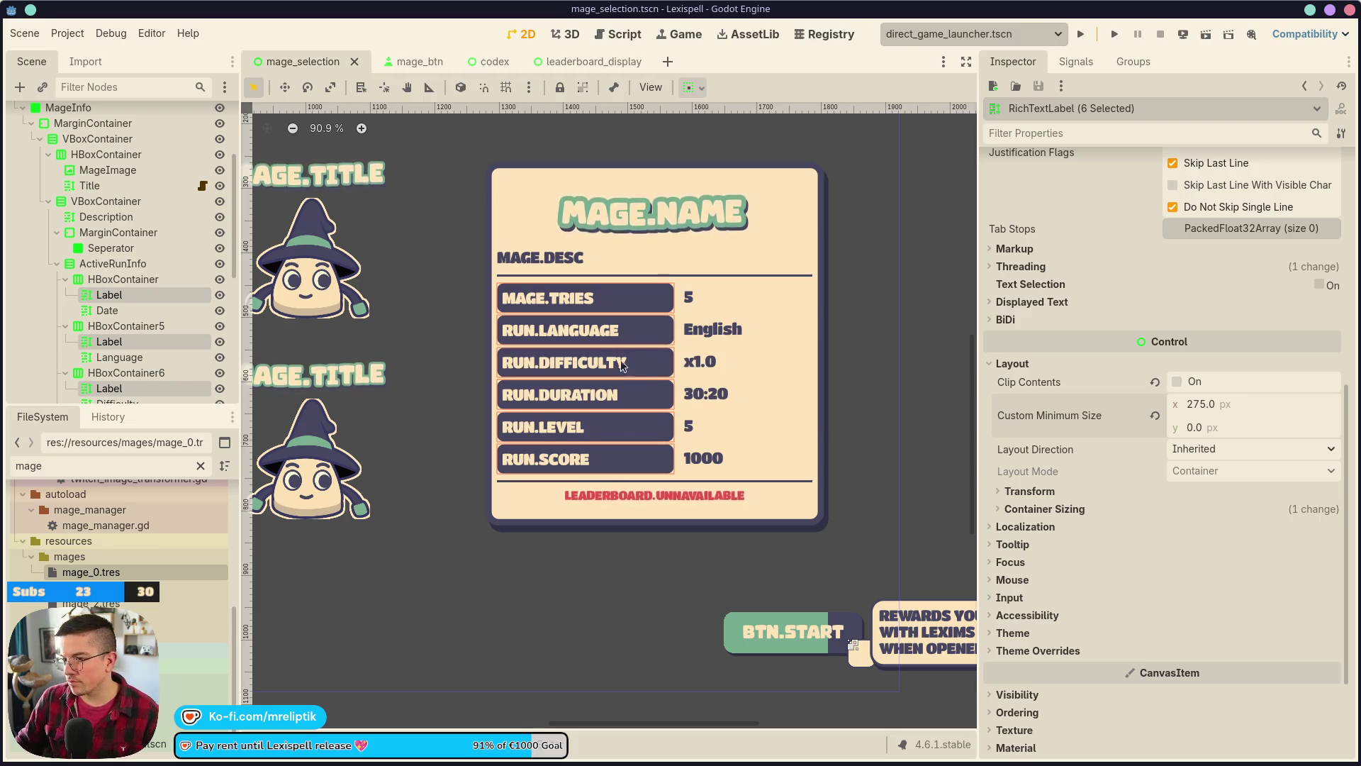
- Set the Date, Language and Difficulty value labels' minimum width to 150 and save
click(716, 312)
shift+click(720, 333)
shift+click(718, 366)
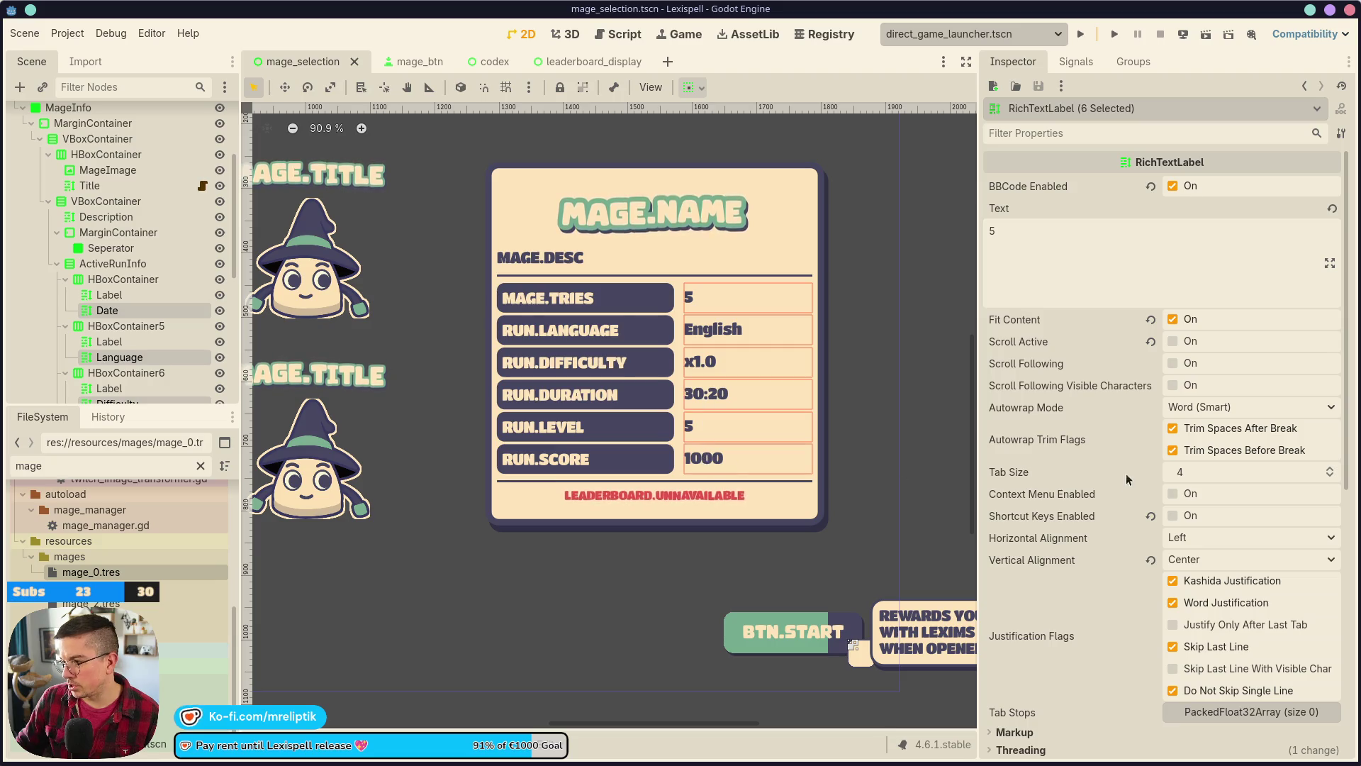
scroll(1127, 479, down, 6)
click(1228, 403)
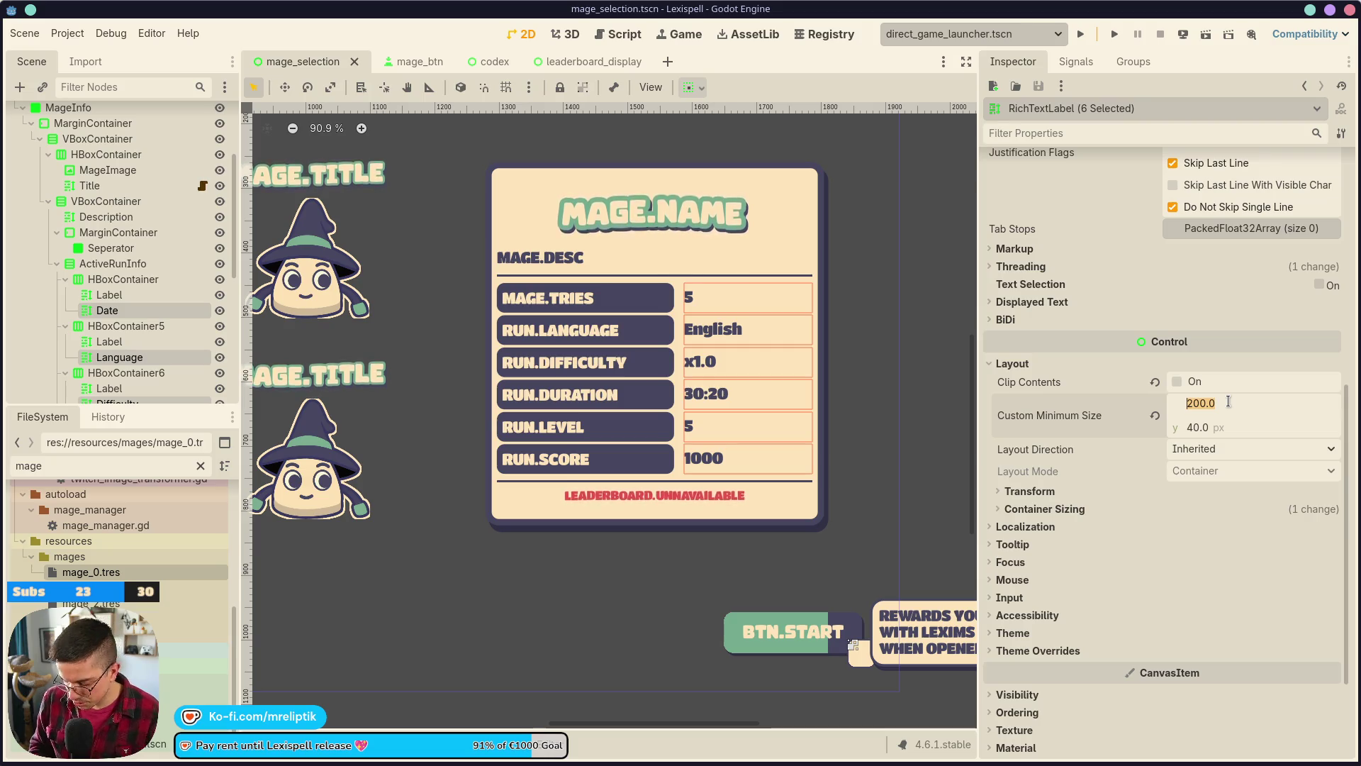
text(50)
key(Return)
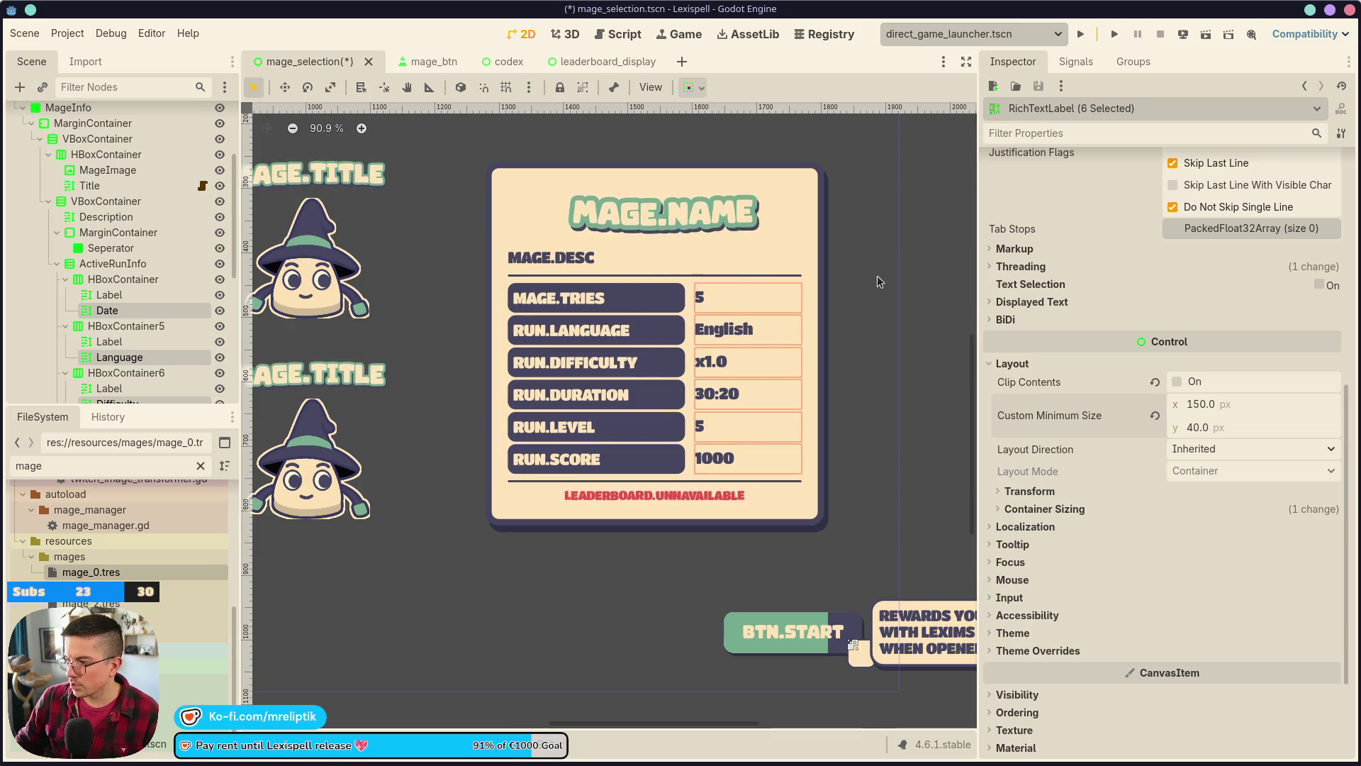
click(902, 268)
key(ctrl+s)
- Rename the RUN.LANGUAGE row label to MAGE.LEXIMS_START and save
scroll(553, 283, down, 6)
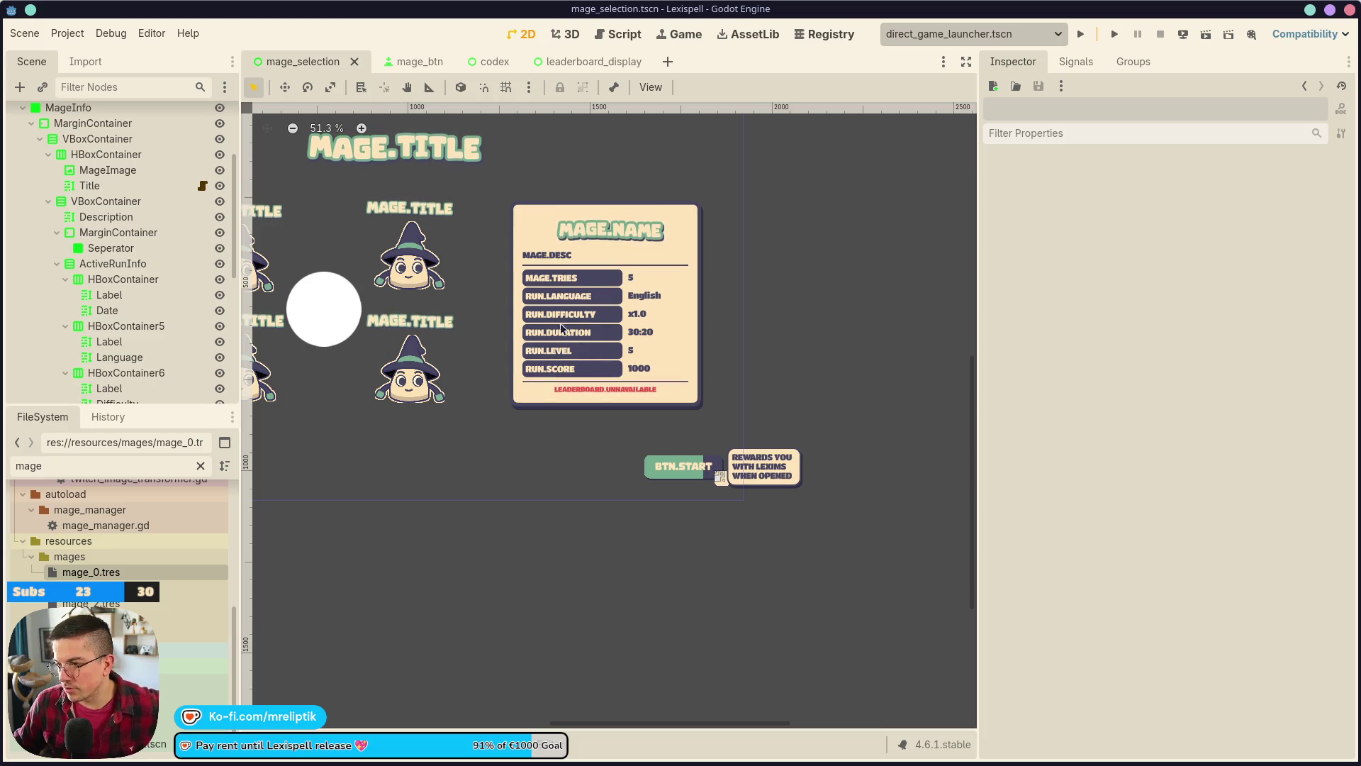
scroll(578, 333, up, 5)
click(503, 298)
click(1124, 251)
text(MAGE.LEXIMS_START)
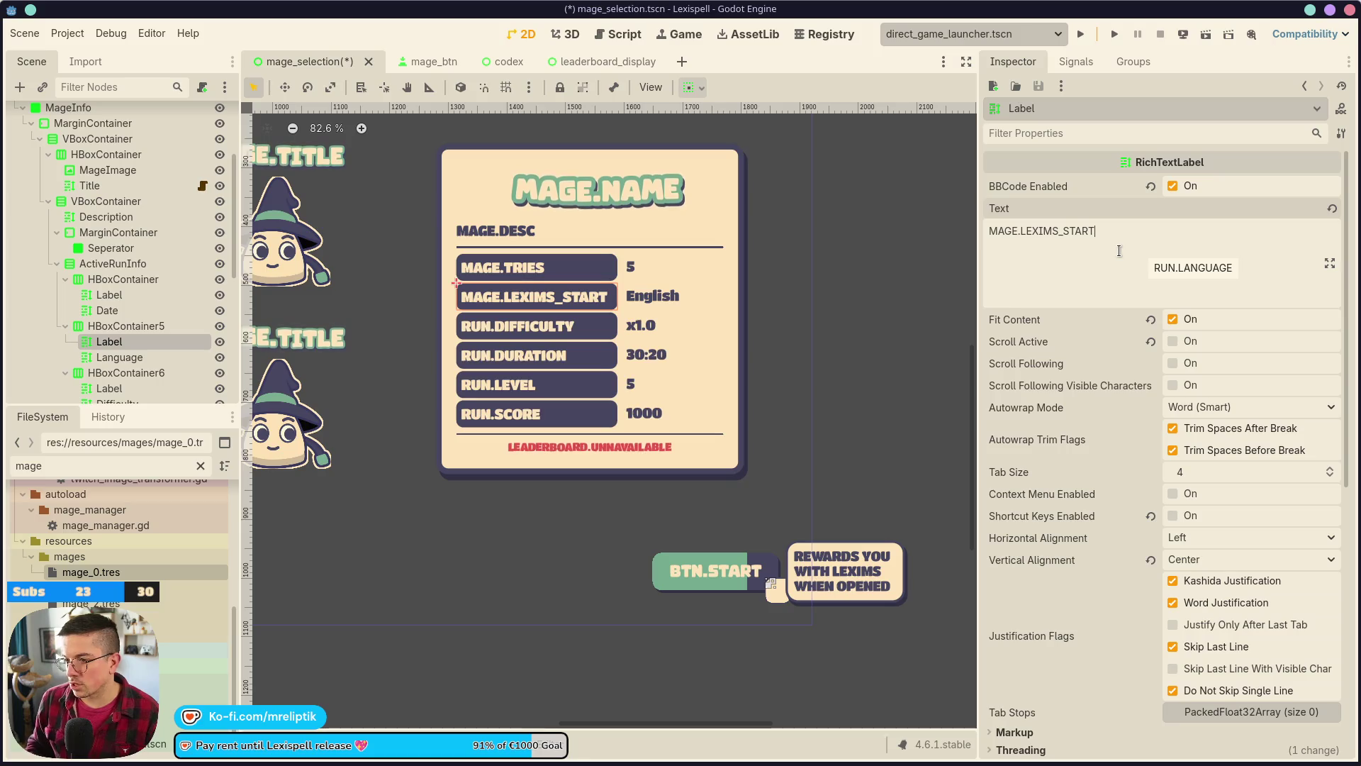
key(ctrl+s)
- Change the RUN.DIFFICULTY row label to MAGE.LEXIMS_INTEREST and save
click(528, 343)
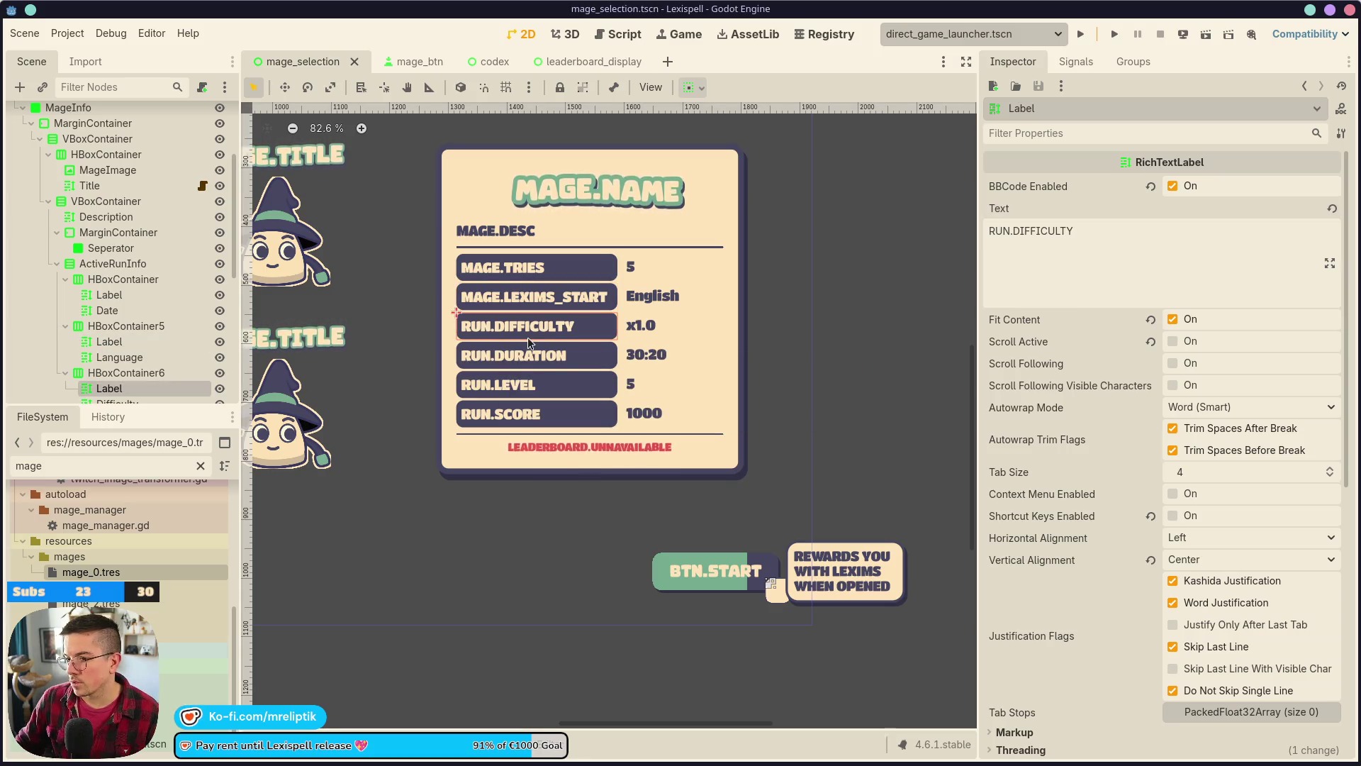
click(1062, 266)
key(ctrl+a)
text(MAGE.LEXIMS_START)
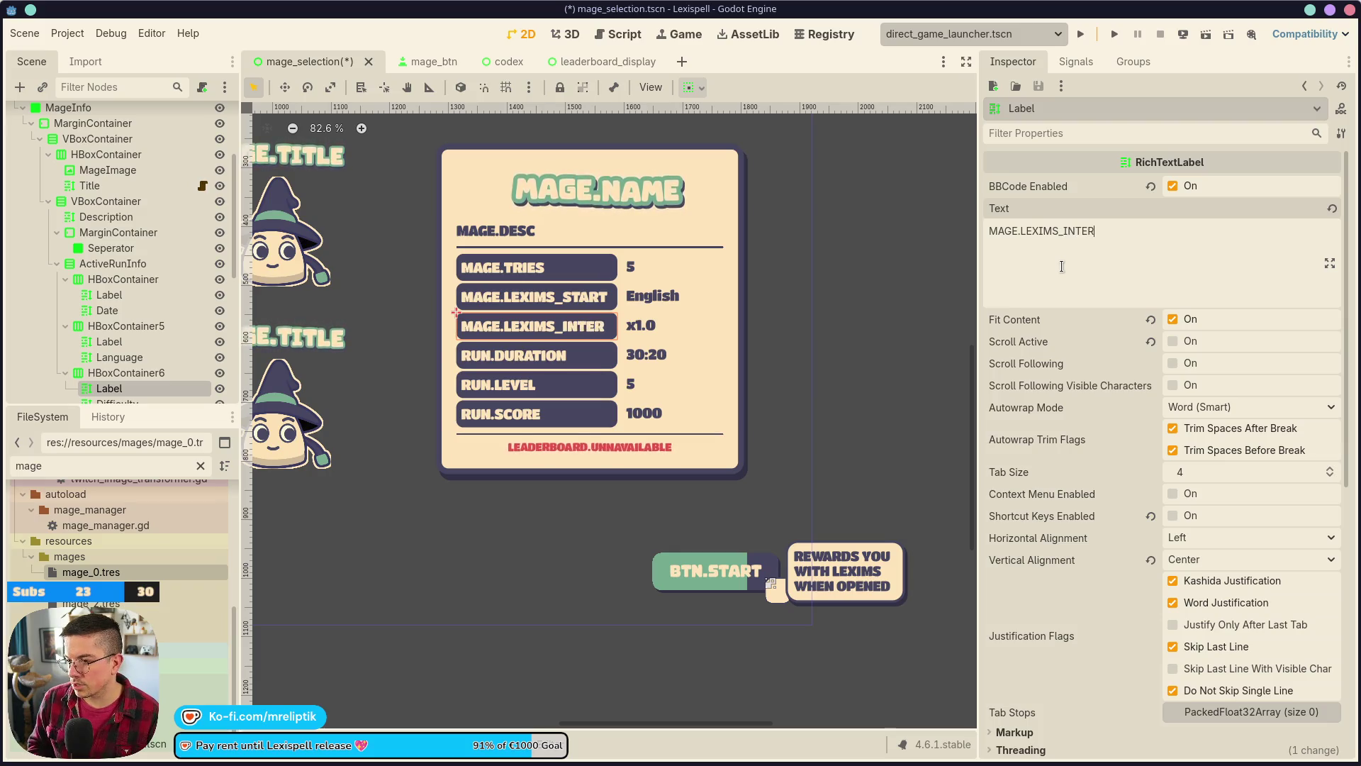
text(ST)
key(ctrl+s)
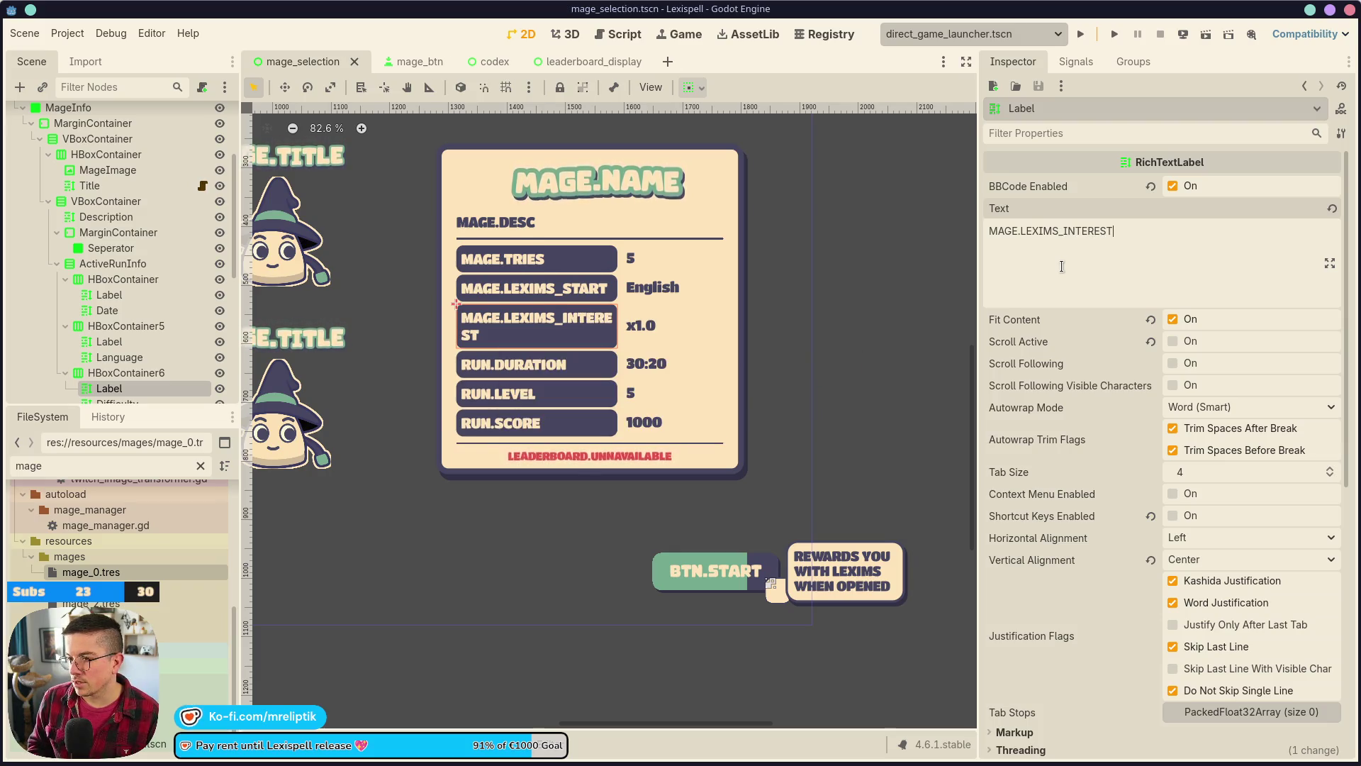
- Rename the RUN.DURATION row label to MAGE.BACKPACK and save
click(526, 371)
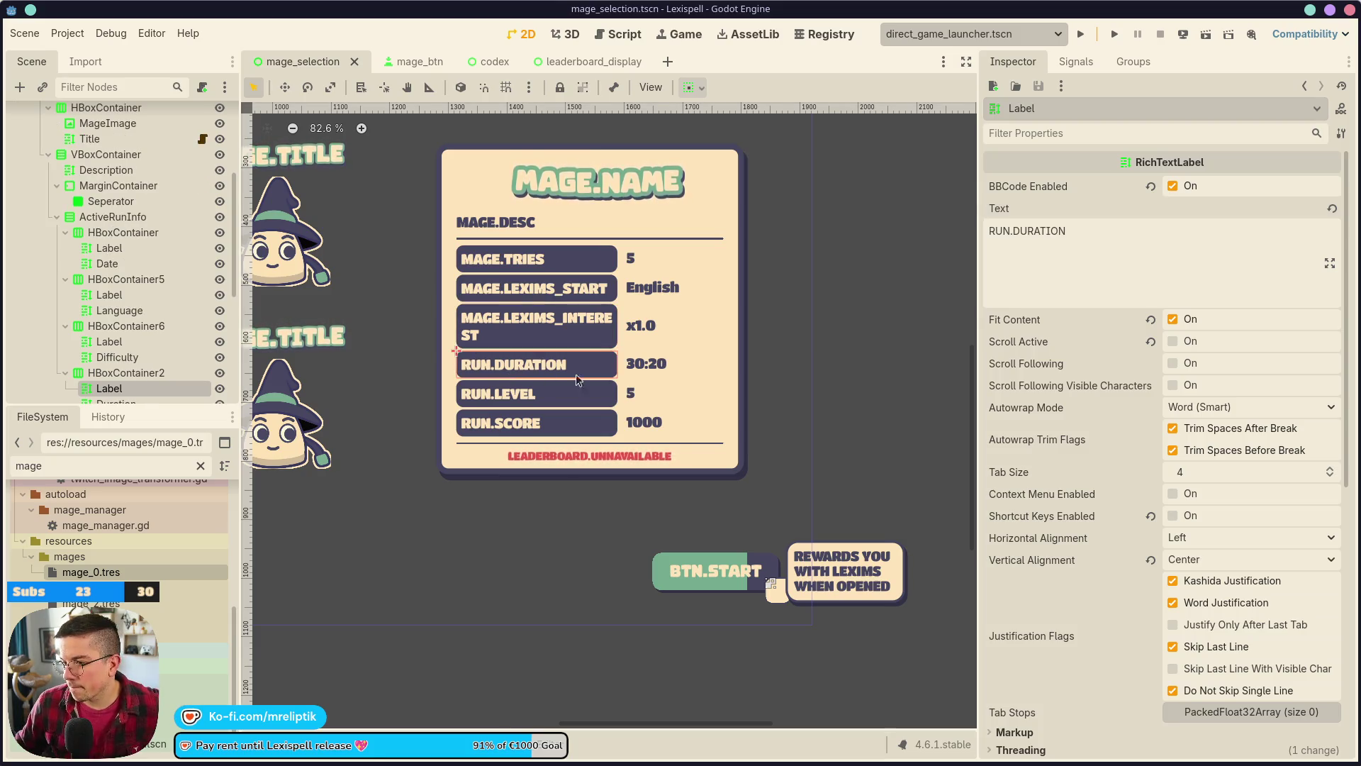
triple_click(1104, 247)
text(MAGE.LEXIMS_START)
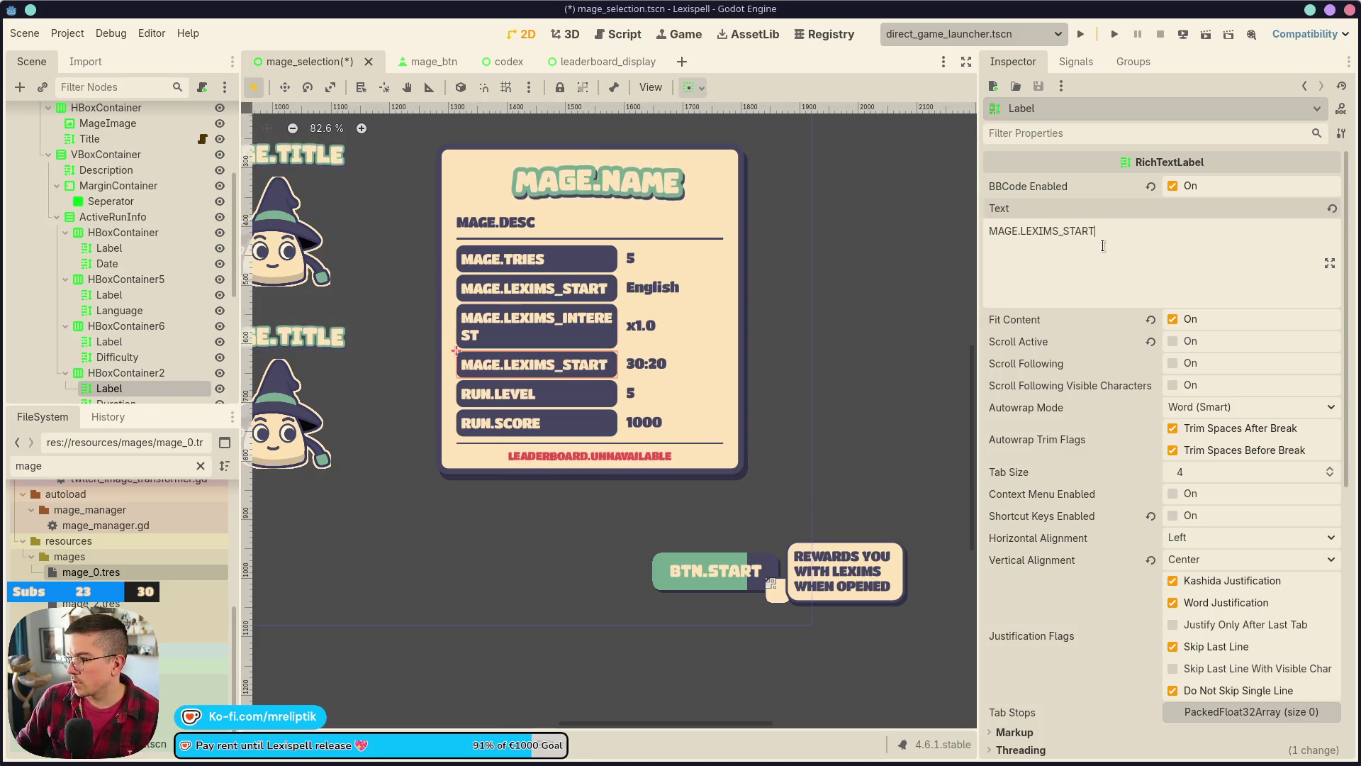
key(BackSpace)
key(BackSpace)
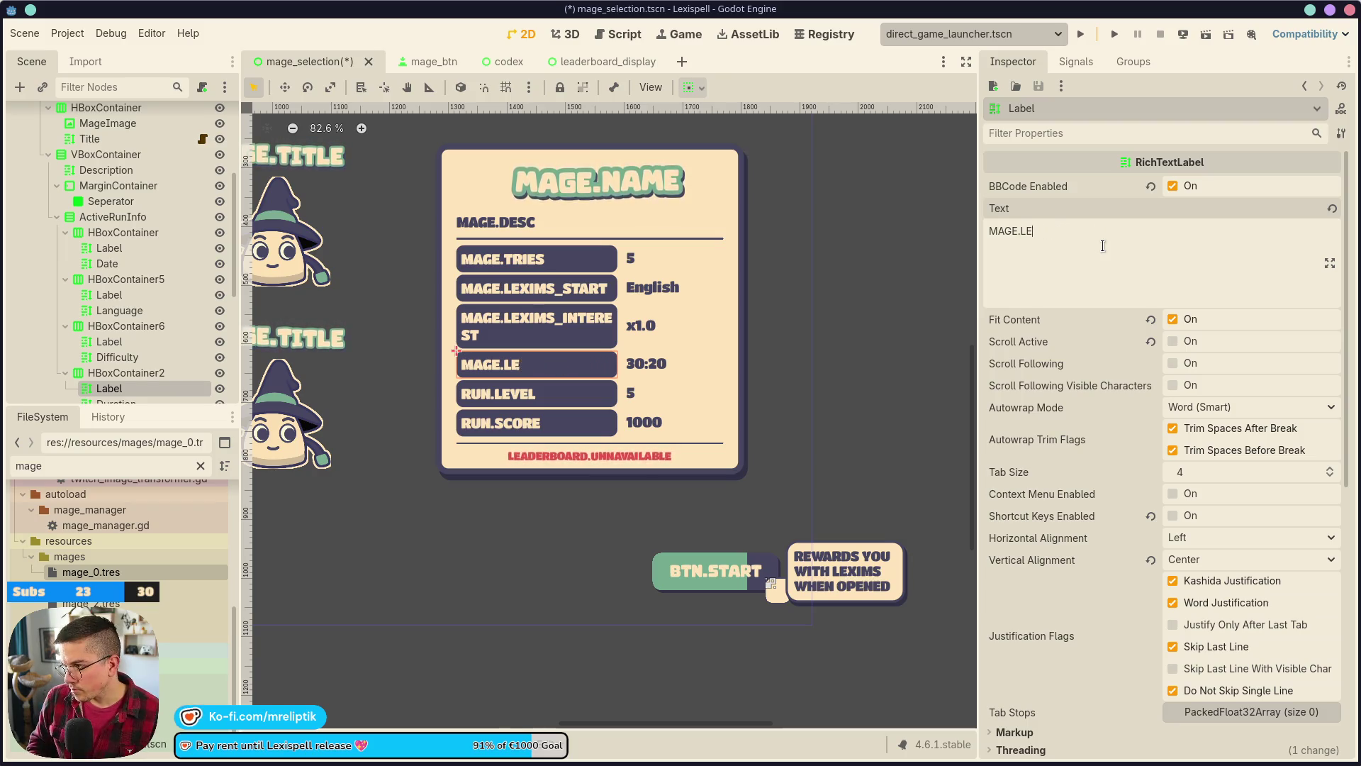
text(BACKPA)
key(ctrl+s)
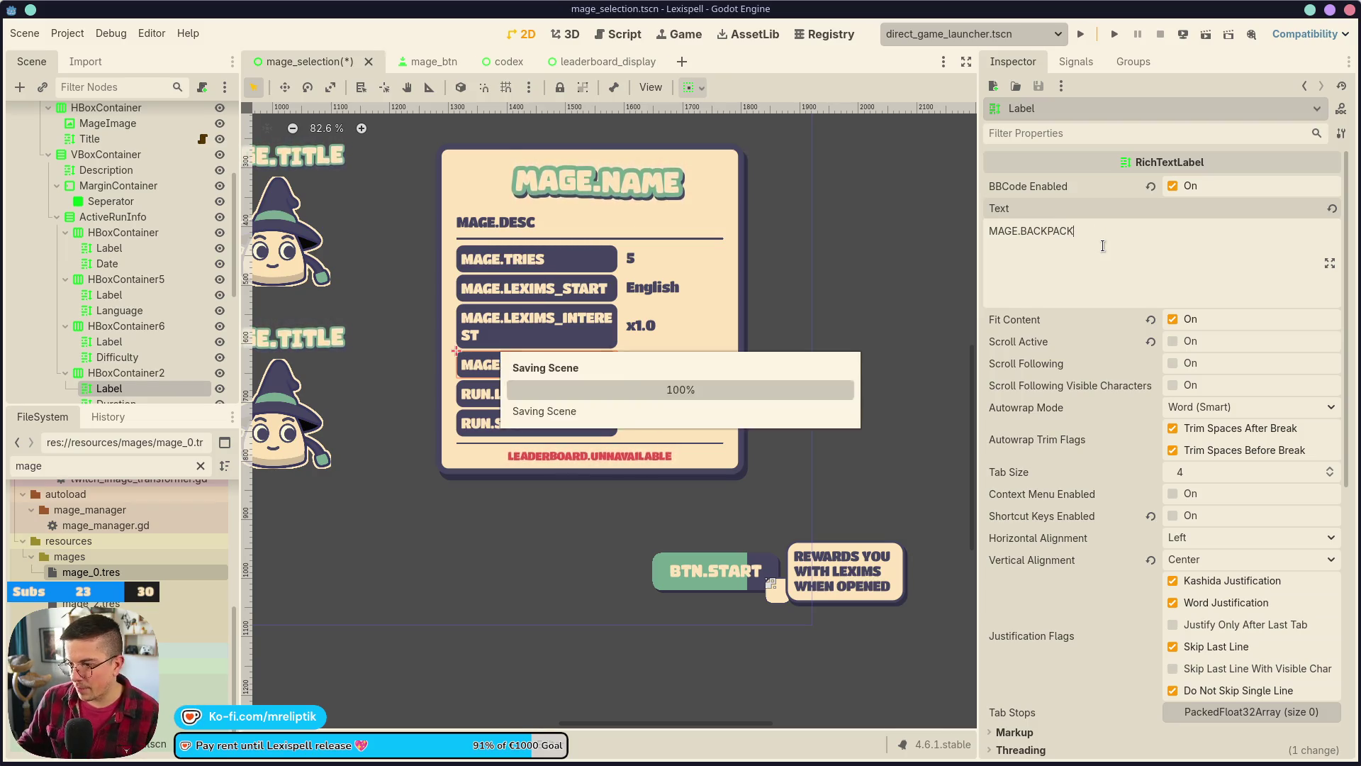
- Shorten the MAGE.LEXIMS_INTEREST label to MAGE.INTEREST and take a screenshot of the stats
click(541, 327)
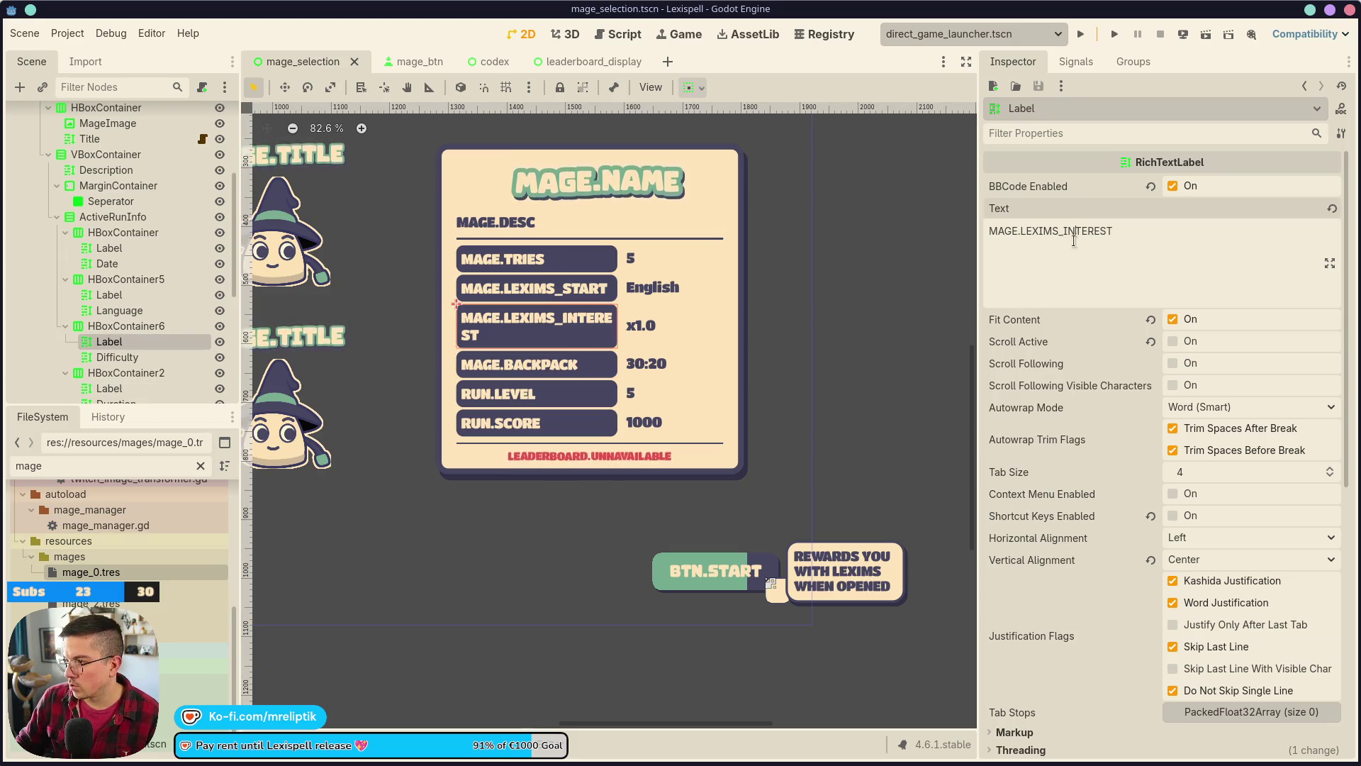
key(BackSpace)
key(BackSpace)
key(BackSpace)
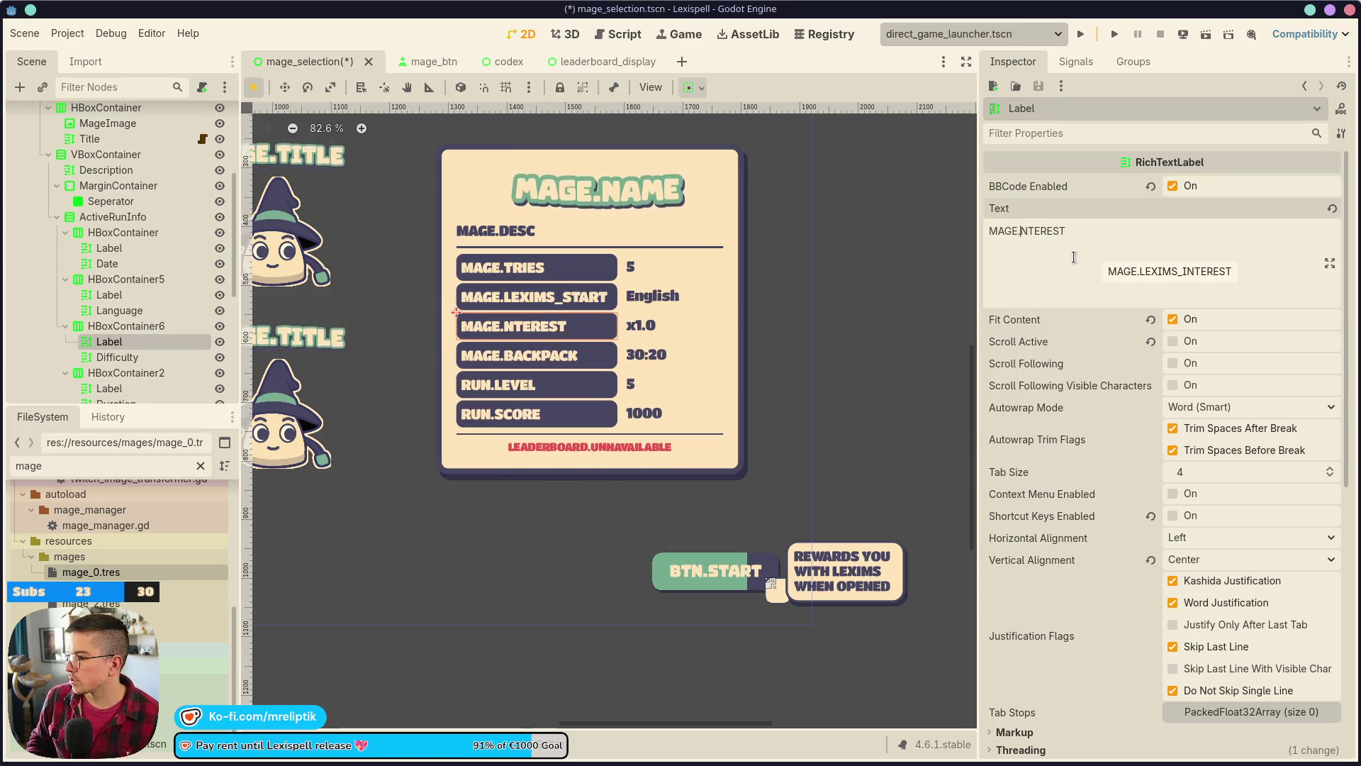
text(I)
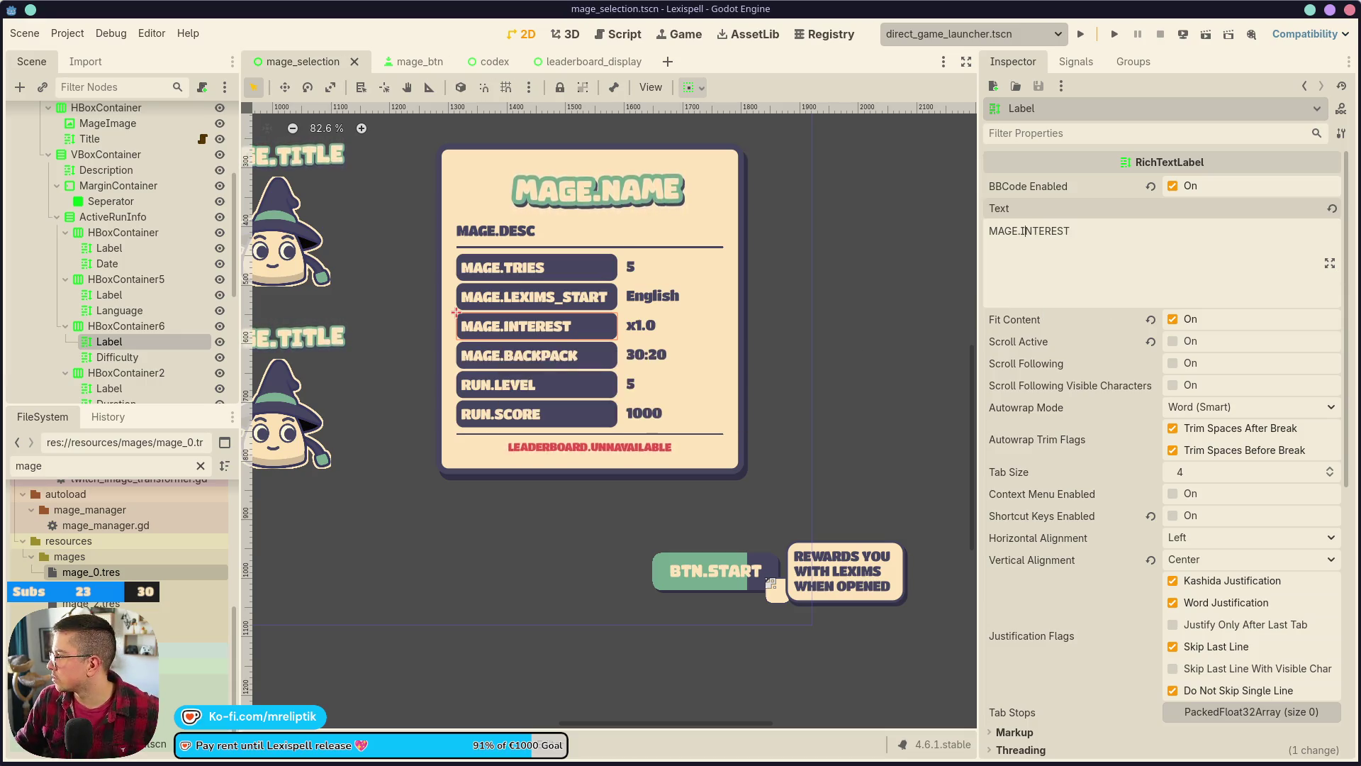
key(Print)
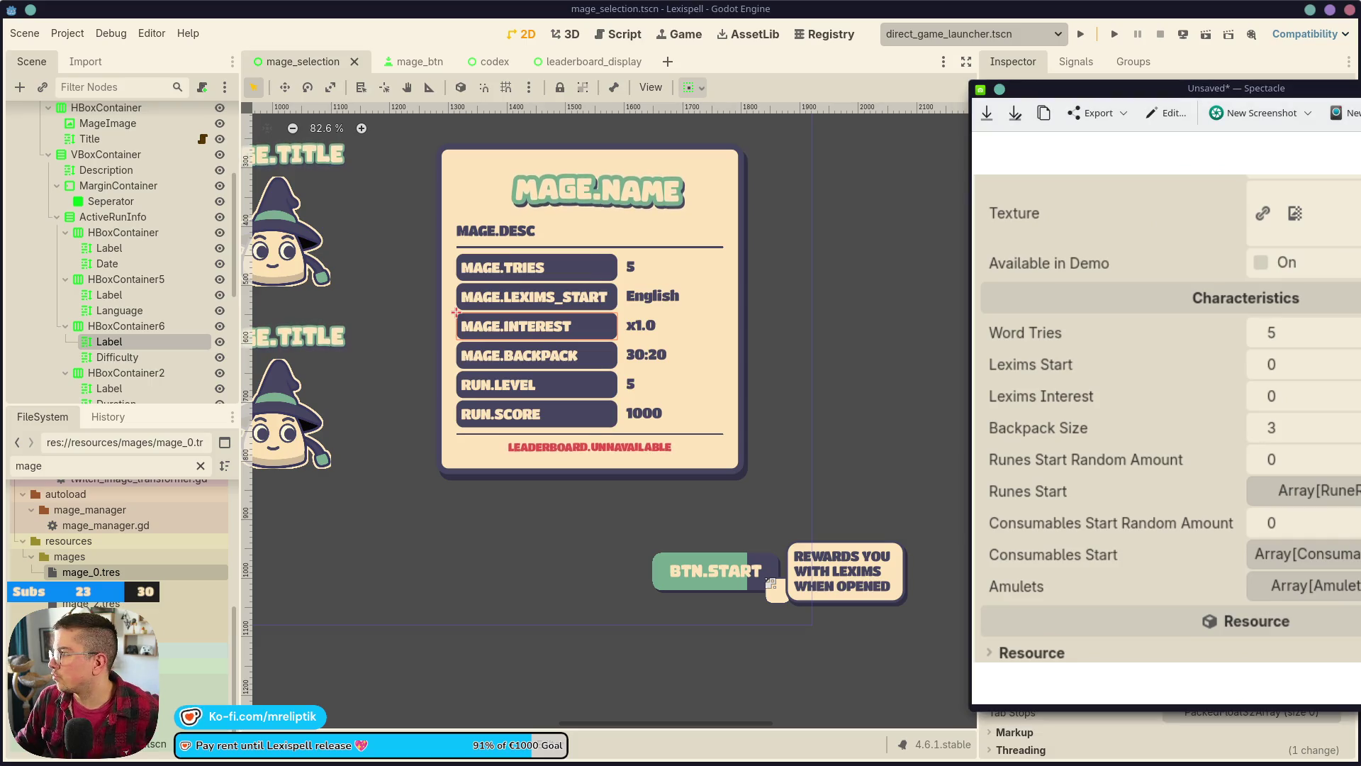
- Maximize and restore the Spectacle screenshot window, then drag it off the right screen edge
double_click(1252, 92)
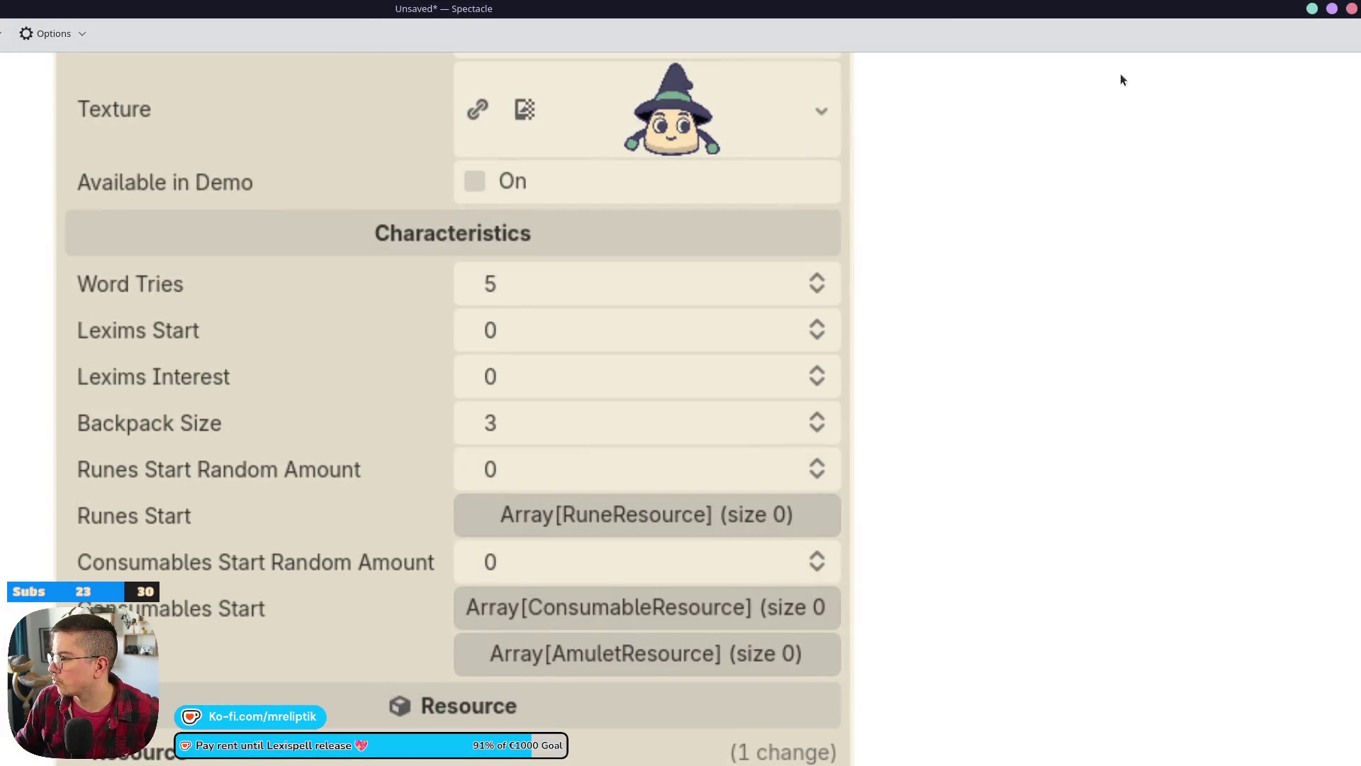
double_click(1120, 5)
drag(1131, 93, 1360, 99)
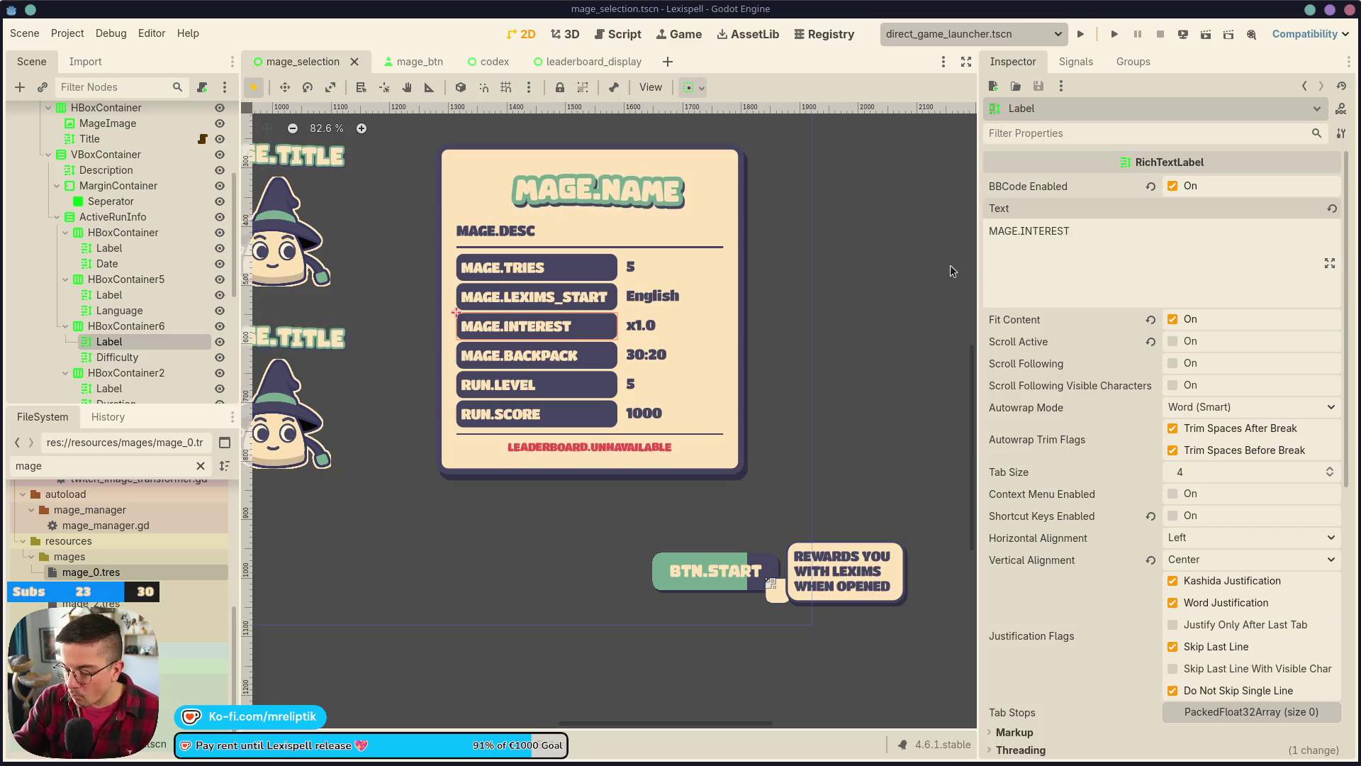
- Replace the English, x1.0 and 30:20 value texts with new values (0, 3) and save
click(634, 295)
click(1085, 247)
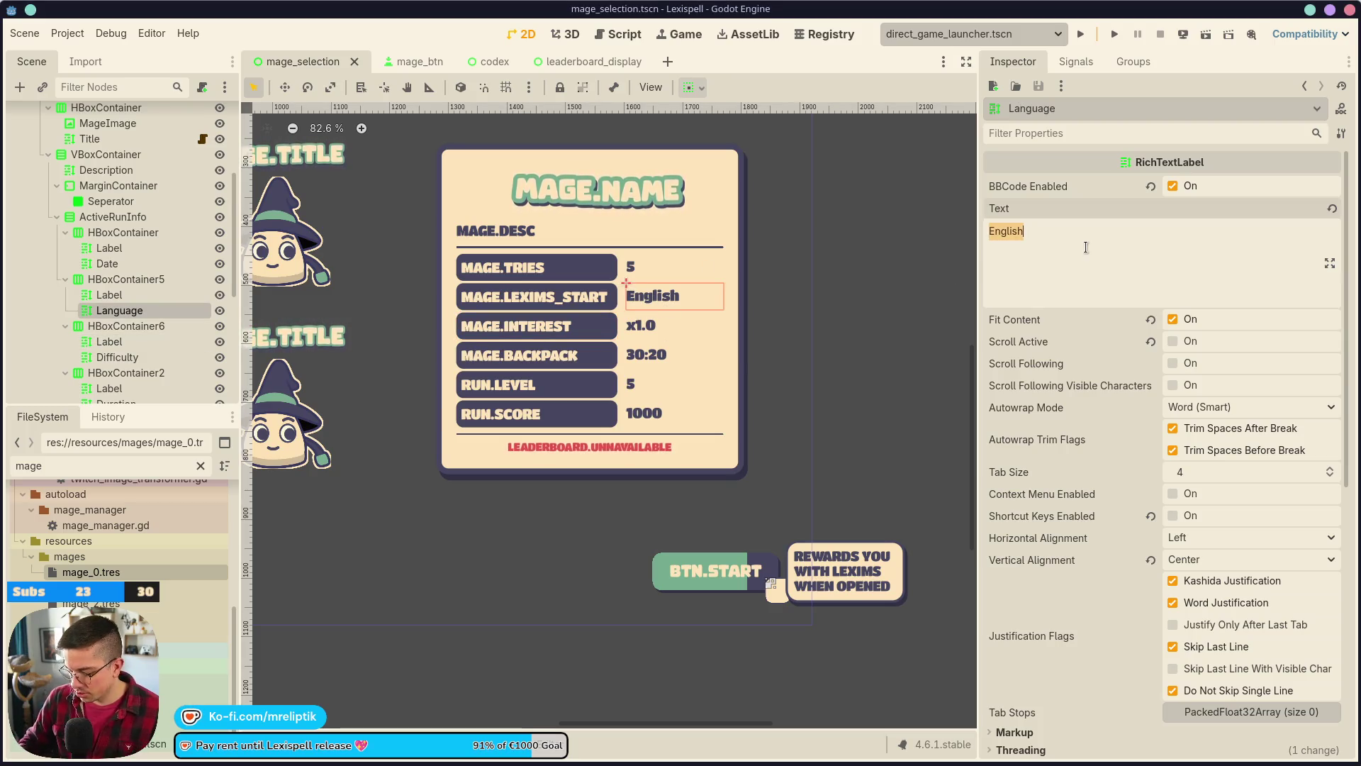
text(0)
click(640, 325)
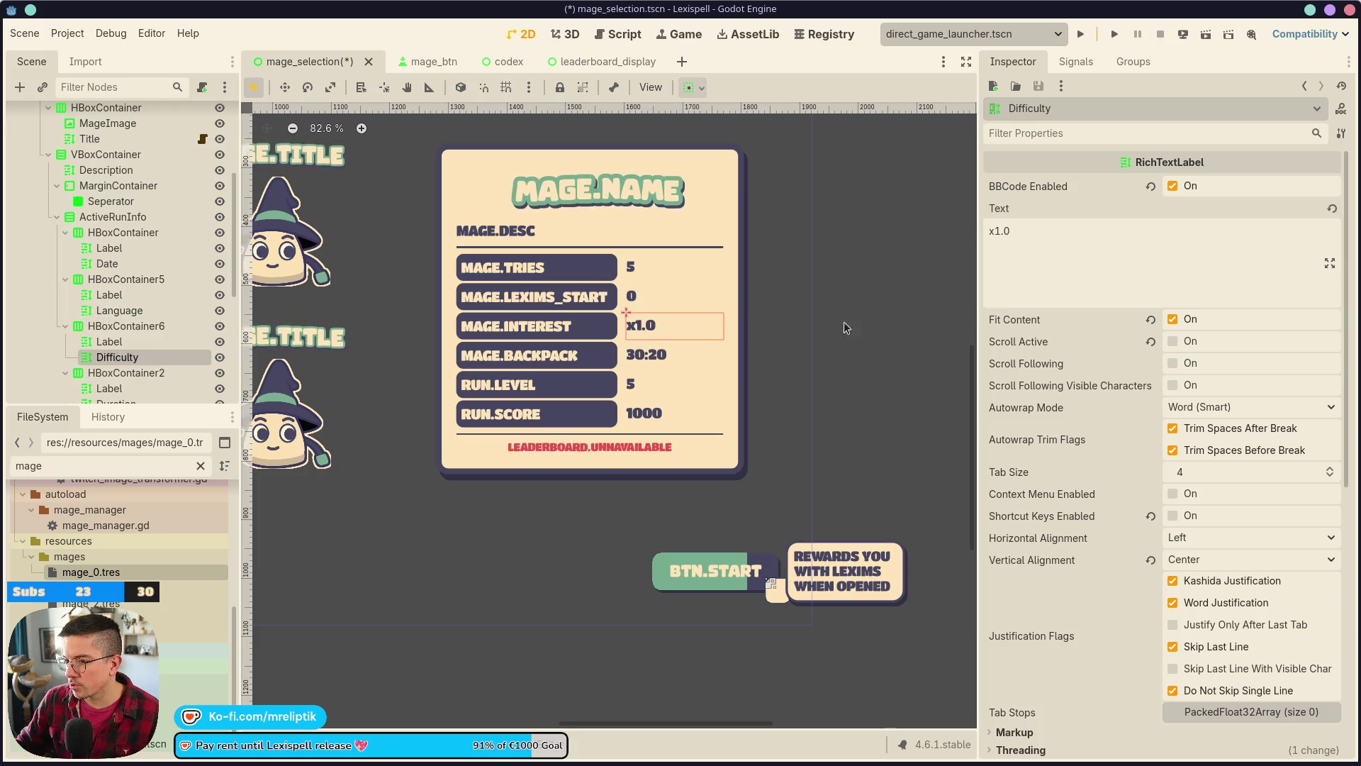
click(1080, 225)
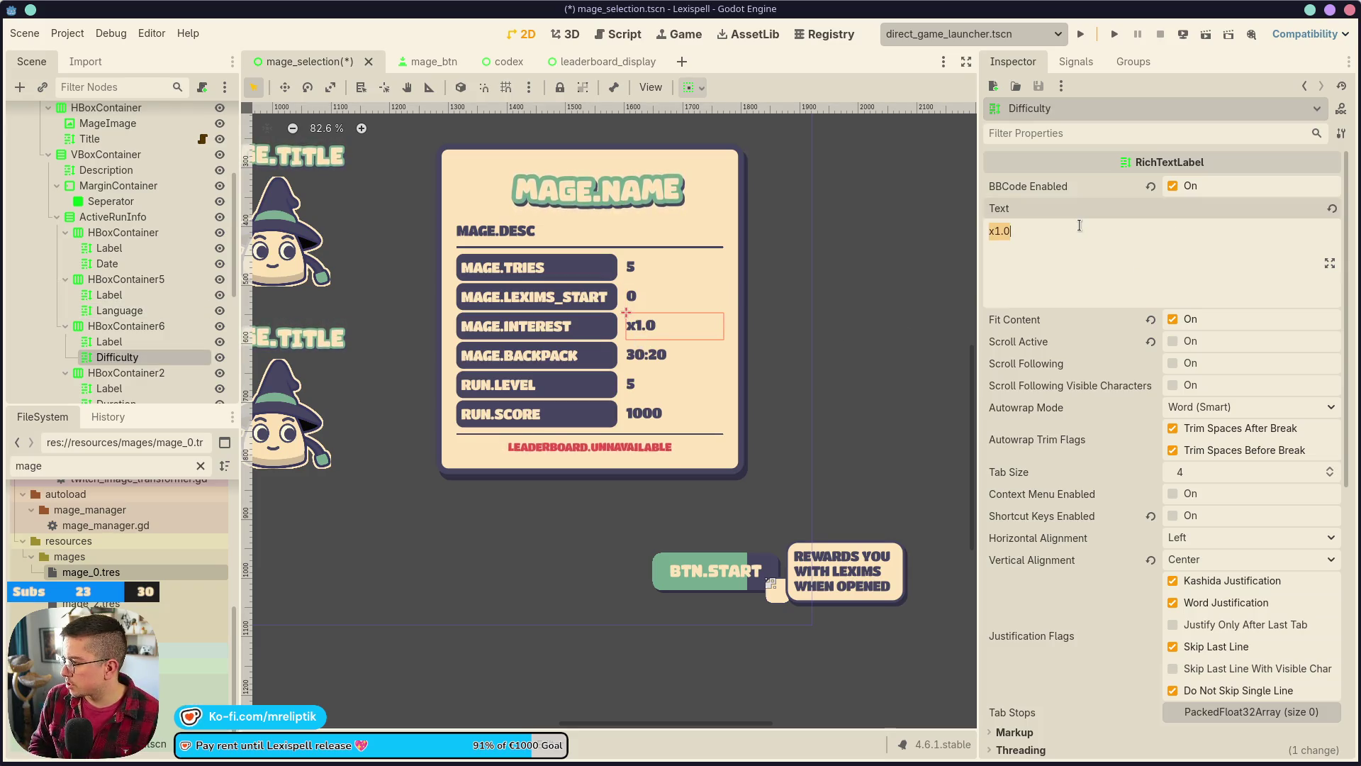
click(635, 356)
click(1116, 244)
text(3)
key(ctrl+s)
- Rename the RUN.LEVEL row label to MAGE.RUNE_START
click(506, 380)
click(1086, 270)
text(MAGE.LEXIMS_START)
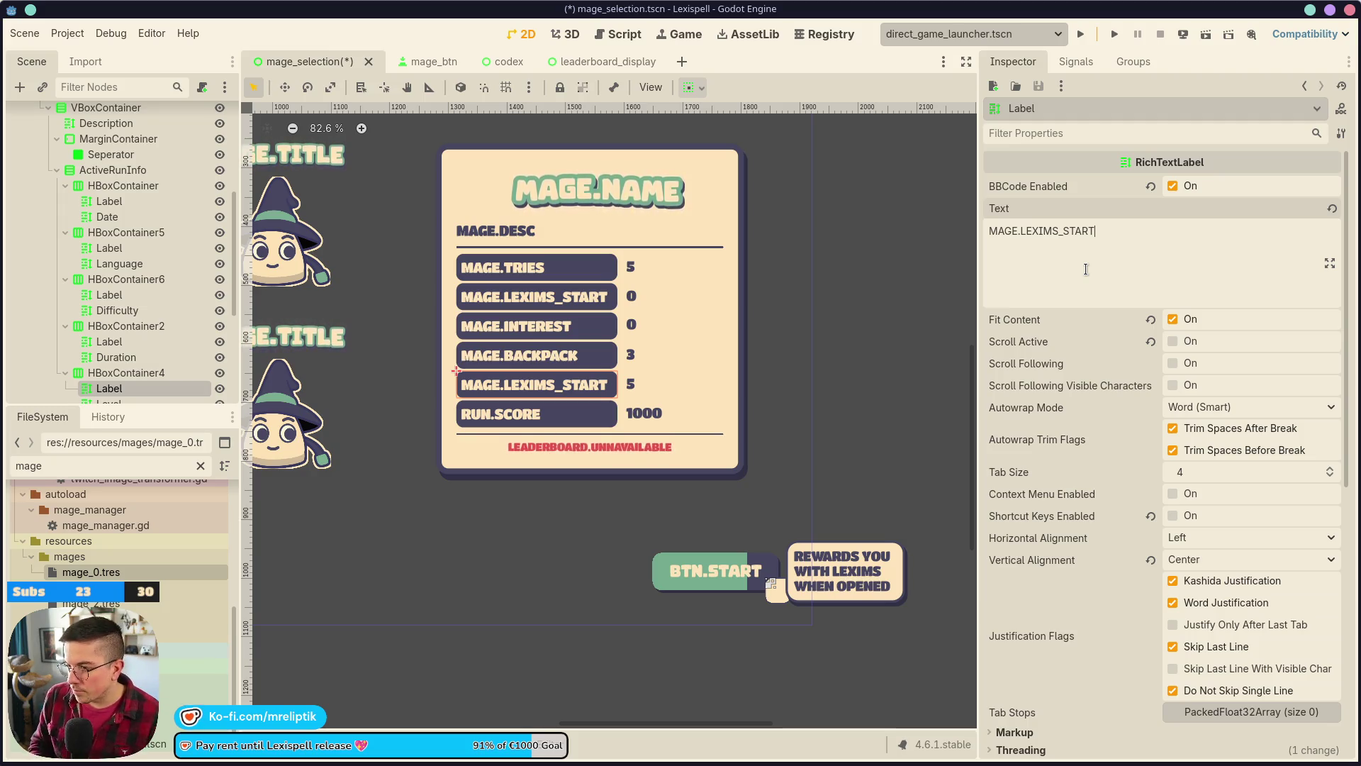
key(BackSpace)
key(BackSpace)
key(BackSpace)
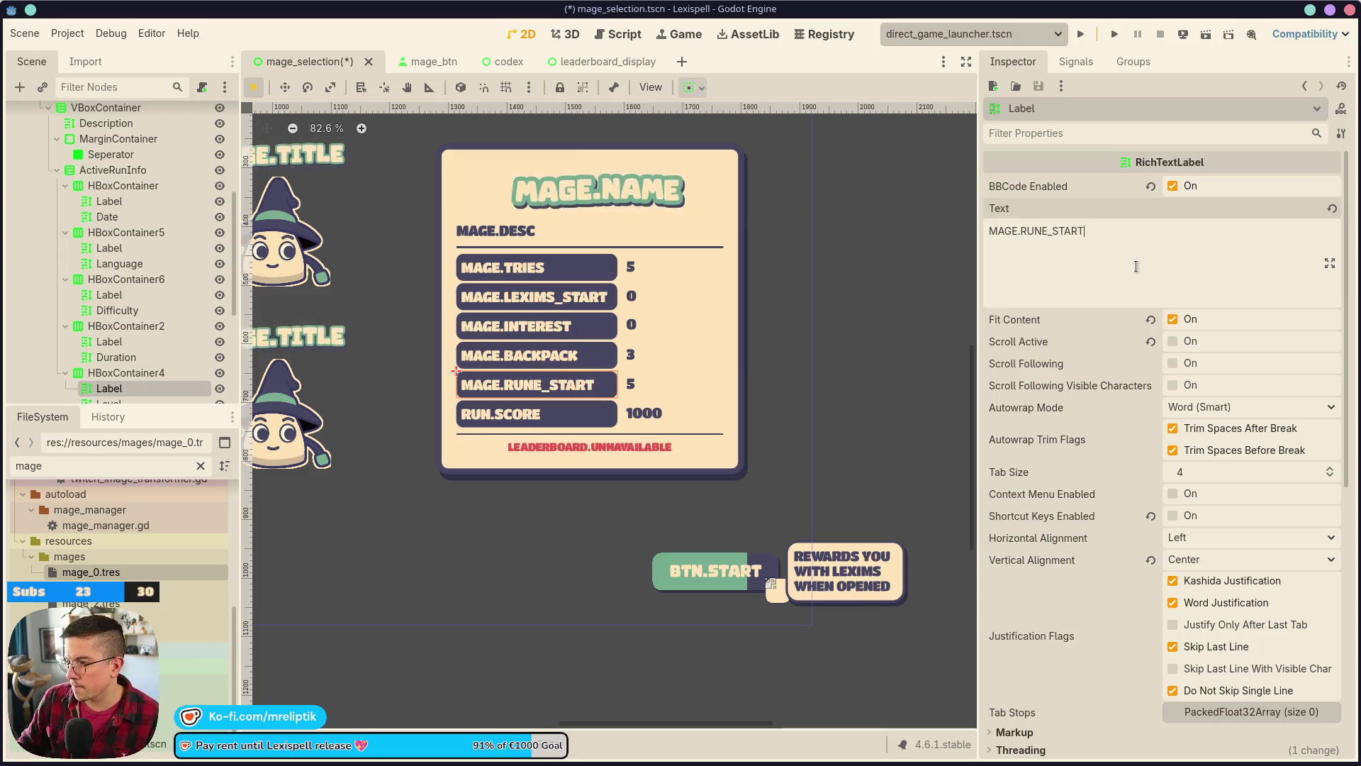
key(ctrl+a)
key(ctrl+c)
- Rename the RUN.SCORE row label to MAGE.ITEMS_START and save
click(551, 412)
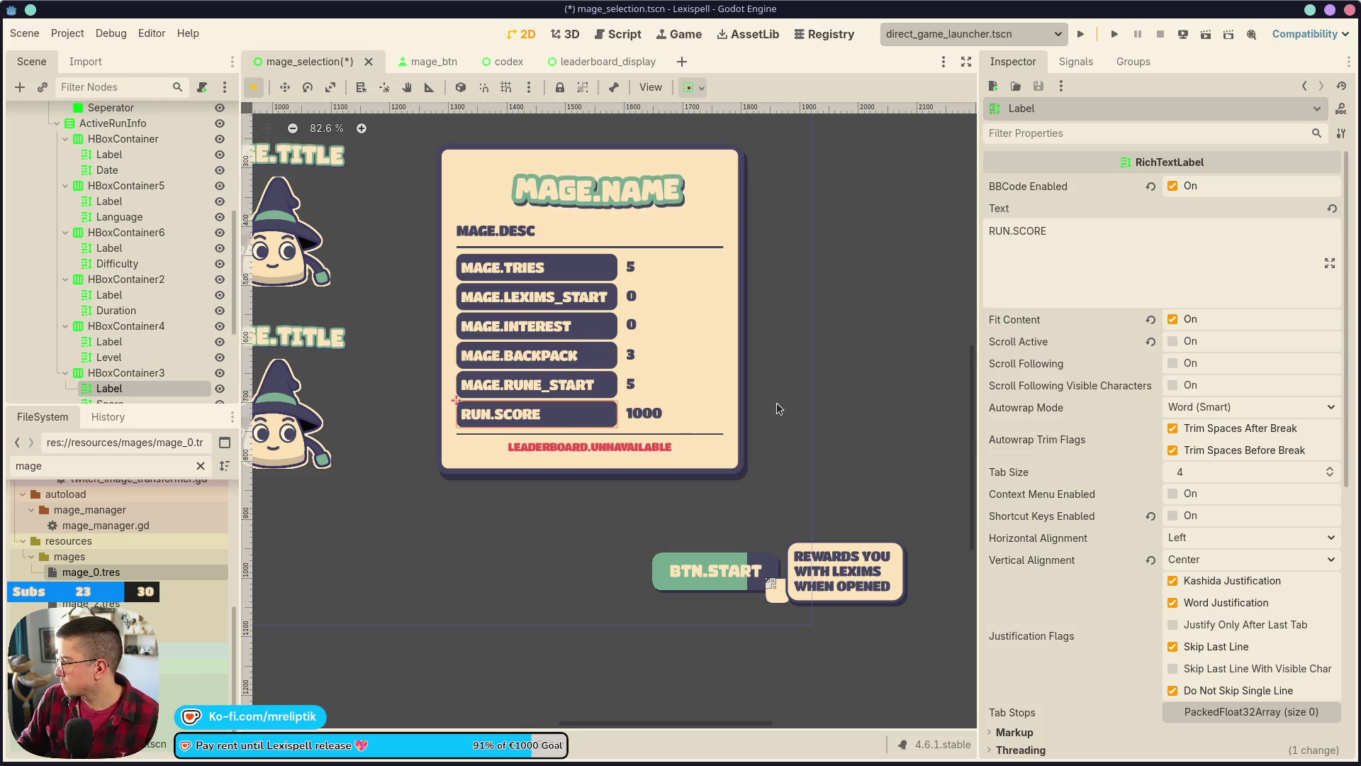
click(1072, 258)
key(ctrl+a)
key(ctrl+v)
key(BackSpace)
key(BackSpace)
key(BackSpace)
key(BackSpace)
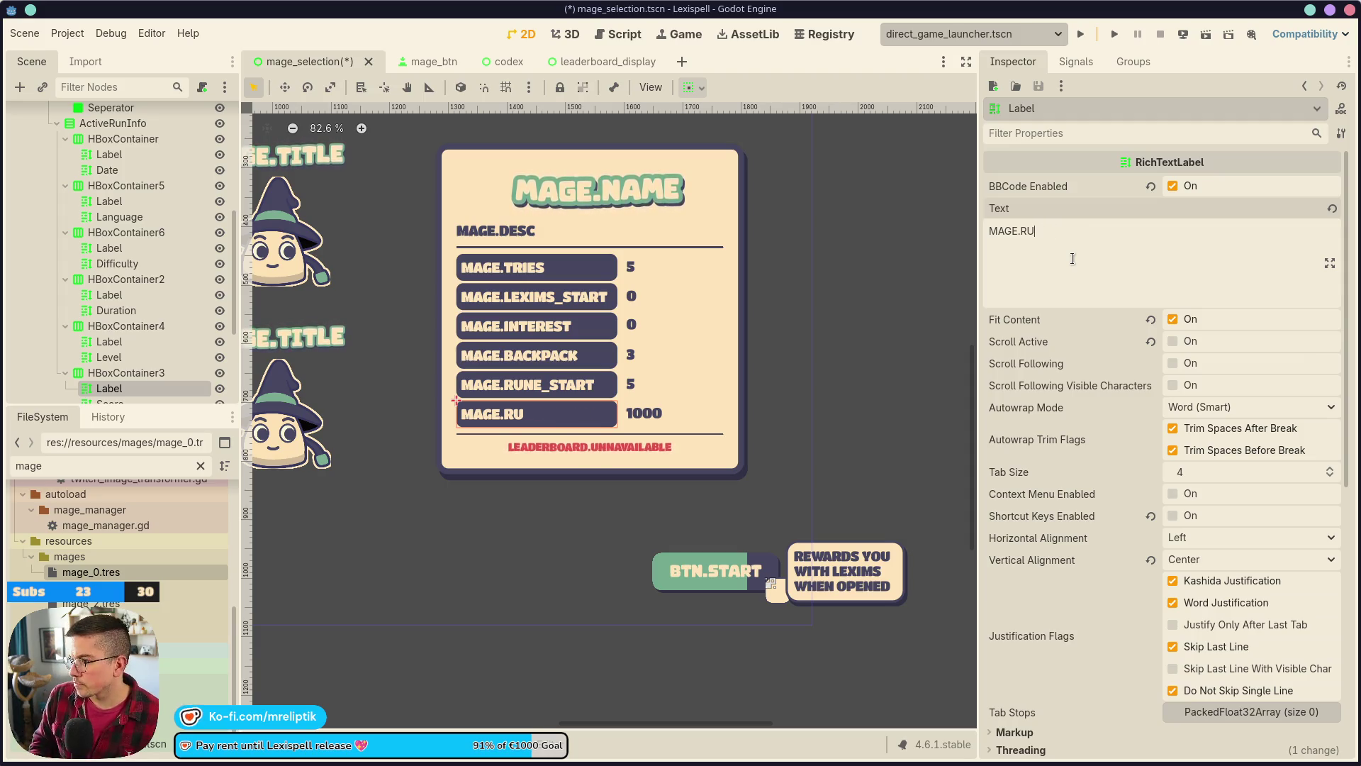
text(ITEMS_START)
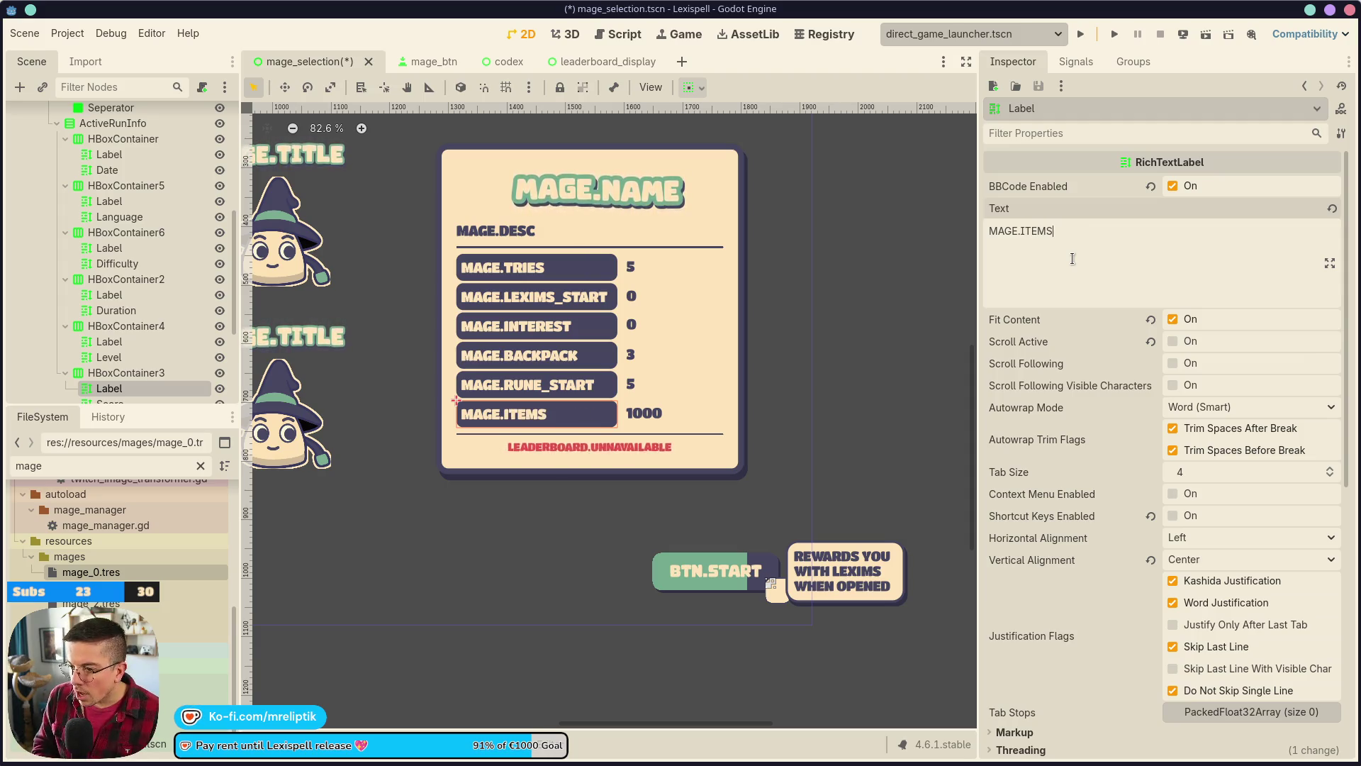
key(ctrl+s)
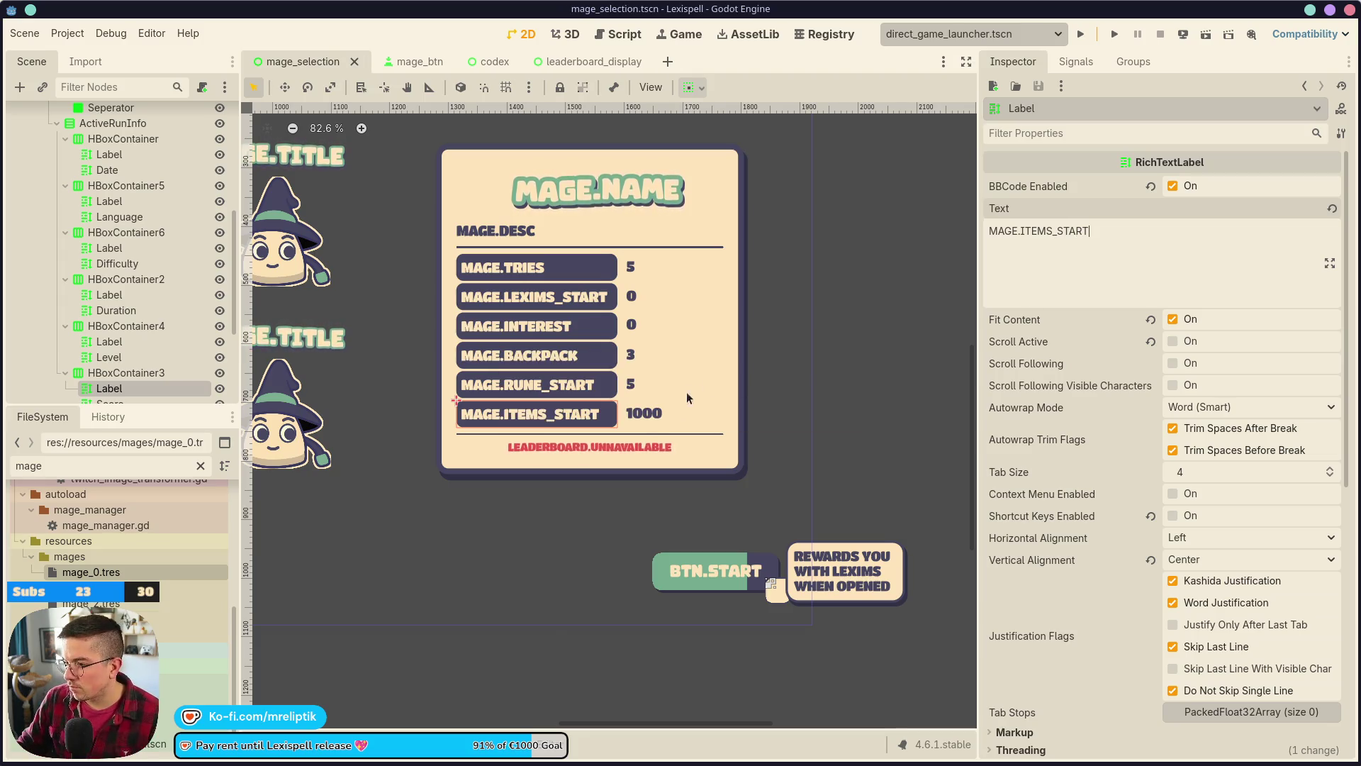
- Set both the level and score value labels to 0 and save the scene
click(651, 383)
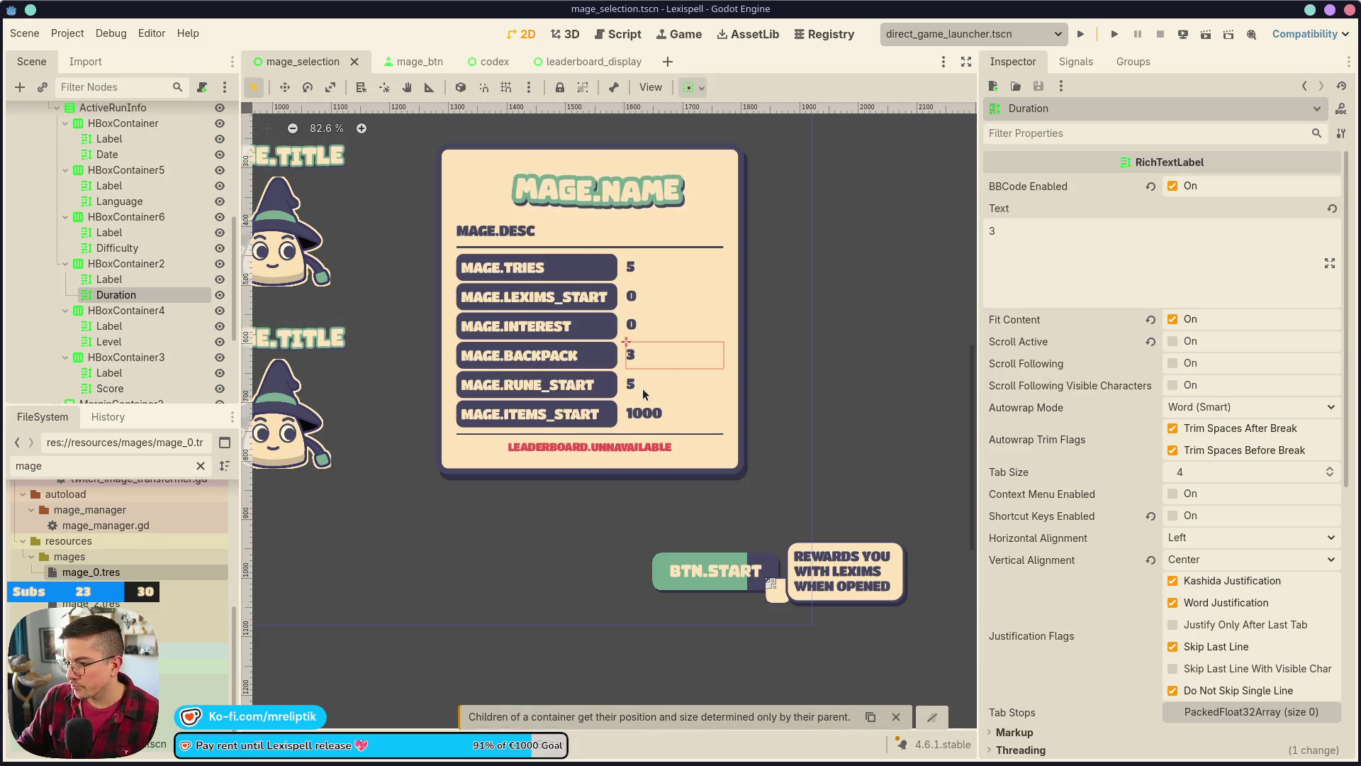
shift+click(640, 418)
click(1086, 247)
key(ctrl+a)
text(0)
key(Return)
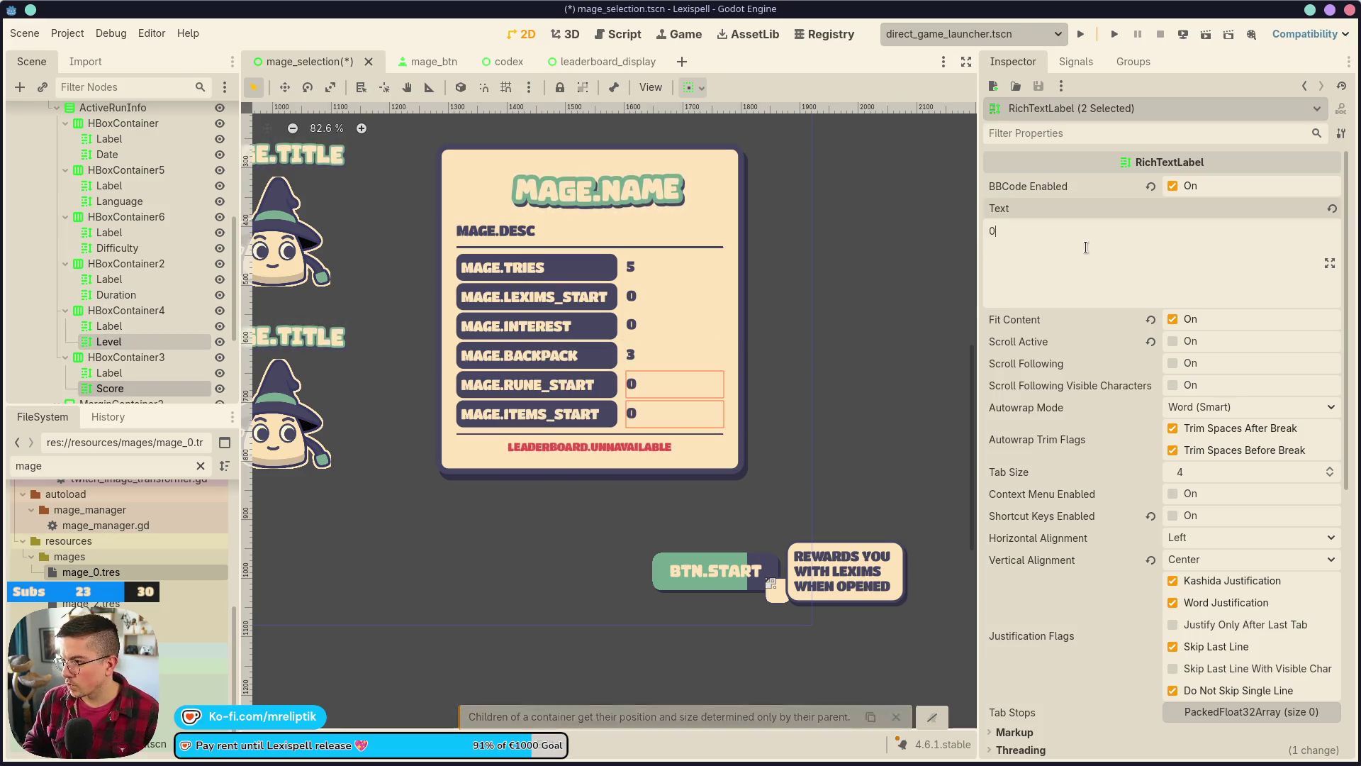
key(BackSpace)
key(ctrl+s)
click(882, 254)
scroll(709, 262, down, 3)
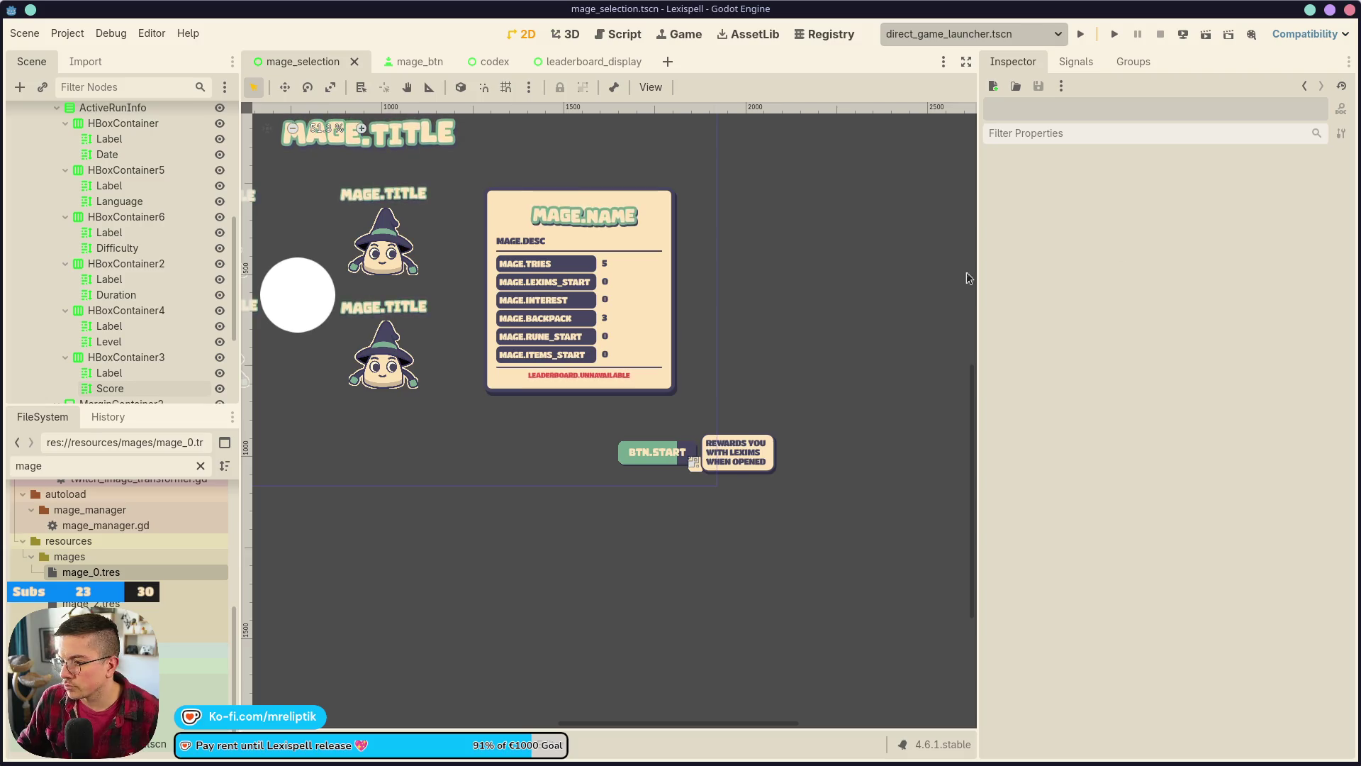
- Close the Spectacle screenshot, rename the ActiveRunInfo node to Info, and save
scroll(595, 284, down, 1)
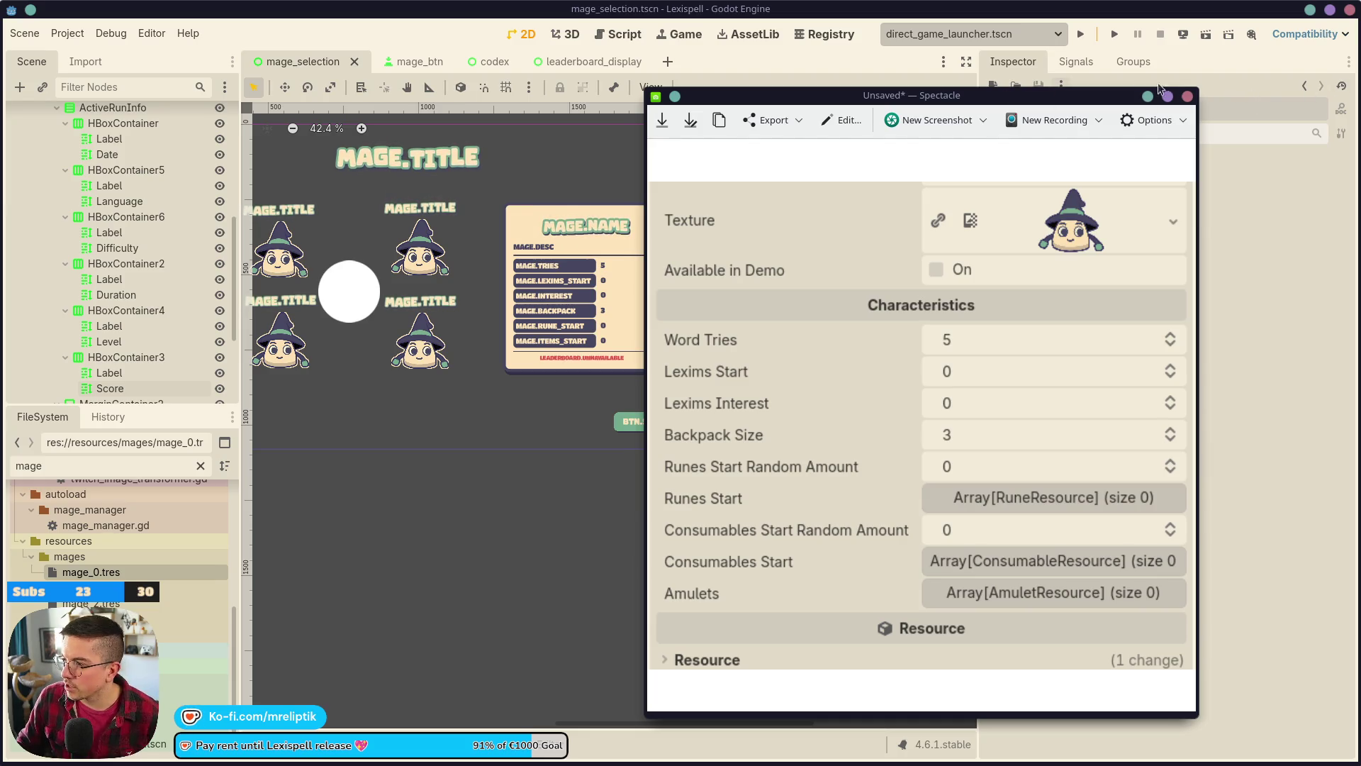
click(1187, 96)
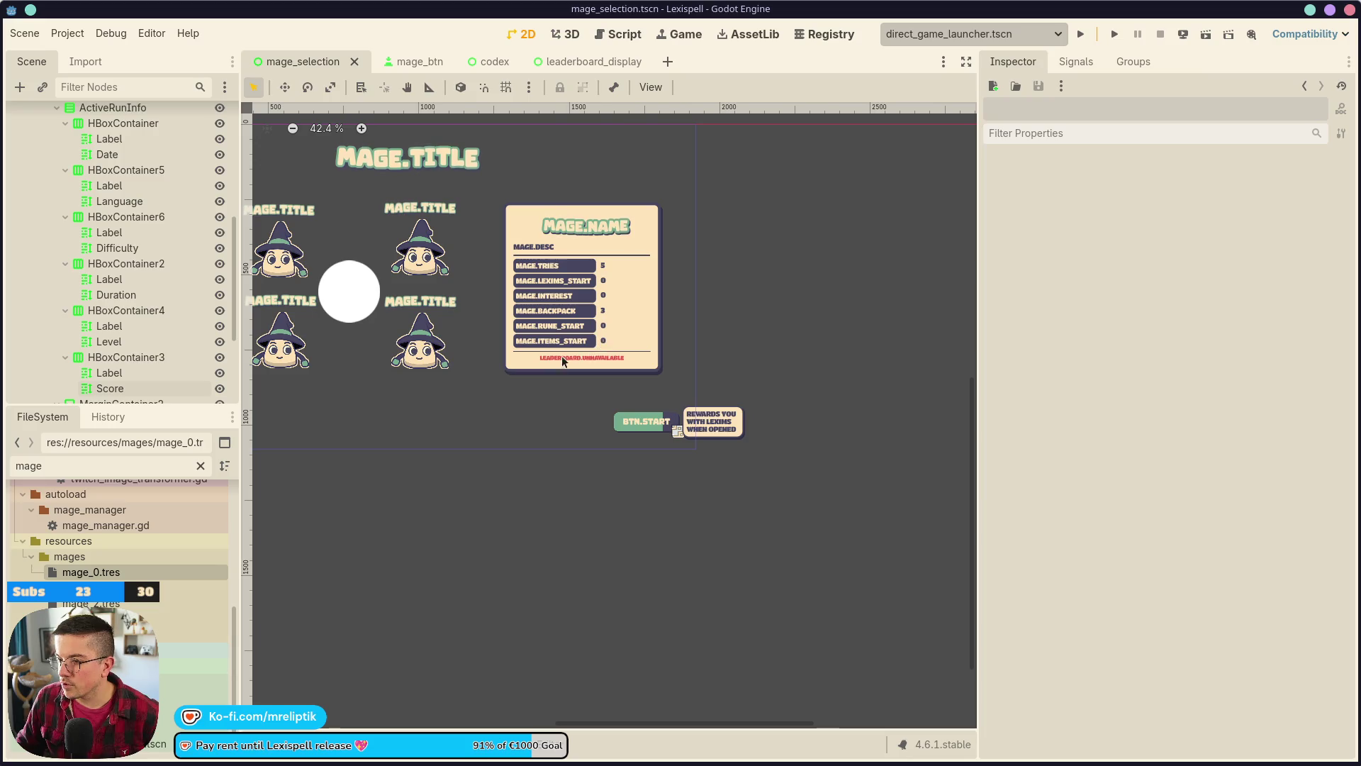
scroll(566, 344, up, 3)
scroll(567, 343, down, 3)
click(572, 330)
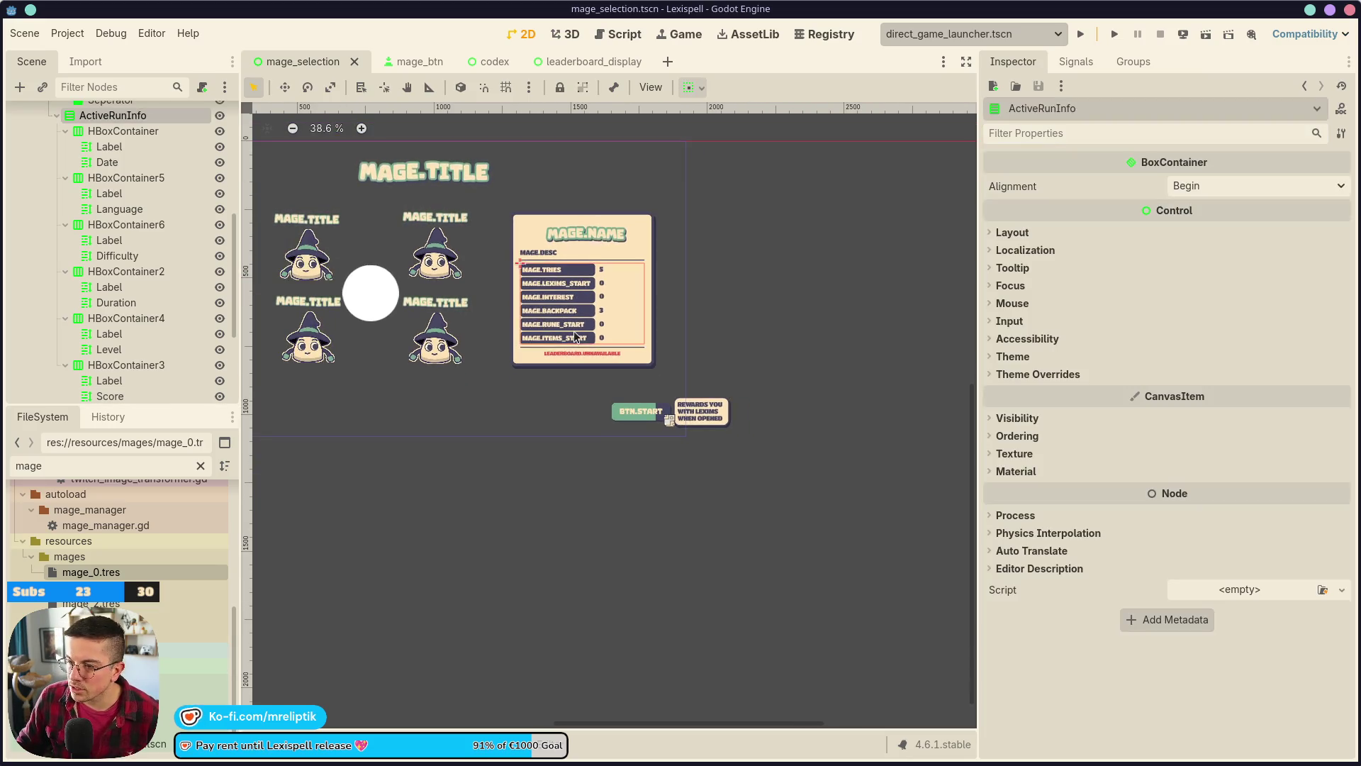
scroll(573, 330, up, 3)
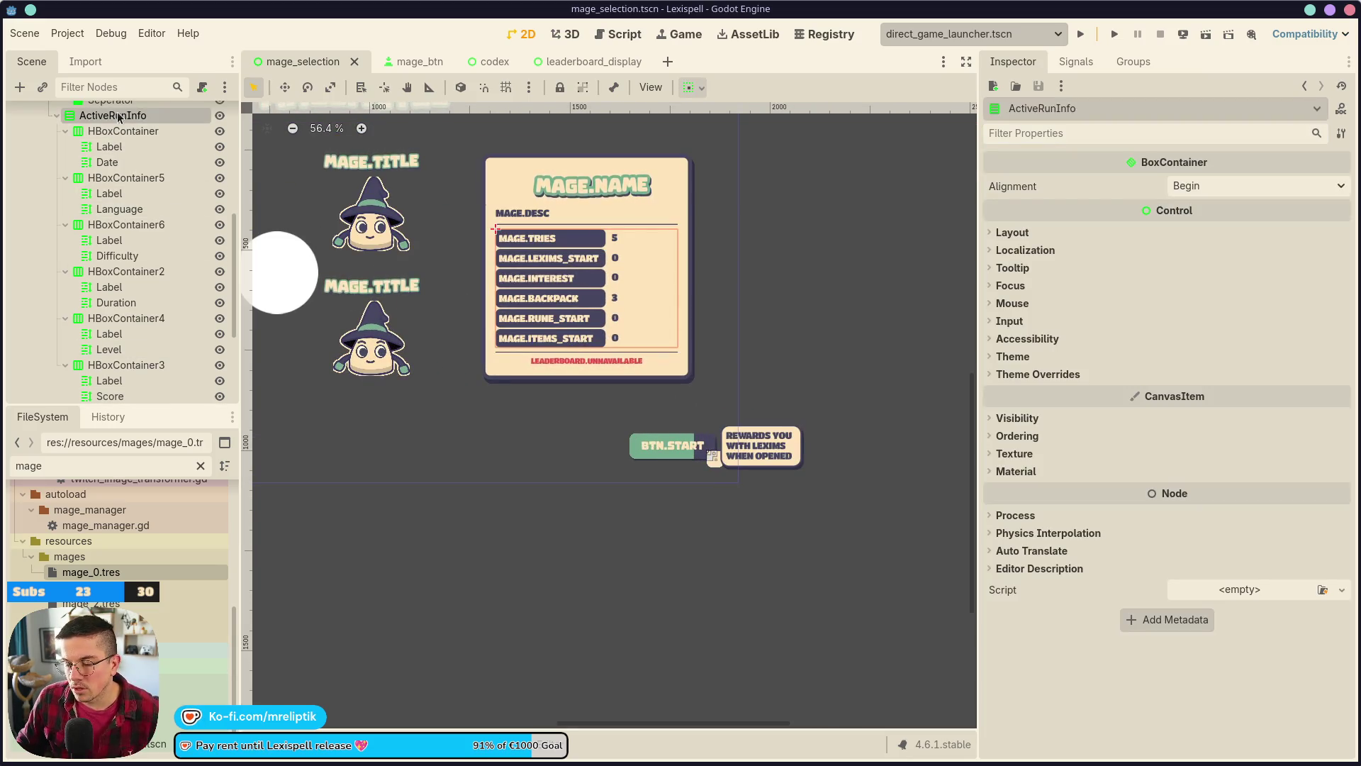
key(F2)
text(Info)
key(Return)
key(ctrl+s)
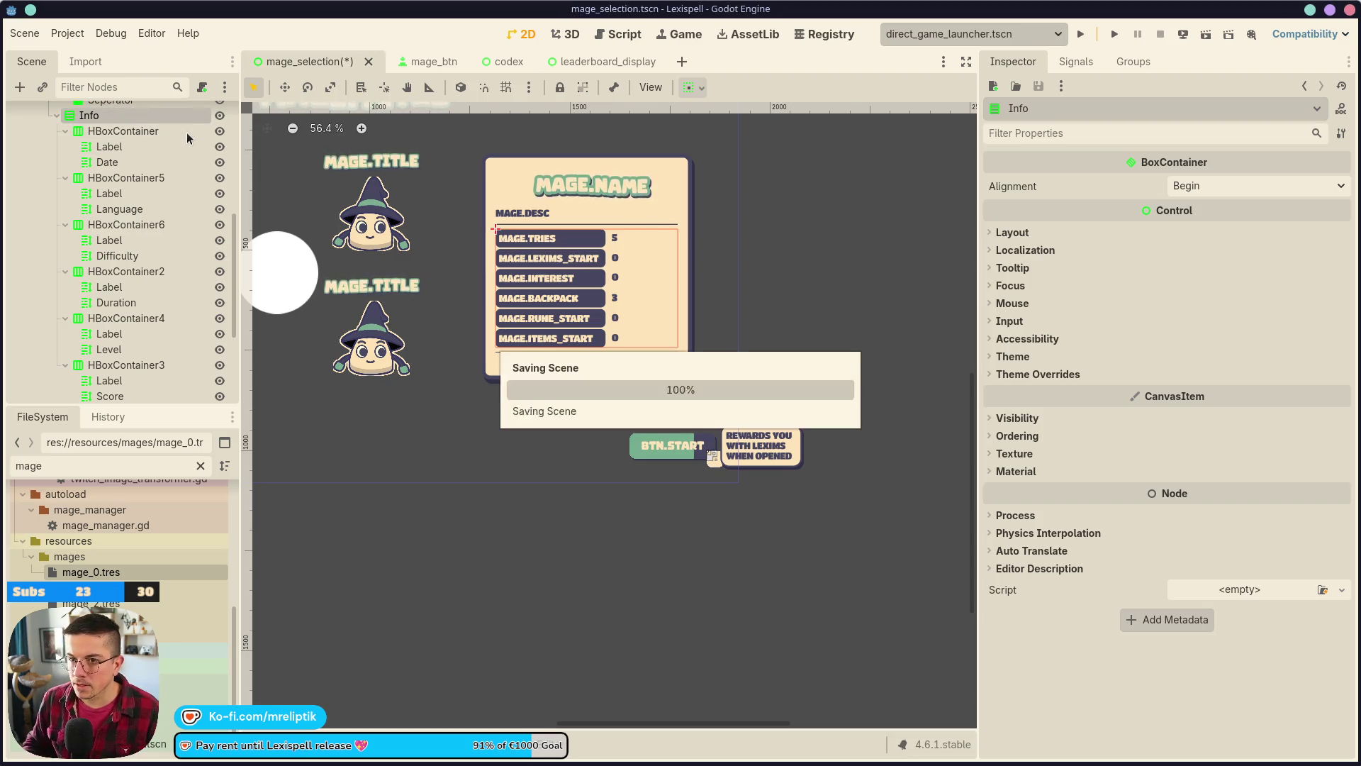
scroll(141, 266, down, 4)
click(145, 268)
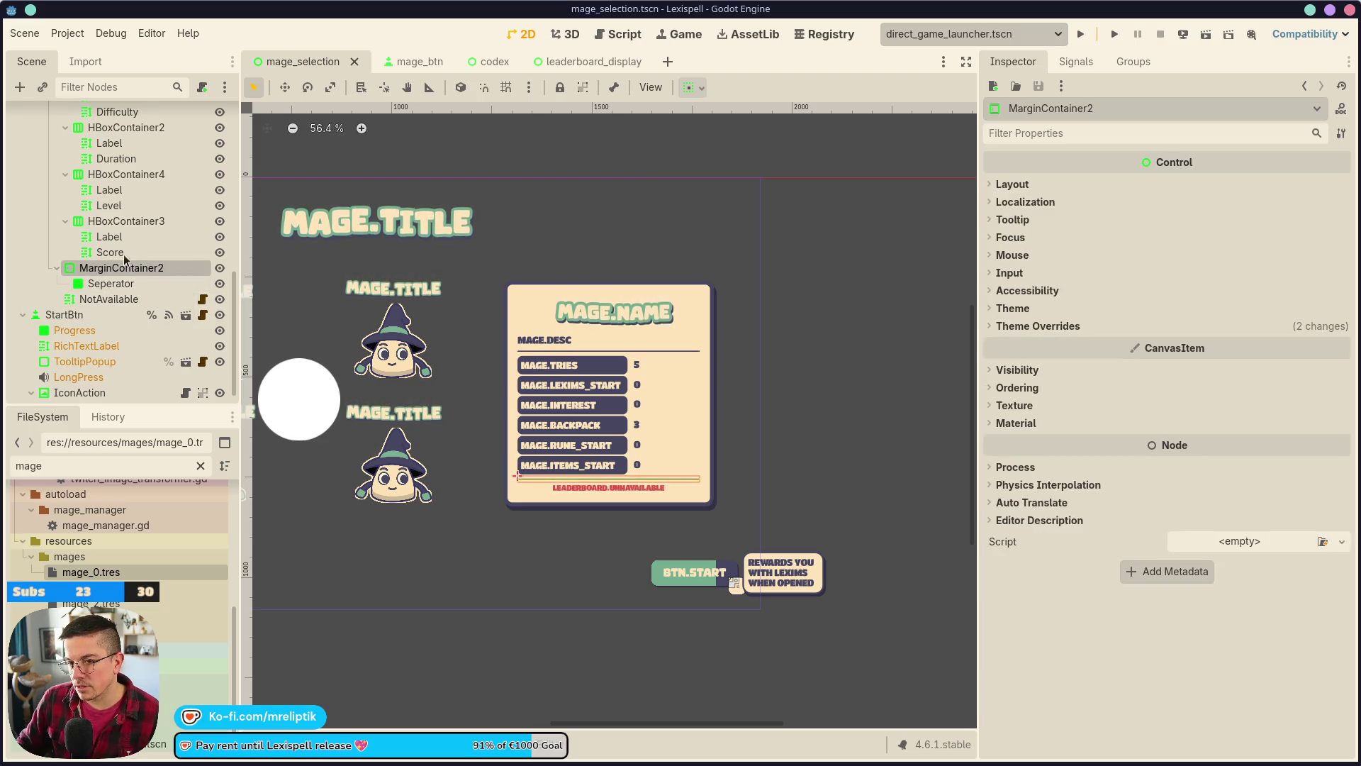
- Duplicate the HBoxContainer3 items row and change its label to MAGE.AMULET
click(122, 223)
key(ctrl+d)
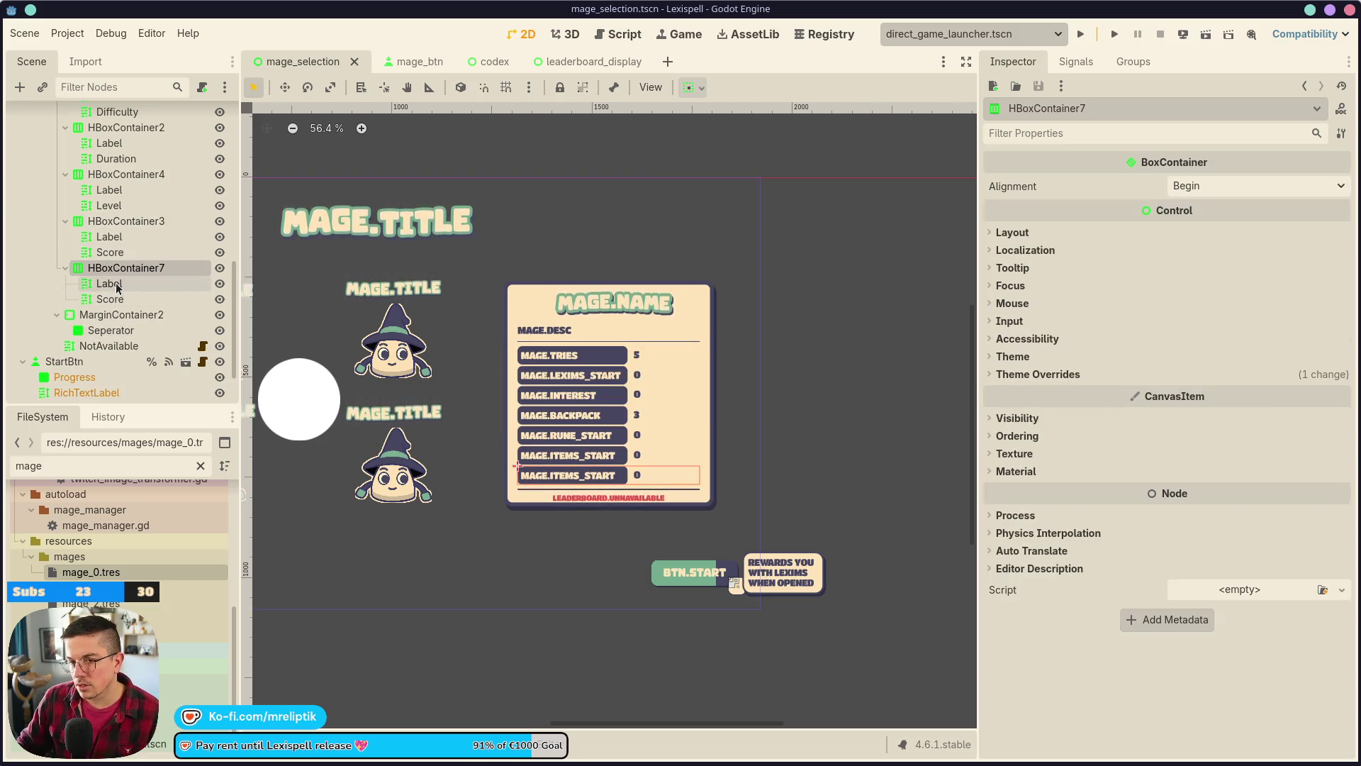
click(145, 286)
double_click(1064, 232)
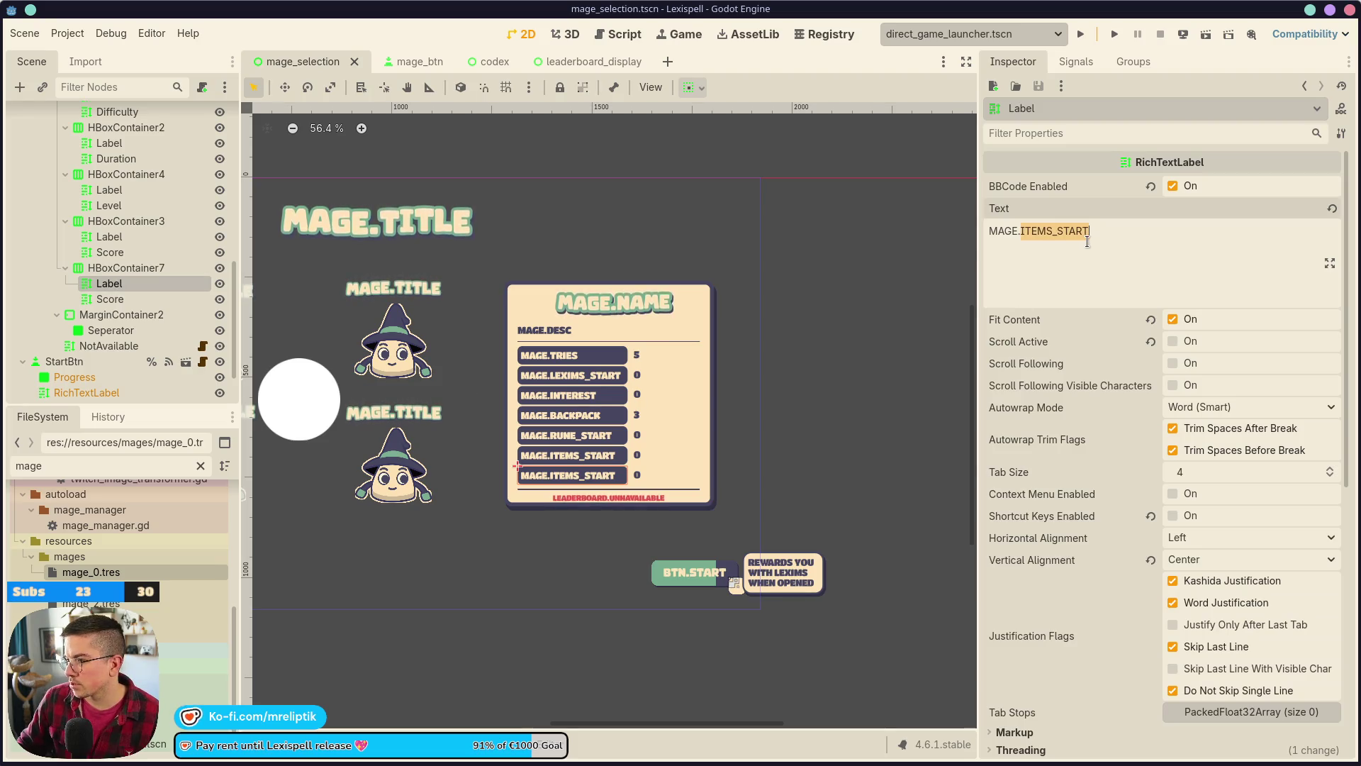
text(AMULET)
key(ctrl+s)
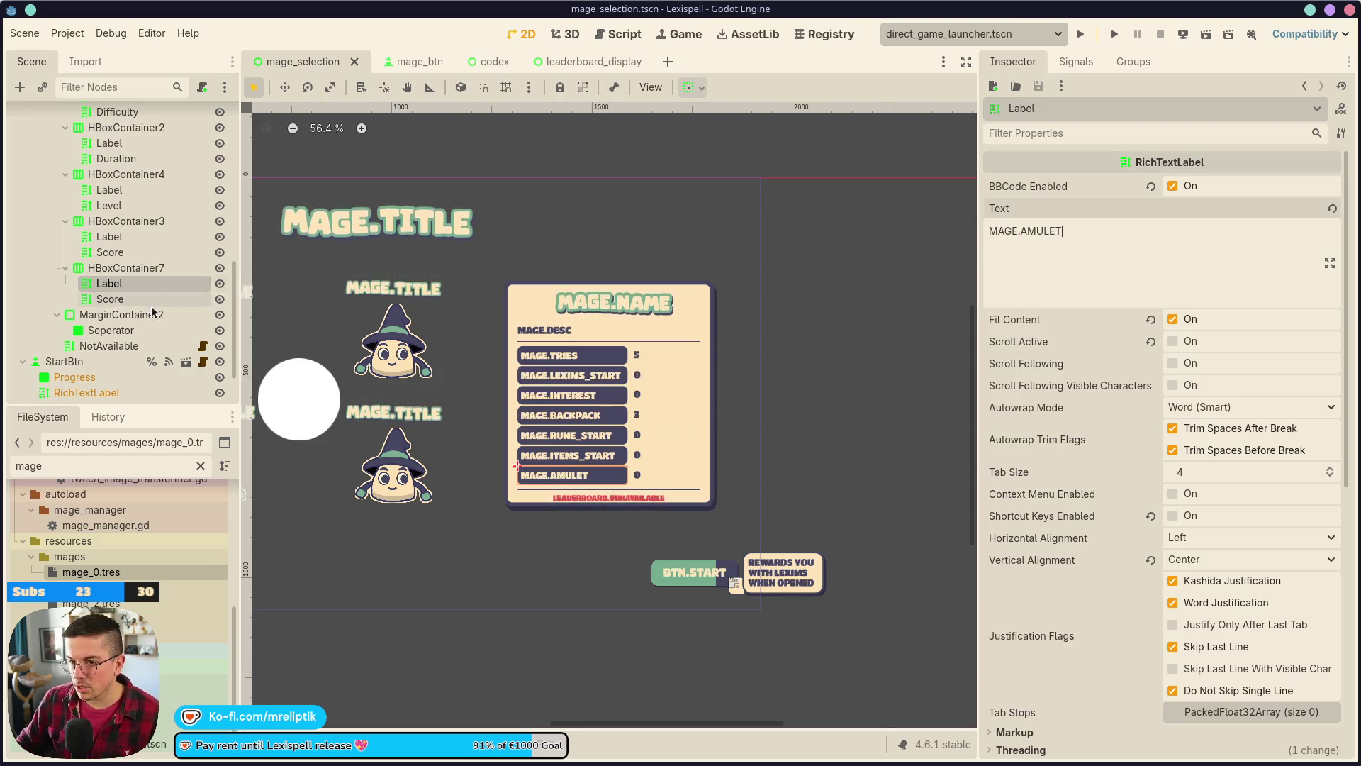
- Rename the new row's Score node to Amulet with text 'Description bla bla bla', then save
click(141, 300)
double_click(143, 299)
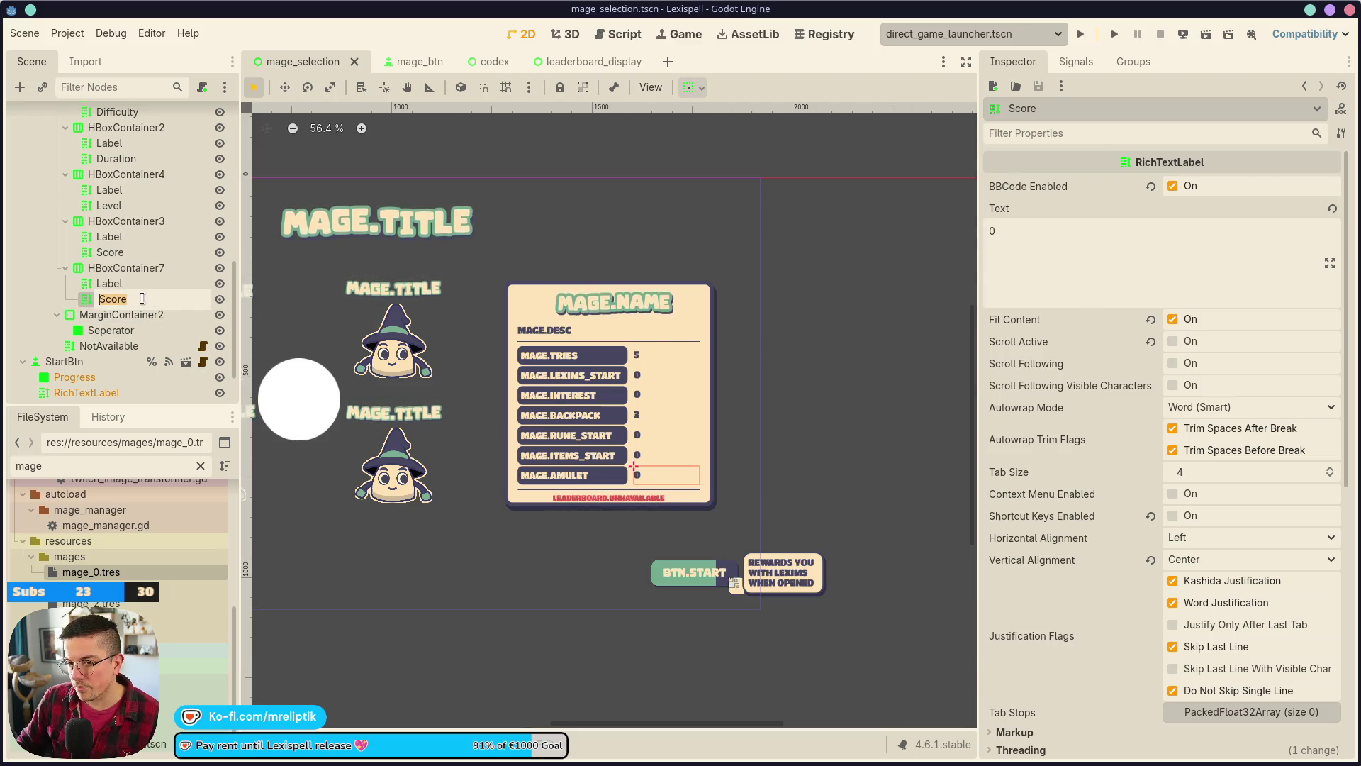
text(AmuletDescr)
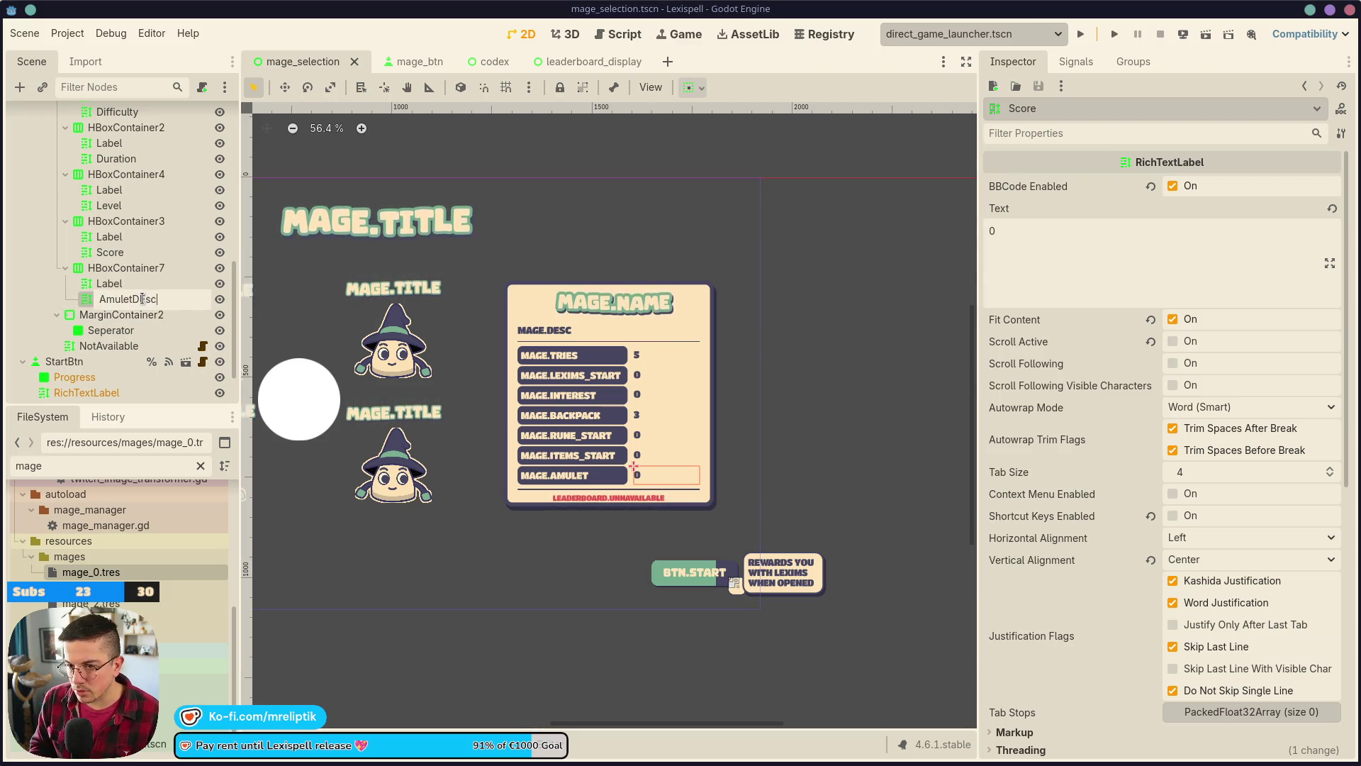
key(BackSpace)
key(BackSpace)
key(BackSpace)
key(Return)
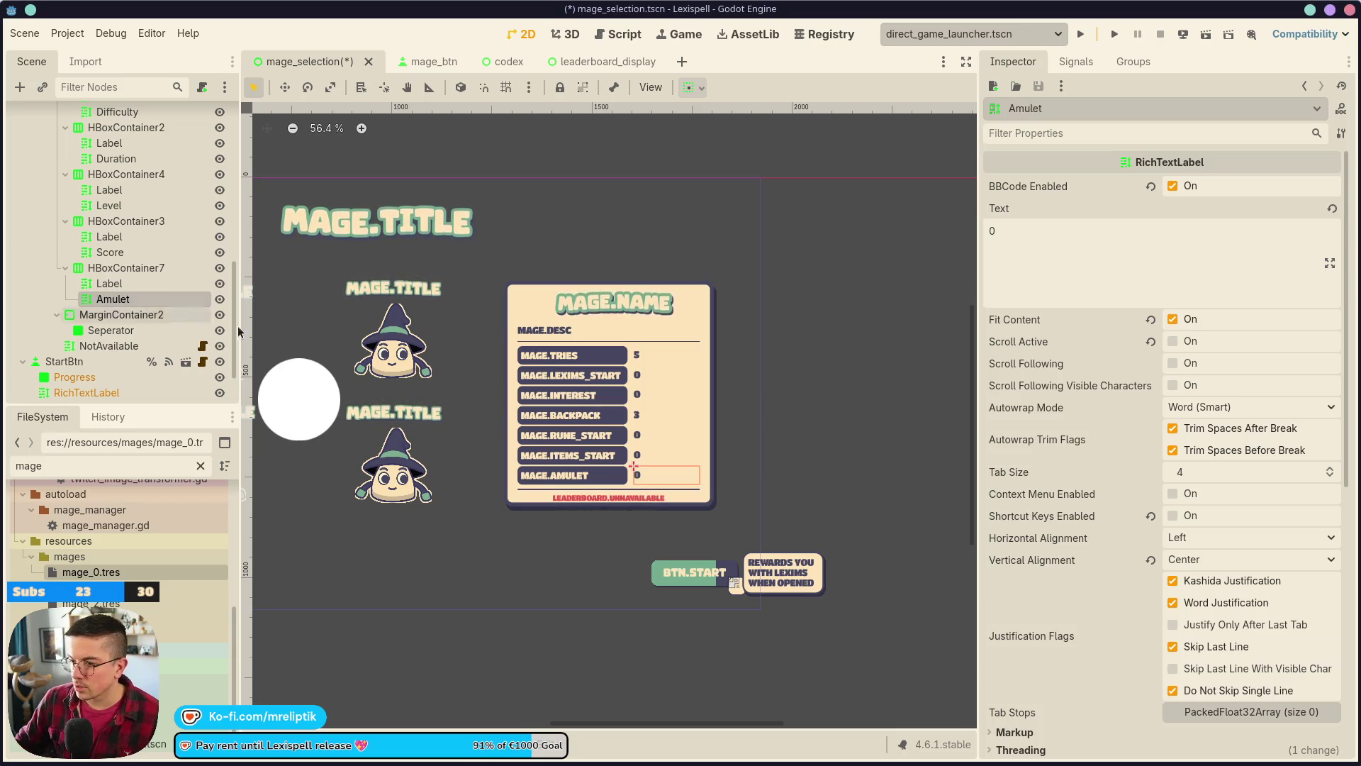
click(1018, 226)
key(ctrl+a)
text(Descrip)
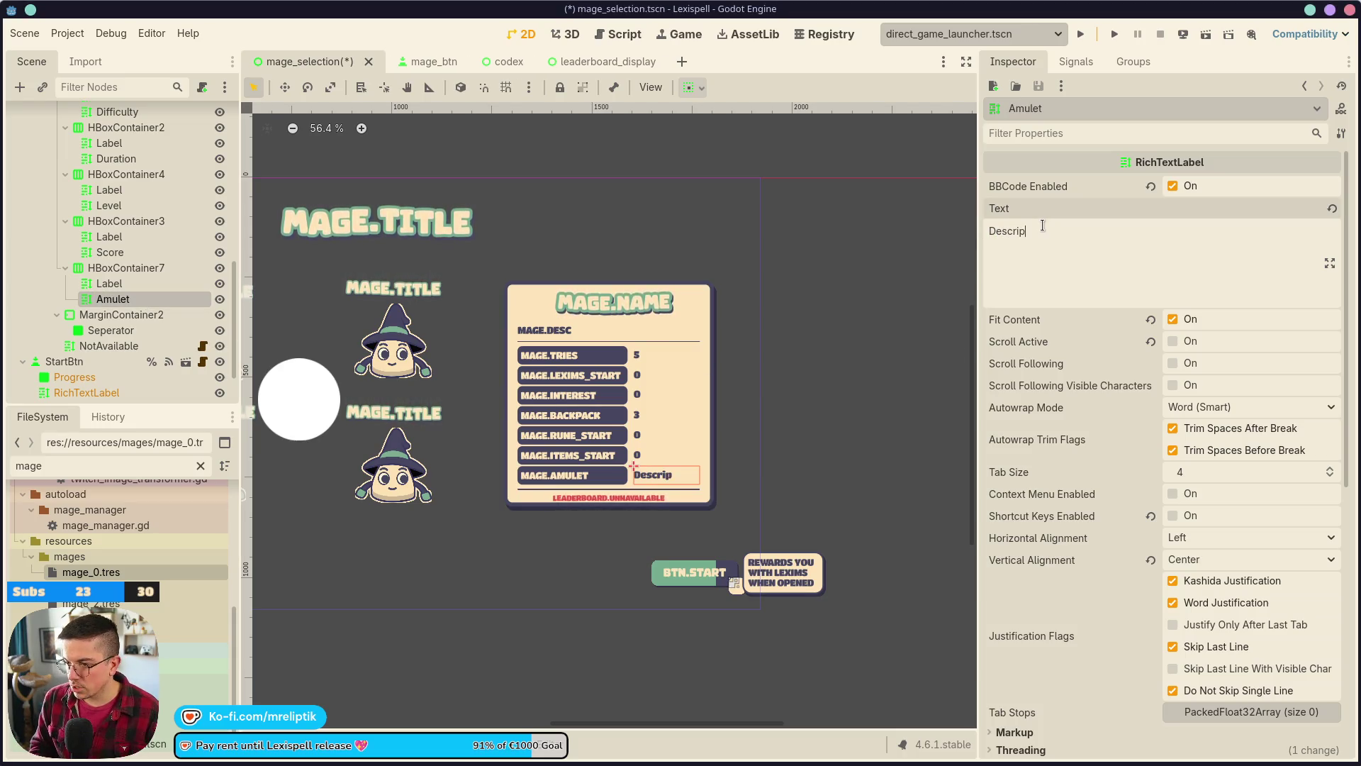
text(tion bla bl)
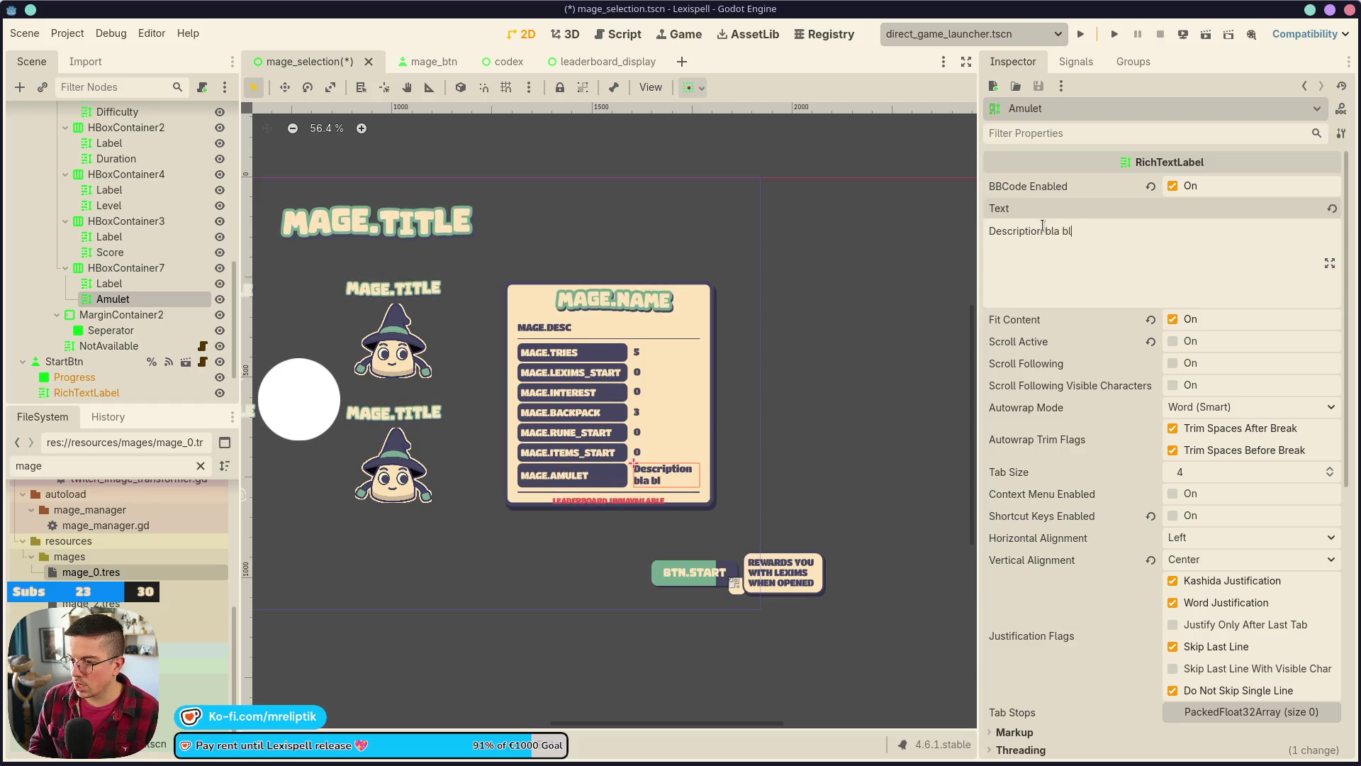
text(a bla)
key(ctrl+s)
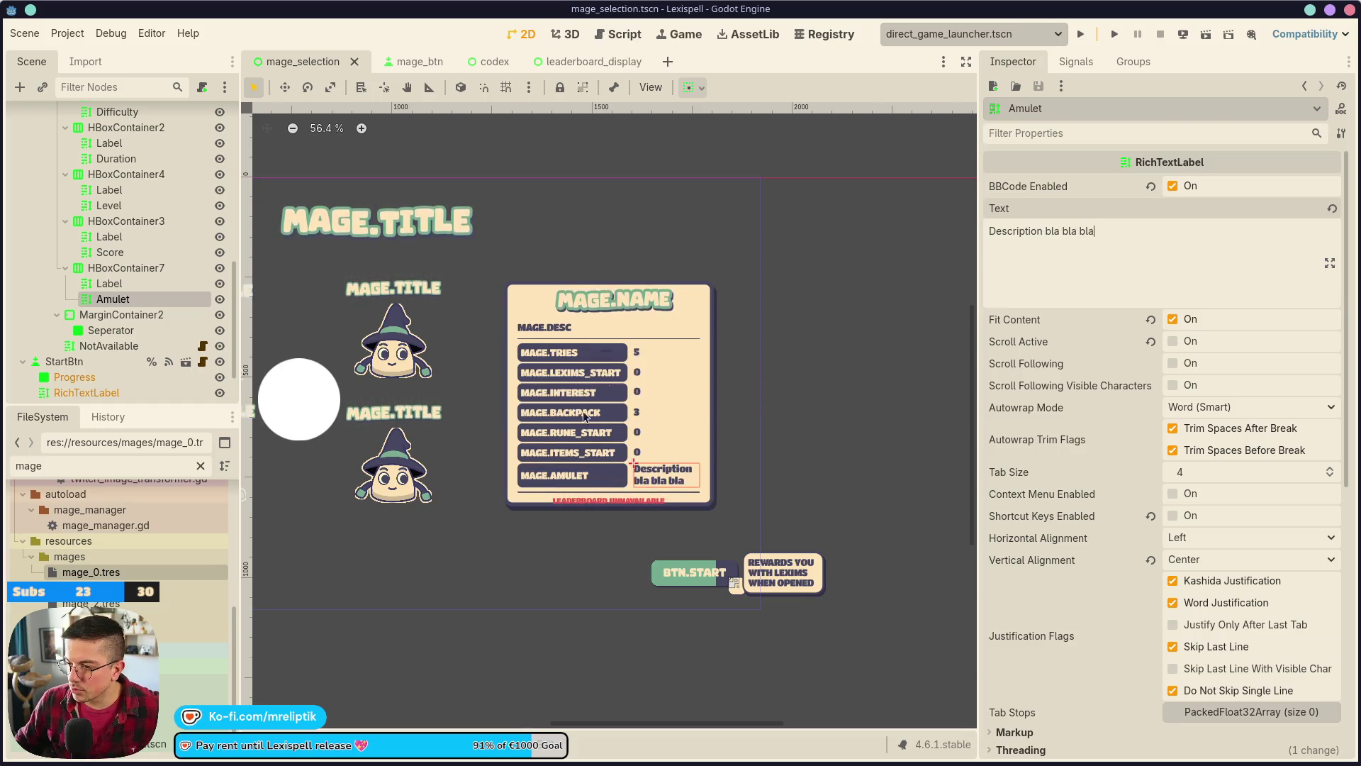
- Start a node type change for MageInfo from its context menu
scroll(602, 355, down, 2)
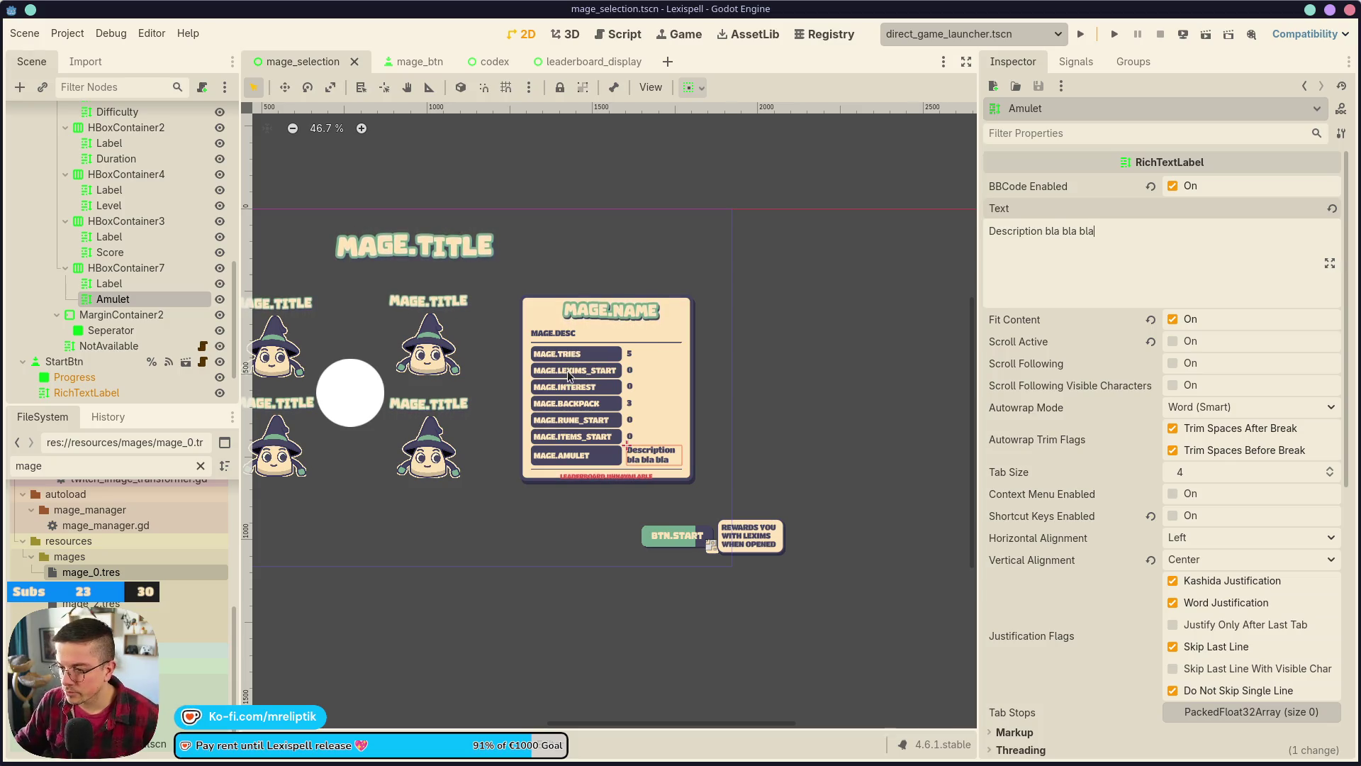
scroll(573, 370, down, 2)
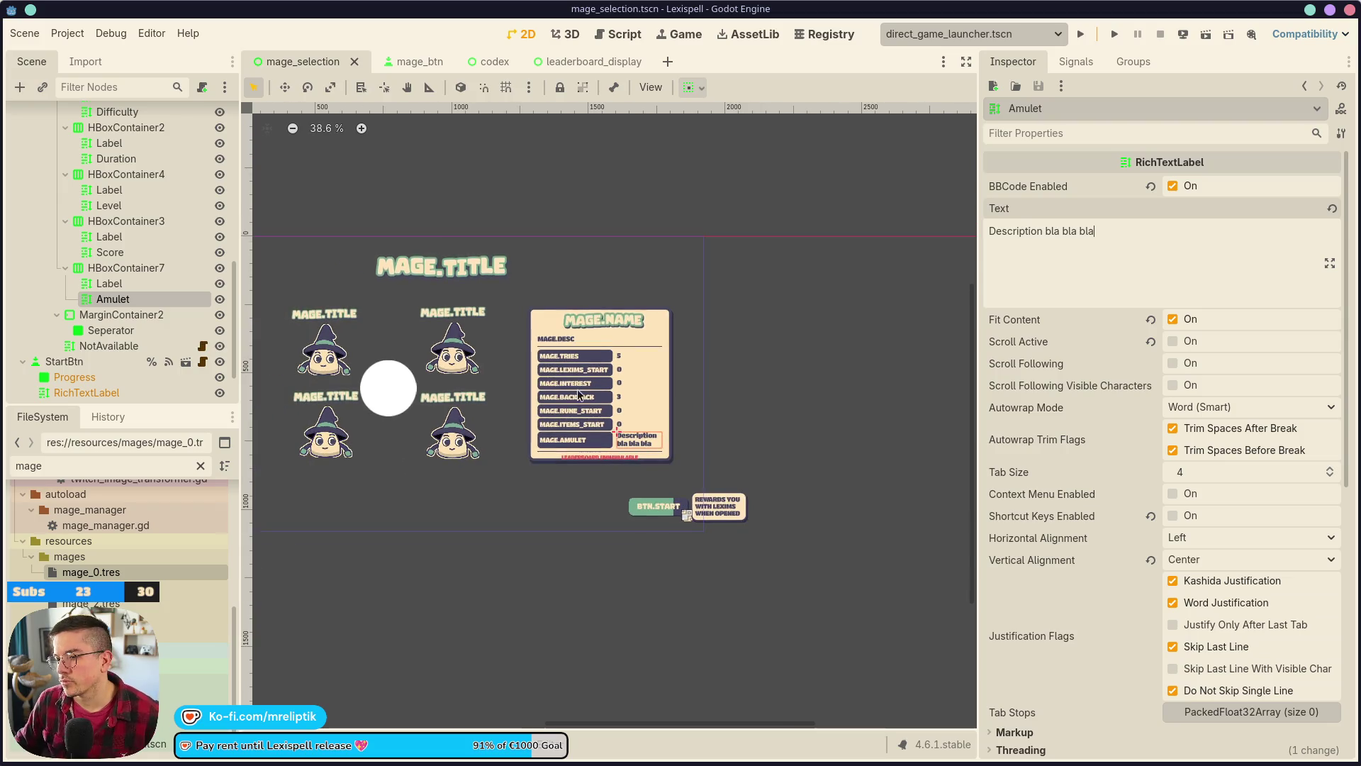
click(652, 348)
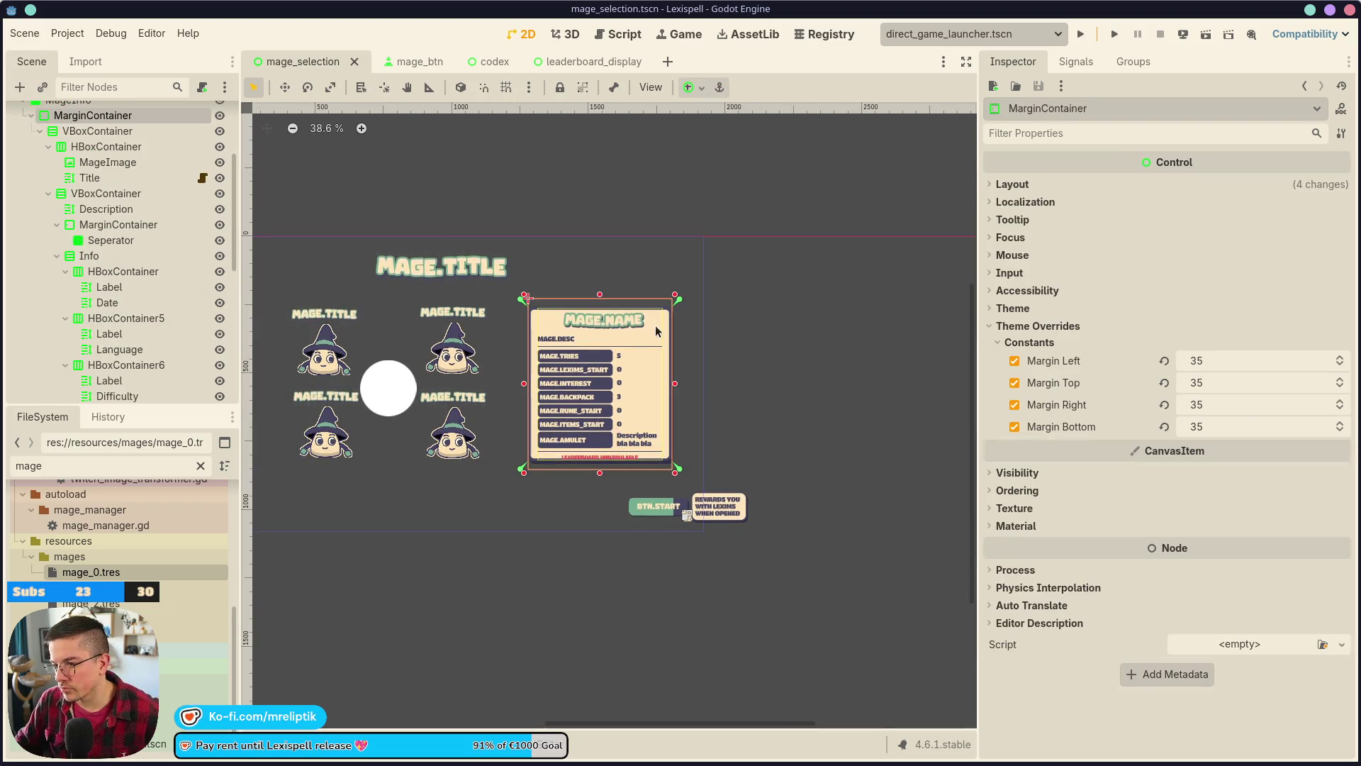
scroll(106, 212, up, 3)
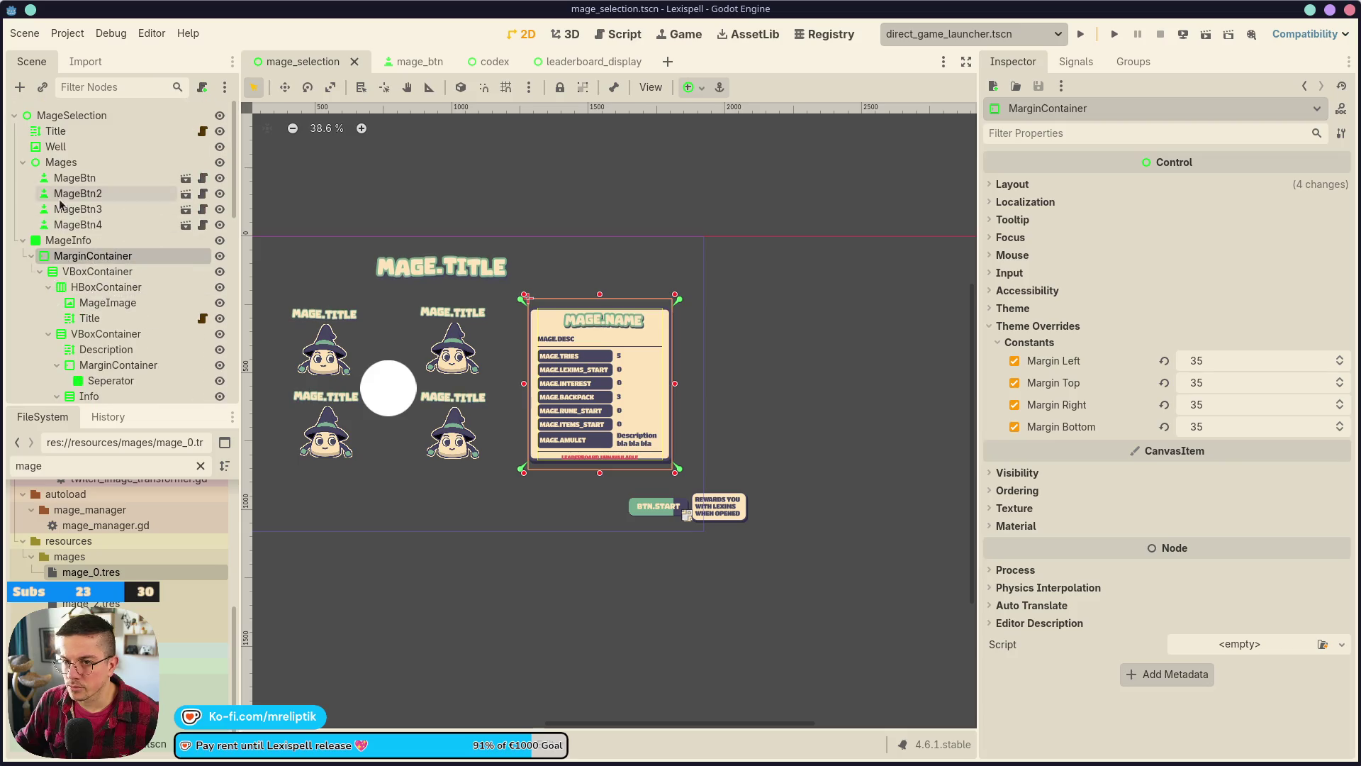
click(68, 240)
right_click(99, 242)
click(203, 448)
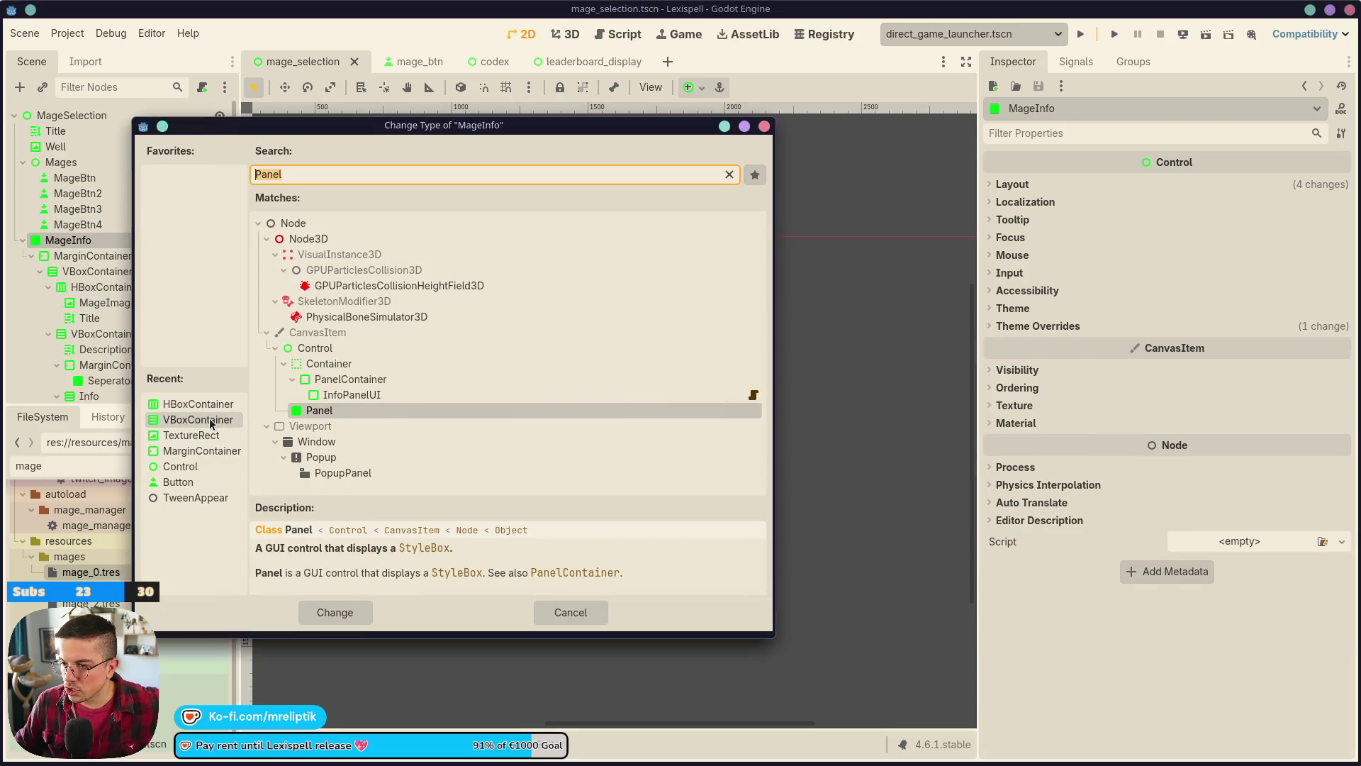
- Convert MageInfo into a PanelContainer and save the scene
text(panel)
double_click(596, 380)
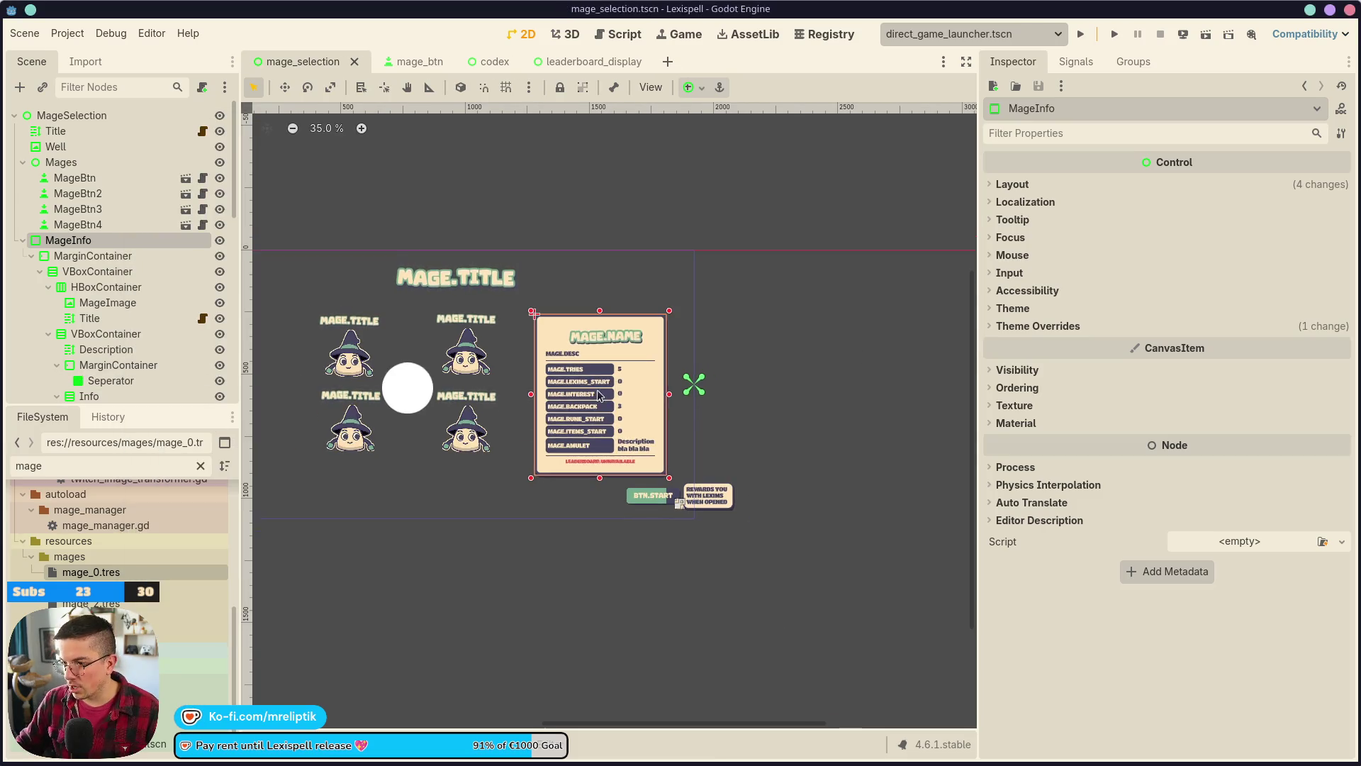
scroll(599, 395, up, 4)
drag(731, 391, 782, 392)
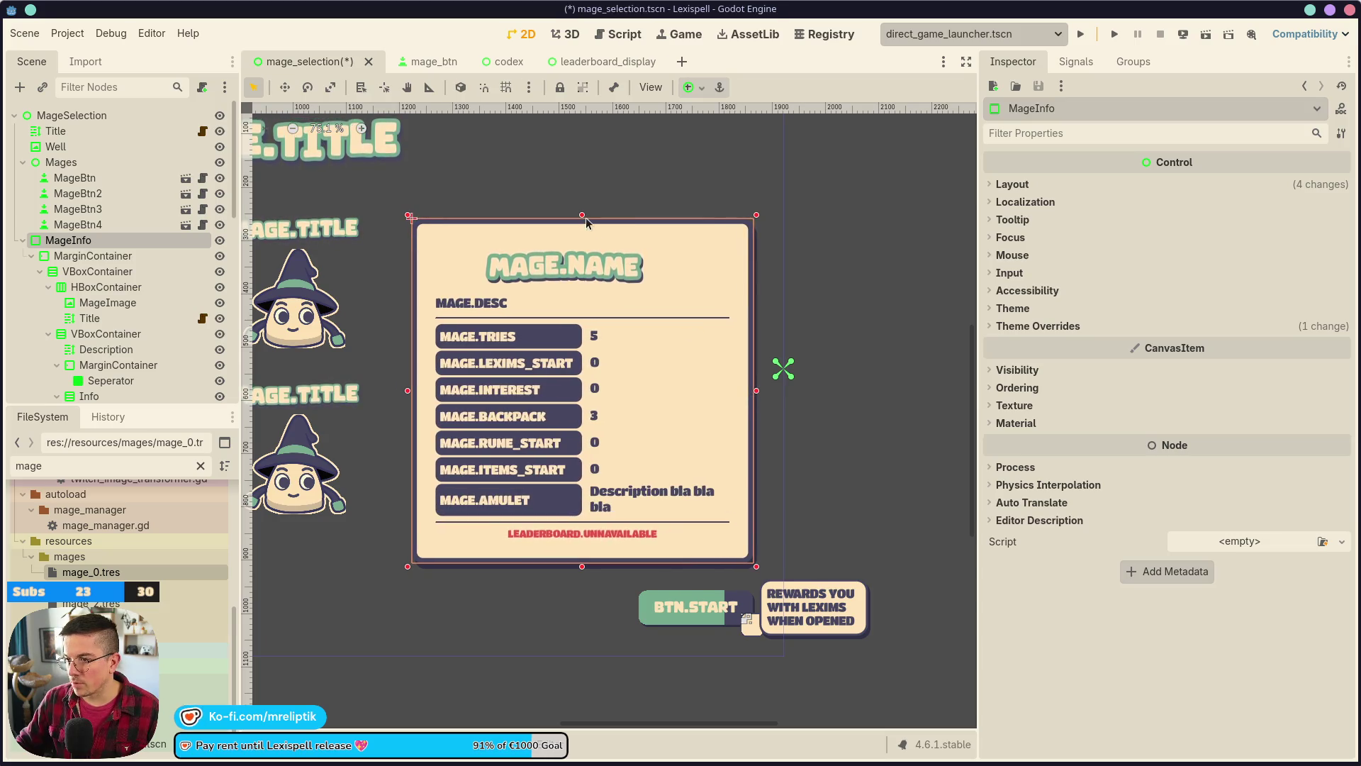
key(ctrl+s)
- Give the header HBoxContainer a Separation override of 15 between MageImage and MAGE.NAME
click(562, 235)
click(505, 236)
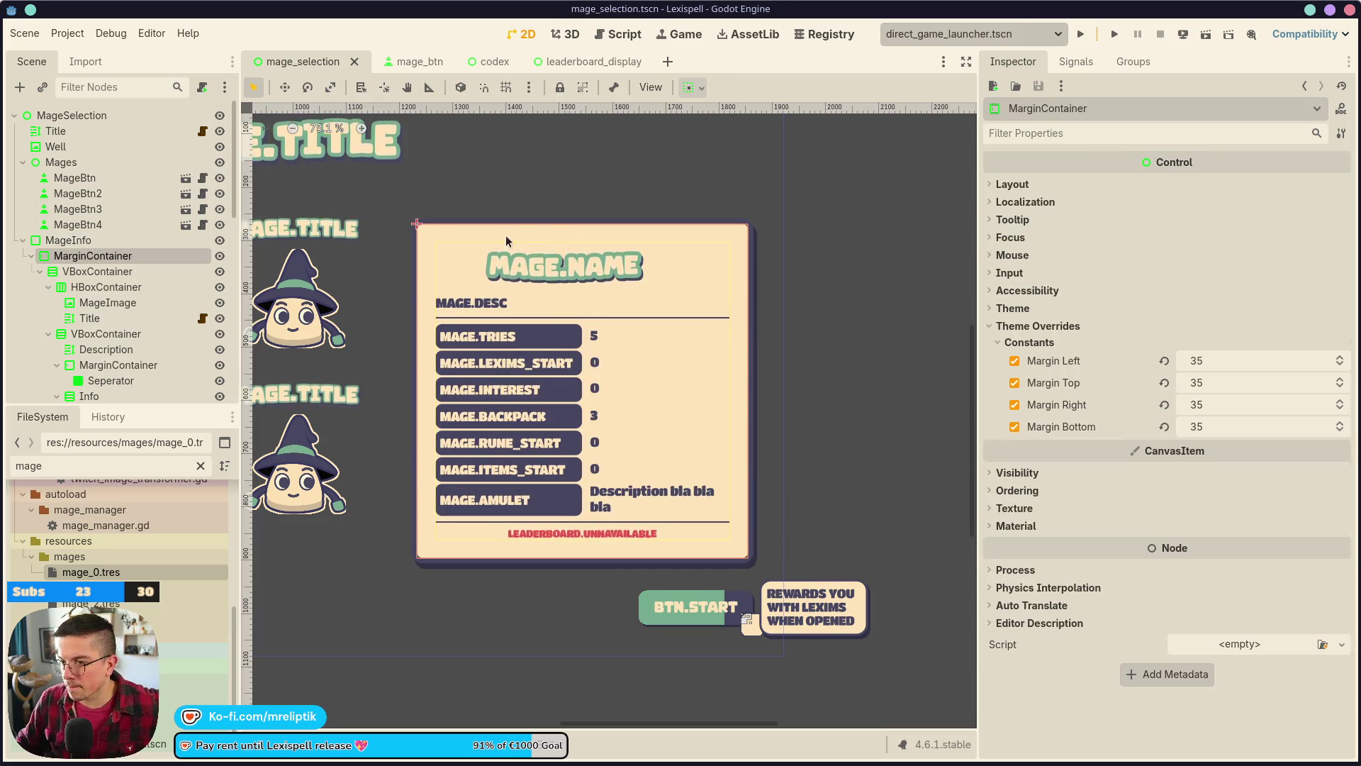
click(596, 278)
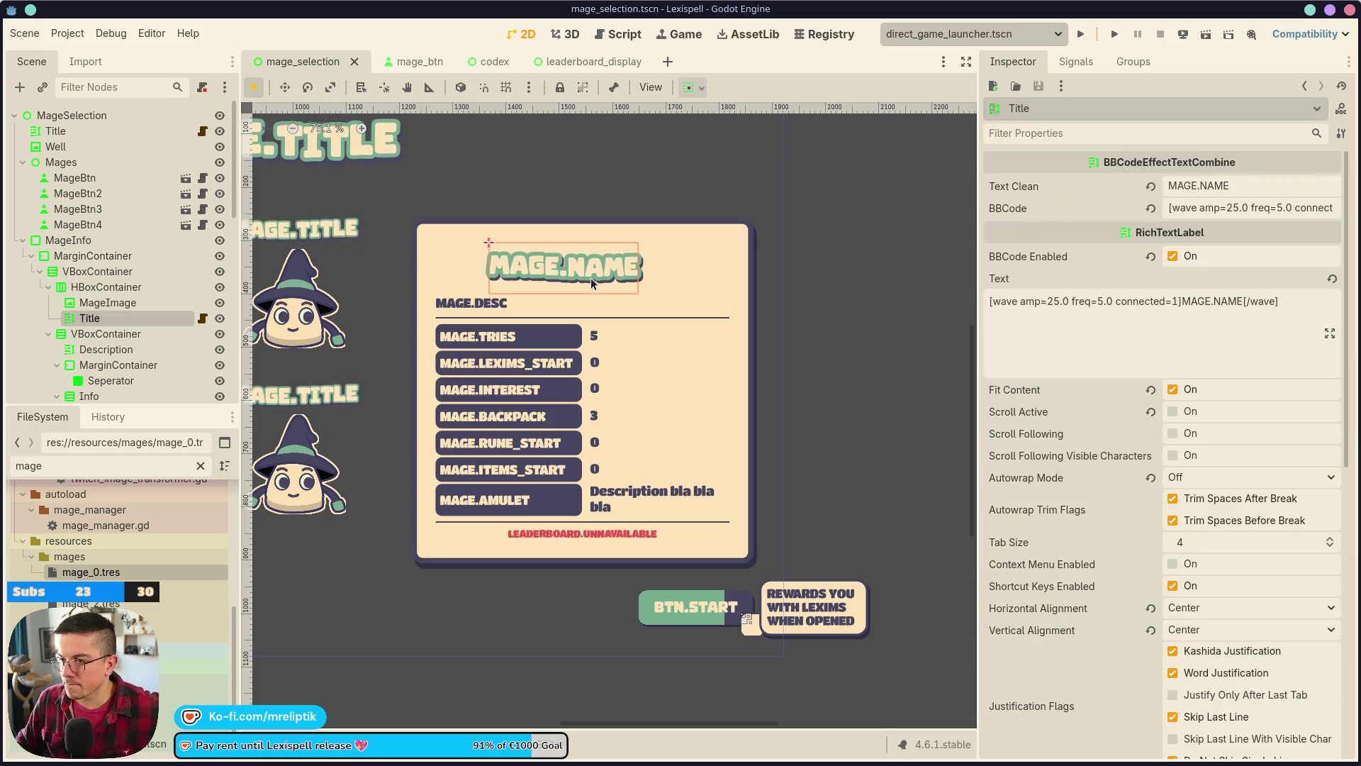
click(120, 287)
click(126, 319)
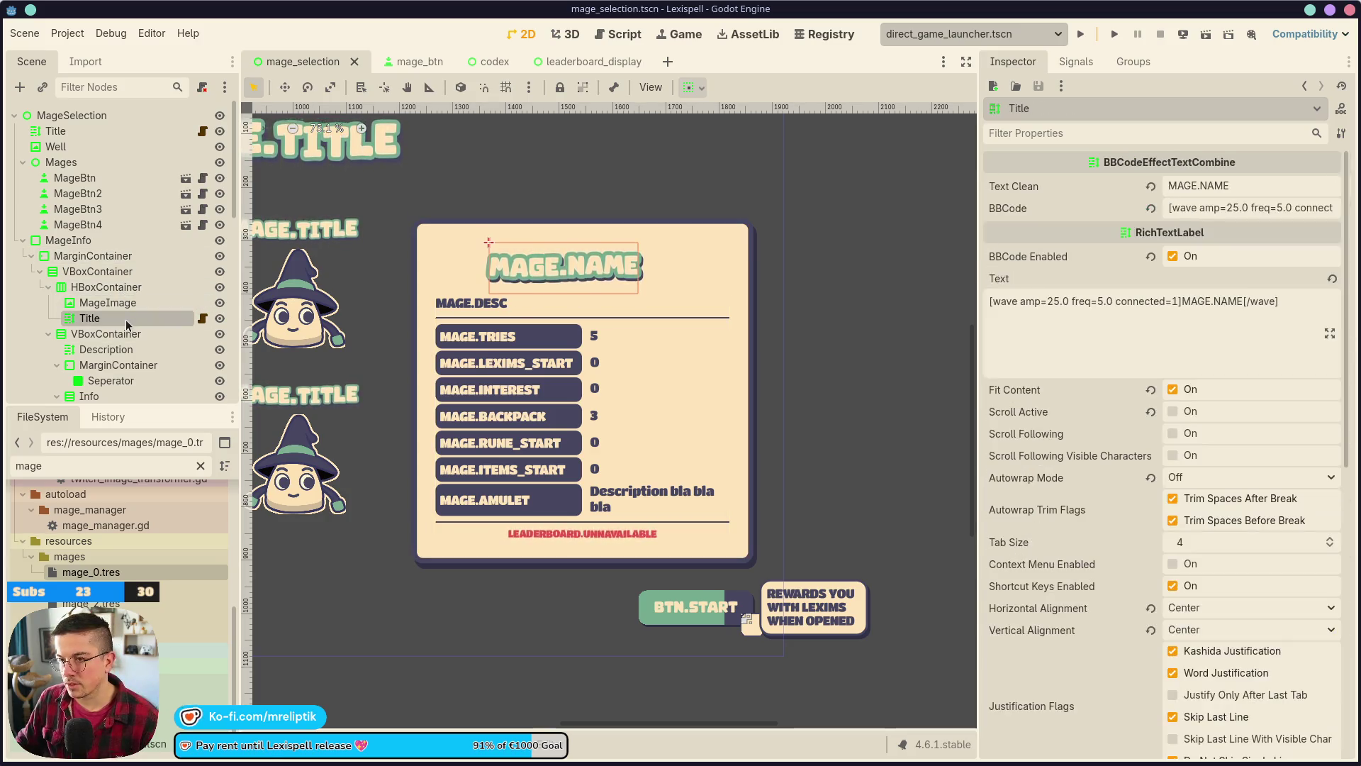
click(113, 303)
click(106, 287)
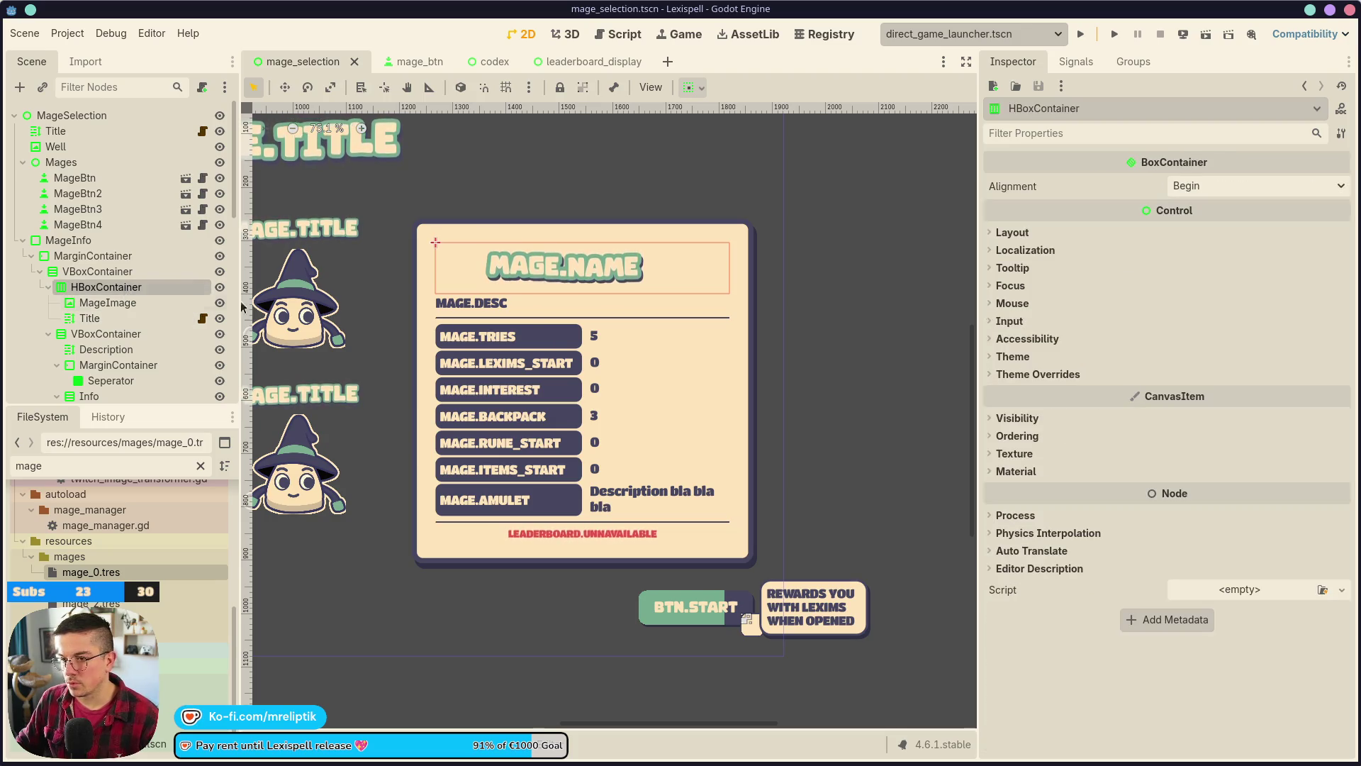
click(1082, 375)
click(1066, 389)
click(1238, 408)
text(15)
key(Return)
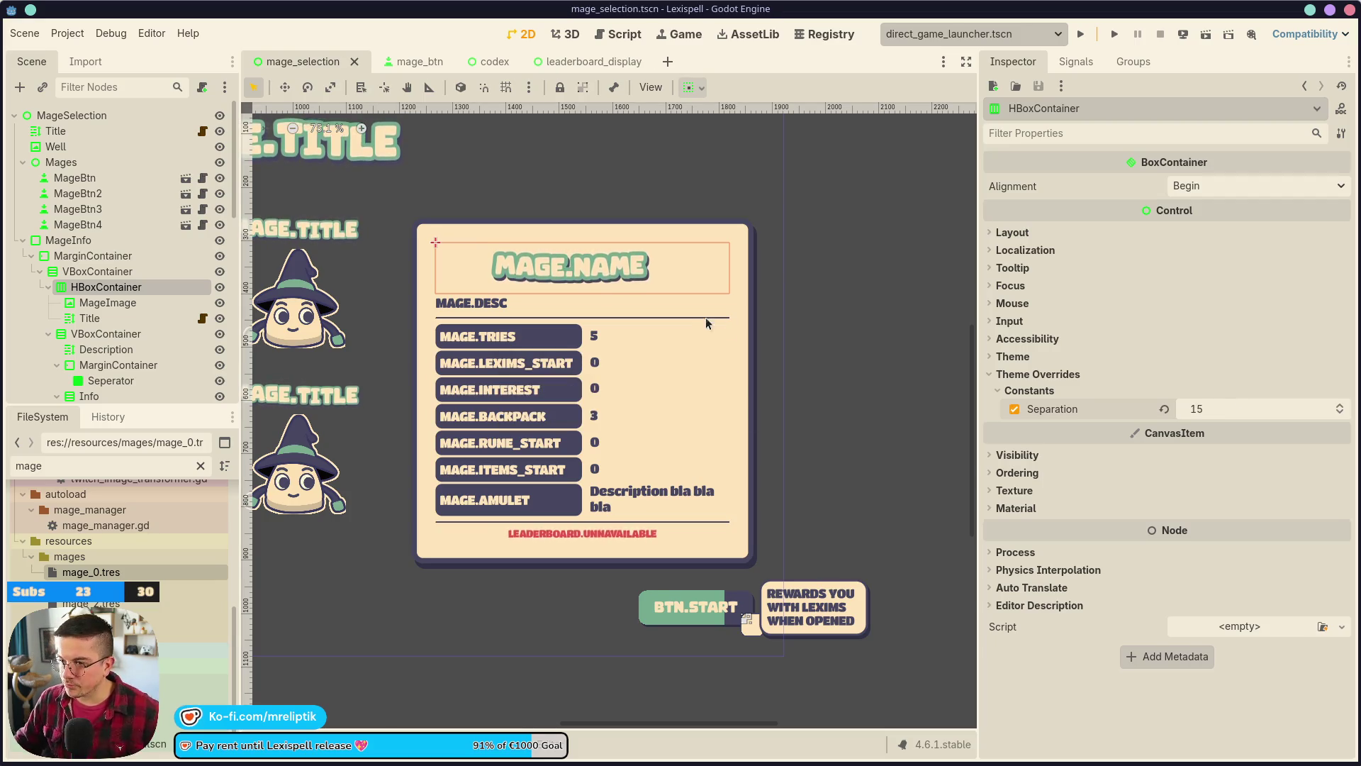
click(467, 273)
scroll(556, 351, down, 2)
click(578, 283)
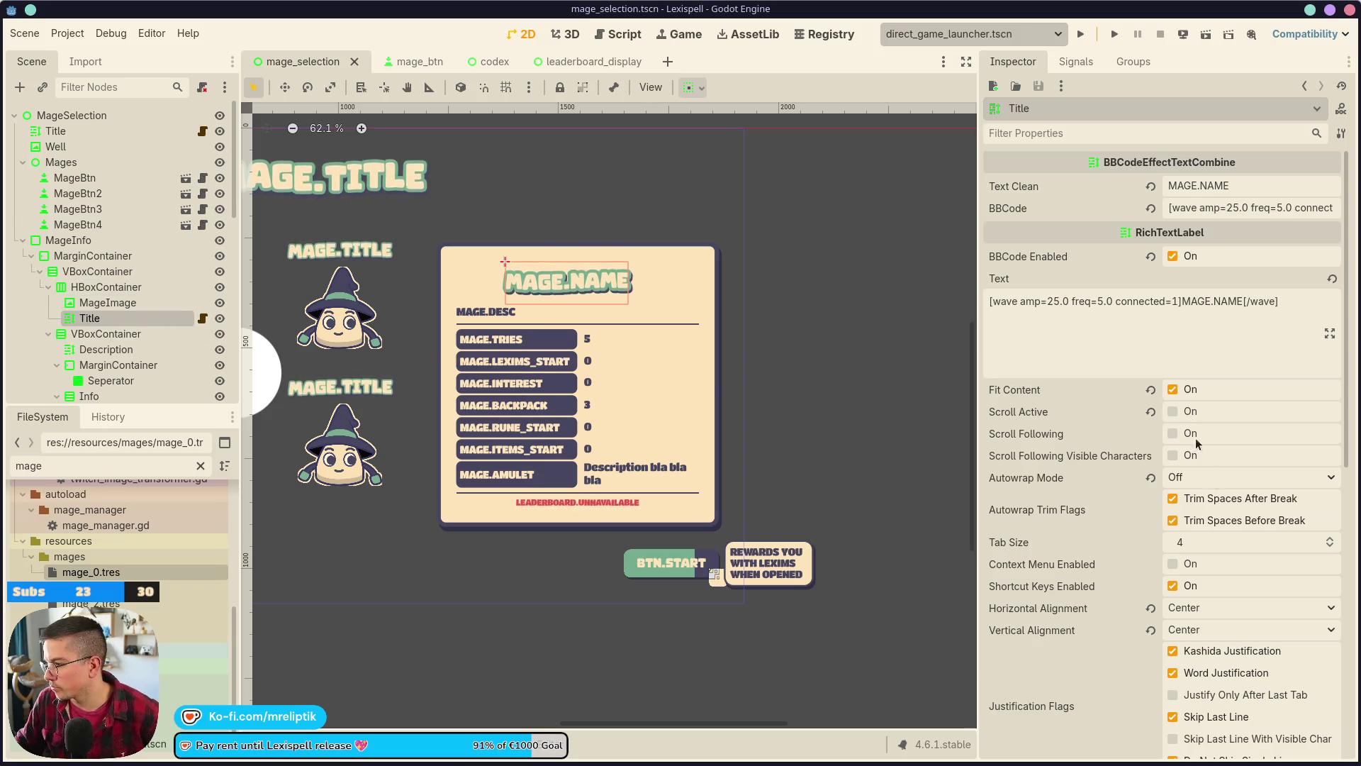
- Set the Title label's Normal Font Size override to 30 px and save the scene
scroll(1191, 578, down, 5)
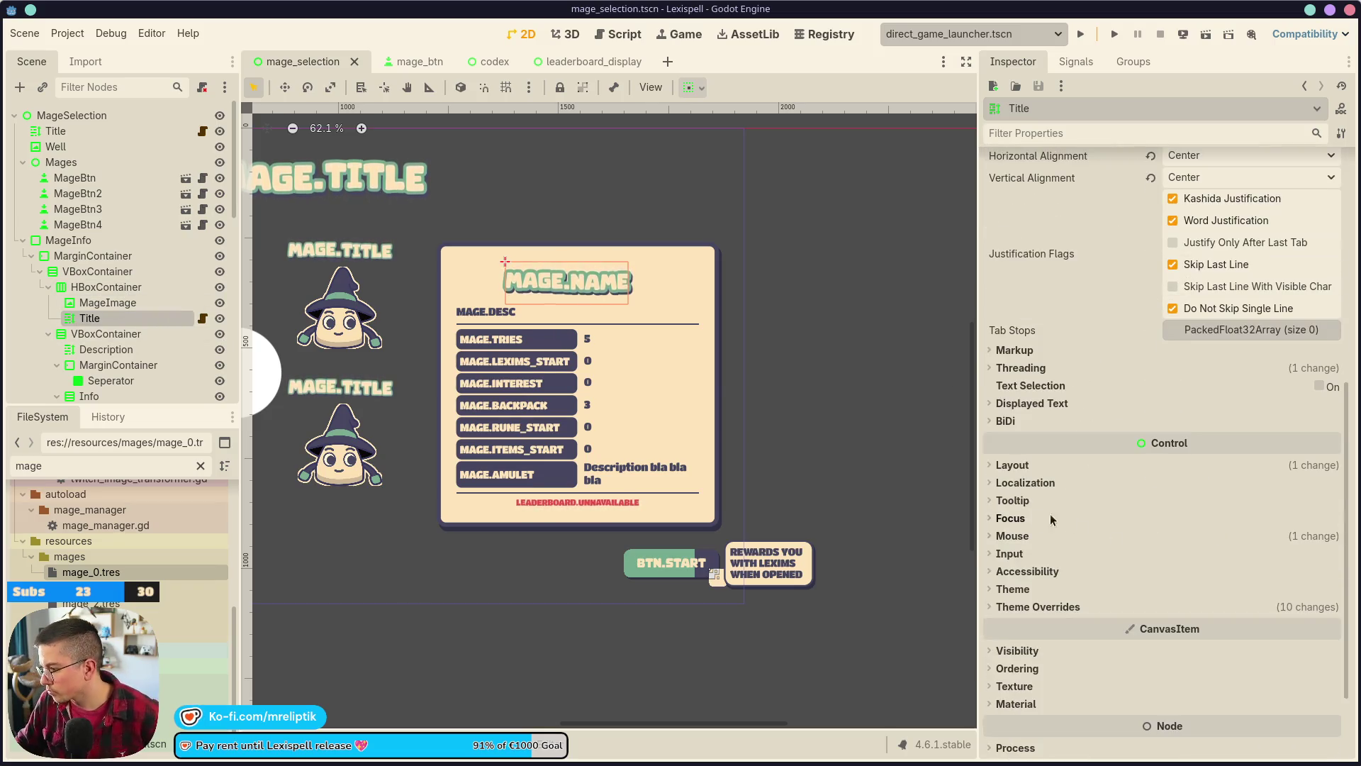
click(1035, 466)
scroll(1129, 560, down, 5)
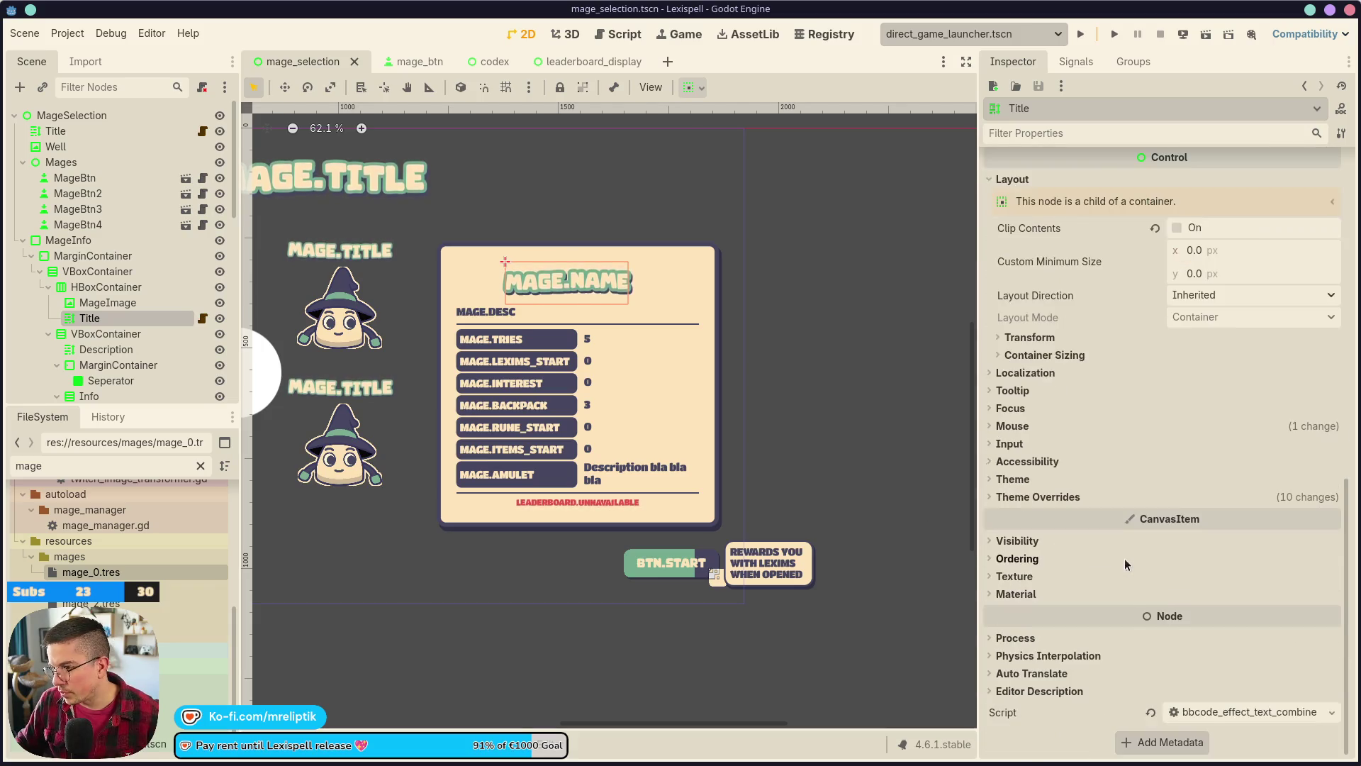
click(1031, 496)
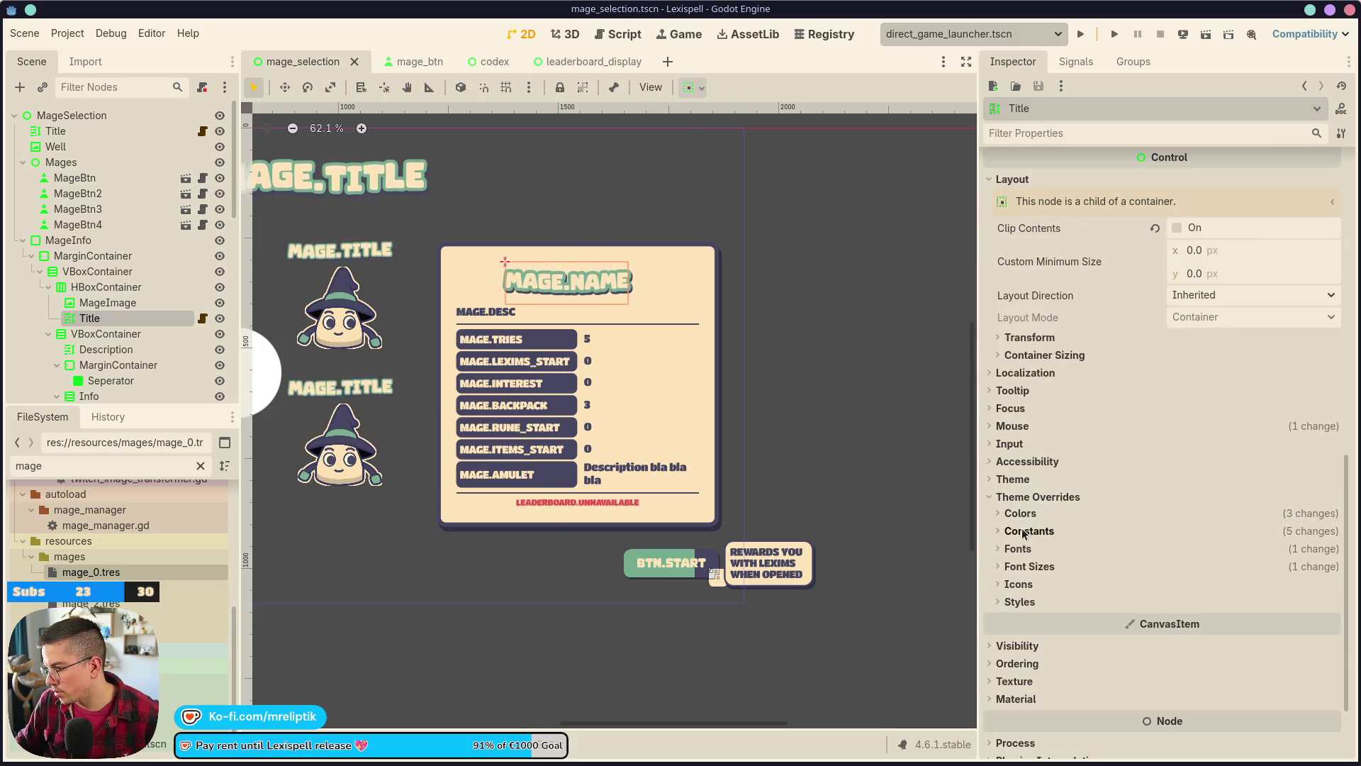
click(1030, 567)
click(1231, 581)
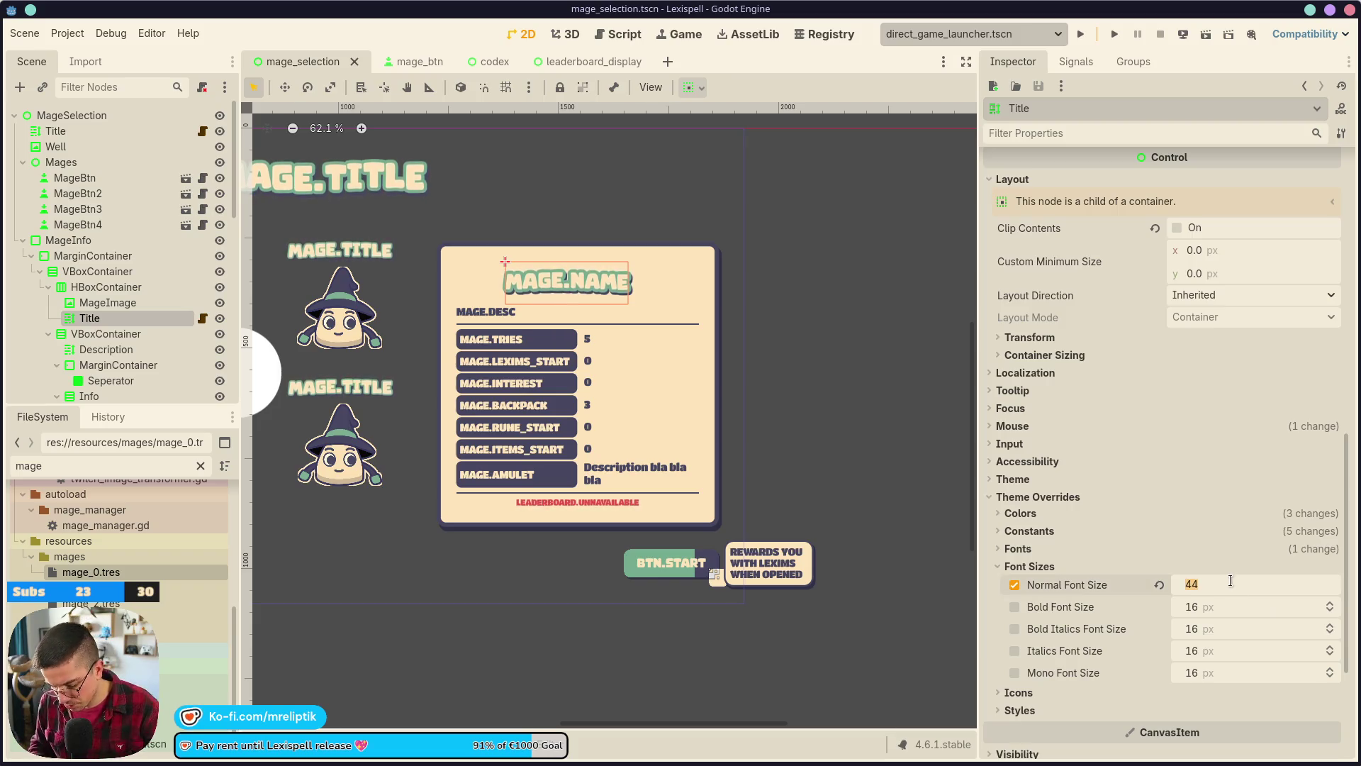
text(28)
key(Return)
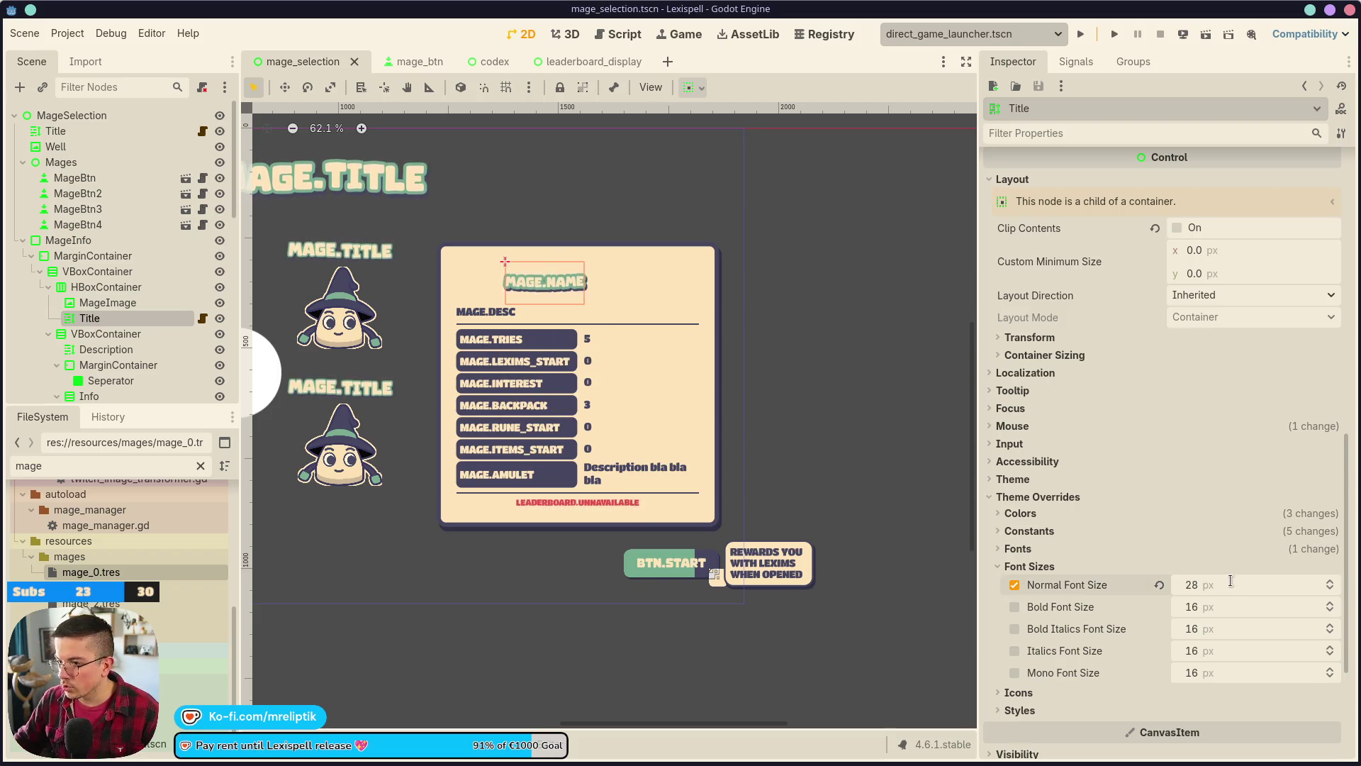
text(30)
key(Return)
key(ctrl+s)
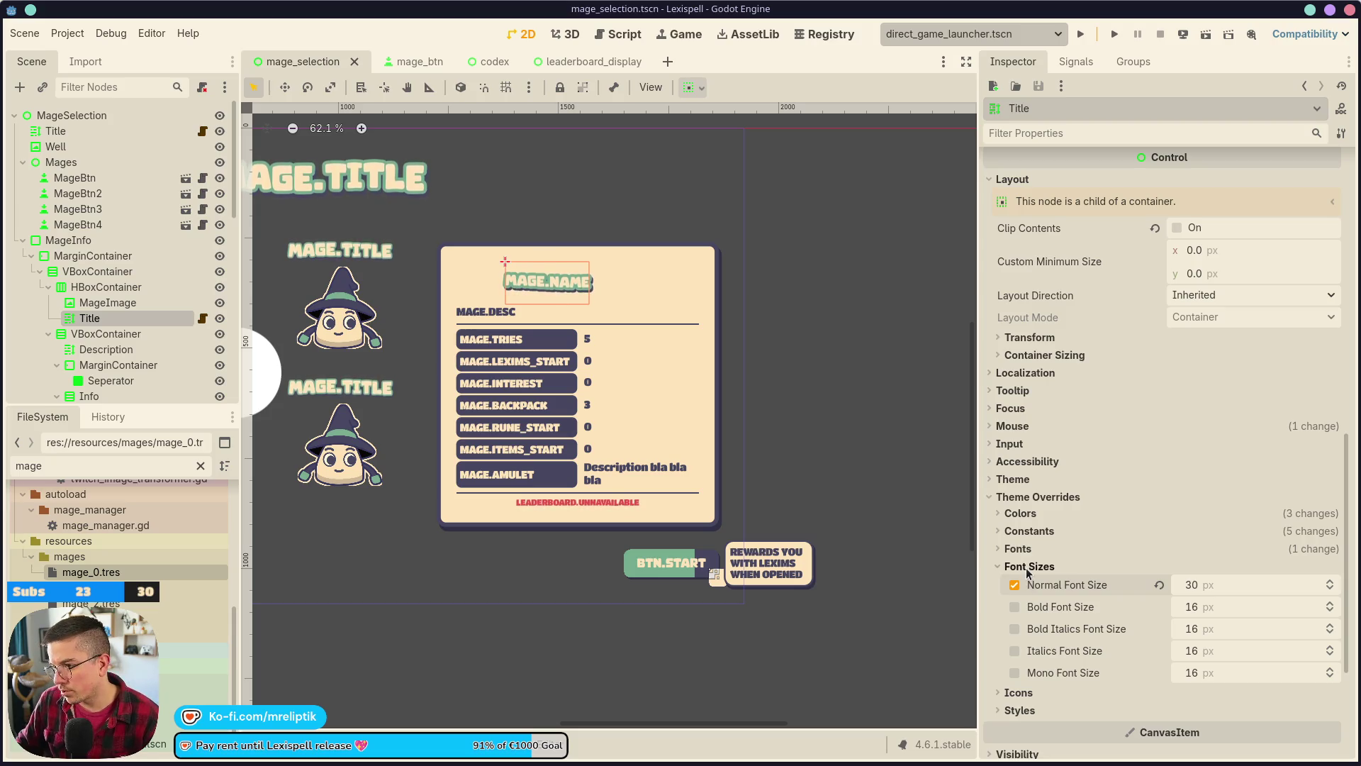
- Enable Horizontal Expand on the Title so MAGE.NAME centres across the card
scroll(539, 305, up, 2)
drag(576, 331, 654, 325)
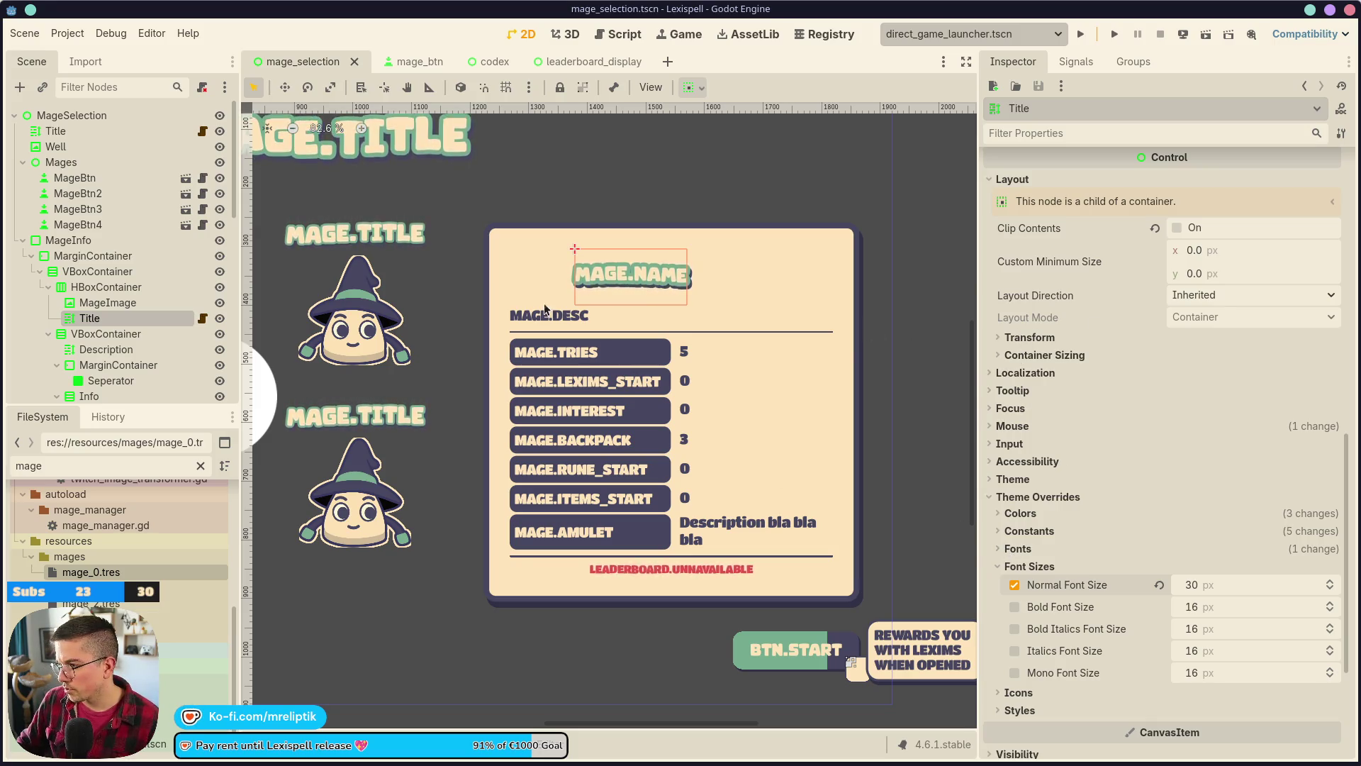
scroll(1034, 502, up, 8)
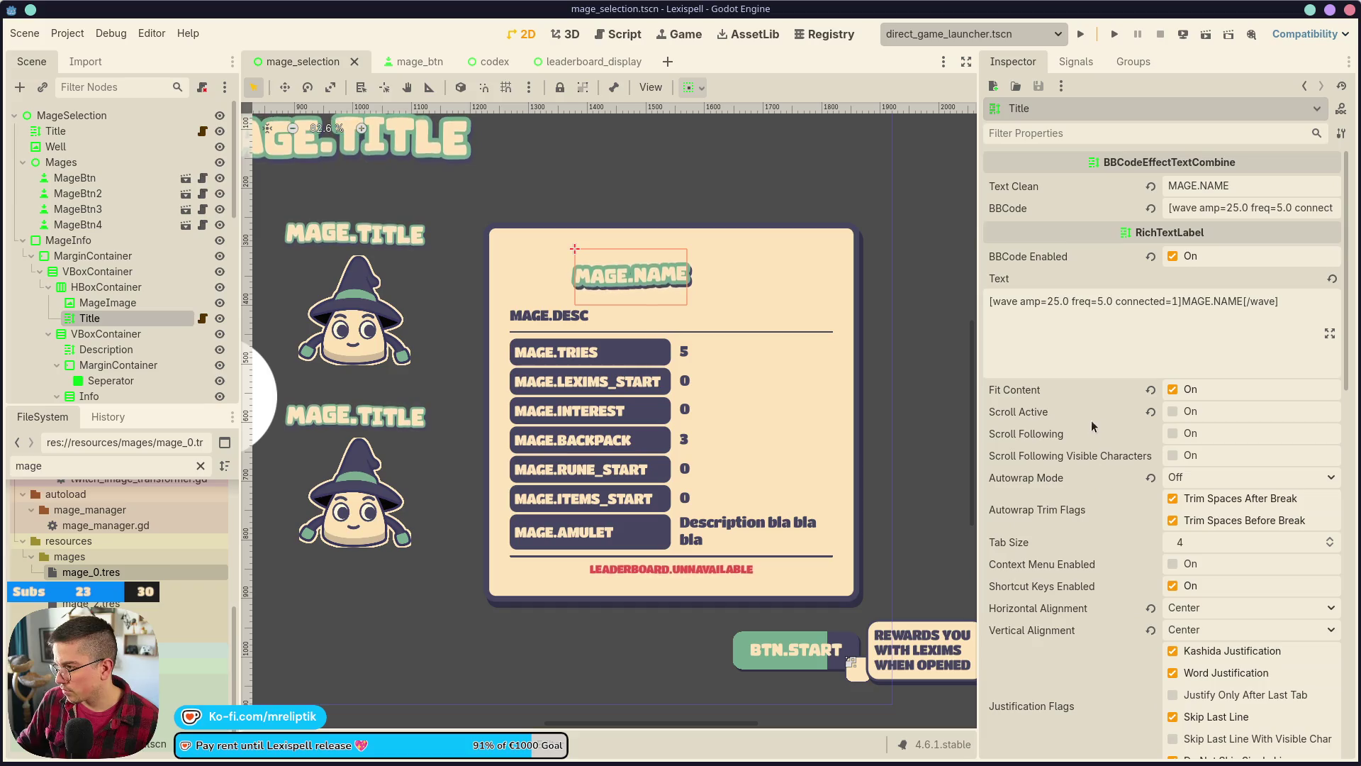
scroll(1032, 523, down, 5)
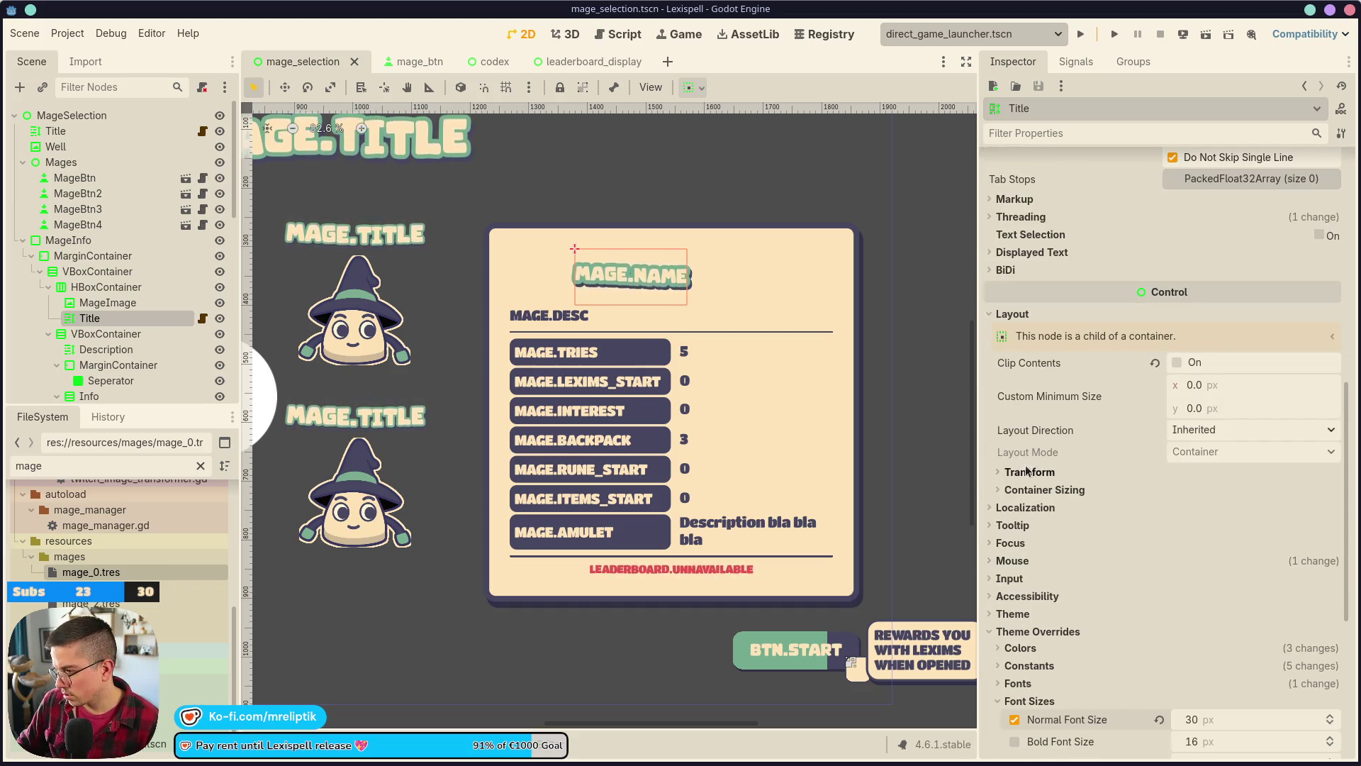
click(1032, 494)
click(1181, 530)
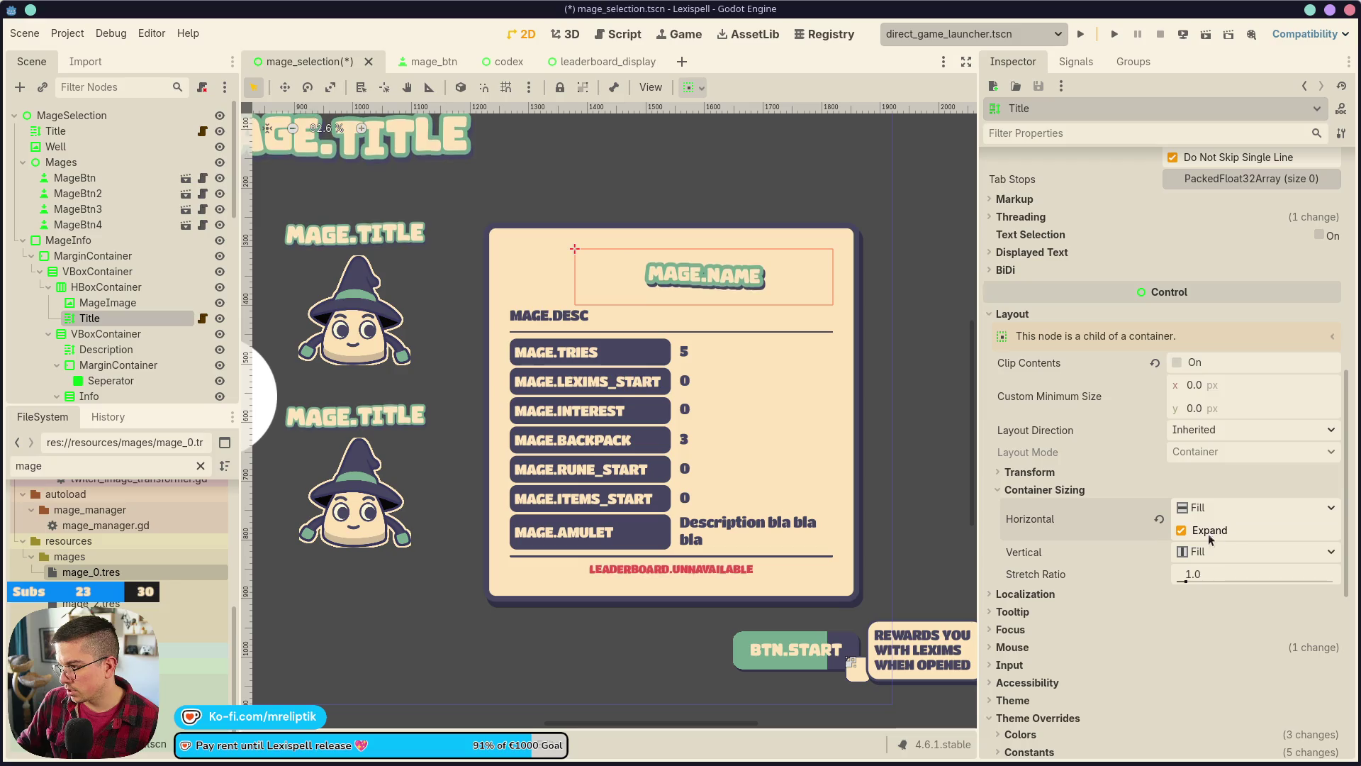
click(728, 282)
scroll(689, 312, down, 2)
scroll(610, 345, right, 2)
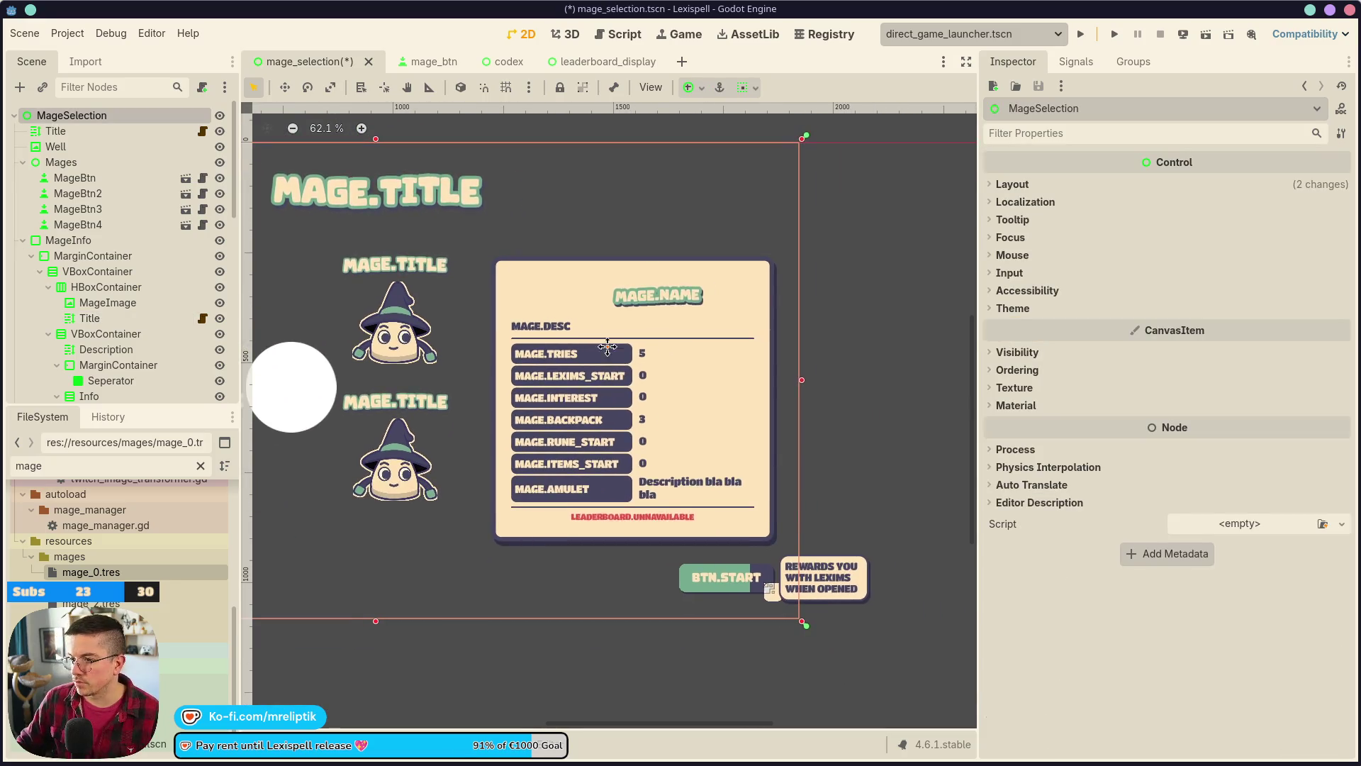
key(ctrl+s)
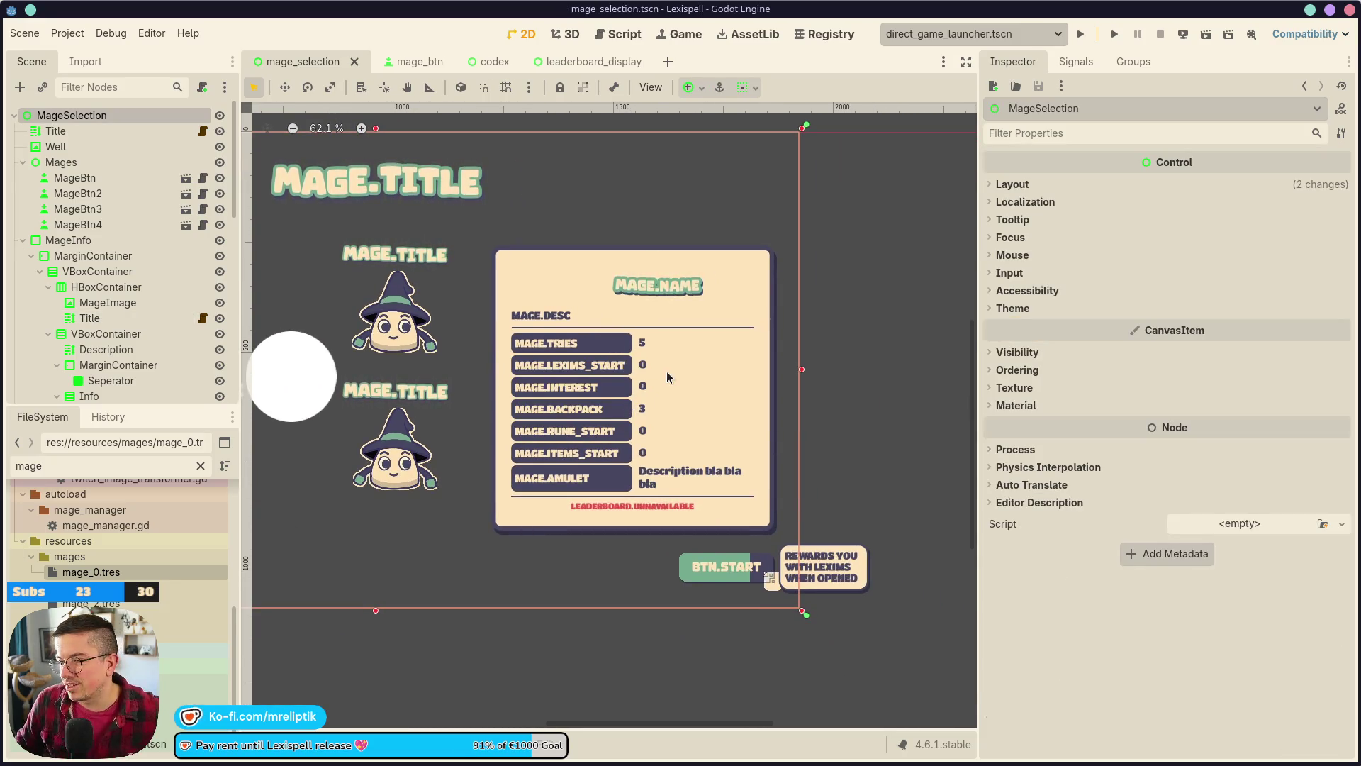
click(556, 283)
click(537, 278)
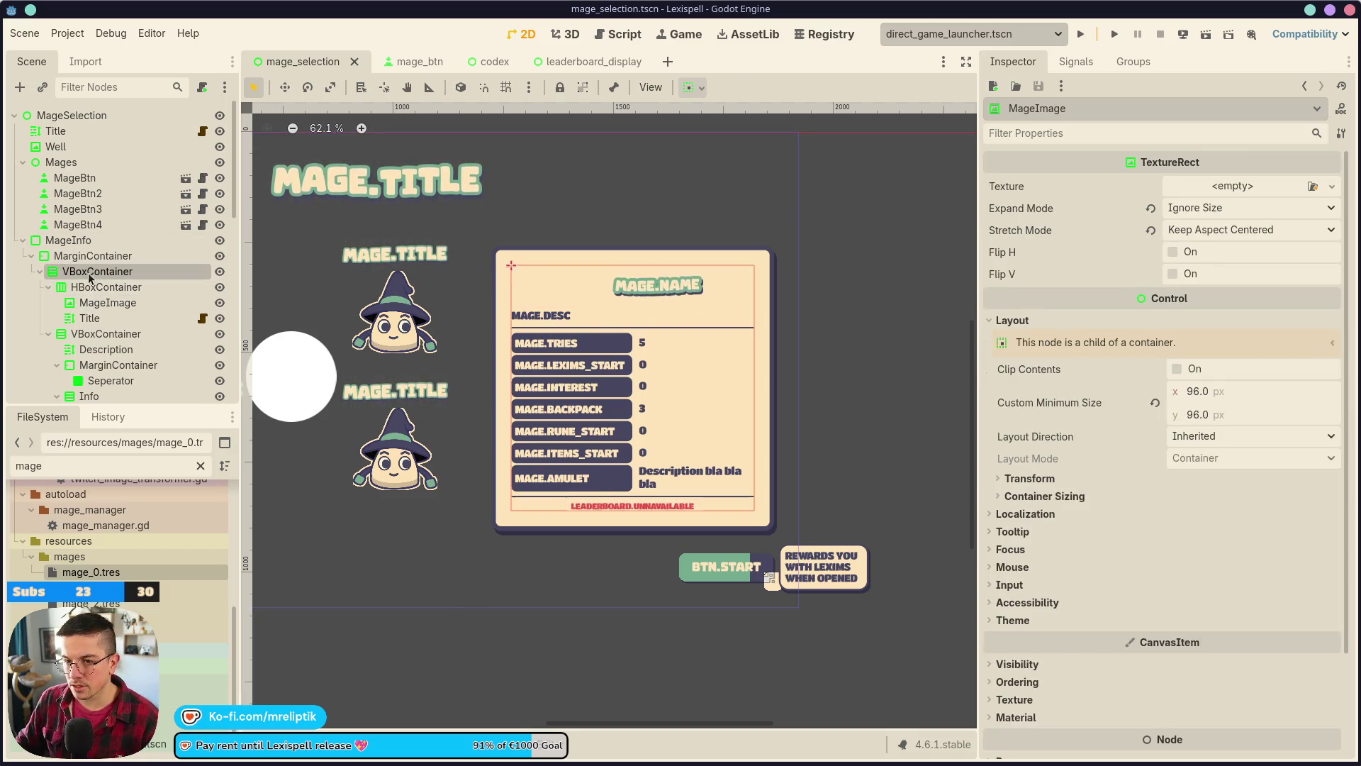
click(745, 411)
click(1028, 374)
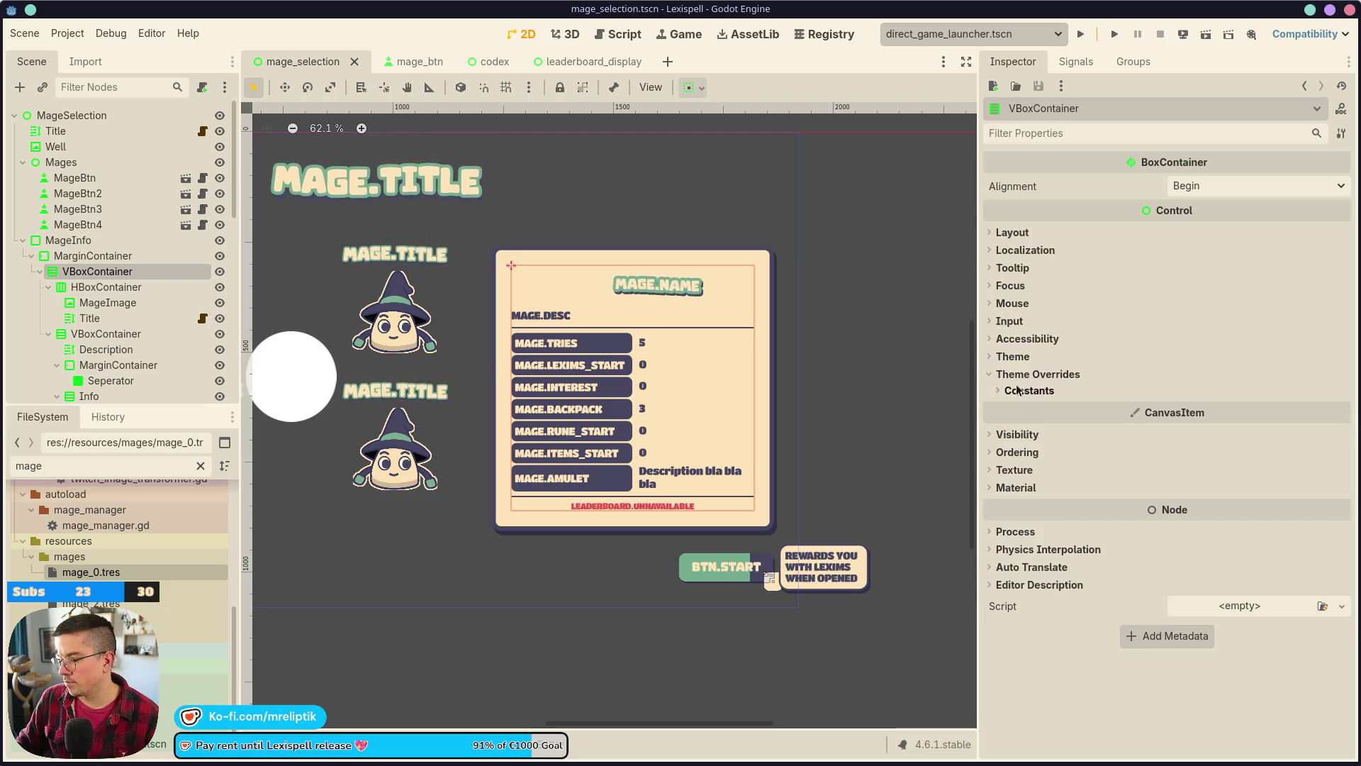
click(106, 334)
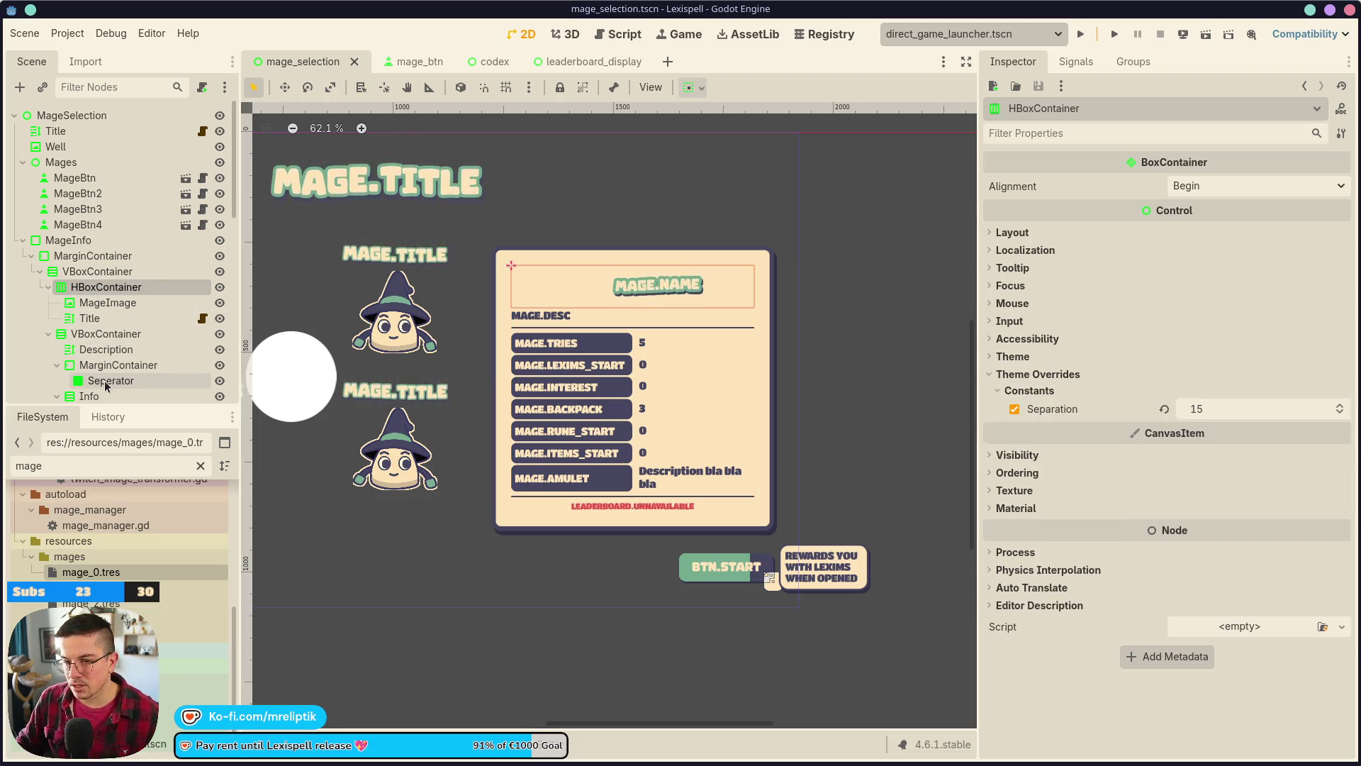
click(118, 364)
key(ctrl+d)
mouse_move(109, 391)
mouse_down()
mouse_move(94, 279)
mouse_move(66, 357)
mouse_up()
key(ctrl+s)
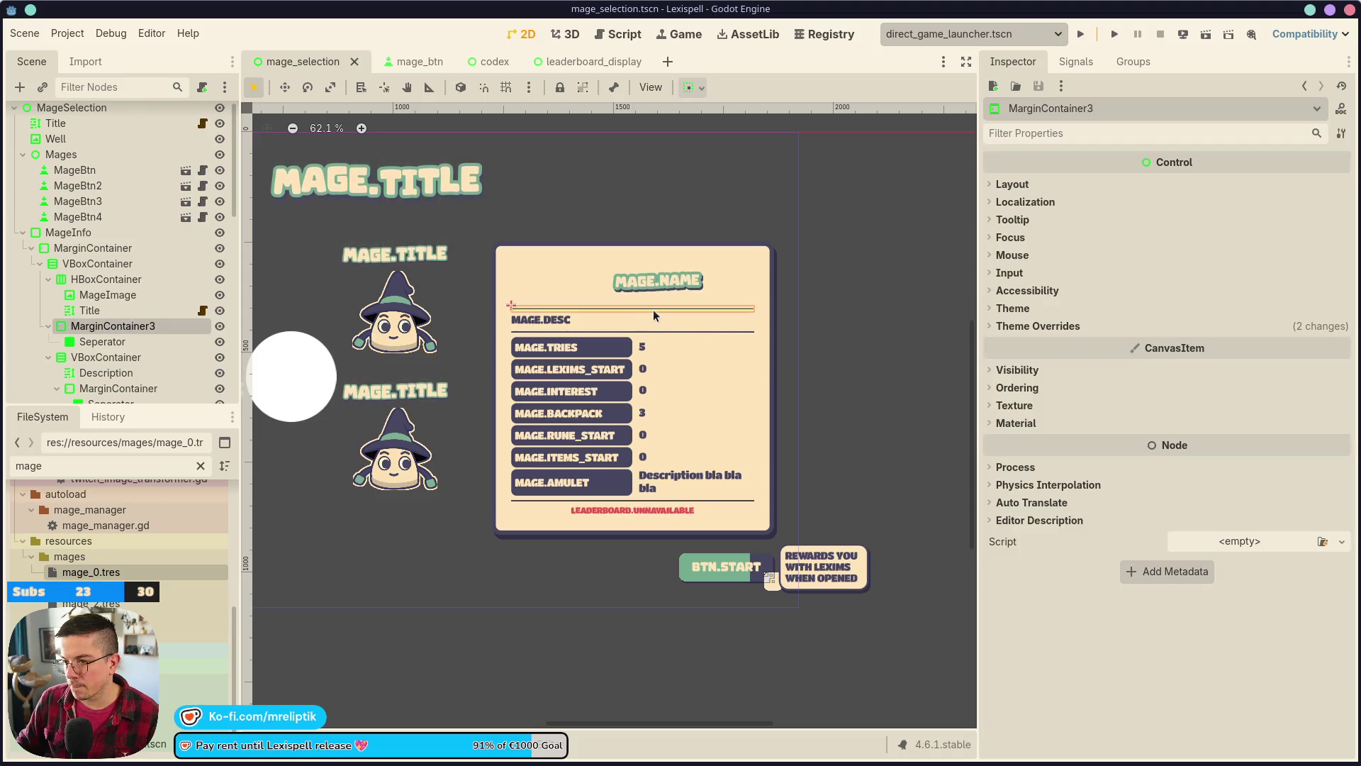
key(Delete)
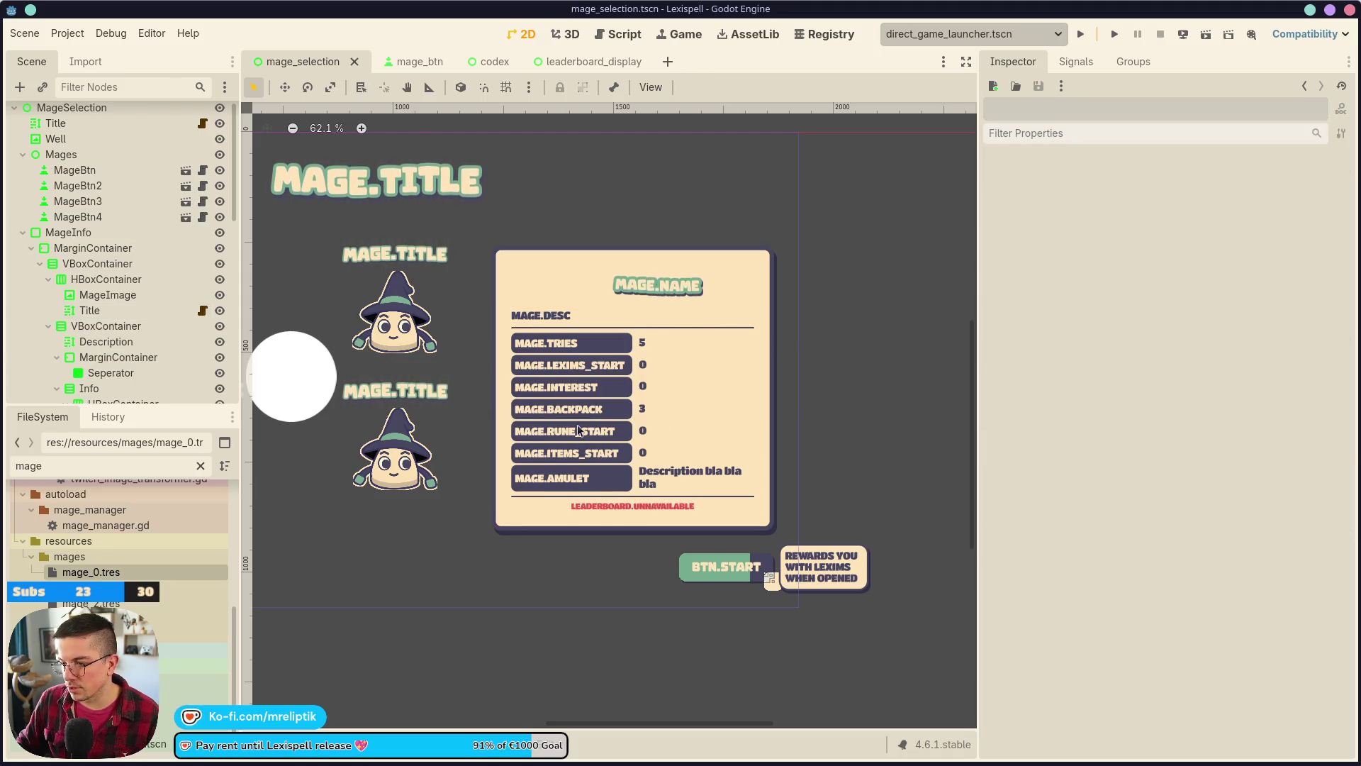
- Restore the deleted MarginContainer3 and hide its Seperator line under MAGE.NAME
key(ctrl+z)
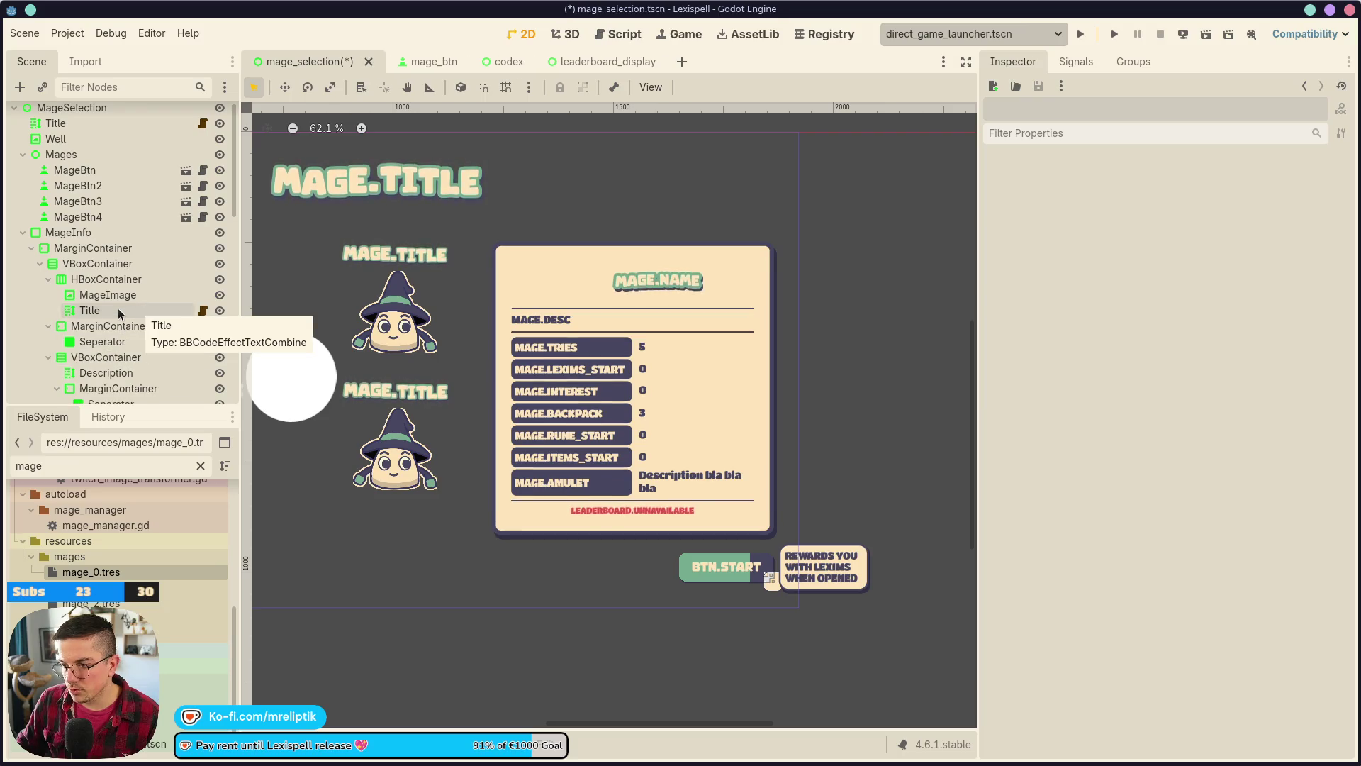
scroll(134, 329, down, 10)
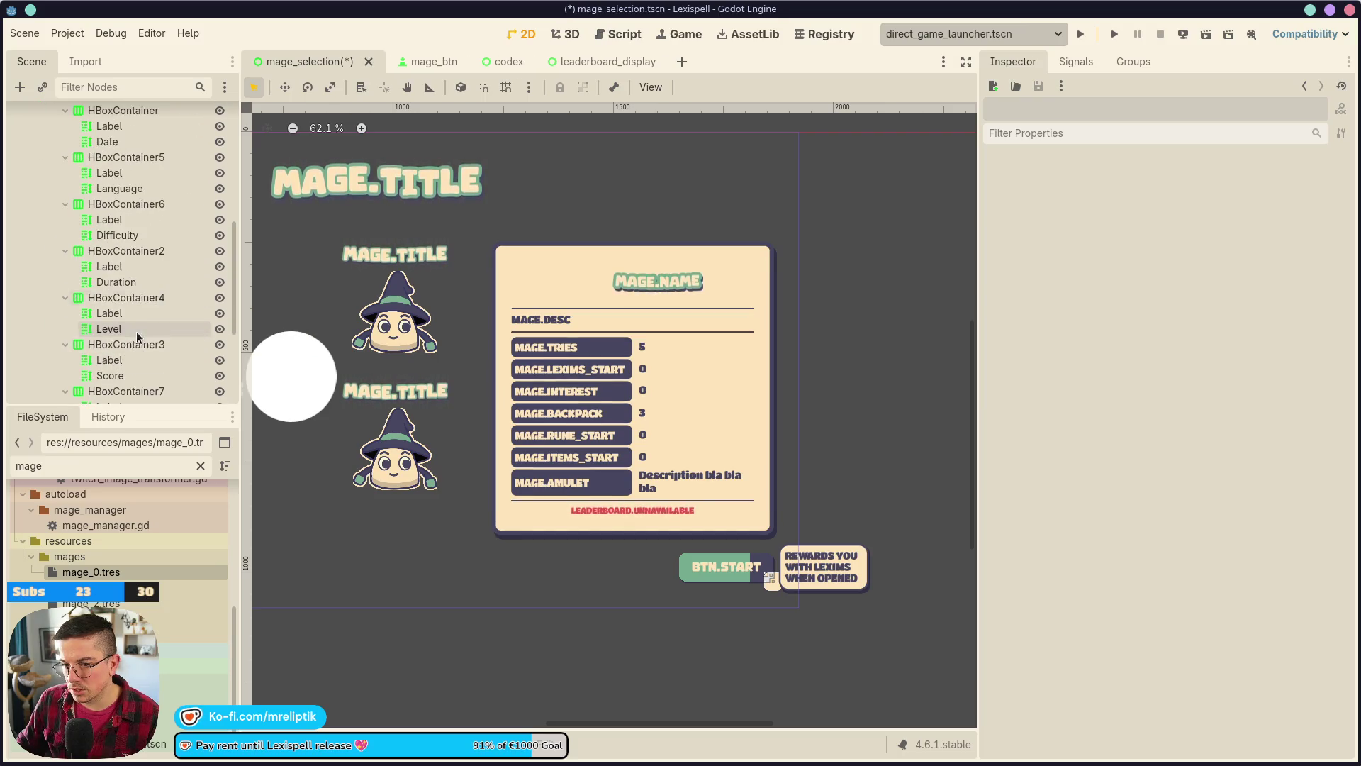
scroll(131, 344, up, 10)
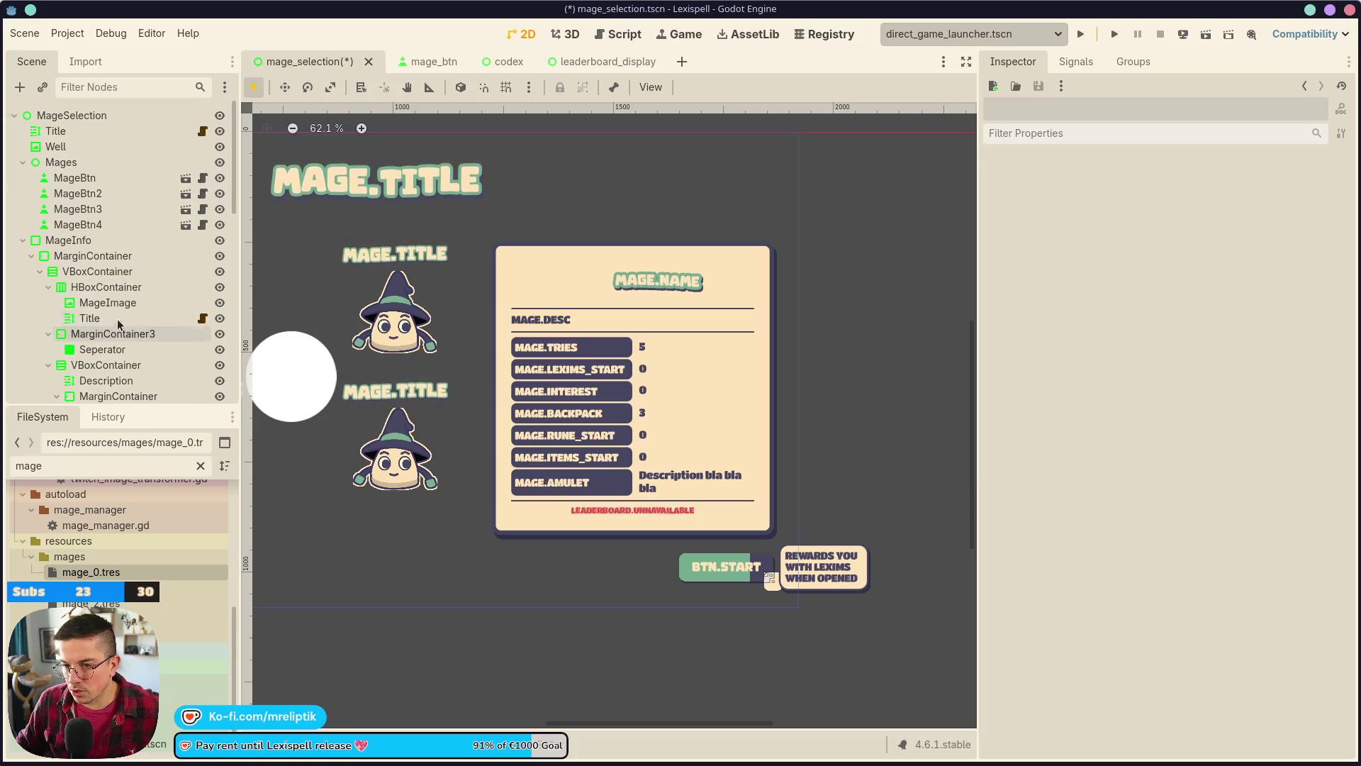
click(119, 352)
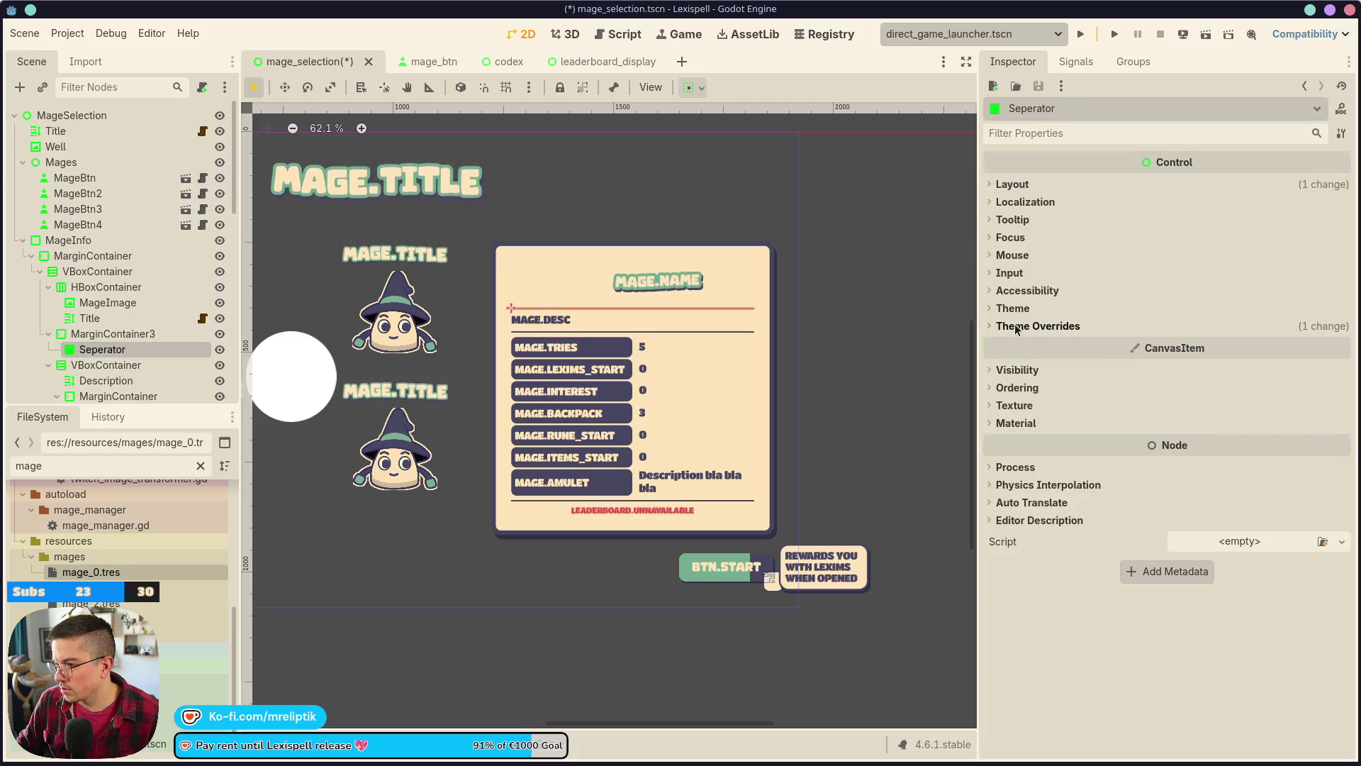
click(117, 338)
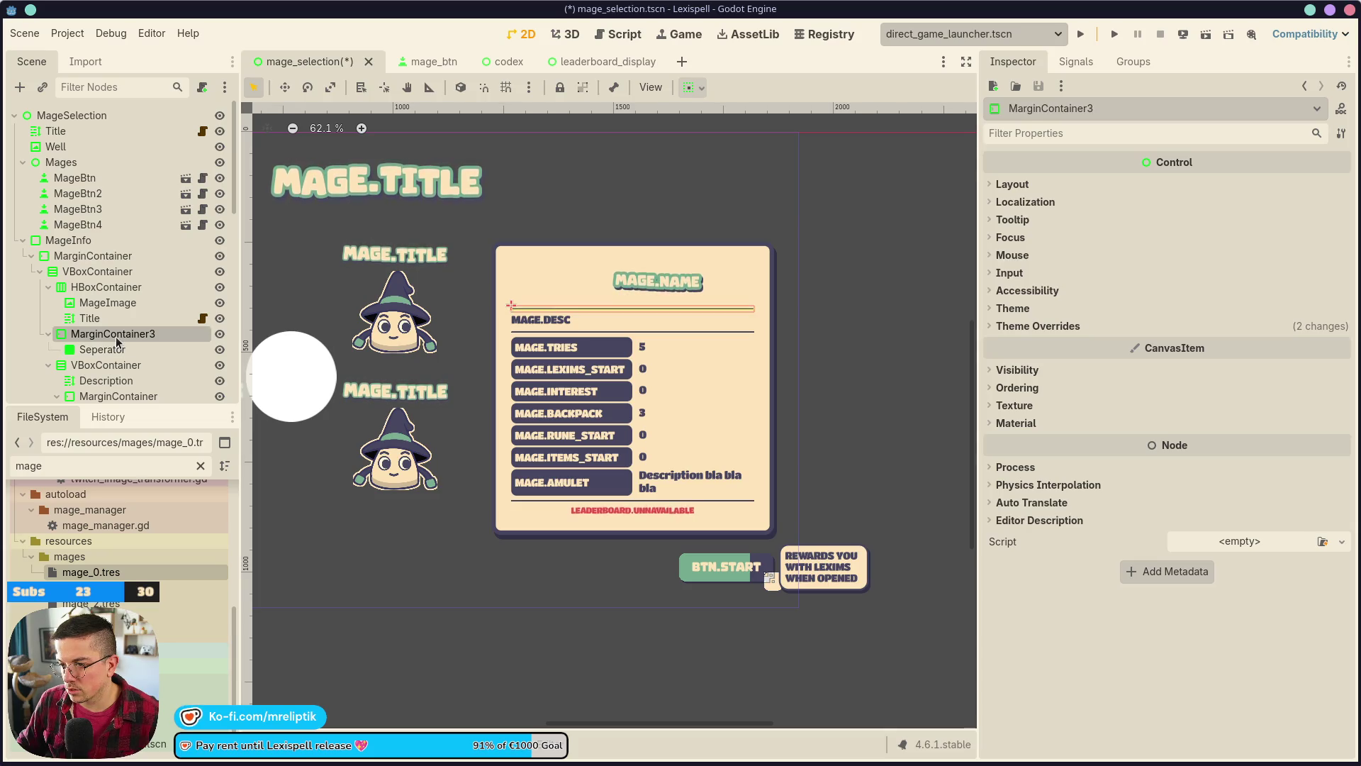
click(220, 352)
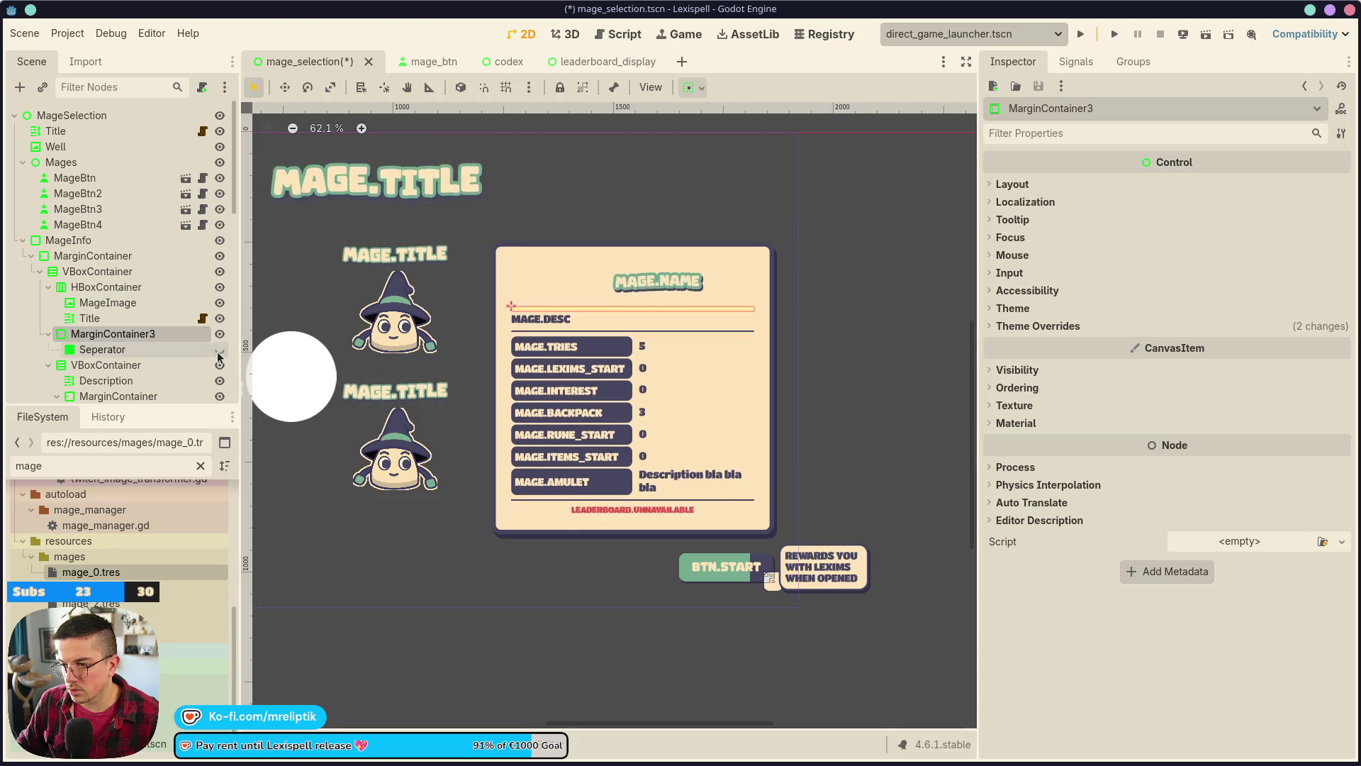
- Check the Seperator and MarginContainer3 selection, then select the Difficulty value beside MAGE.INTEREST
click(126, 349)
click(113, 333)
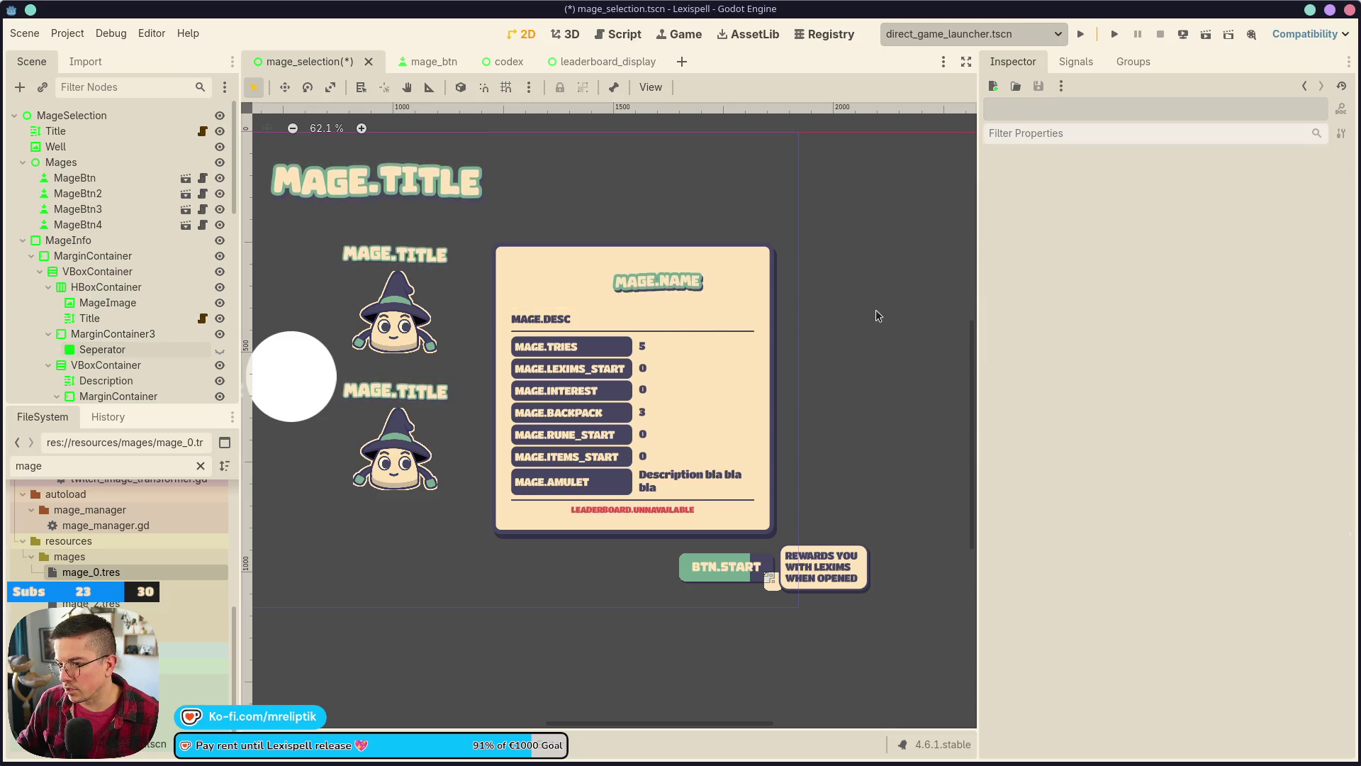
click(113, 350)
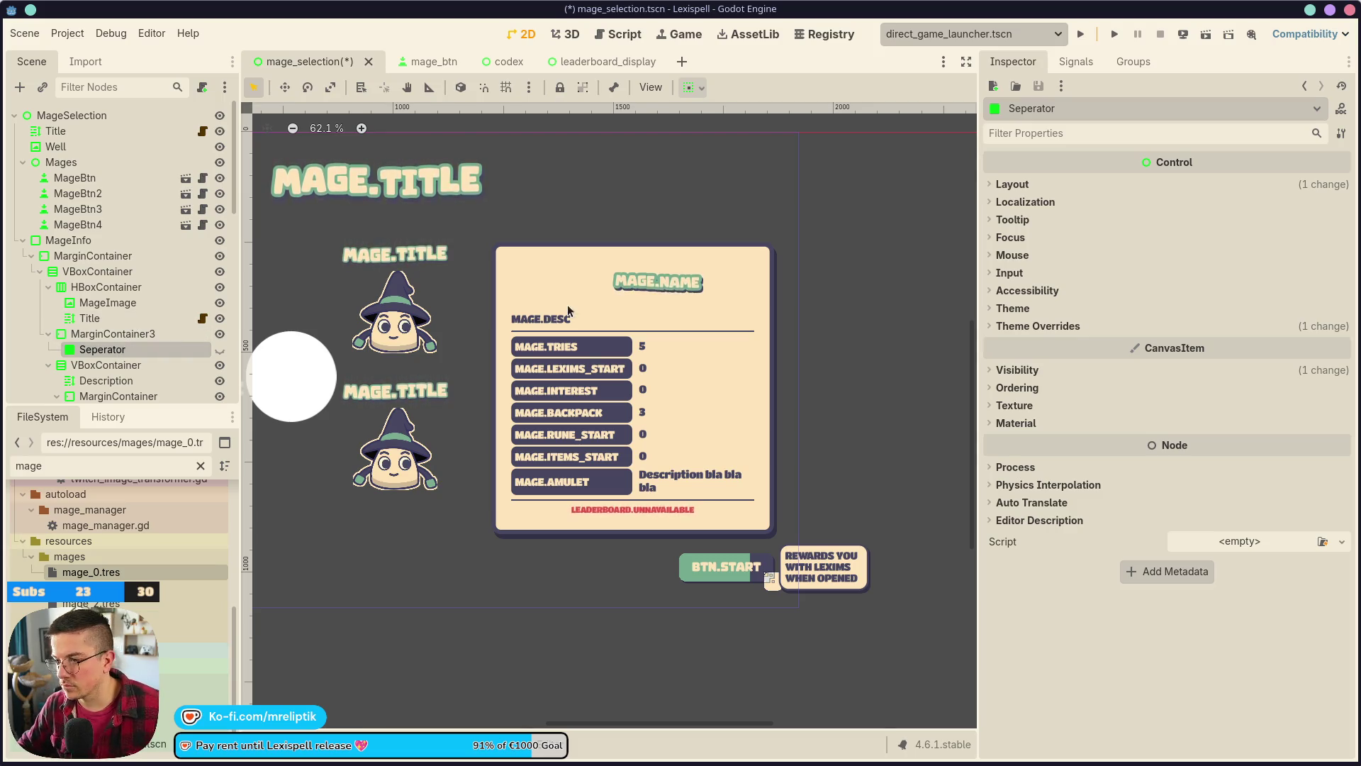
click(604, 298)
click(596, 304)
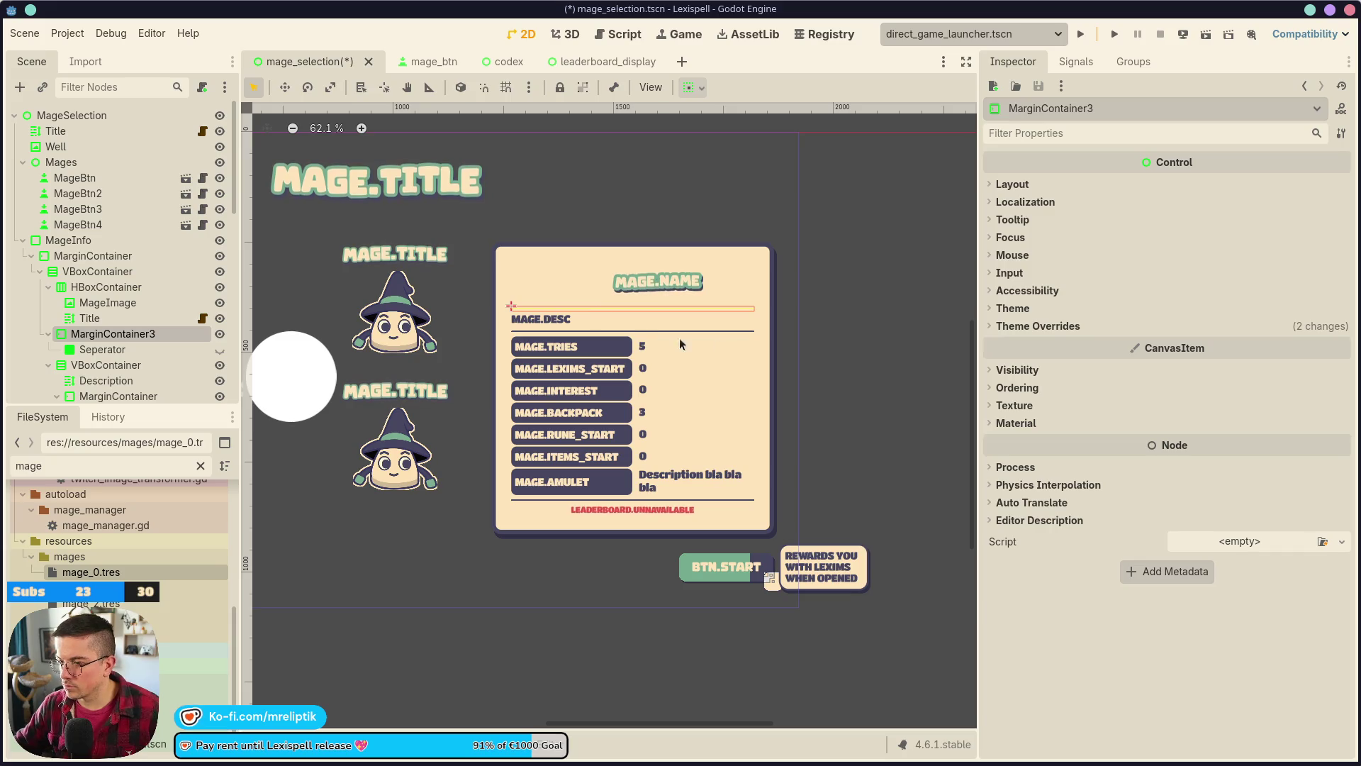
click(862, 329)
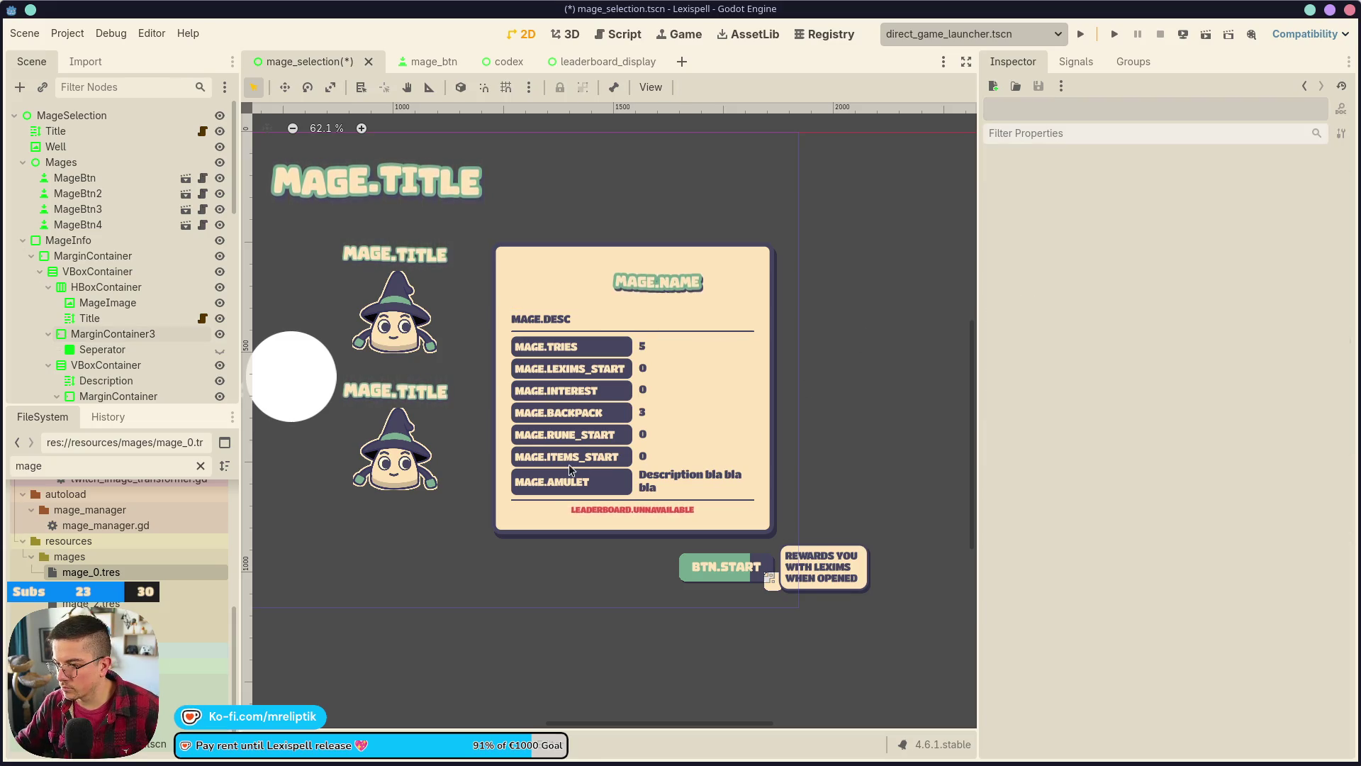
scroll(617, 461, down, 2)
click(702, 409)
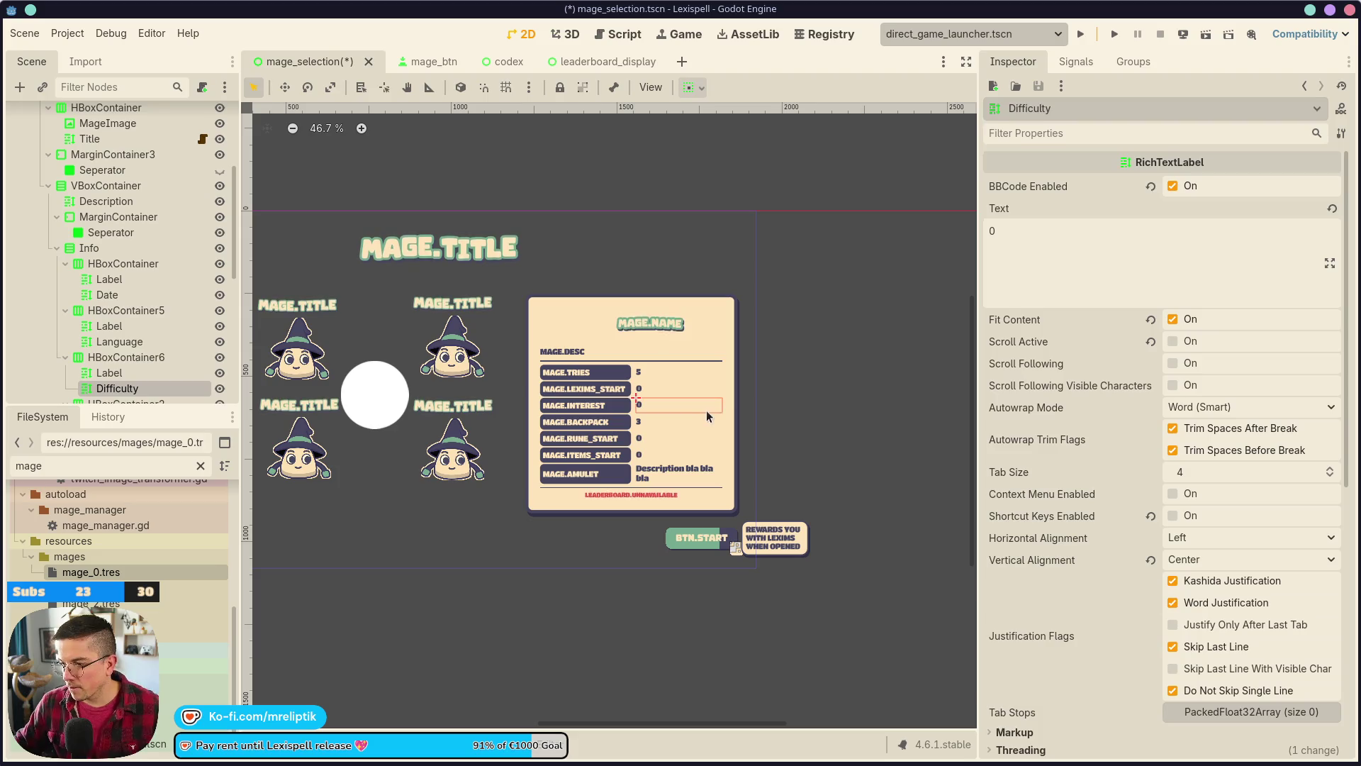
- Widen the MageInfo panel slightly and nudge it two steps left
click(550, 295)
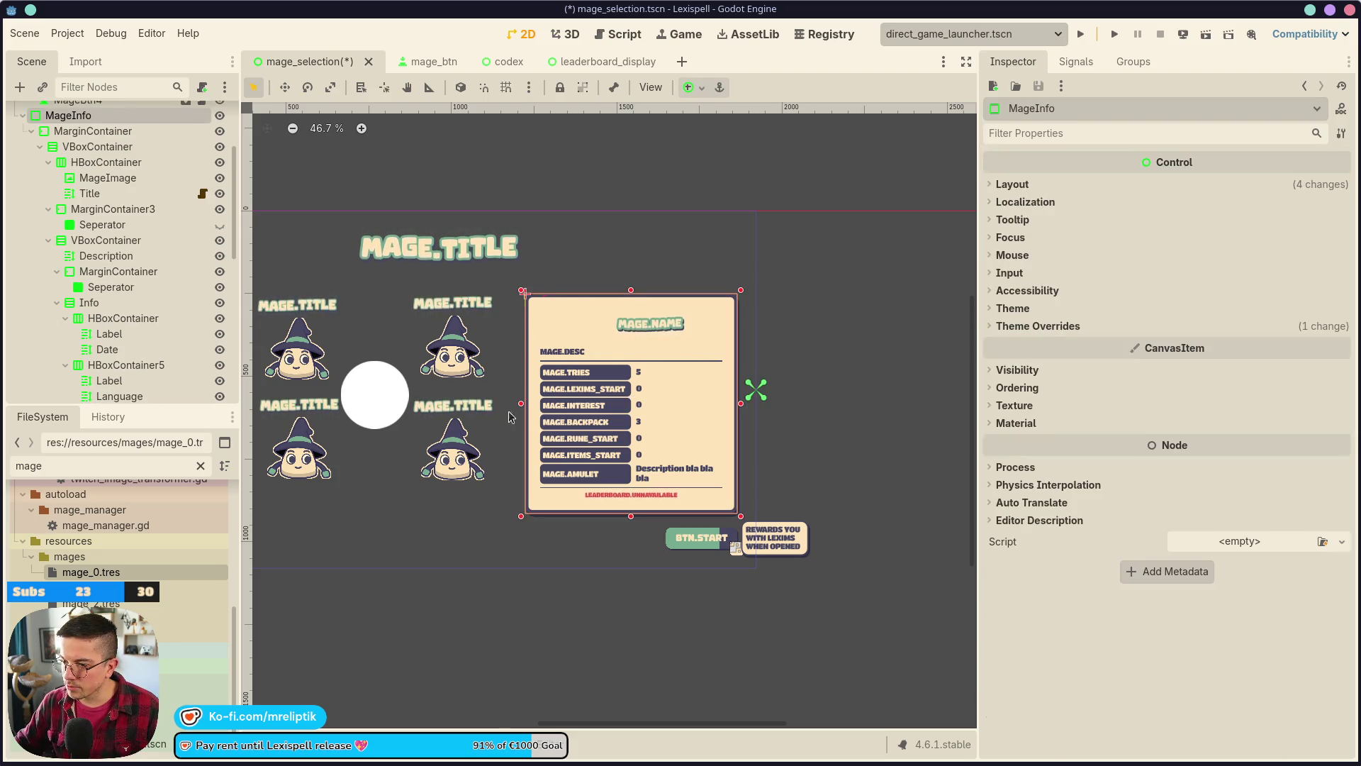
drag(517, 403, 499, 403)
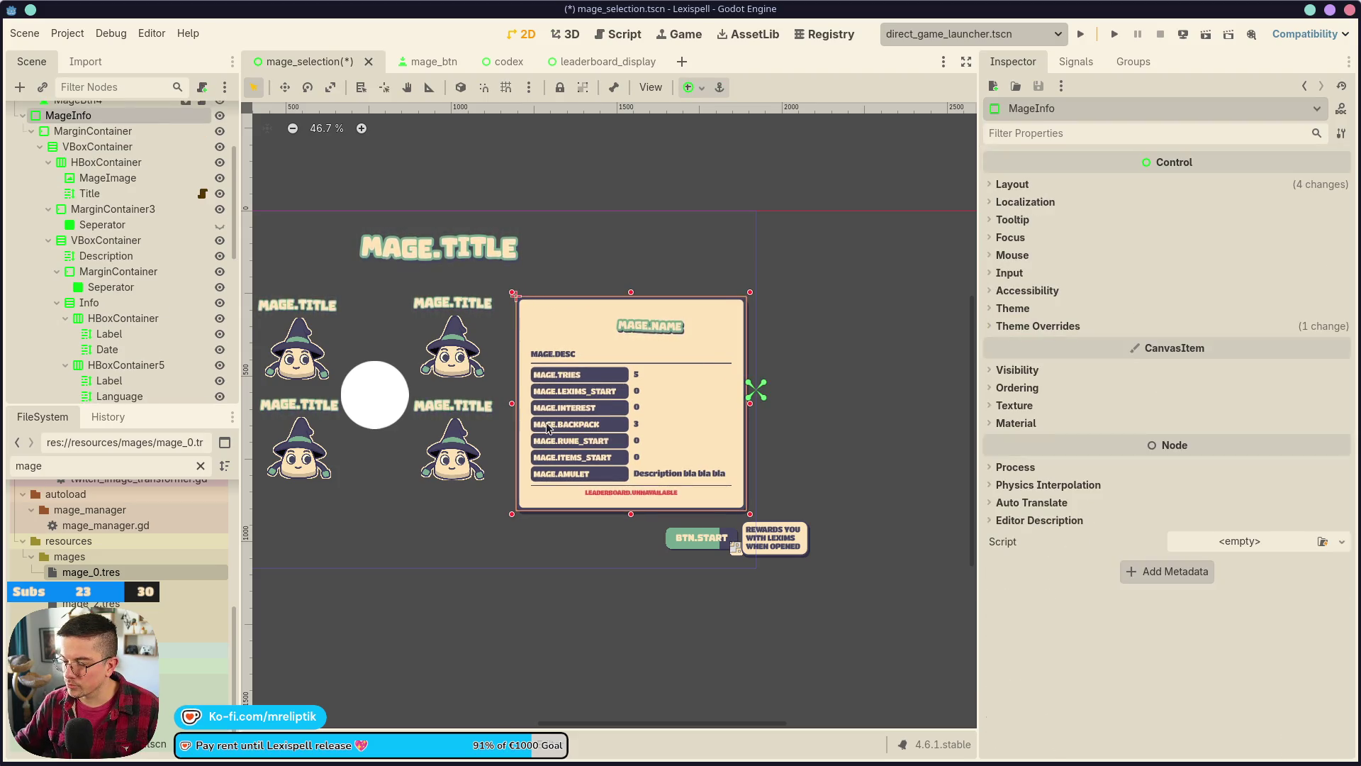
key(Left)
key(Left)
key(Left)
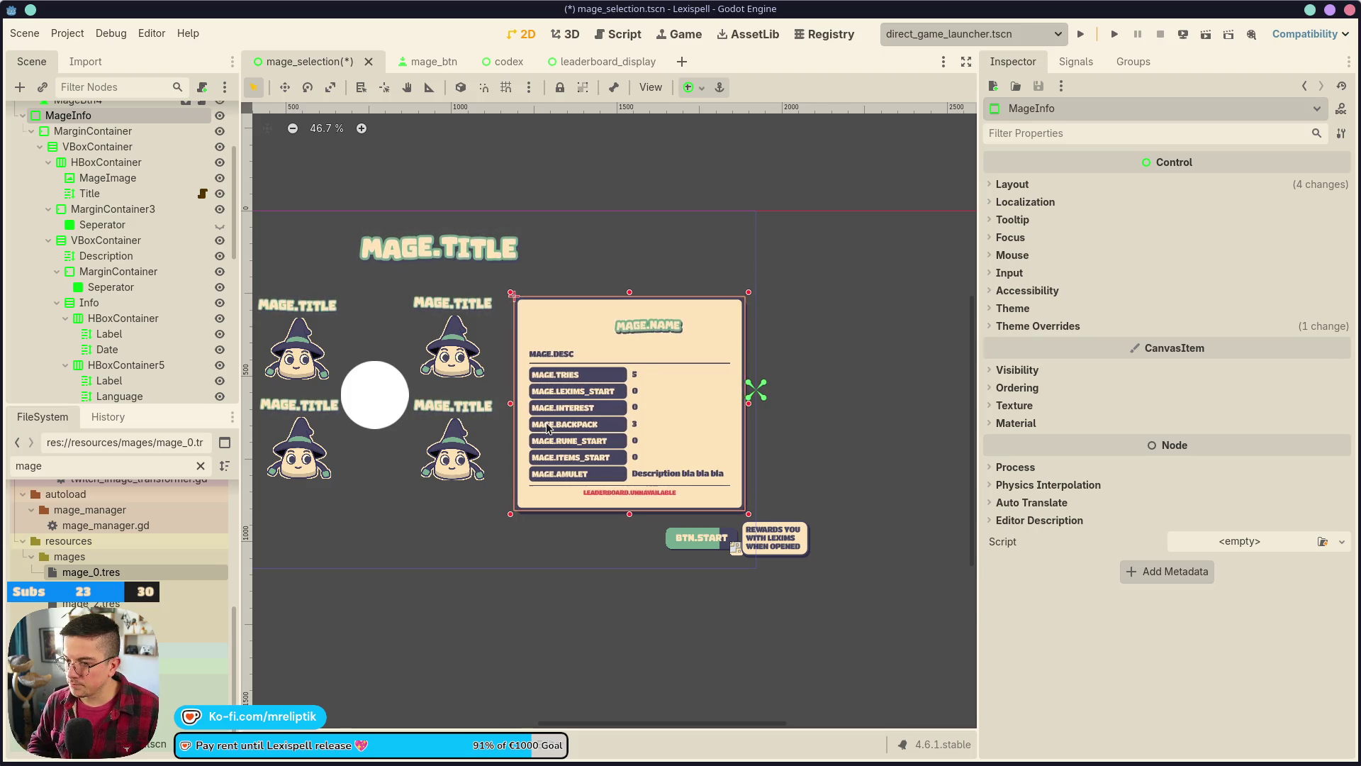
scroll(547, 427, down, 3)
scroll(472, 402, up, 3)
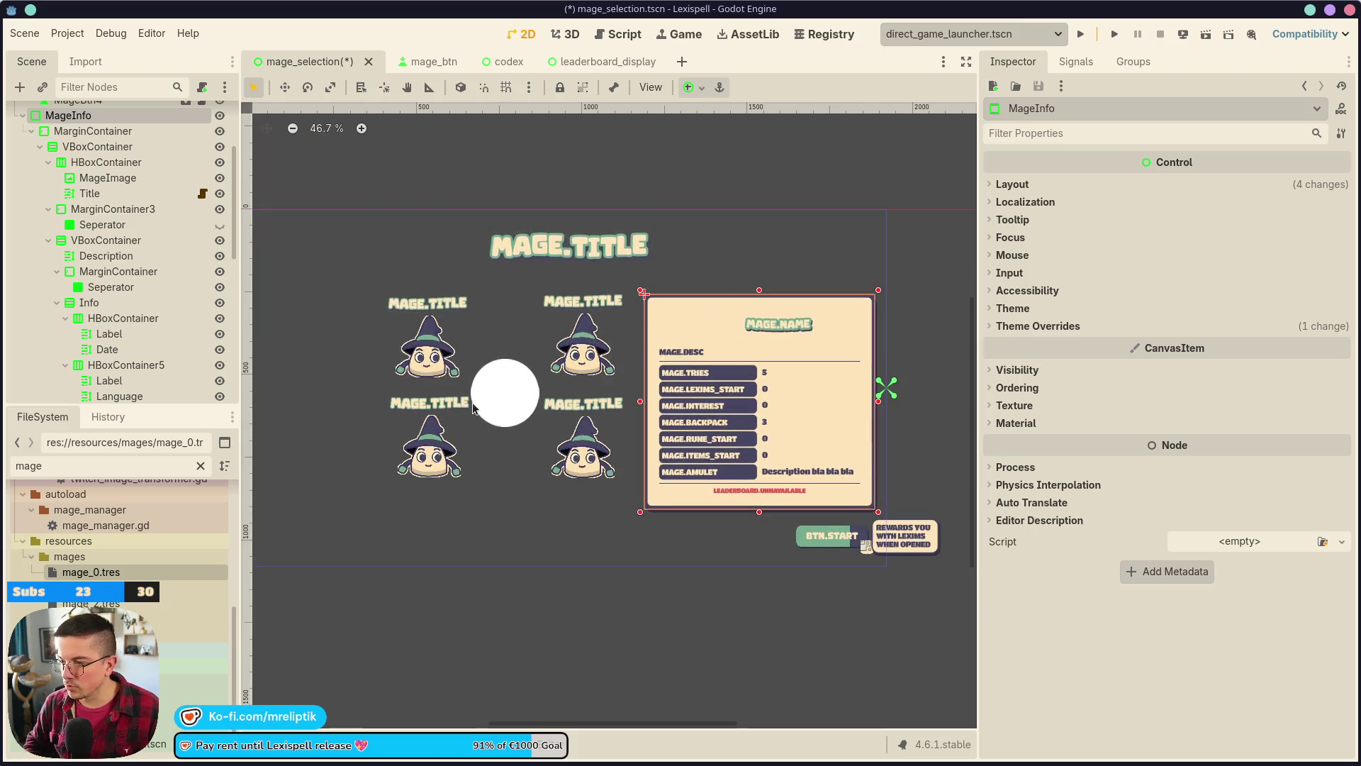
key(Left)
key(Left)
key(Left)
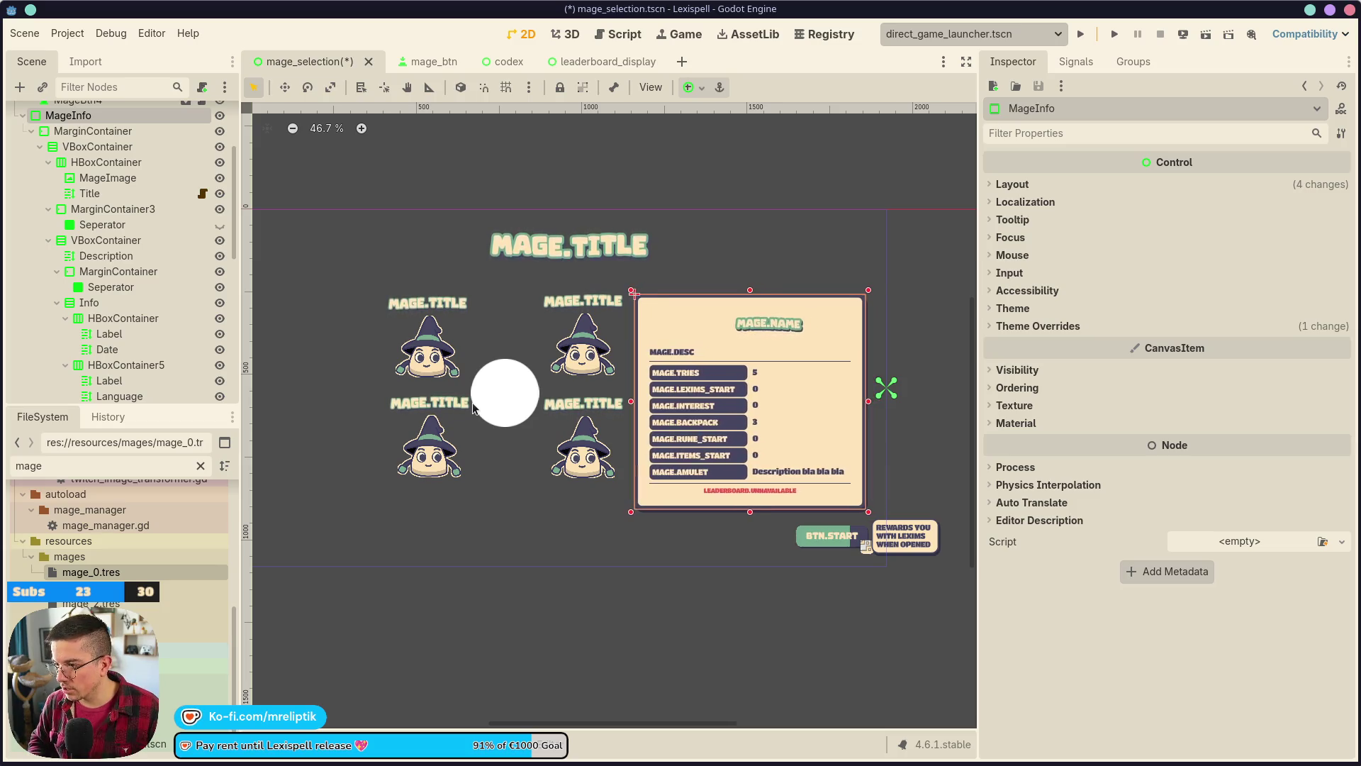
scroll(451, 211, down, 2)
- Select the Mages group with the Well circle and nudge them left and down
click(437, 322)
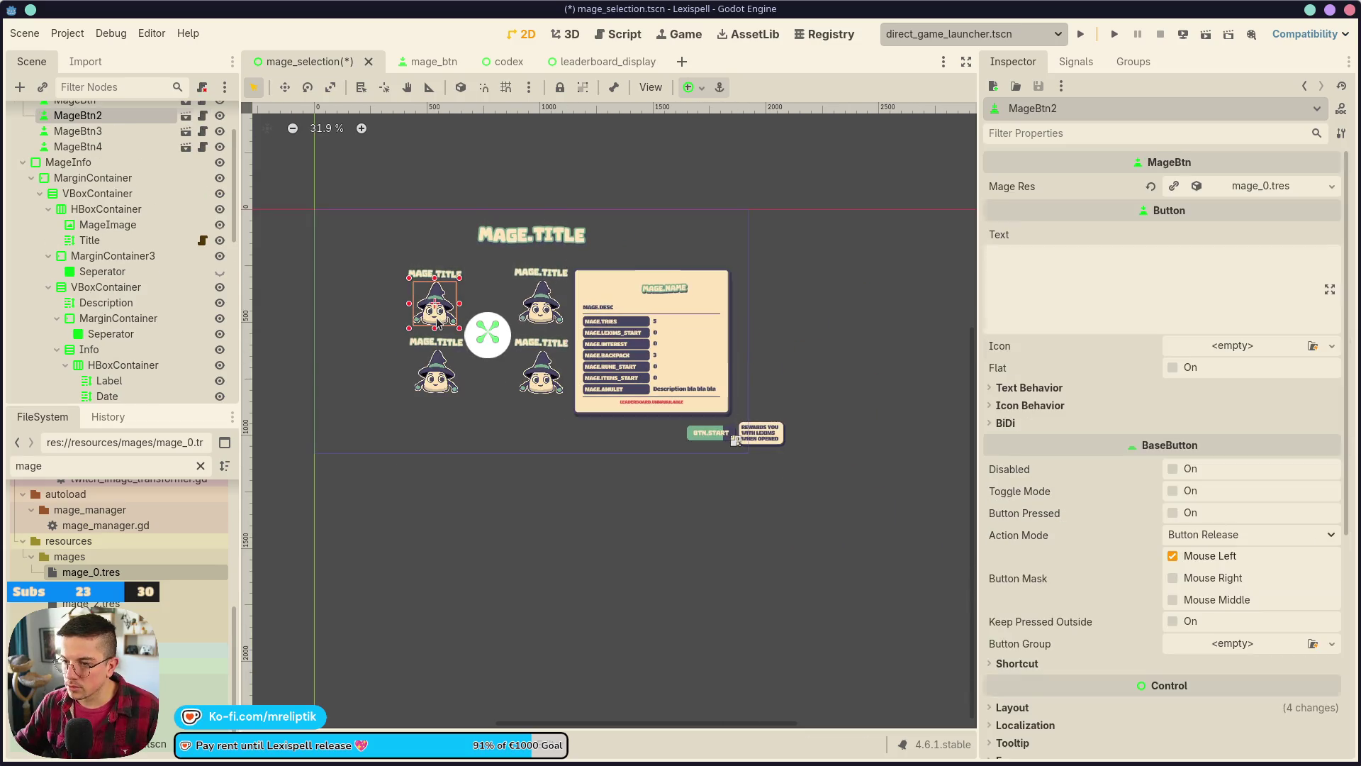
shift+click(436, 372)
shift+click(542, 372)
shift+click(541, 304)
shift+click(488, 334)
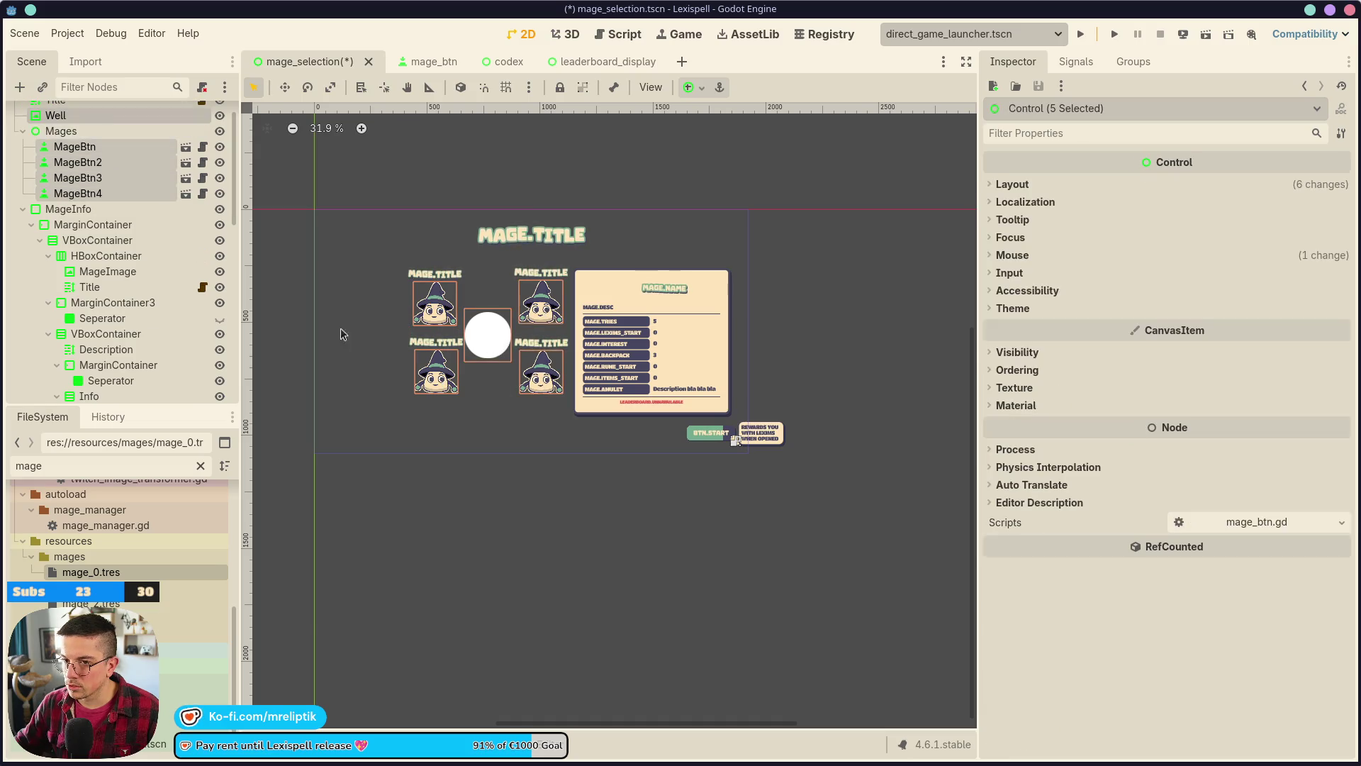
scroll(96, 272, up, 1)
click(61, 162)
ctrl+click(55, 147)
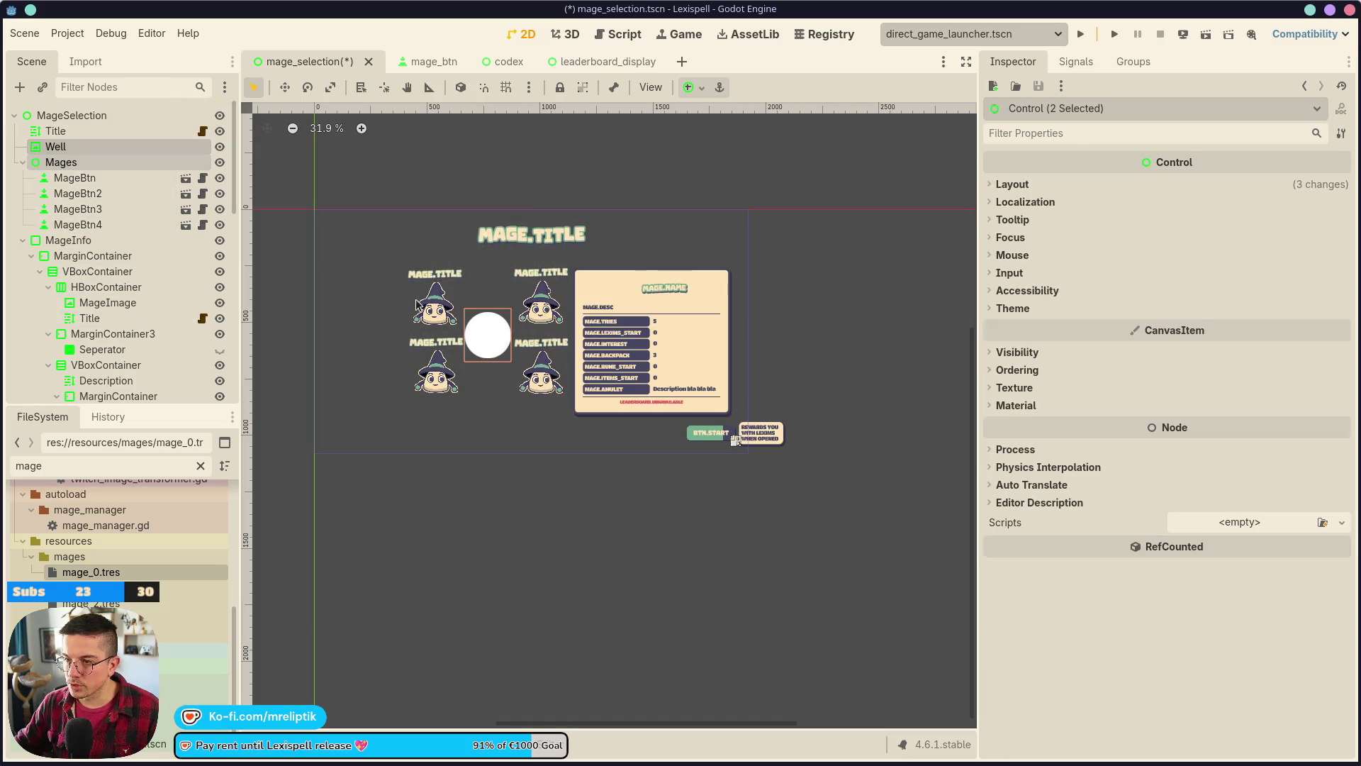
key(Left)
key(Left)
key(Left)
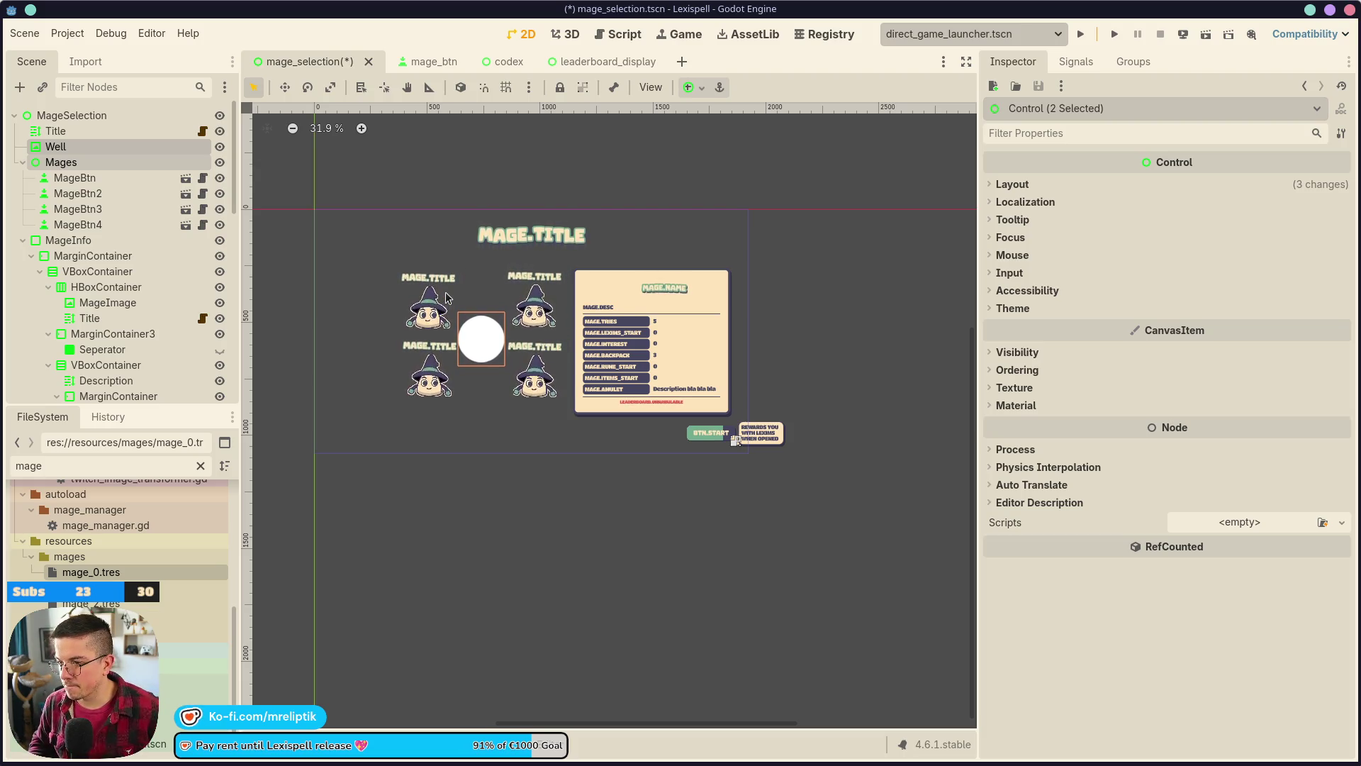
key(Left)
key(Down)
key(Down)
key(Down)
key(Left)
key(Left)
key(Left)
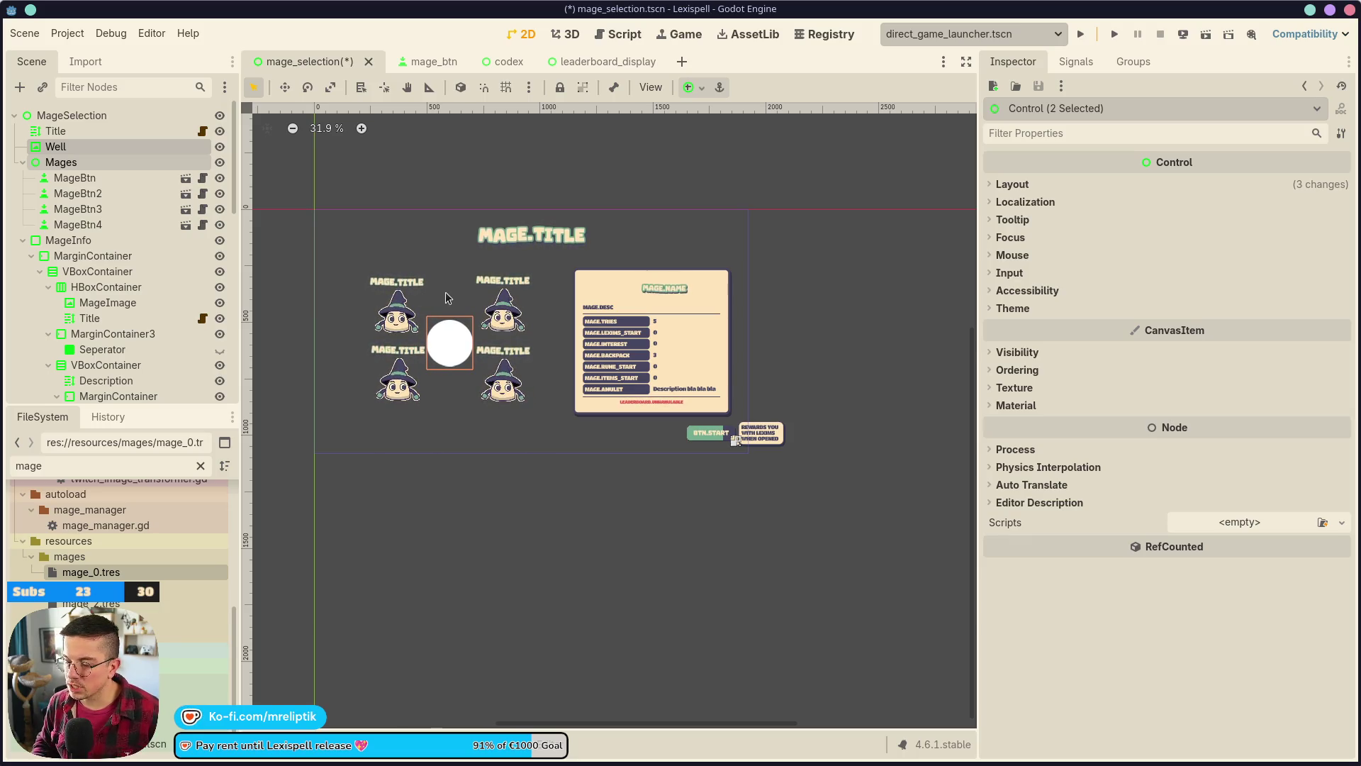
- Review the info panel selection, deselect everything, and save the mage selection scene
click(632, 302)
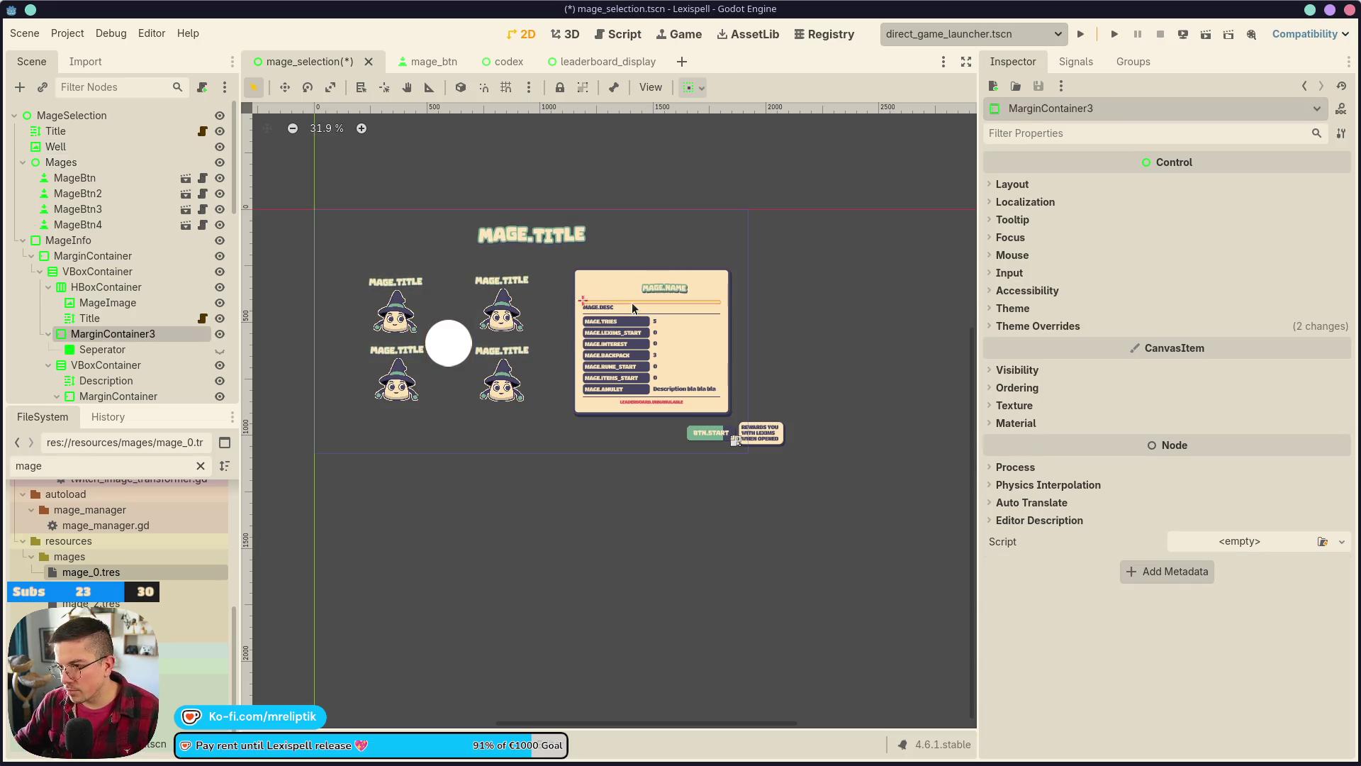
click(56, 241)
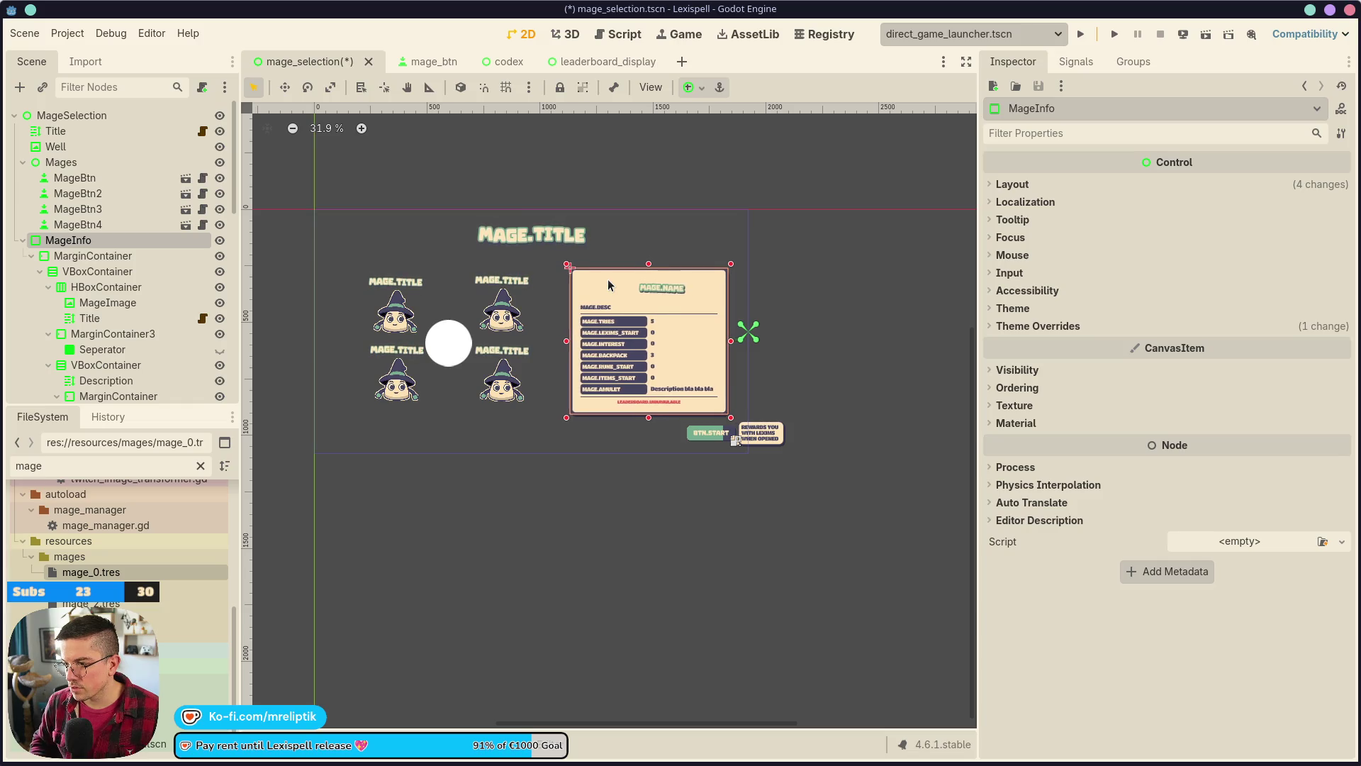
click(789, 268)
key(ctrl+s)
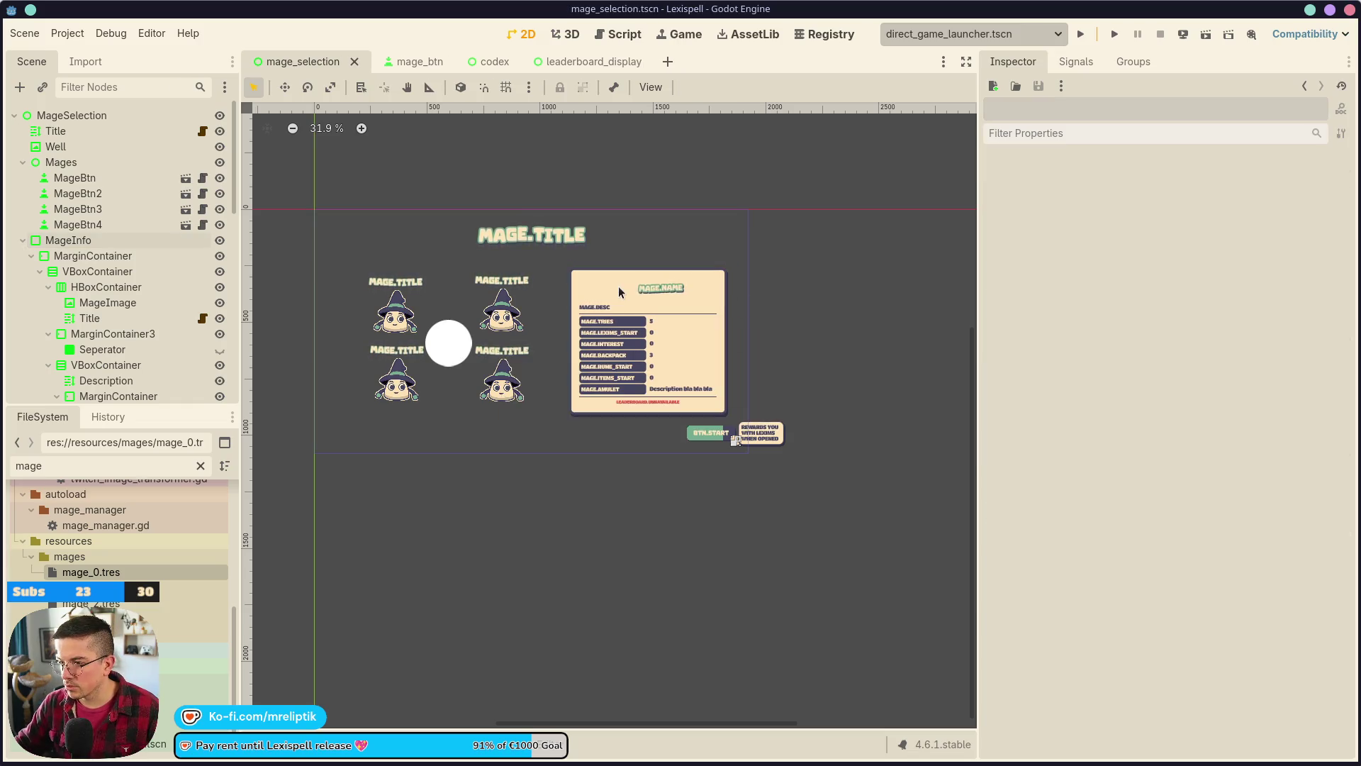
- Select the NotAvailable label showing LEADERBOARD.UNAVAILABLE and review its Inspector properties
scroll(618, 287, up, 5)
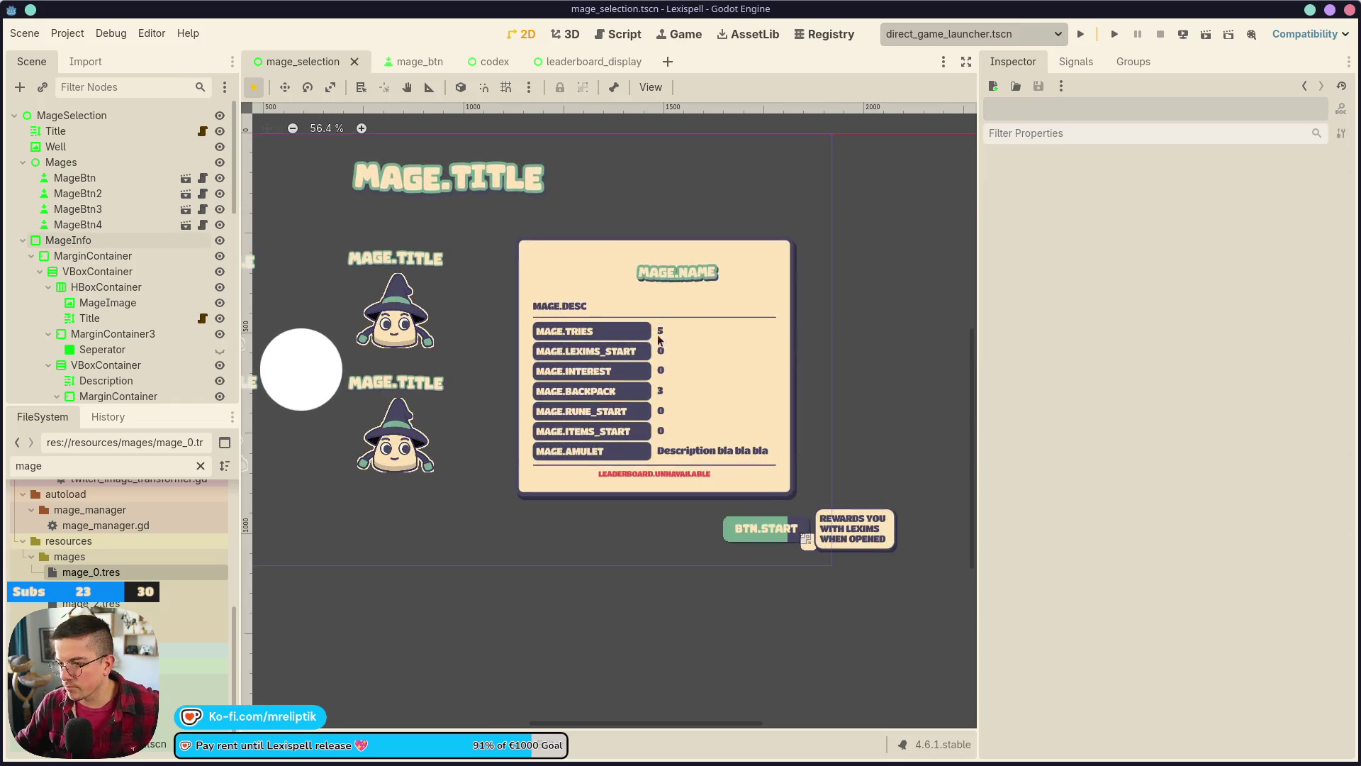
click(665, 474)
click(654, 470)
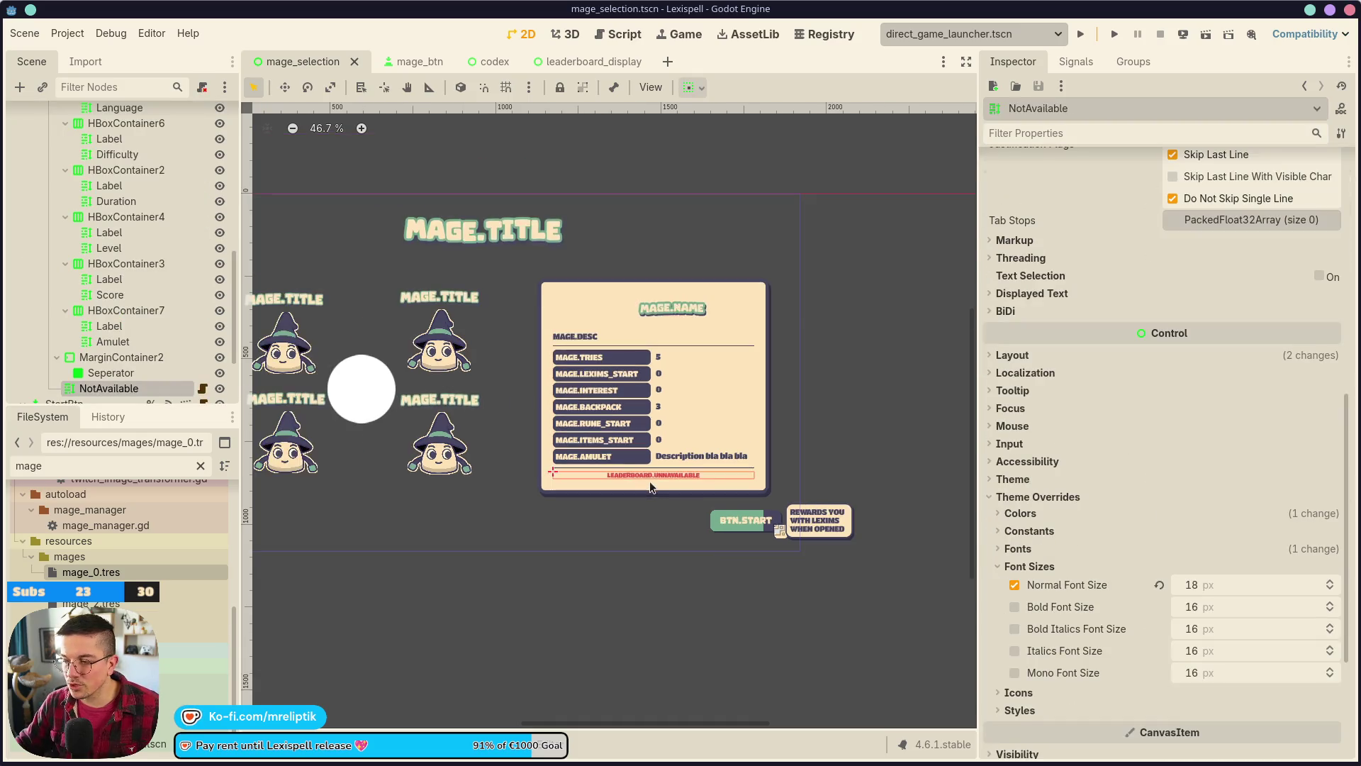
scroll(651, 478, up, 4)
scroll(654, 454, down, 2)
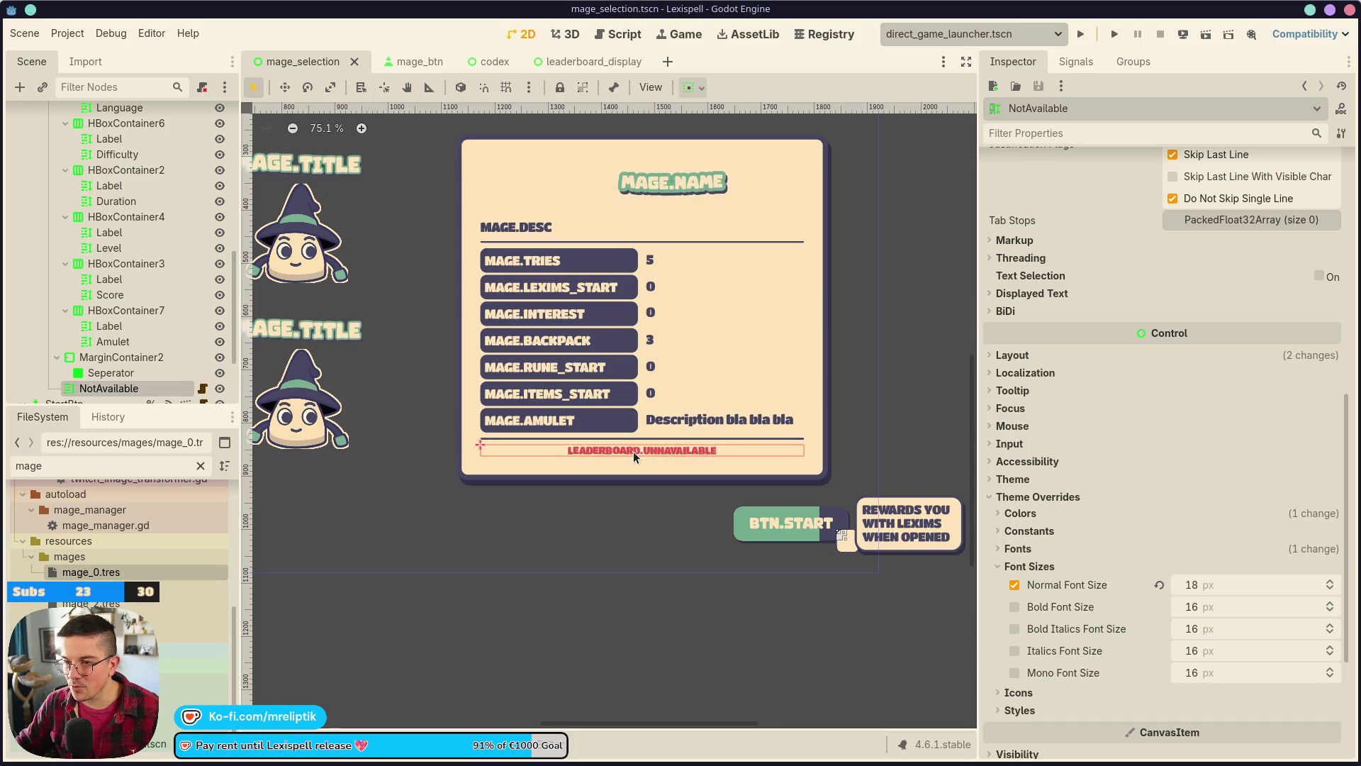
scroll(632, 451, down, 1)
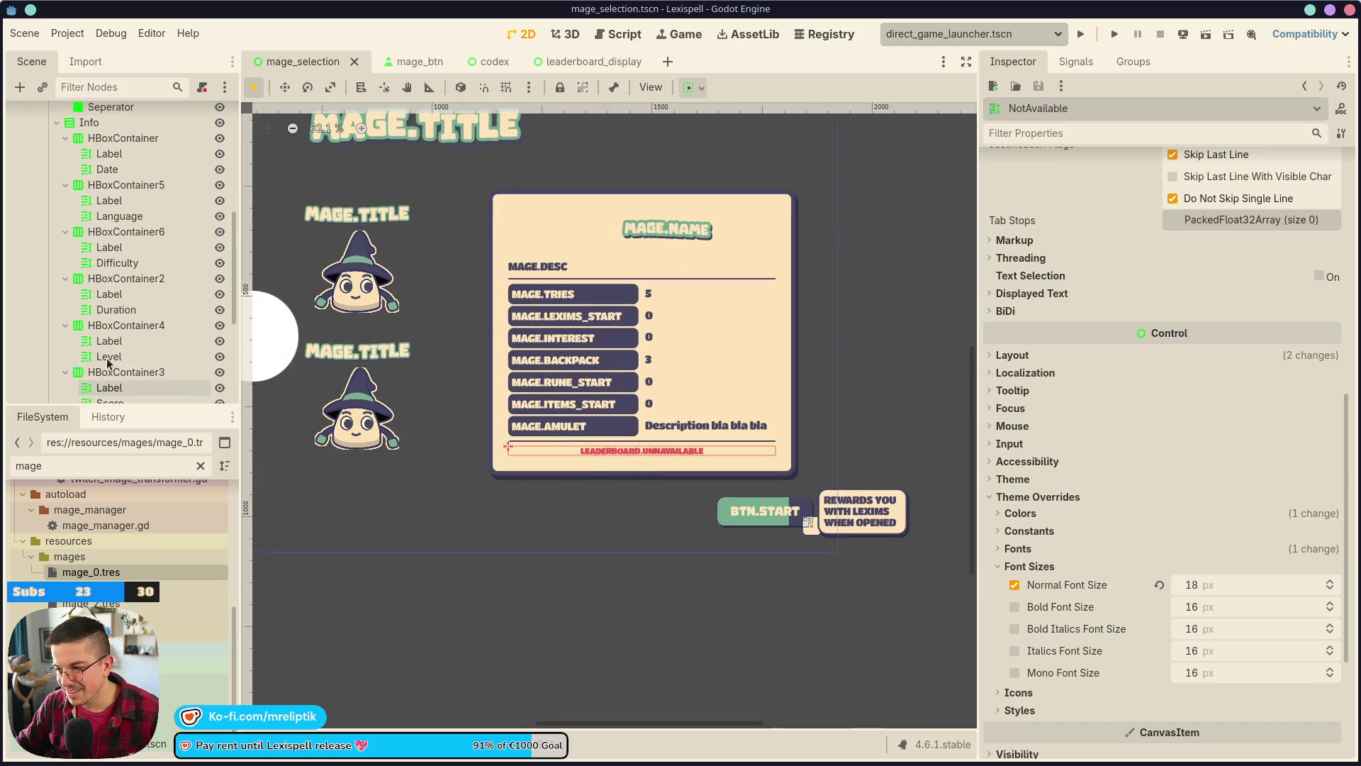
scroll(106, 264, up, 5)
click(48, 205)
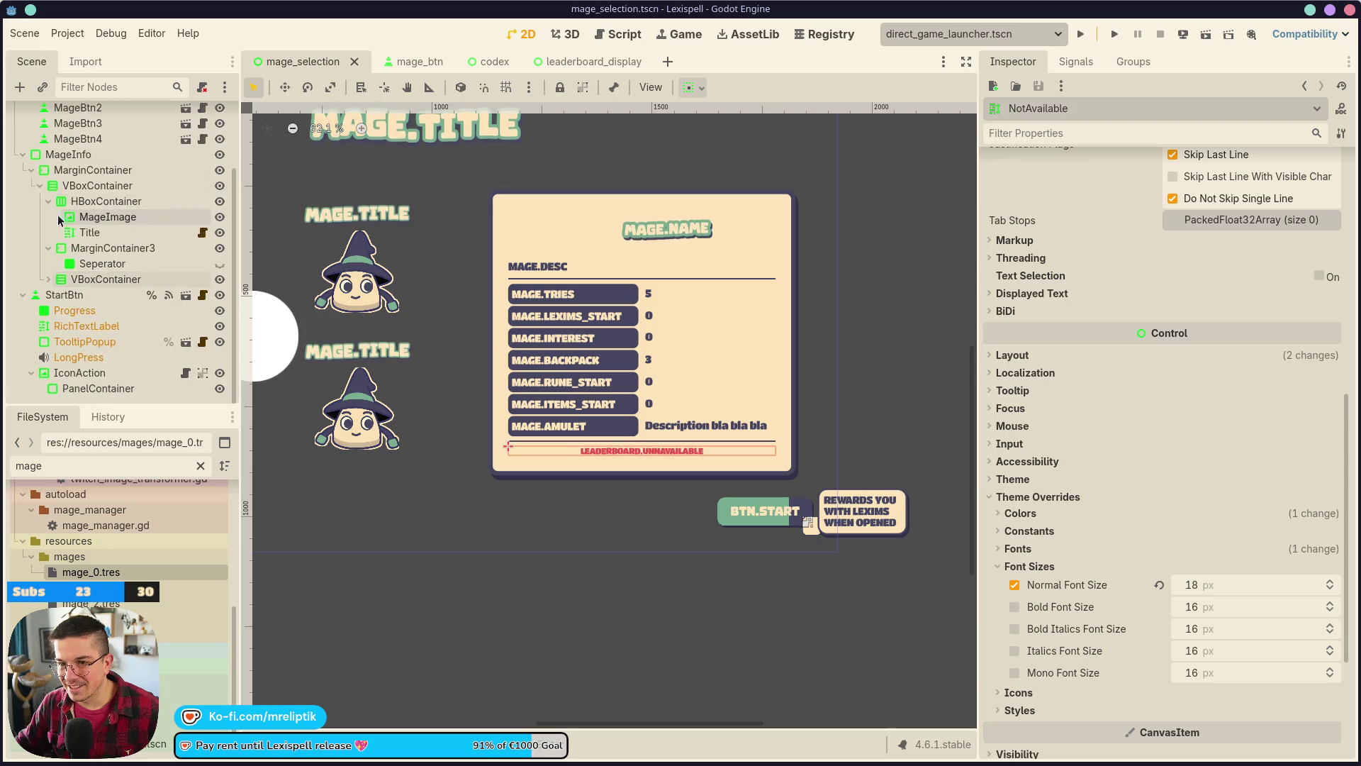
- Add an HBoxContainer child to the outer VBoxContainer
right_click(88, 186)
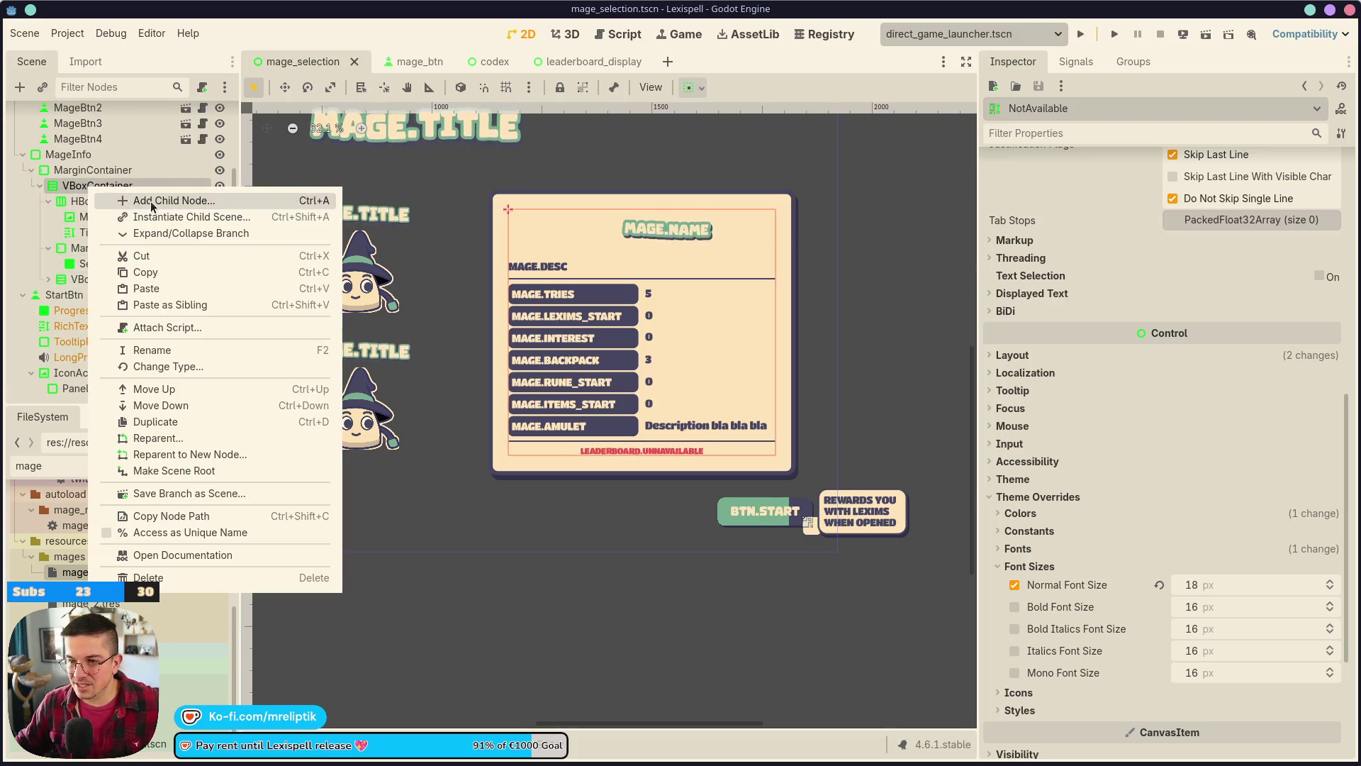
click(150, 202)
text(hbox)
key(Return)
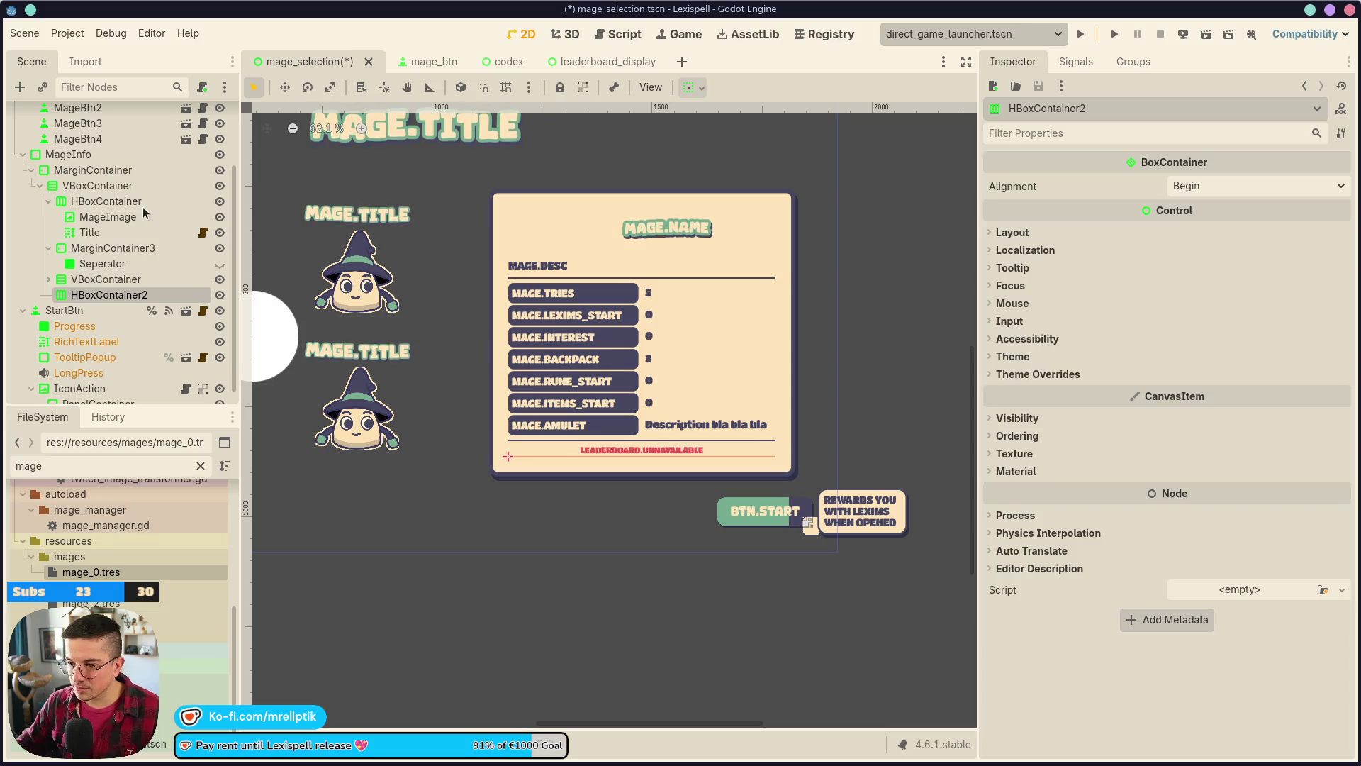
- Try moving StartBtn into a container renamed BtnContainer, then undo back to HBoxContainer2
click(177, 341)
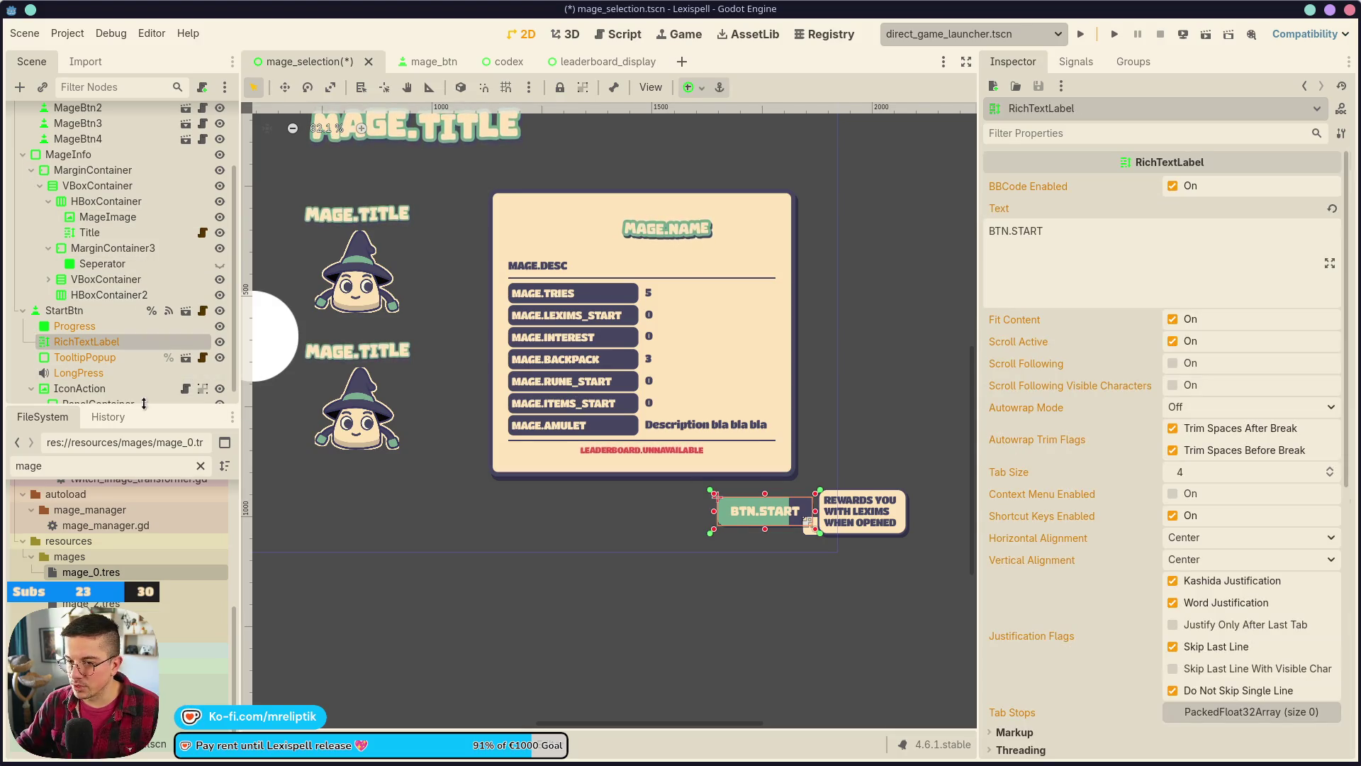
click(78, 311)
key(Delete)
double_click(109, 381)
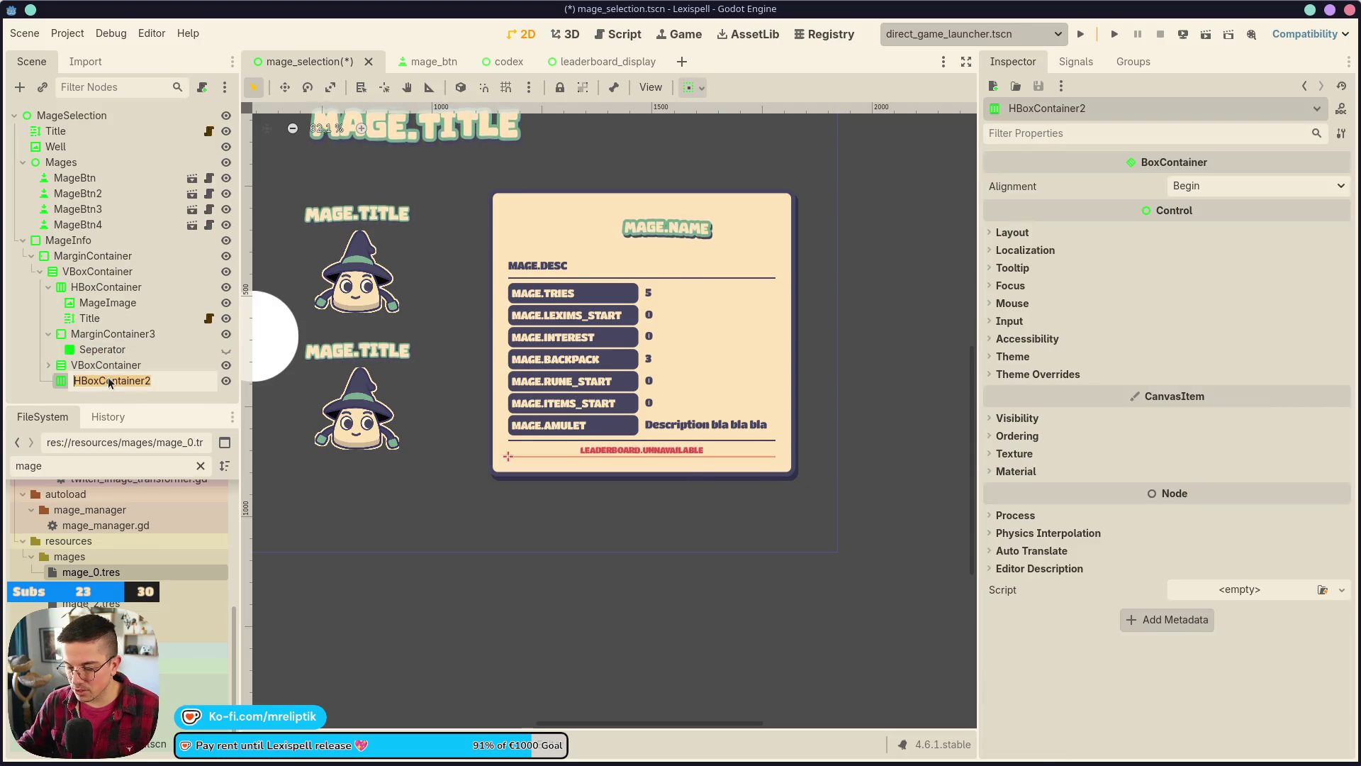
text(BtnContainer)
key(Return)
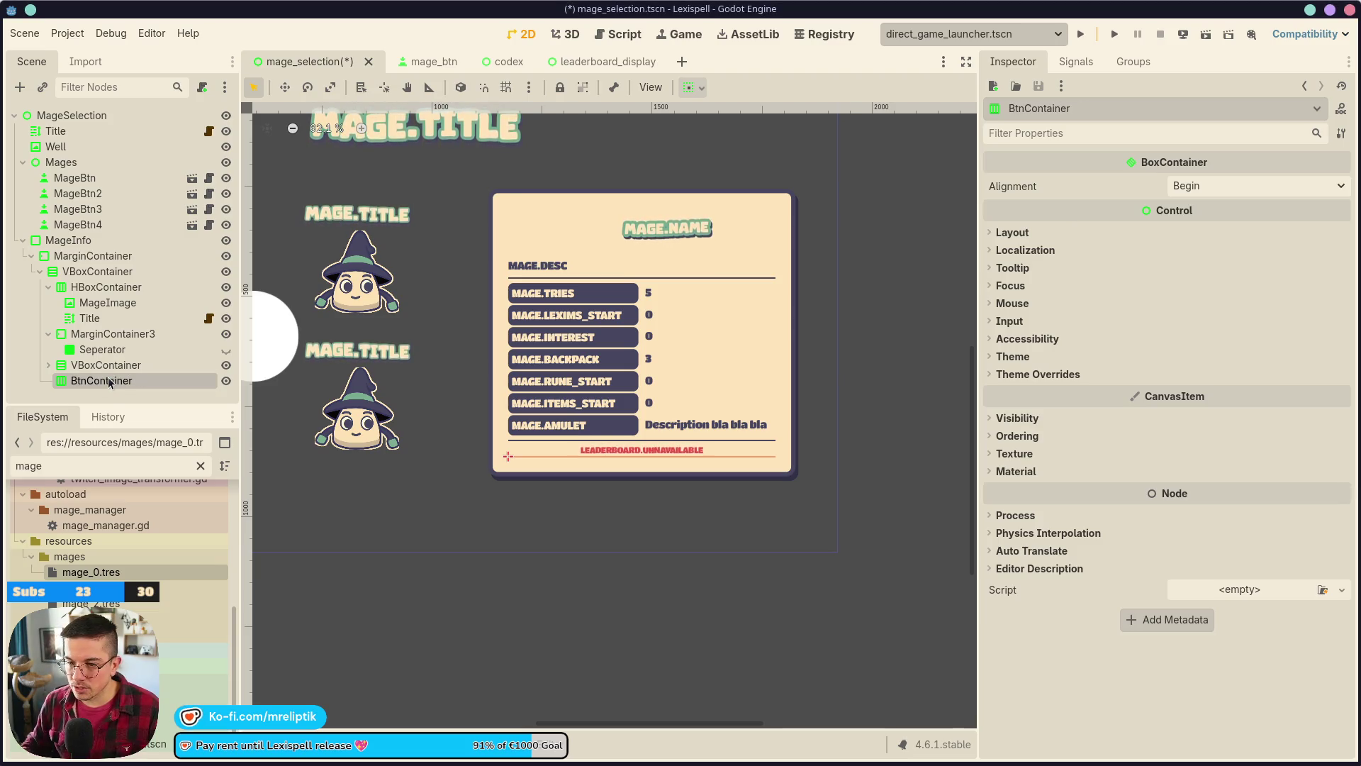
click(118, 383)
key(ctrl+v)
key(ctrl+s)
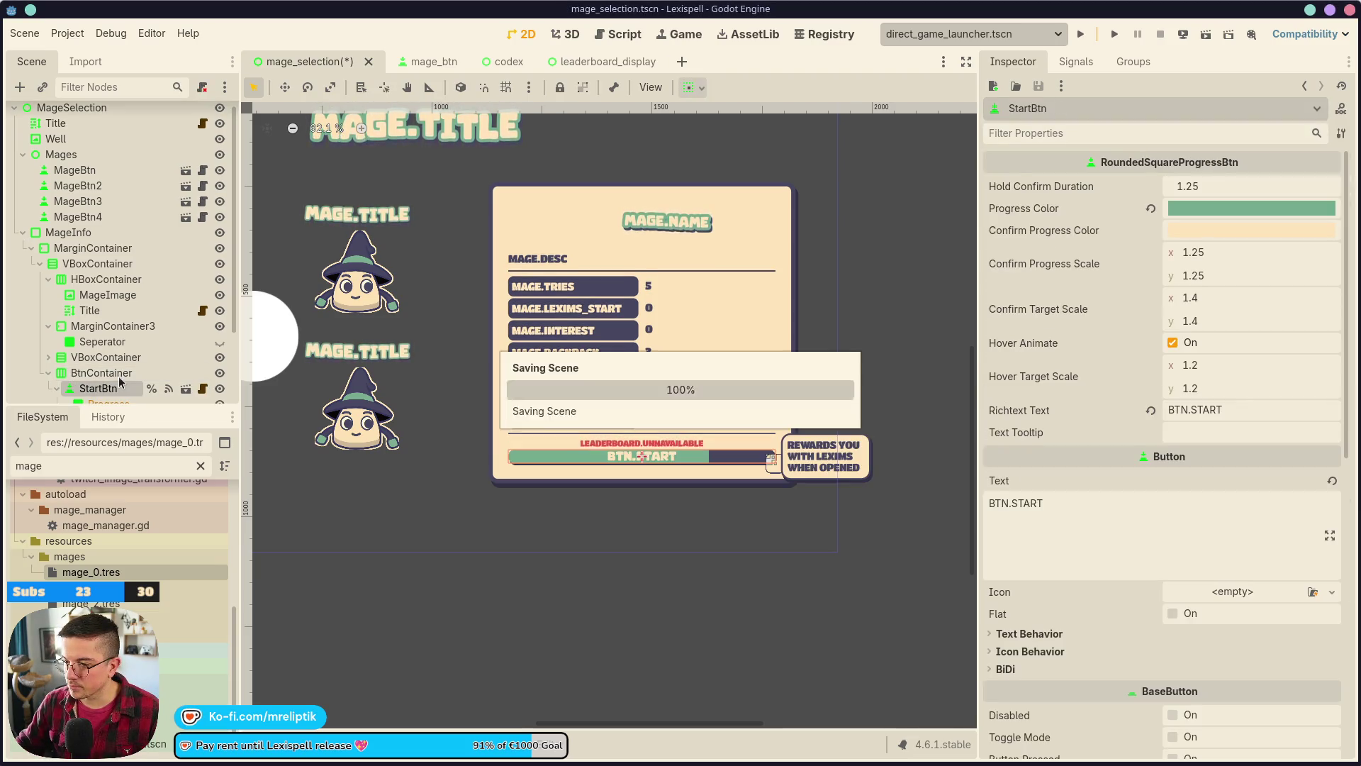
key(Delete)
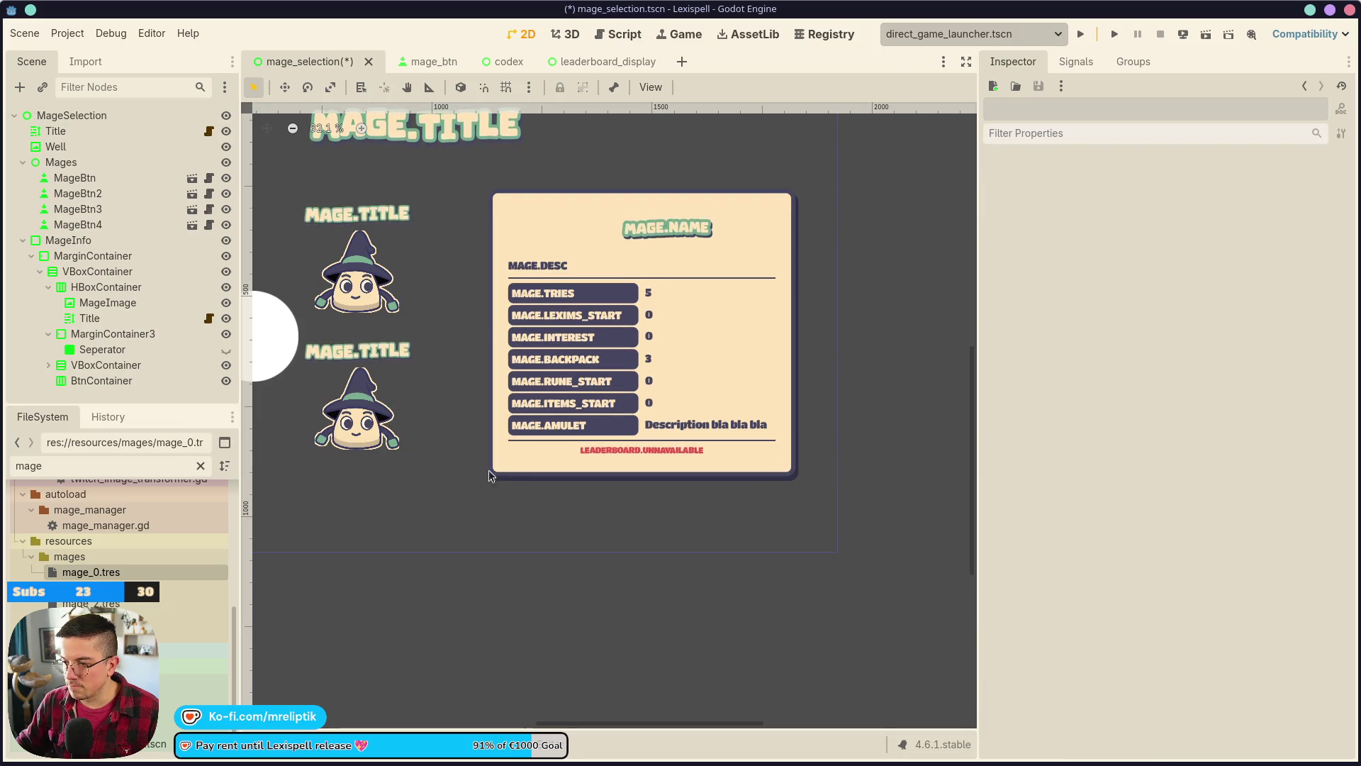
key(ctrl+z)
key(ctrl+z)
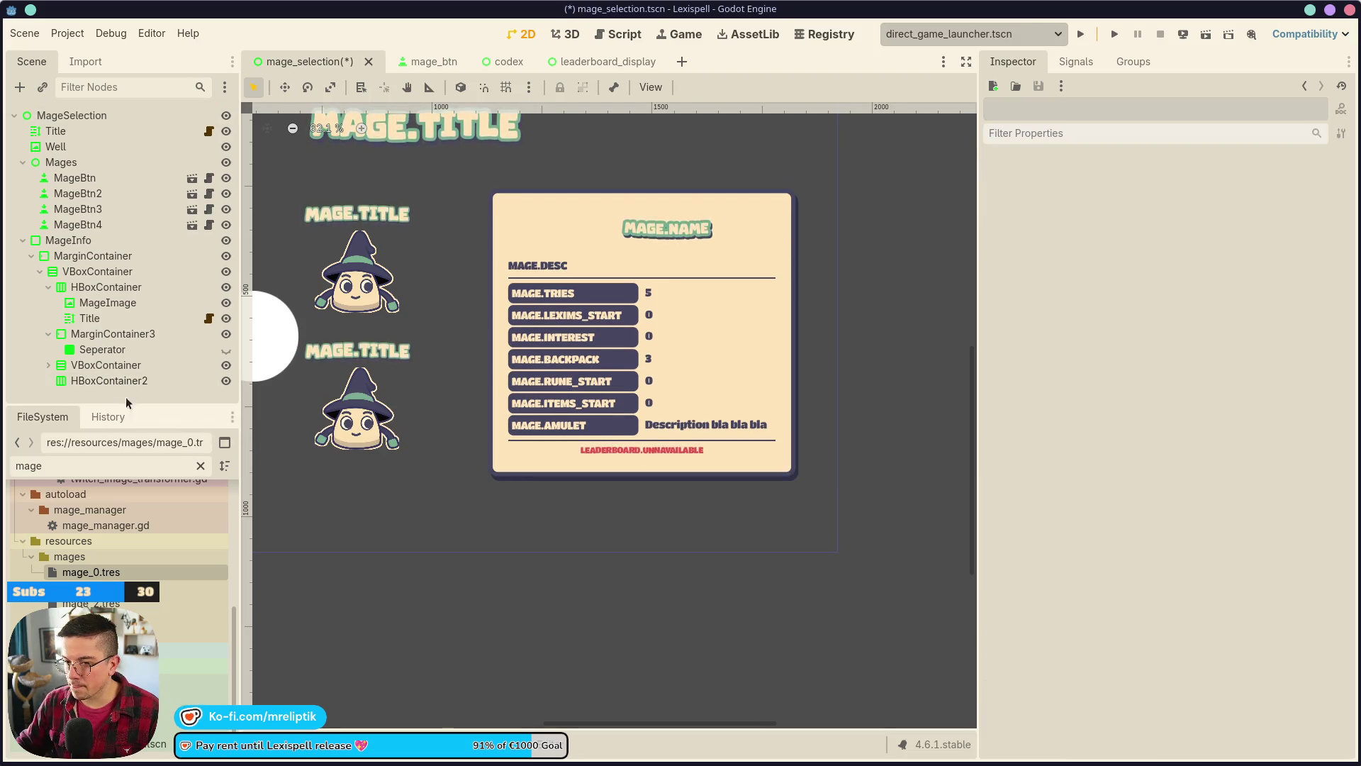
- Copy StartBtn's size into its minimum size, making it 215 by 64
click(746, 511)
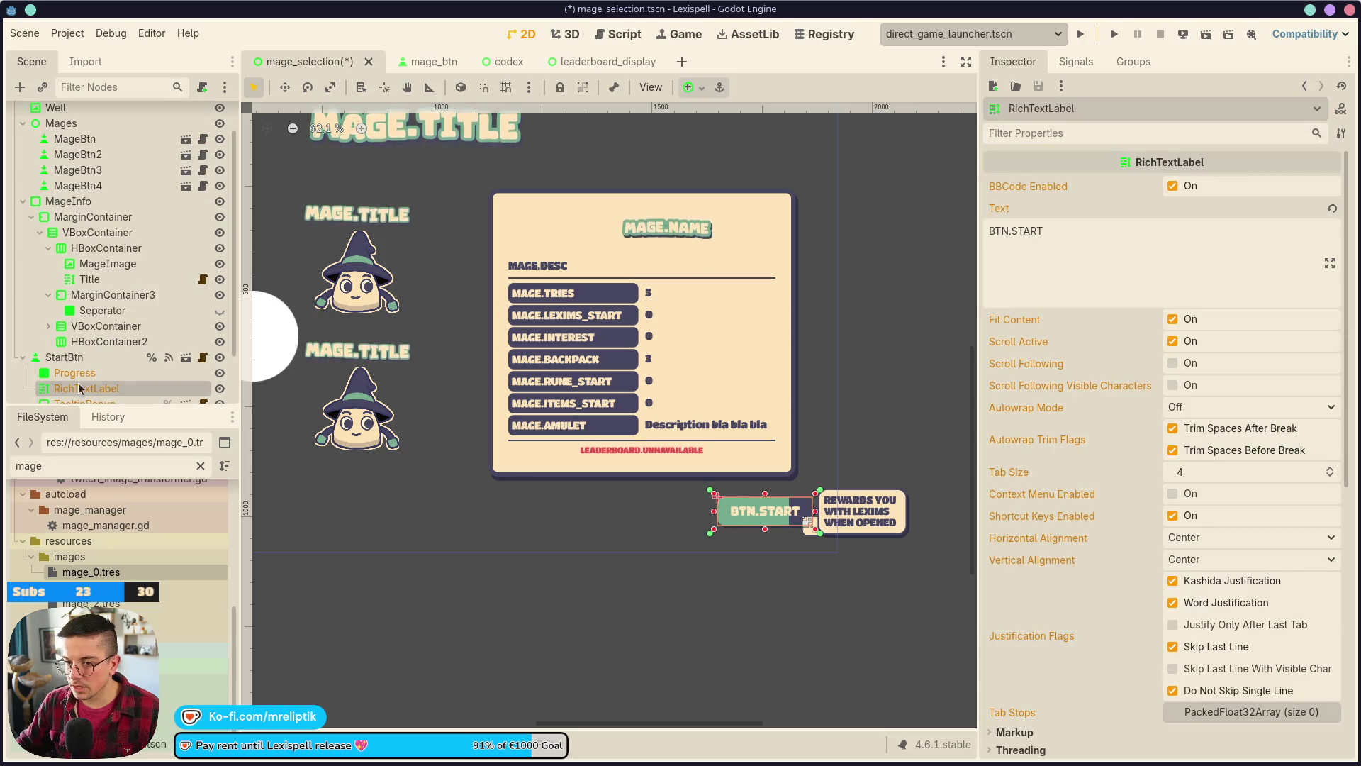
click(64, 356)
scroll(1065, 369, down, 3)
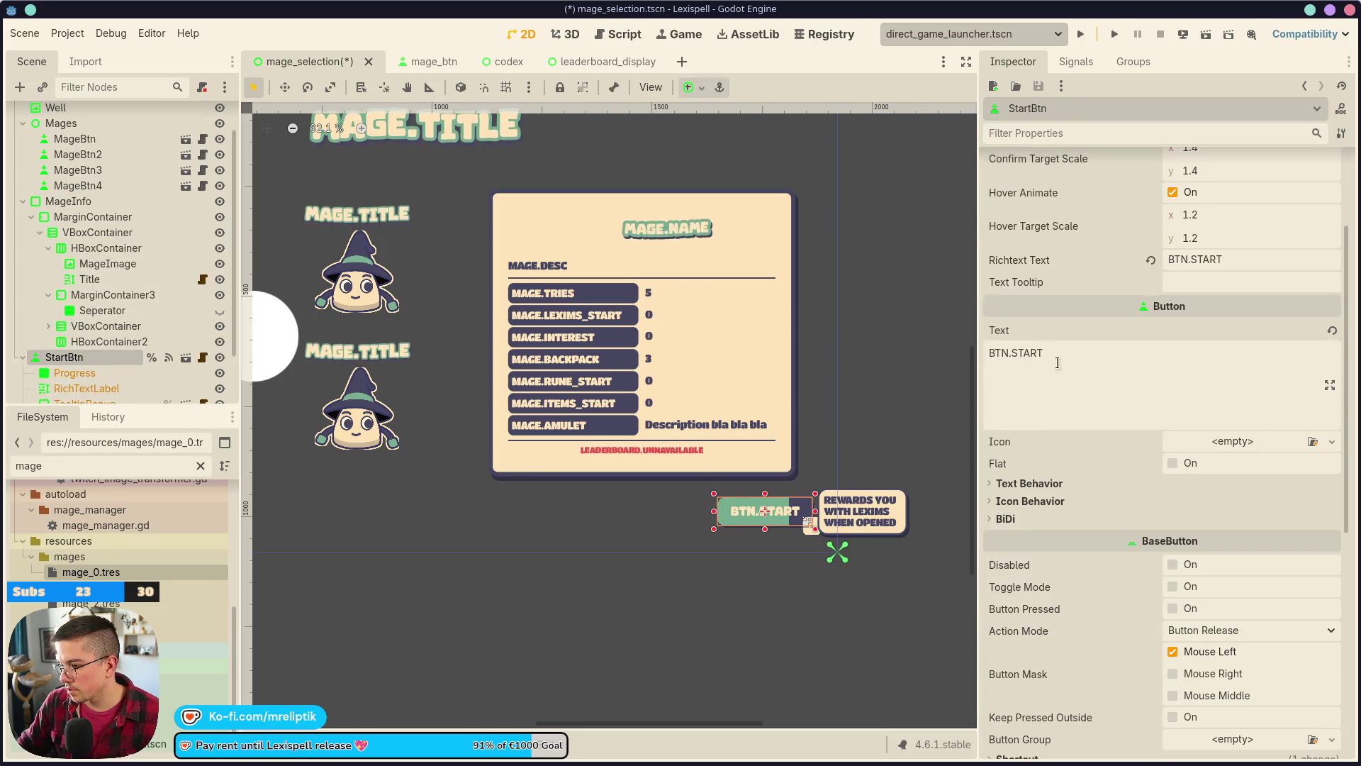
scroll(1066, 369, down, 5)
click(1007, 355)
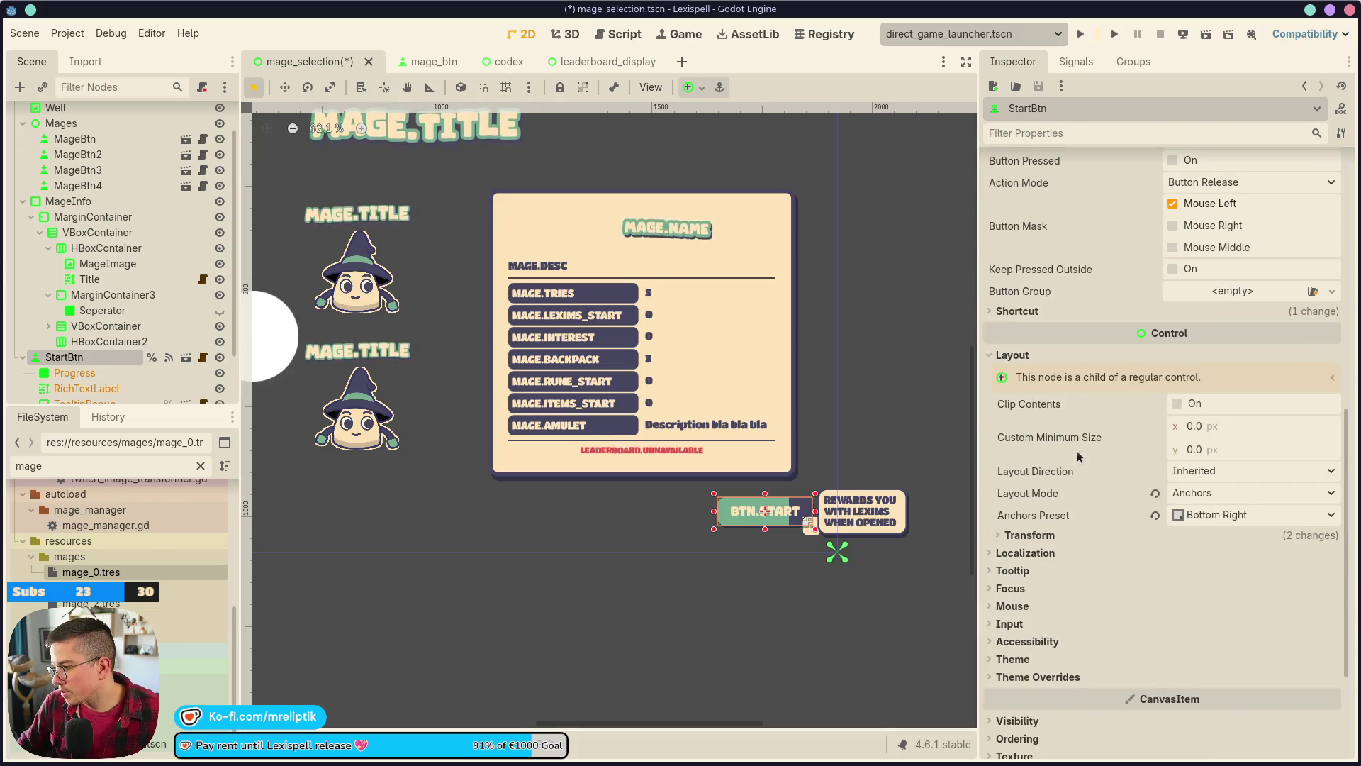
click(1025, 535)
right_click(1019, 566)
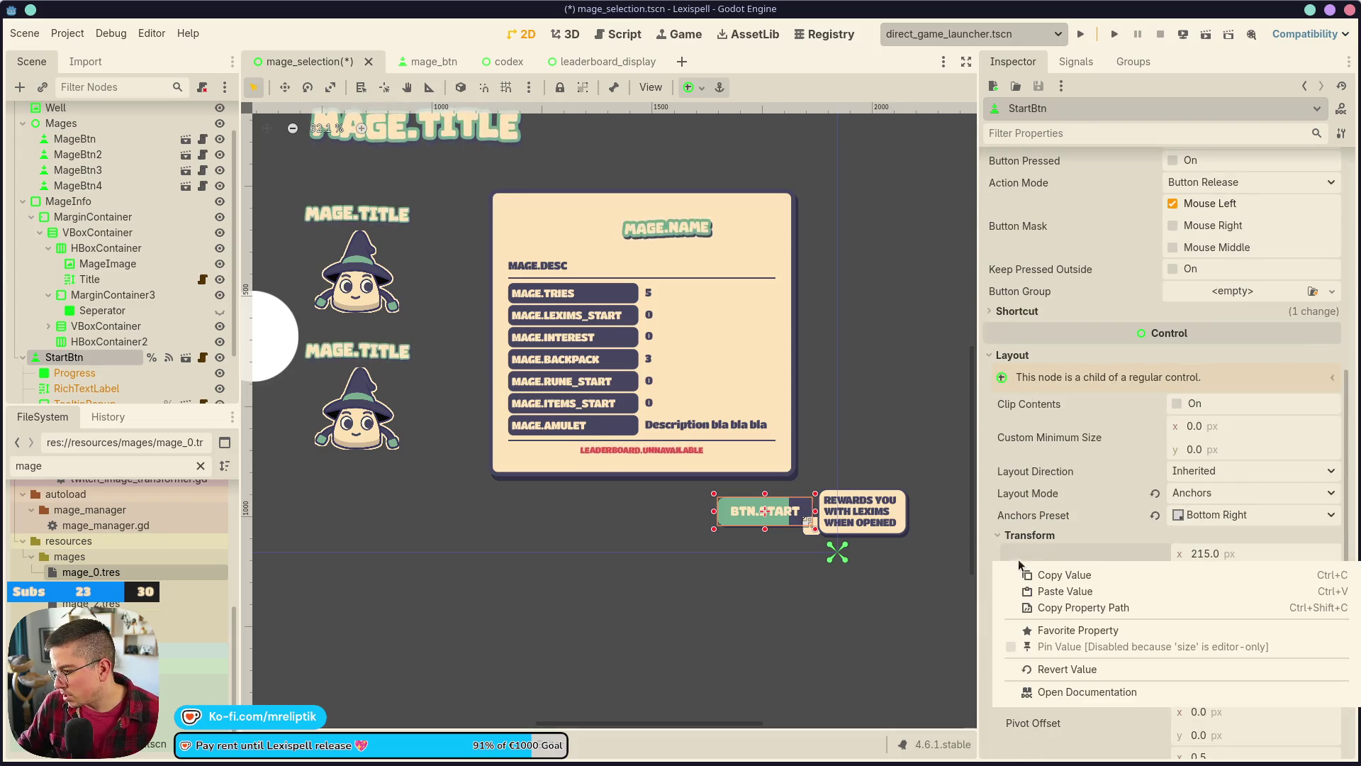
click(1056, 575)
right_click(1049, 434)
click(1064, 462)
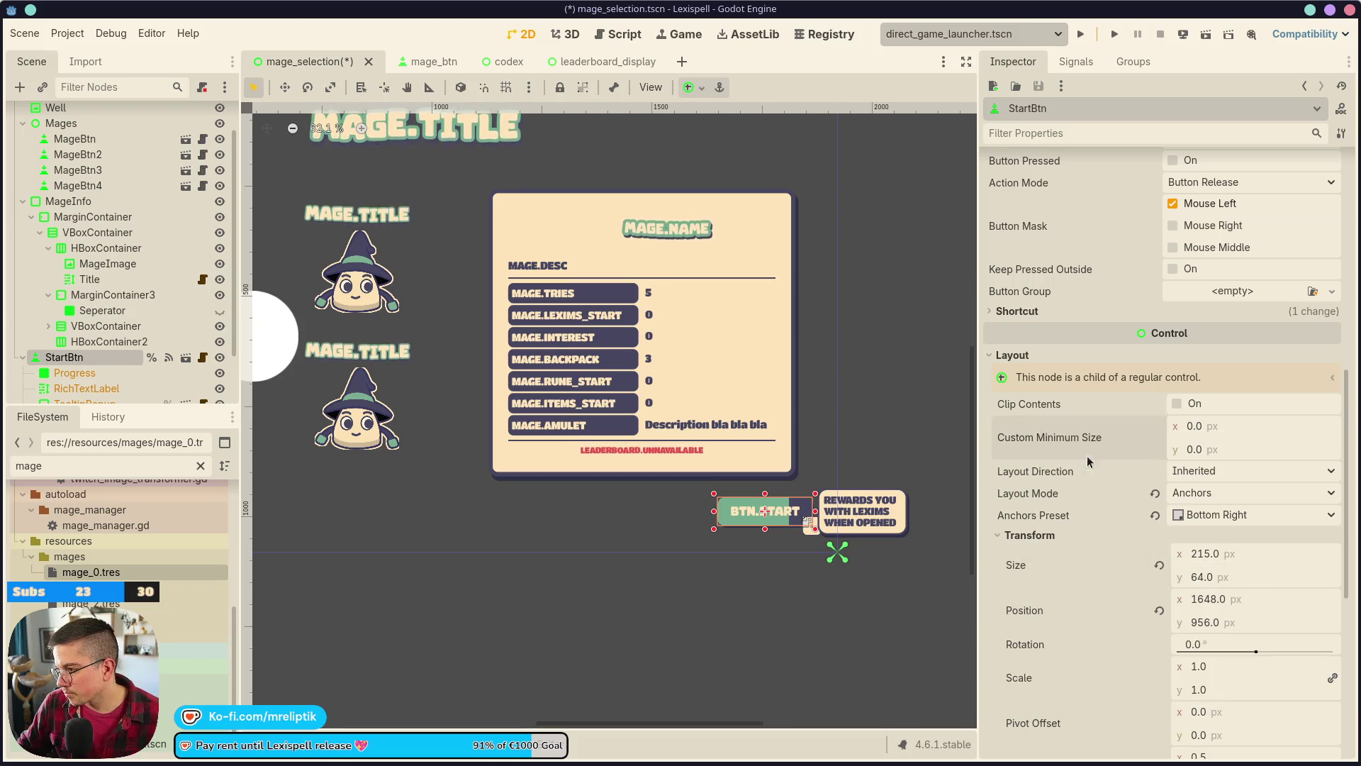
- Cut StartBtn, rename HBoxContainer2 to BtnContainer, paste the button inside, and save
click(64, 357)
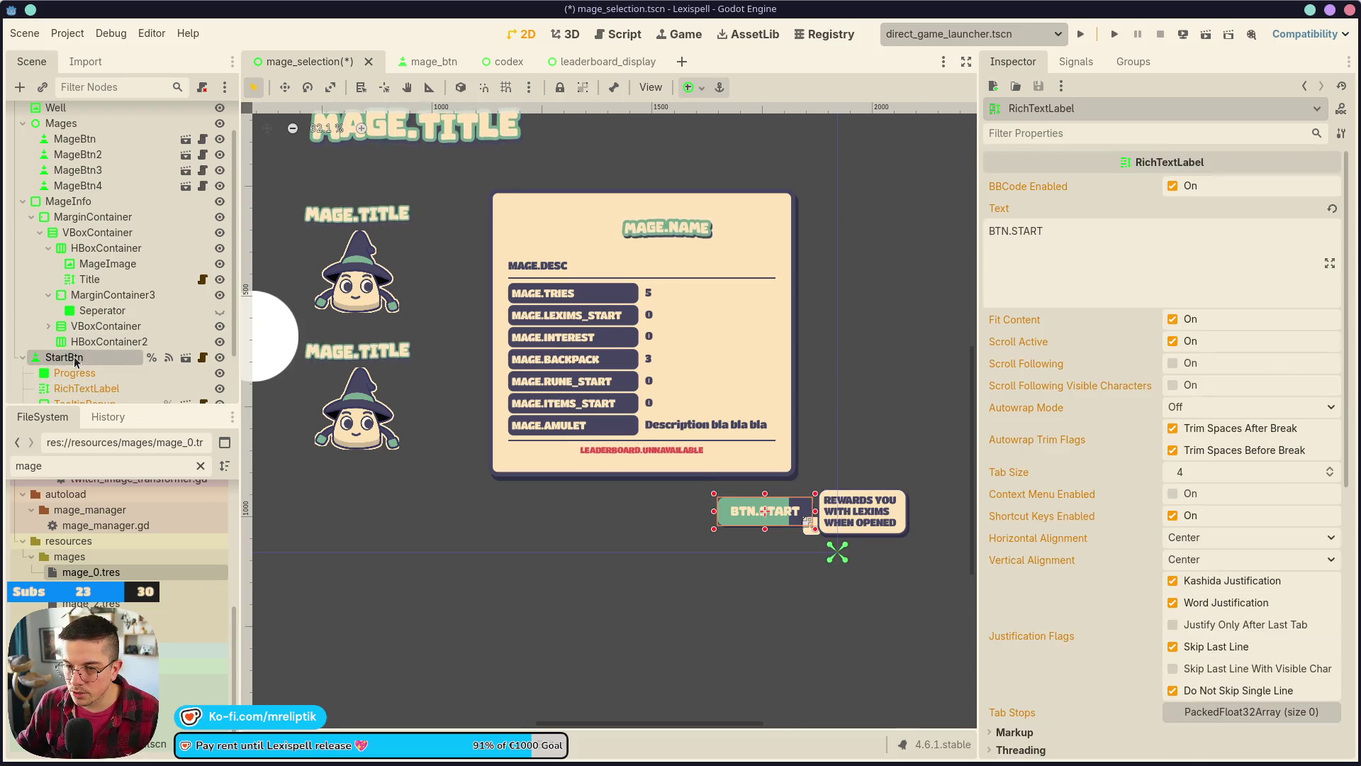
key(ctrl+x)
double_click(119, 378)
text(B)
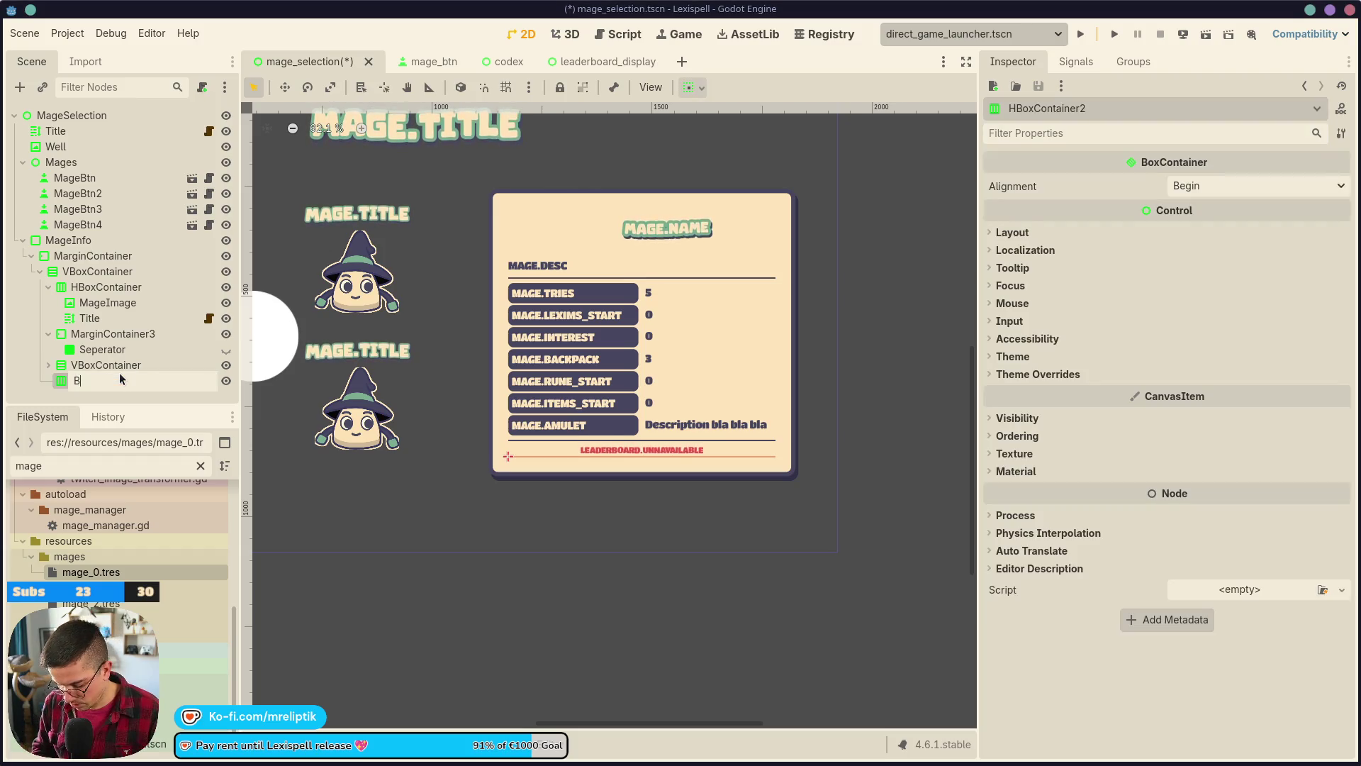
text(tnContainer)
key(Return)
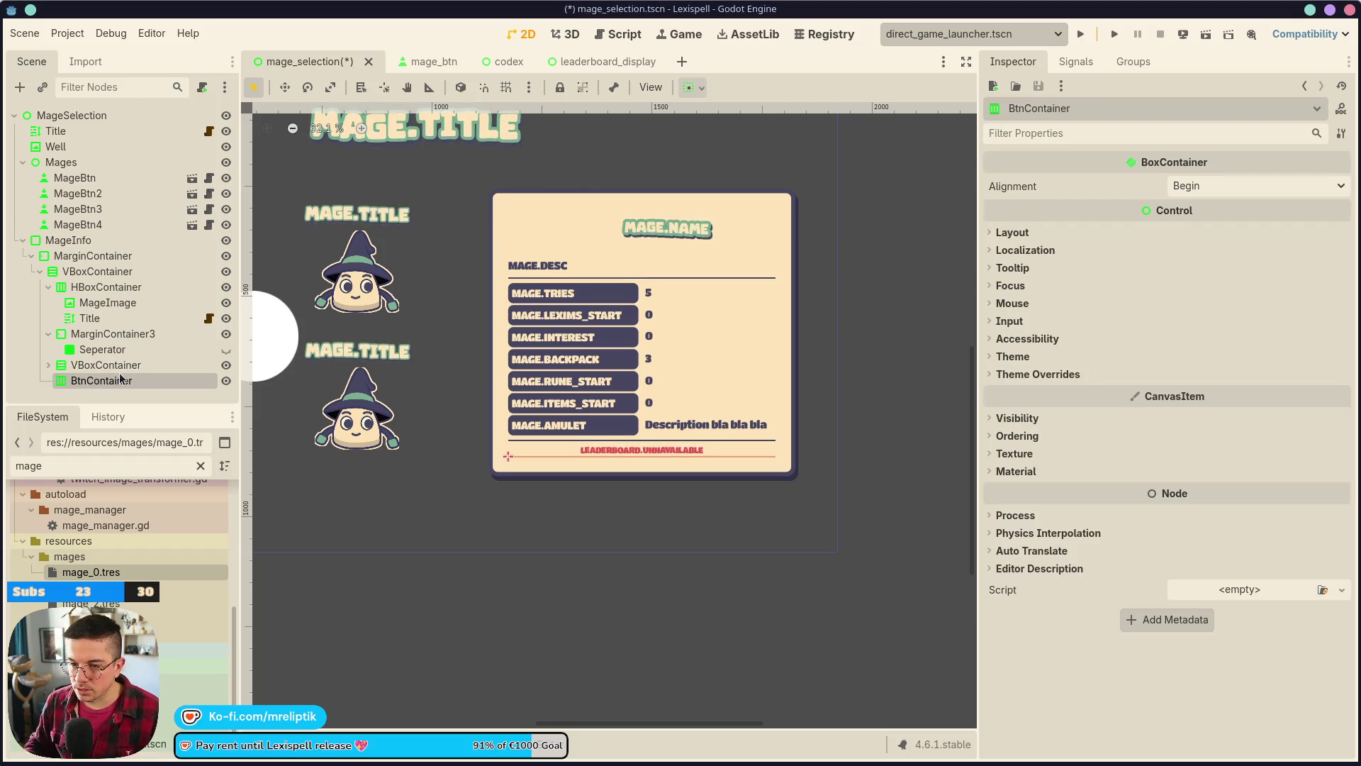
key(ctrl+v)
key(ctrl+s)
click(112, 364)
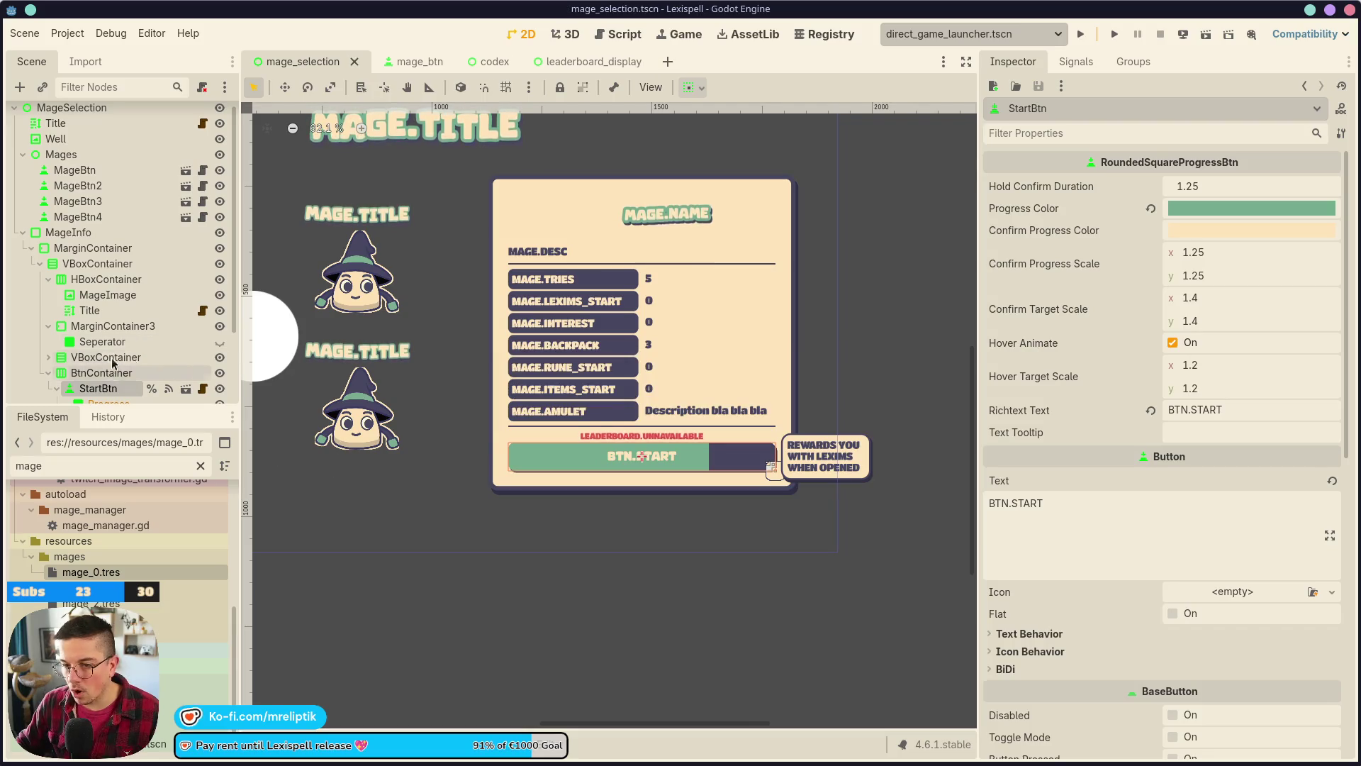
scroll(111, 365, down, 2)
scroll(111, 354, up, 2)
right_click(92, 370)
click(192, 391)
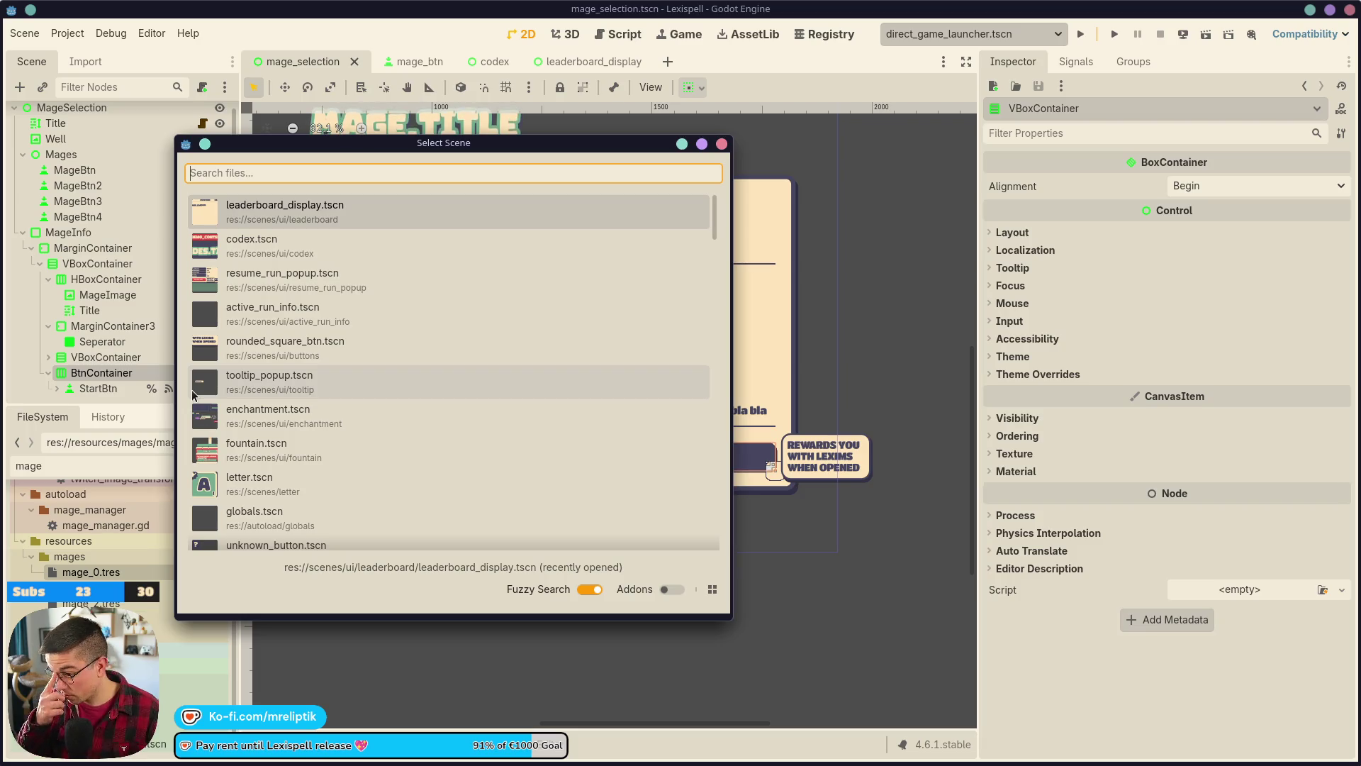
key(Escape)
key(ctrl+s)
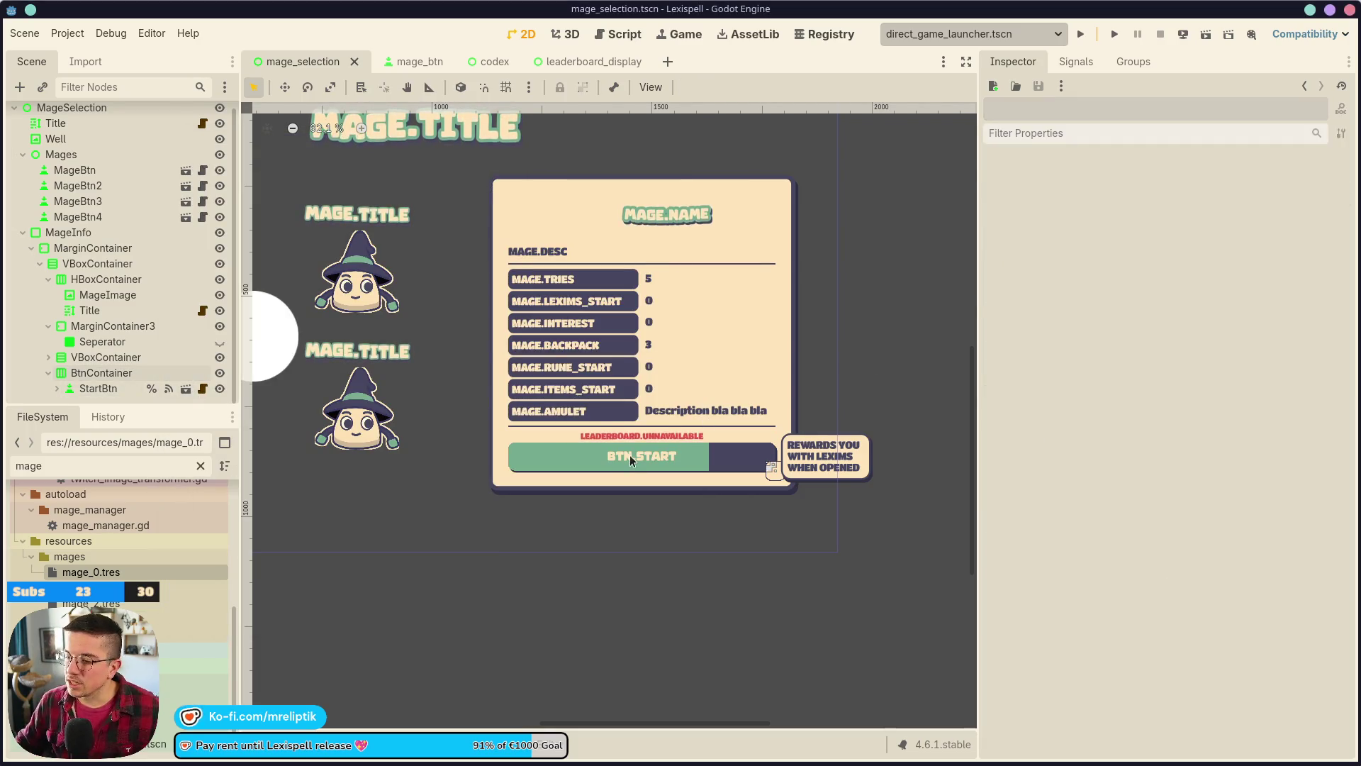
click(634, 460)
click(98, 356)
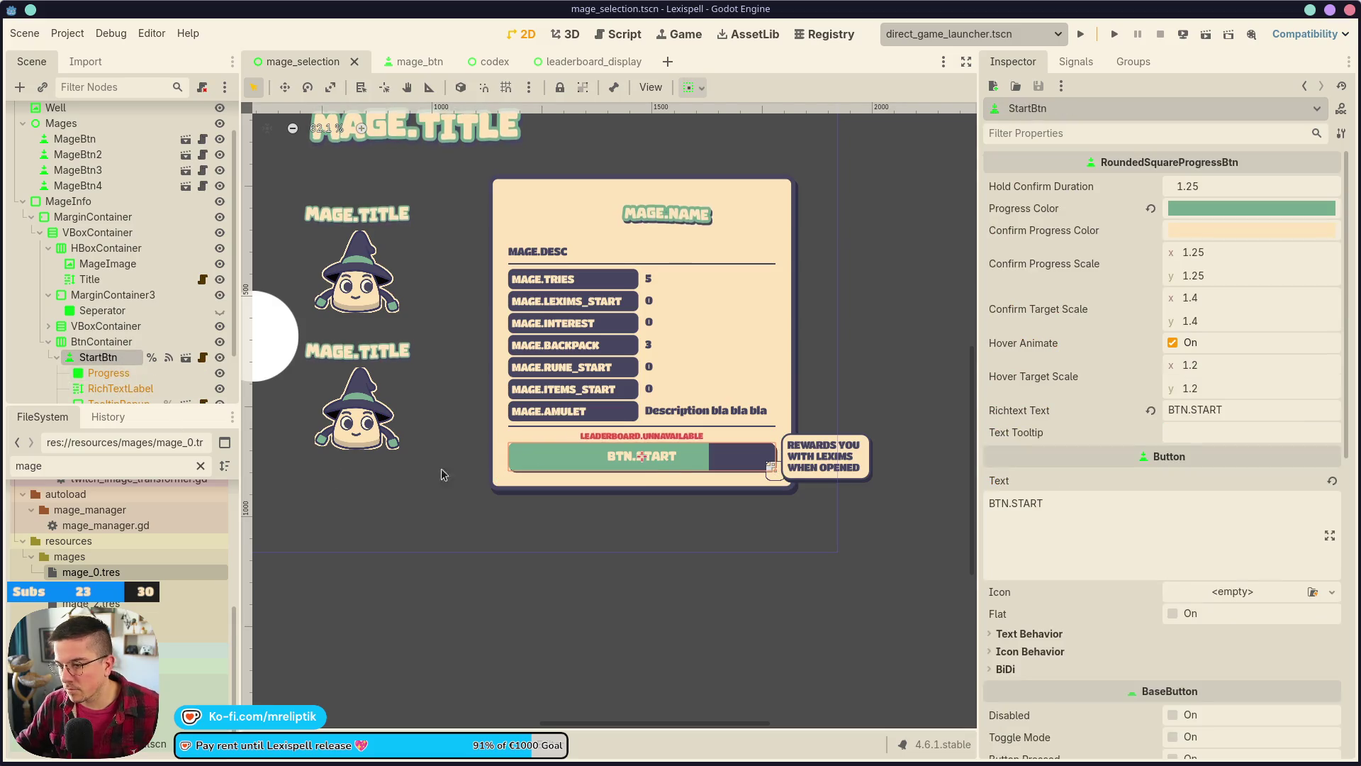
click(100, 341)
click(48, 342)
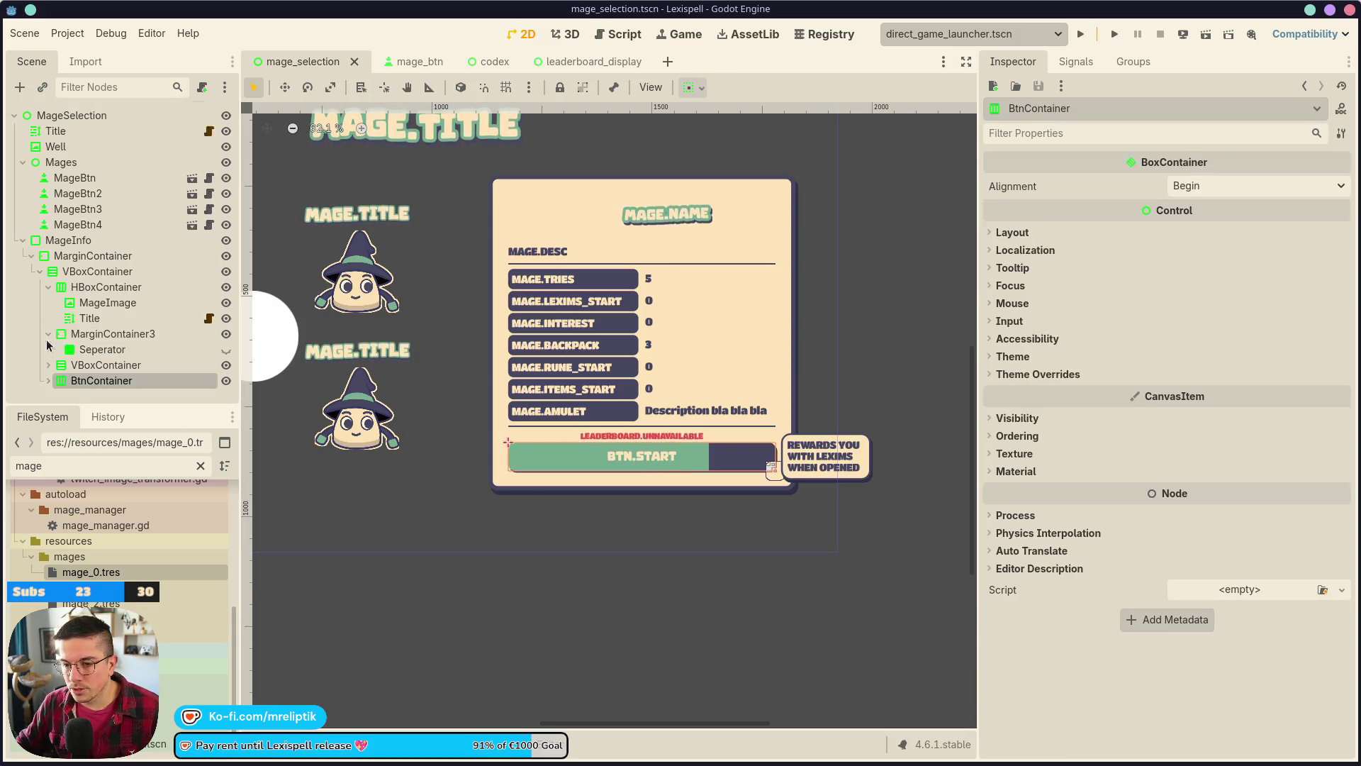
click(95, 337)
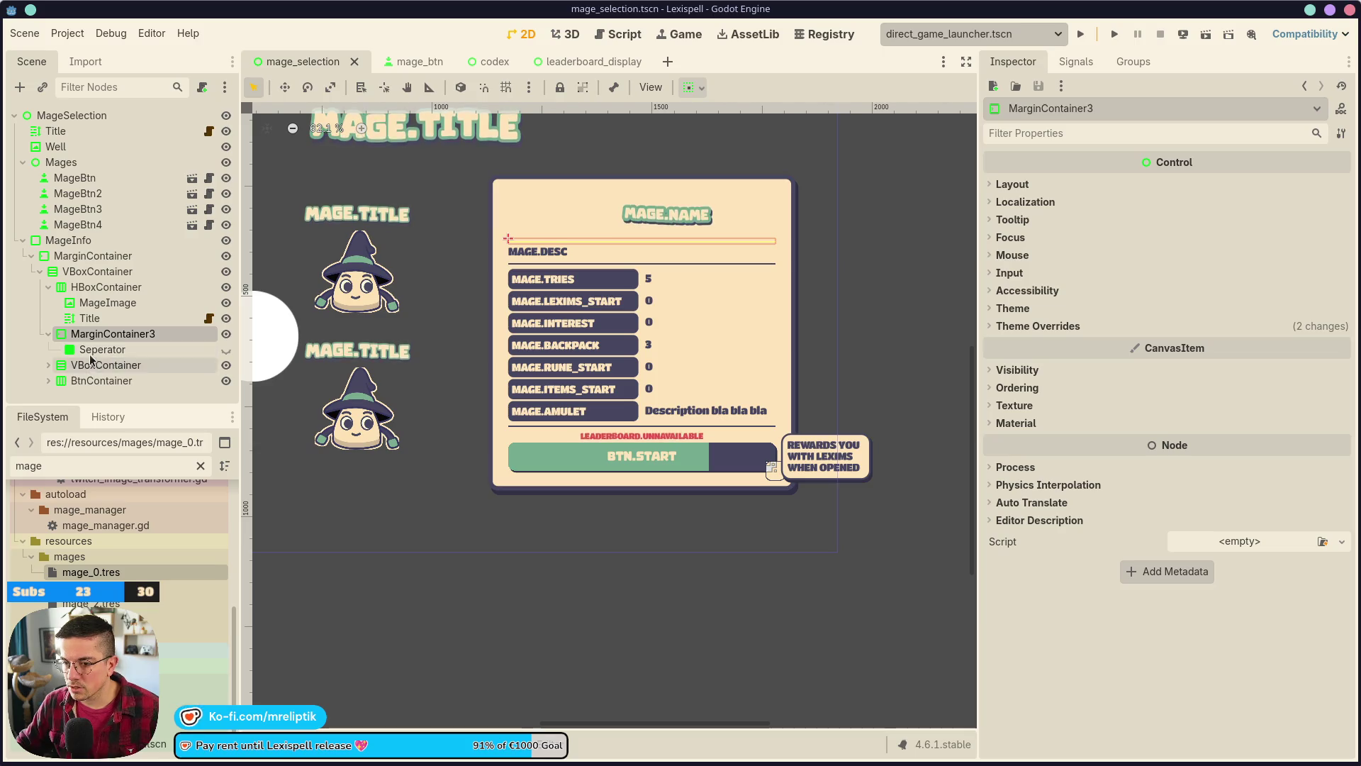
click(95, 367)
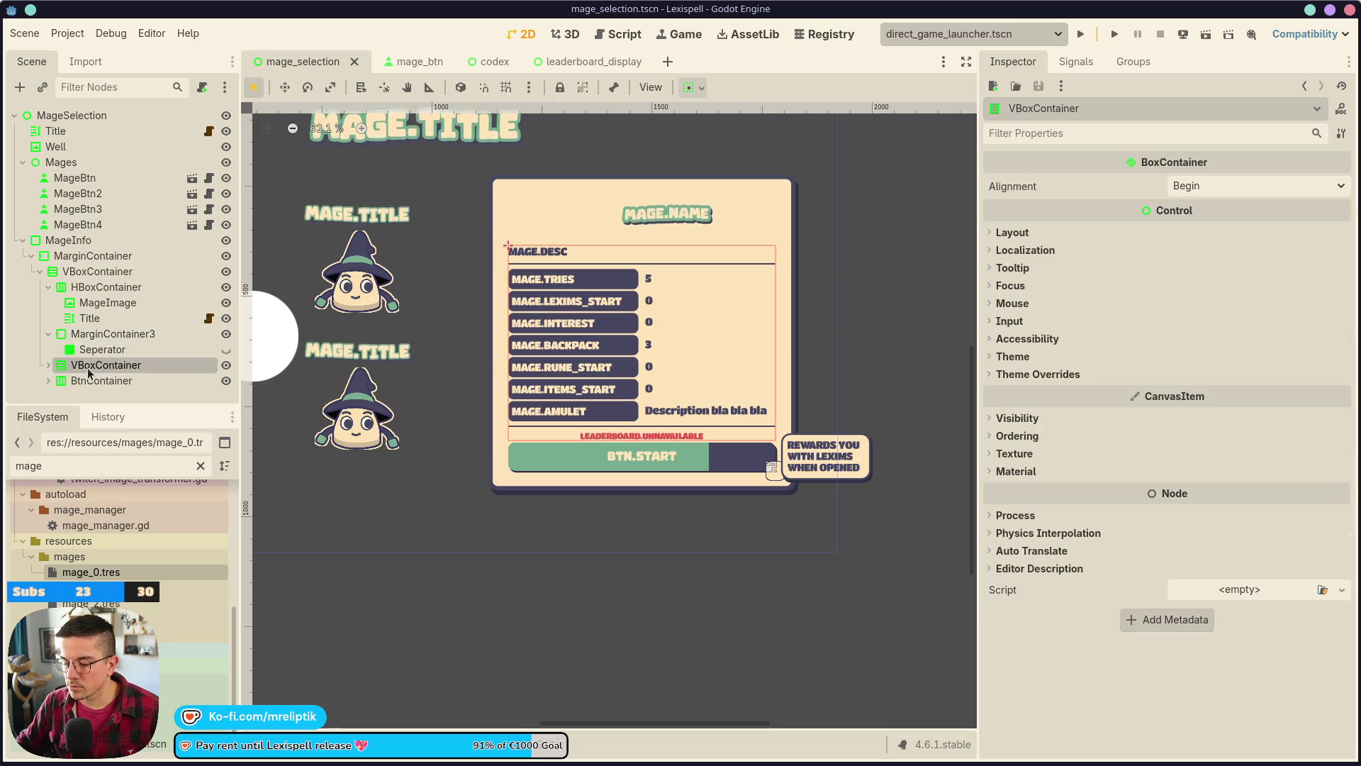
click(96, 272)
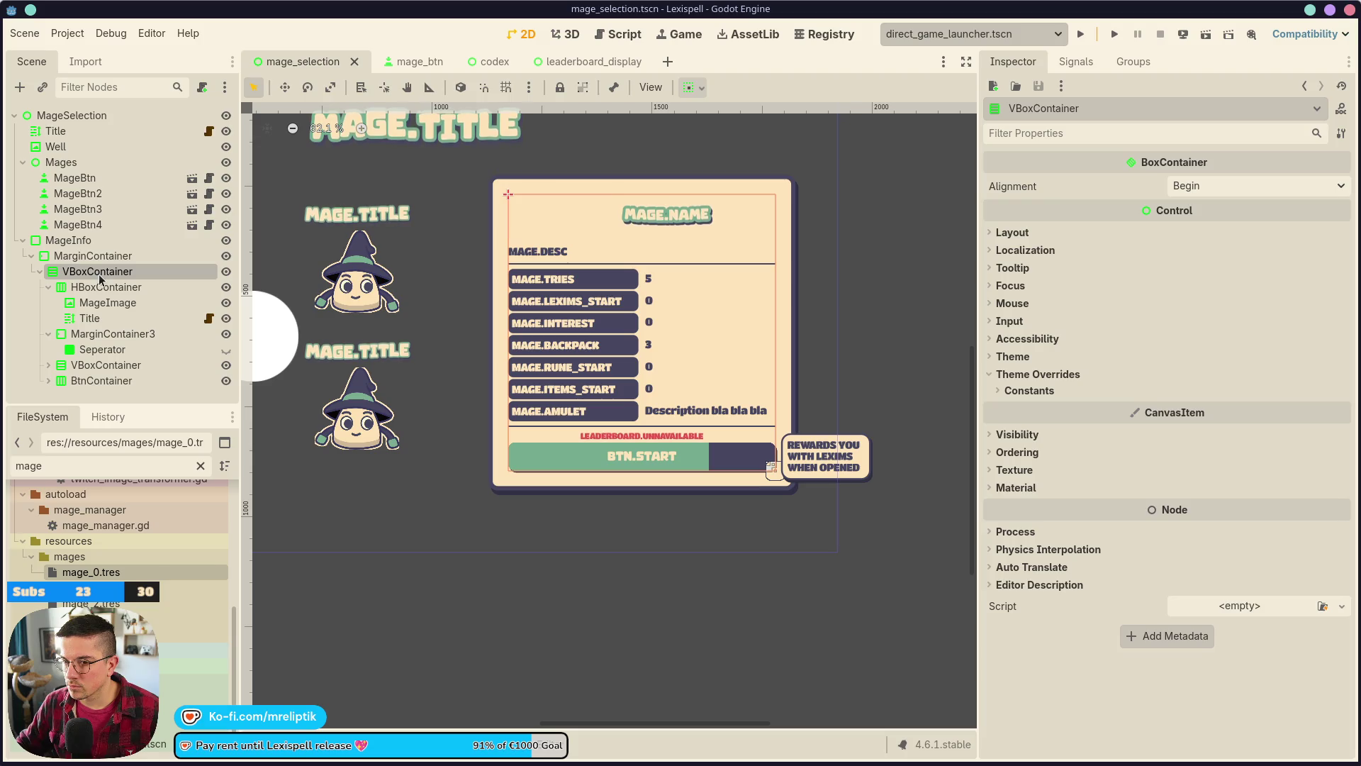
- Set the container's Separation constant to 10 and save
click(1029, 391)
click(1249, 409)
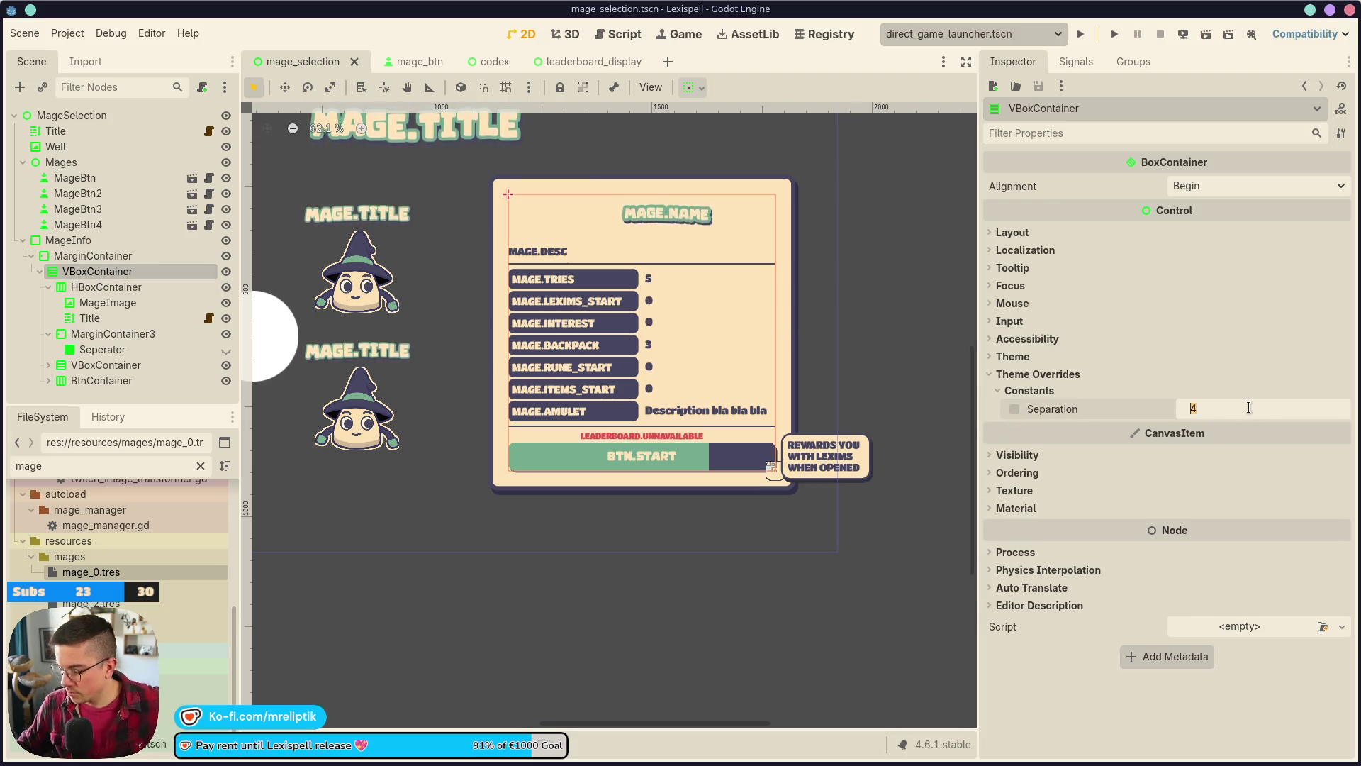
text(10)
key(Return)
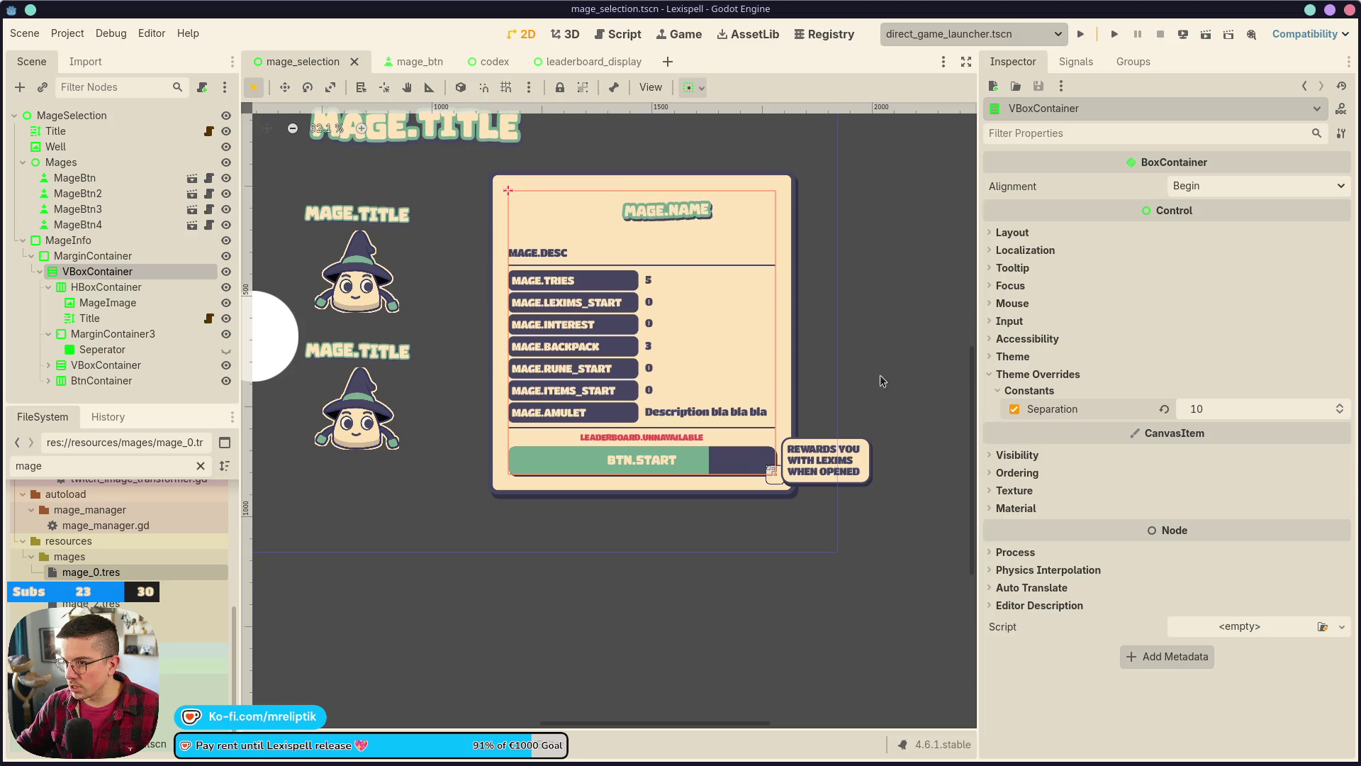
key(ctrl+s)
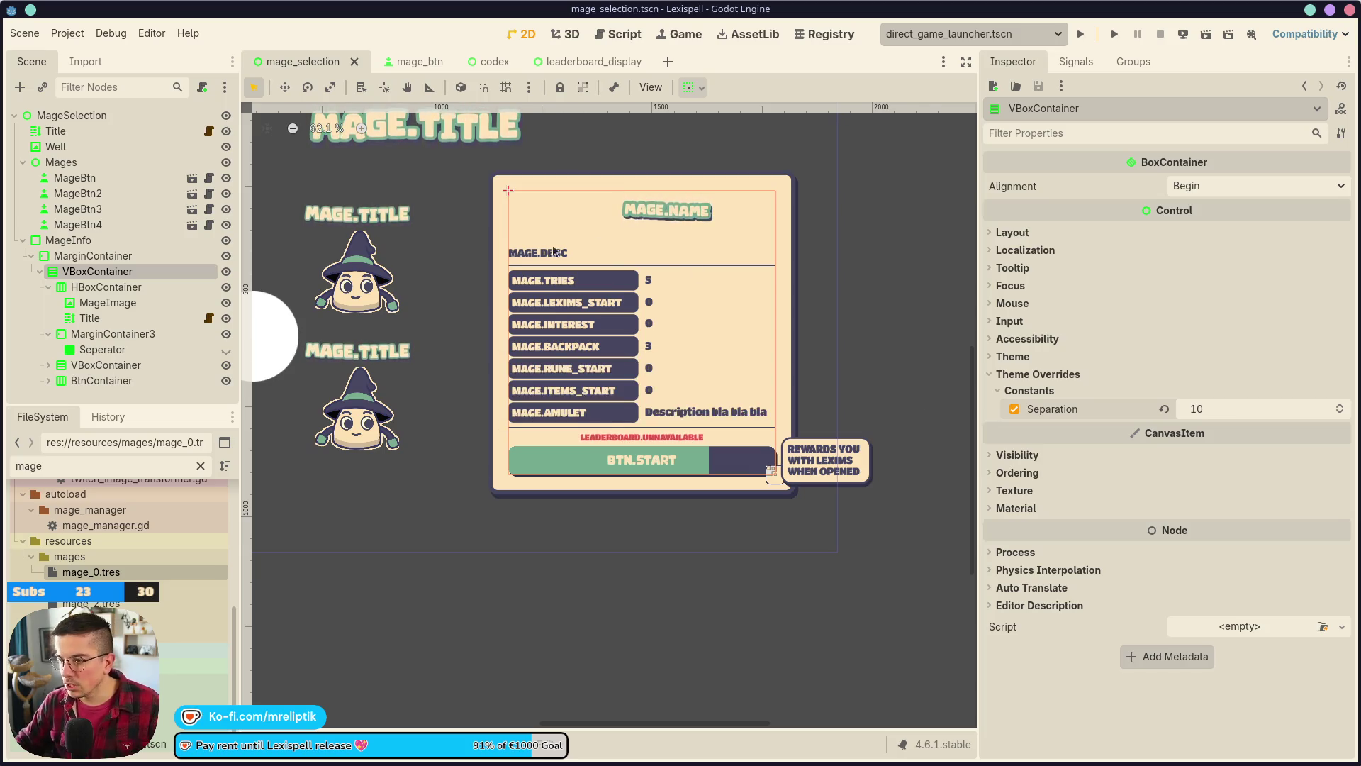
- Delete MarginContainer3 with its extra separator
click(88, 287)
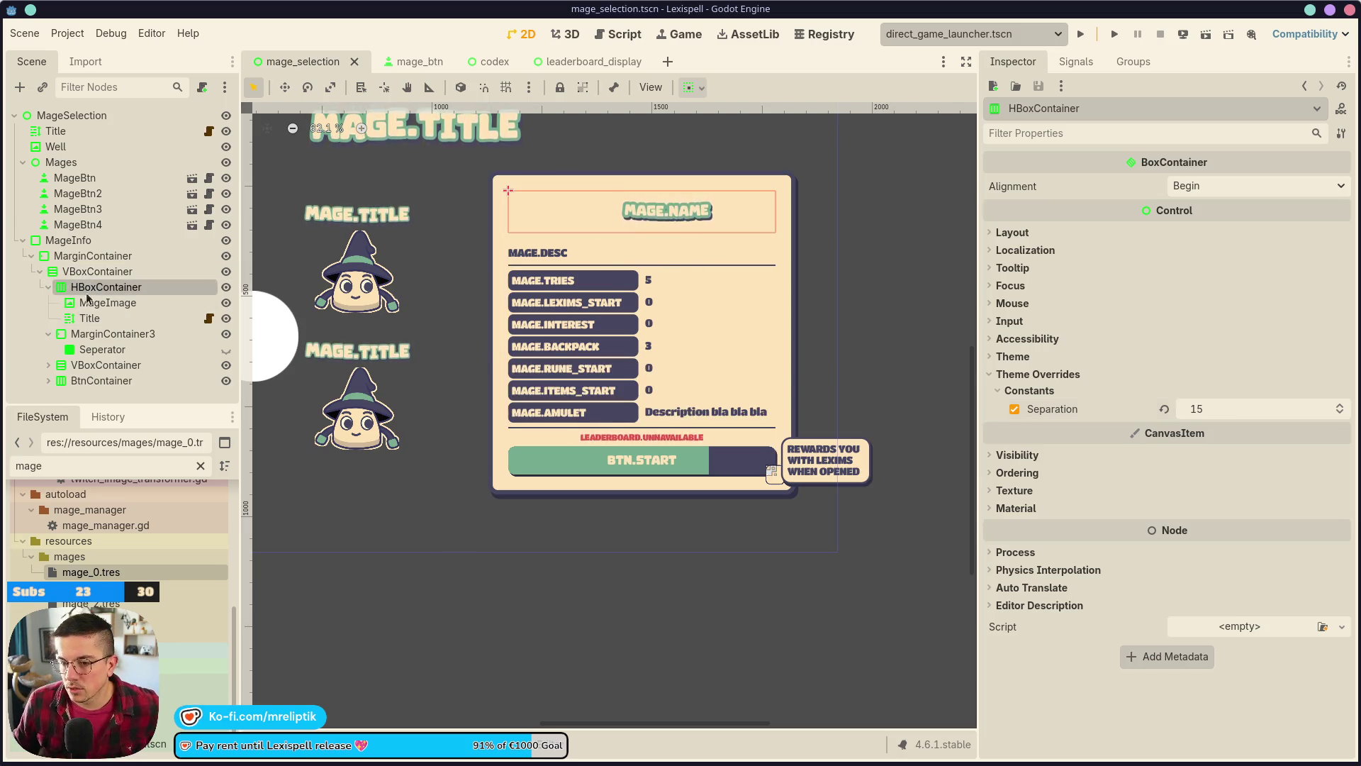
click(89, 334)
key(Delete)
key(Return)
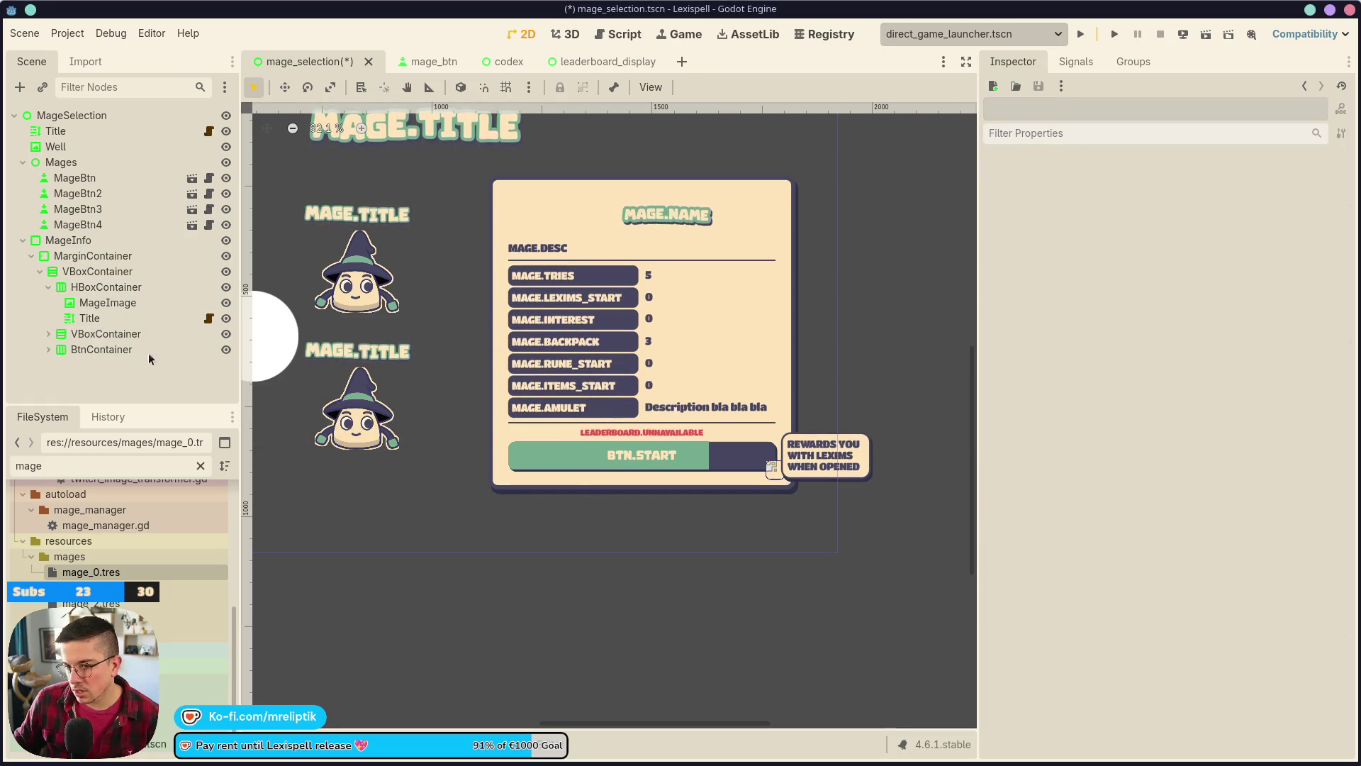
- Set the upper VBoxContainer's Separation to 15 and save
click(106, 256)
click(113, 271)
click(1240, 415)
text(15)
key(Return)
key(ctrl+s)
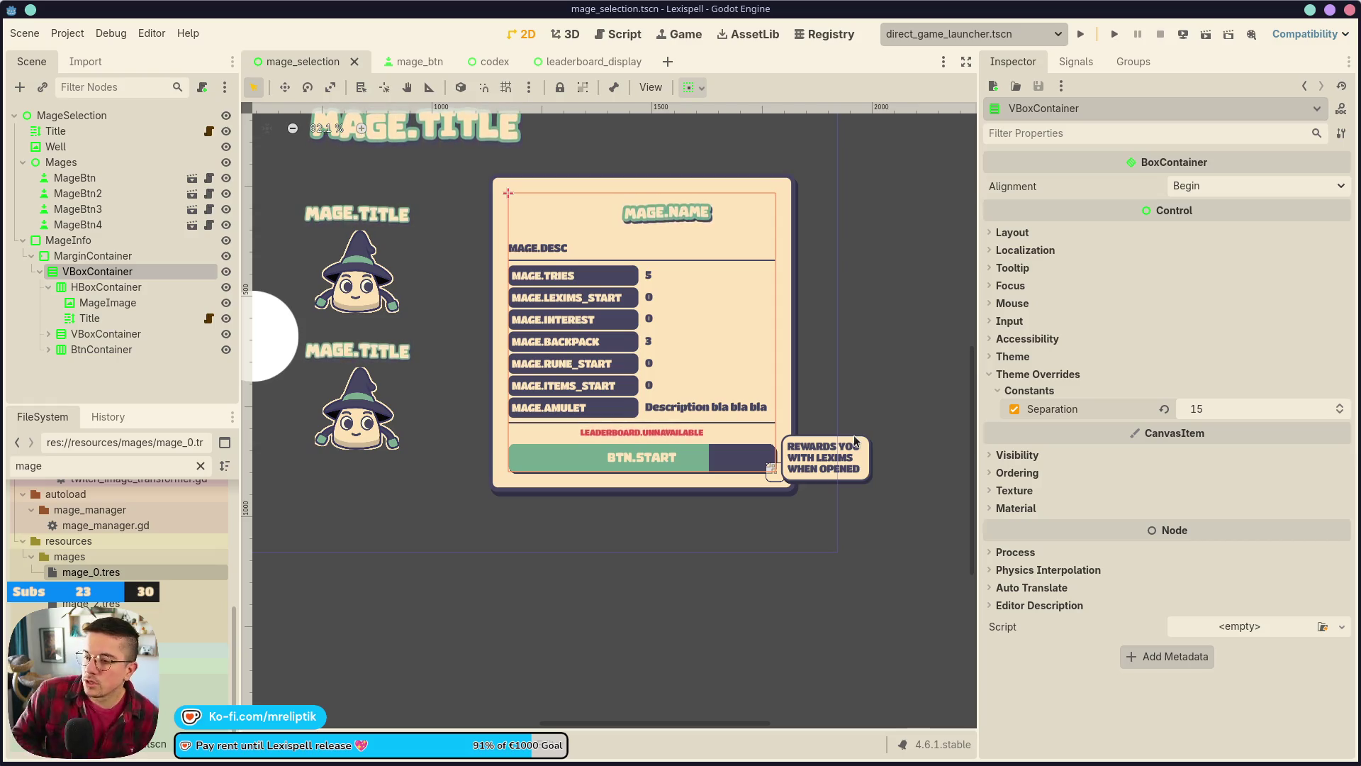
- Select the bottom LEADERBOARD.UNAVAILABLE label, save the scene, and switch to the browser
click(676, 434)
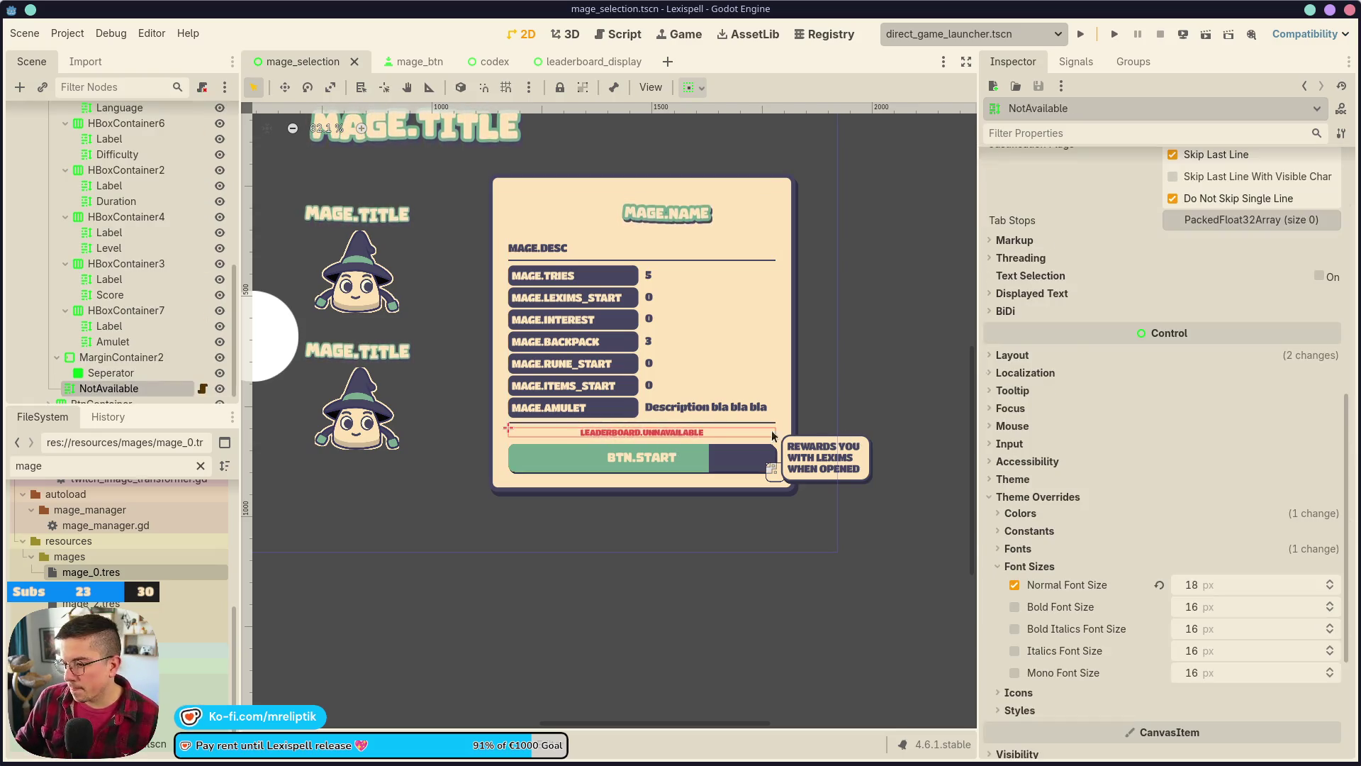
scroll(1134, 385, down, 5)
scroll(1177, 305, up, 5)
key(ctrl+s)
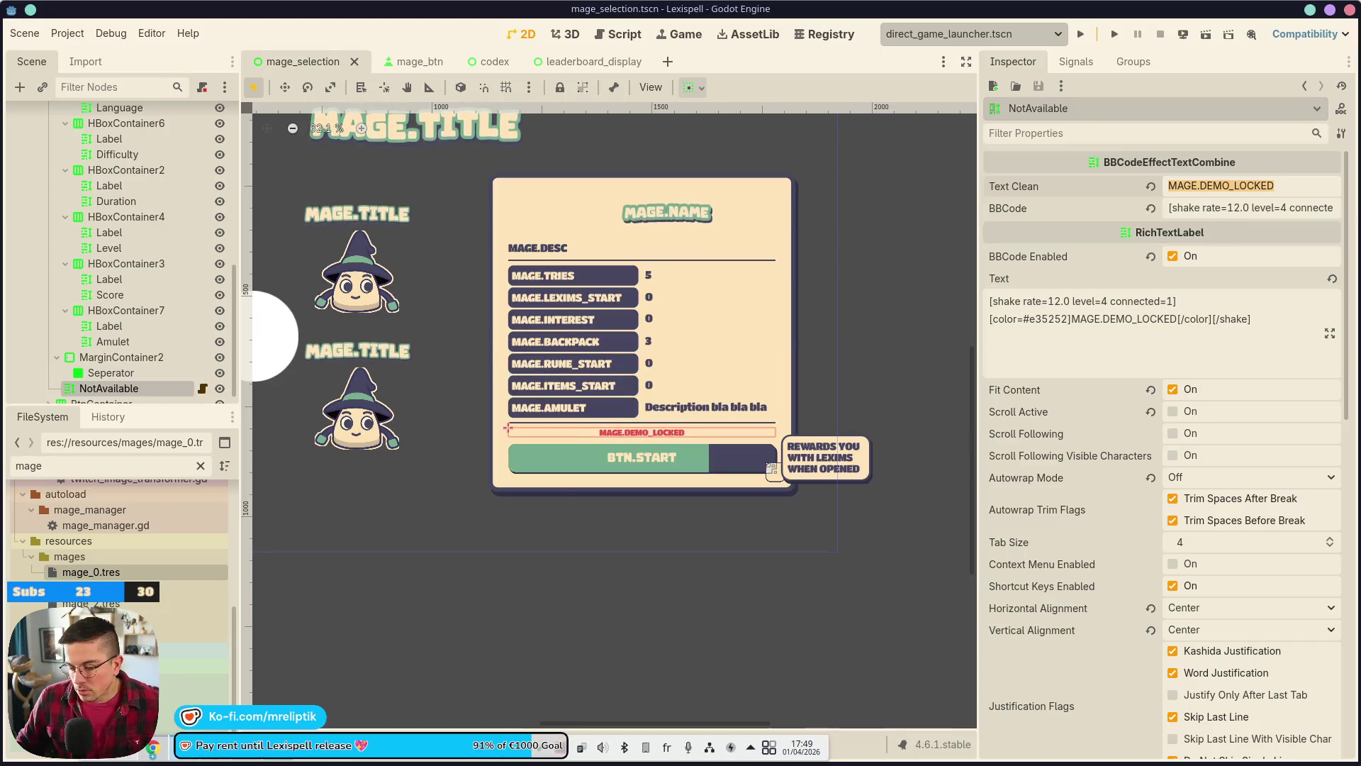
key(alt+Tab)
- Open the Lexispell_localization spreadsheet and search it for 'mage.' keys
mouse_move(11, 305)
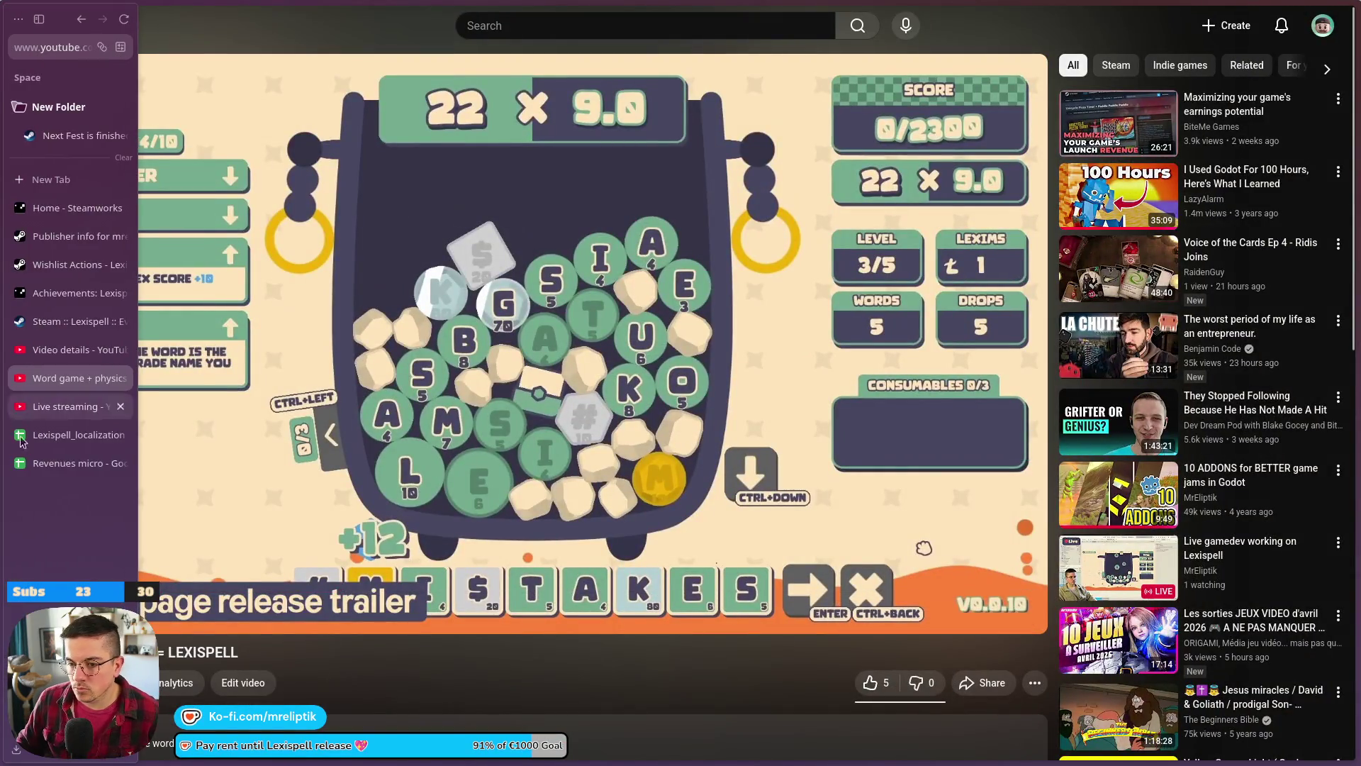
click(77, 434)
click(425, 414)
key(ctrl+f)
text(ma)
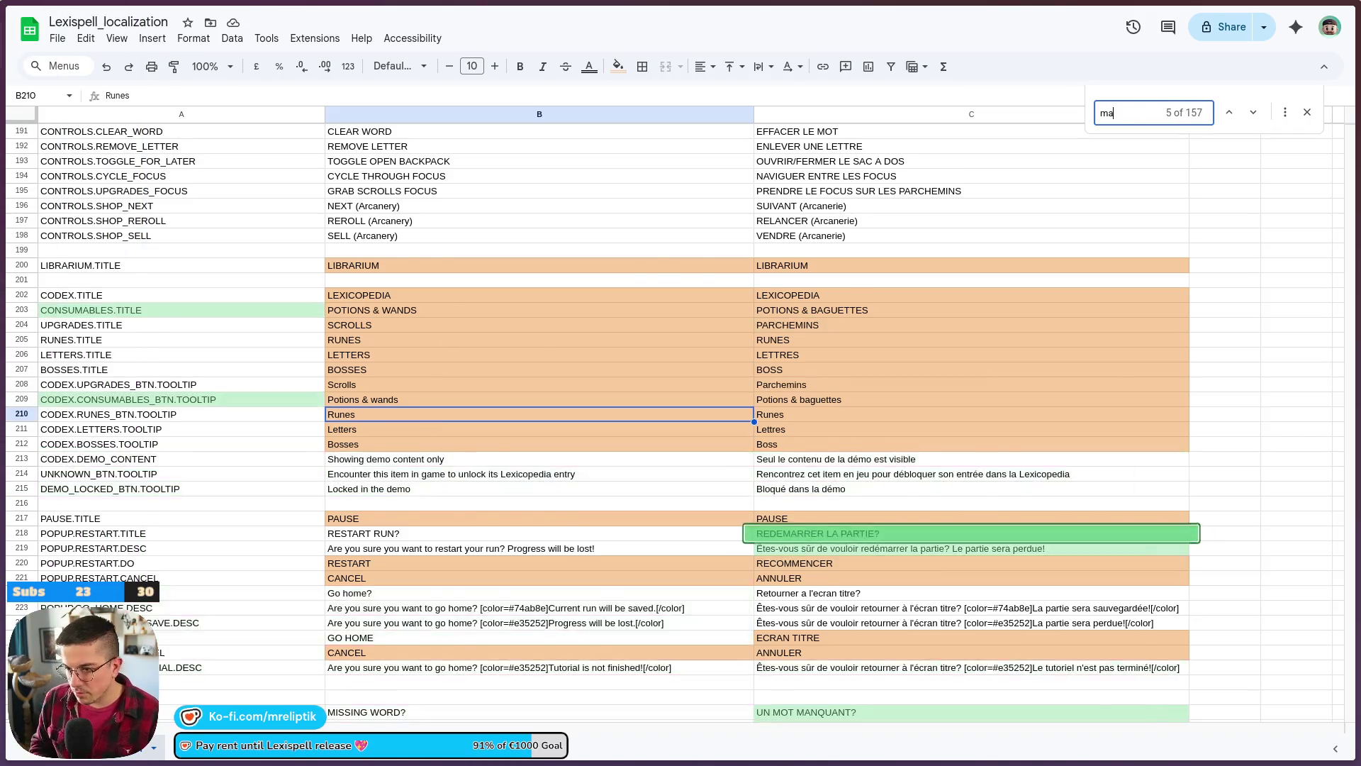
text(ge.)
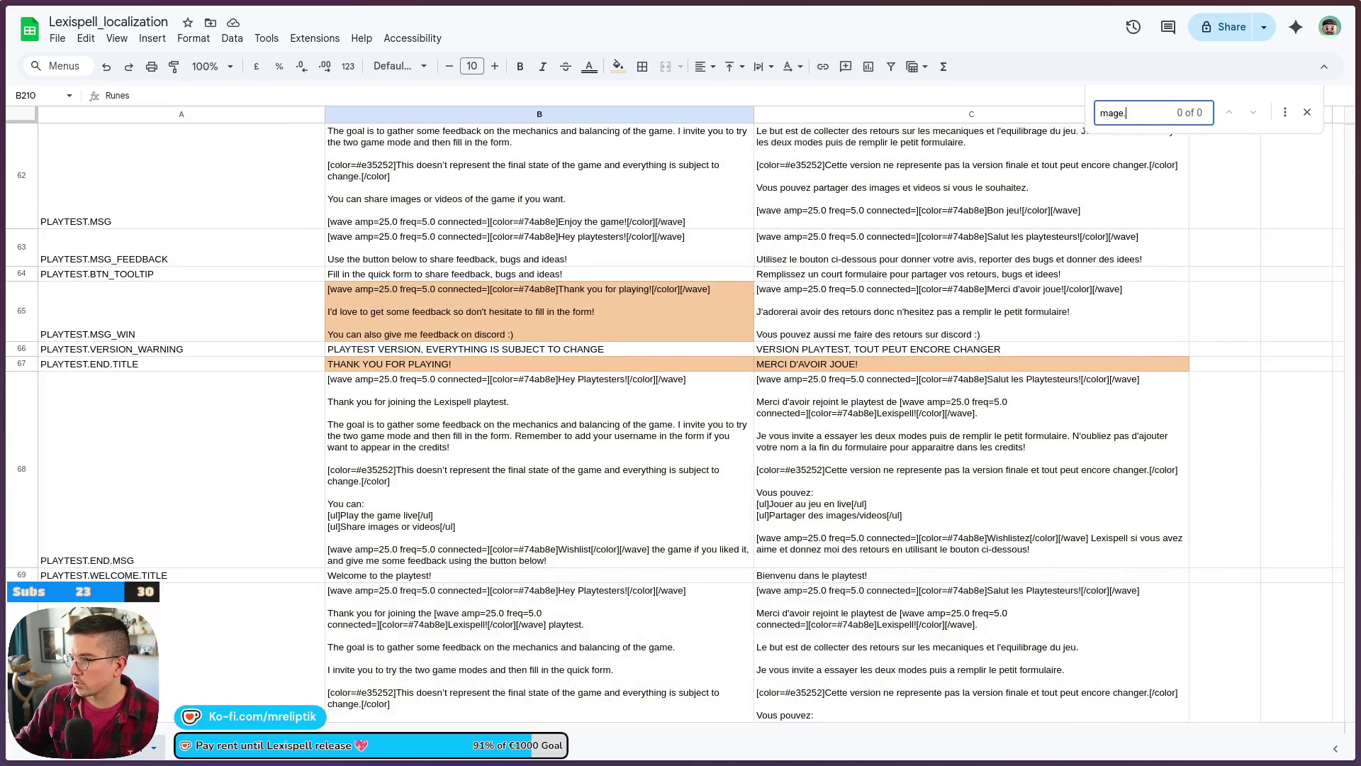
key(BackSpace)
key(BackSpace)
key(BackSpace)
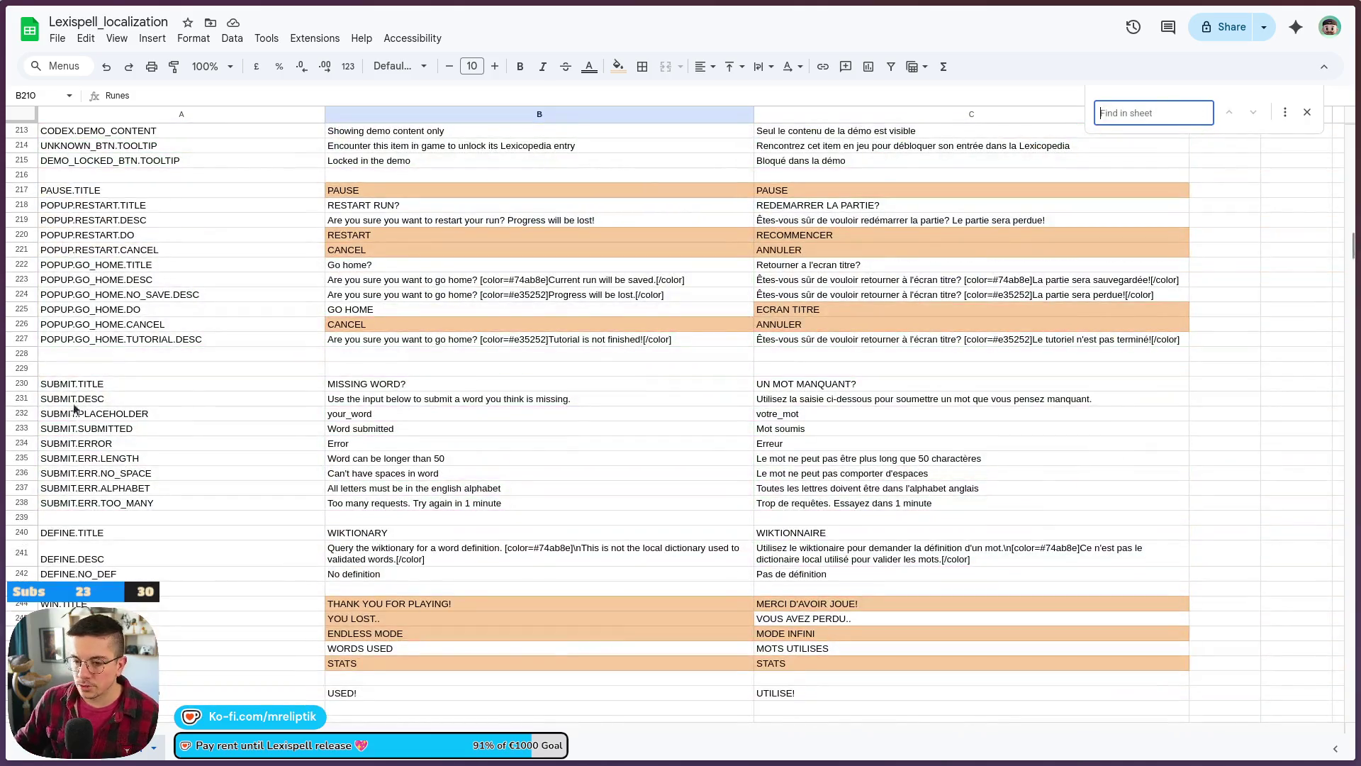
click(92, 373)
click(71, 350)
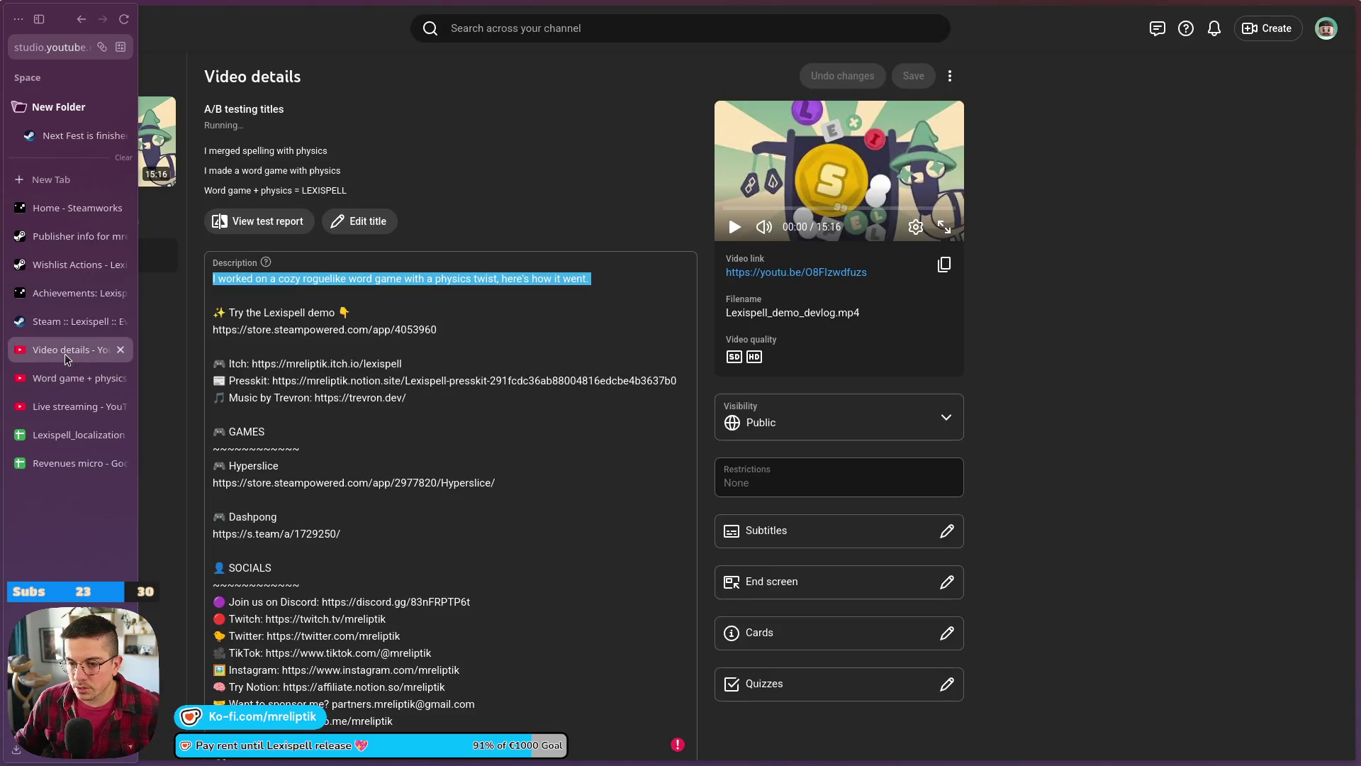
click(62, 436)
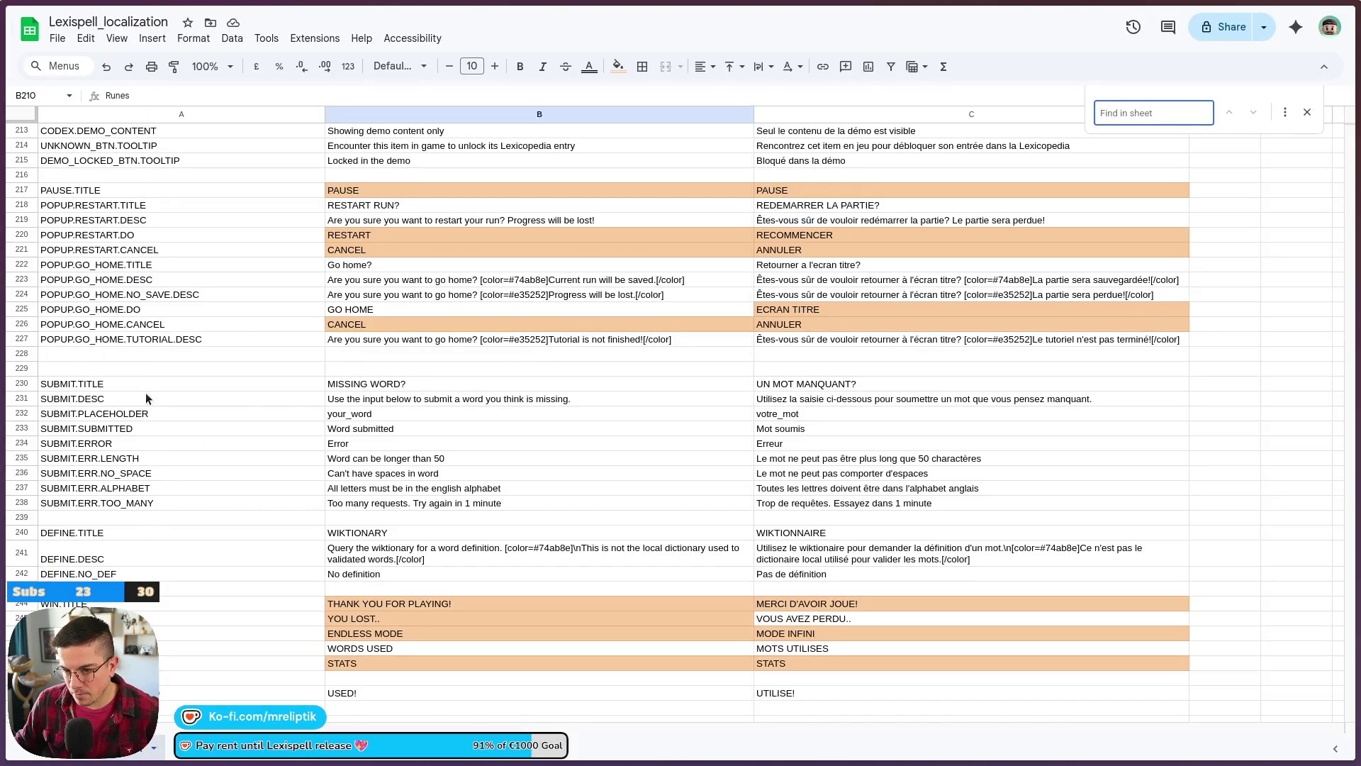
- Scroll to the CODEX and PAUSE rows around rows 200–220
scroll(171, 486, down, 2)
scroll(204, 482, up, 20)
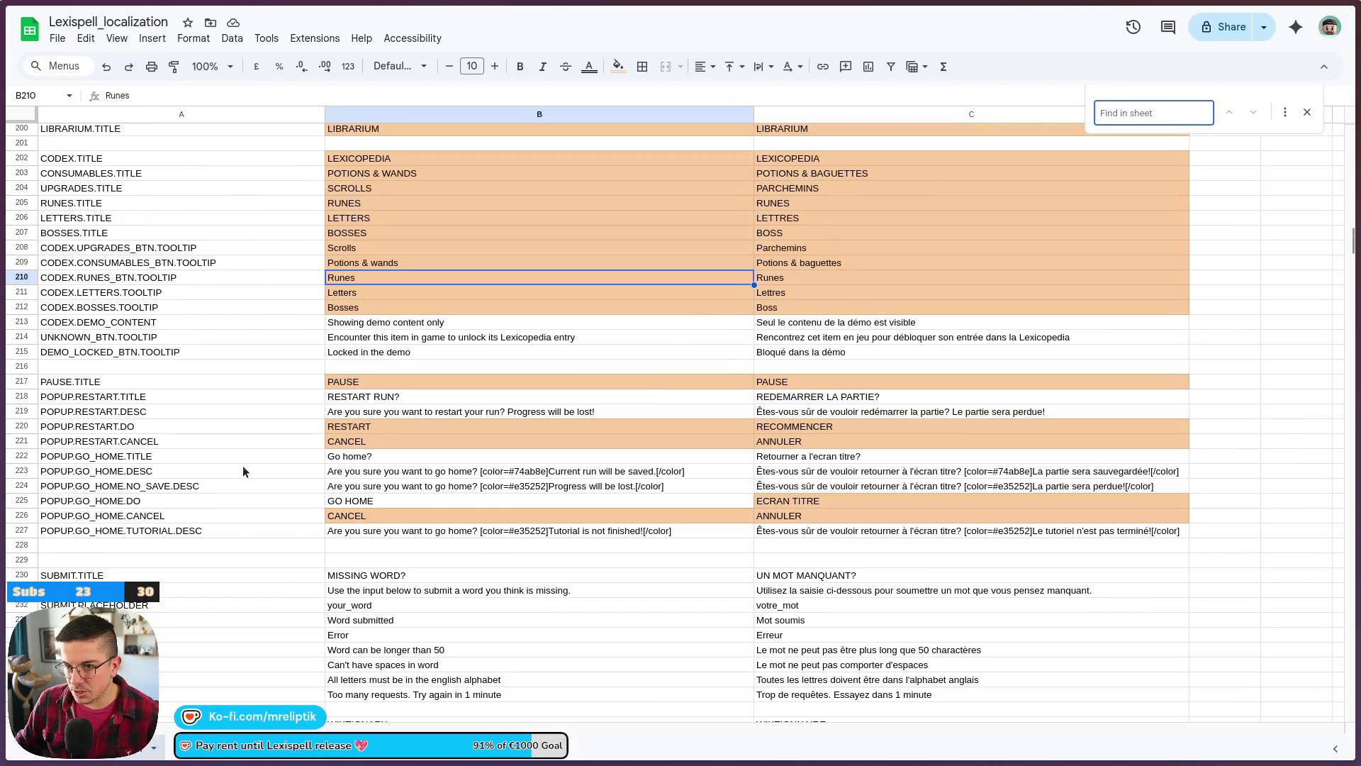
scroll(263, 512, up, 18)
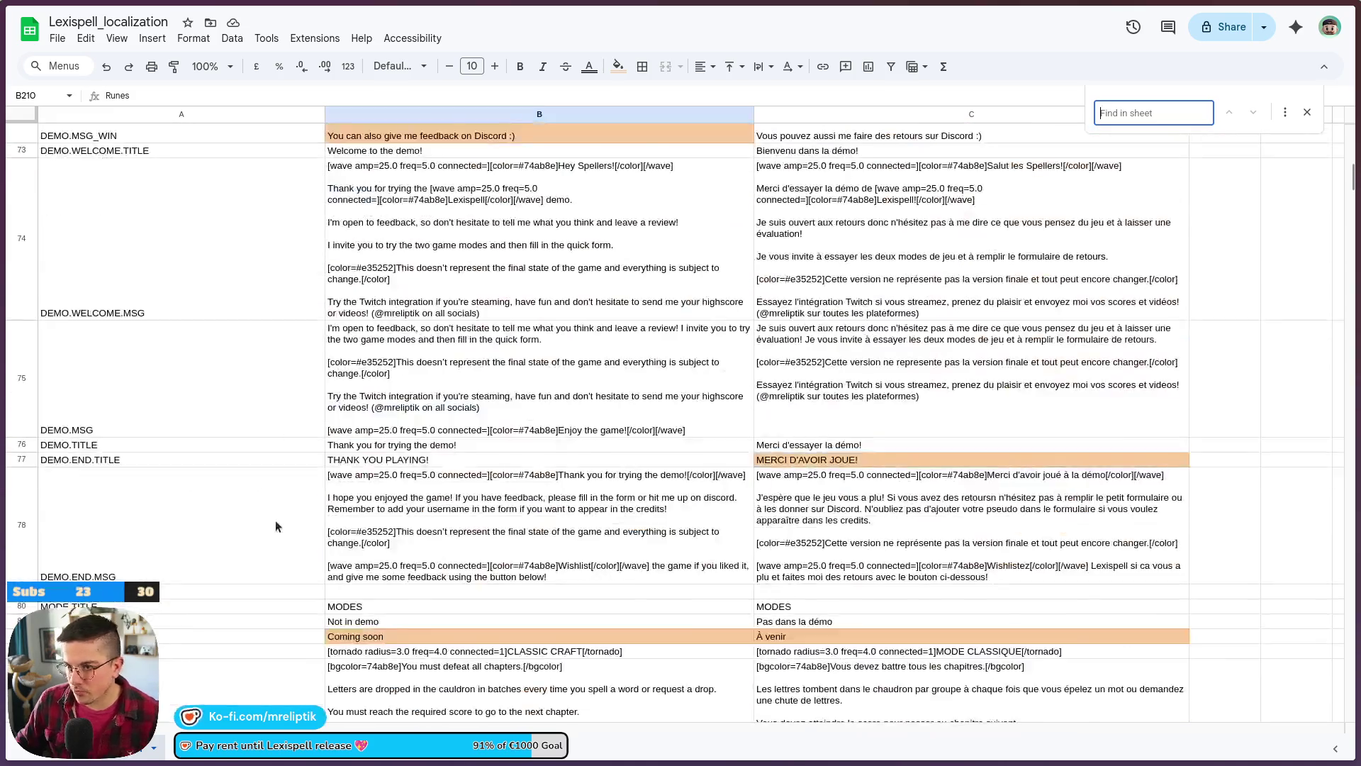
scroll(198, 449, down, 15)
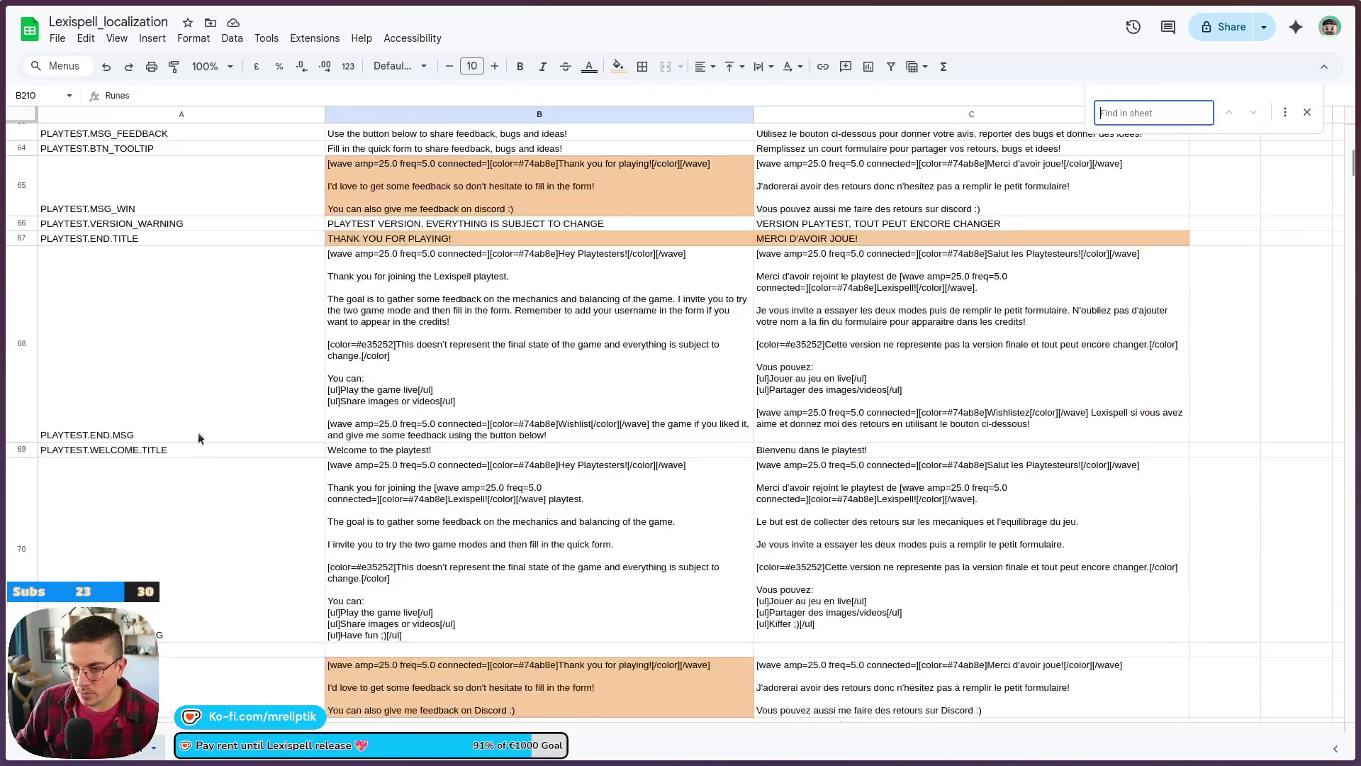
scroll(207, 434, down, 10)
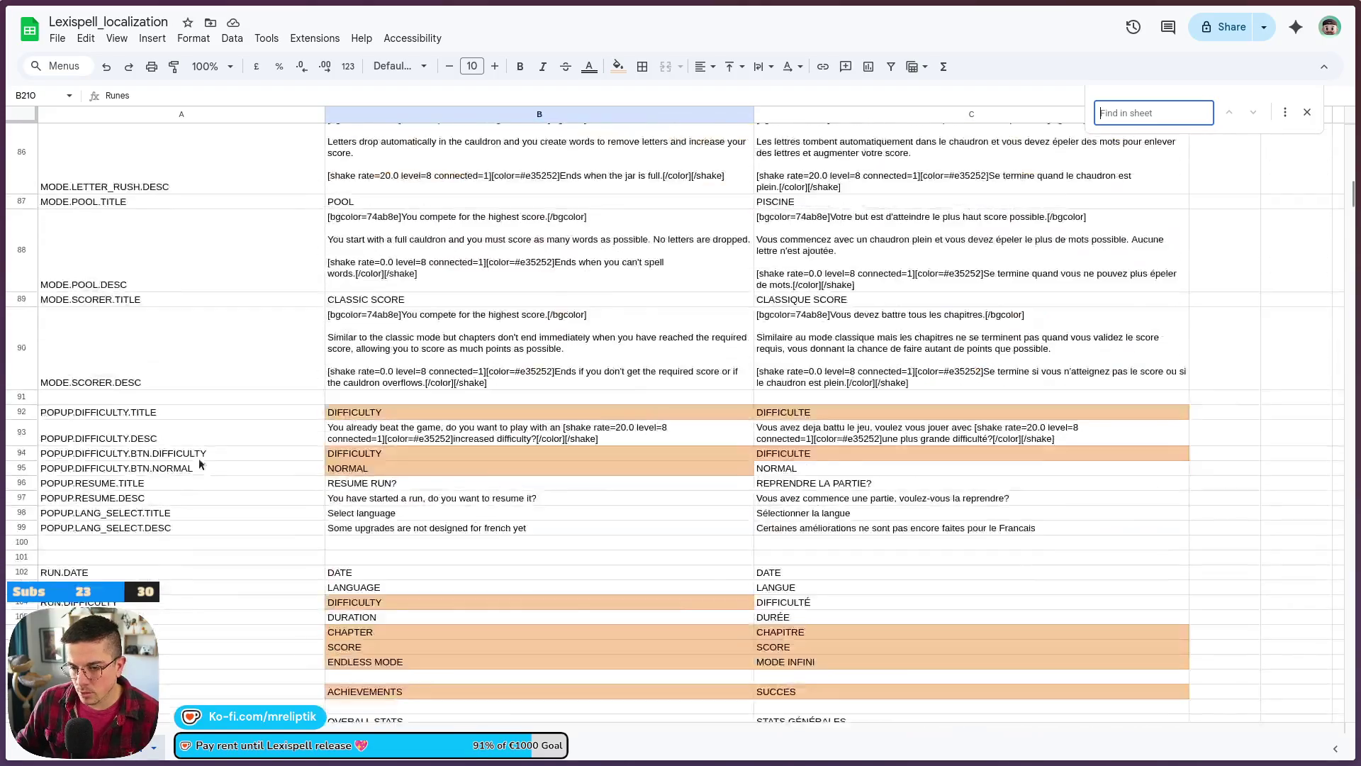
scroll(224, 485, up, 5)
scroll(117, 441, down, 12)
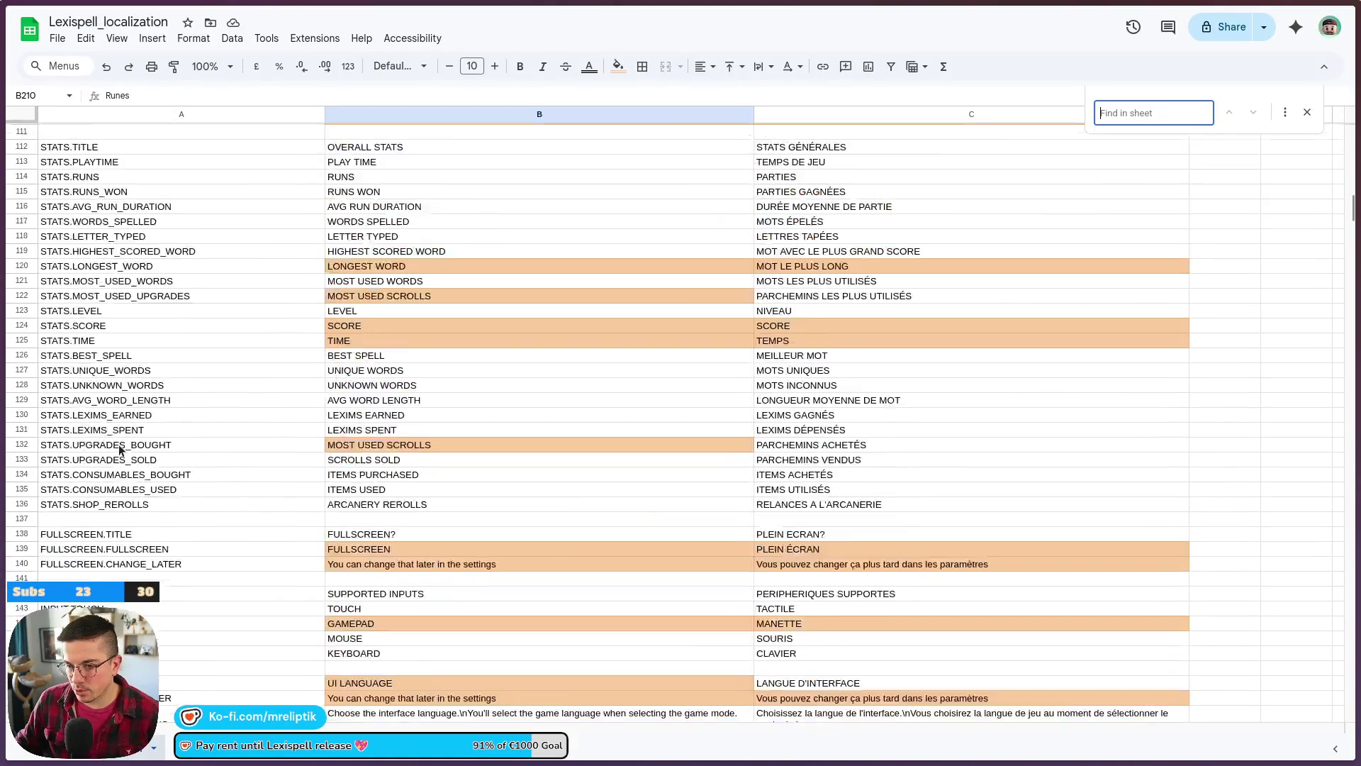
scroll(198, 456, down, 10)
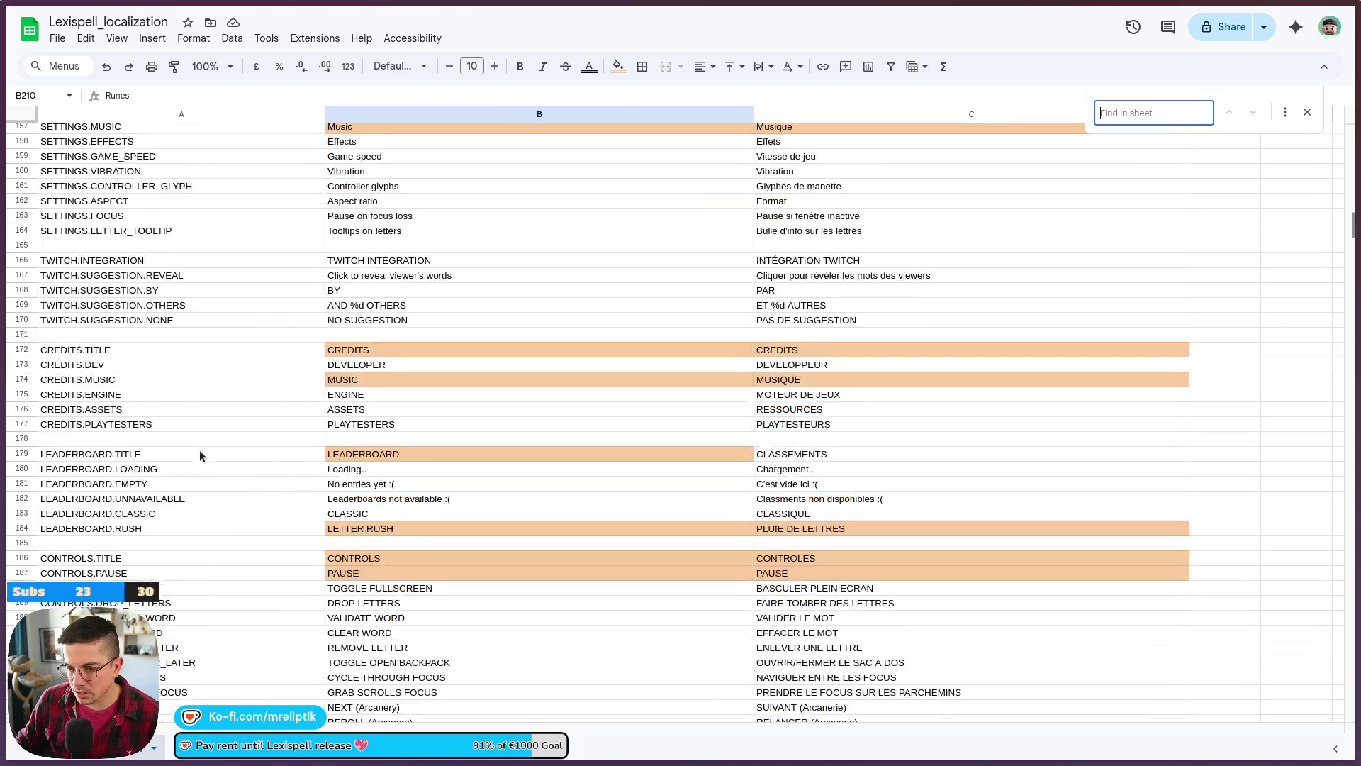
scroll(195, 458, down, 8)
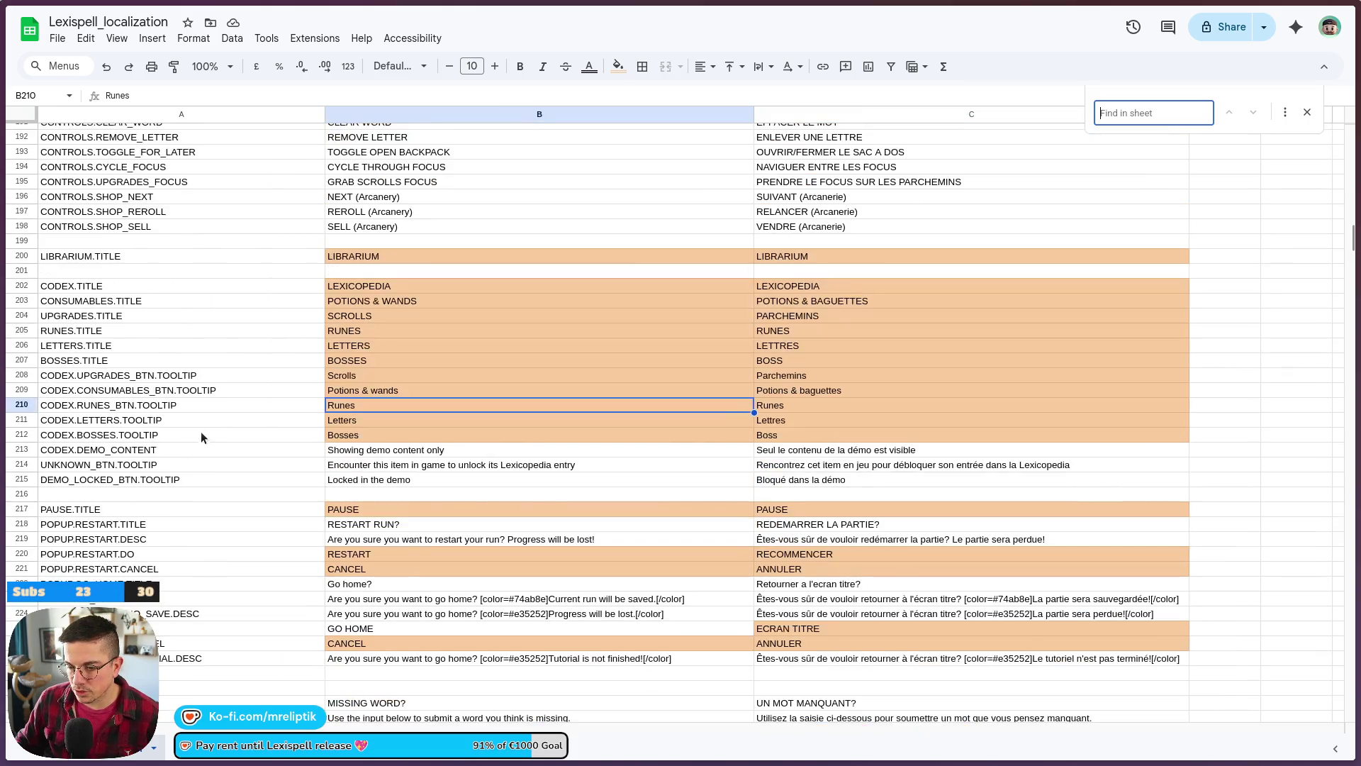
scroll(230, 402, up, 5)
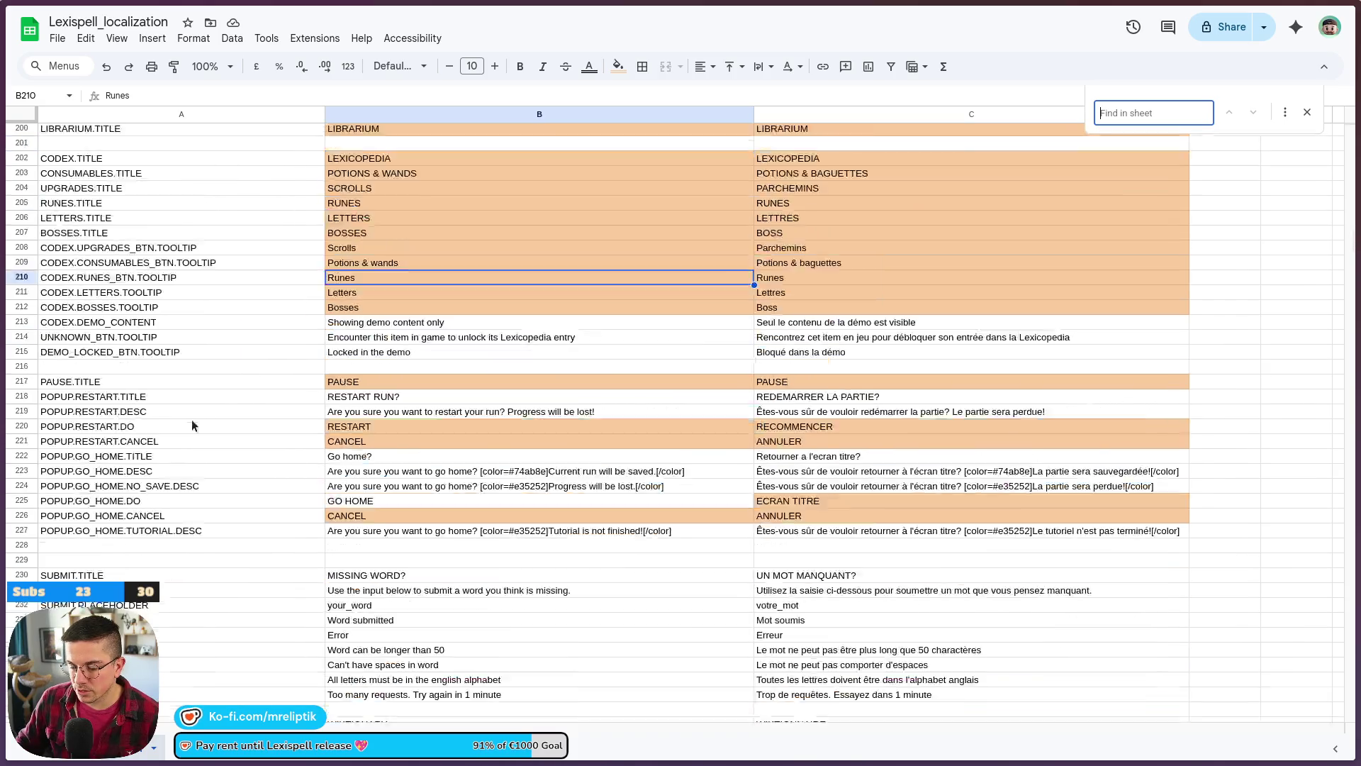
scroll(110, 327, up, 2)
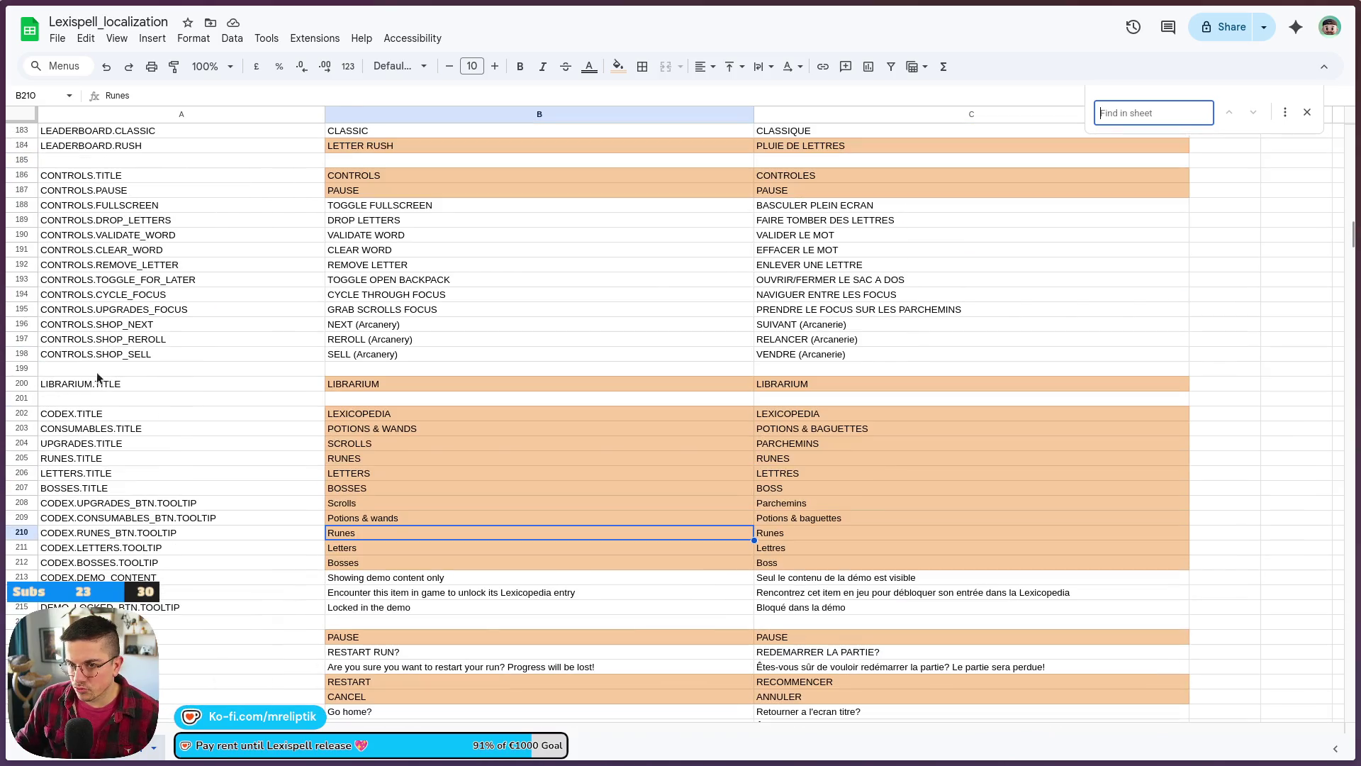
scroll(108, 369, down, 5)
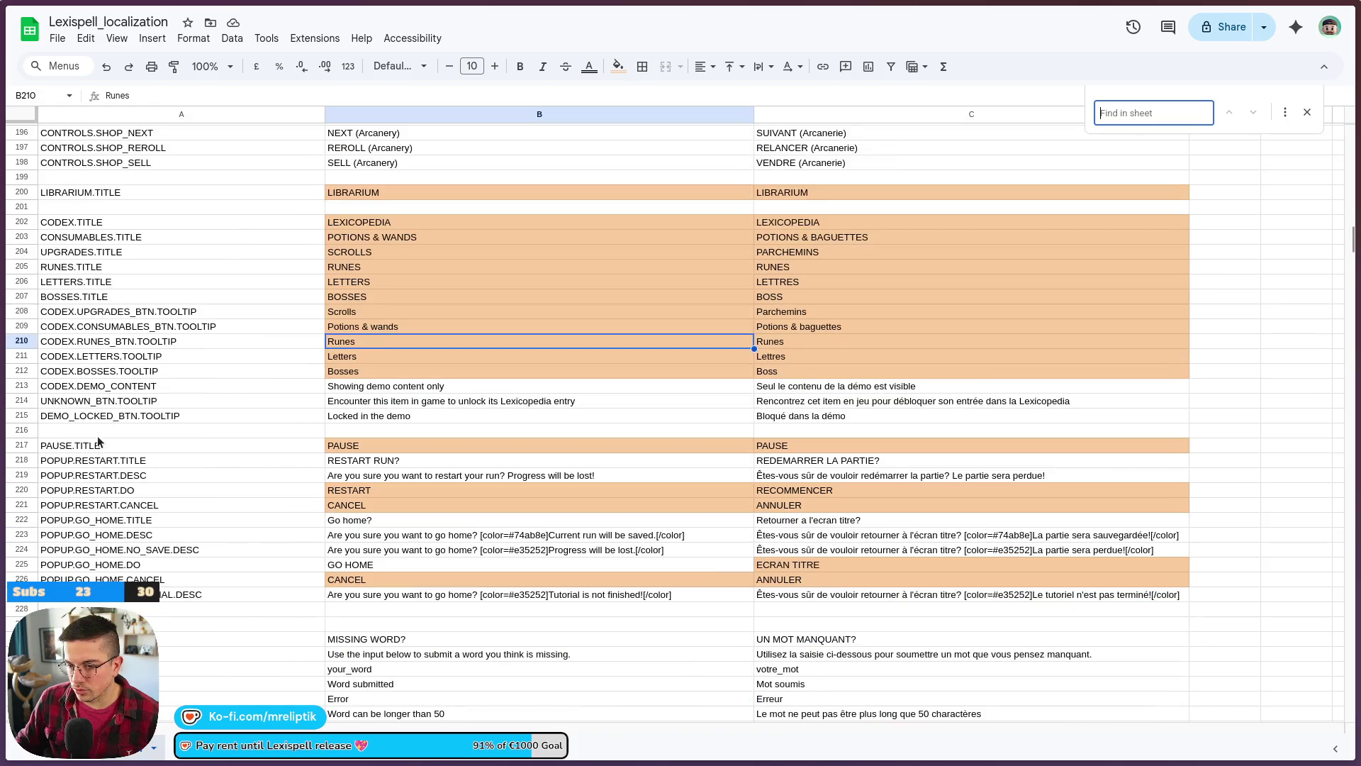
- Insert three blank rows above row 216, before PAUSE.TITLE
right_click(98, 445)
click(156, 345)
right_click(90, 429)
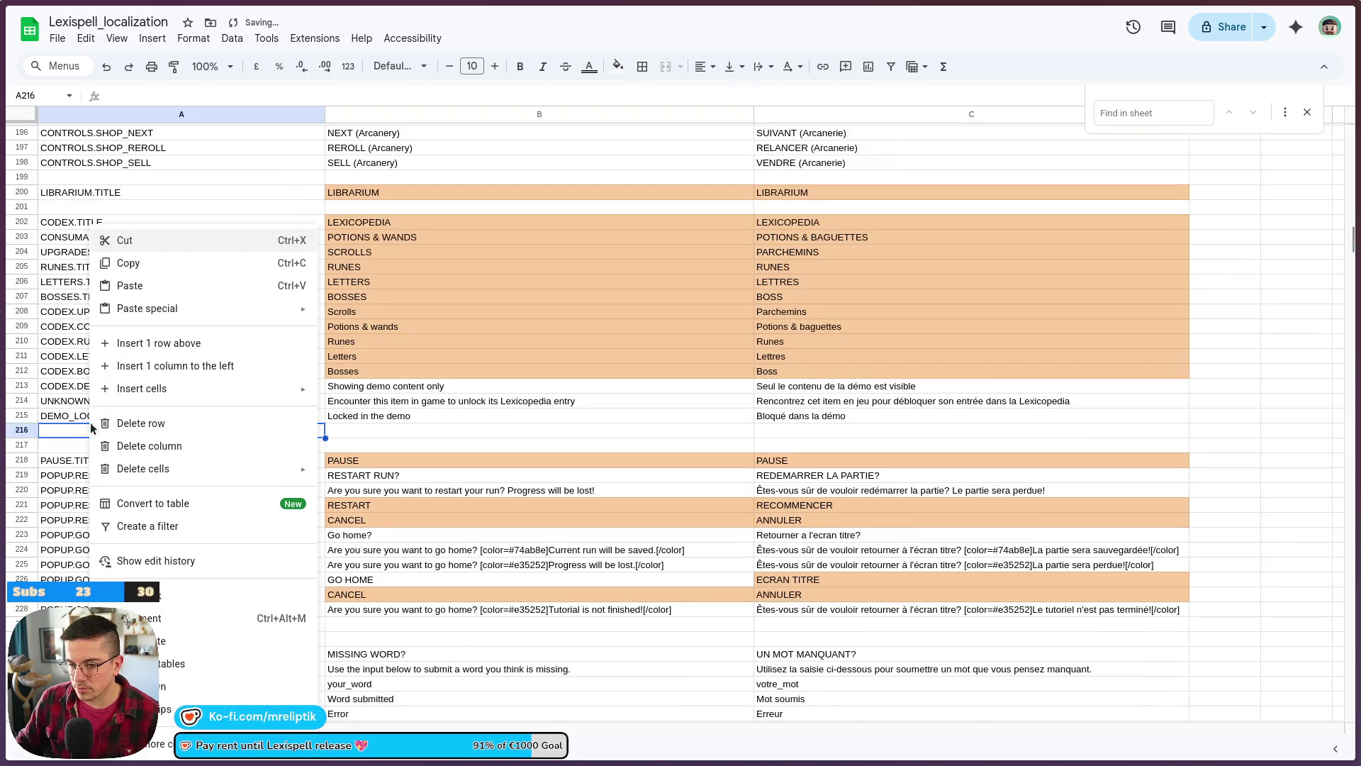
click(182, 344)
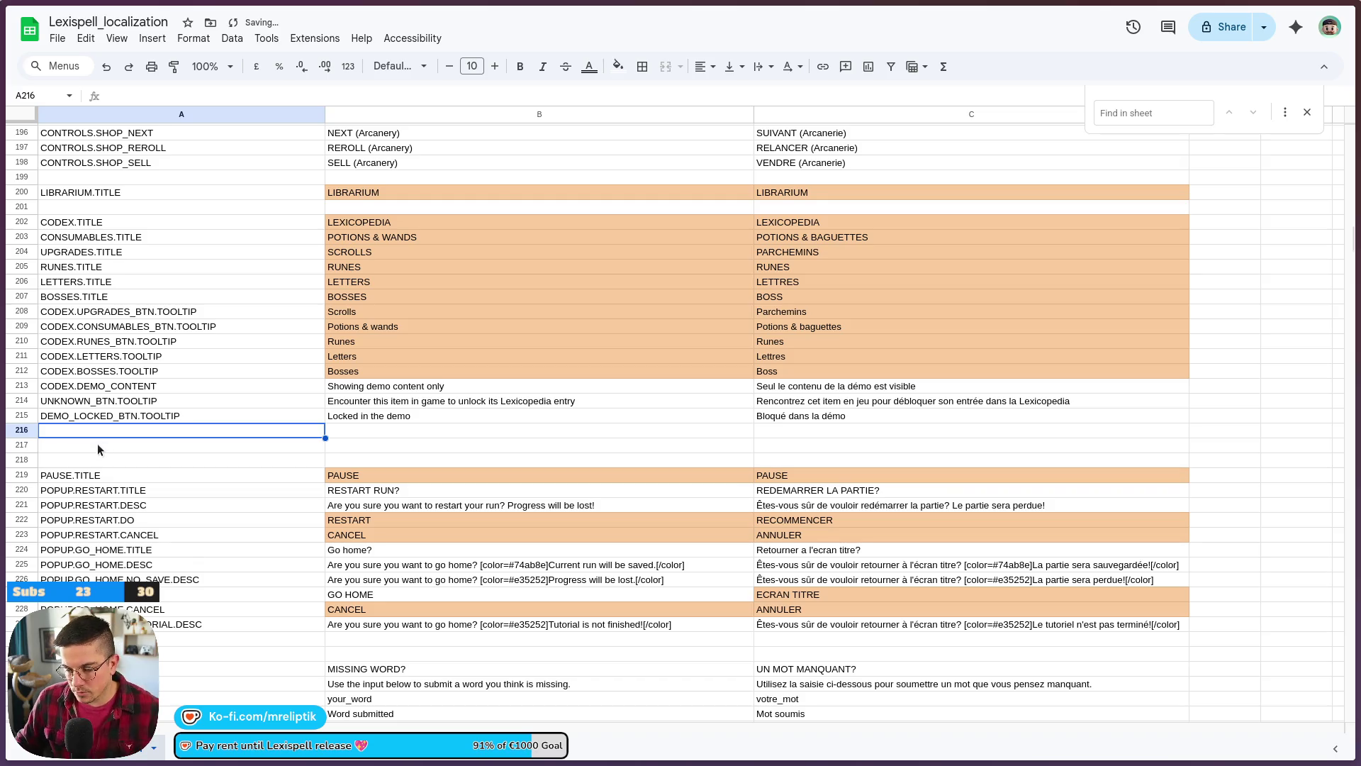
right_click(96, 444)
click(173, 346)
- Put MAGE.DEMO_LOCKED in A218 and MAGE.TITLE in A217, then return to Godot
click(82, 462)
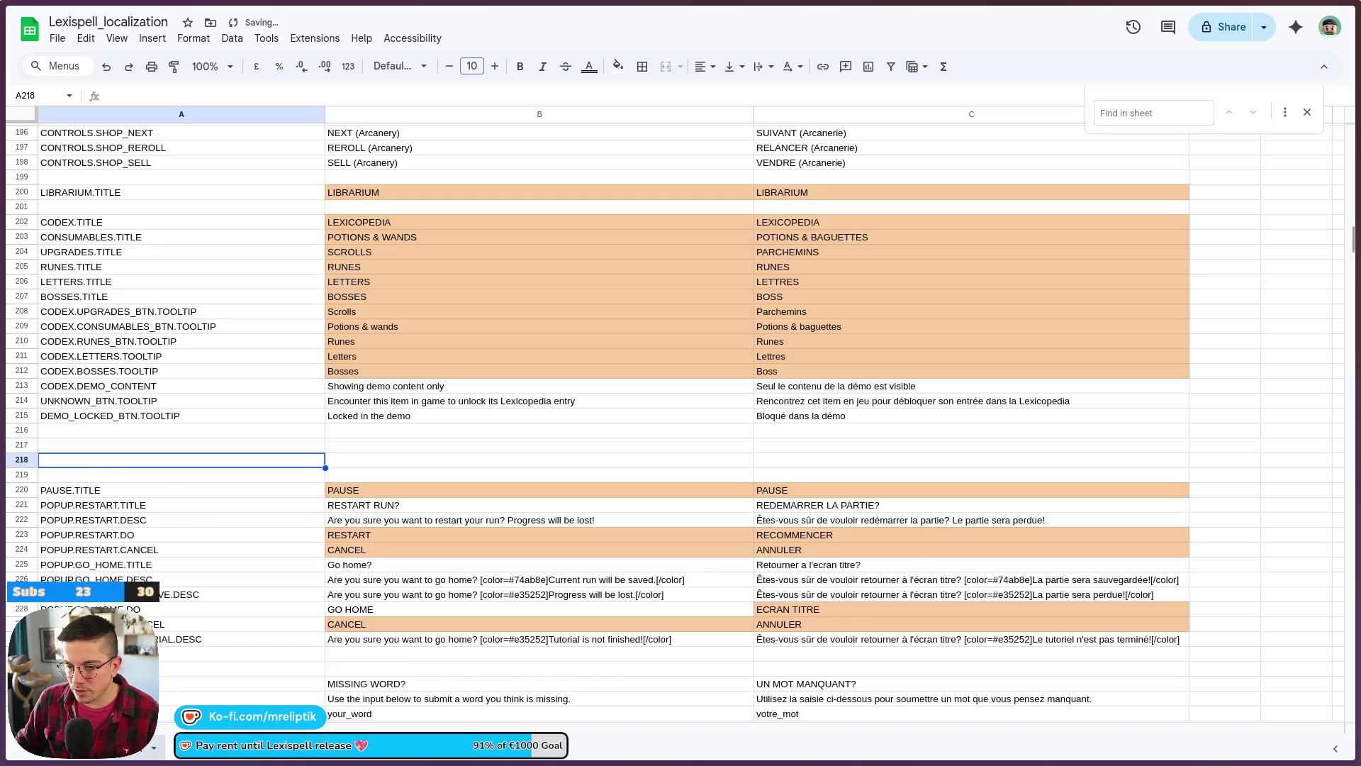
text(MAGE.DEMO_LOCKED)
click(160, 445)
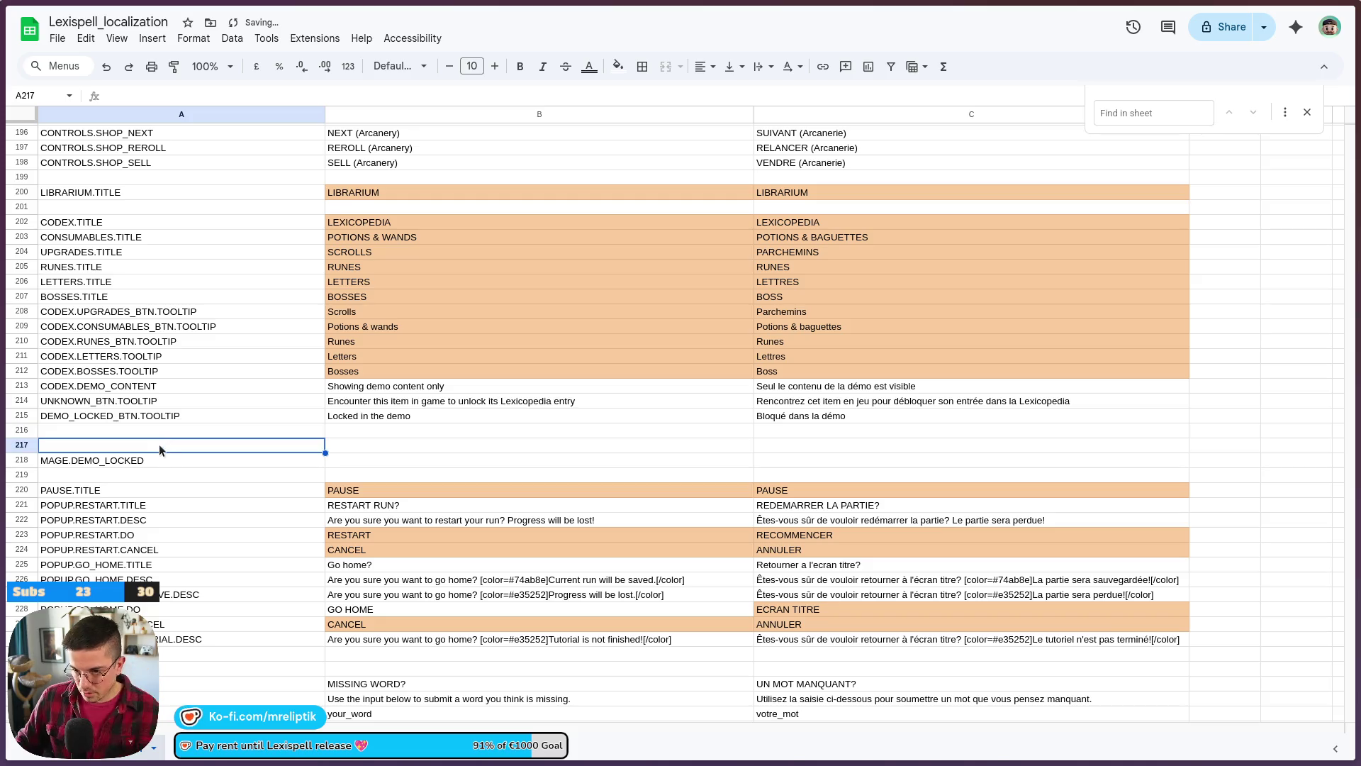
text(MAGE.TILE)
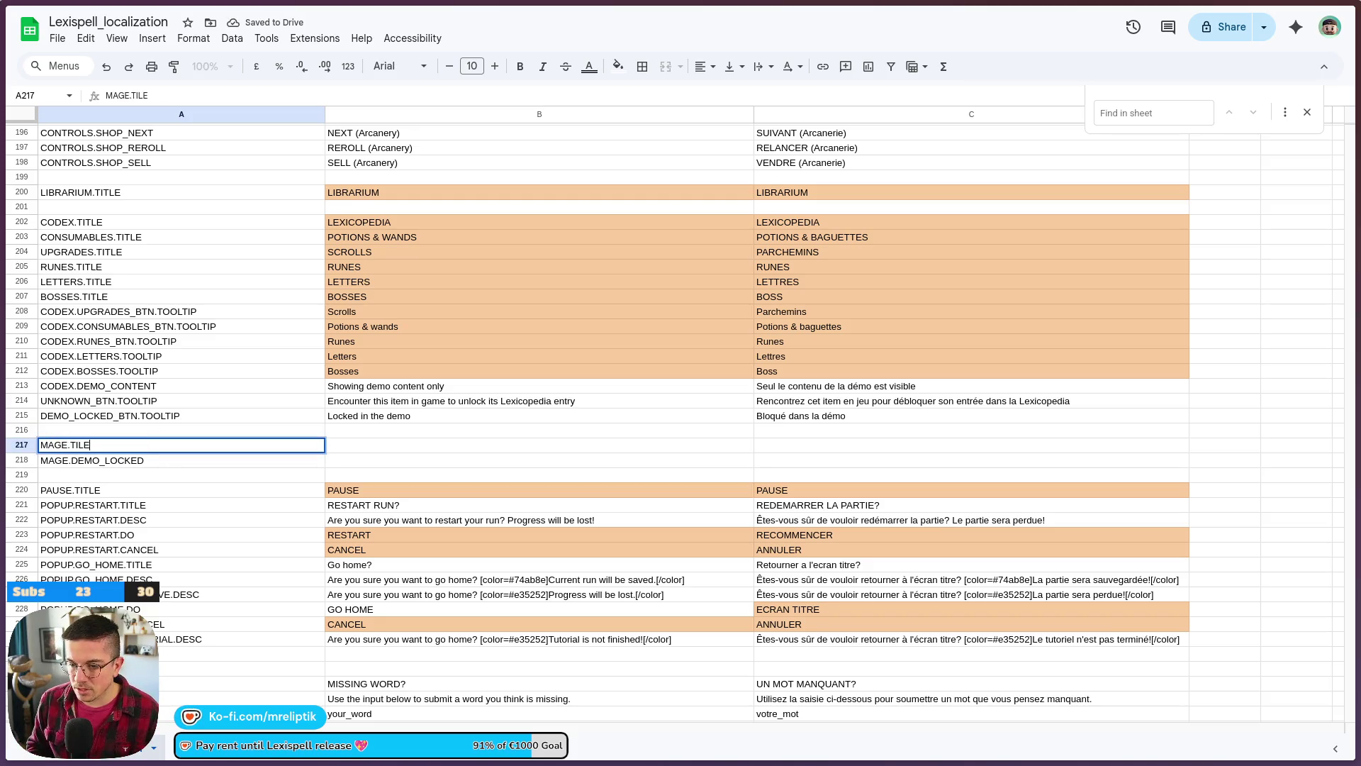
key(Tab)
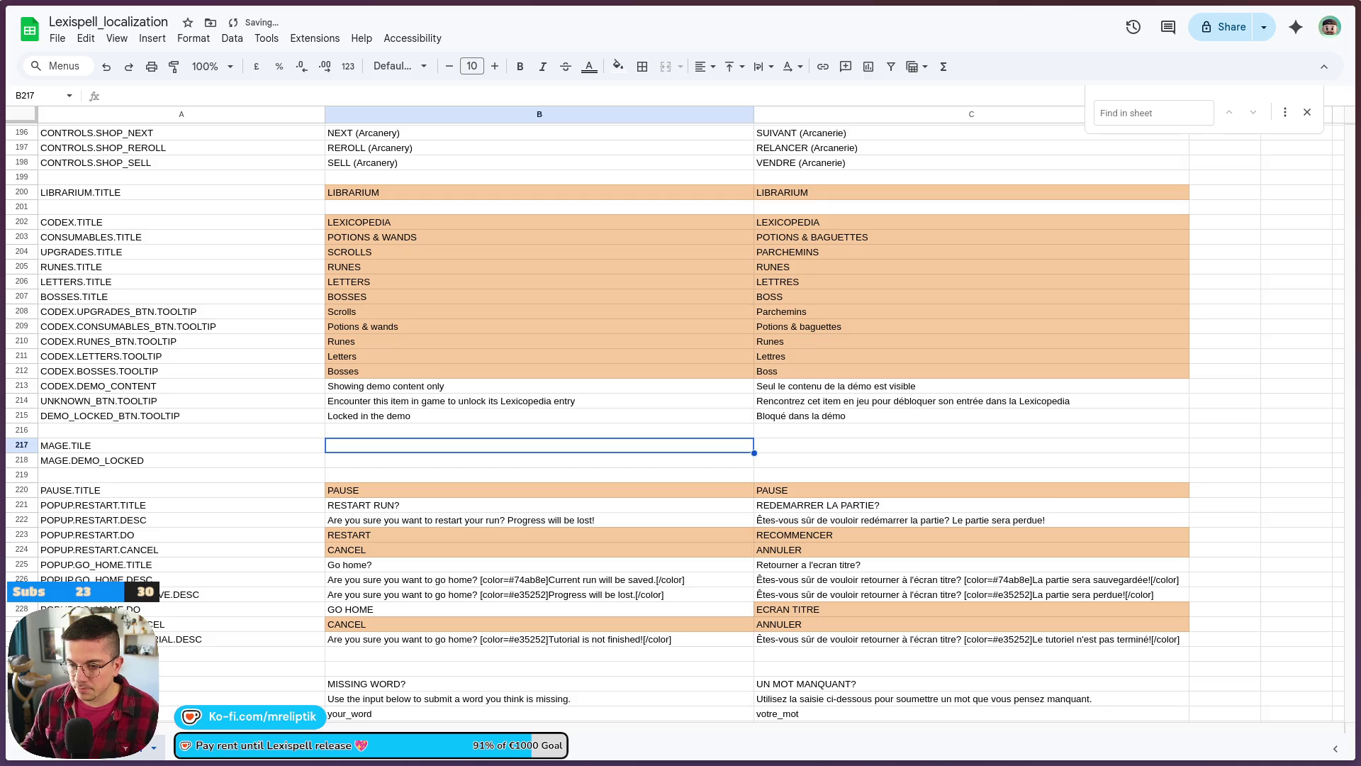
double_click(113, 445)
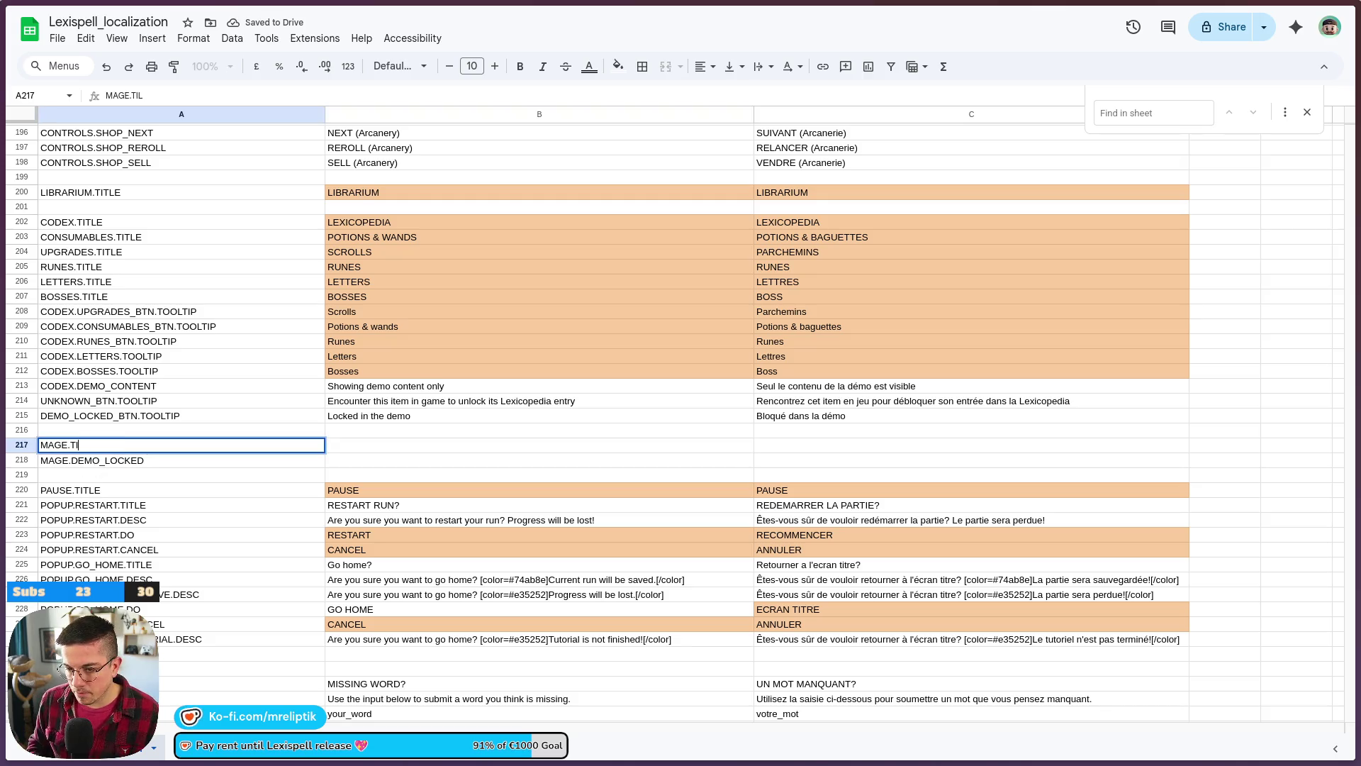
click(281, 753)
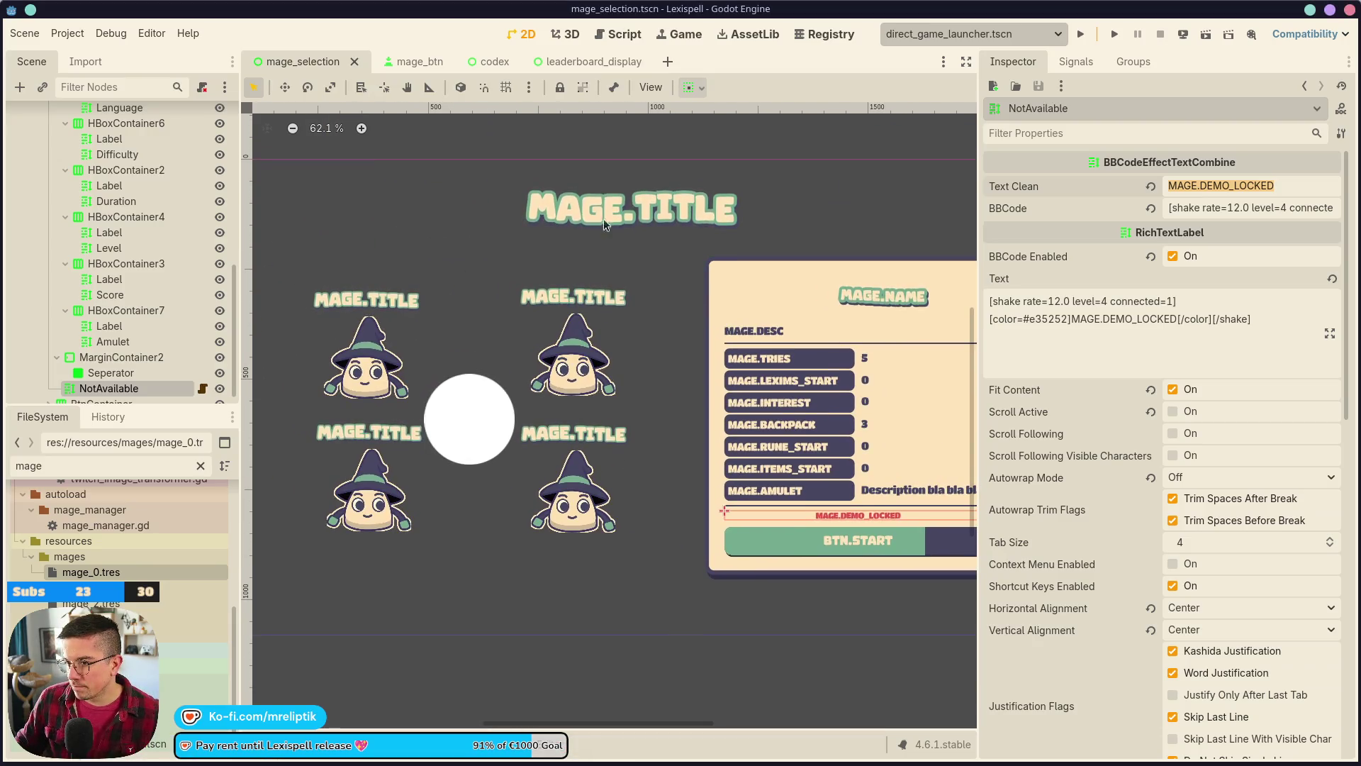
- Set the mage_btn Name label to MAGE.NAME and close the codex and leaderboard_display scenes
click(584, 312)
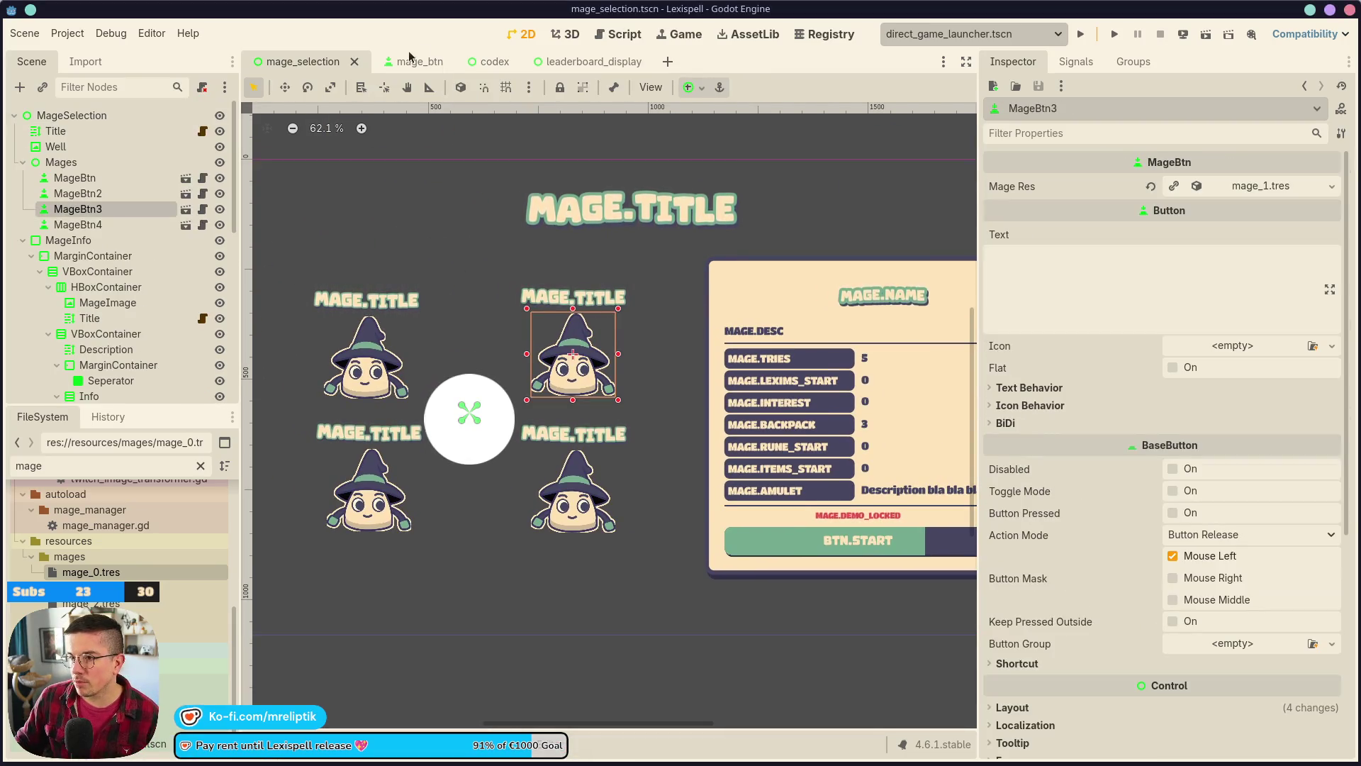
click(408, 61)
click(497, 323)
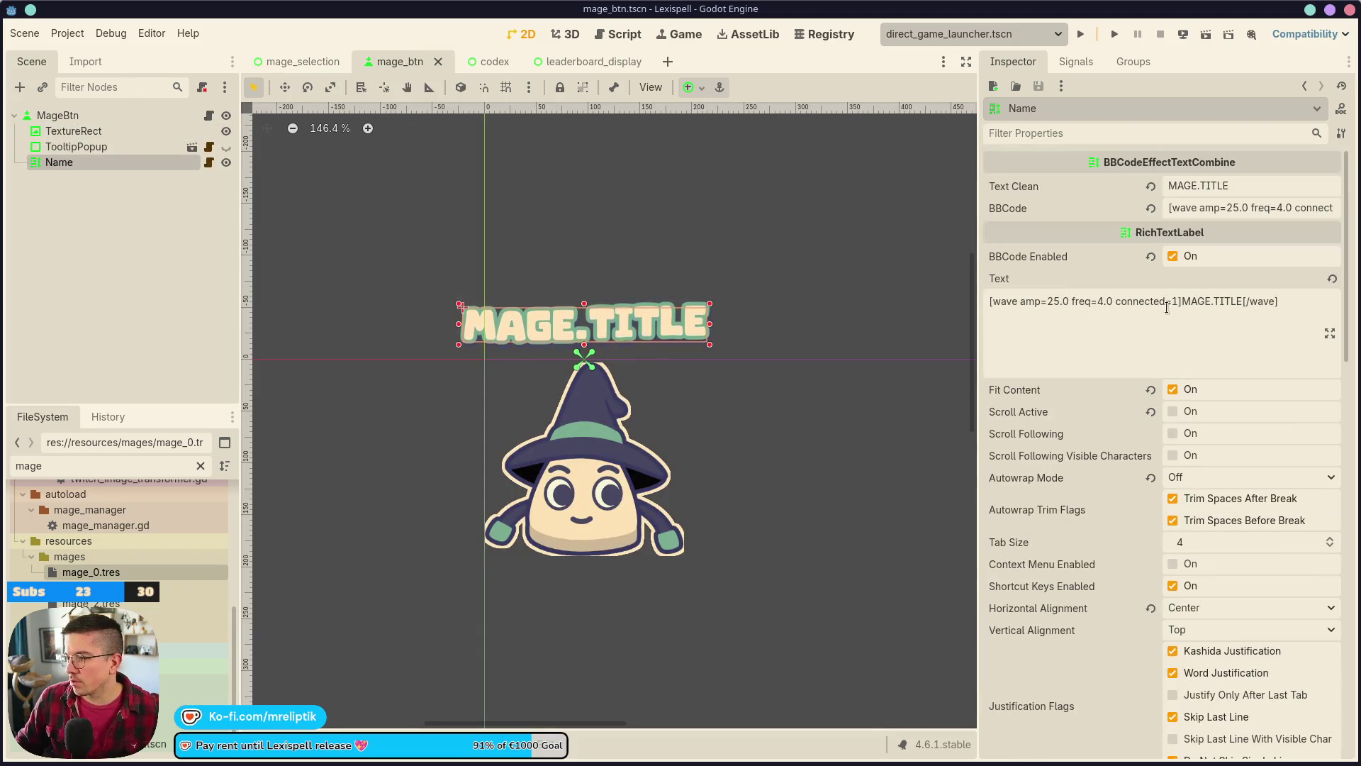
double_click(1225, 185)
text(NAME)
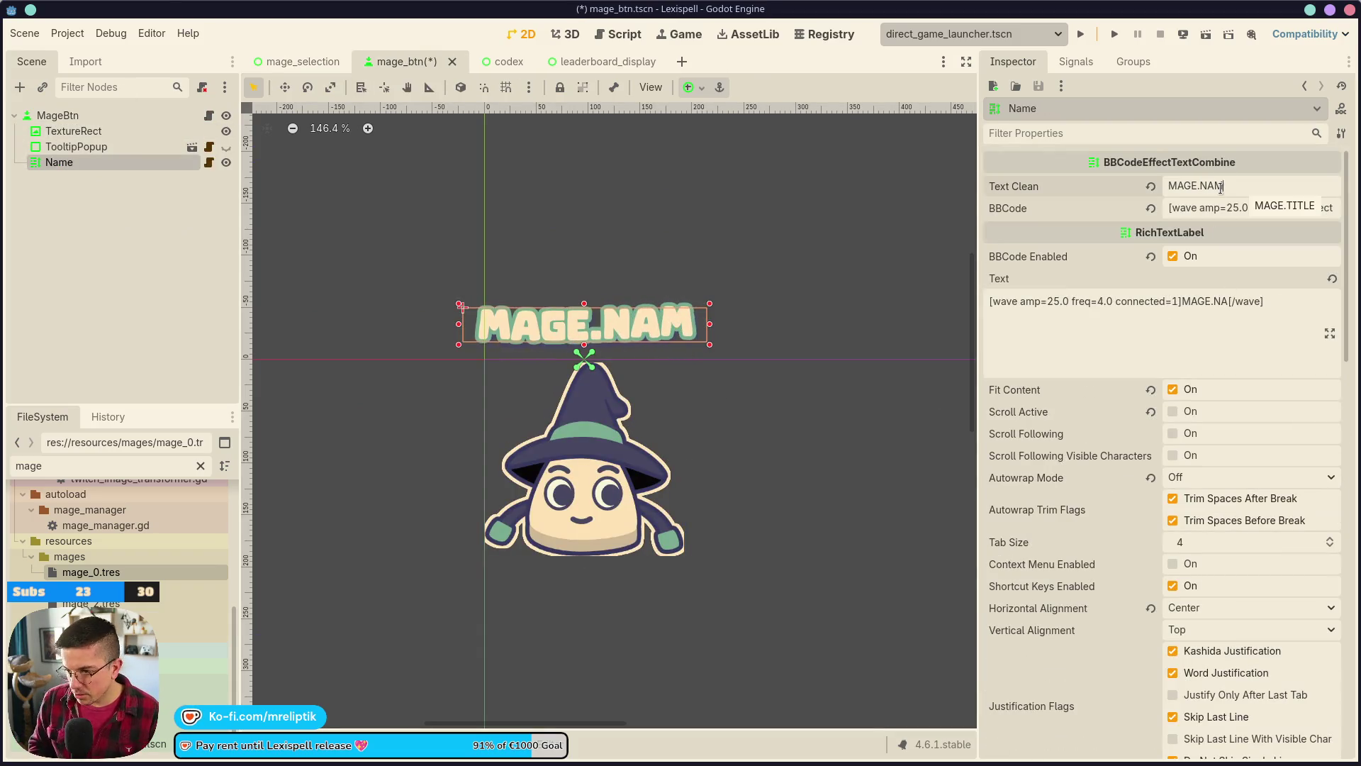
mouse_move(490, 62)
mouse_down()
mouse_move(312, 66)
mouse_move(553, 107)
mouse_move(491, 64)
mouse_up()
middle_click(491, 63)
click(267, 61)
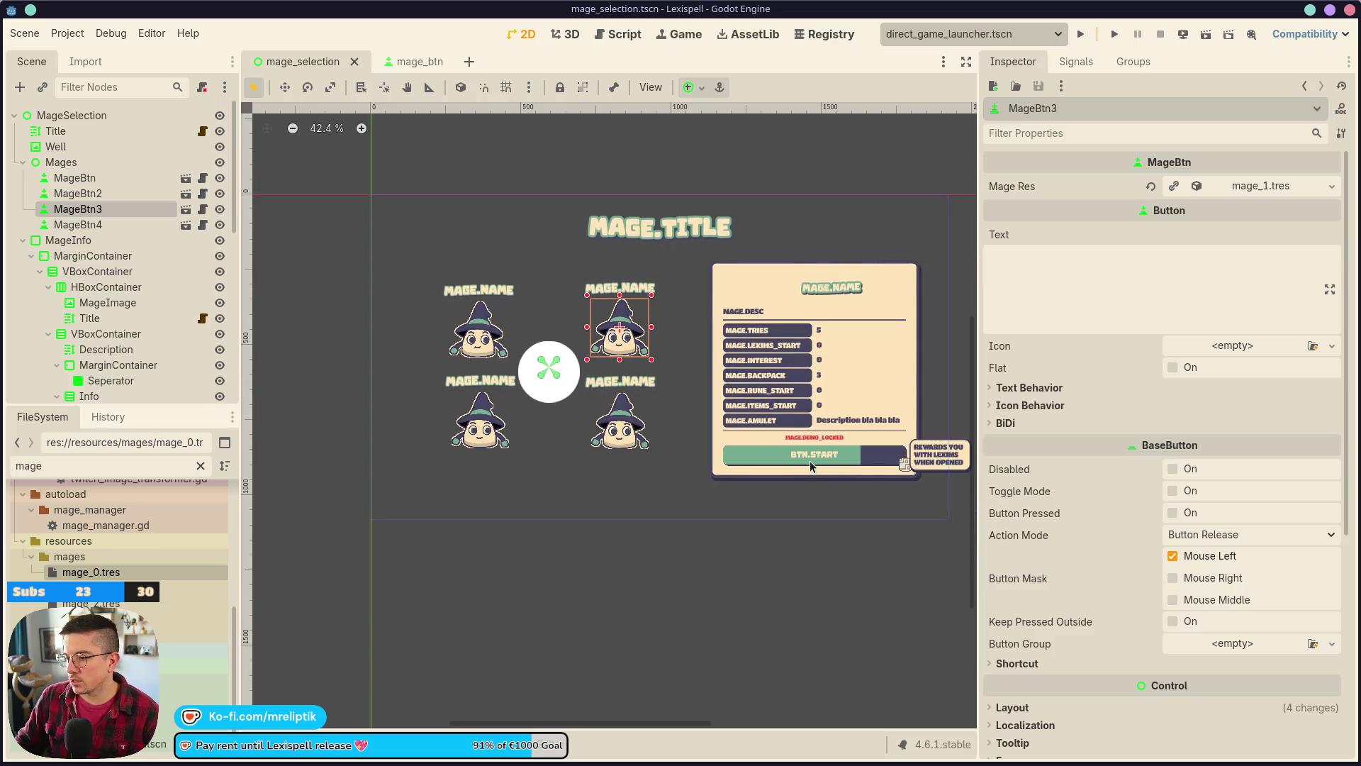
- Change the StartBtn rich text from BTN.START to BTN.START_RUN
click(809, 460)
mouse_move(272, 760)
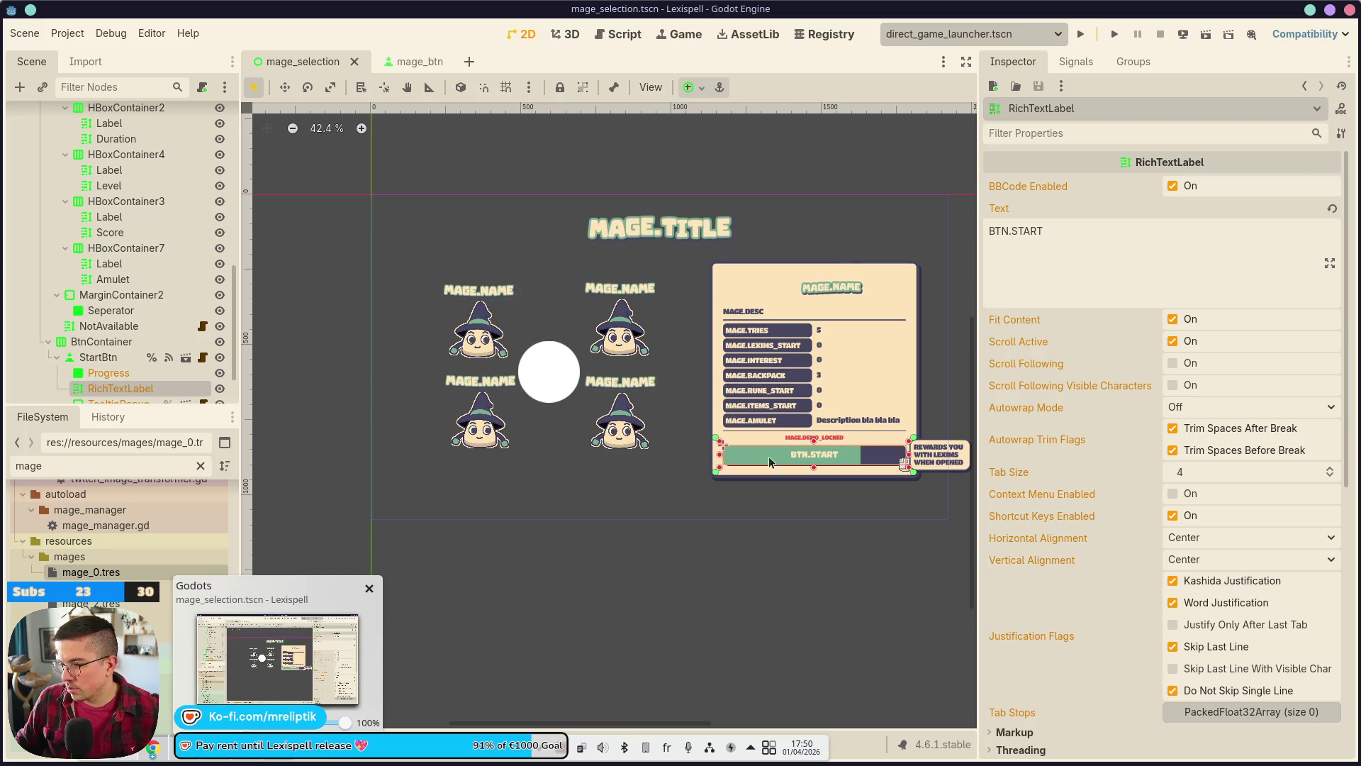
click(1120, 244)
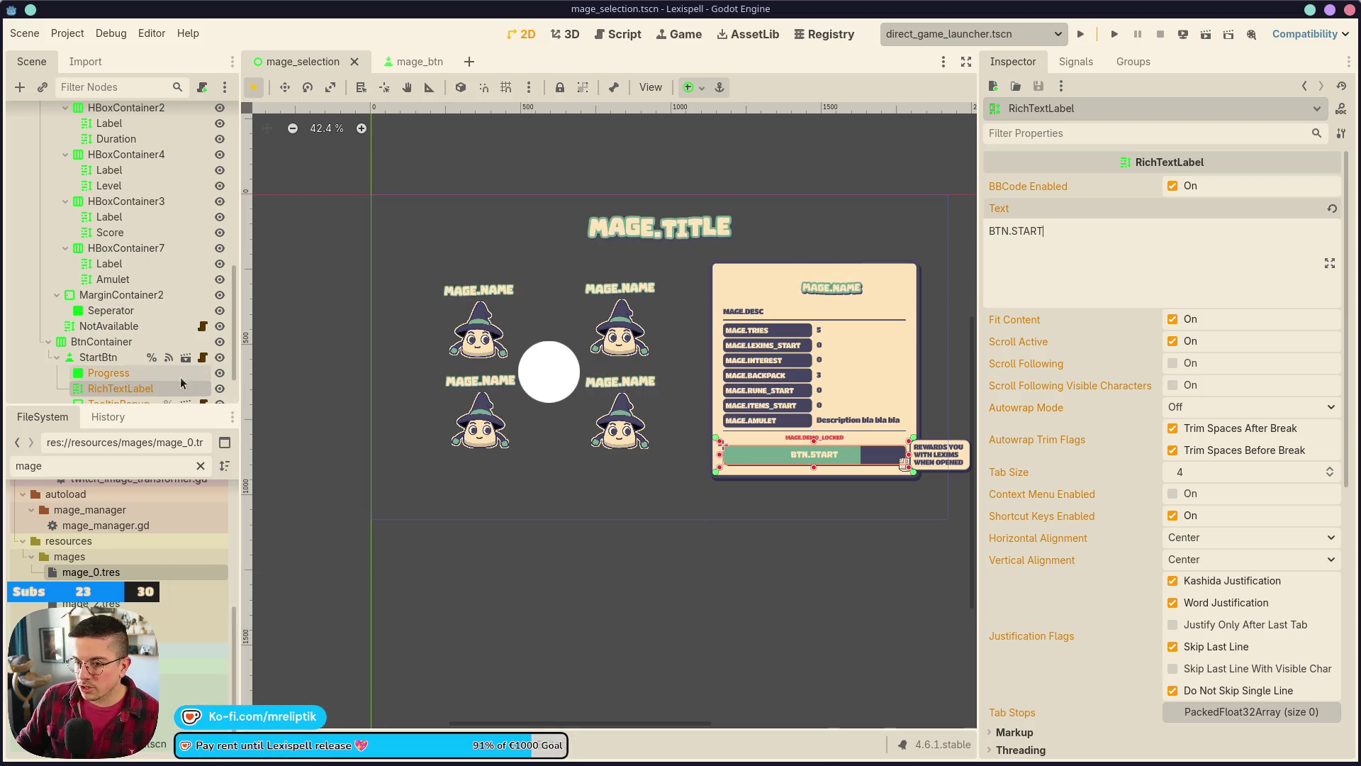
click(99, 358)
click(1248, 411)
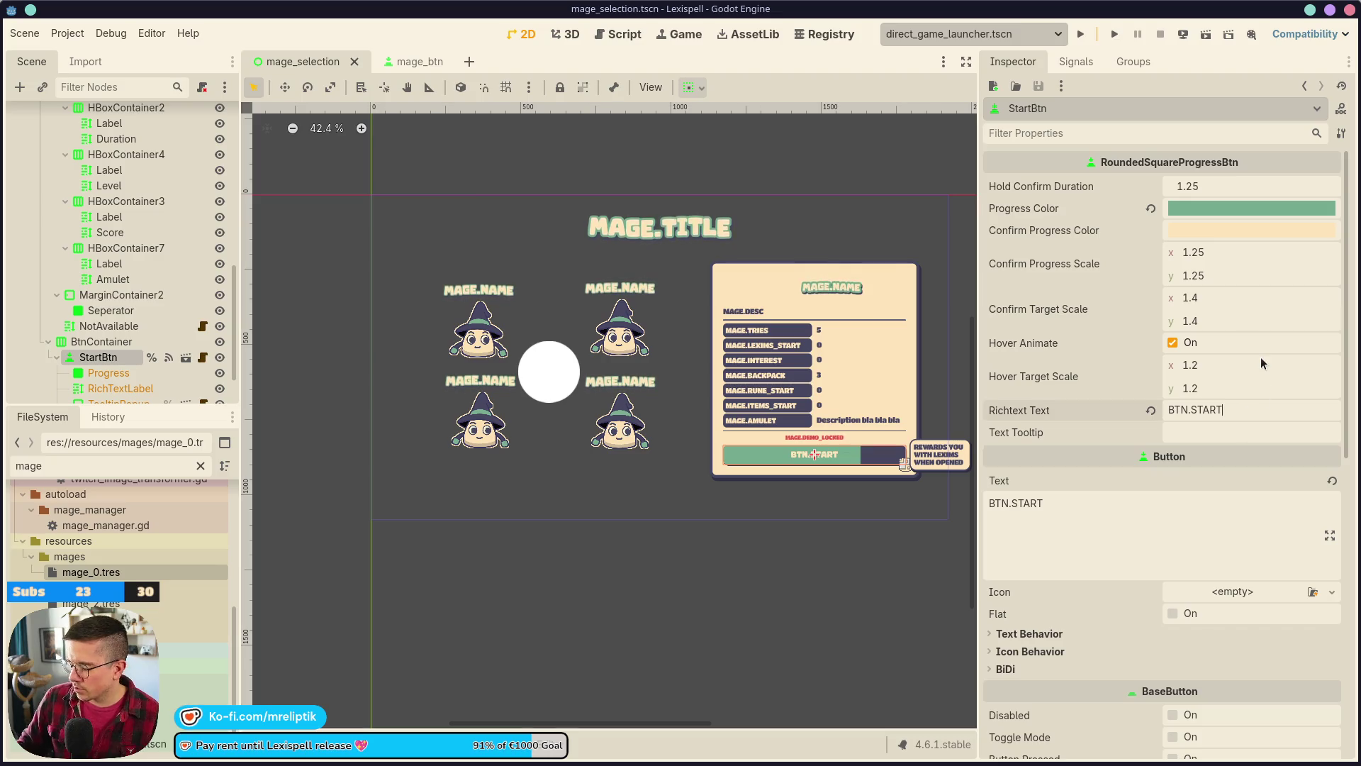
text(_RUN)
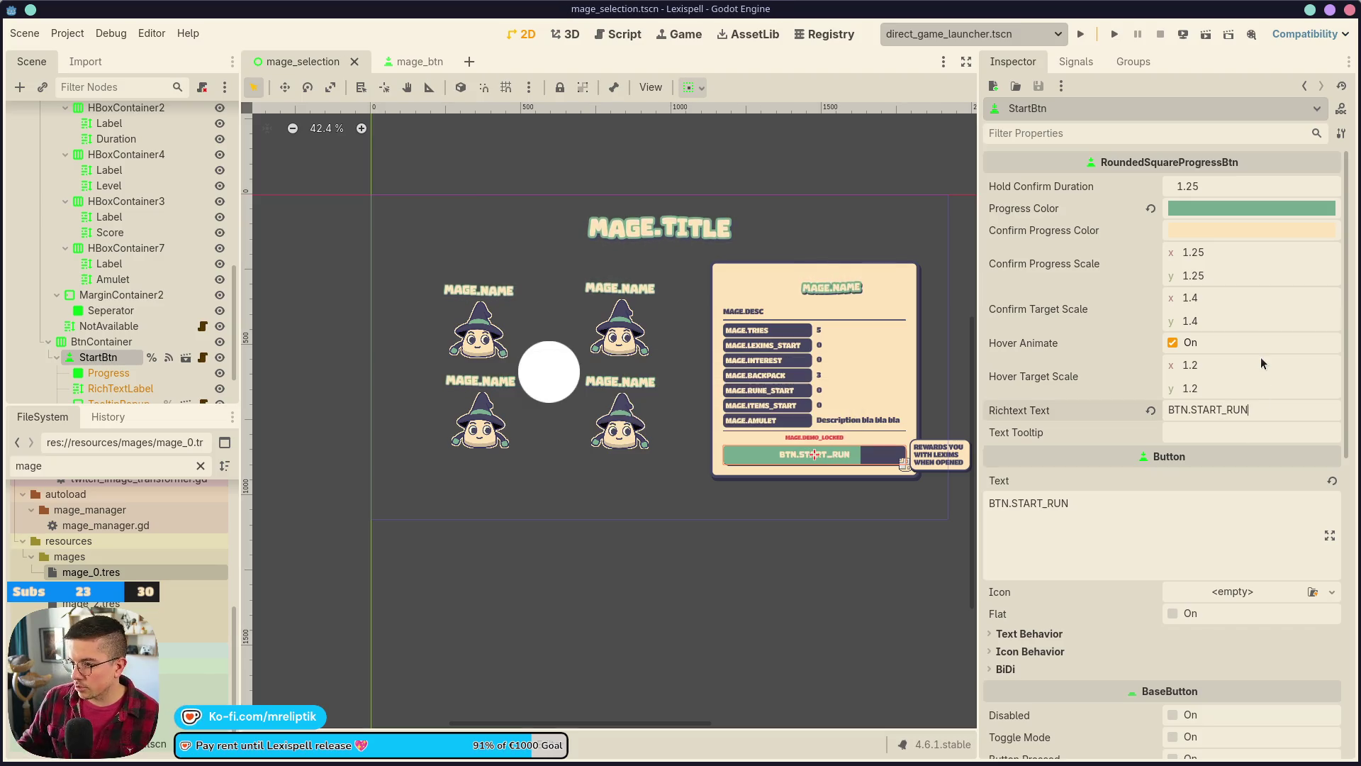
key(Return)
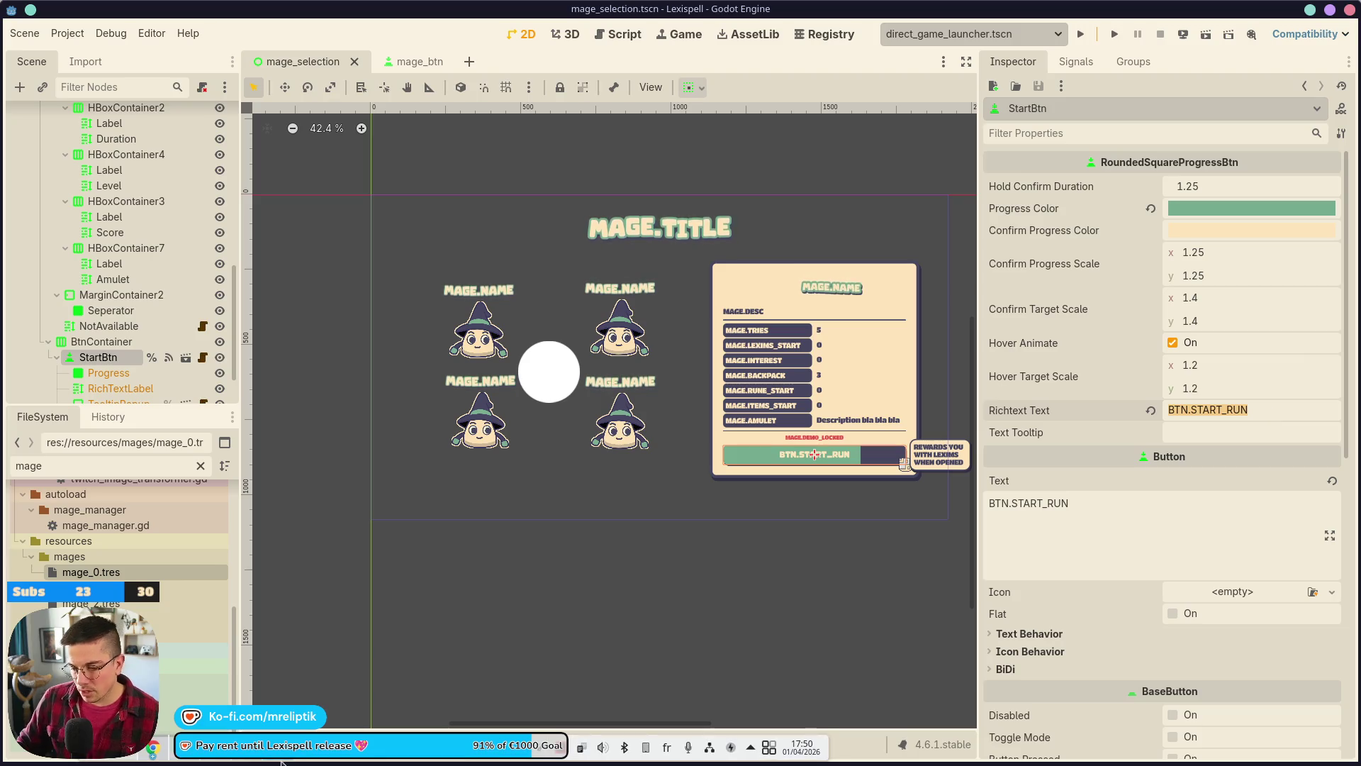
click(152, 747)
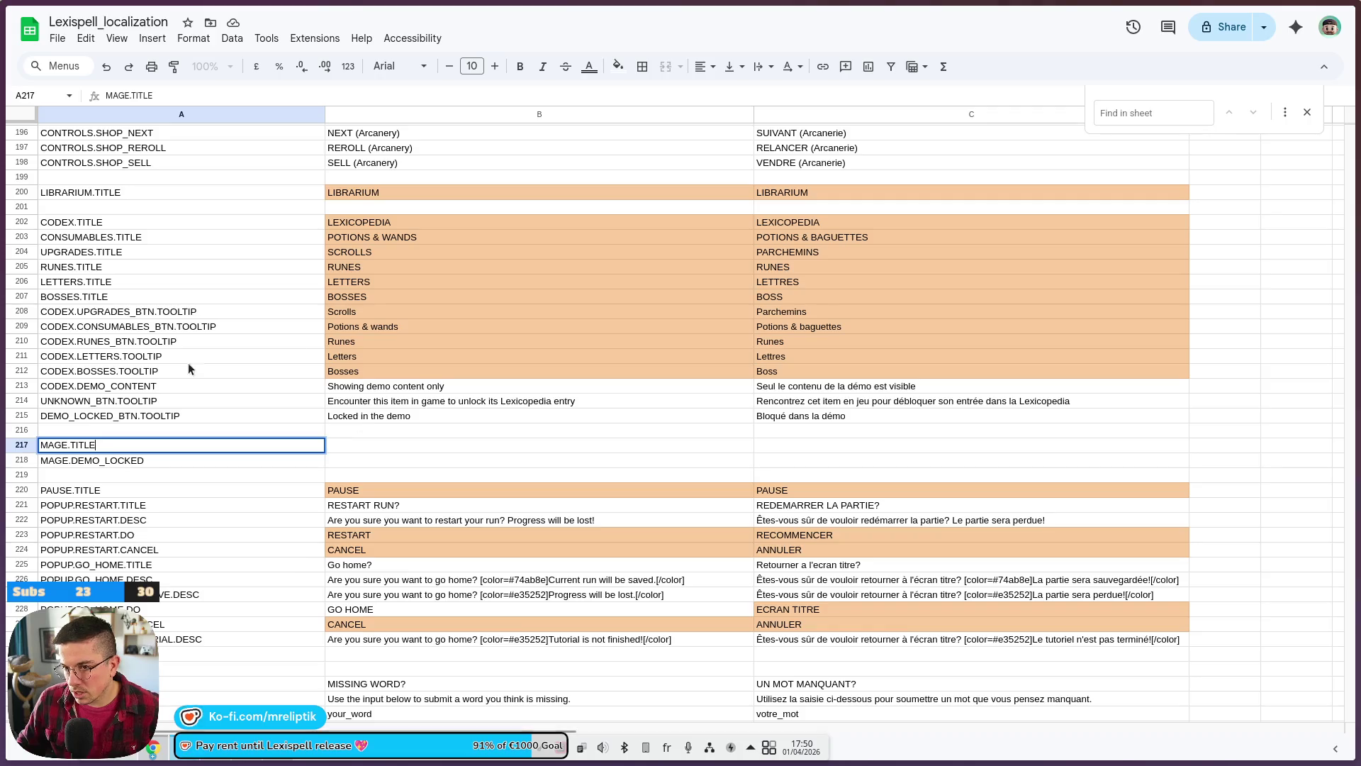
- Insert a new row 44 with key BTN.START_RUN and English text START SPELLING!
scroll(172, 432, up, 15)
scroll(172, 433, up, 20)
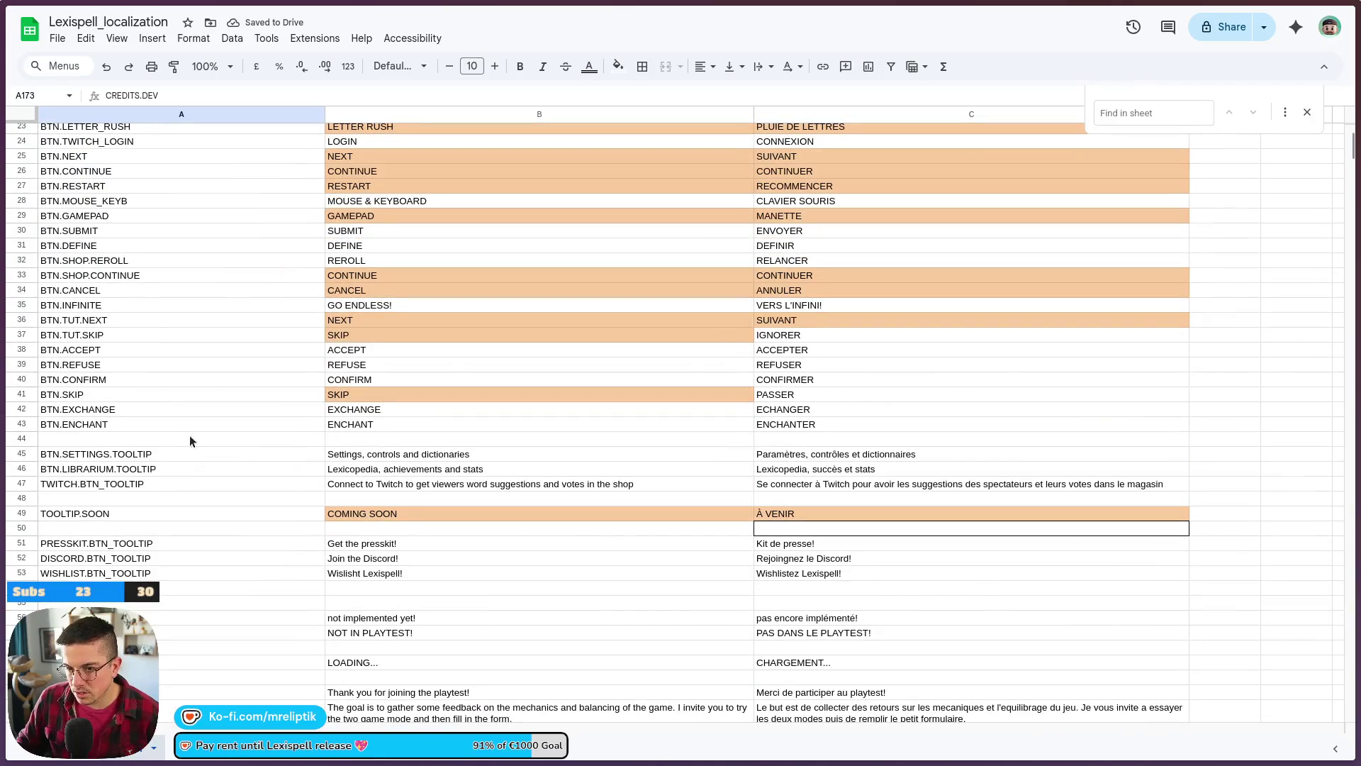
scroll(110, 441, up, 5)
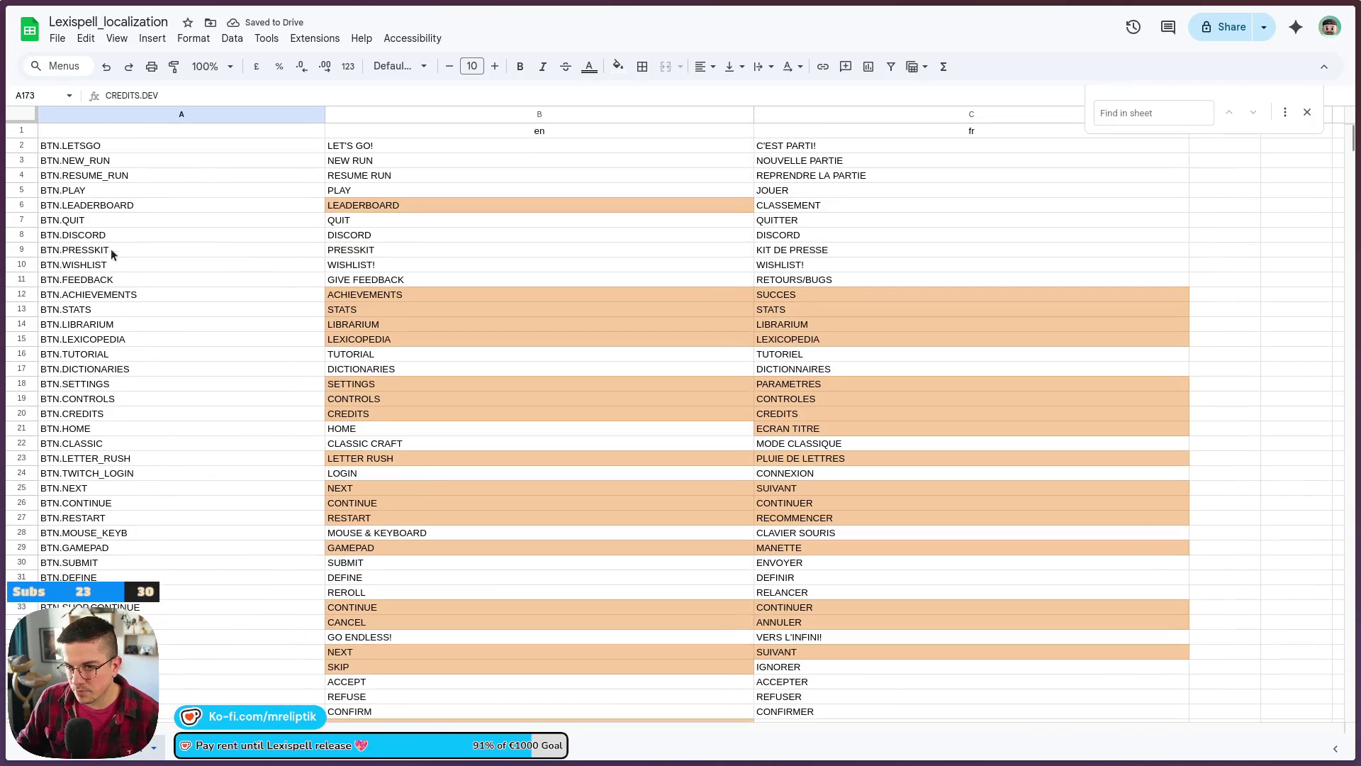
scroll(114, 511, down, 5)
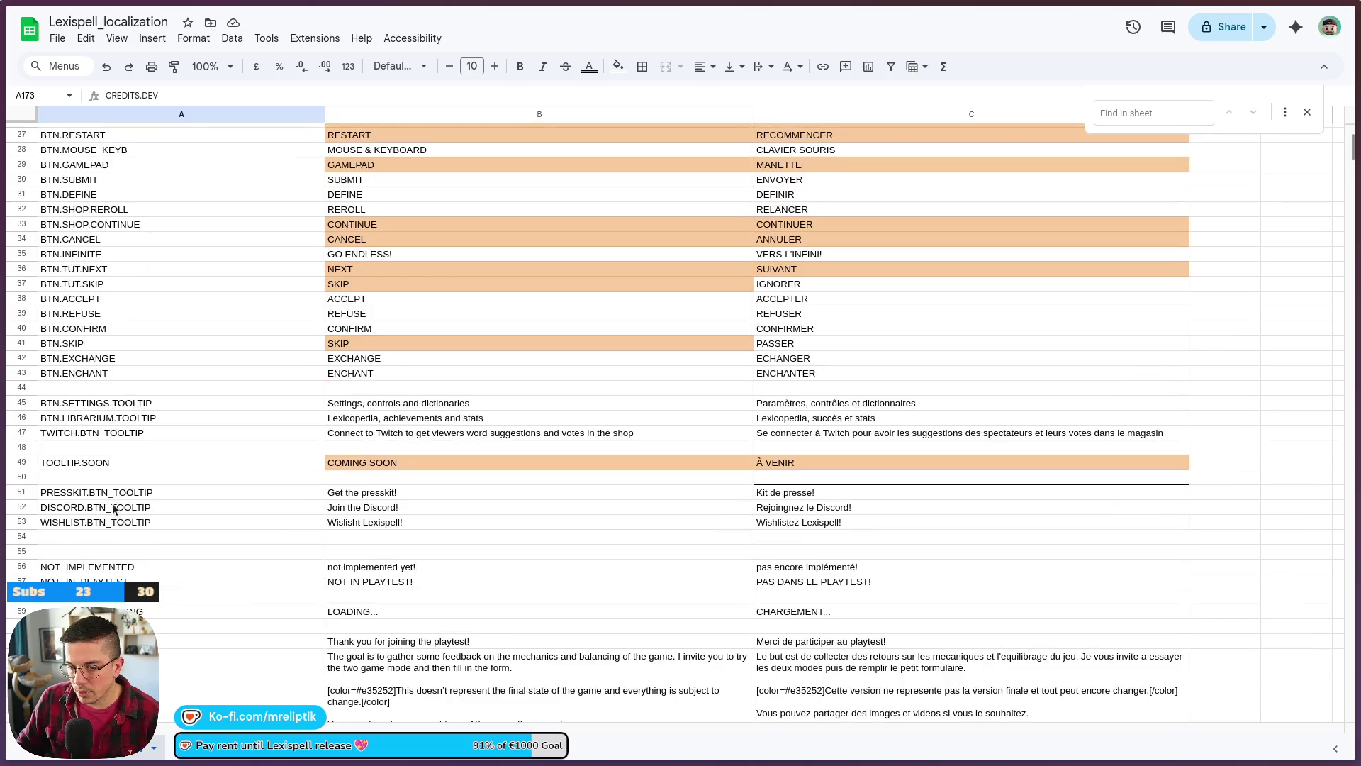
right_click(92, 388)
key(Escape)
right_click(92, 388)
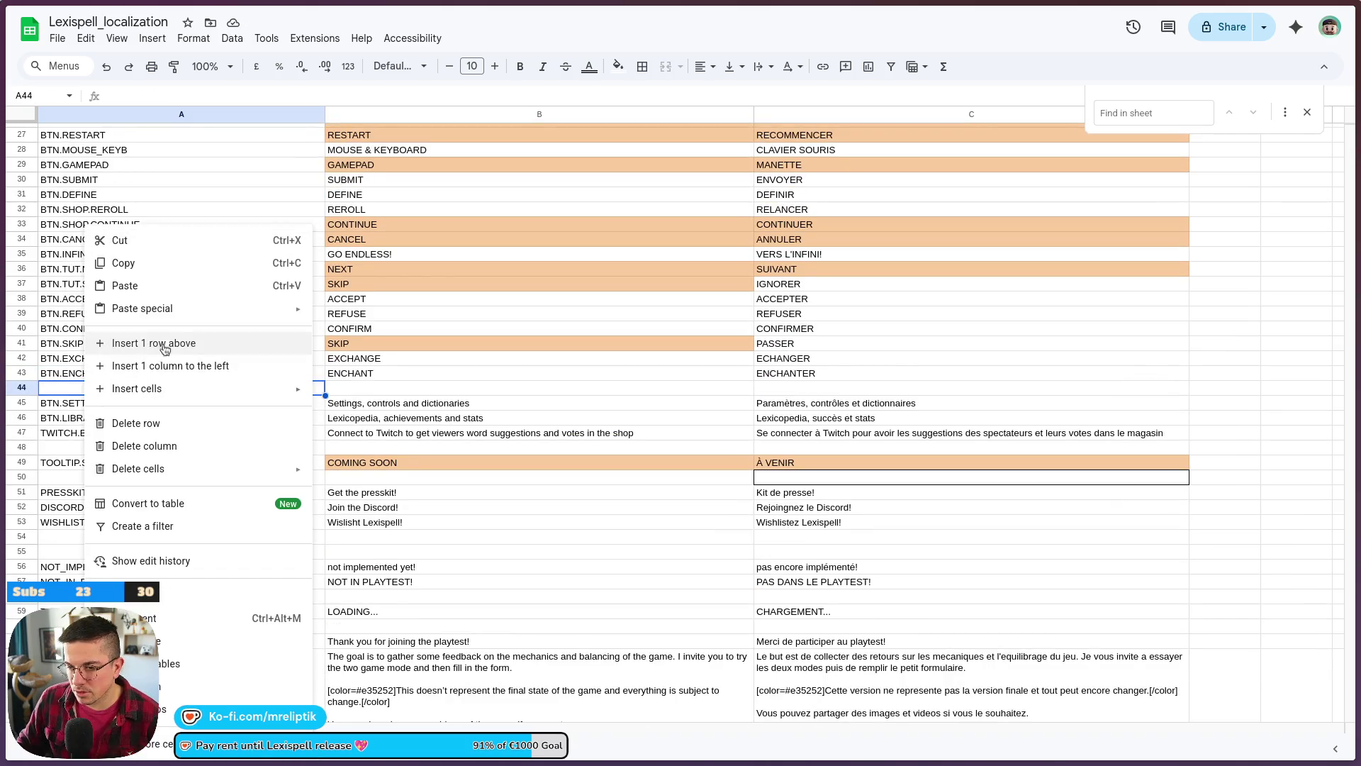
click(127, 343)
text(BTN.START_RUN)
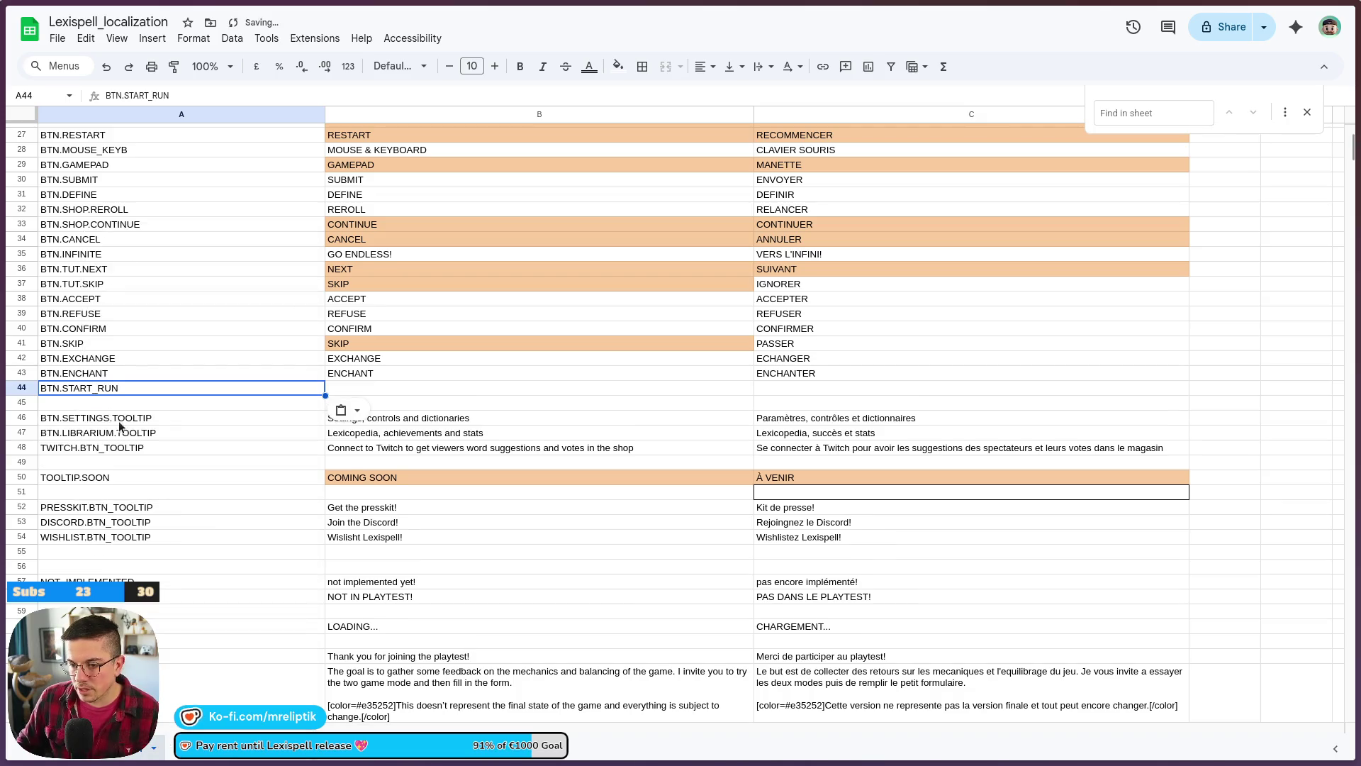
click(352, 393)
text(START SPELLING!)
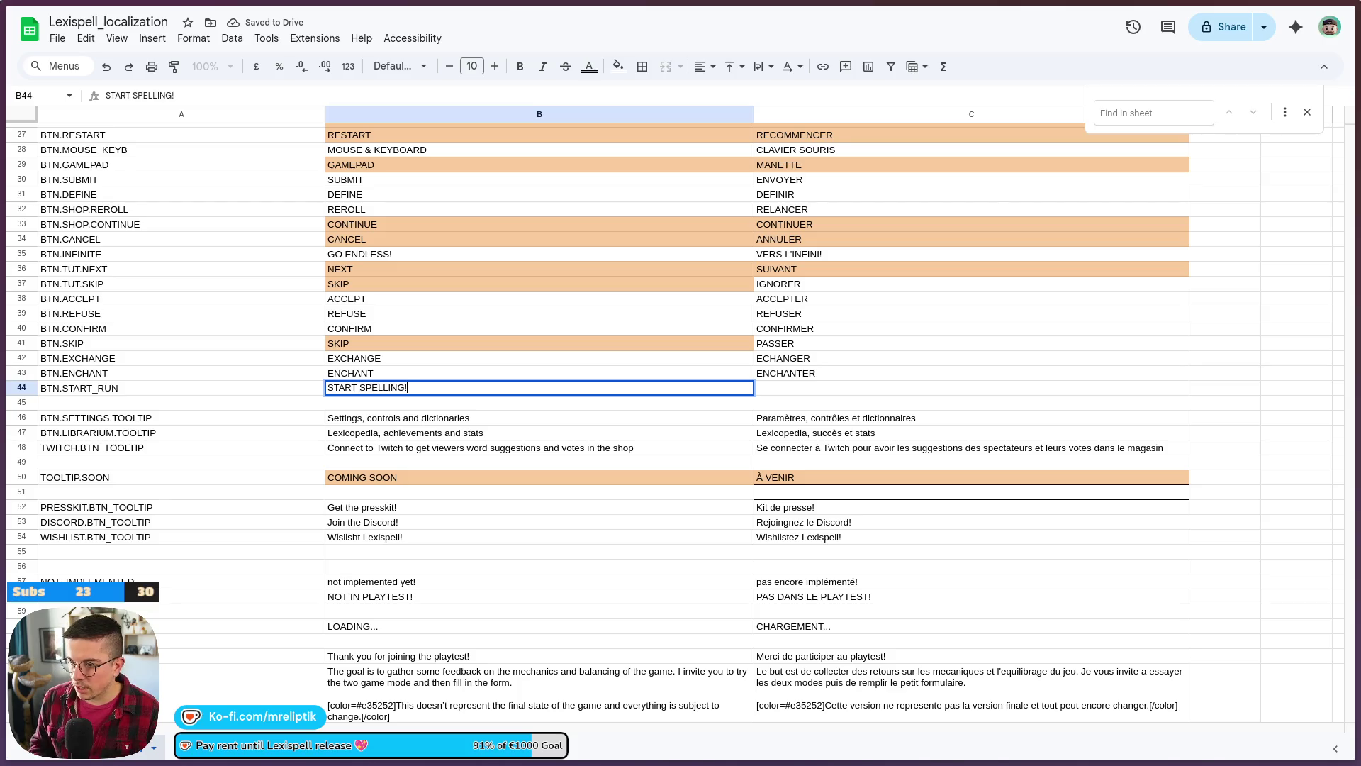
key(Tab)
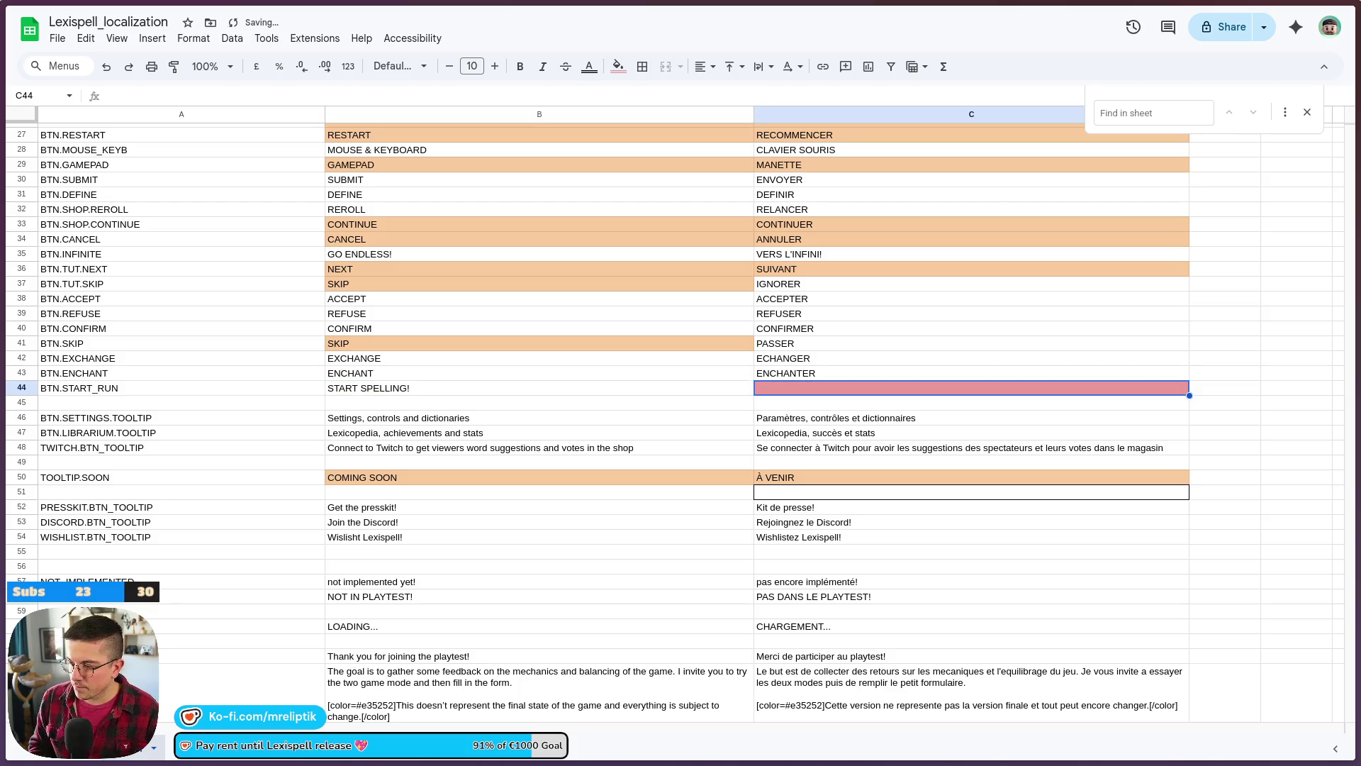
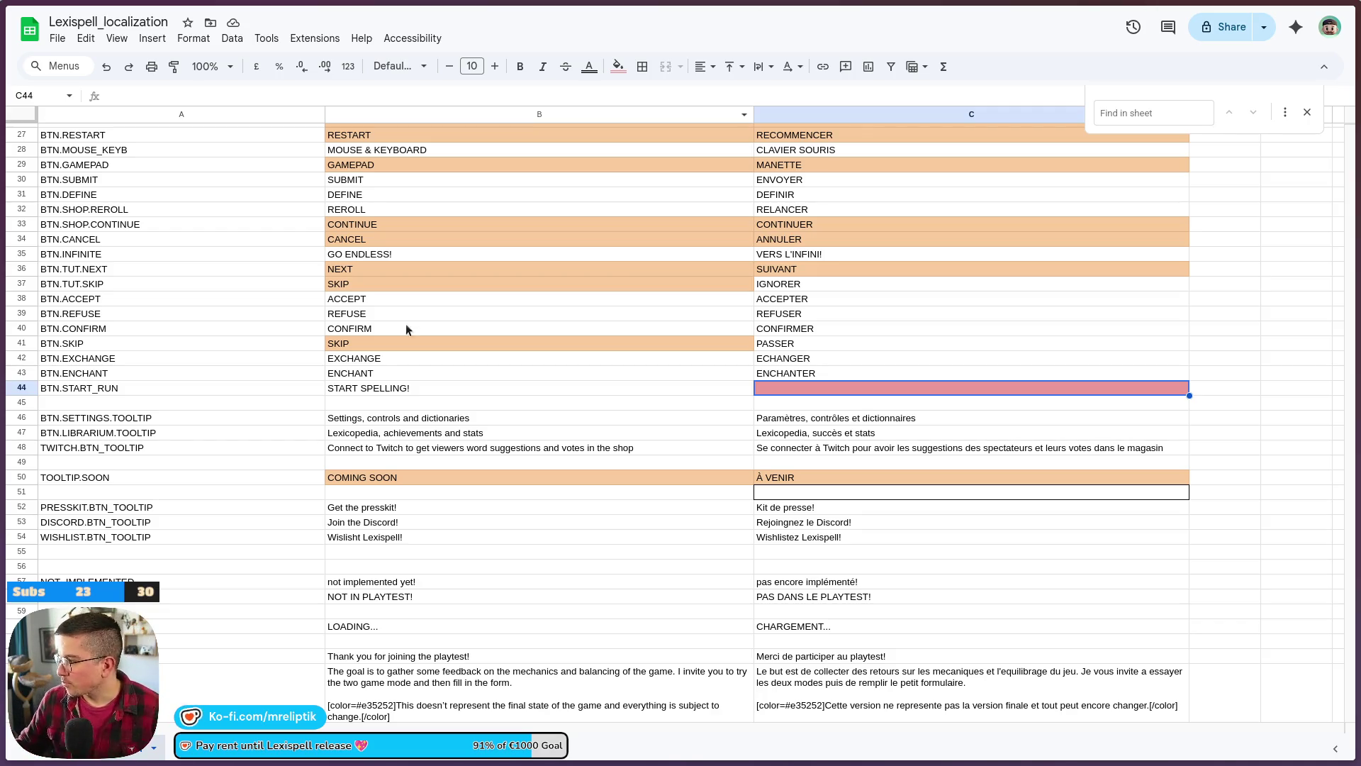
- Fill cell C44 with COMMENCER as the BTN.START_RUN French translation, then return to Godot
mouse_move(312, 763)
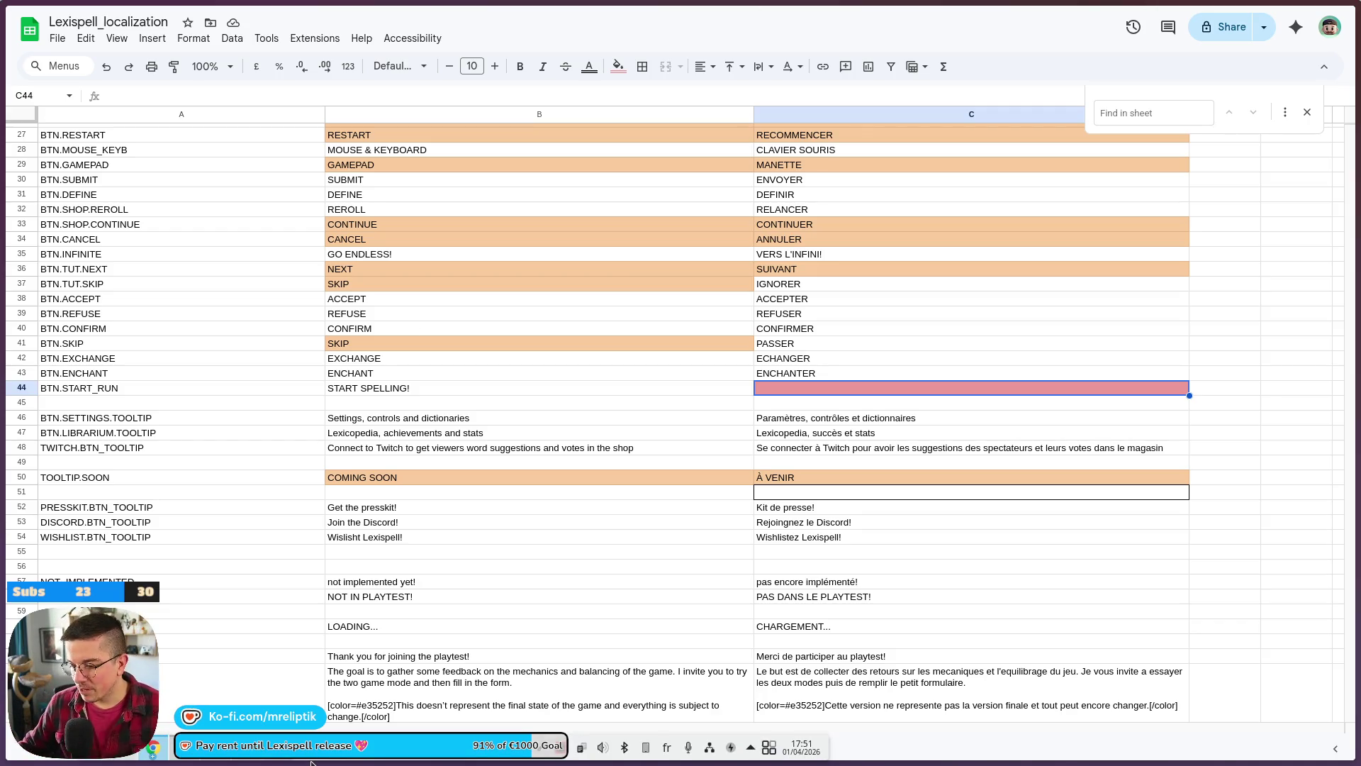
click(810, 496)
click(812, 388)
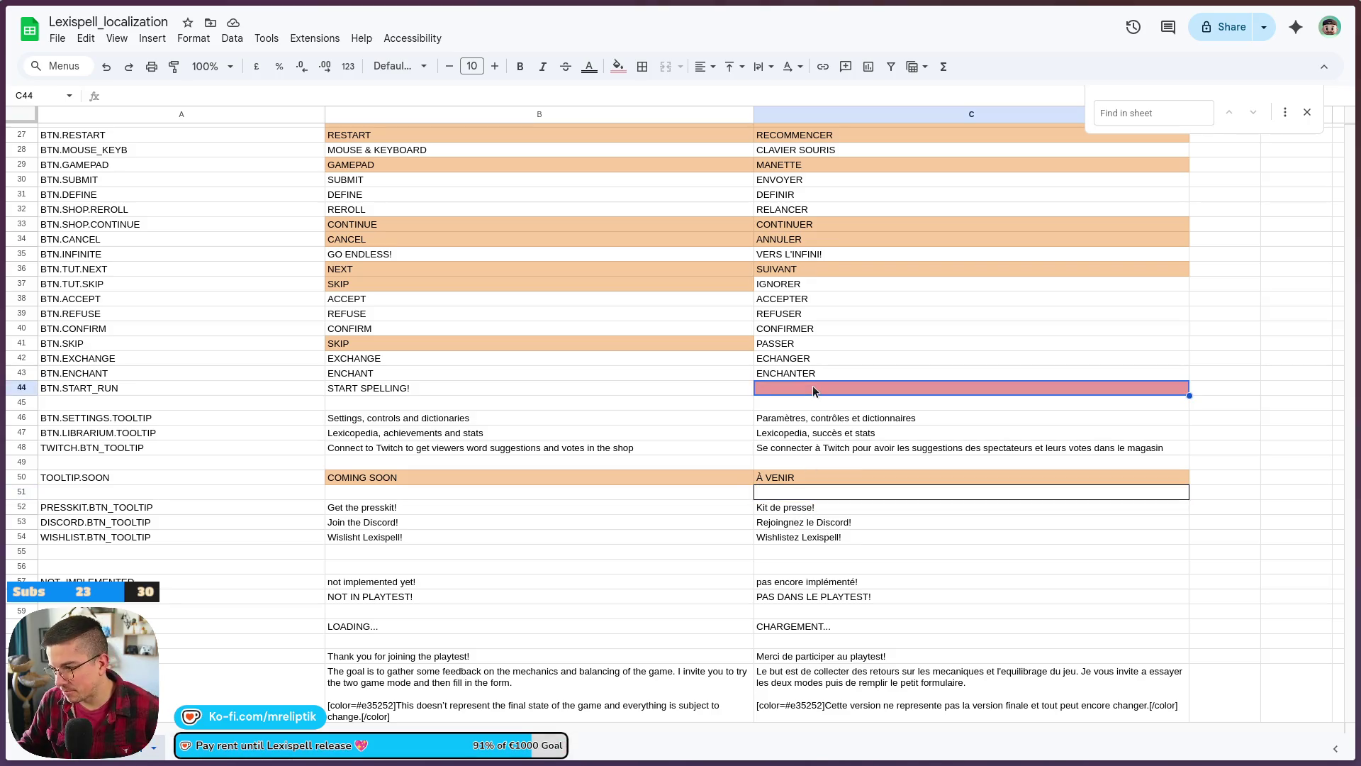
text(COMMENCER)
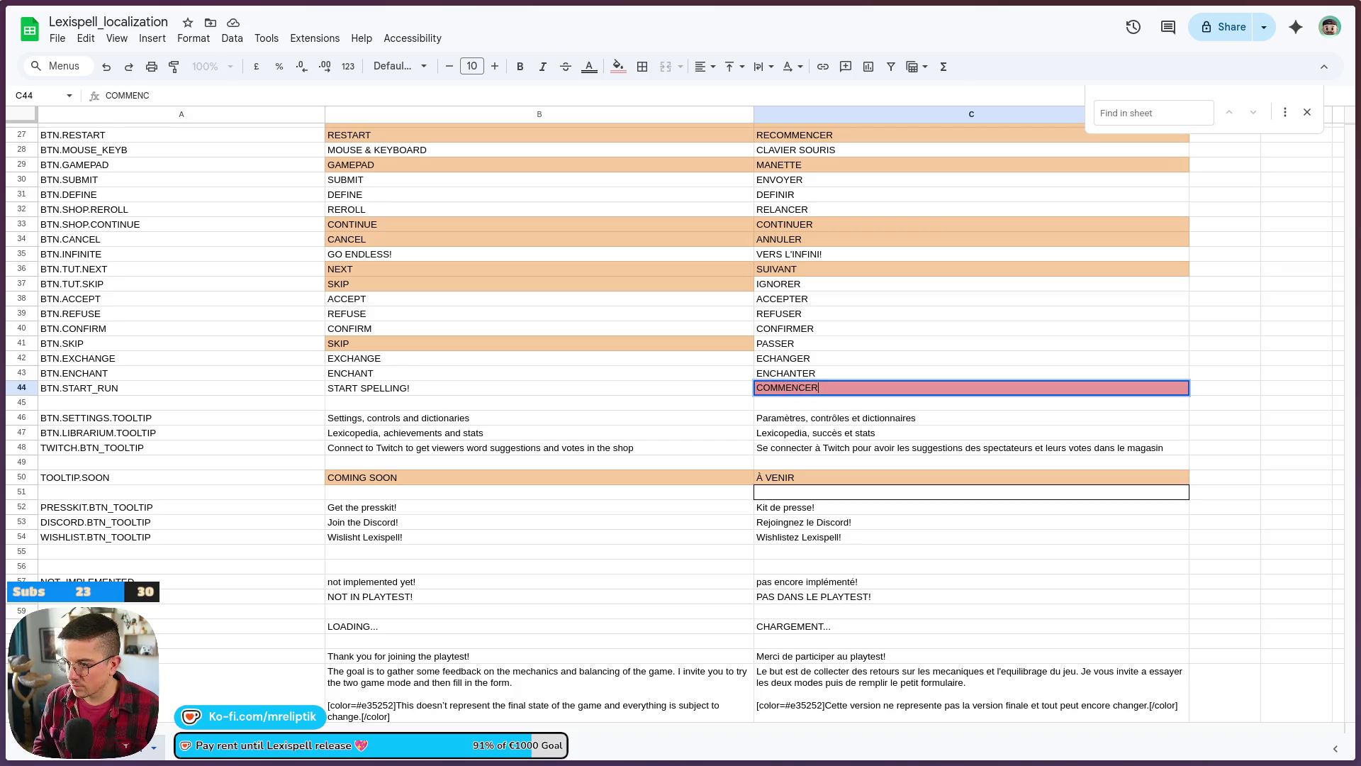
key(ctrl+Return)
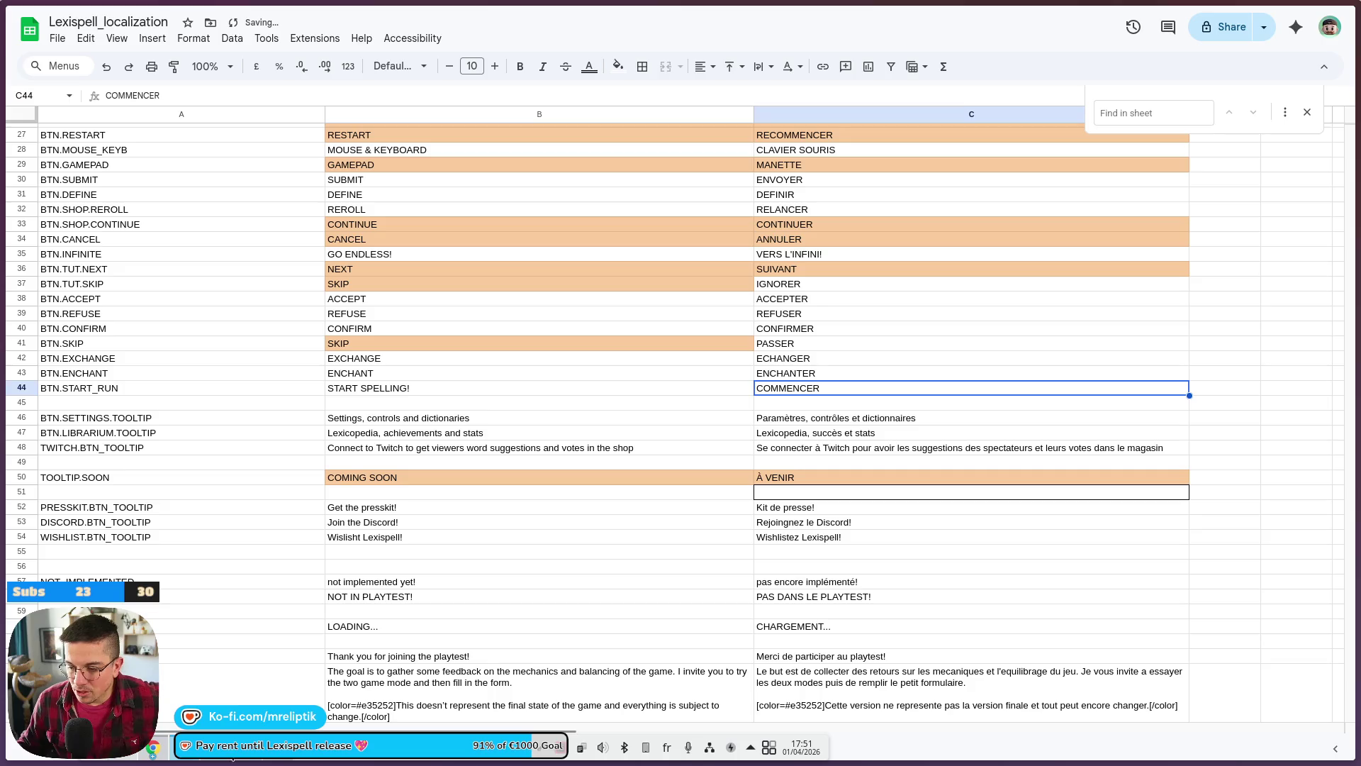
key(alt+Tab)
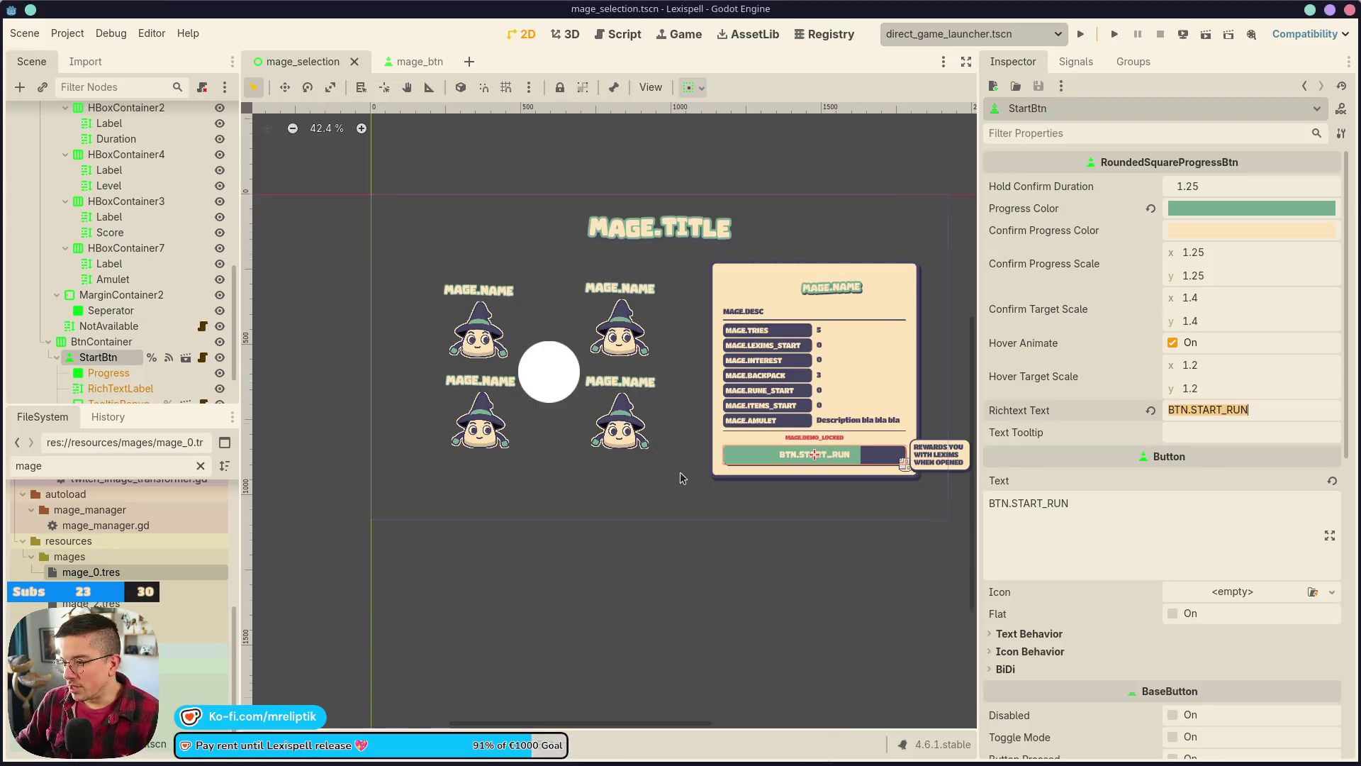
- Clear the shortcut_skip.tres shortcut from StartBtn's BaseButton settings and save the scene
scroll(670, 457, up, 5)
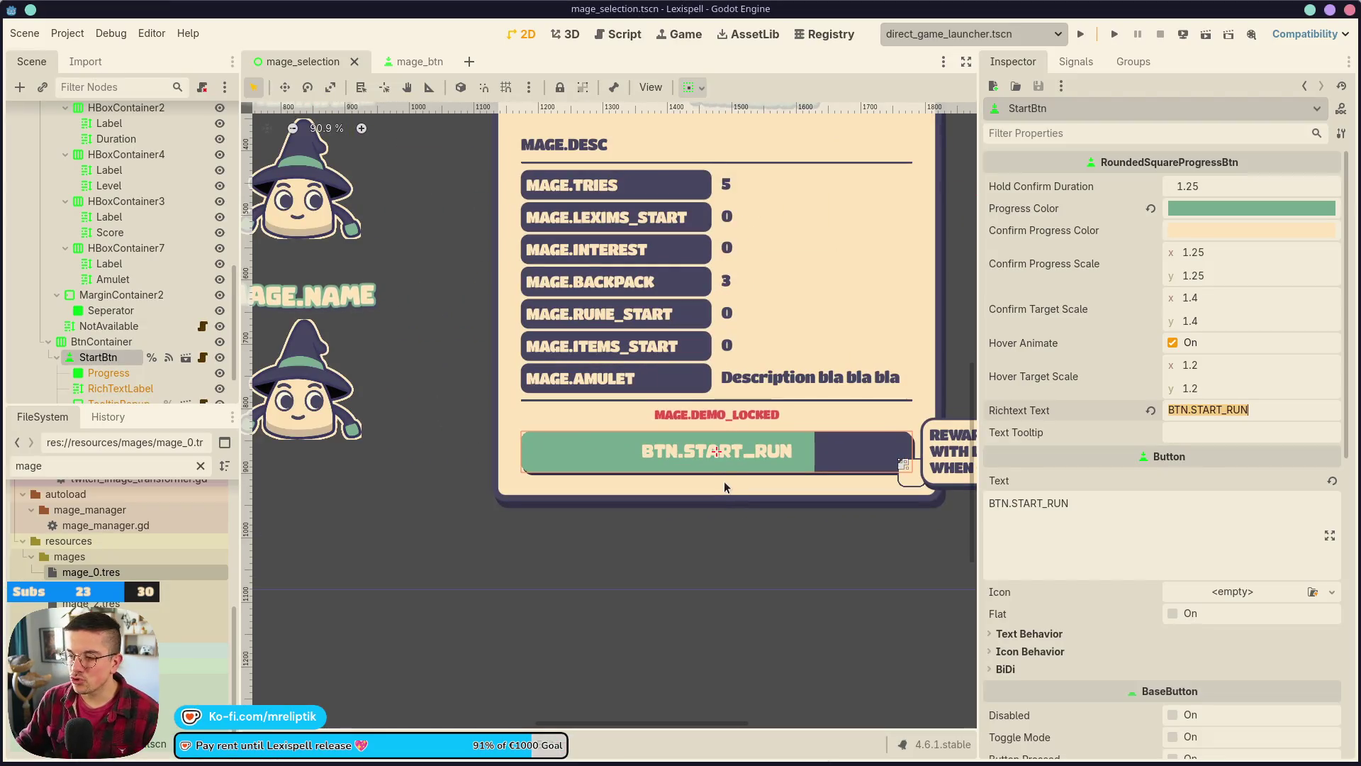
click(54, 358)
scroll(1072, 461, down, 5)
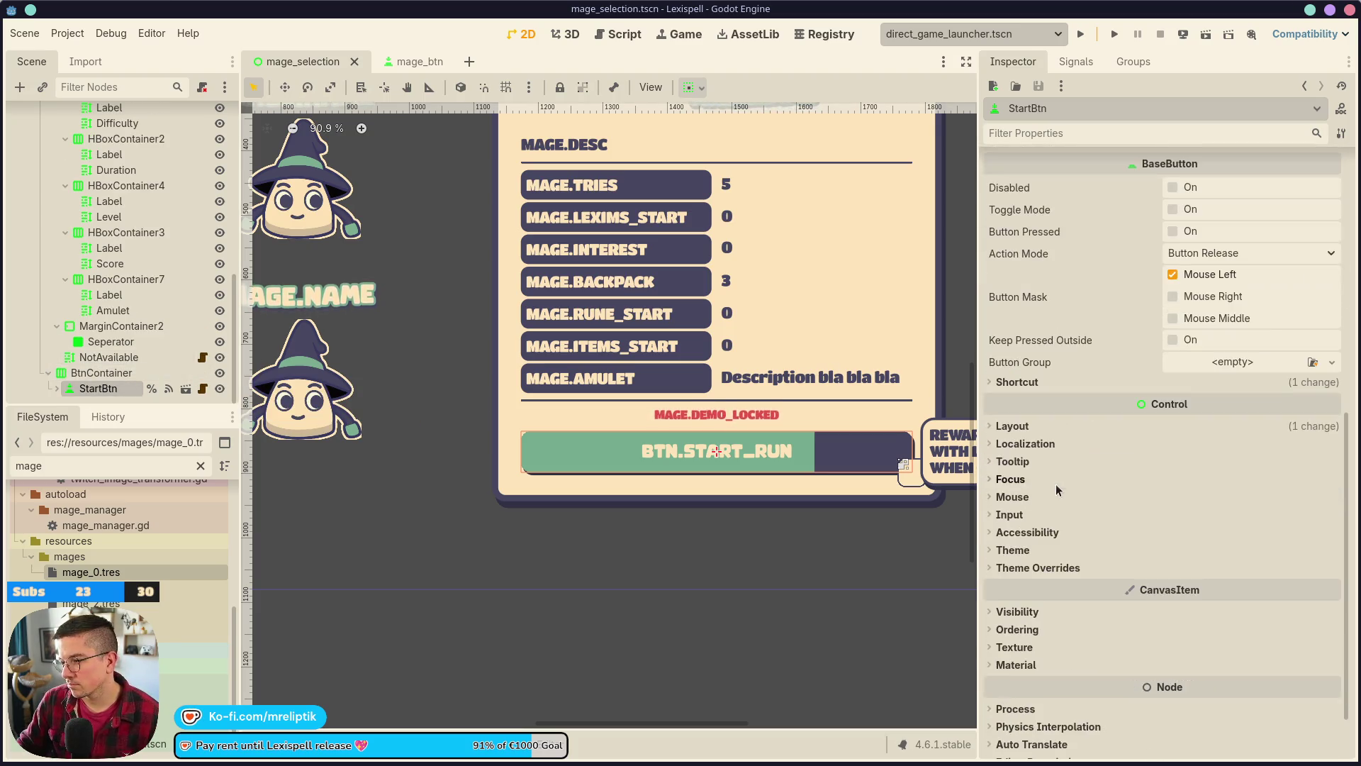
click(1017, 382)
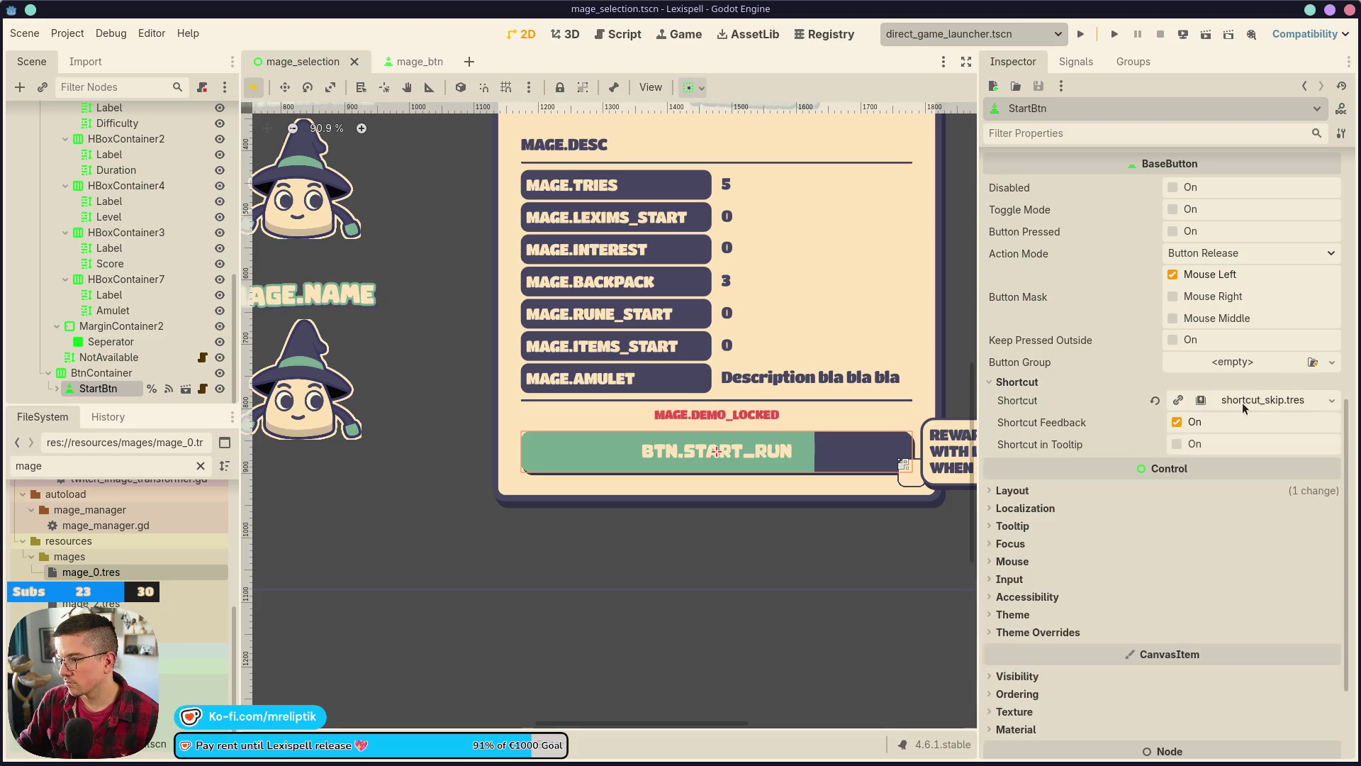
click(1155, 400)
scroll(319, 409, down, 6)
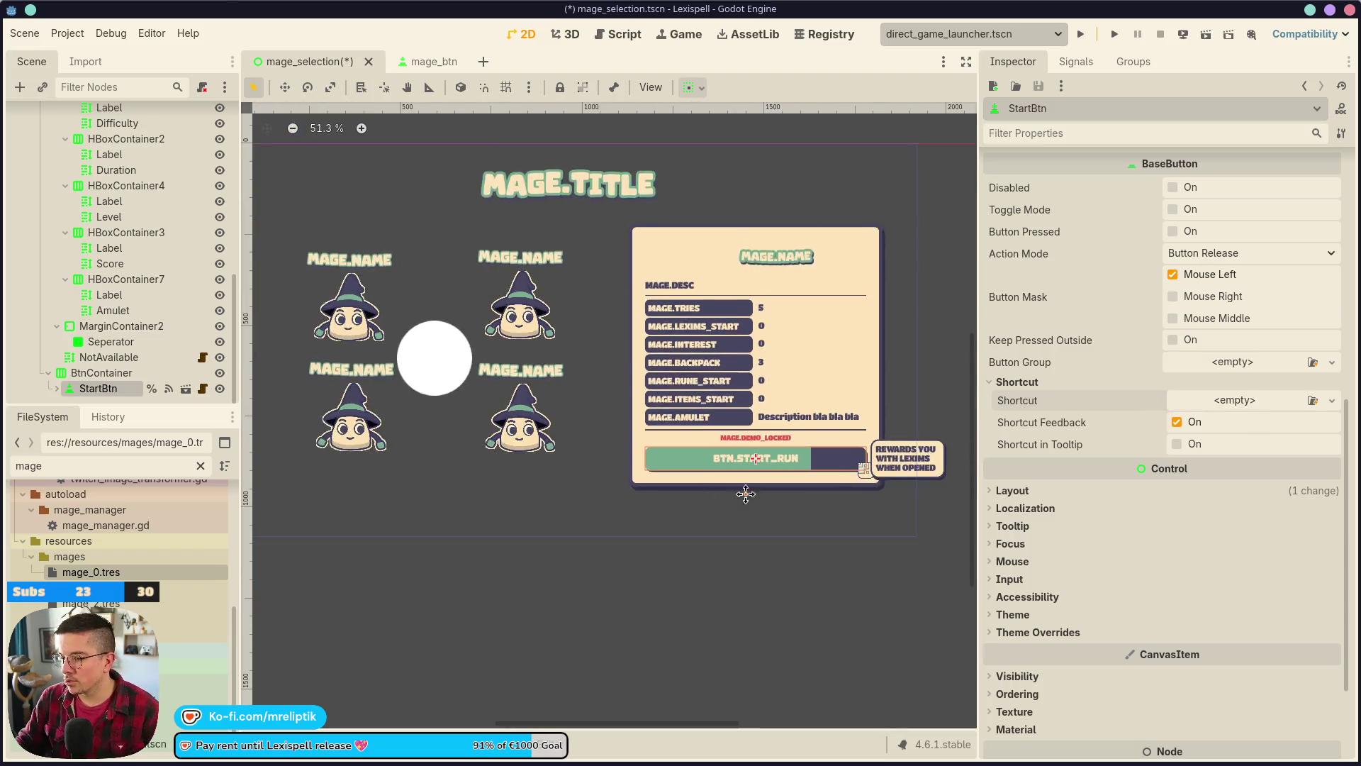
key(ctrl+s)
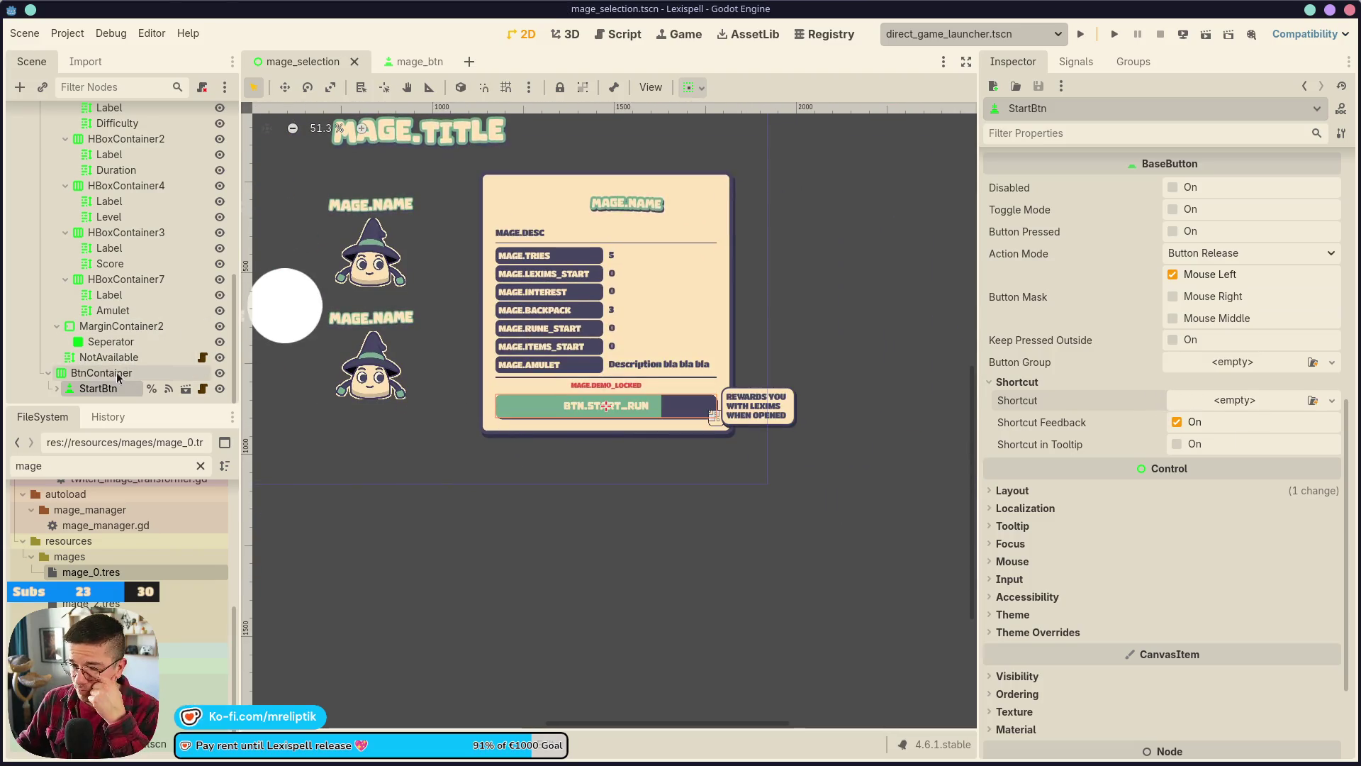
- Collapse MageInfo's HBoxContainer and VBoxContainer branches and select the first MageBtn node
scroll(627, 475, left, 5)
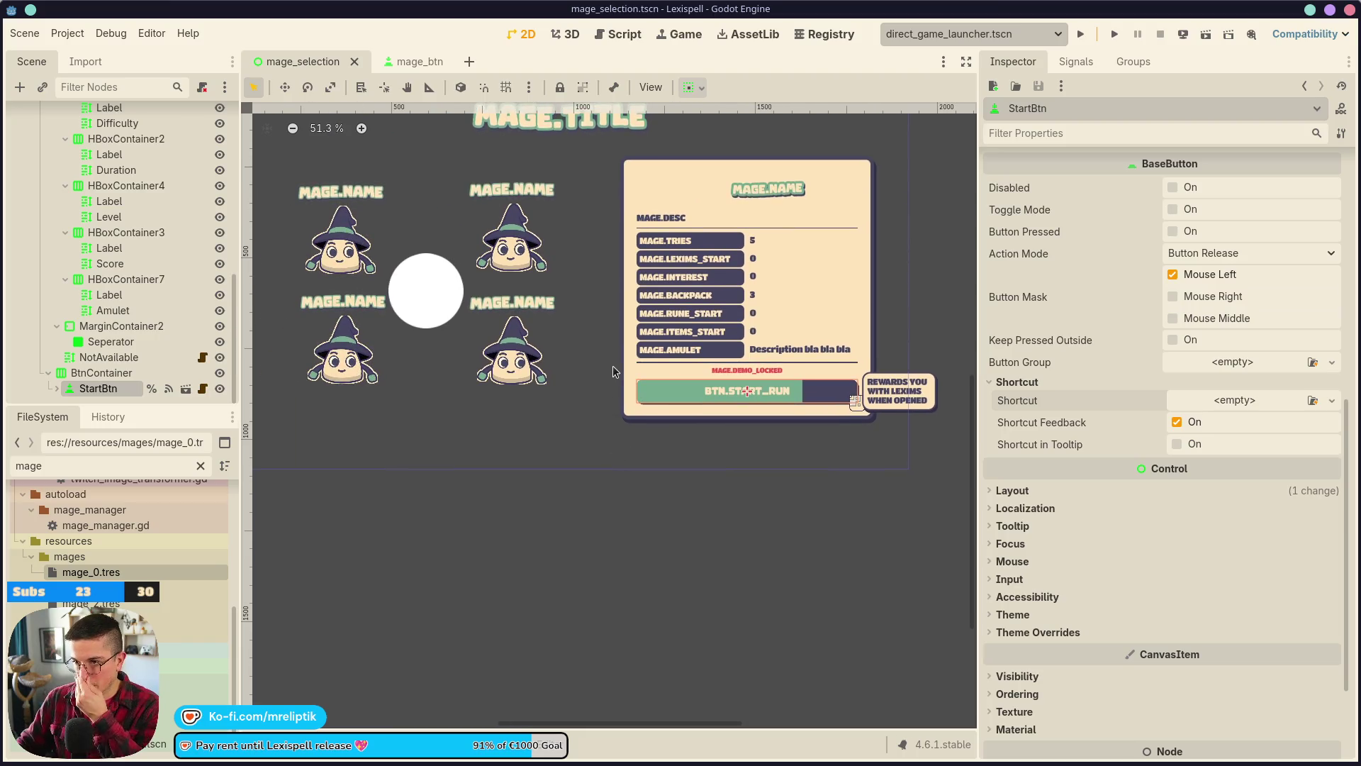
scroll(511, 376, down, 2)
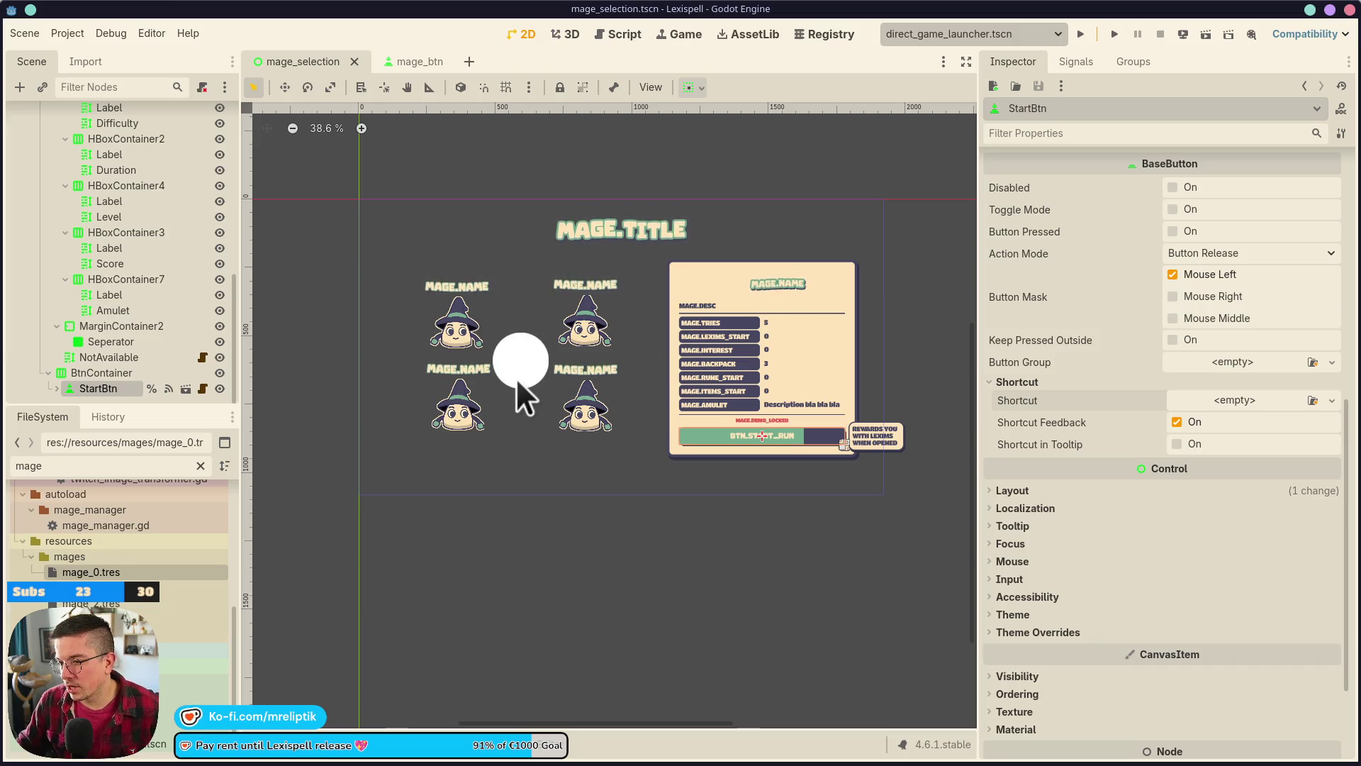
scroll(75, 255, up, 8)
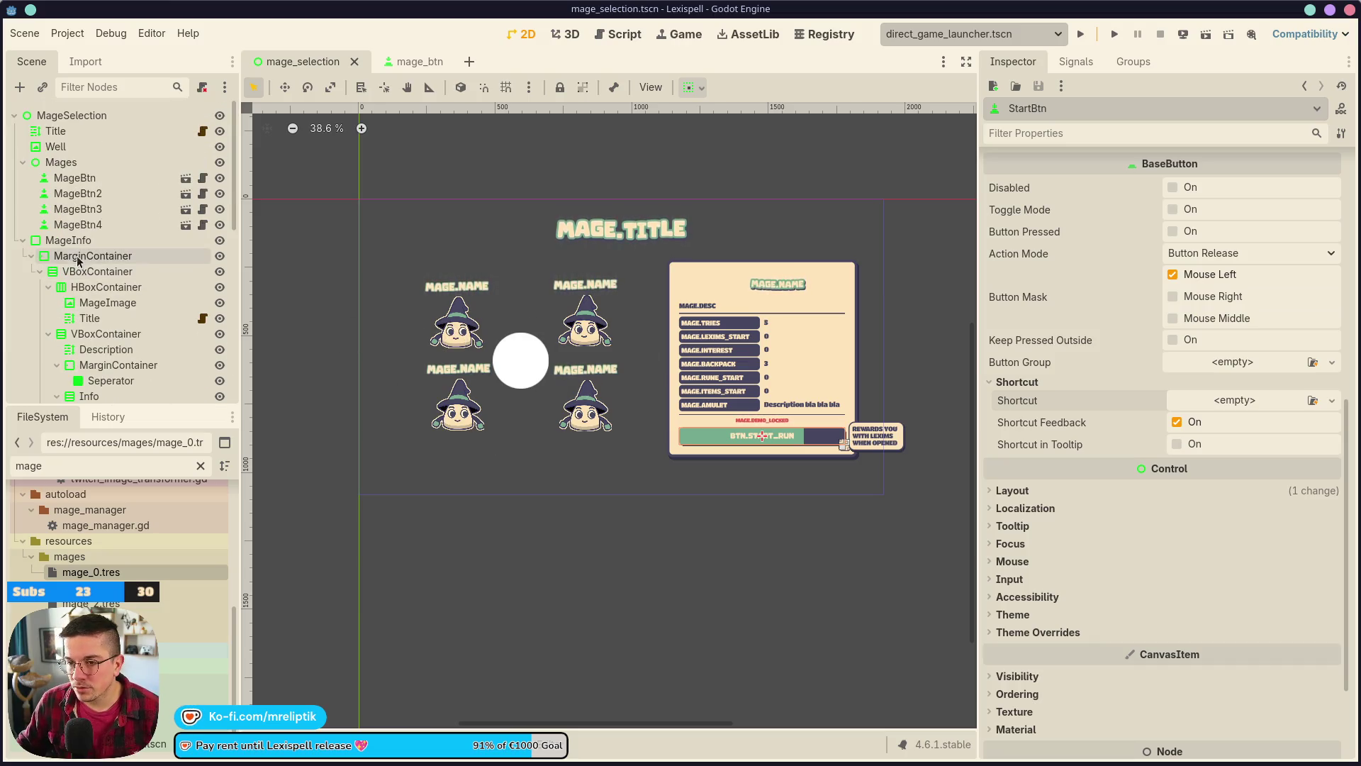
click(48, 286)
click(48, 302)
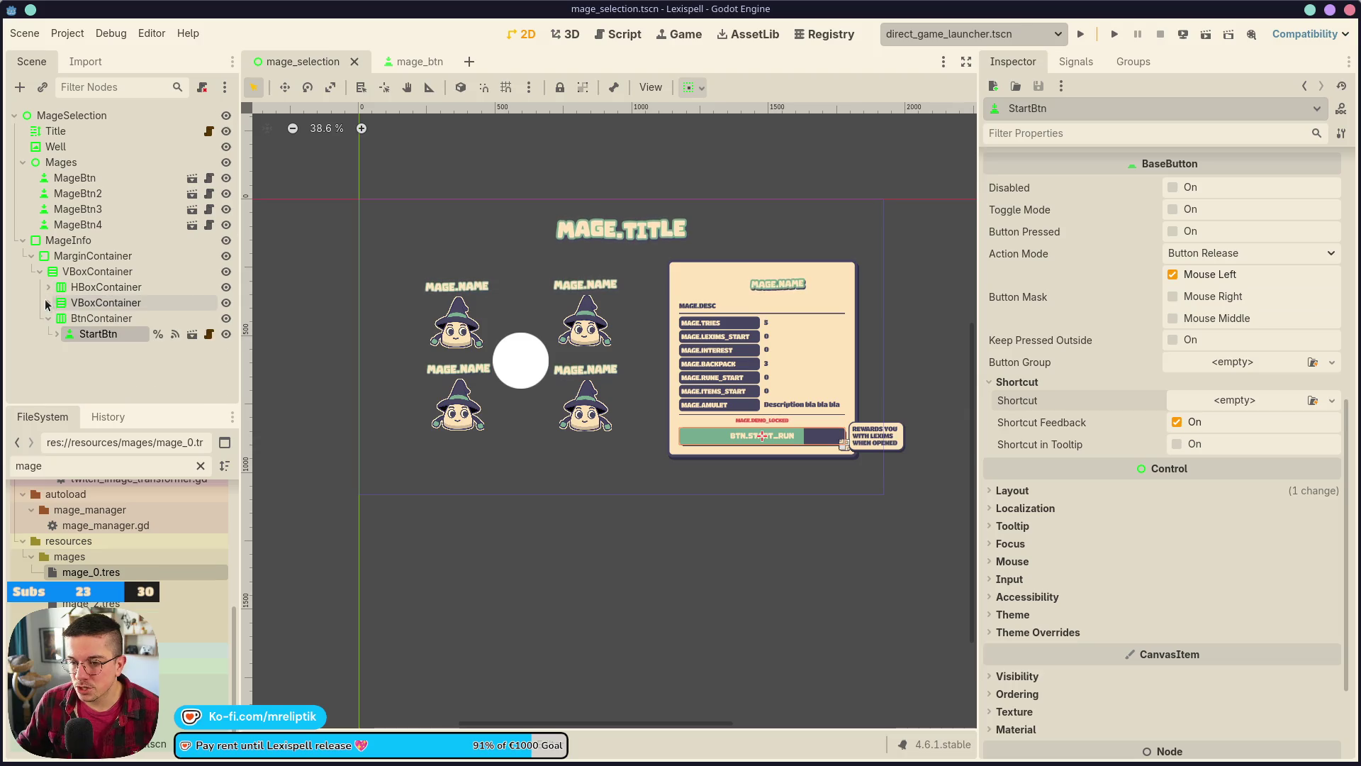
click(84, 177)
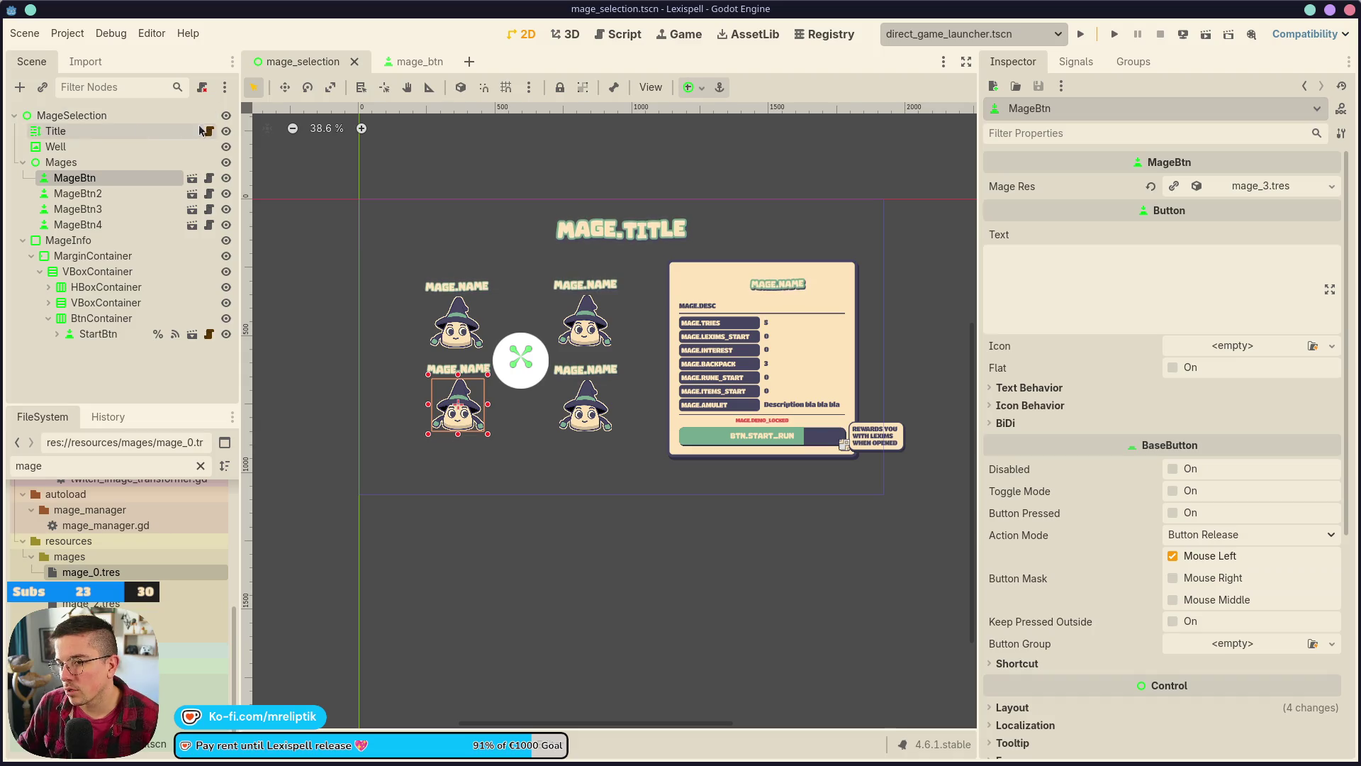
- Attach a new script to the MageSelection root, saved in the scripts folder
click(146, 116)
right_click(148, 117)
click(232, 259)
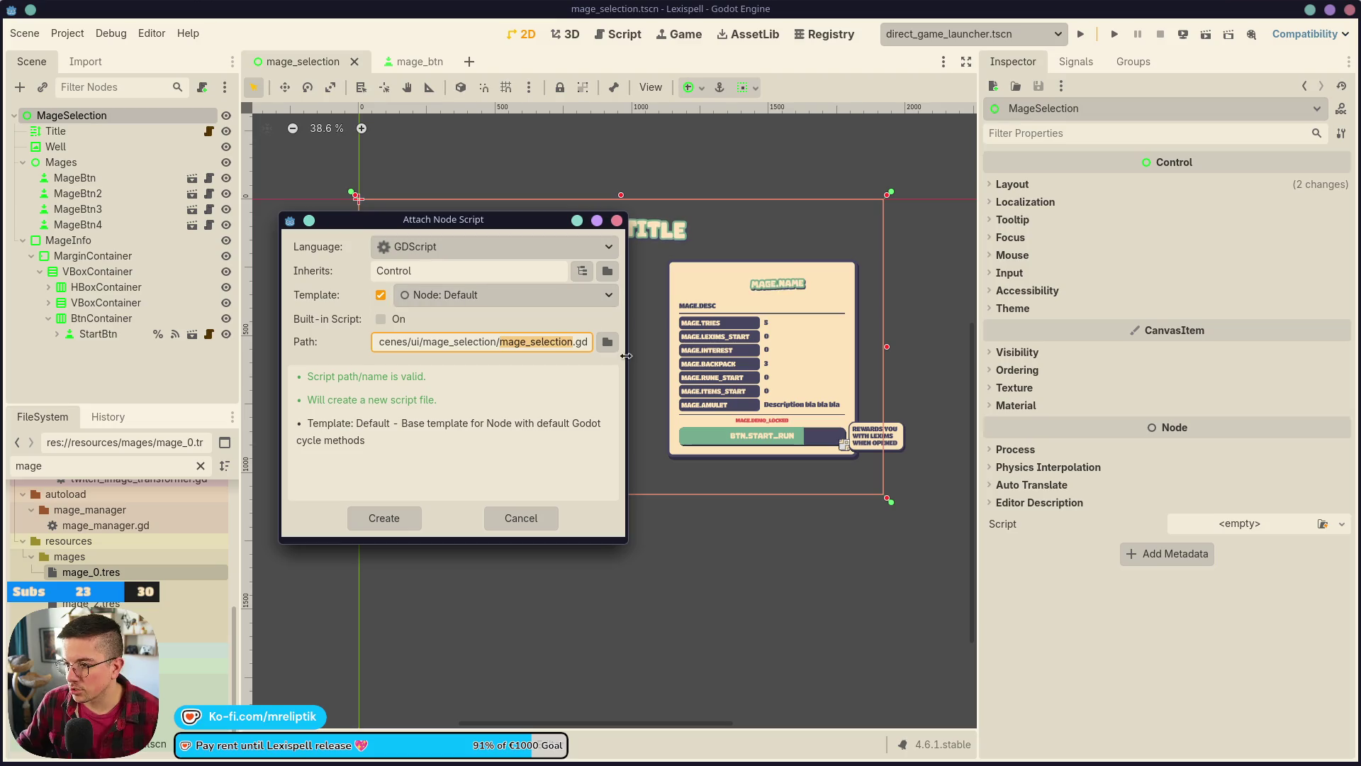
click(607, 341)
double_click(241, 219)
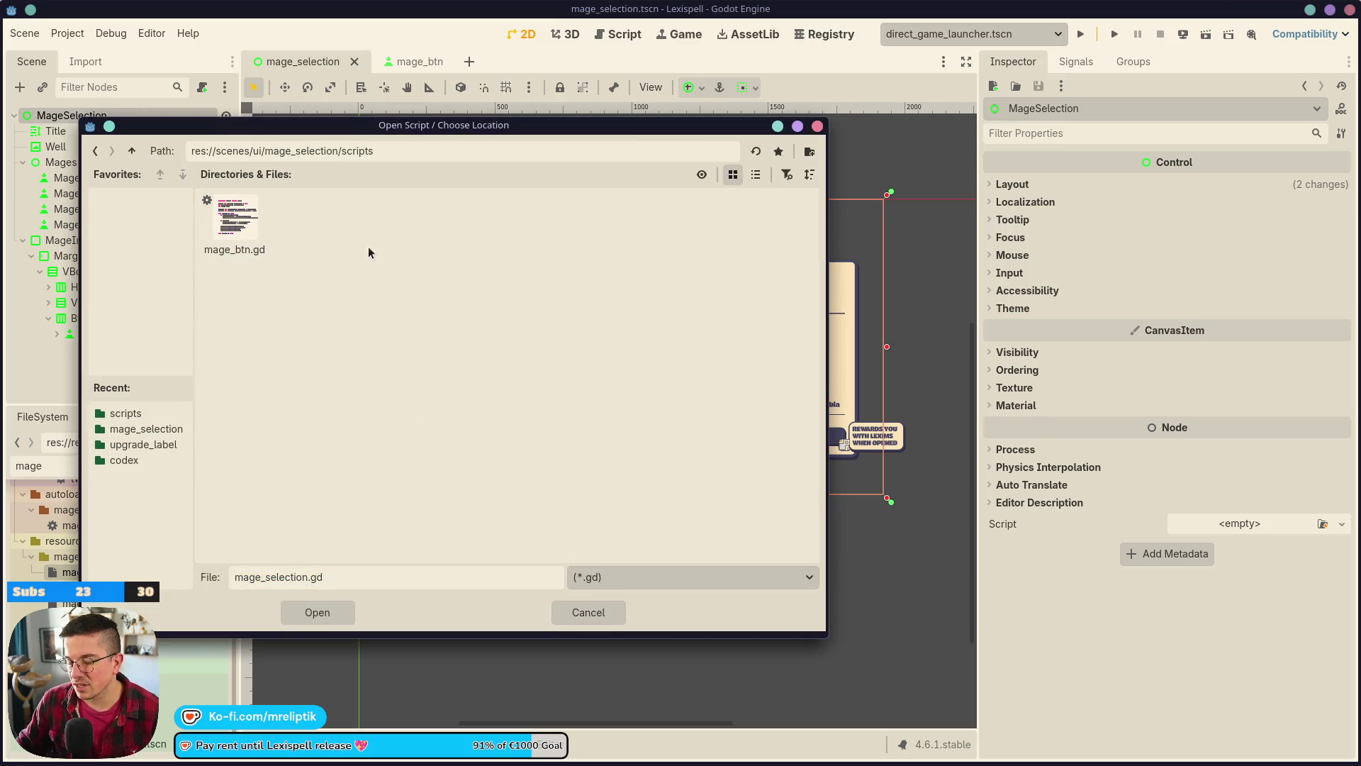
click(322, 612)
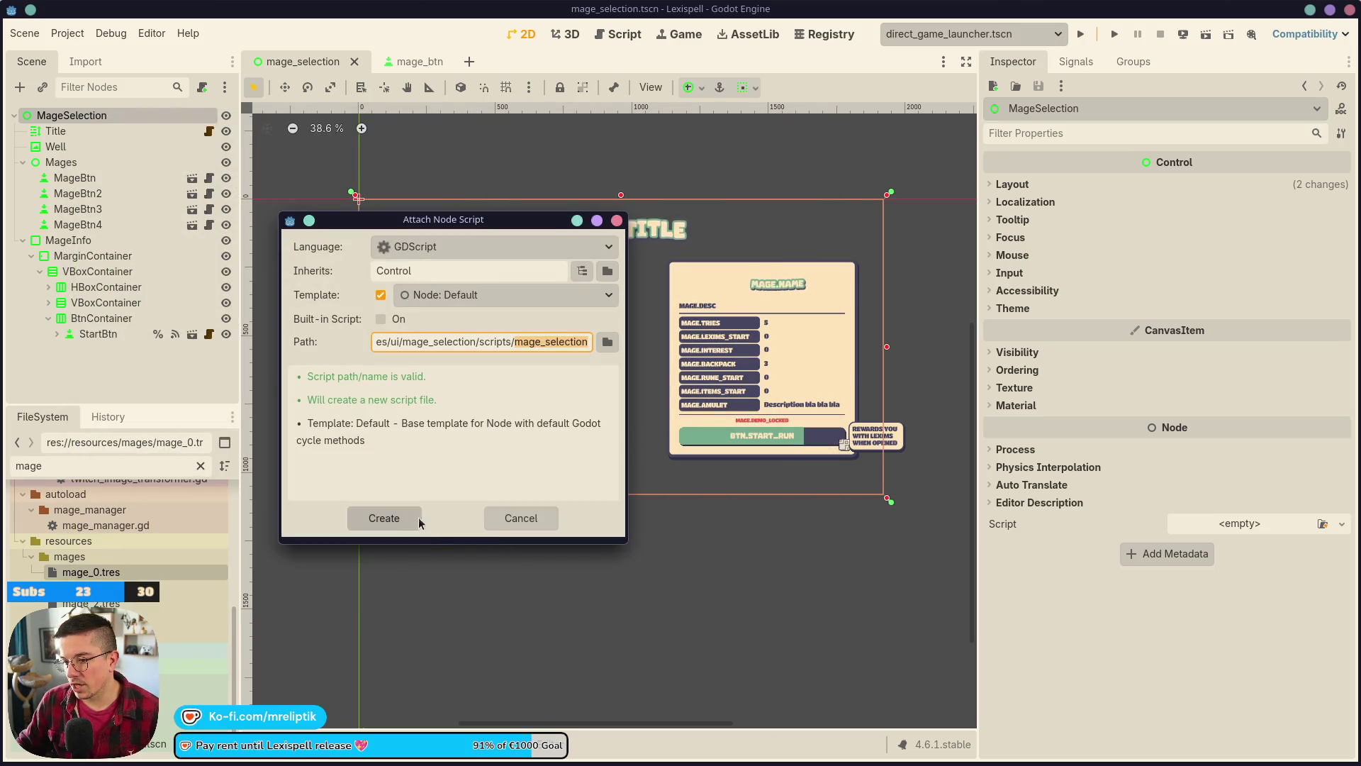
click(417, 518)
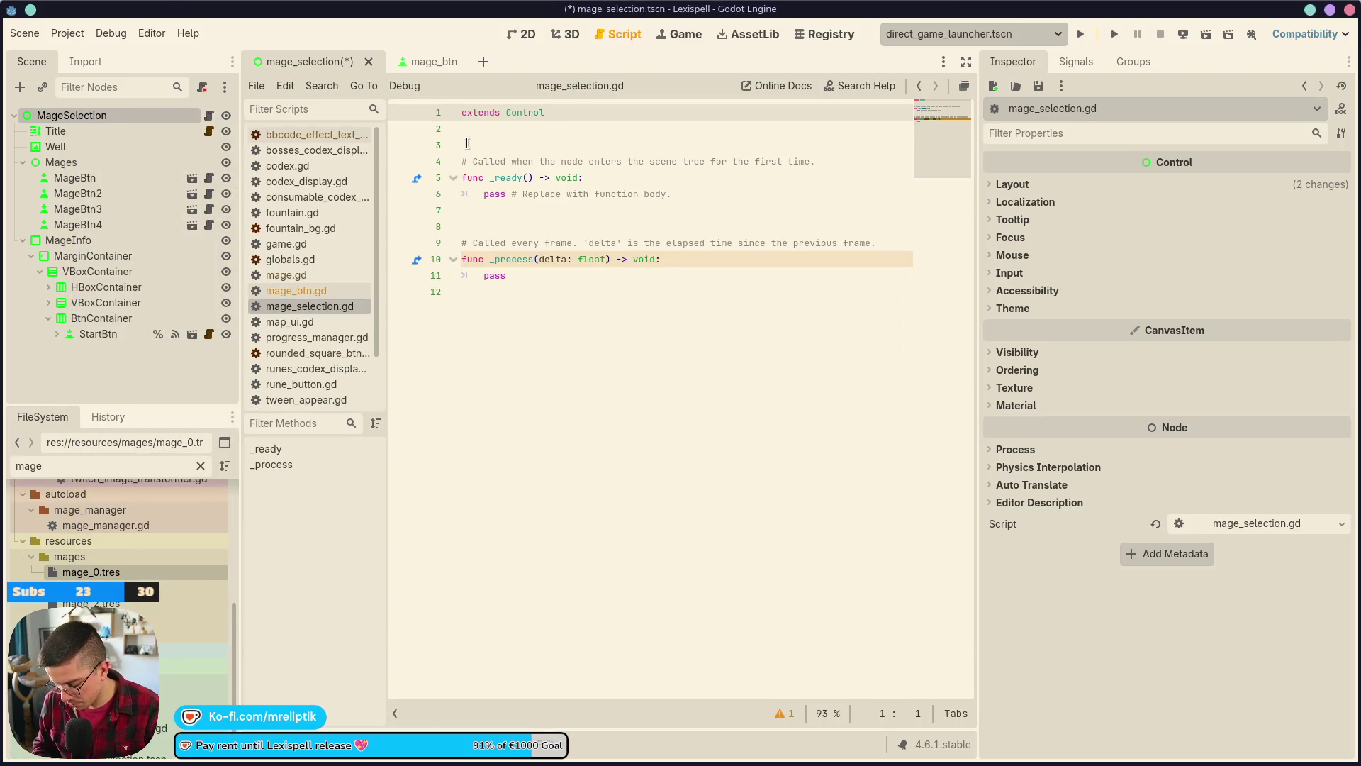
- Declare class_name MageSelection, delete the template comment and _process function, and save
text(class)
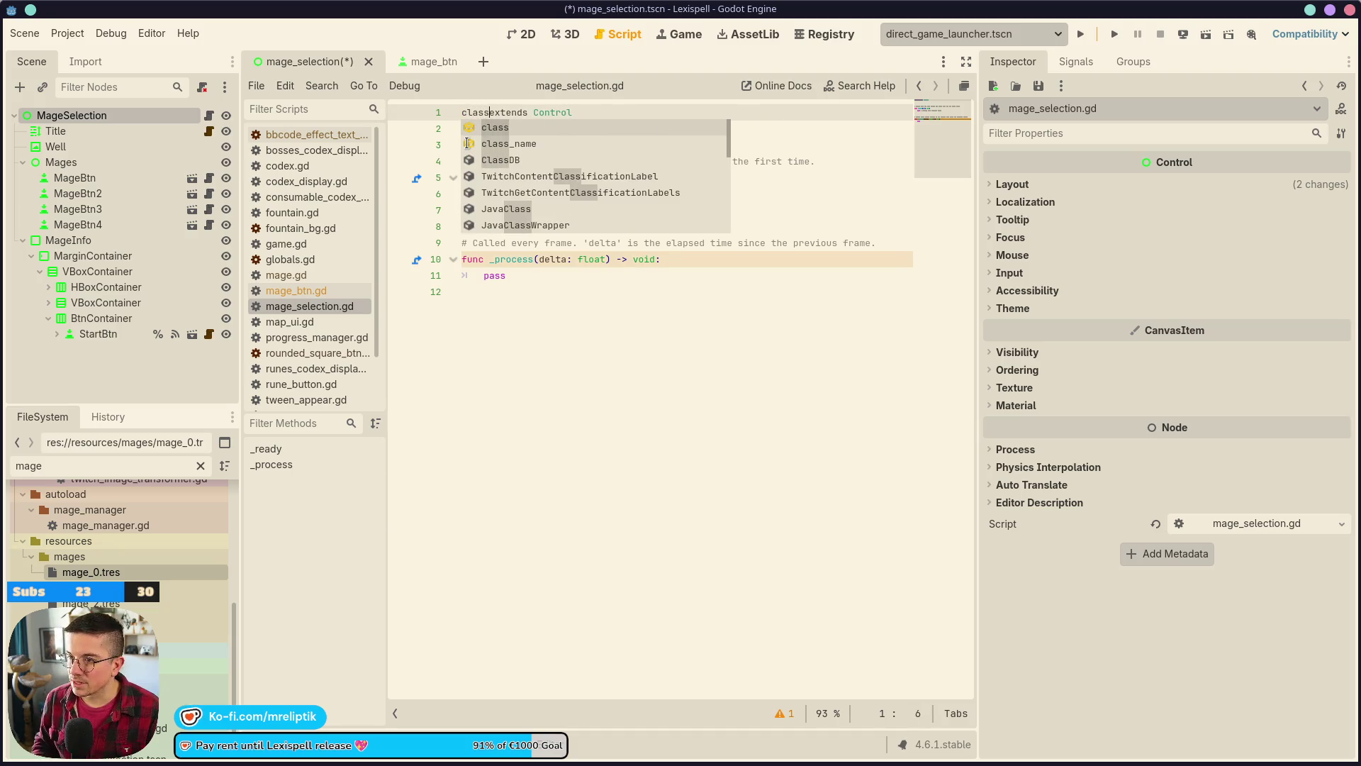
key(Down)
key(Return)
text(MageSelection)
key(Down)
key(Down)
key(Down)
key(ctrl+shift+k)
key(Down)
key(Down)
key(Down)
key(Down)
key(Down)
key(ctrl+shift+k)
key(ctrl+shift+k)
key(ctrl+shift+k)
key(ctrl+shift+k)
key(ctrl+shift+k)
key(ctrl+s)
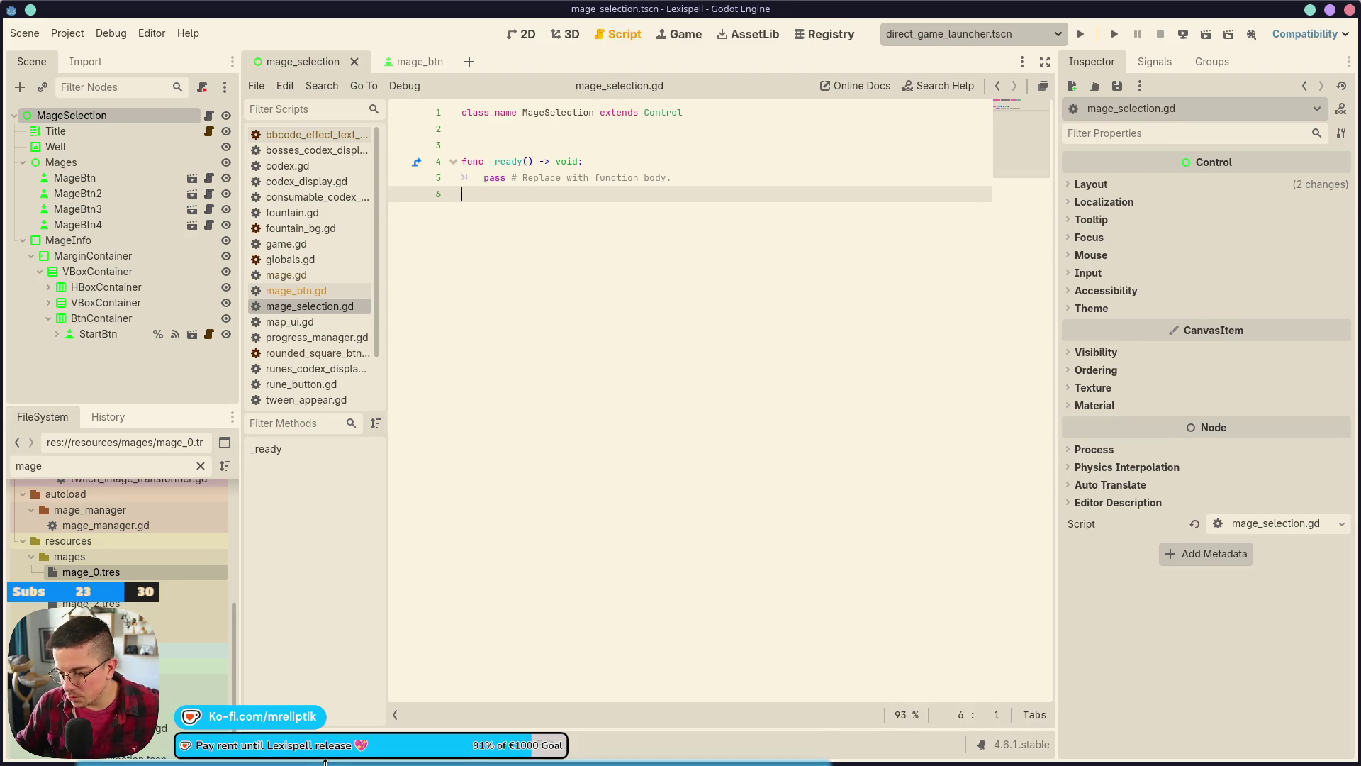
mouse_move(336, 761)
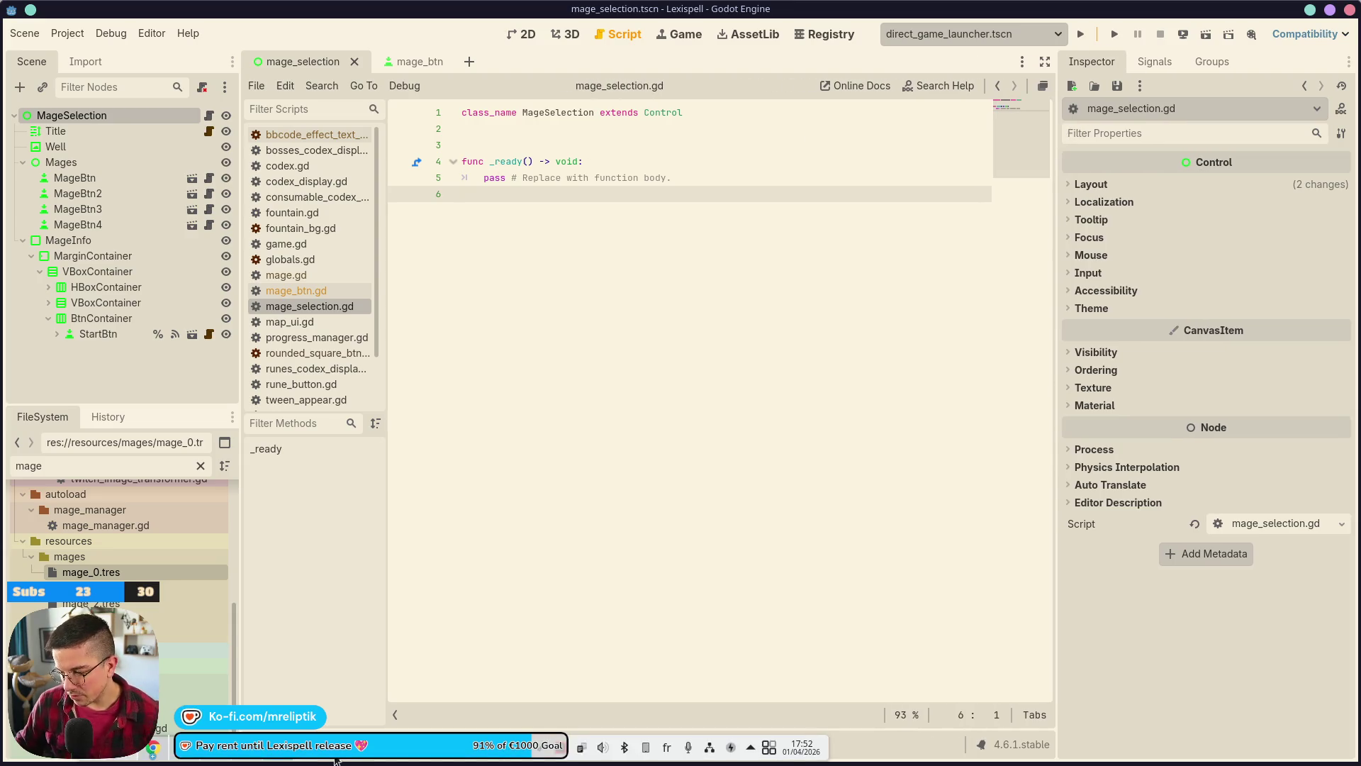
click(98, 161)
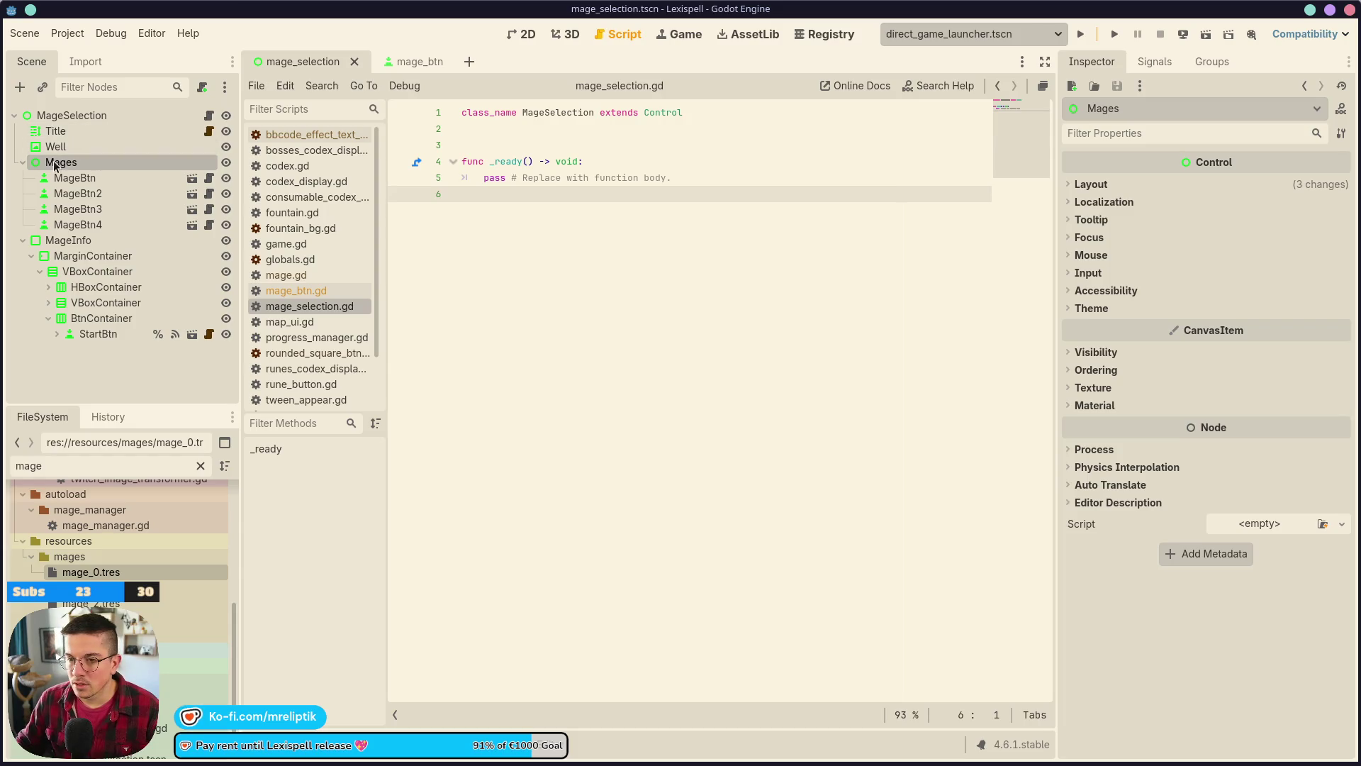
mouse_move(60, 165)
mouse_down()
mouse_move(89, 179)
mouse_move(471, 141)
mouse_move(497, 164)
mouse_up()
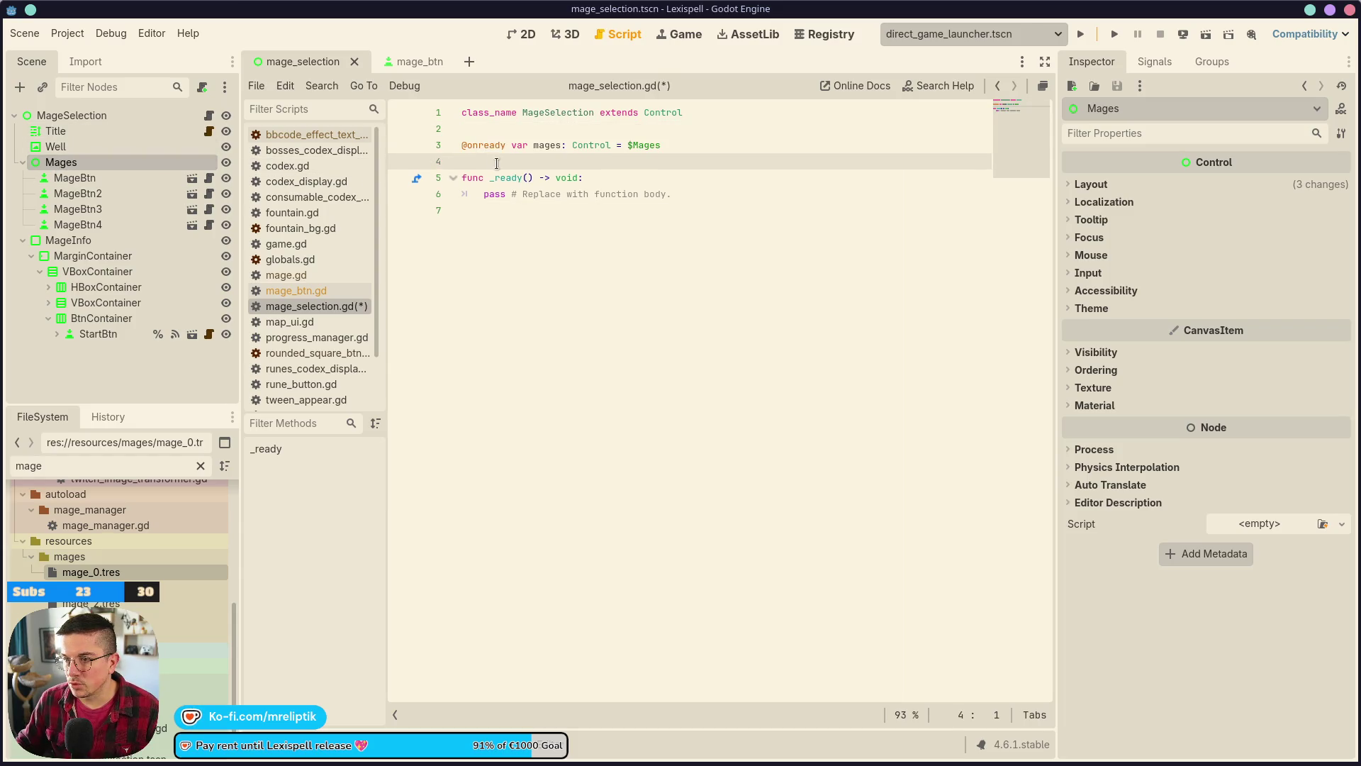
mouse_move(90, 238)
mouse_down()
mouse_move(397, 207)
mouse_move(454, 172)
mouse_move(497, 185)
mouse_up()
key(ctrl+s)
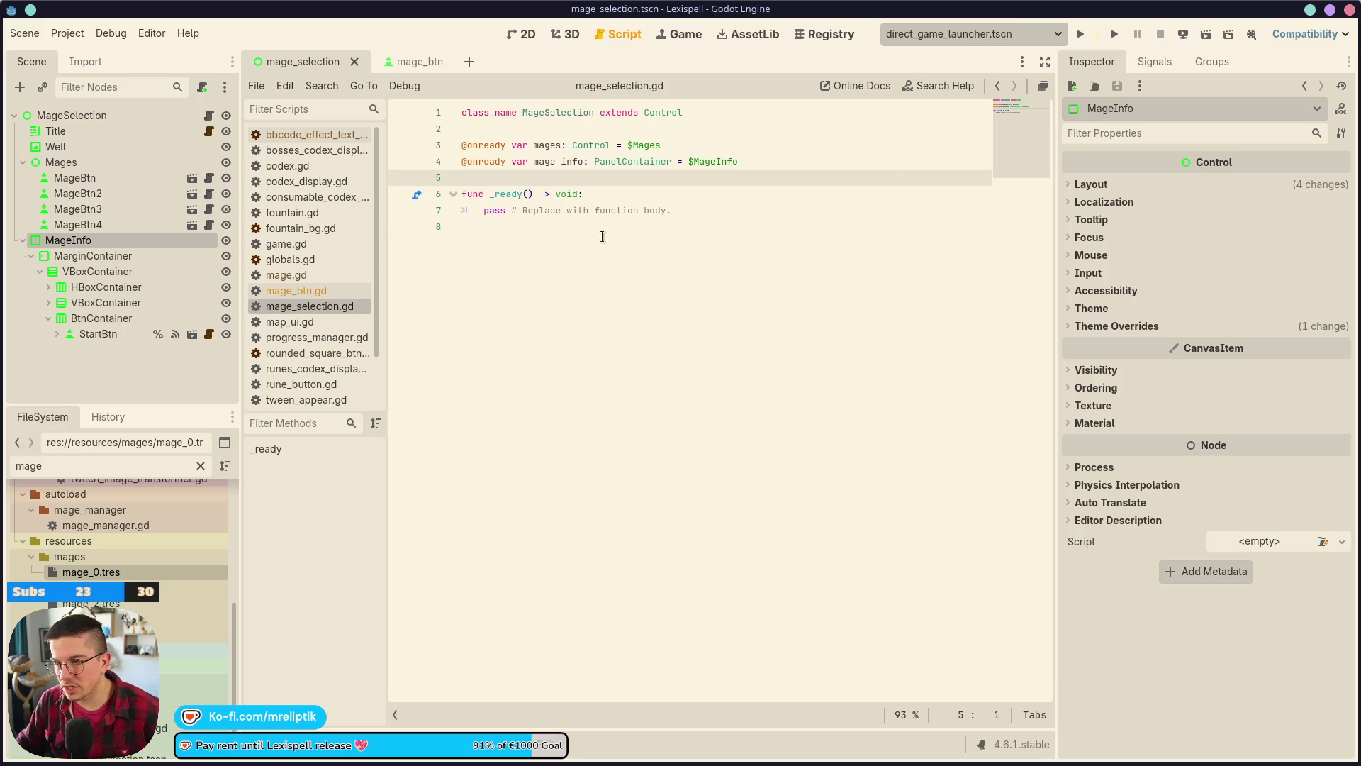
click(521, 33)
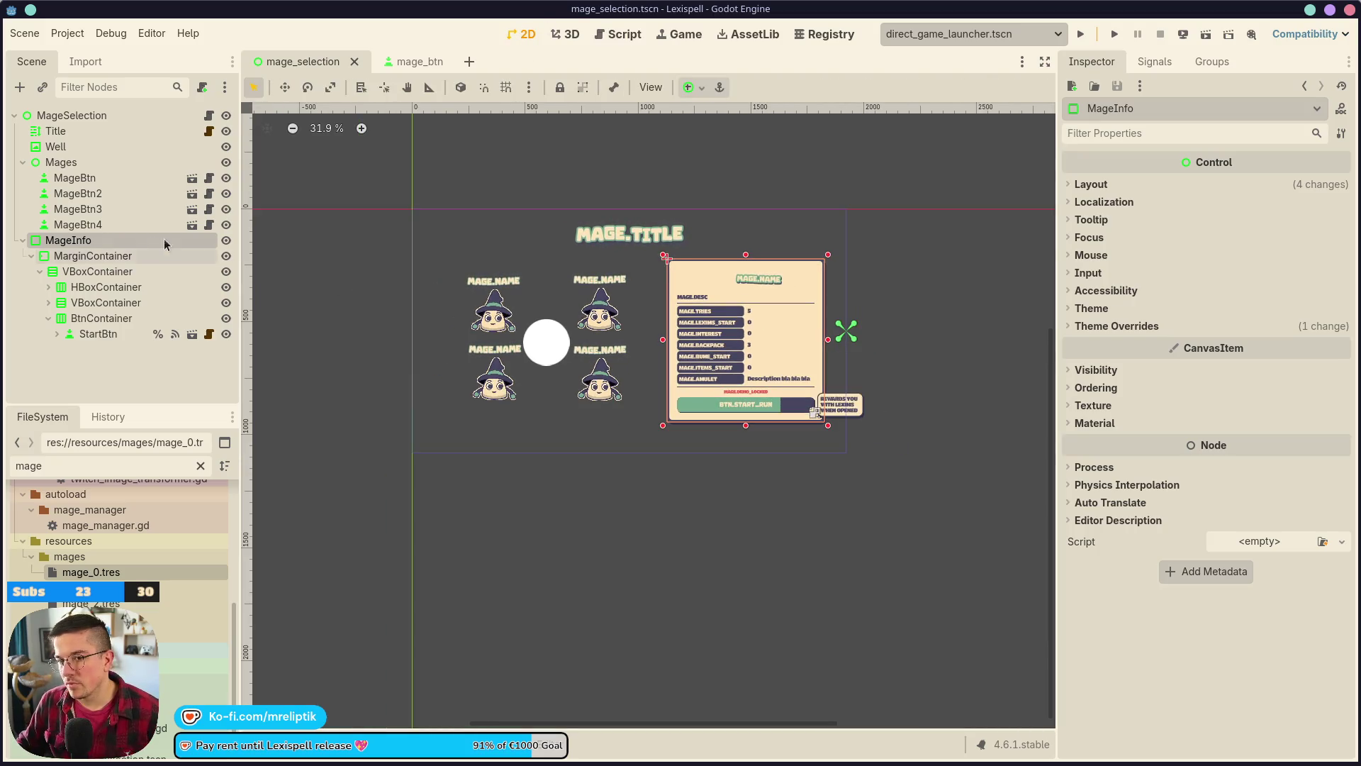
- Add an AutoTween child node under MageInfo
right_click(91, 243)
click(131, 279)
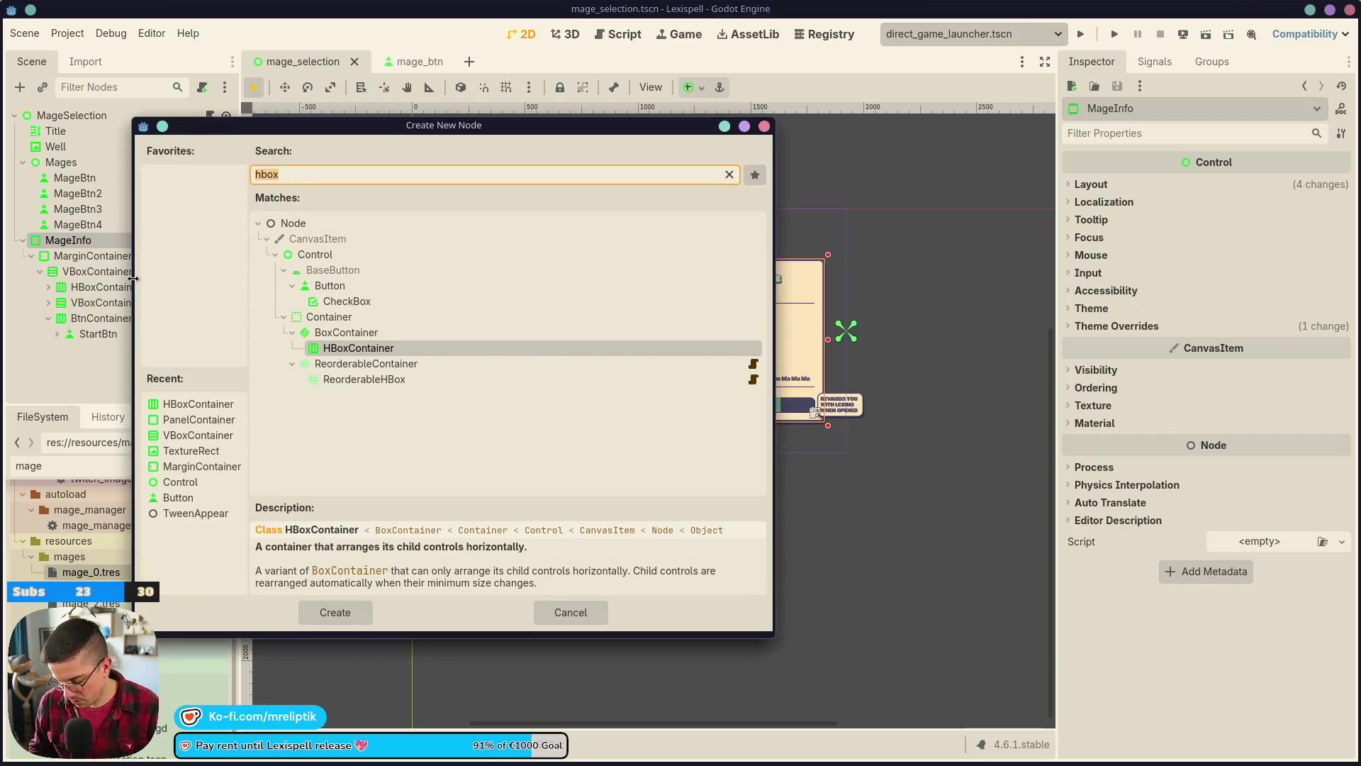
text(auto)
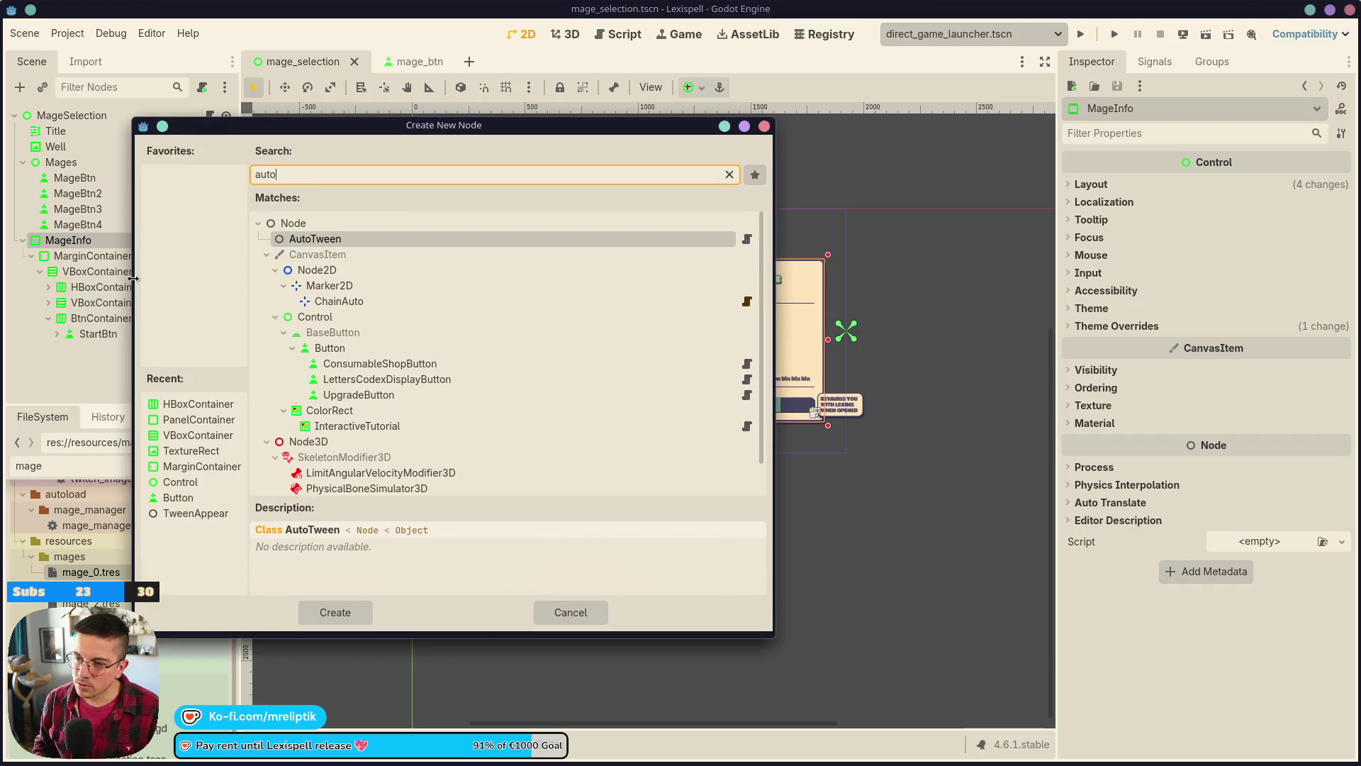
key(Return)
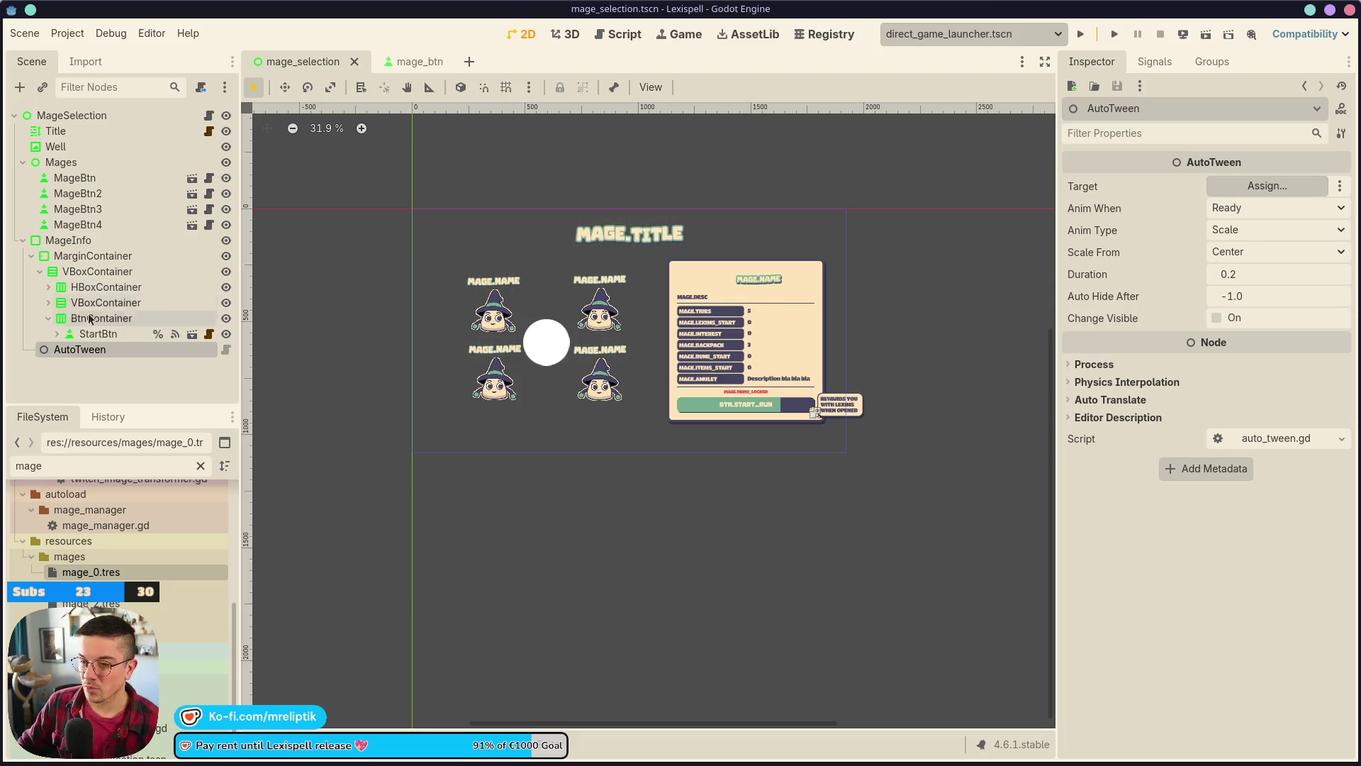
- Add a TweenAppear child to MageInfo, delete the old AutoTween node, and save
click(78, 245)
right_click(78, 244)
click(116, 275)
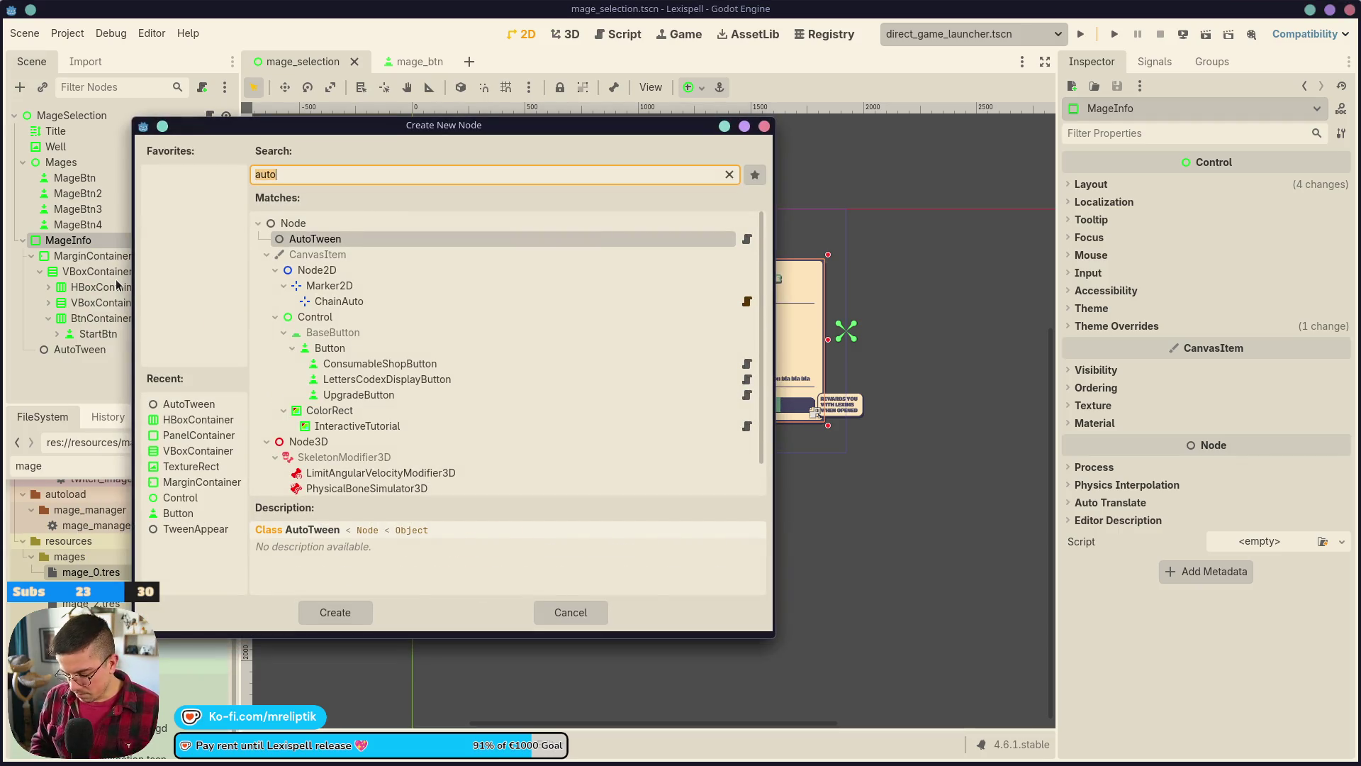
text(tweern)
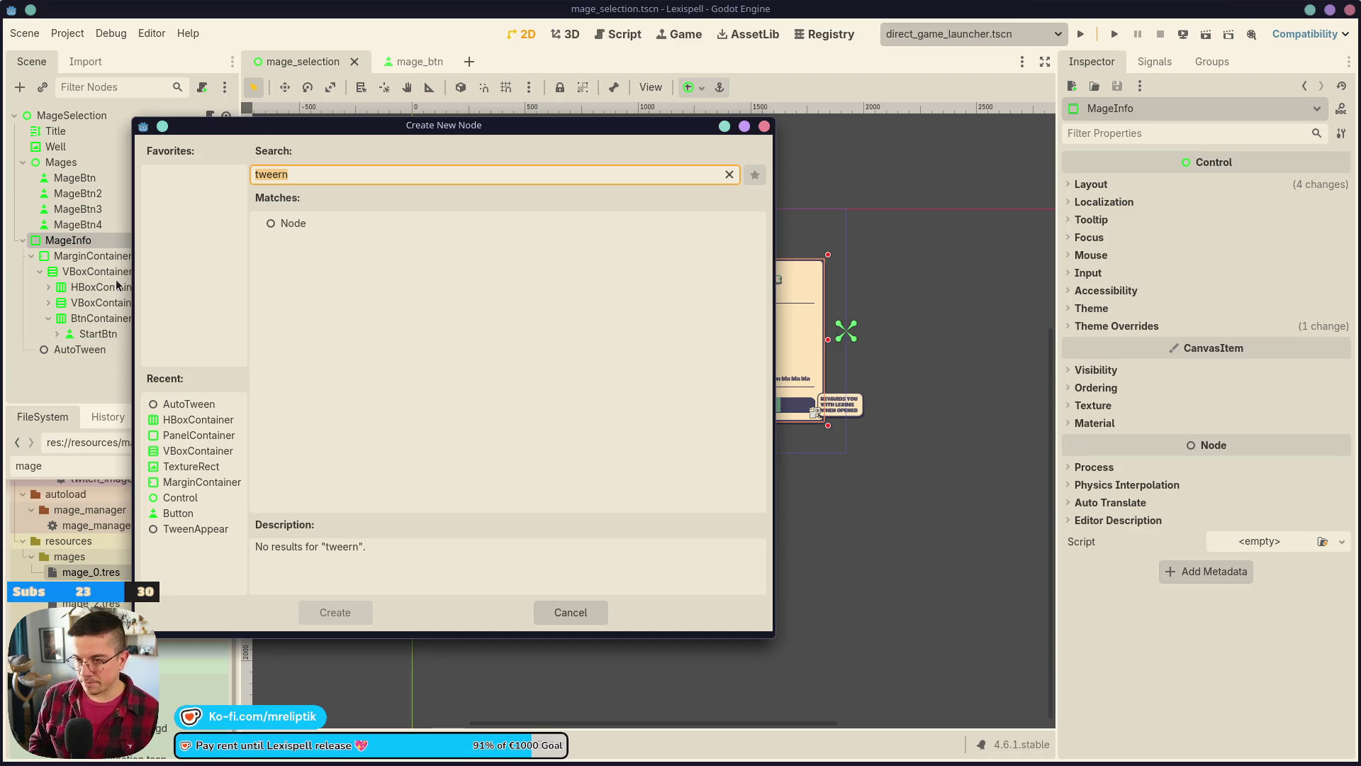
text(twee)
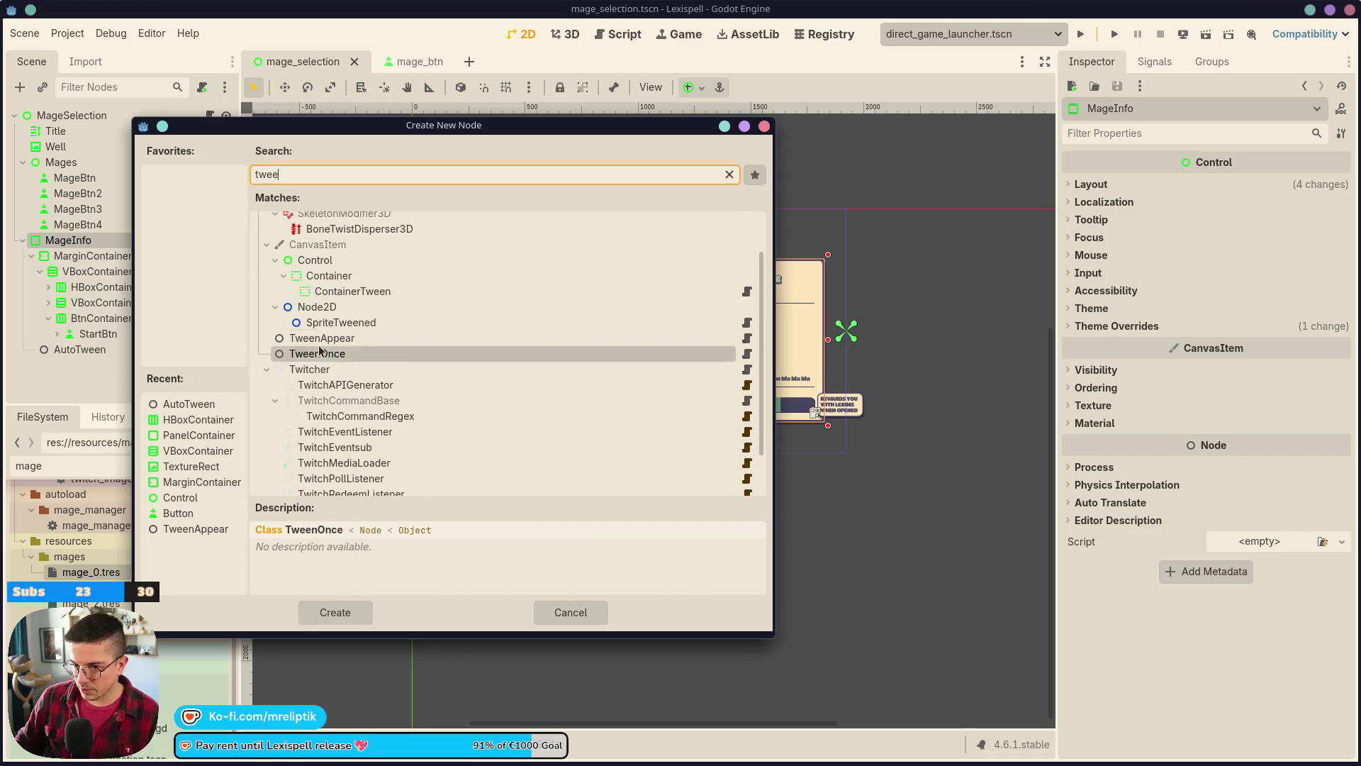
double_click(319, 338)
click(81, 349)
key(Delete)
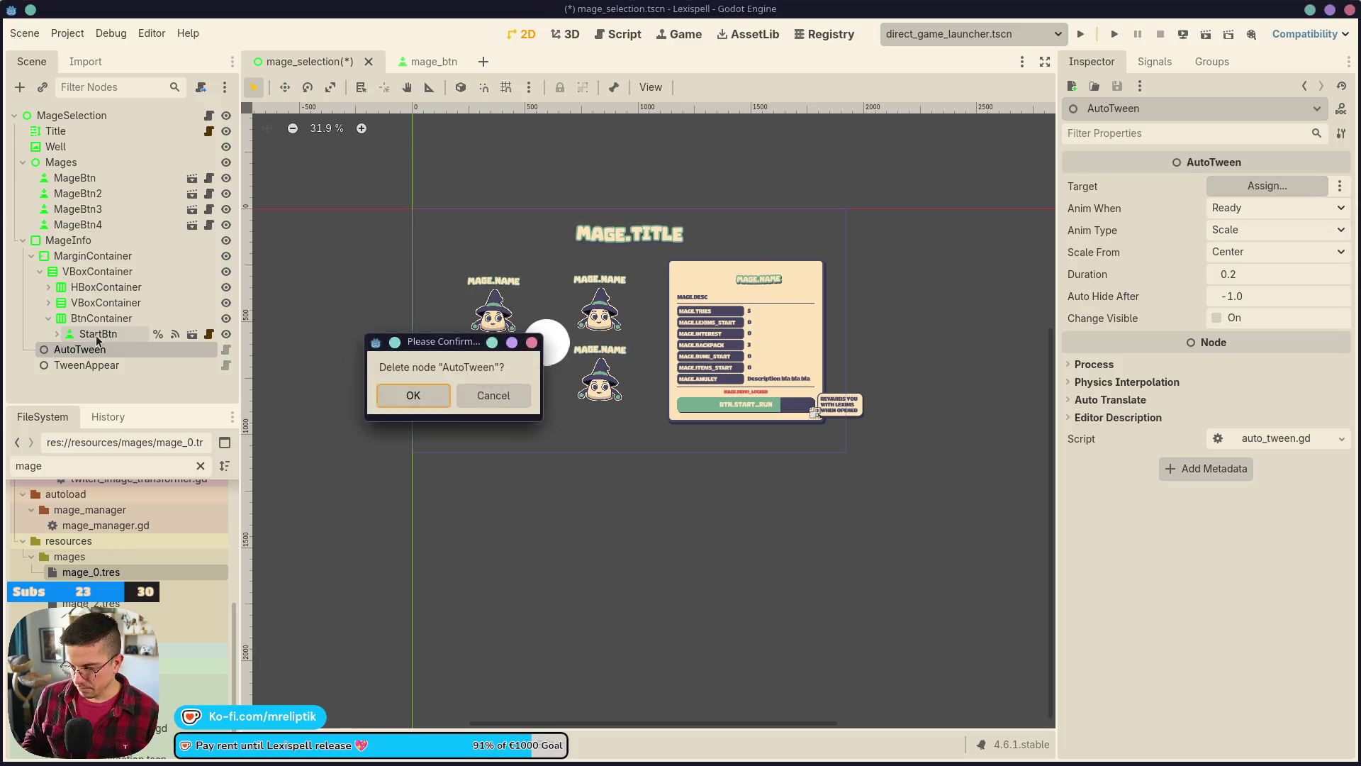
key(Return)
key(ctrl+s)
- Keep TweenAppear's hide side as Right and set its target to MageInfo
click(71, 240)
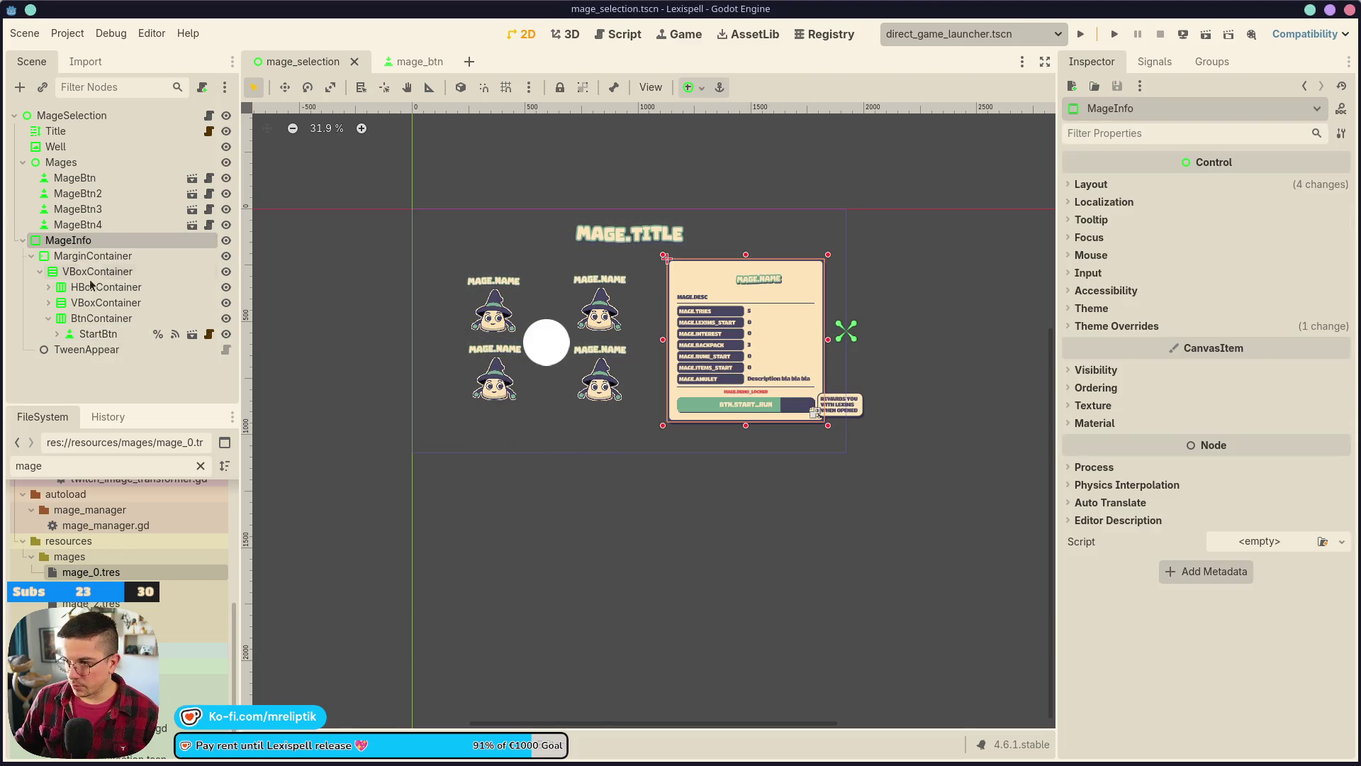
click(84, 353)
click(1252, 185)
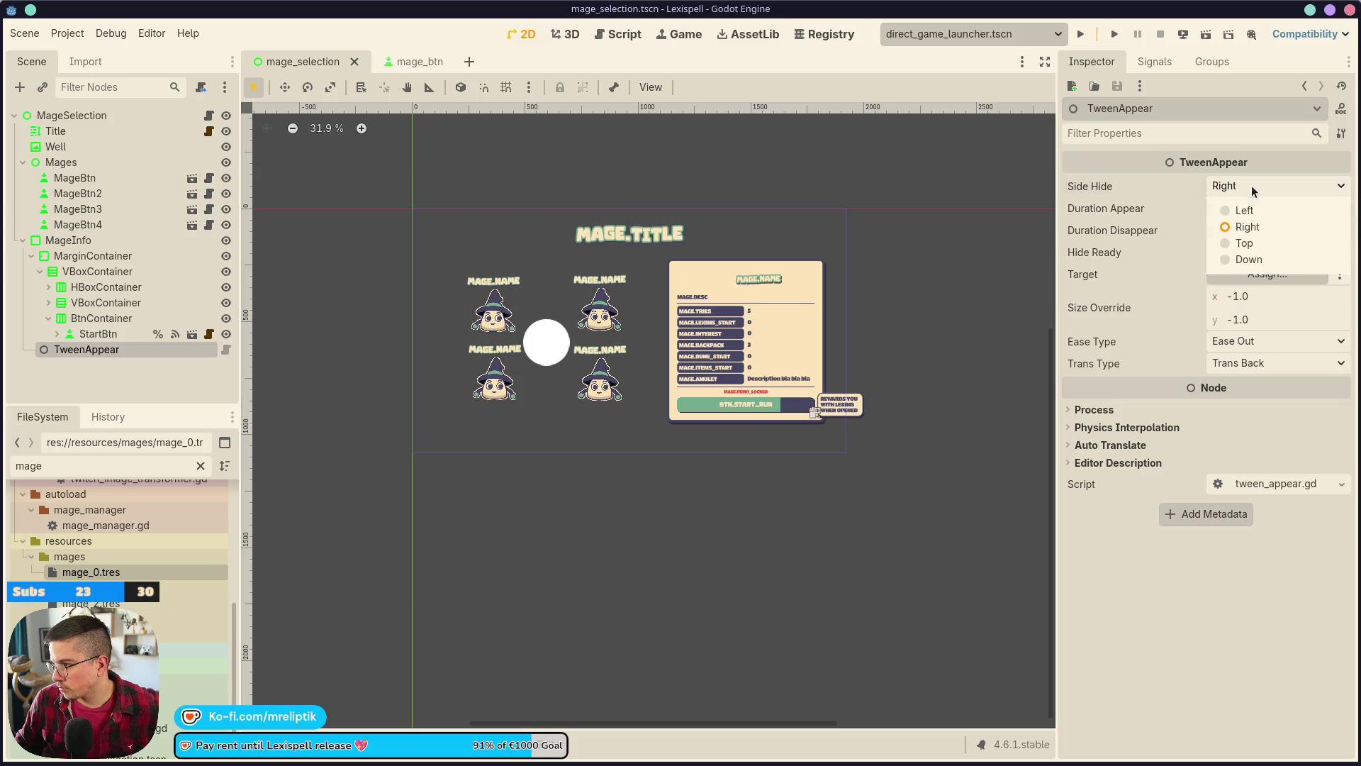
click(1248, 227)
click(1262, 273)
click(525, 330)
double_click(426, 330)
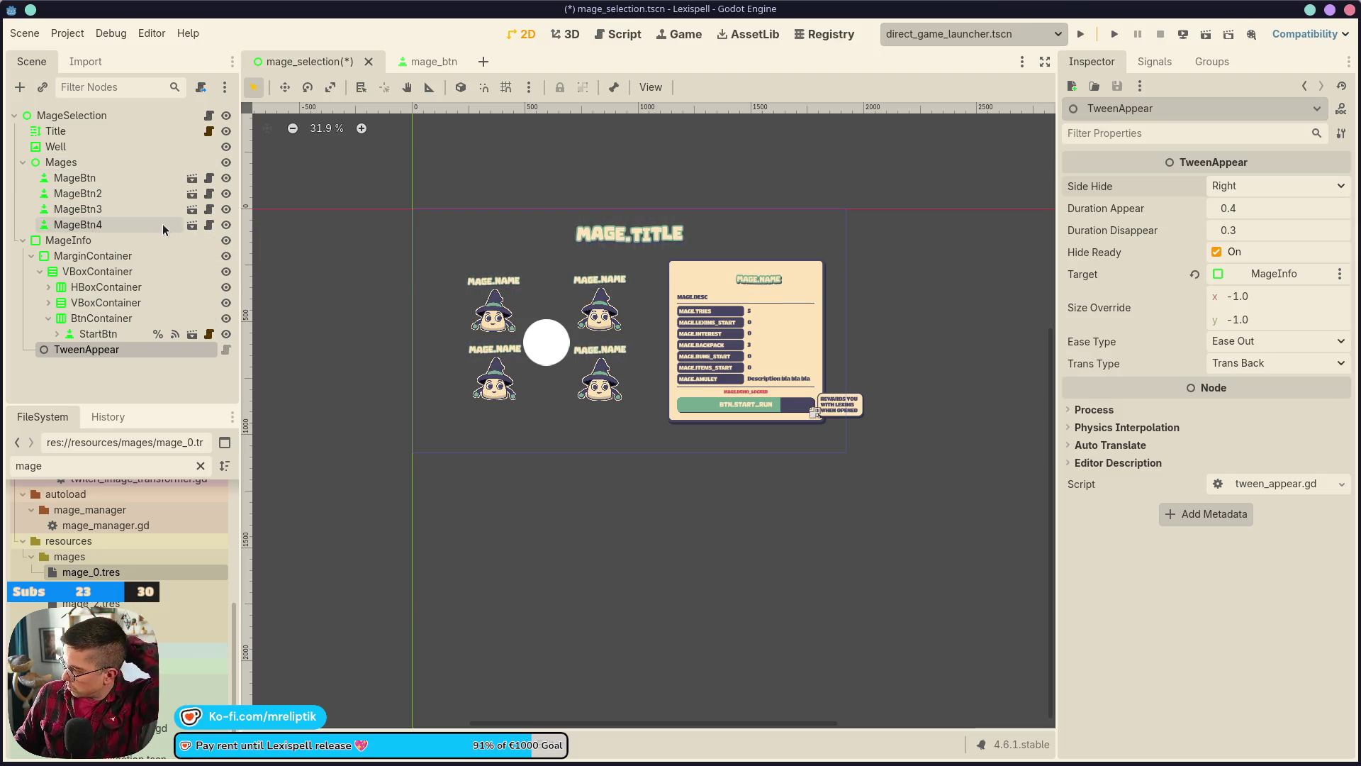
- Replace _ready's pass with 'for mage: MageBtn in mages.get_children():' and begin the loop body
click(209, 115)
click(488, 210)
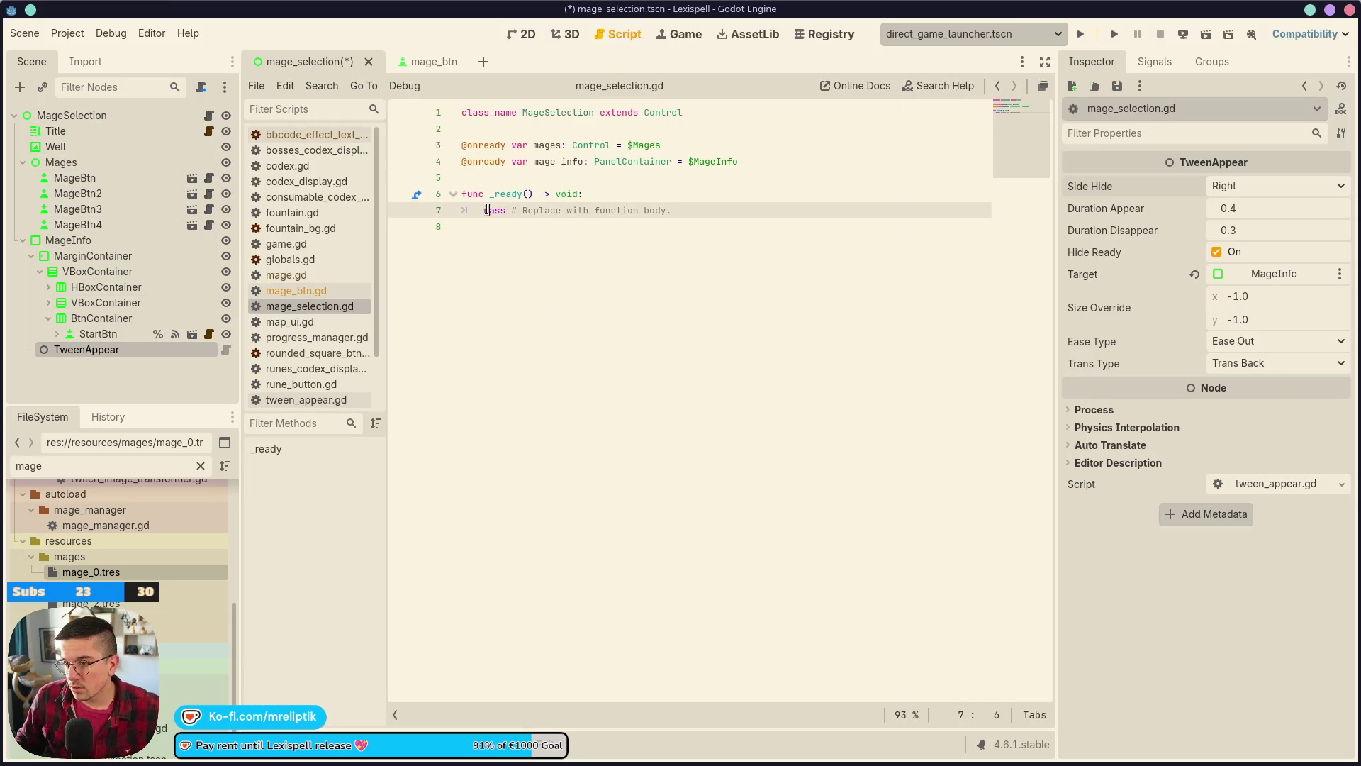
drag(483, 210, 739, 202)
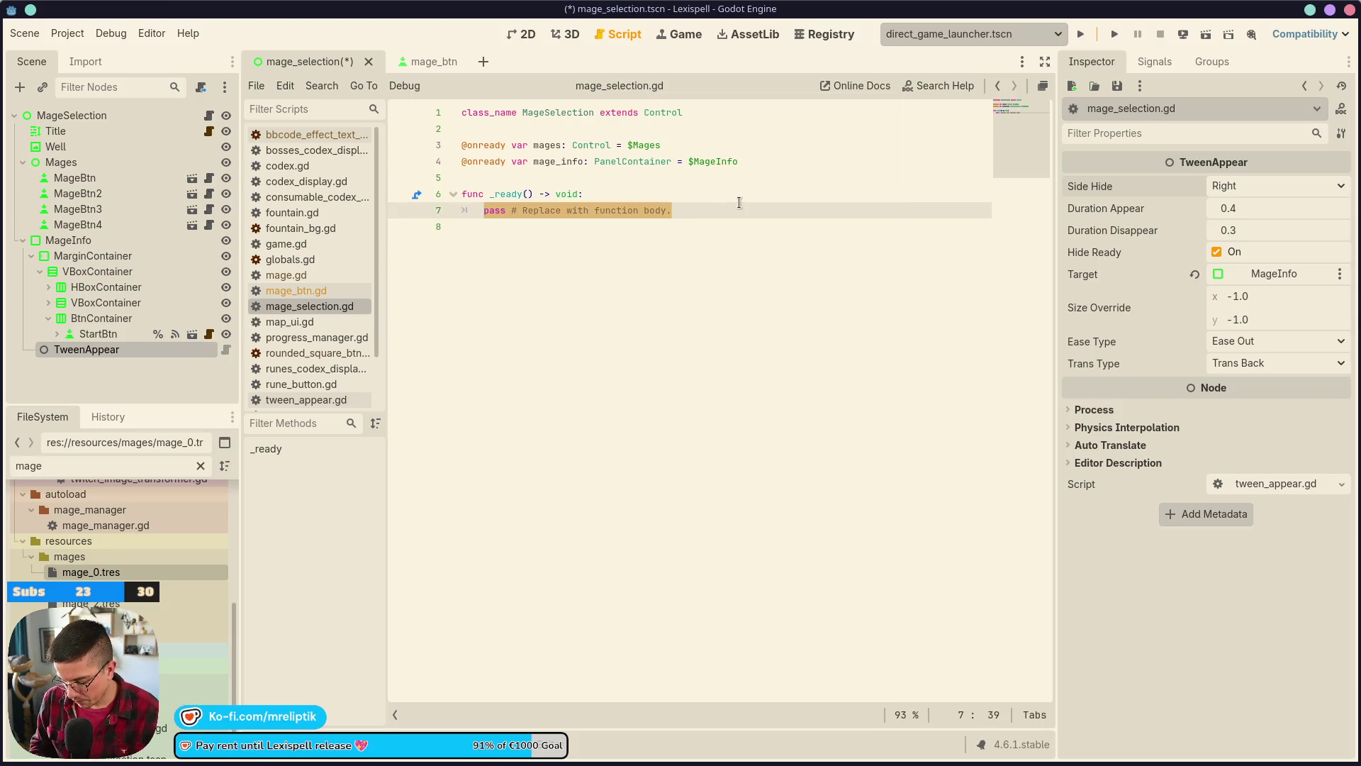
text(for mage)
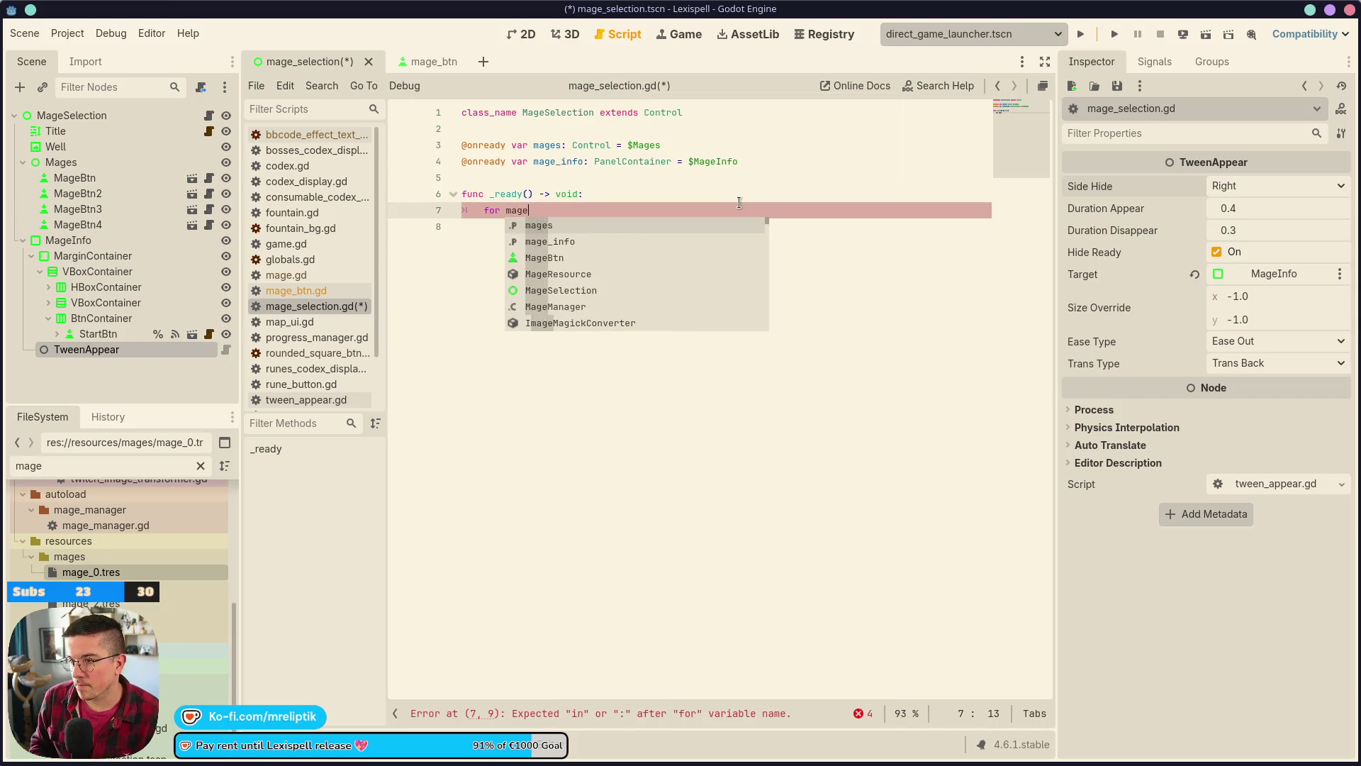
text(: )
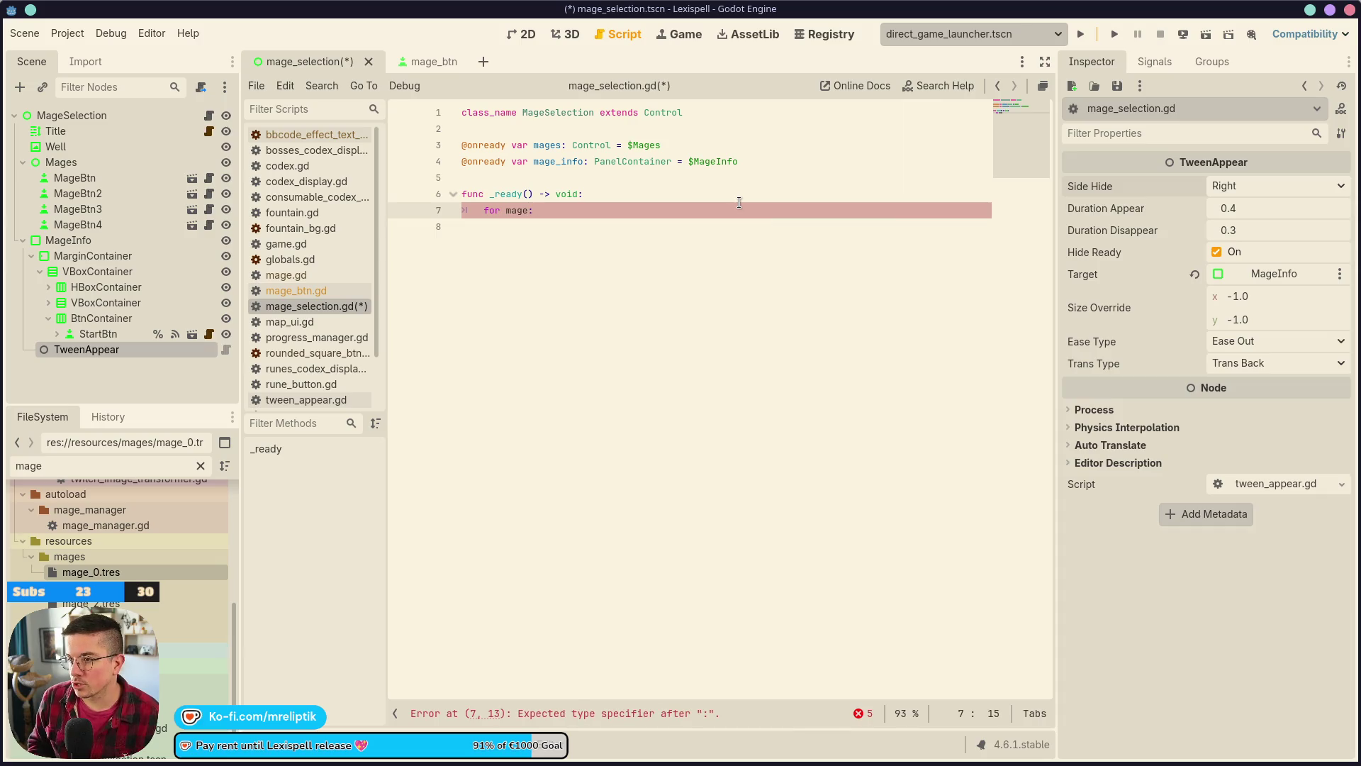
text(MageBtn )
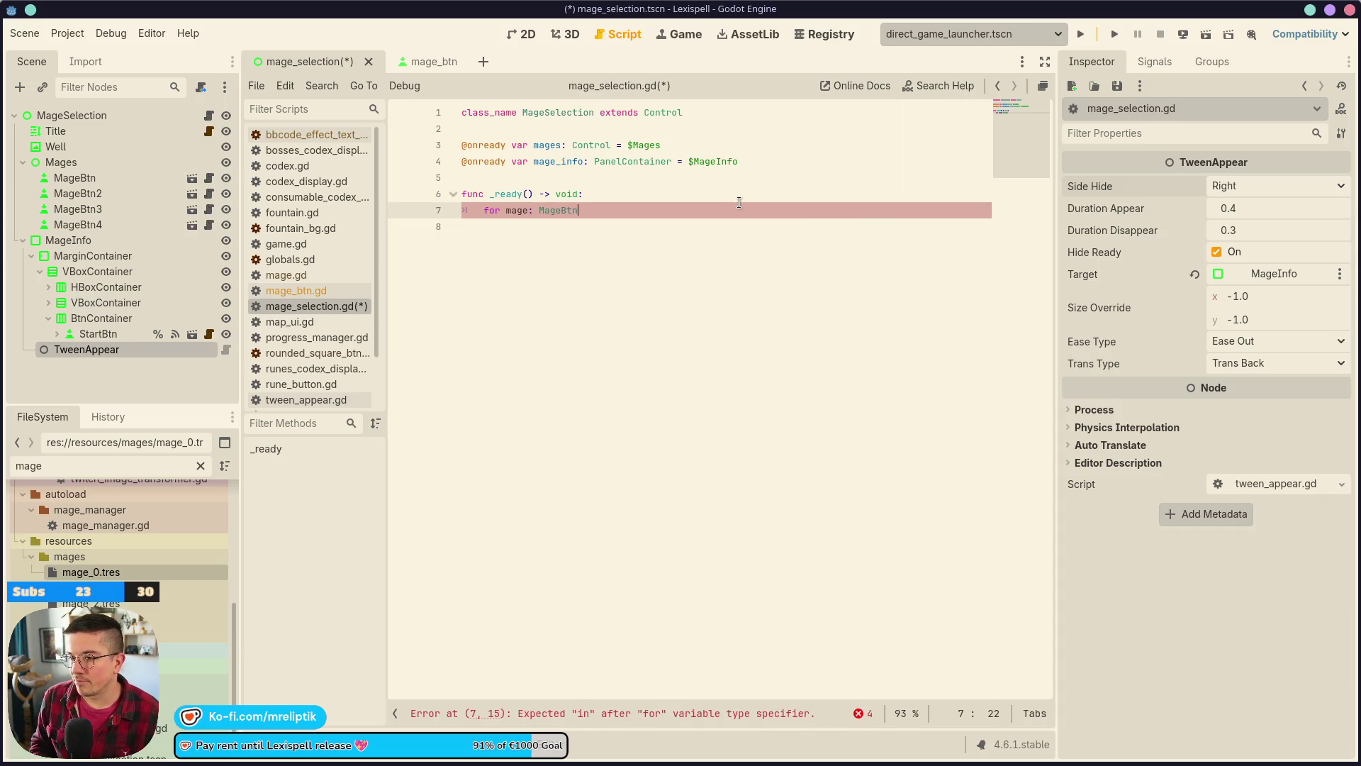
text(in ma)
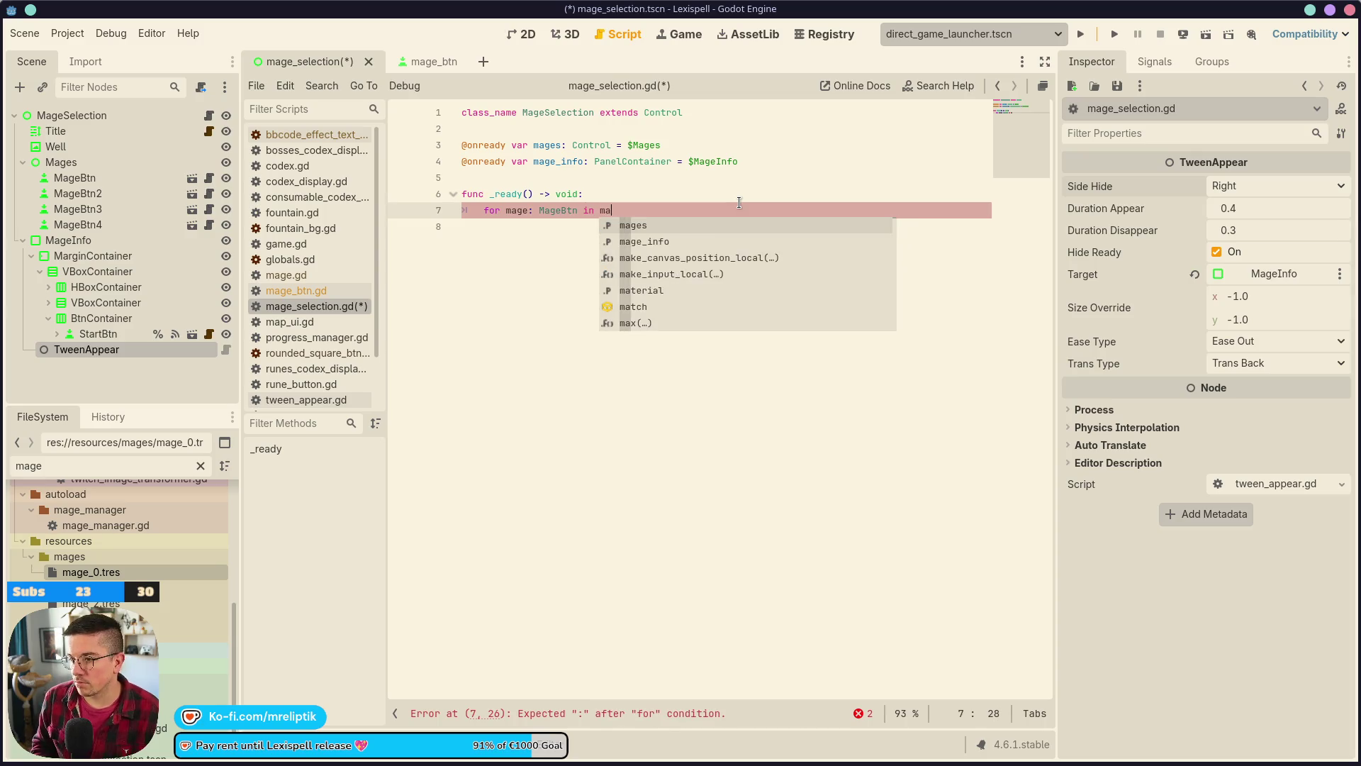
text(ges.get_child)
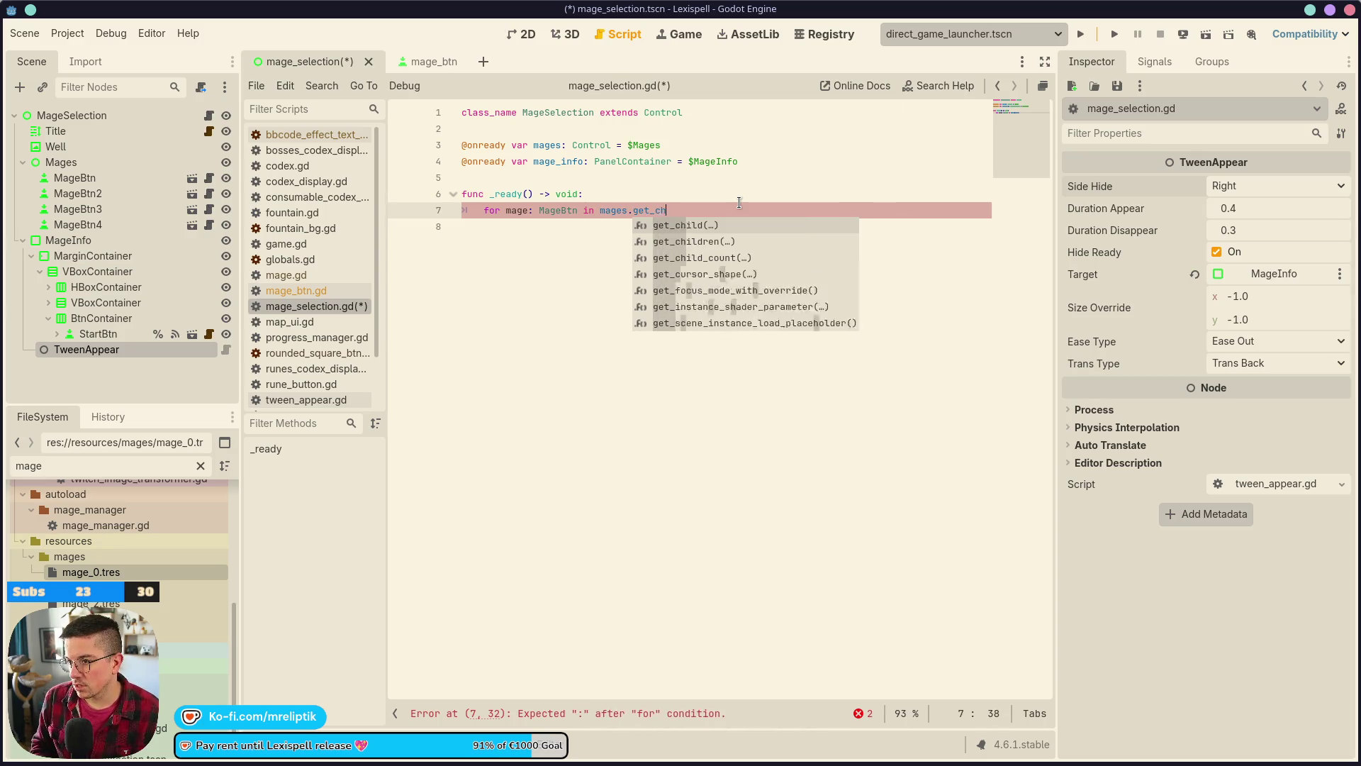
key(Return)
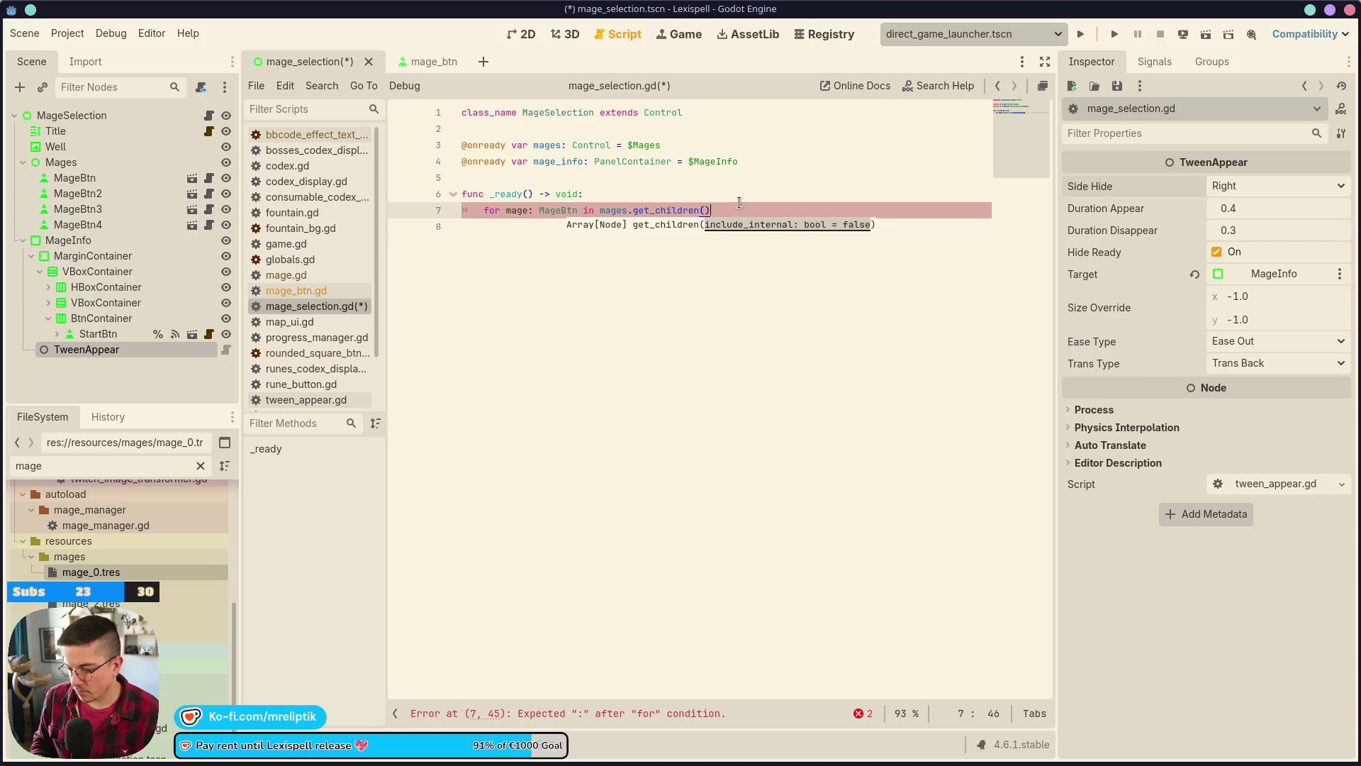
text(:)
key(Return)
text(mage.)
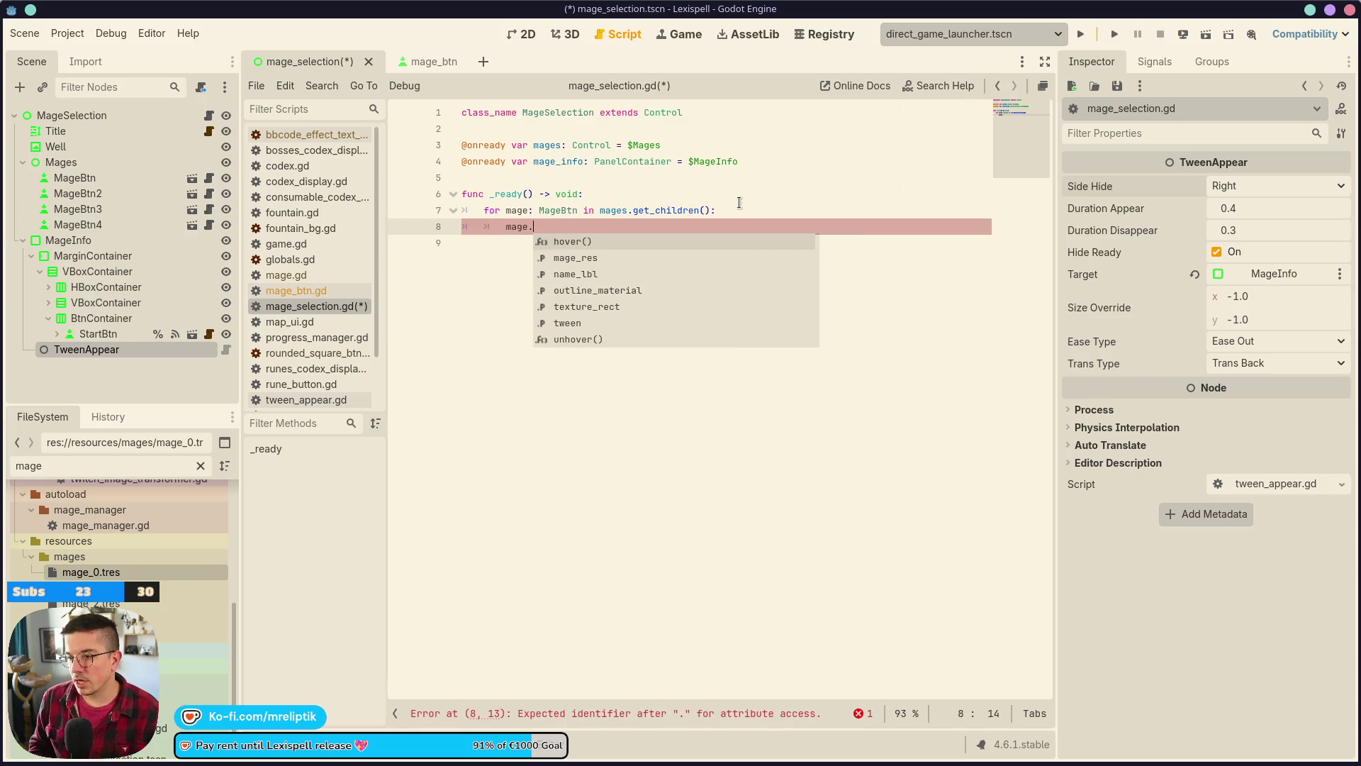
text(hov)
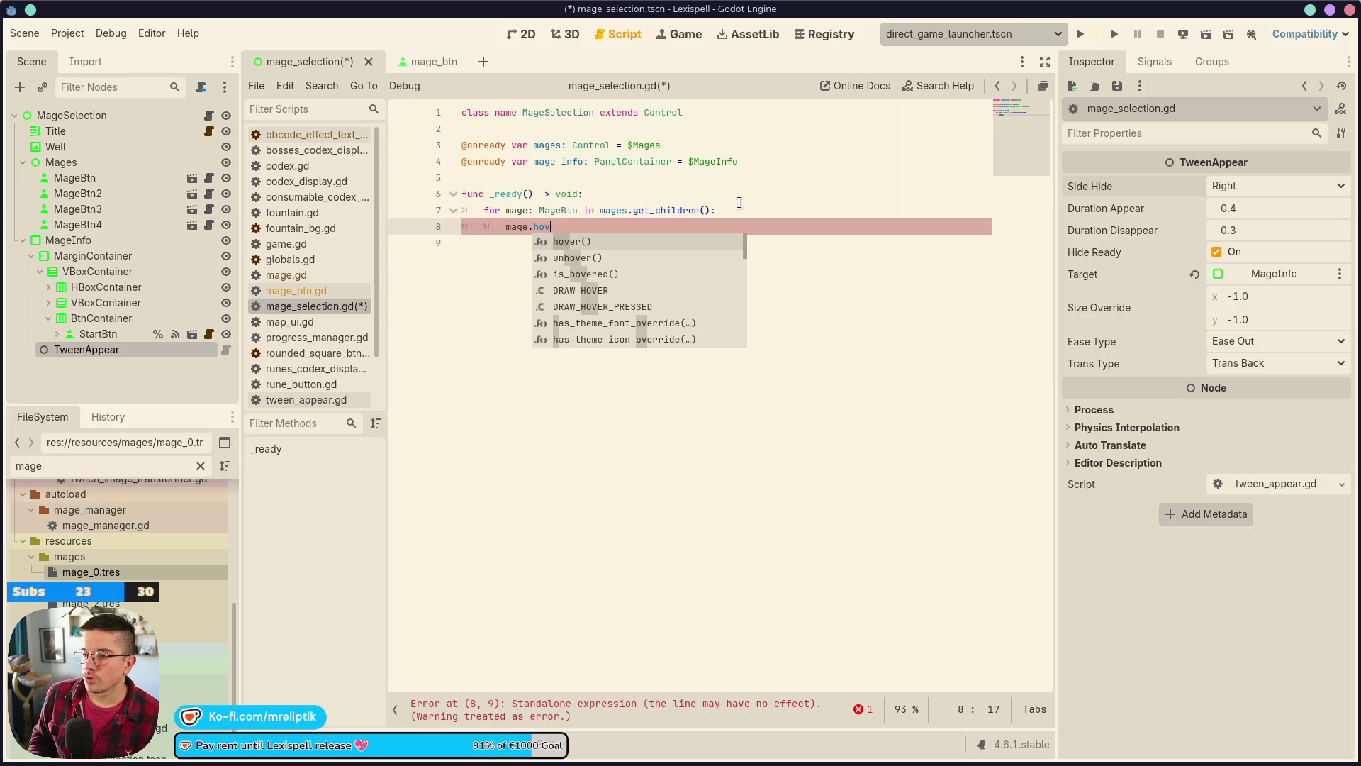
key(BackSpace)
key(BackSpace)
key(BackSpace)
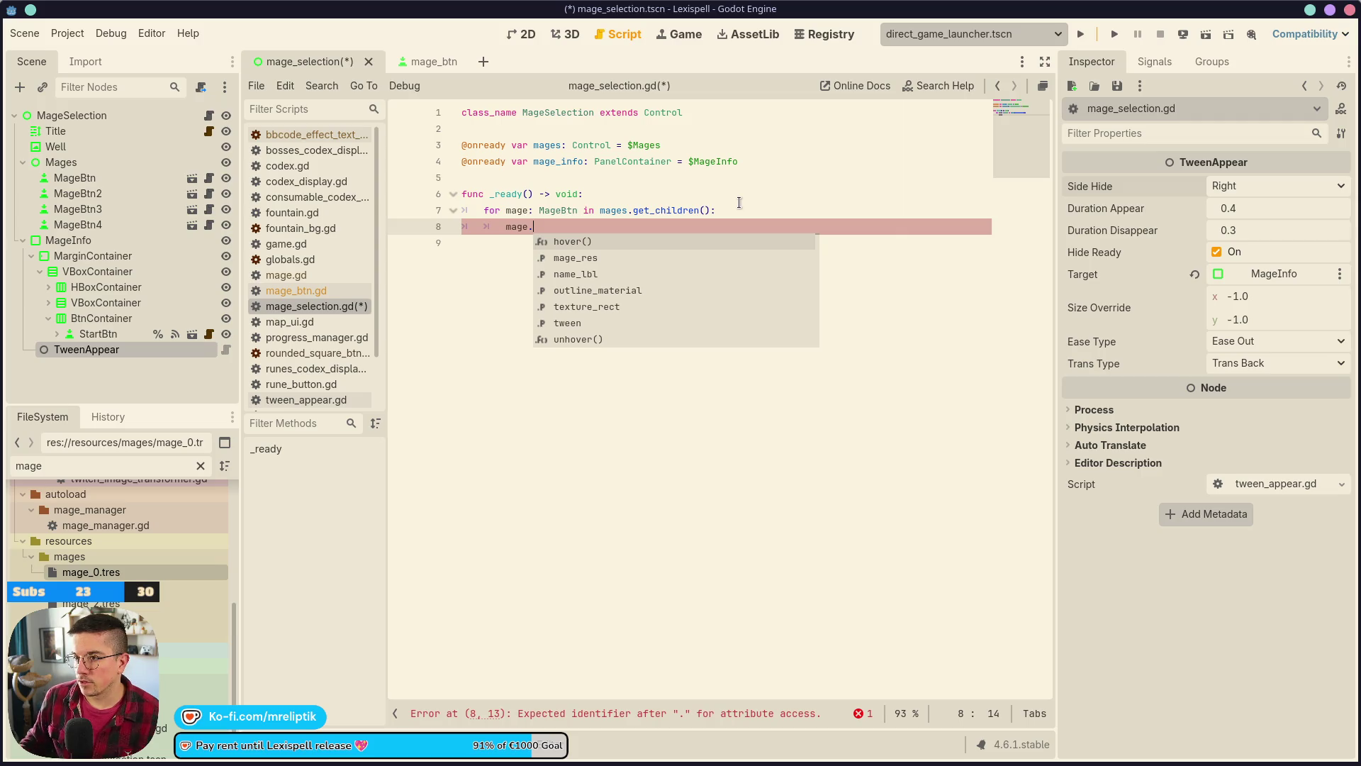
click(429, 62)
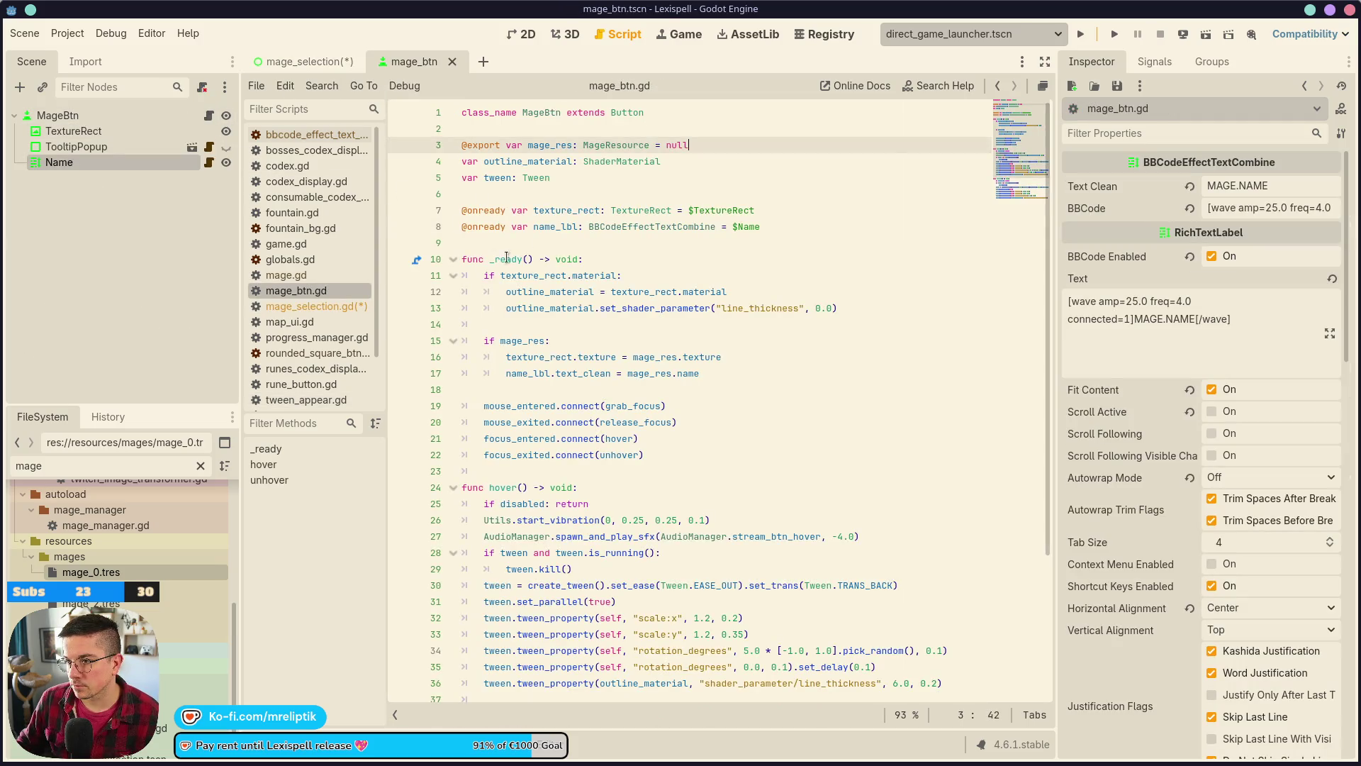
- Add 'signal hovered()' and 'signal unhovered()' under class_name in mage_btn.gd and save
click(516, 124)
key(Down)
key(Down)
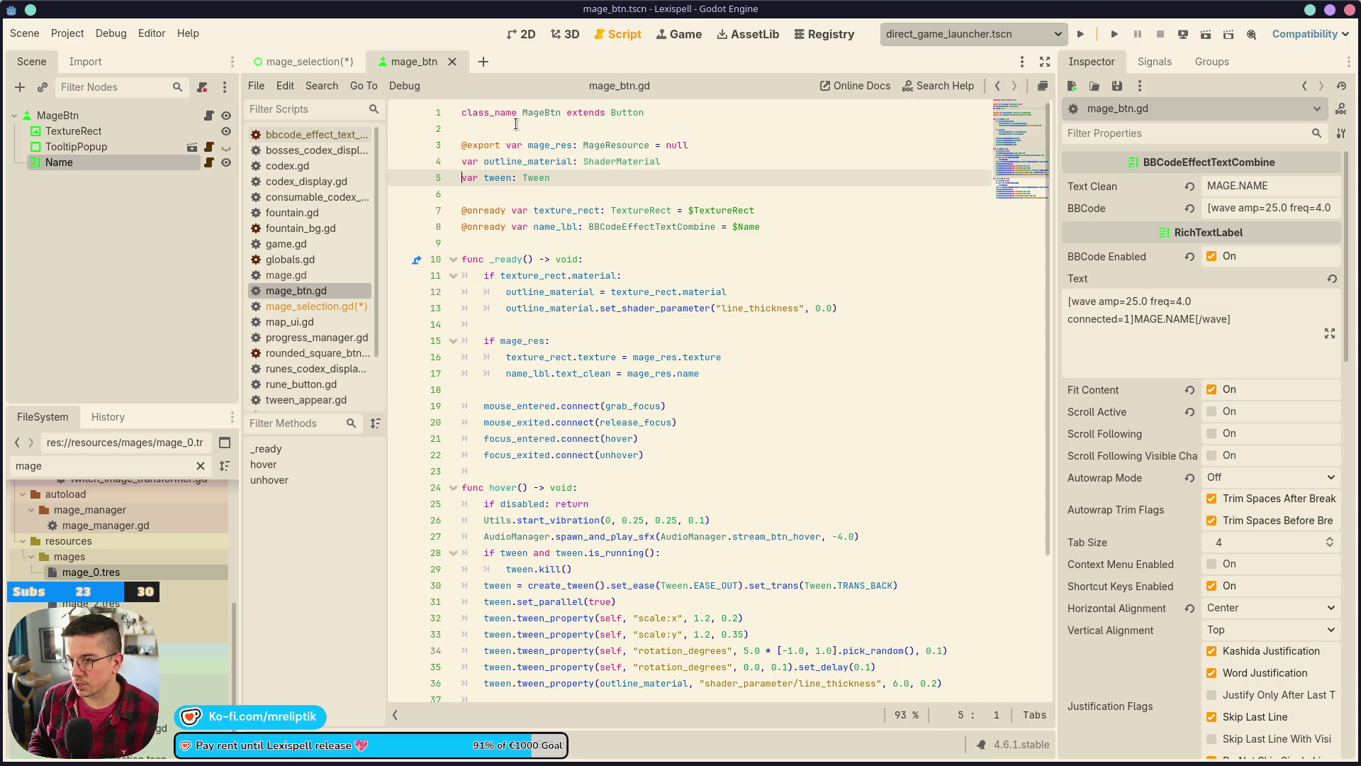
key(Return)
key(Up)
key(Up)
key(Up)
key(Return)
key(Return)
key(Up)
text(signal hov)
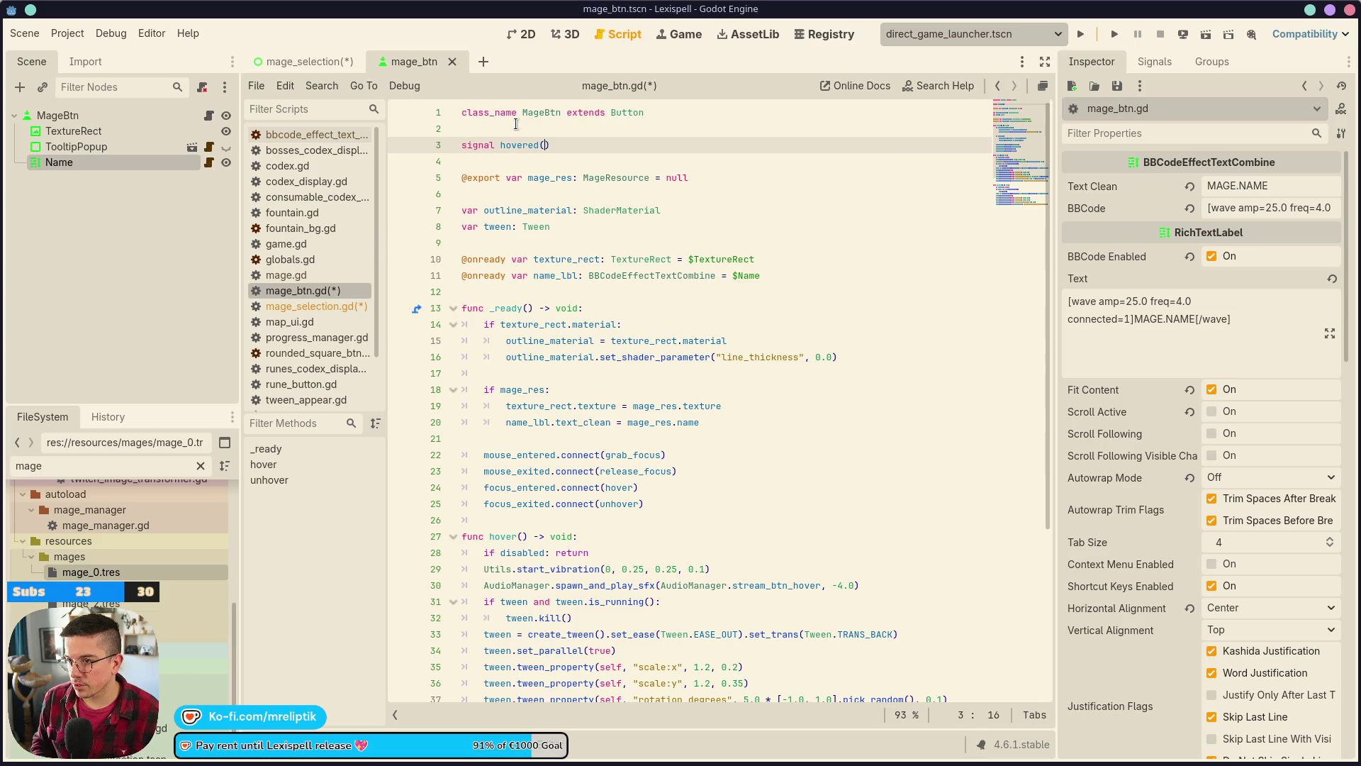
key(End)
key(Return)
text(ignal un)
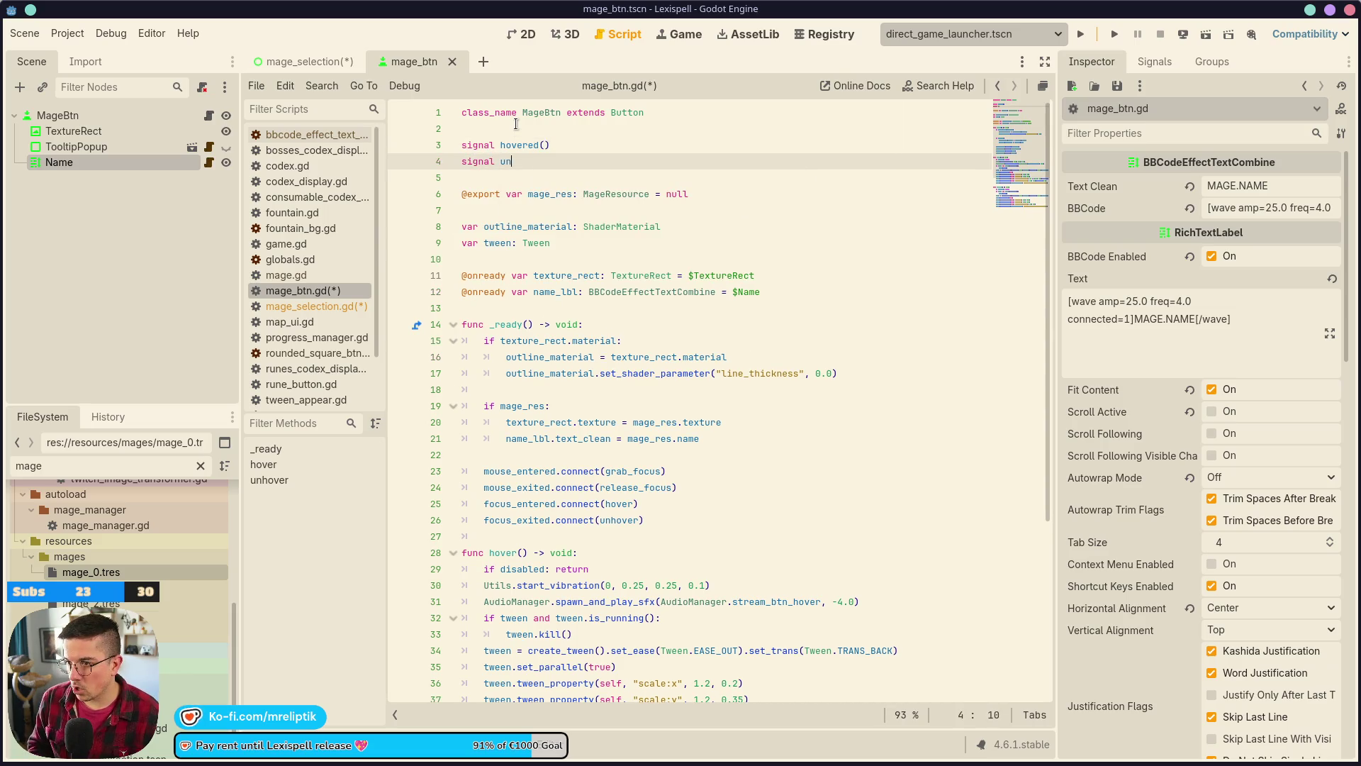
key(ctrl+s)
click(298, 61)
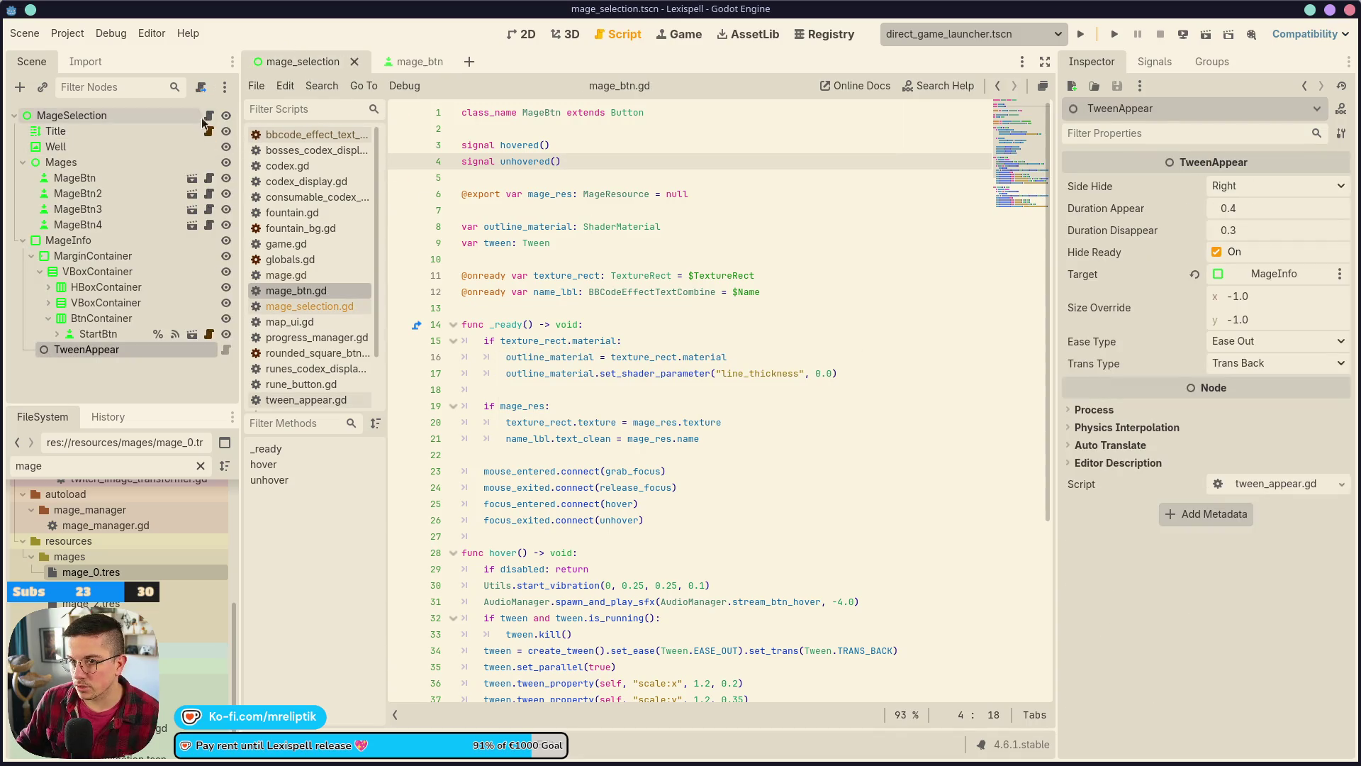
- In the loop, connect mage.hovered to on_mage_hovered.bind(mage)
click(209, 116)
text(hovered)
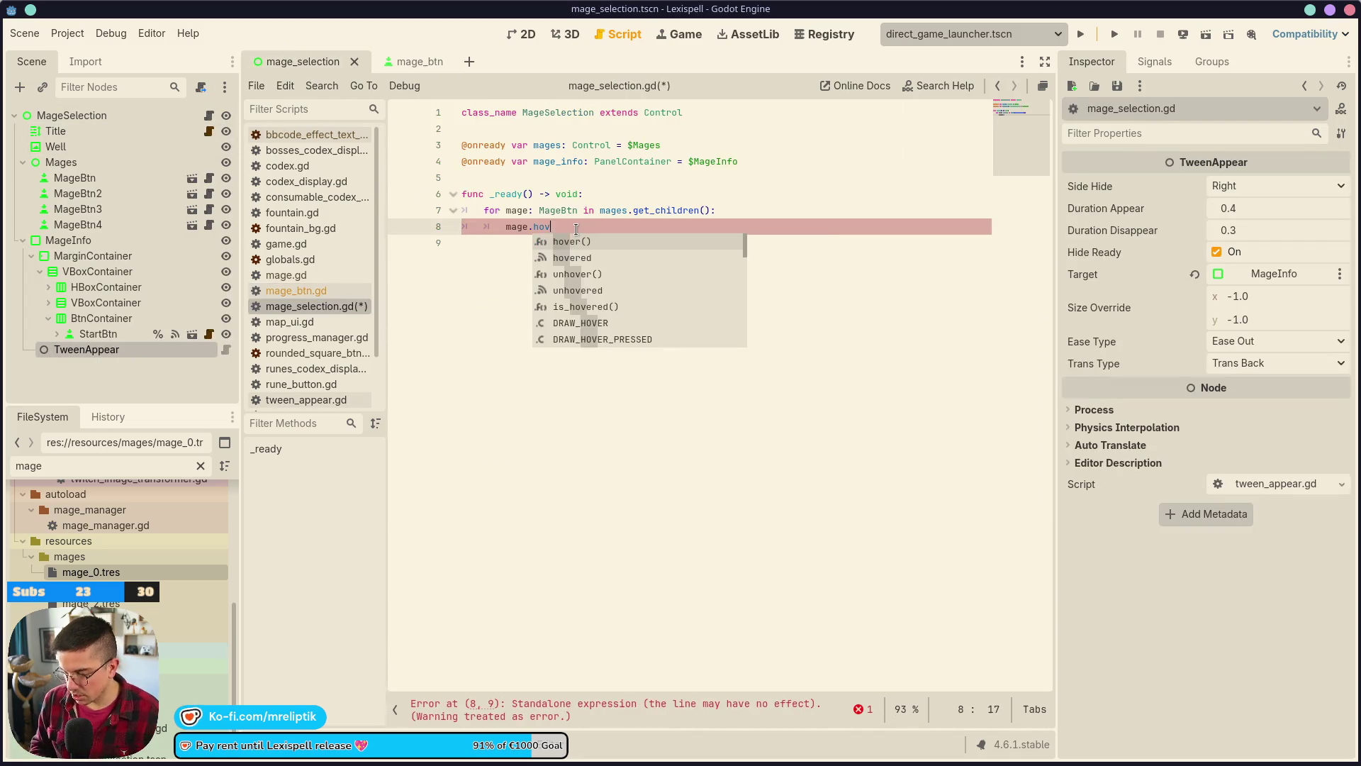
key(ctrl+s)
text(.conn)
key(Return)
text(on_mageu)
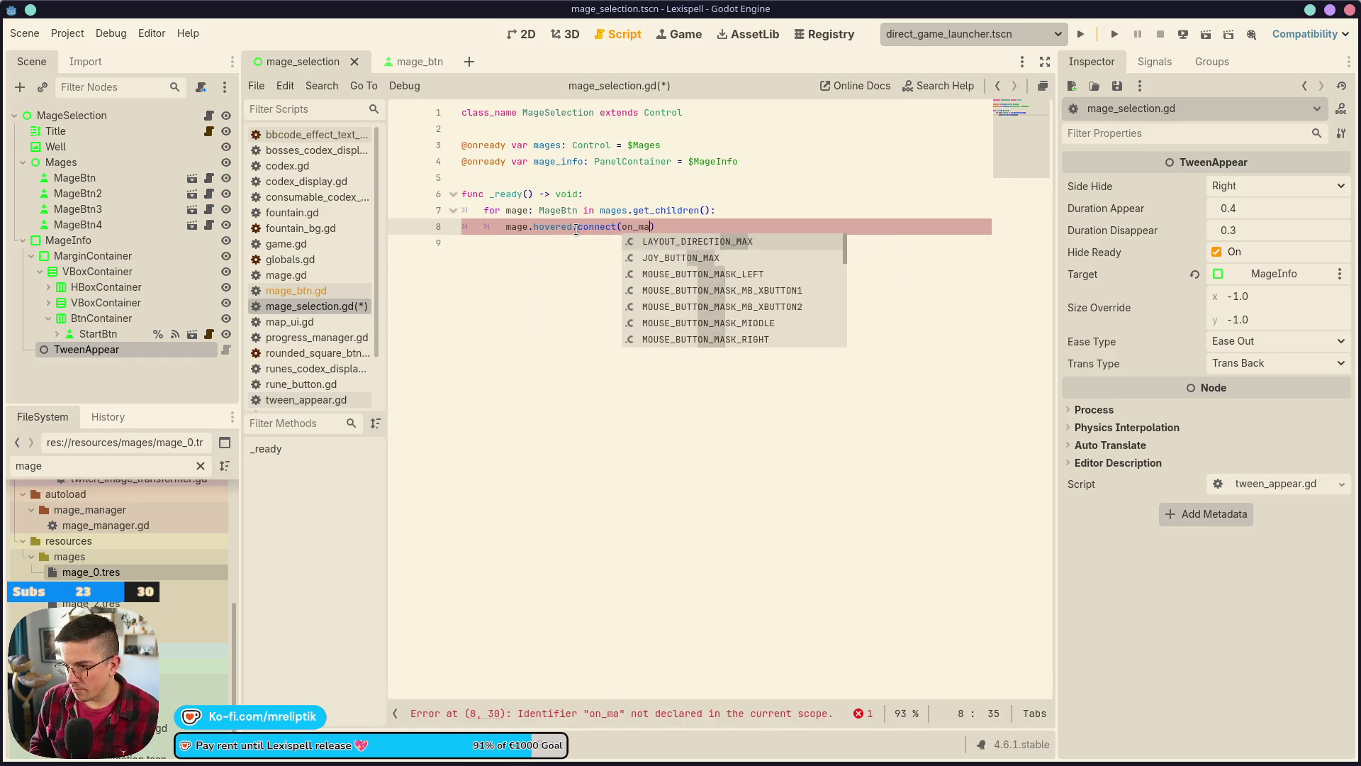
key(BackSpace)
text(_hovere)
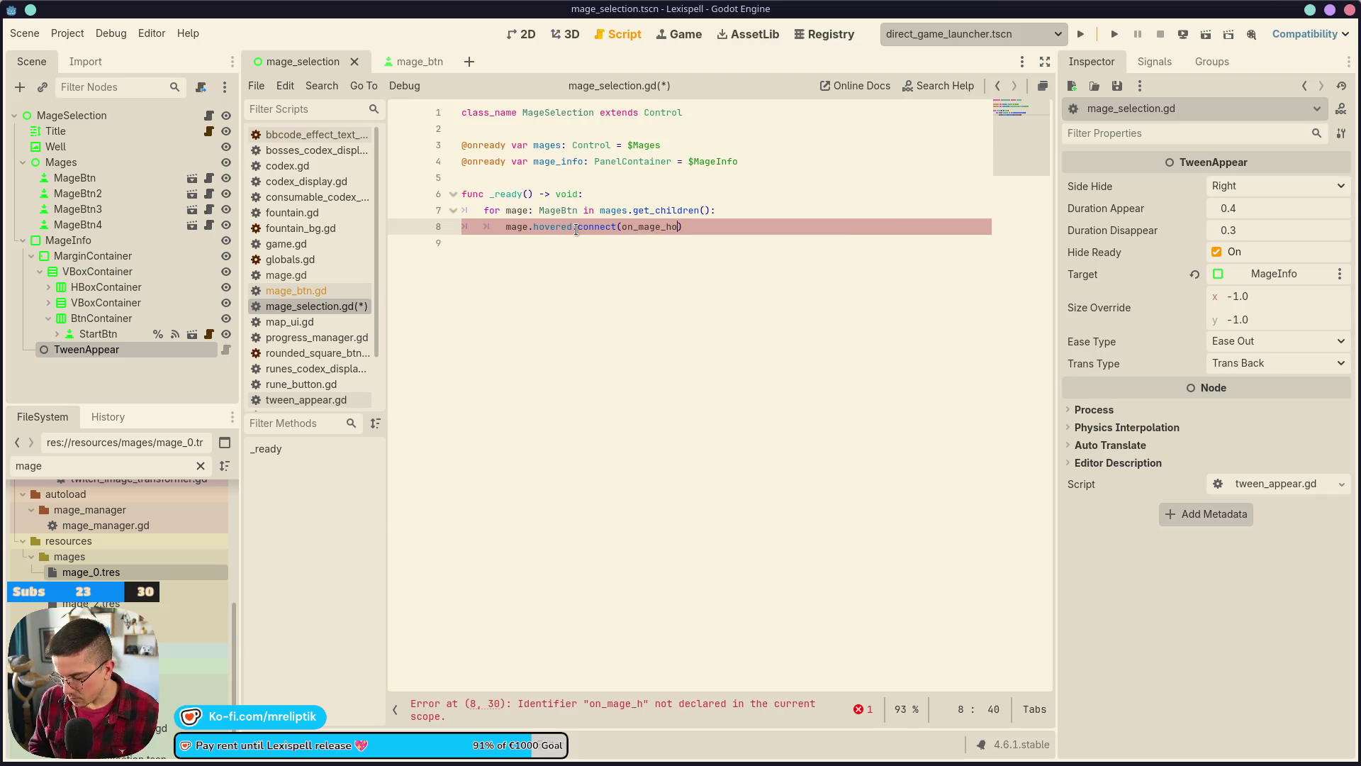
text(d.bind()
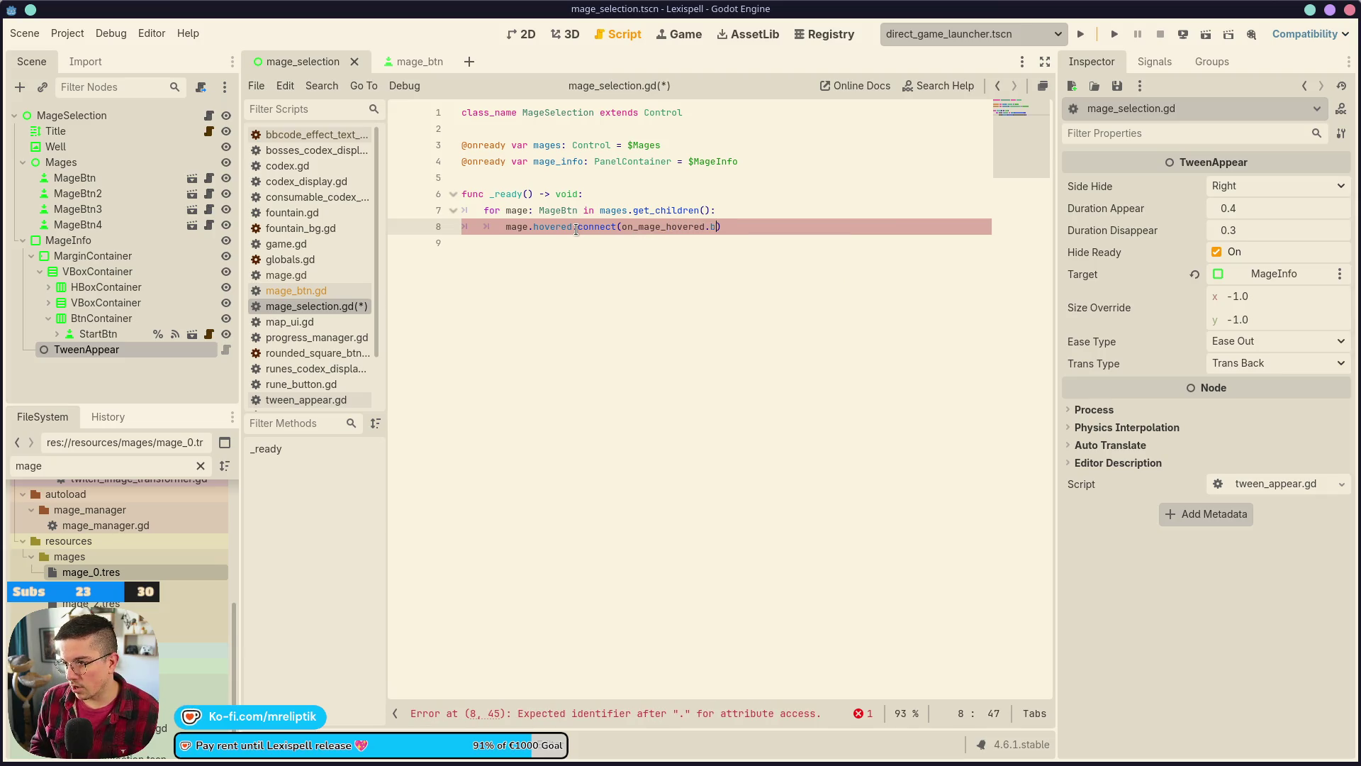
text(mage)
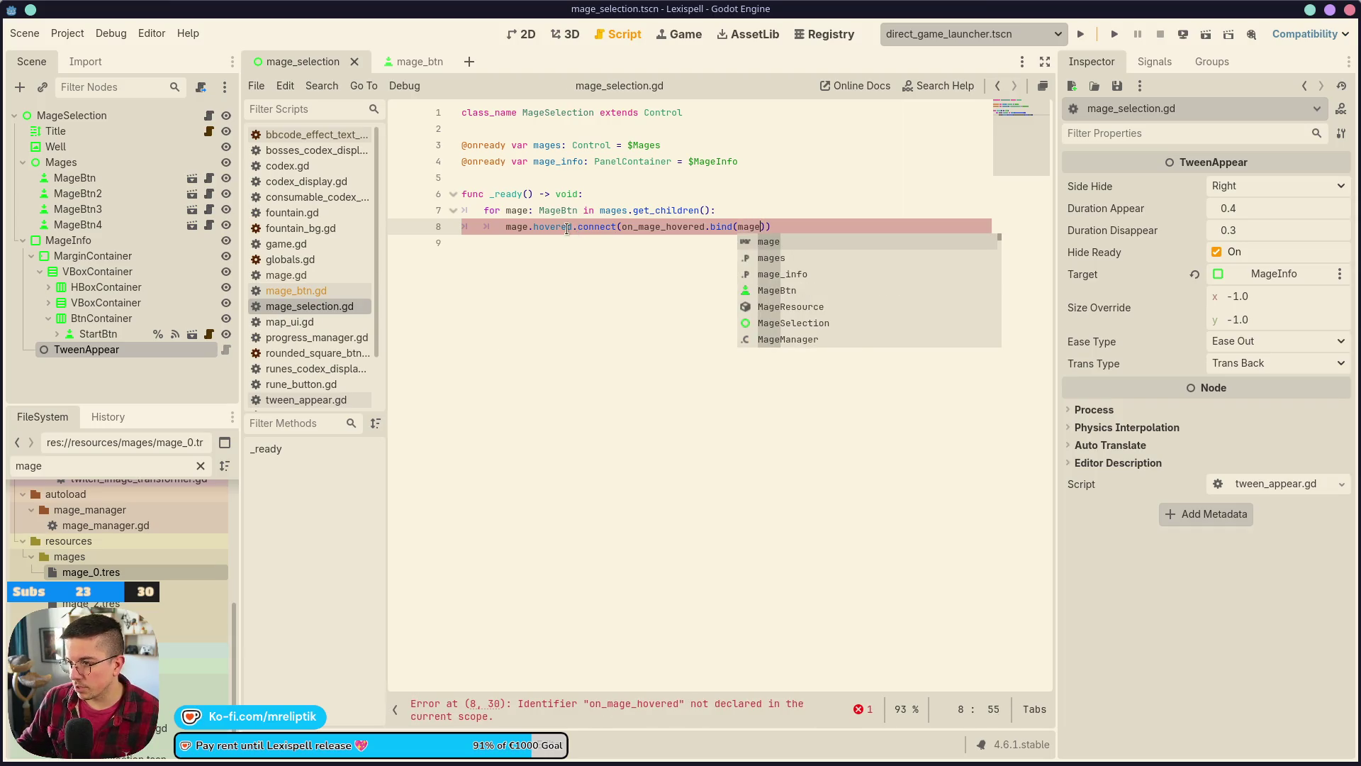
key(Escape)
- Define func on_mage_hovered(mage: MageBtn) -> void: with a pass body and save
click(512, 279)
key(Return)
text(func on_mage_hovered()
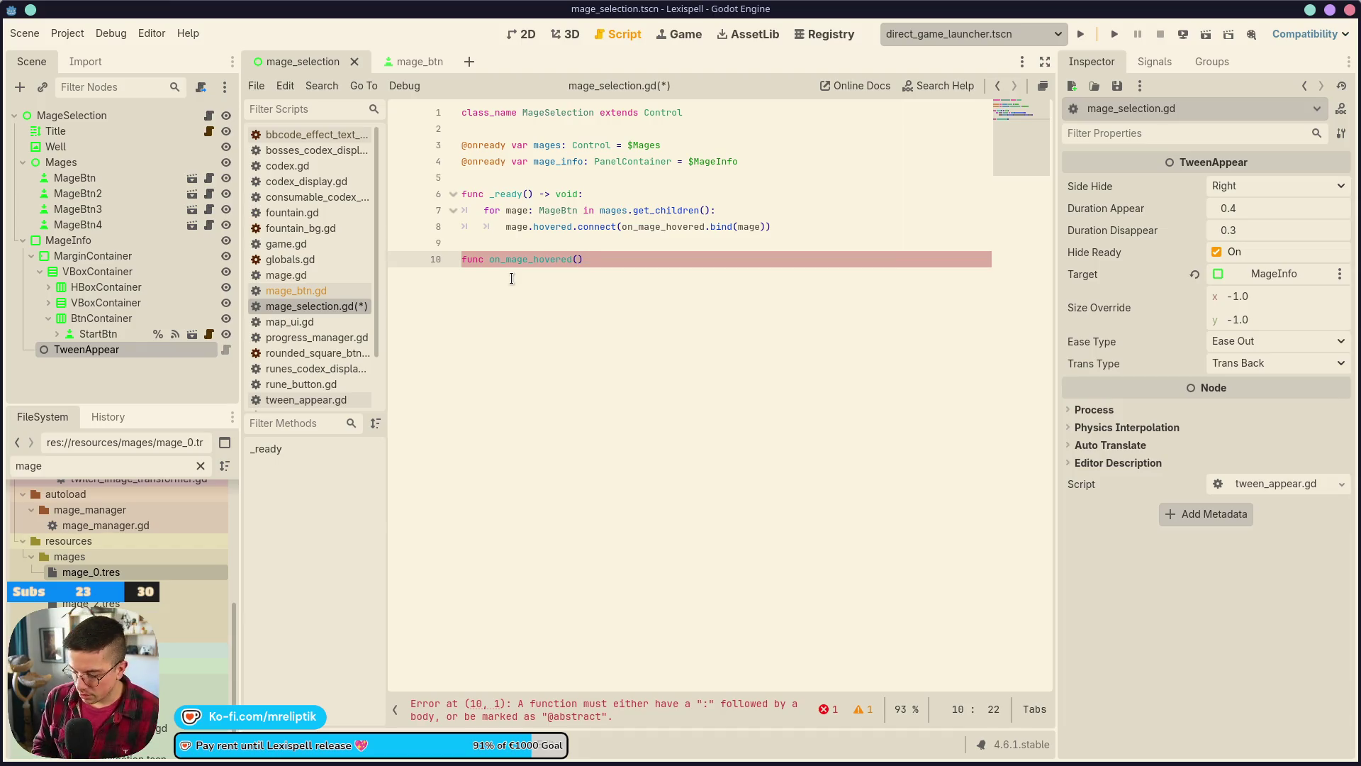
text(MageB)
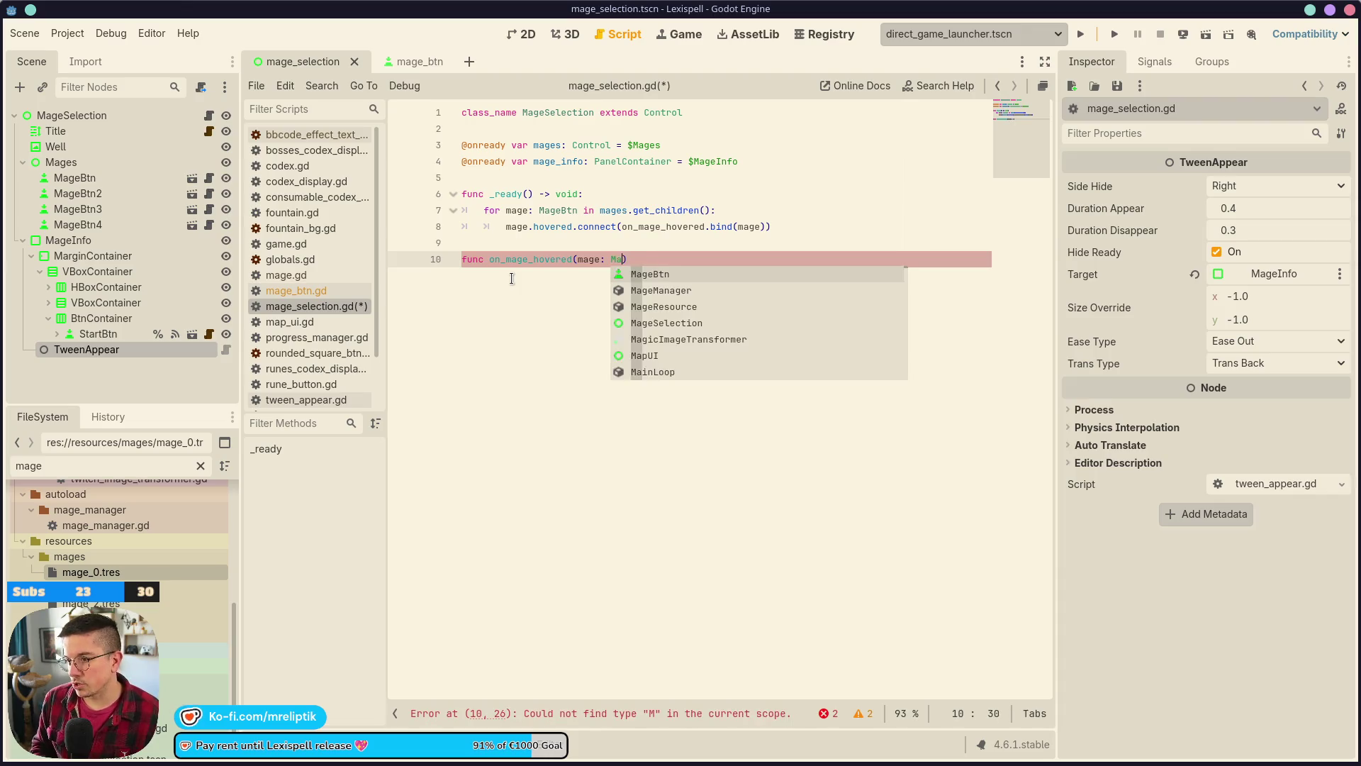
key(Return)
text(-> void:)
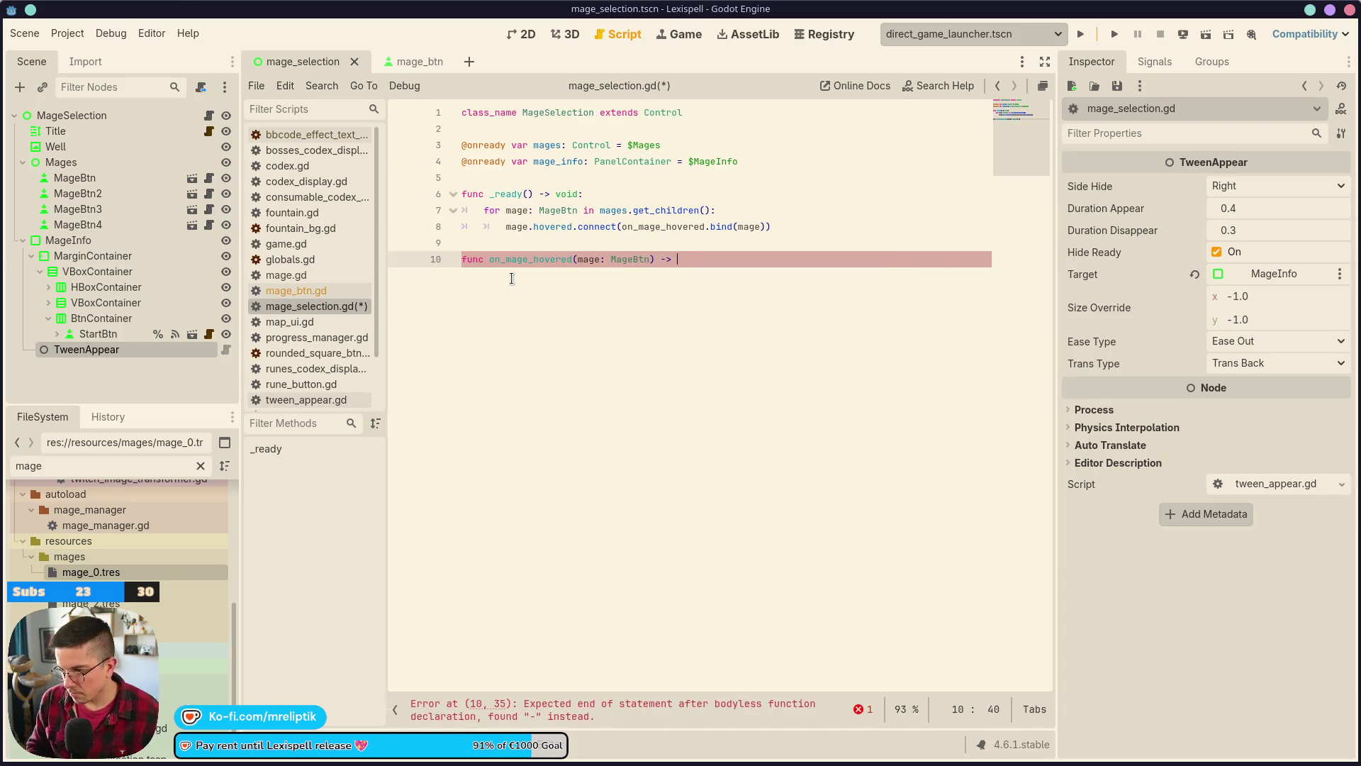
key(Return)
text(pass)
key(ctrl+s)
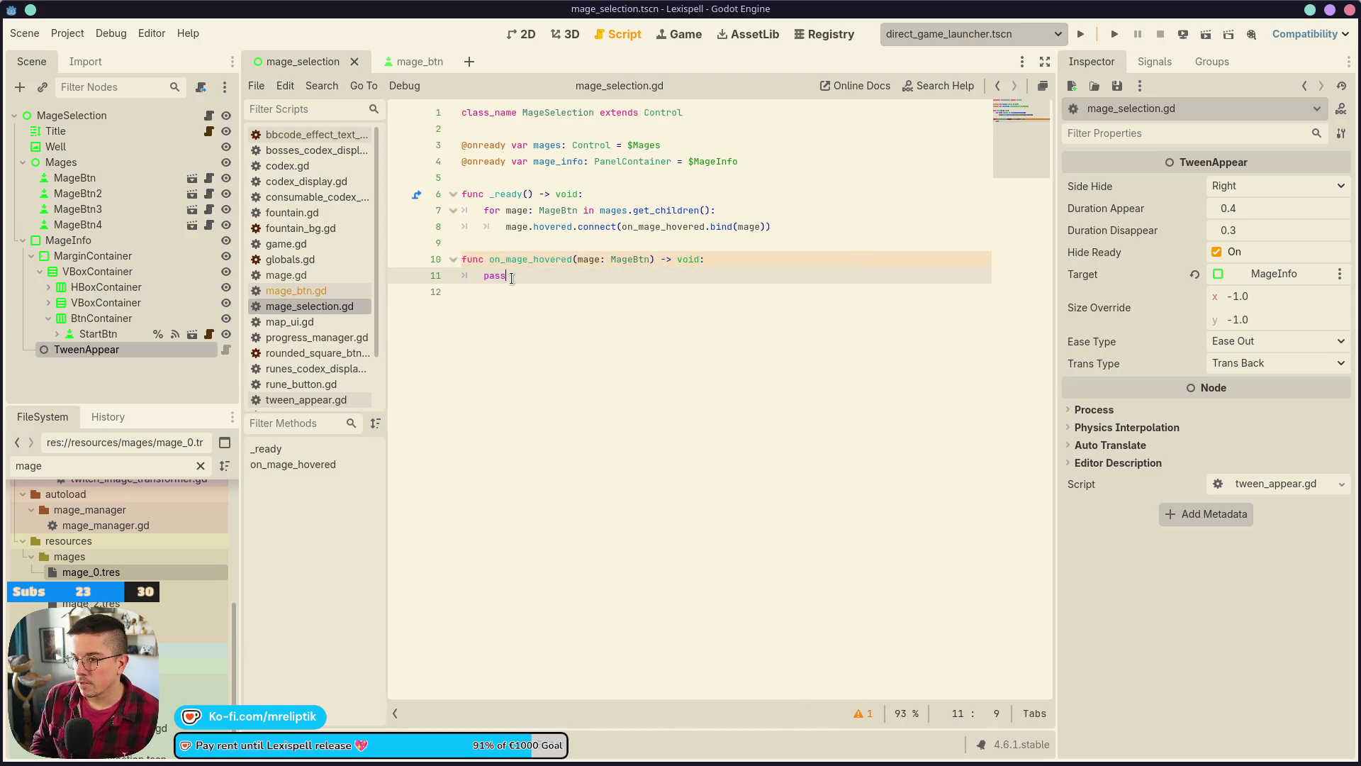
- Make the handler body mage_info.display(mage.mage_res) and save the script
text(mage.)
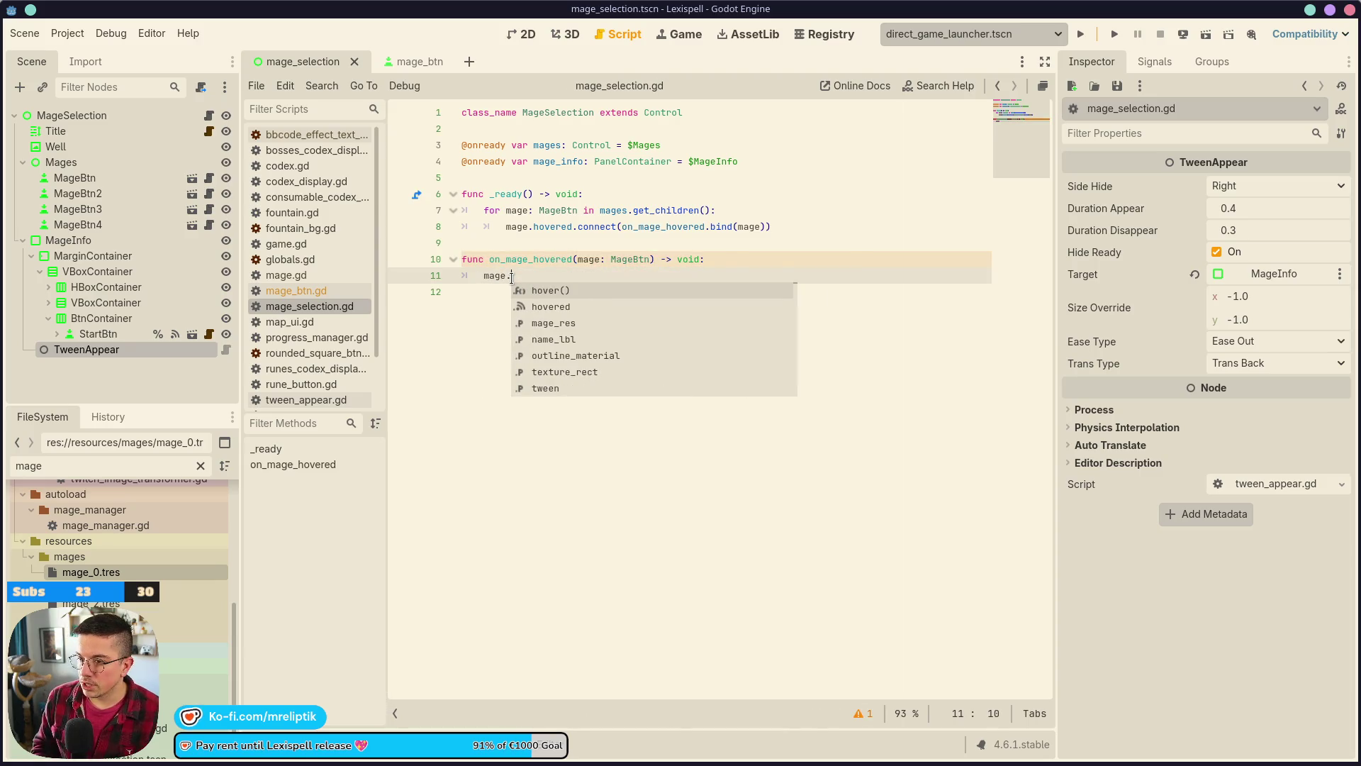
key(Down)
key(Down)
key(Return)
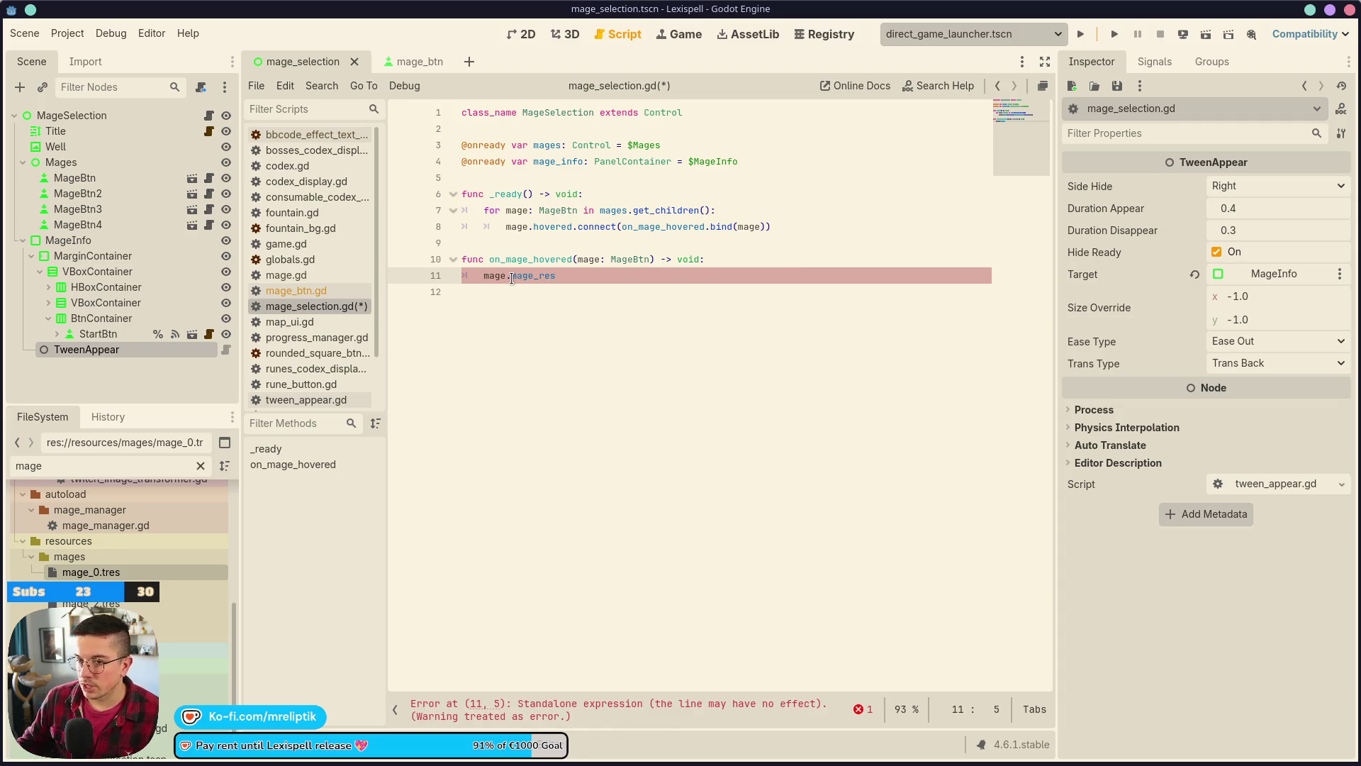
triple_click(588, 155)
double_click(558, 163)
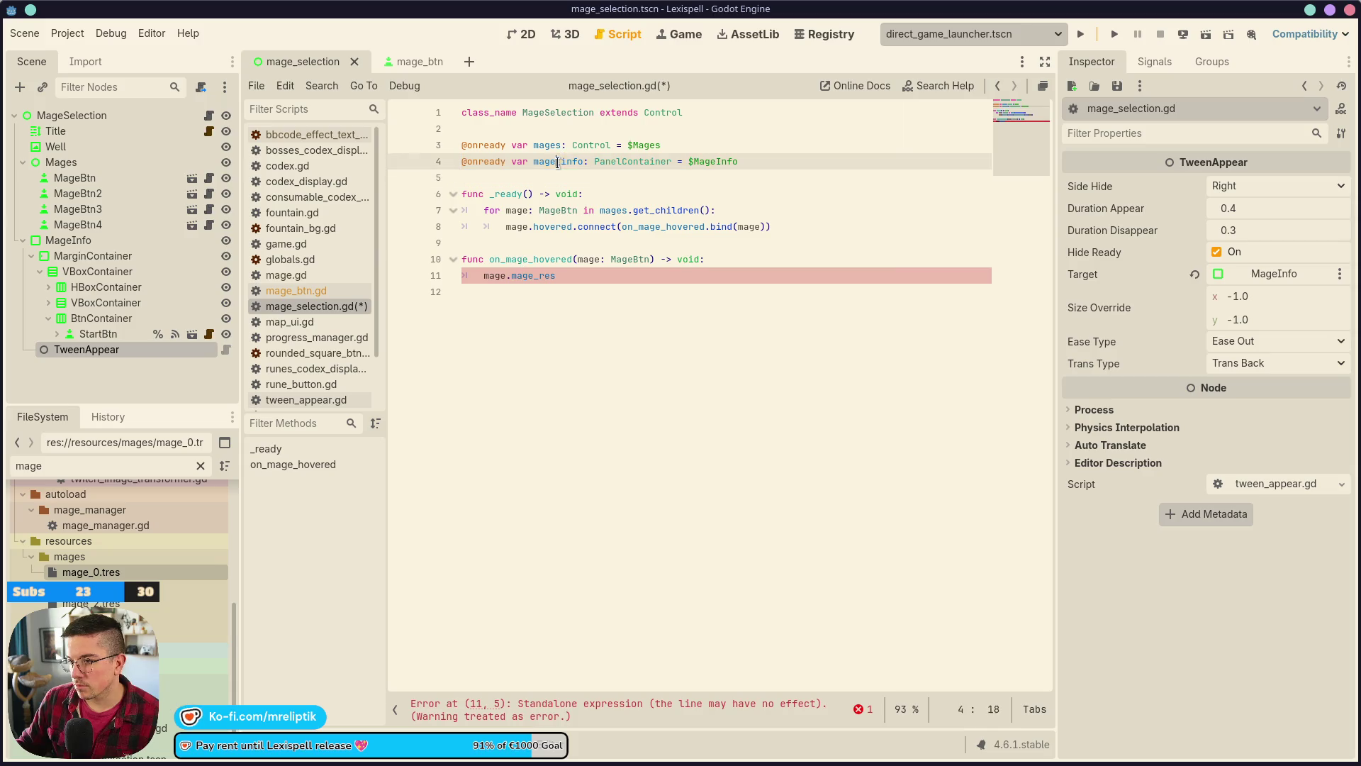
key(ctrl+c)
click(482, 274)
key(ctrl+v)
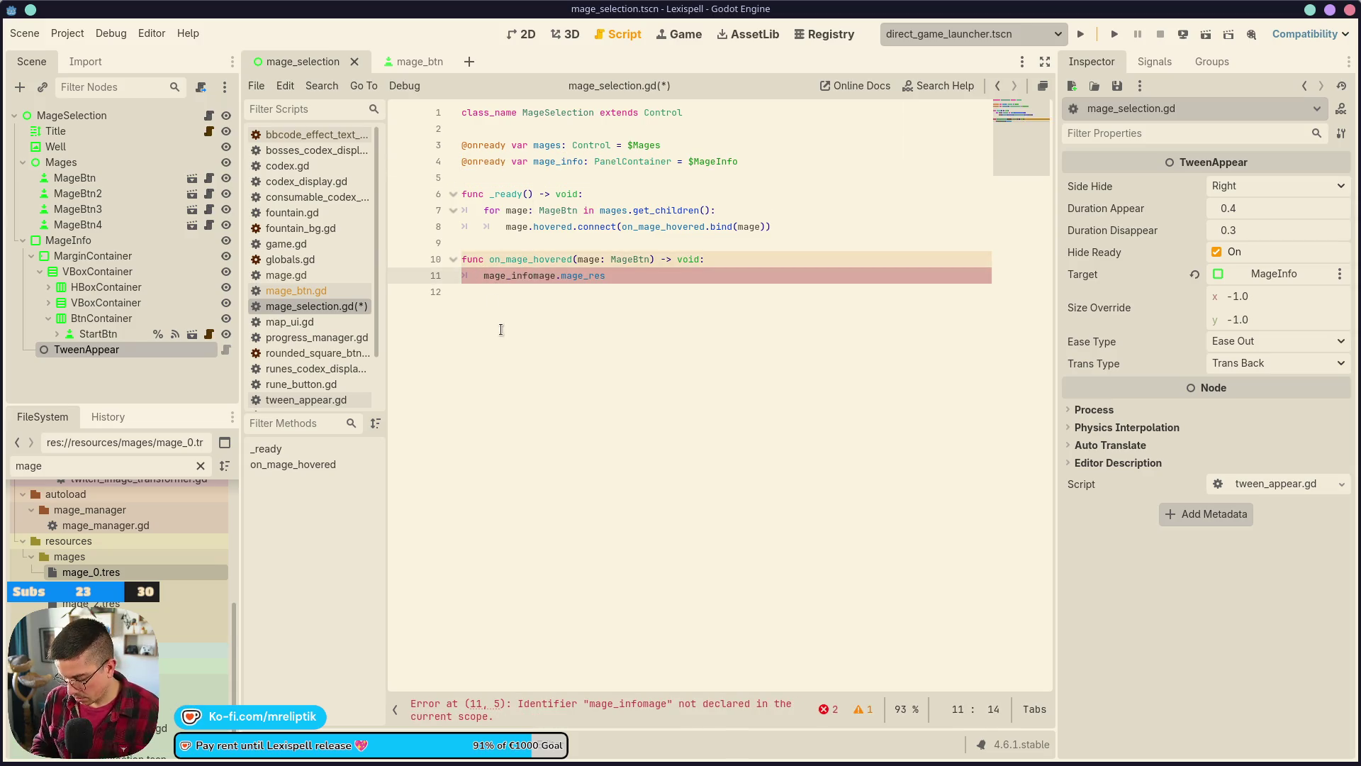
text(.display()
key(Escape)
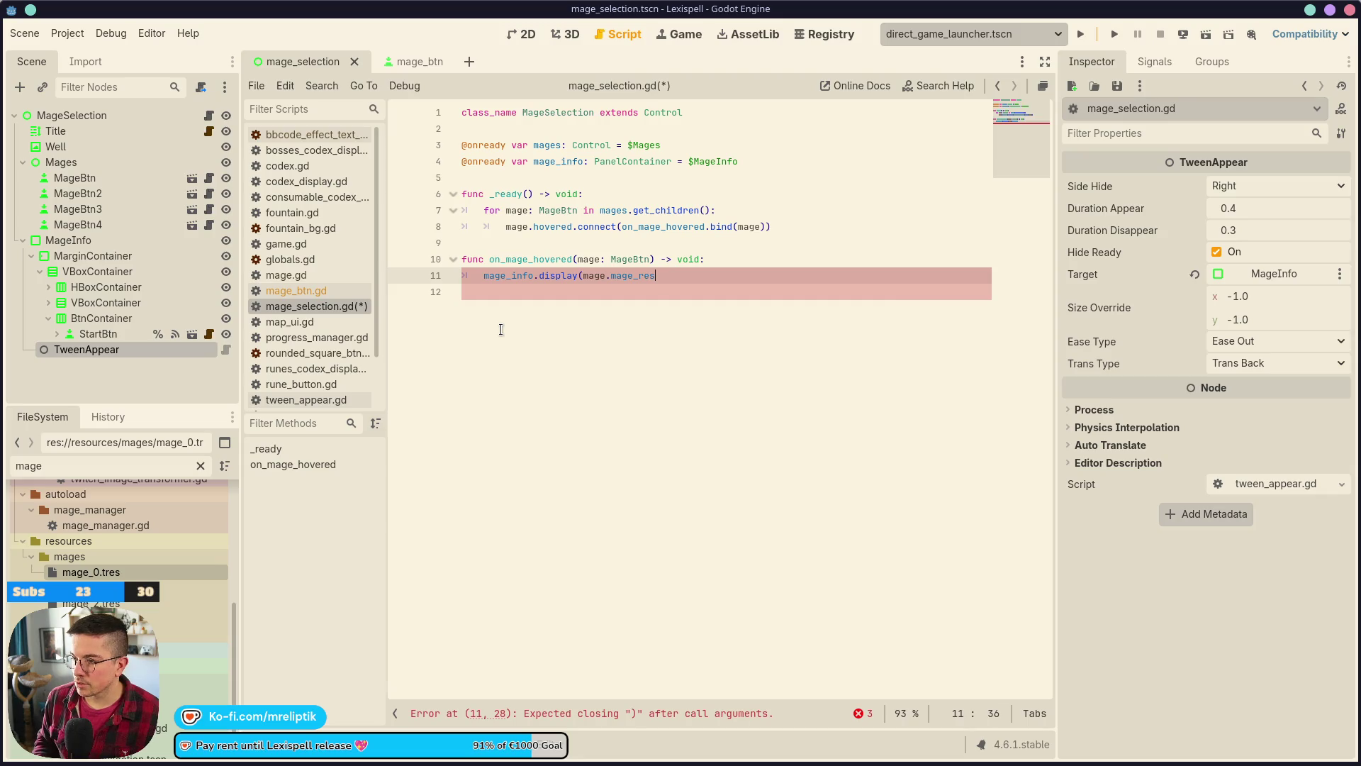
text())
key(ctrl+s)
- Start attaching a new script to the MageInfo node
click(554, 277)
click(149, 241)
right_click(181, 241)
click(215, 413)
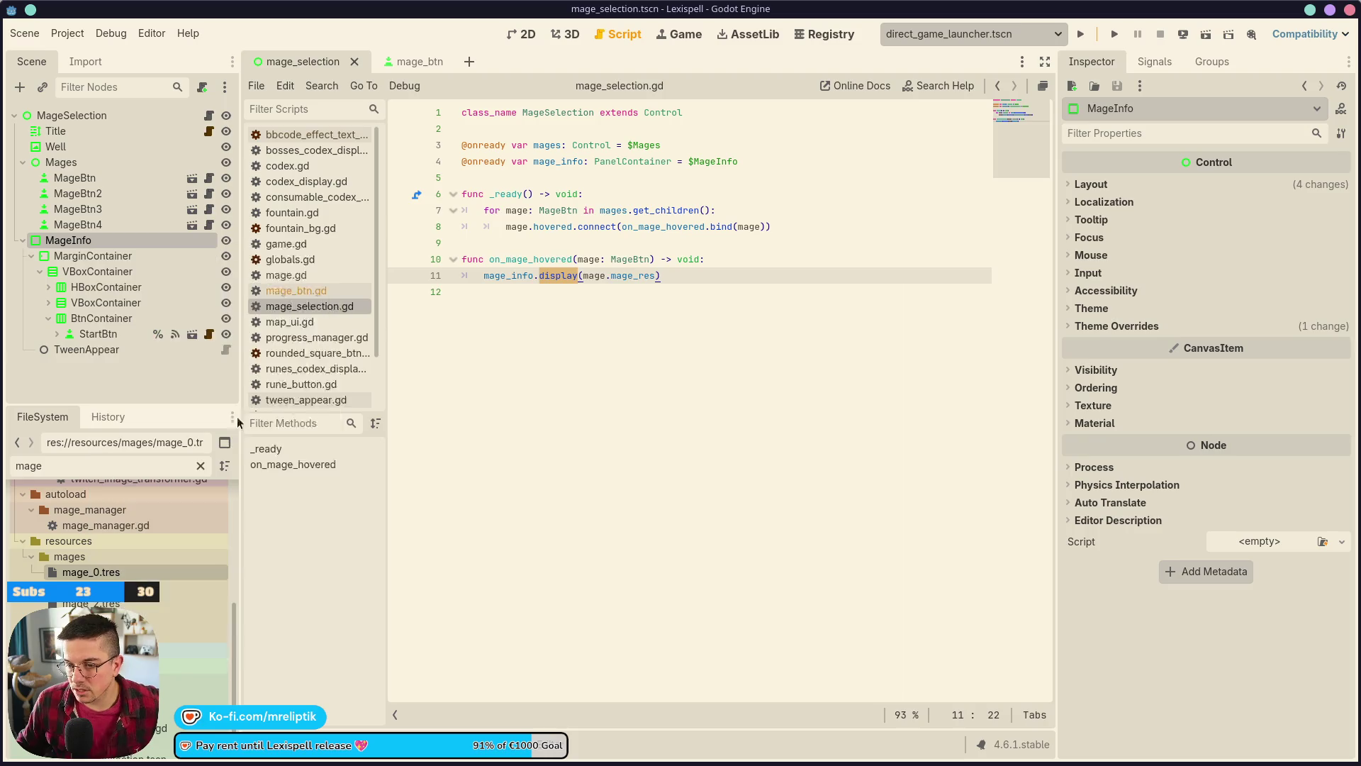
- Create mage_info.gd with class_name MageInfo, removing the boilerplate comments and _process
click(607, 341)
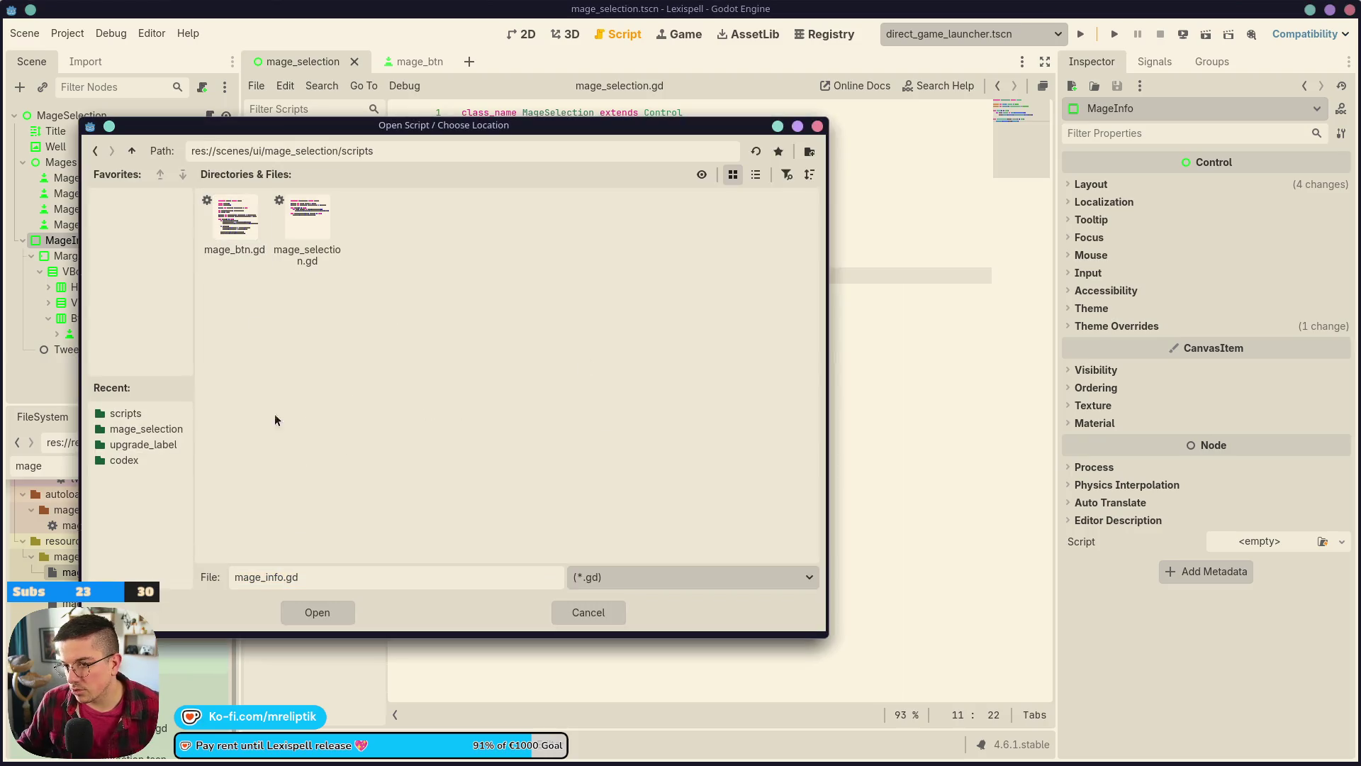
click(317, 614)
click(381, 516)
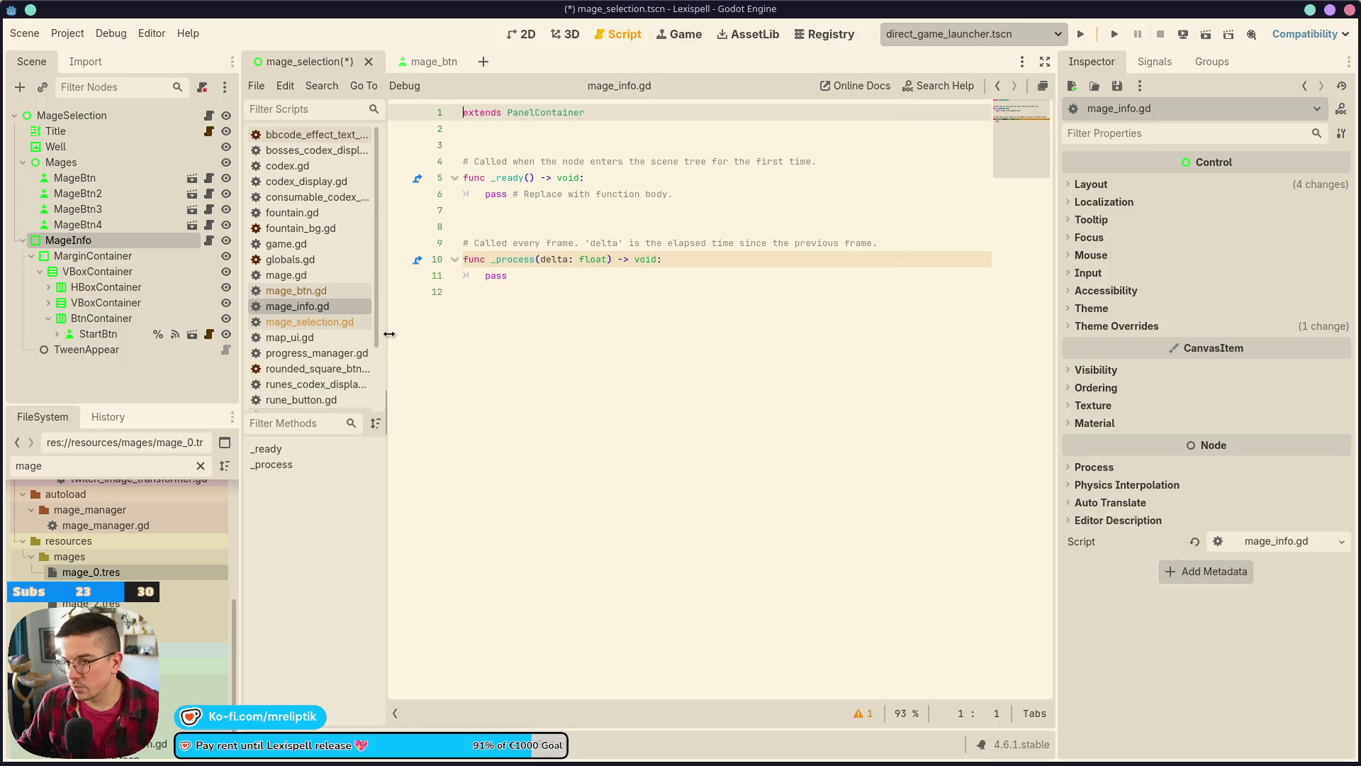
text(cl)
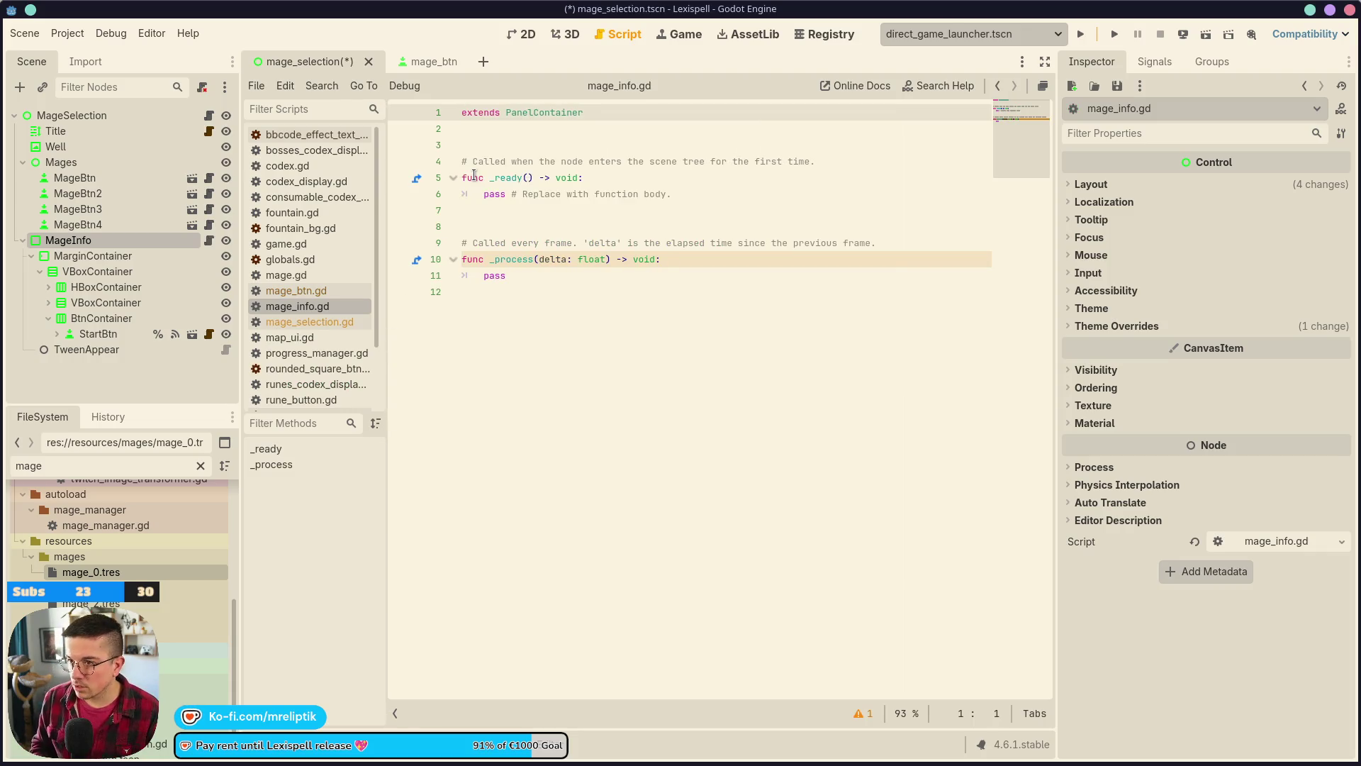
text(ass_name MageInfo)
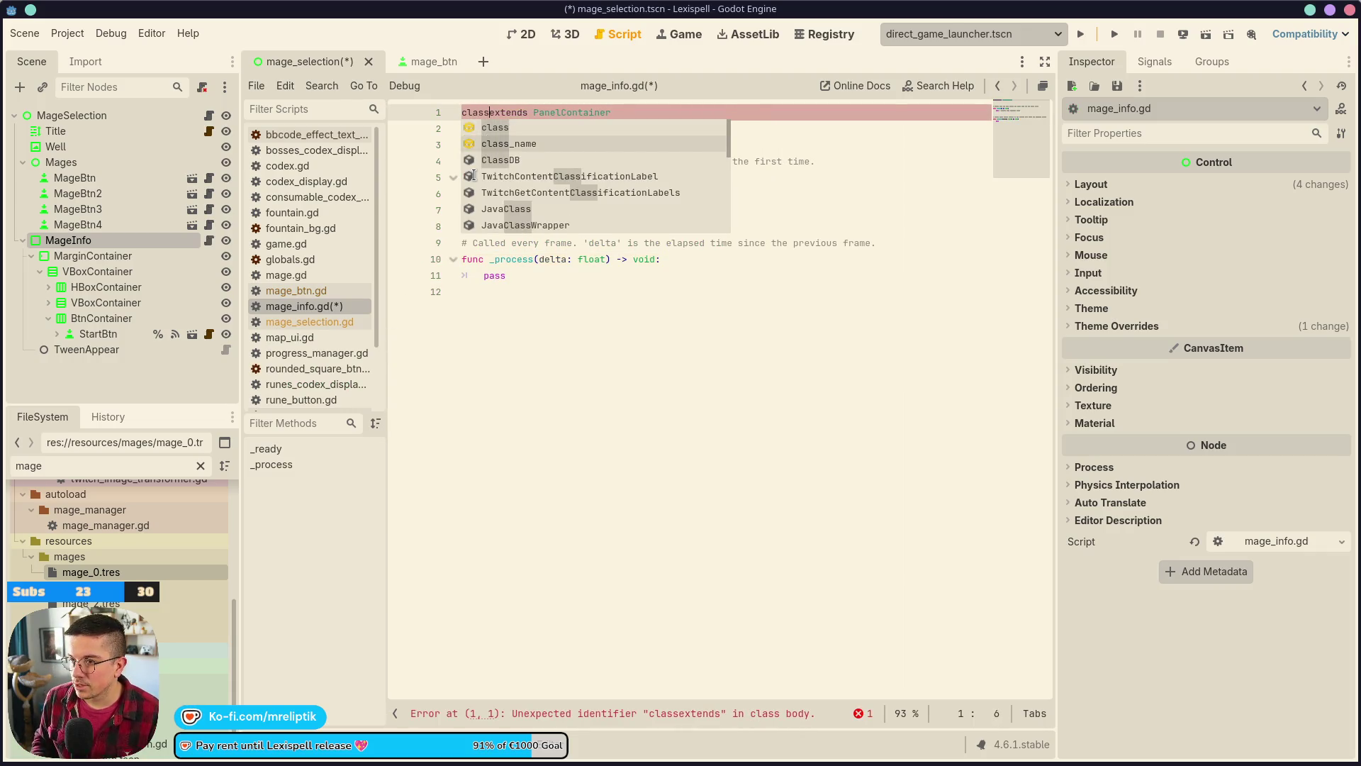
key(Down)
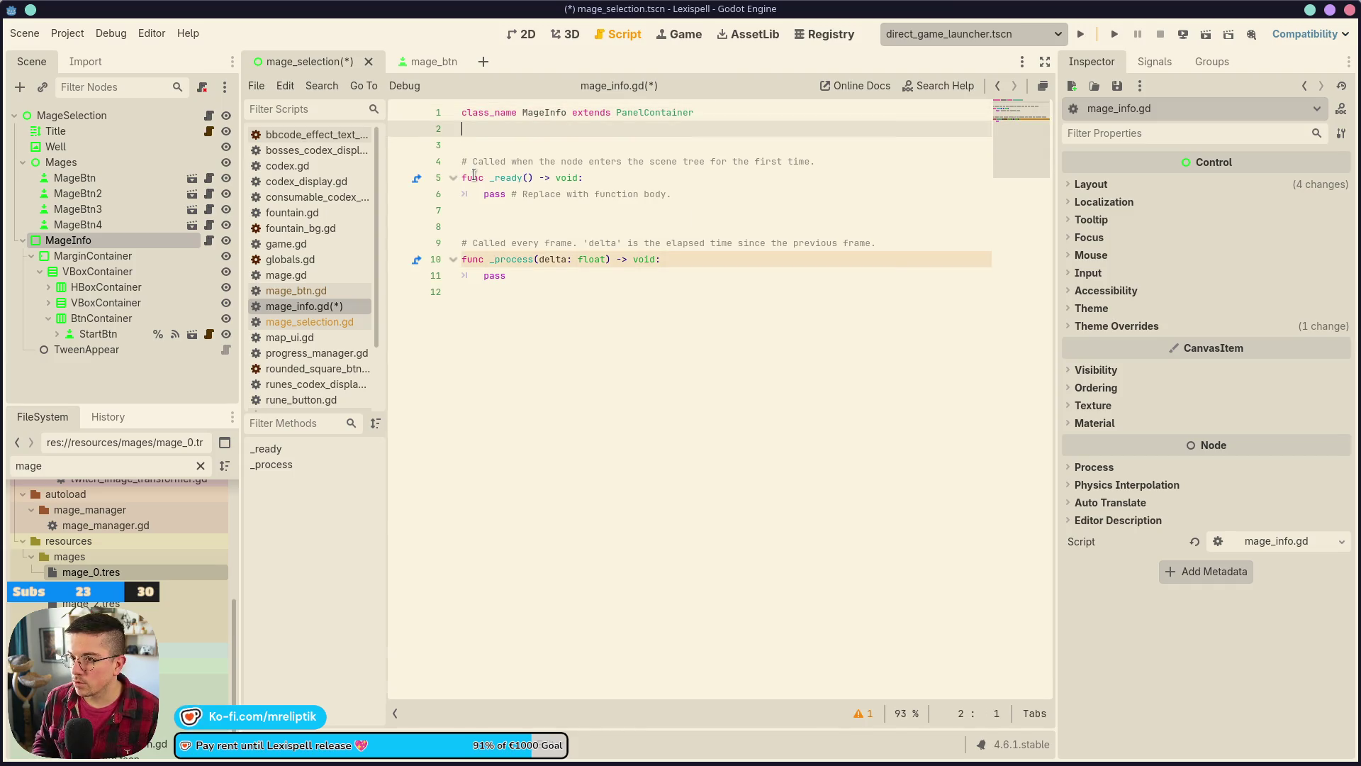
key(Down)
key(ctrl+shift+k)
key(ctrl+shift+k)
key(Down)
key(Down)
key(Down)
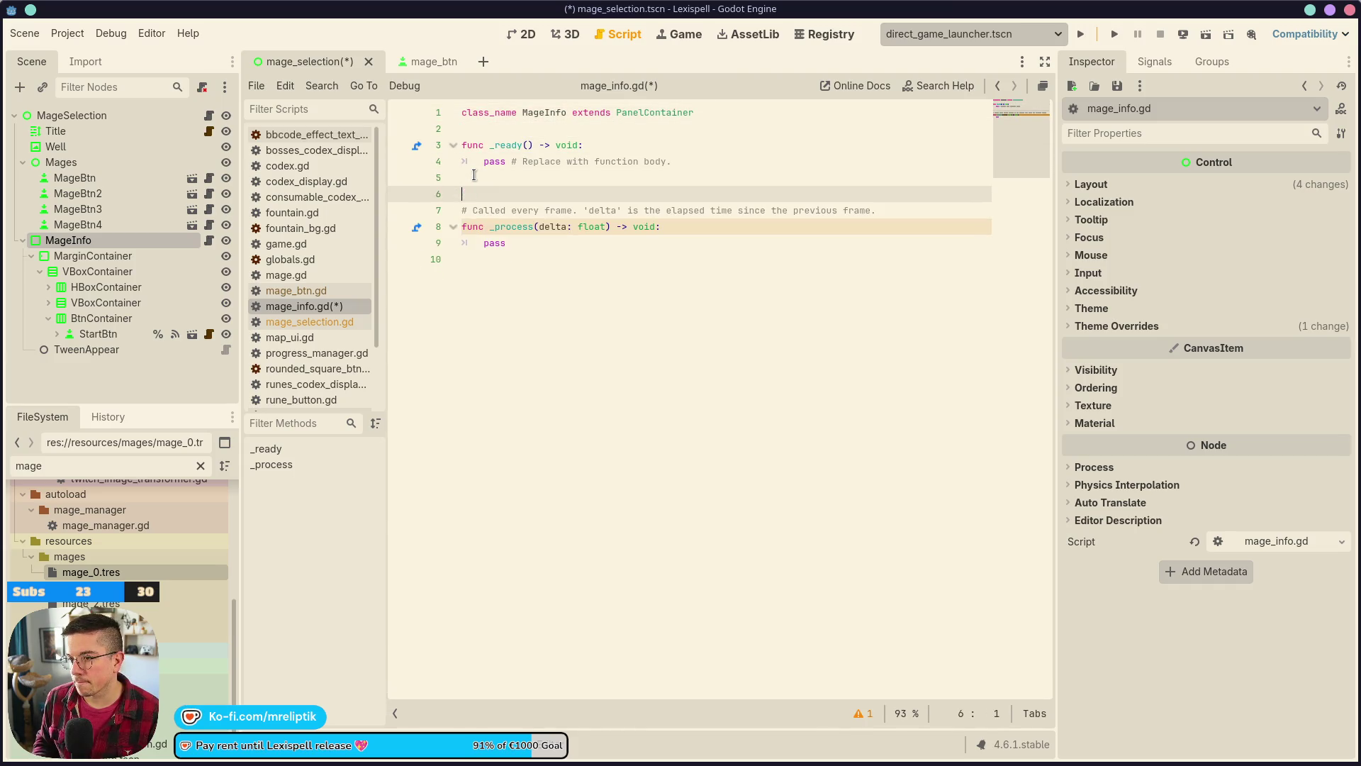
key(Down)
key(ctrl+shift+k)
key(ctrl+shift+k)
- Add func display(mage_res: MageResource) -> void: with a pass body and save
key(Up)
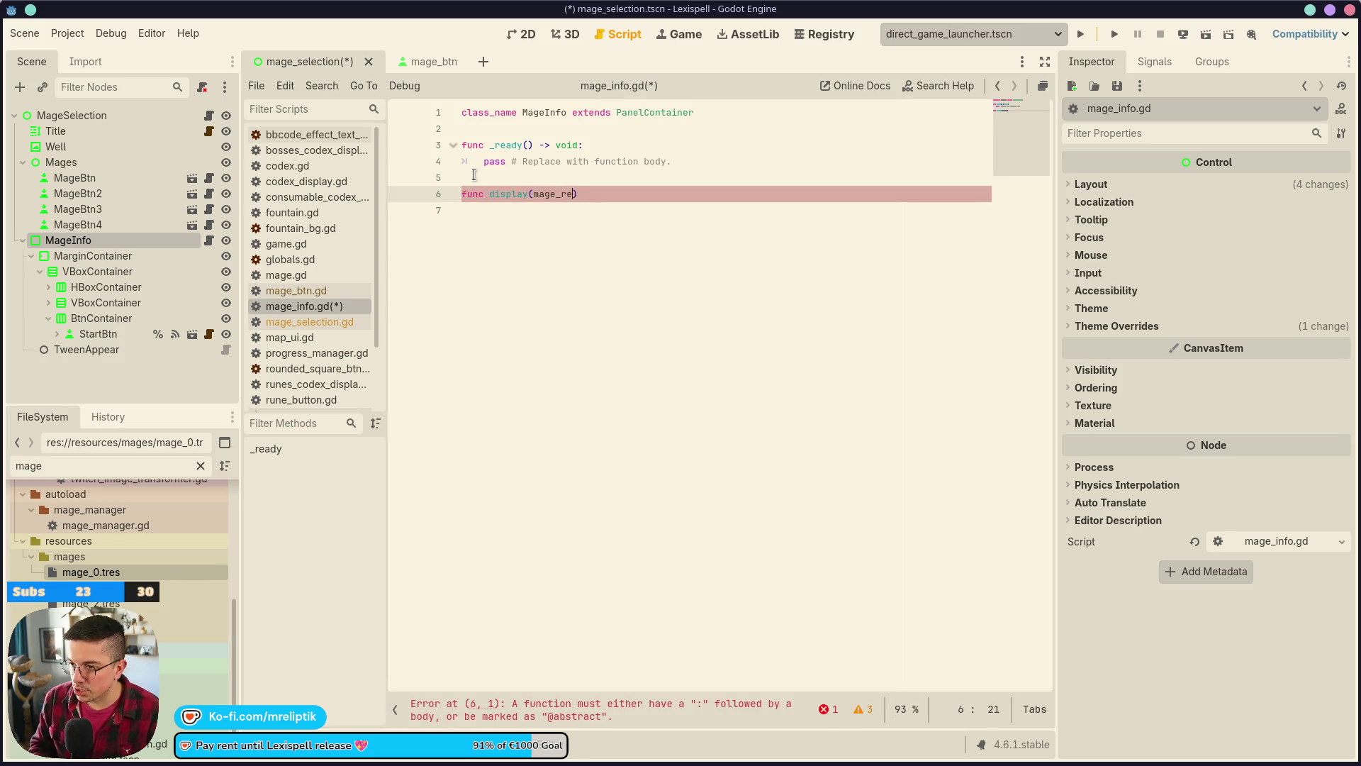
text(s: MageRes)
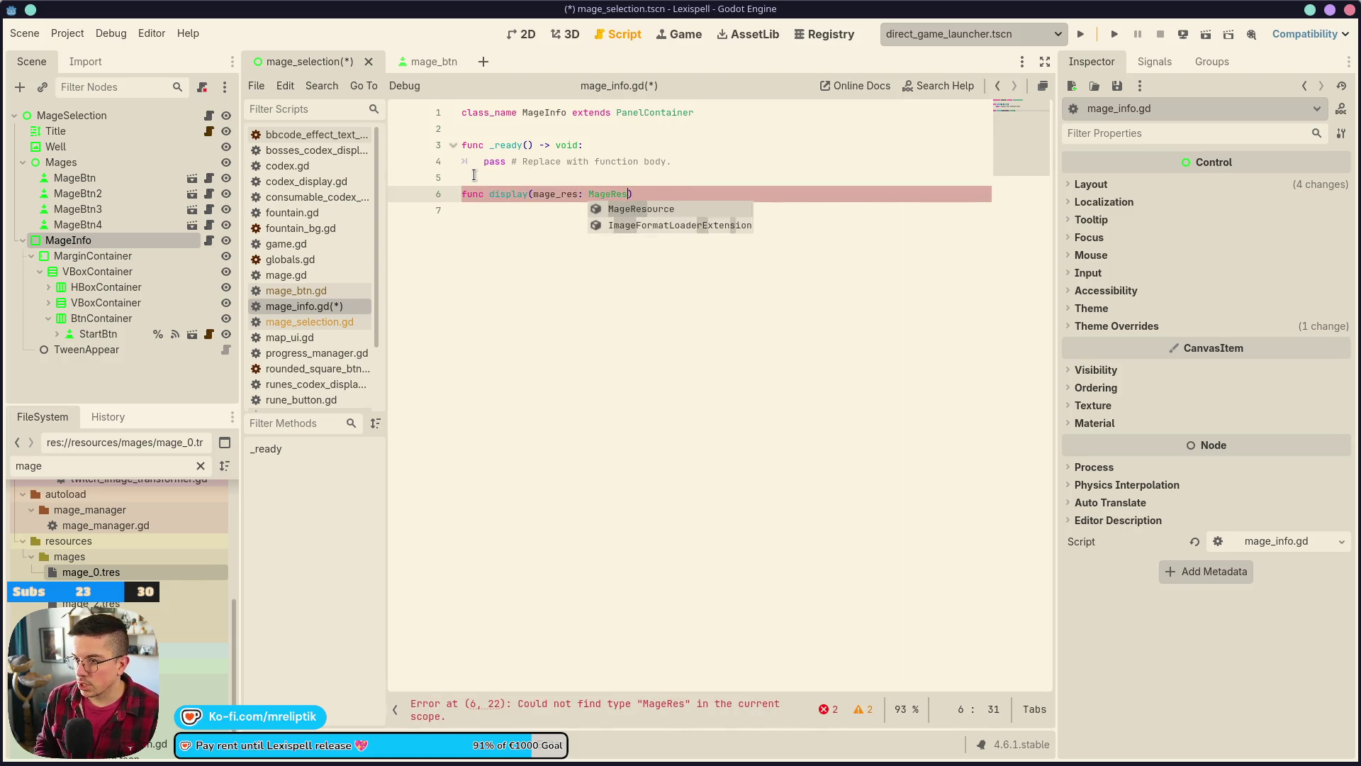
key(Return)
text(-> void:)
key(Return)
text(pass)
key(ctrl+s)
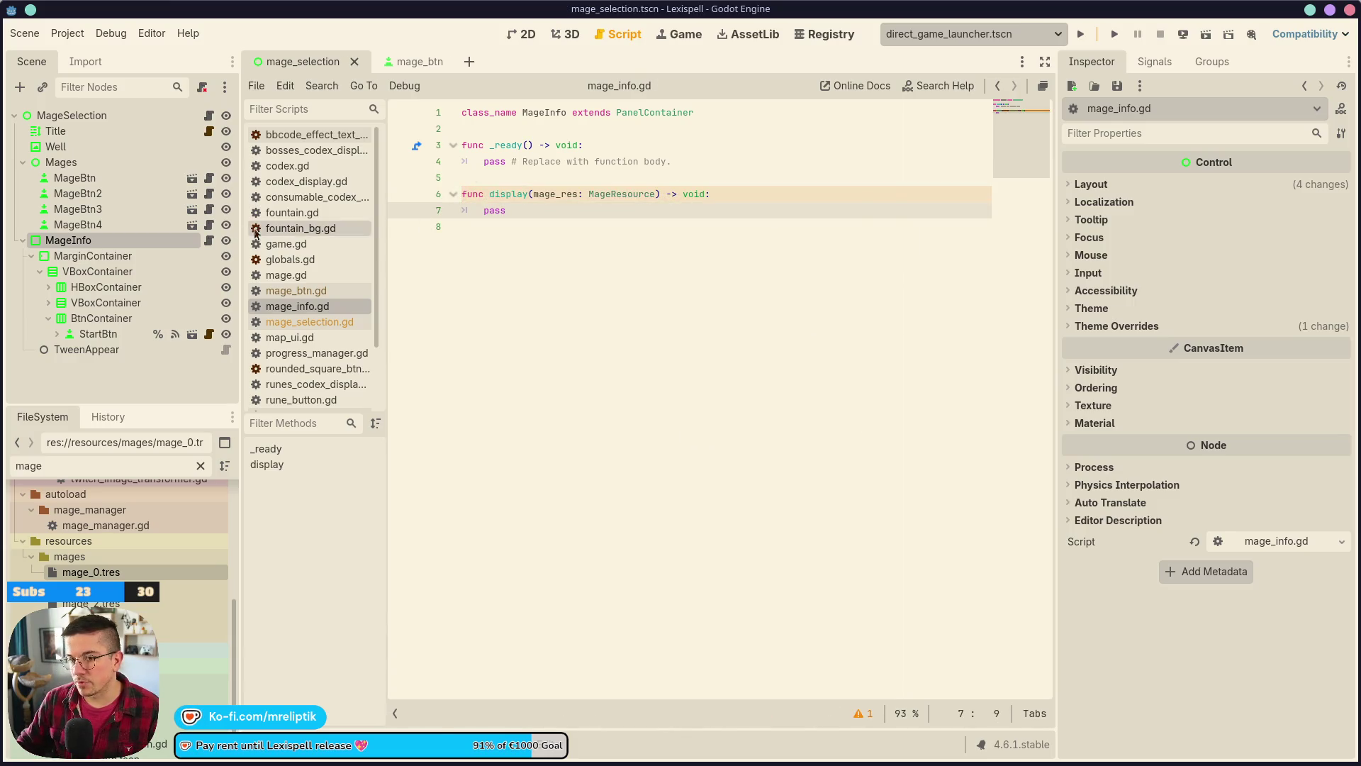
click(522, 33)
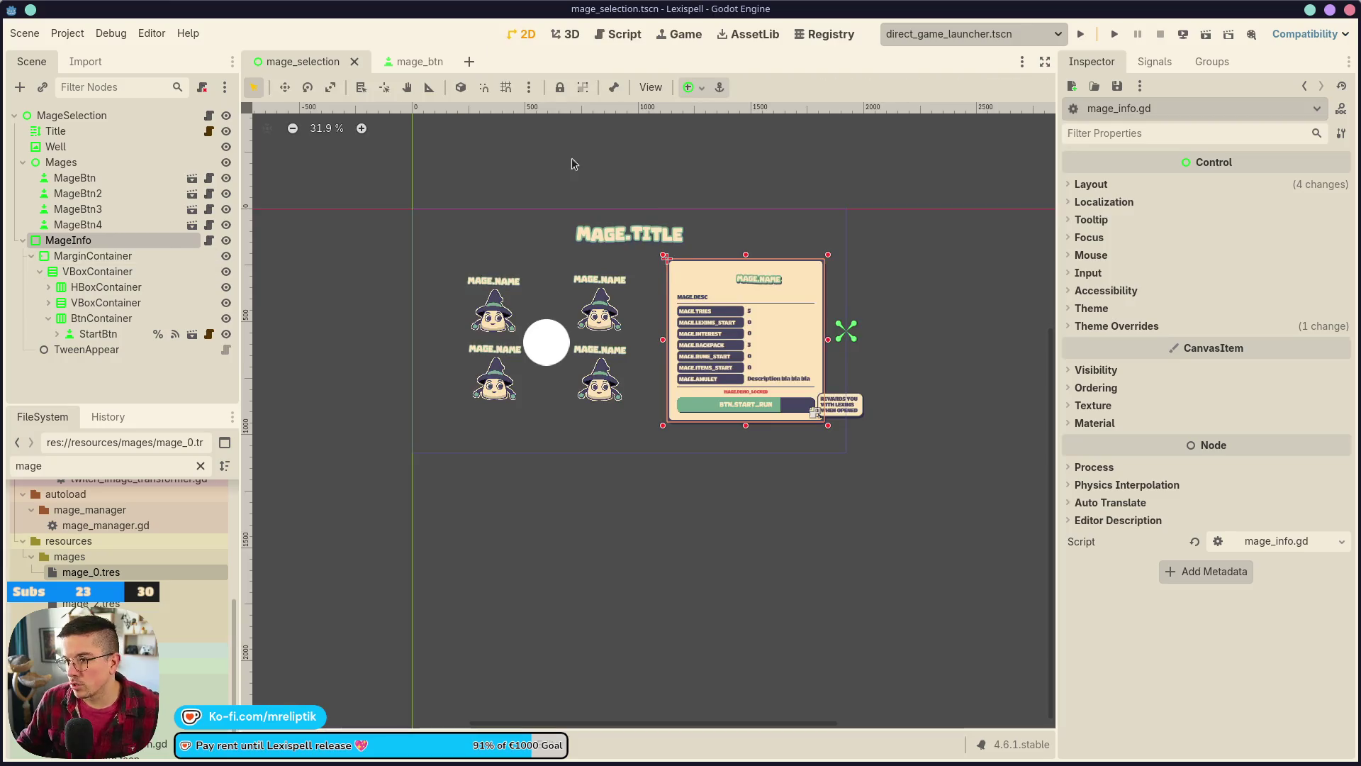
- Make the MageImage node accessible by unique name
click(730, 275)
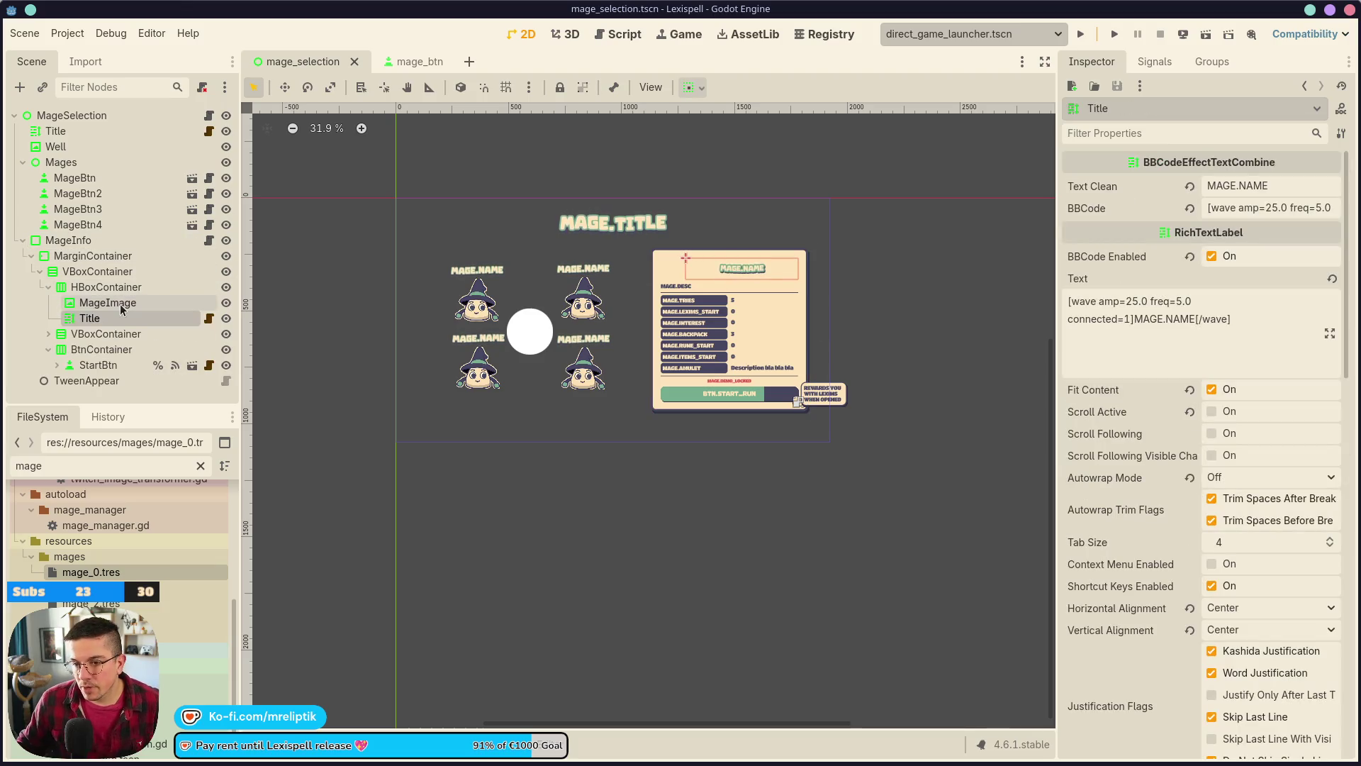
click(128, 303)
right_click(130, 306)
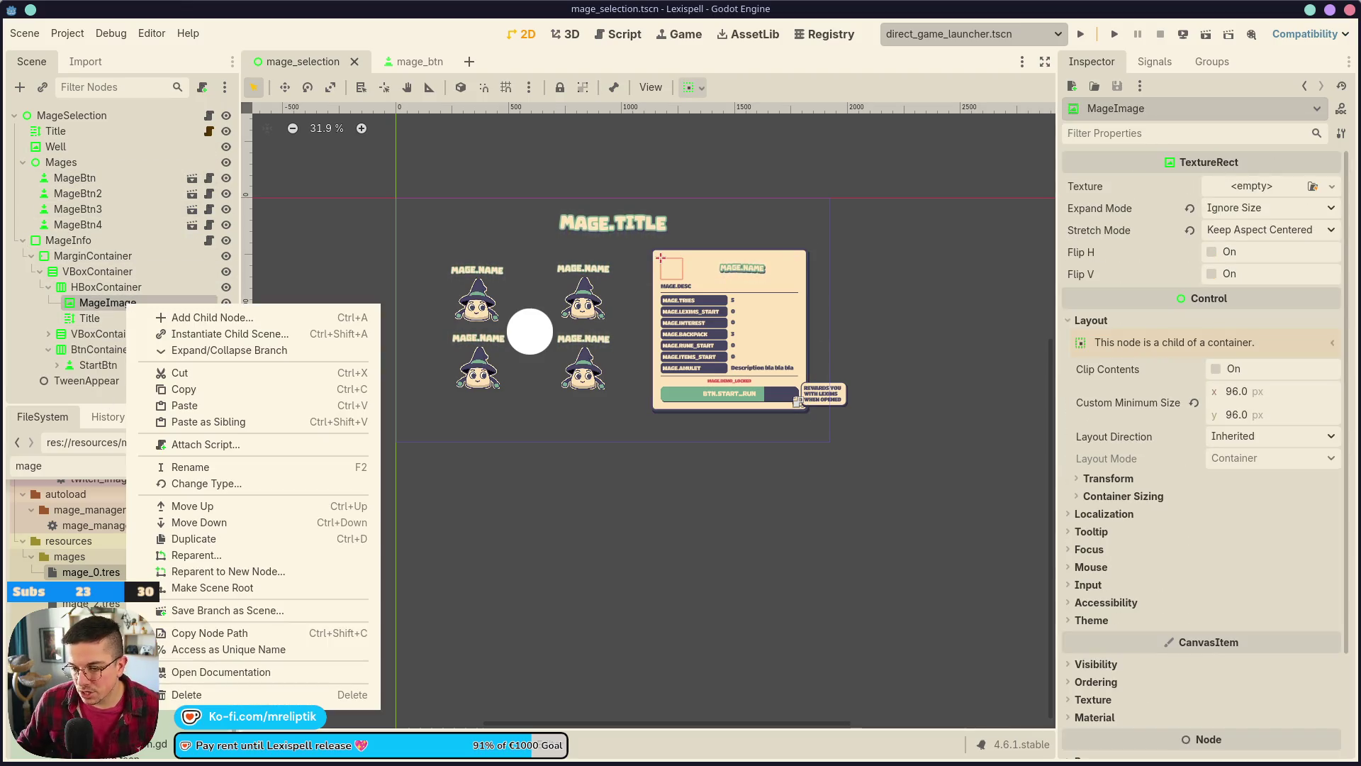
click(227, 649)
- Rename the Title node to MageName, save, and make it accessible by unique name
click(110, 323)
double_click(110, 323)
text(MageName)
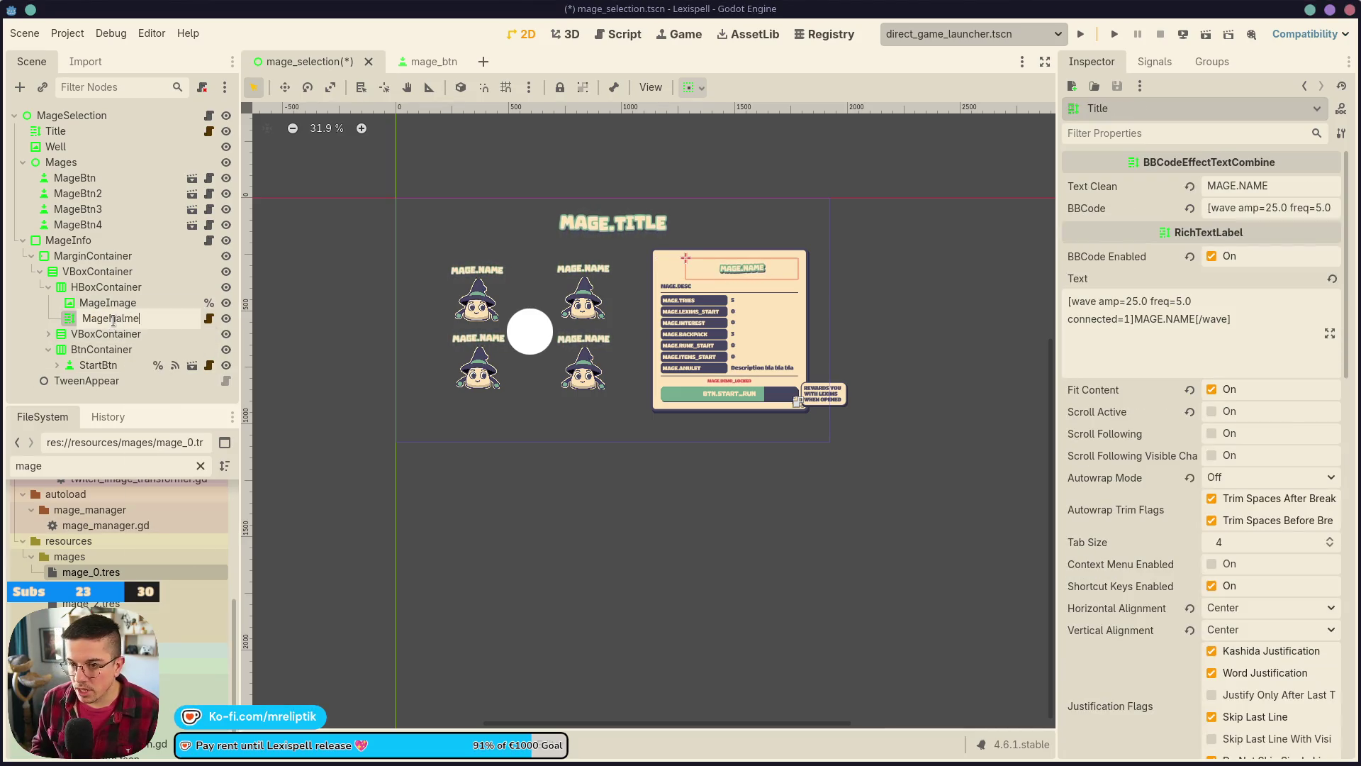
key(BackSpace)
key(BackSpace)
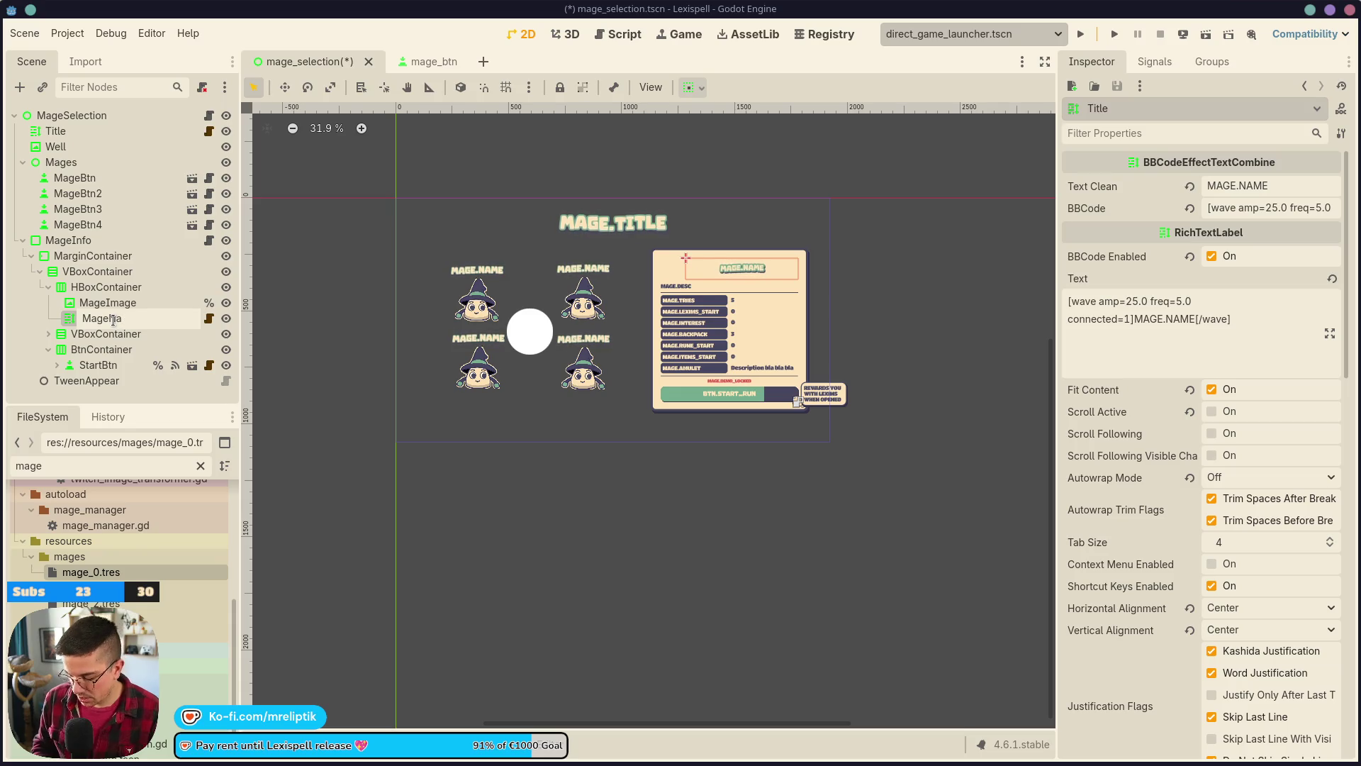
key(Return)
key(ctrl+s)
right_click(116, 323)
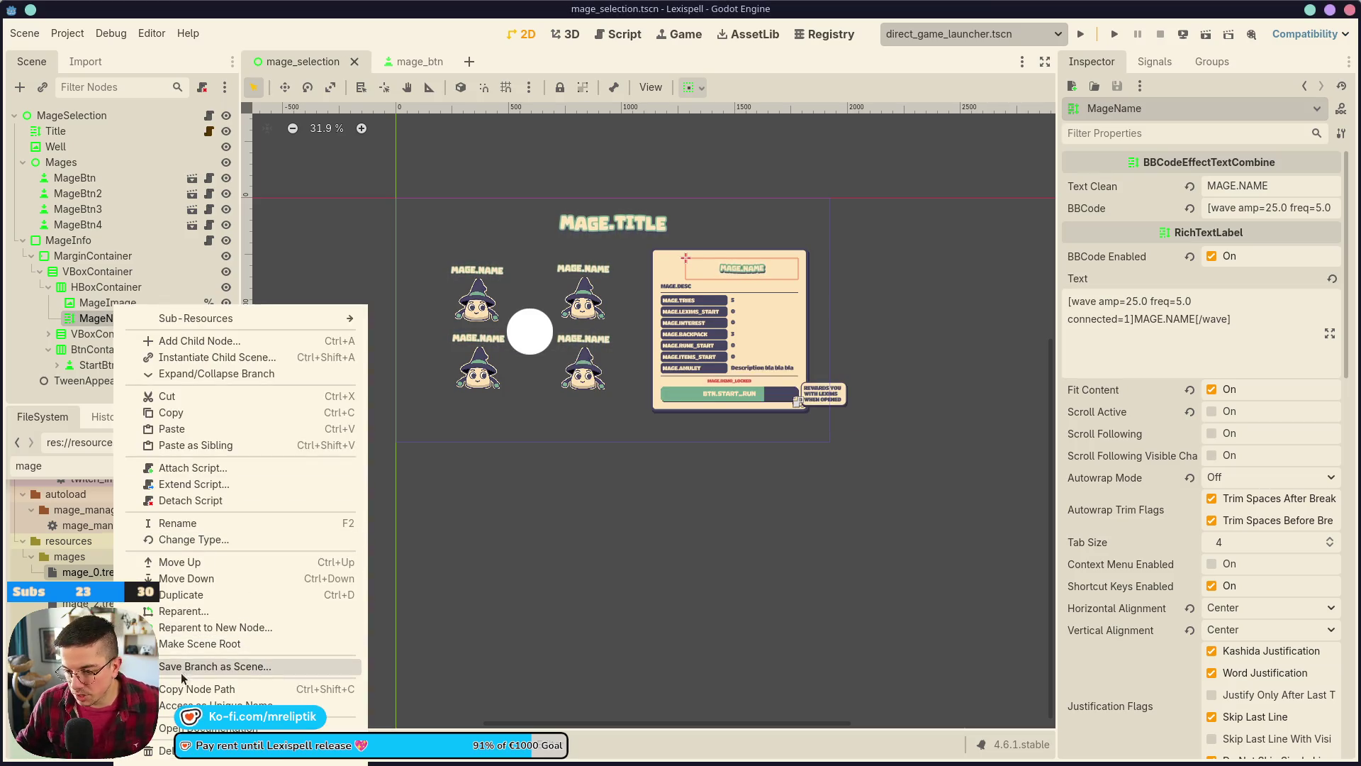
click(206, 706)
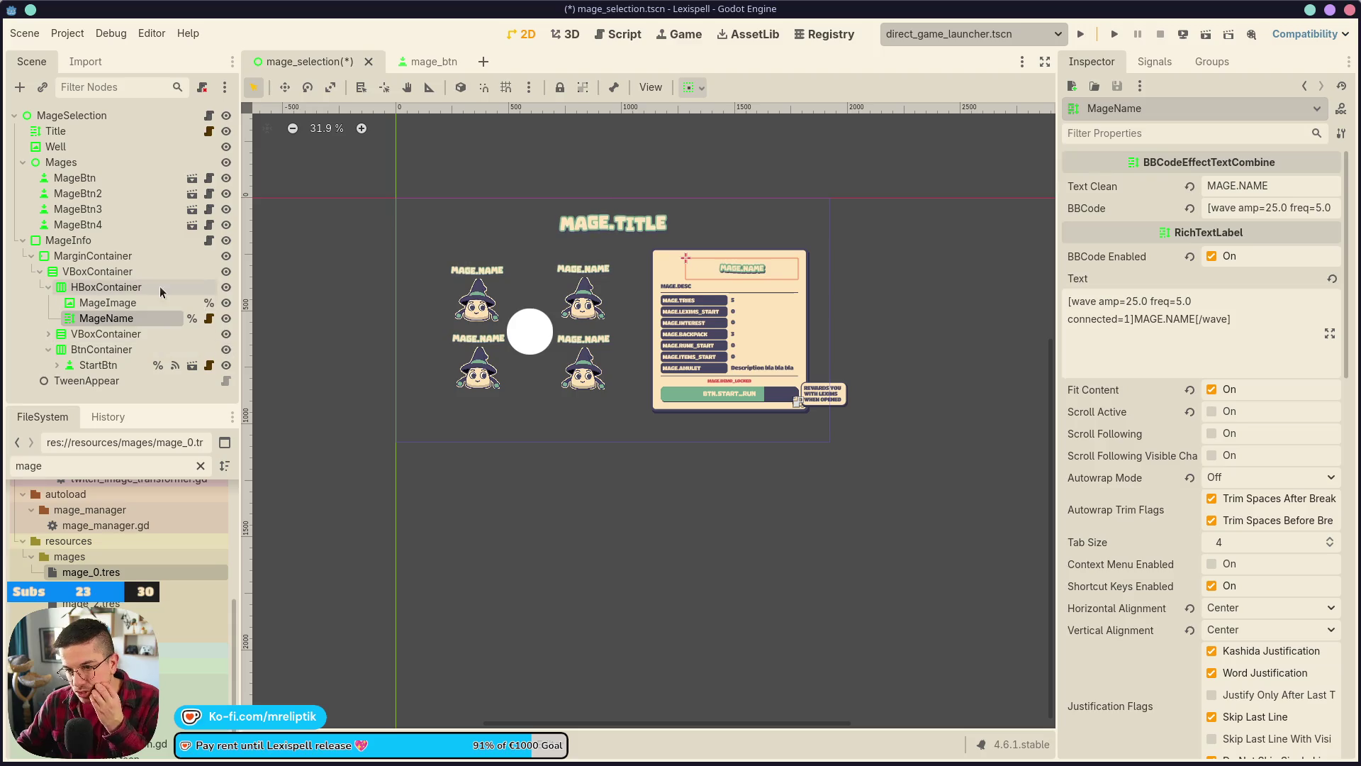
- Rename Description to MageDescription, save, and make it accessible by unique name
click(48, 333)
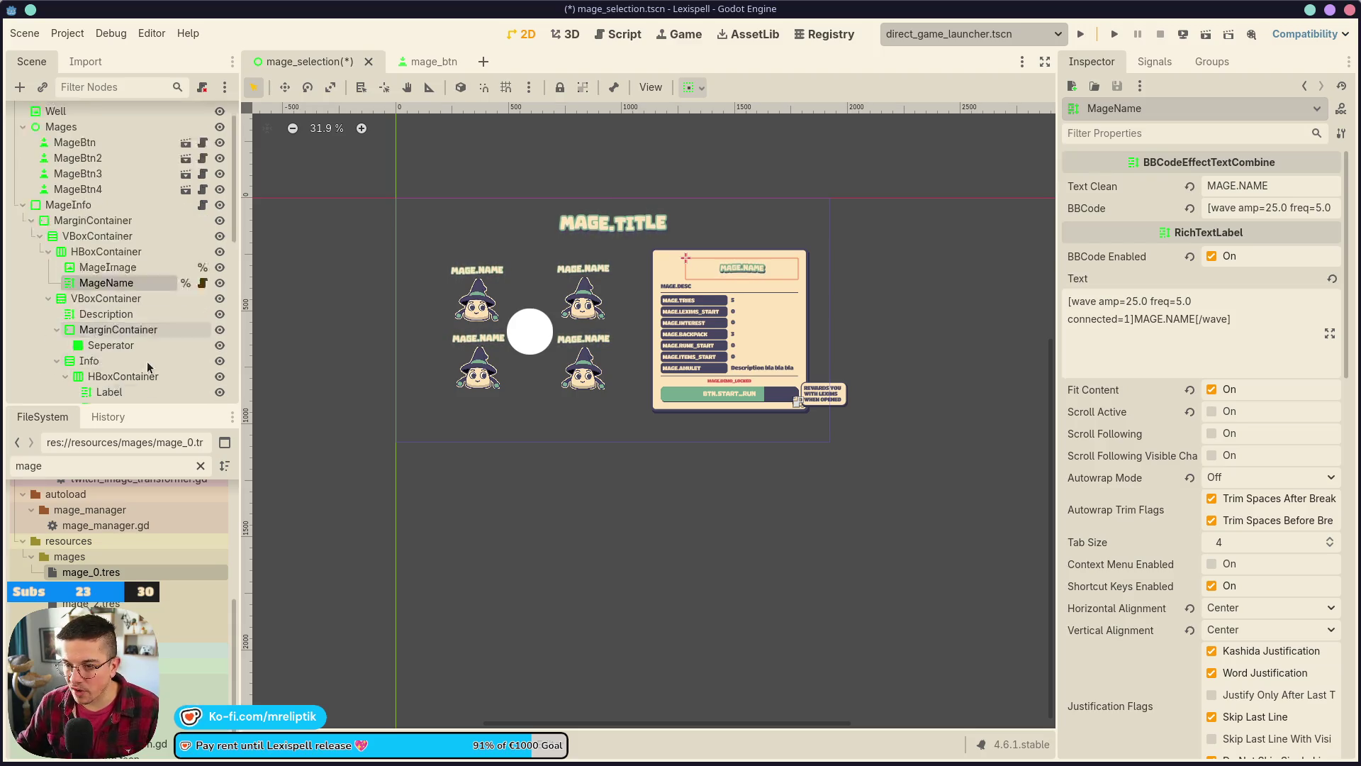
scroll(107, 284, down, 3)
click(126, 243)
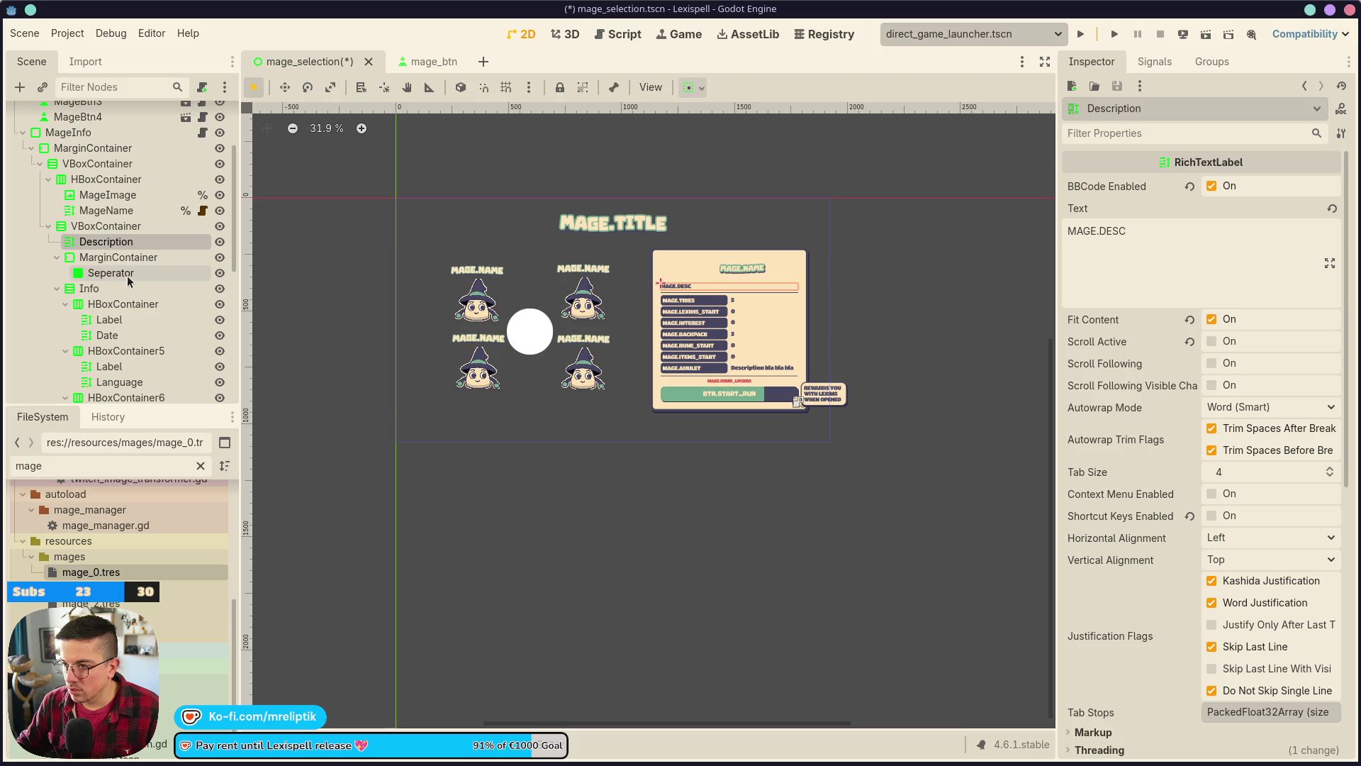
click(149, 243)
key(Home)
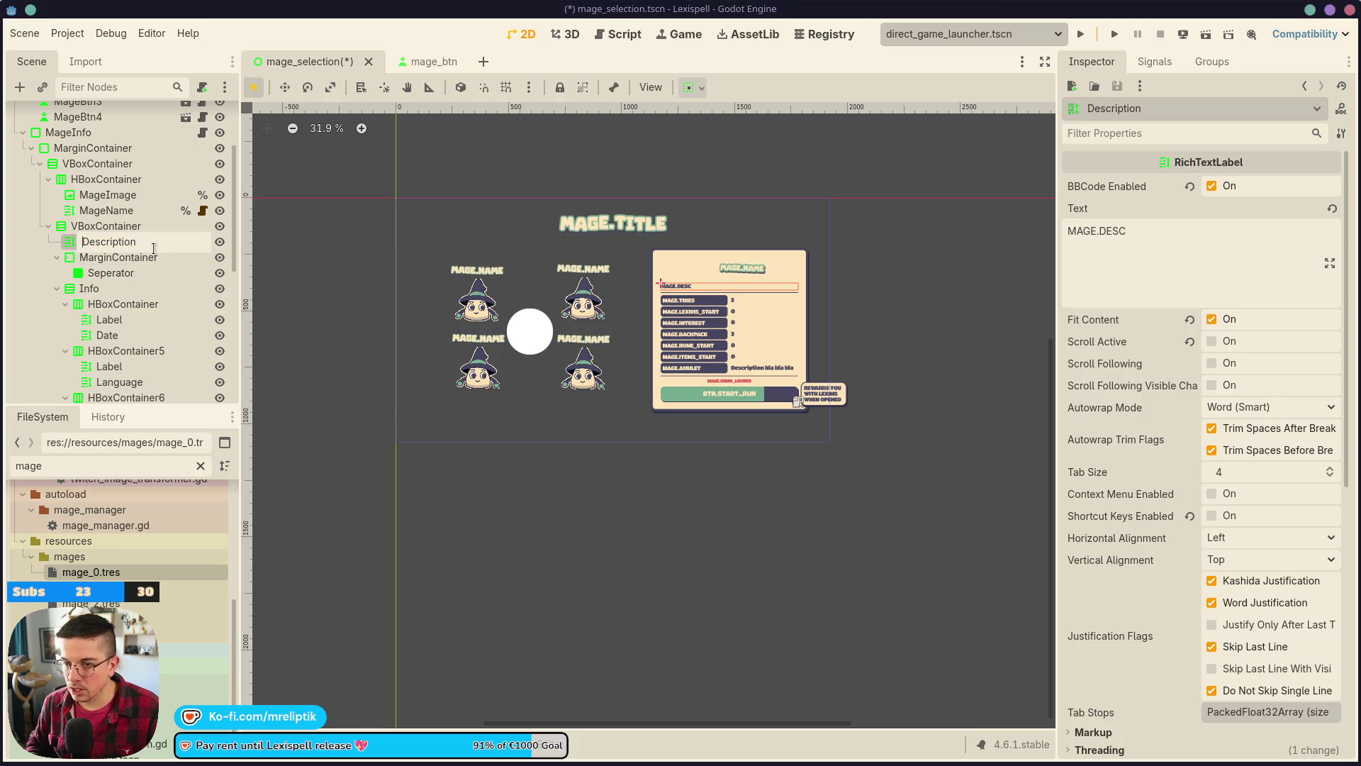
text(Mage)
key(Return)
key(ctrl+s)
right_click(154, 249)
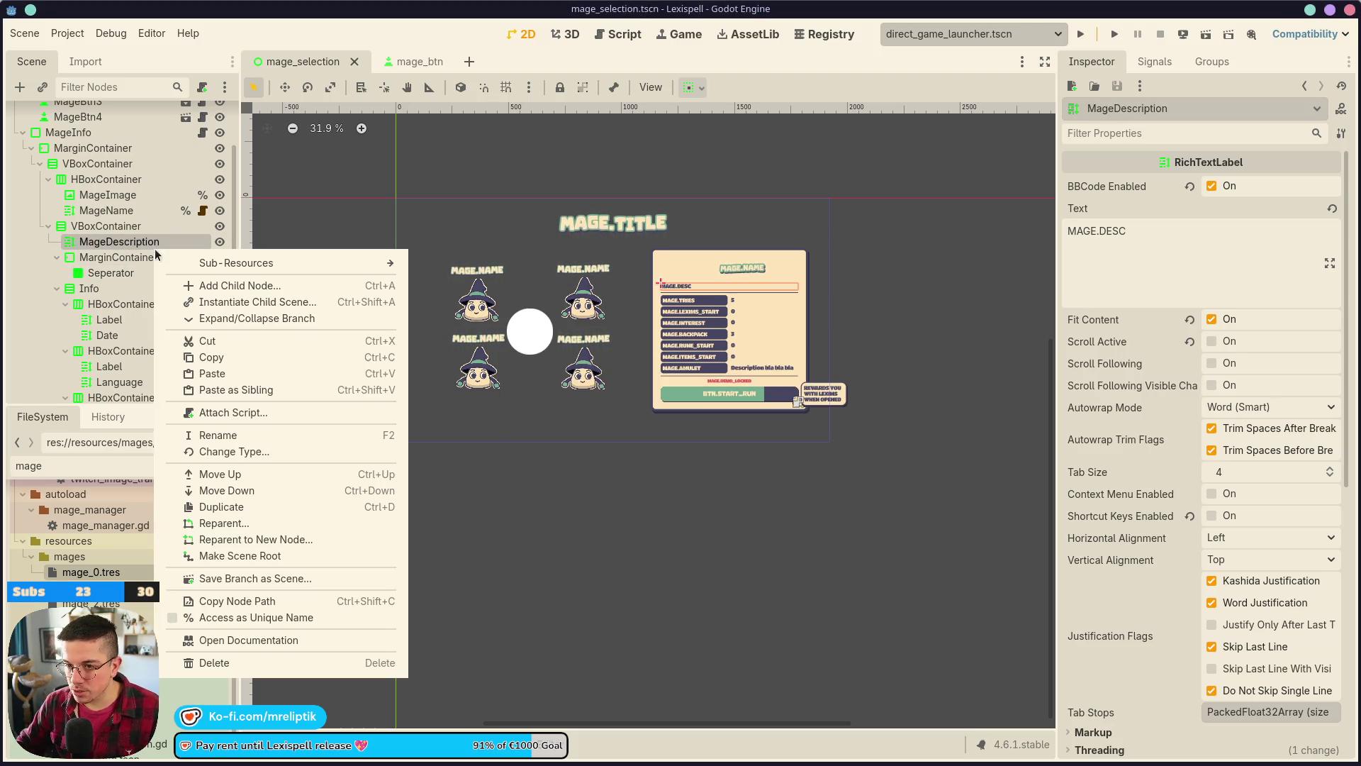
click(248, 617)
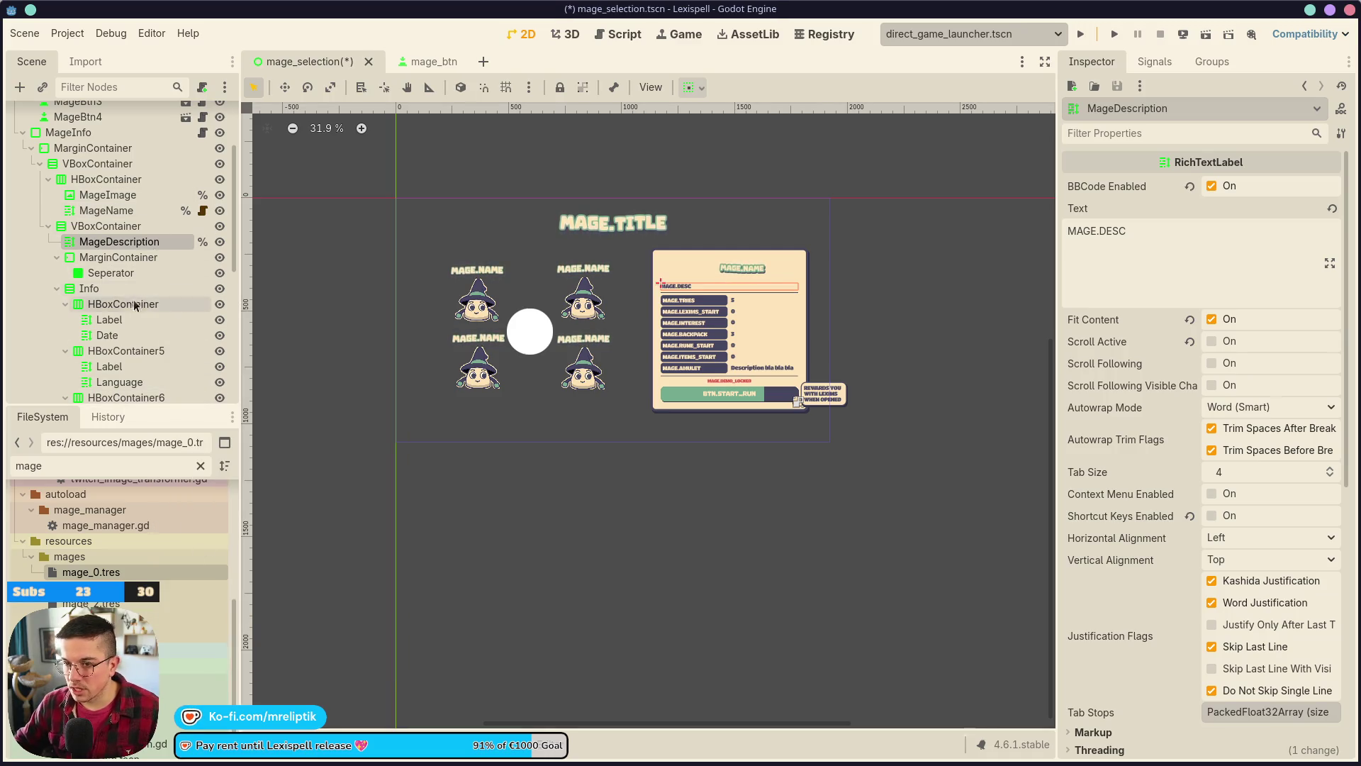
- Rename the Date and Language value labels to Tries and LeximsStart
click(135, 275)
scroll(136, 283, down, 3)
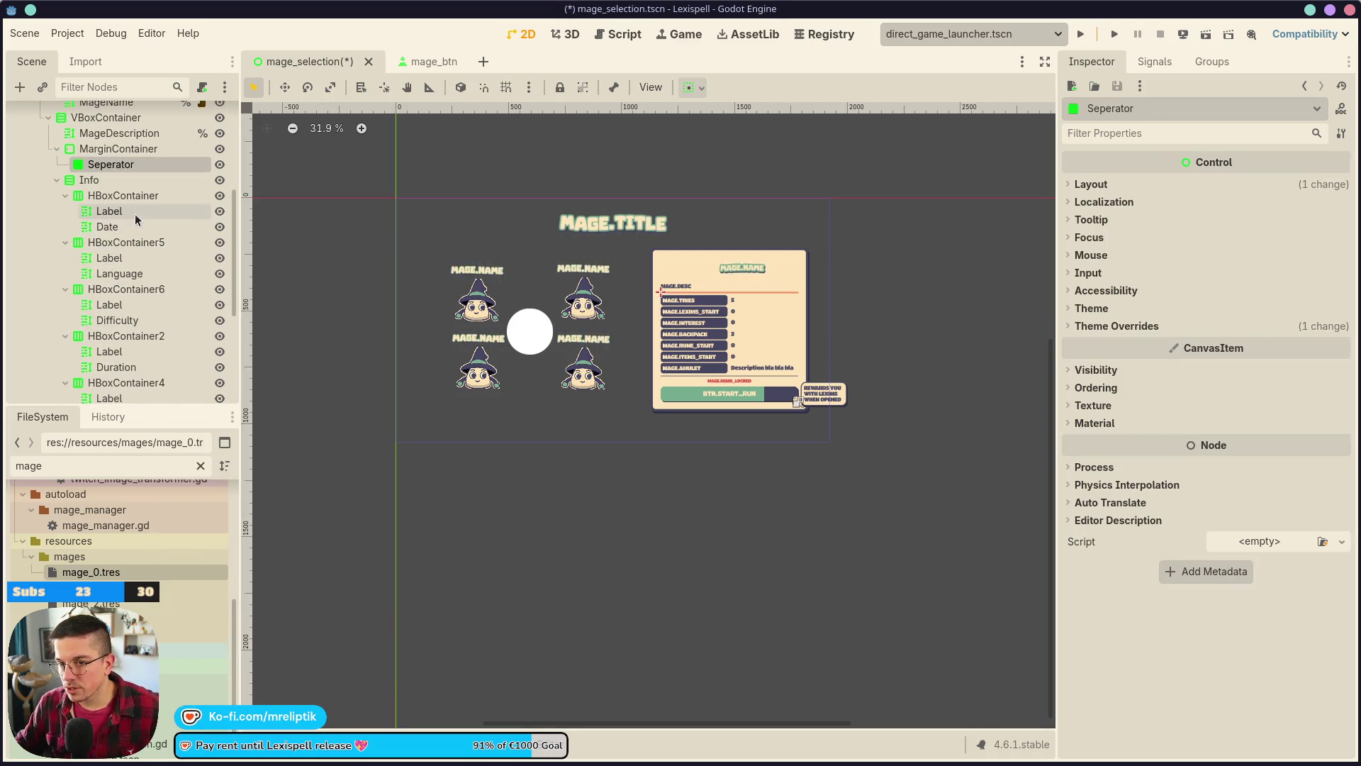
click(139, 214)
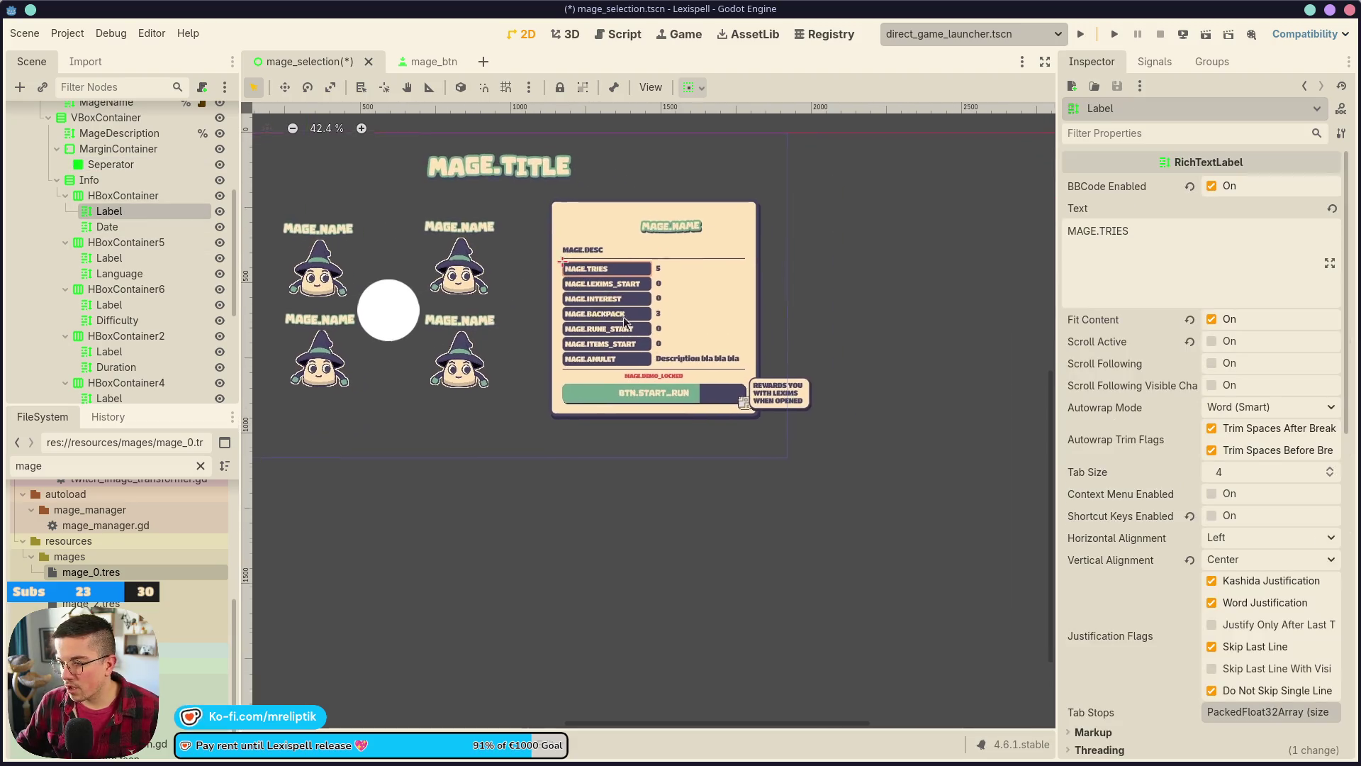
double_click(122, 229)
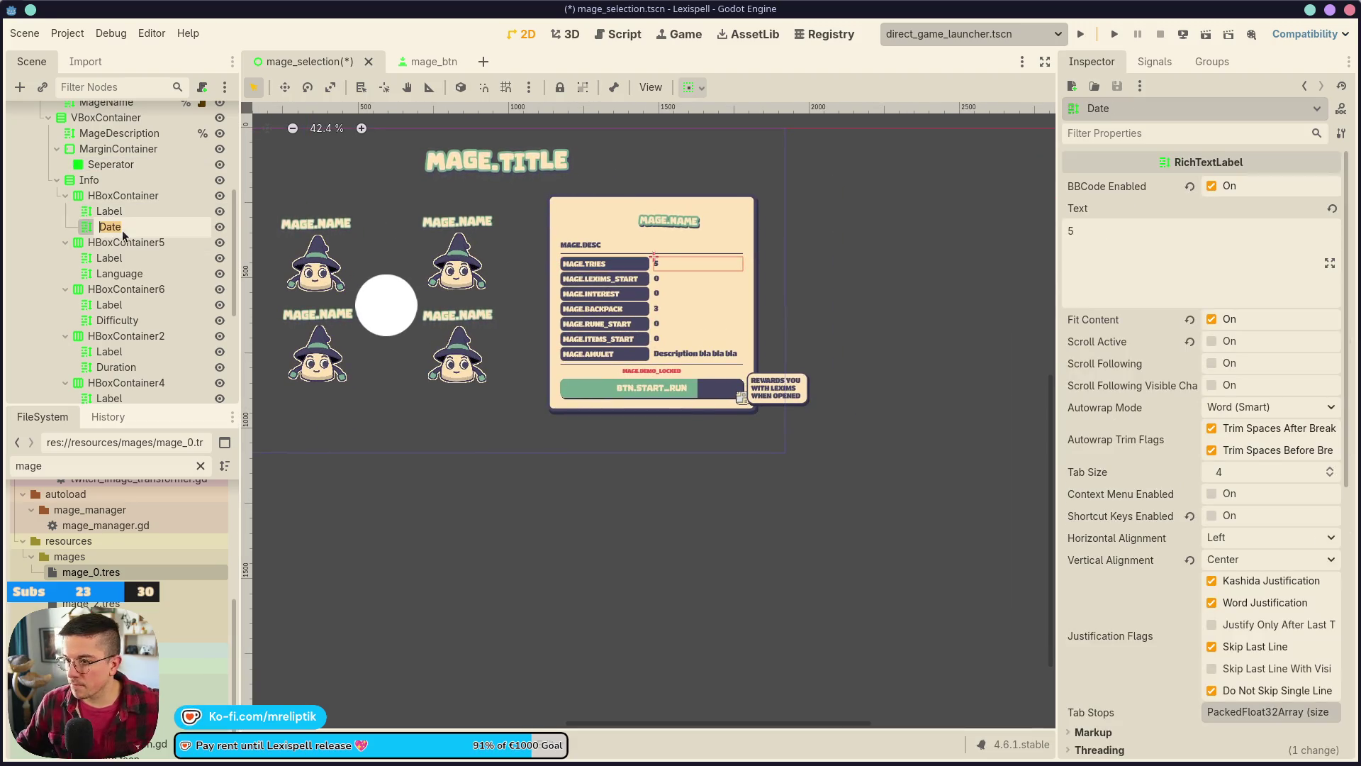
text(Tries)
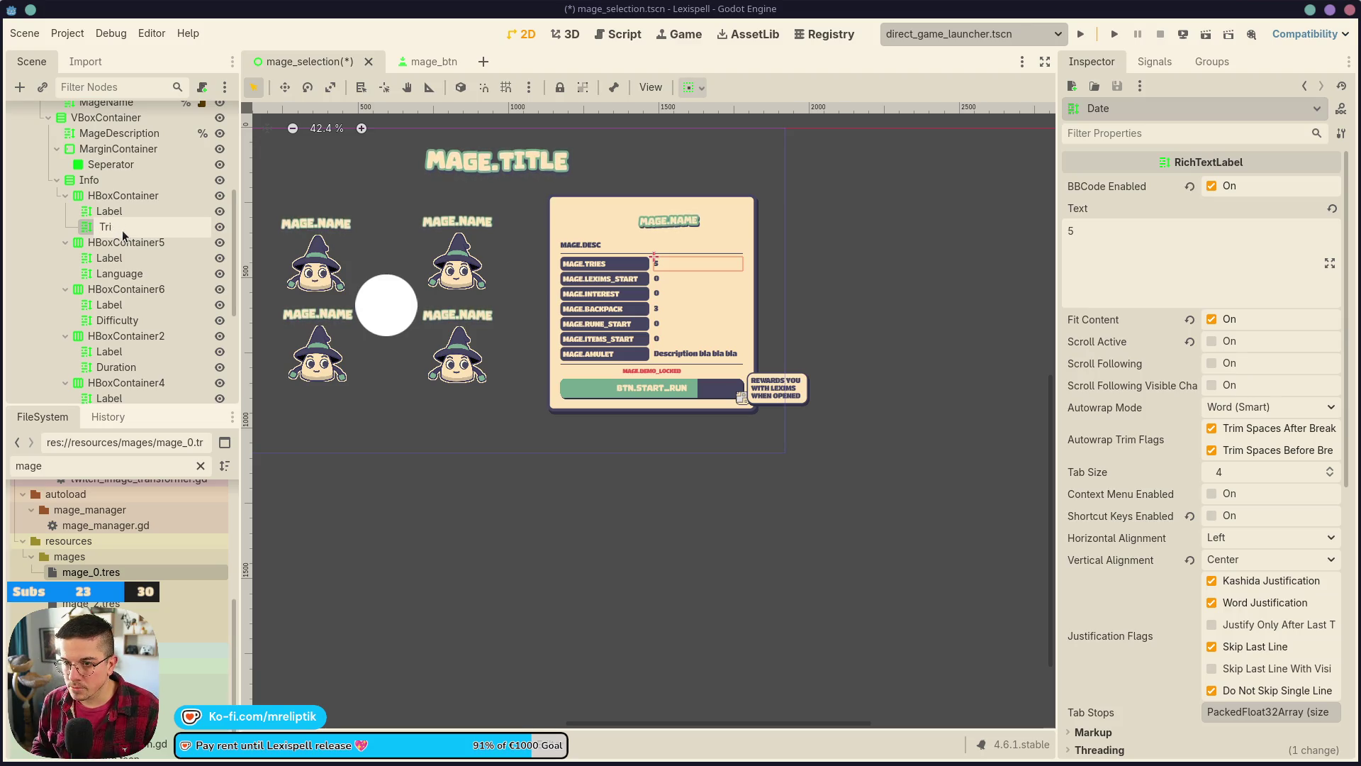
key(Return)
click(135, 275)
double_click(135, 275)
text(Lexims)
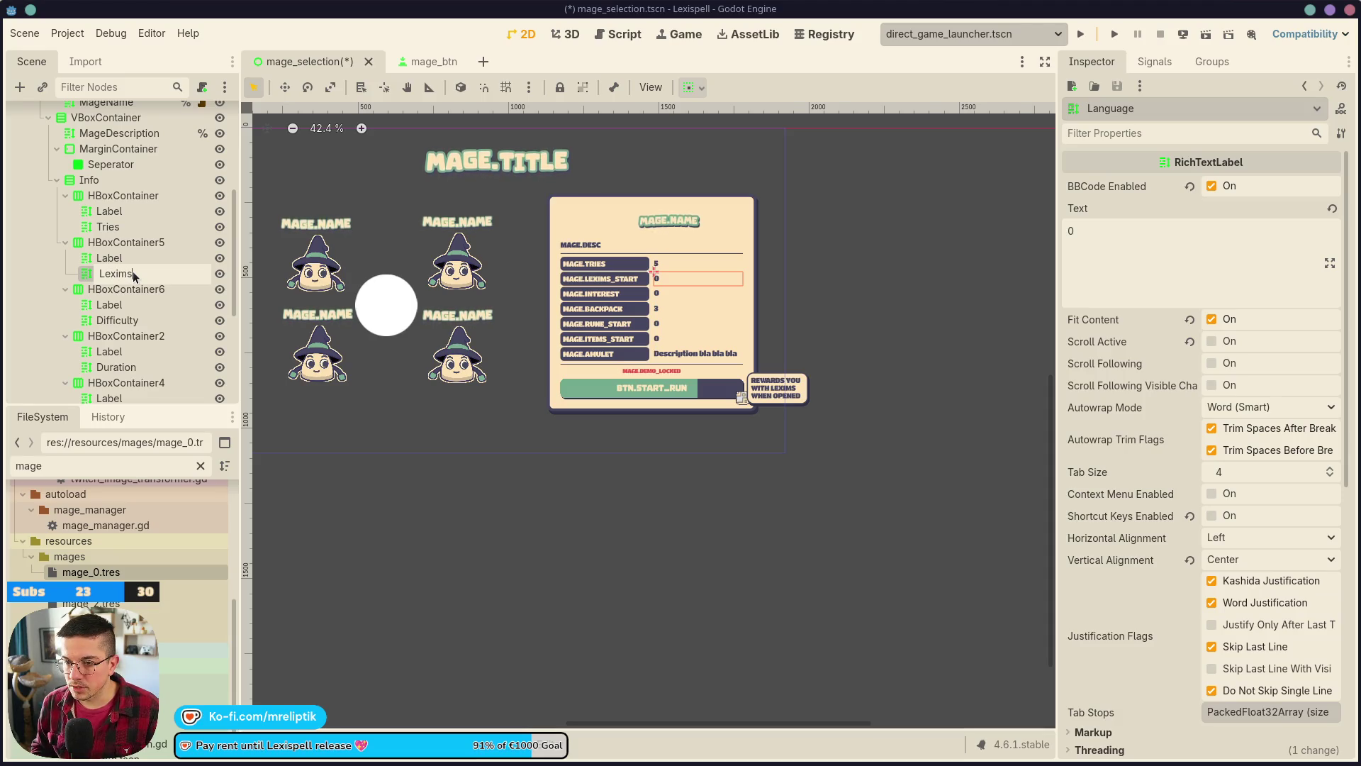
text(Start)
key(Return)
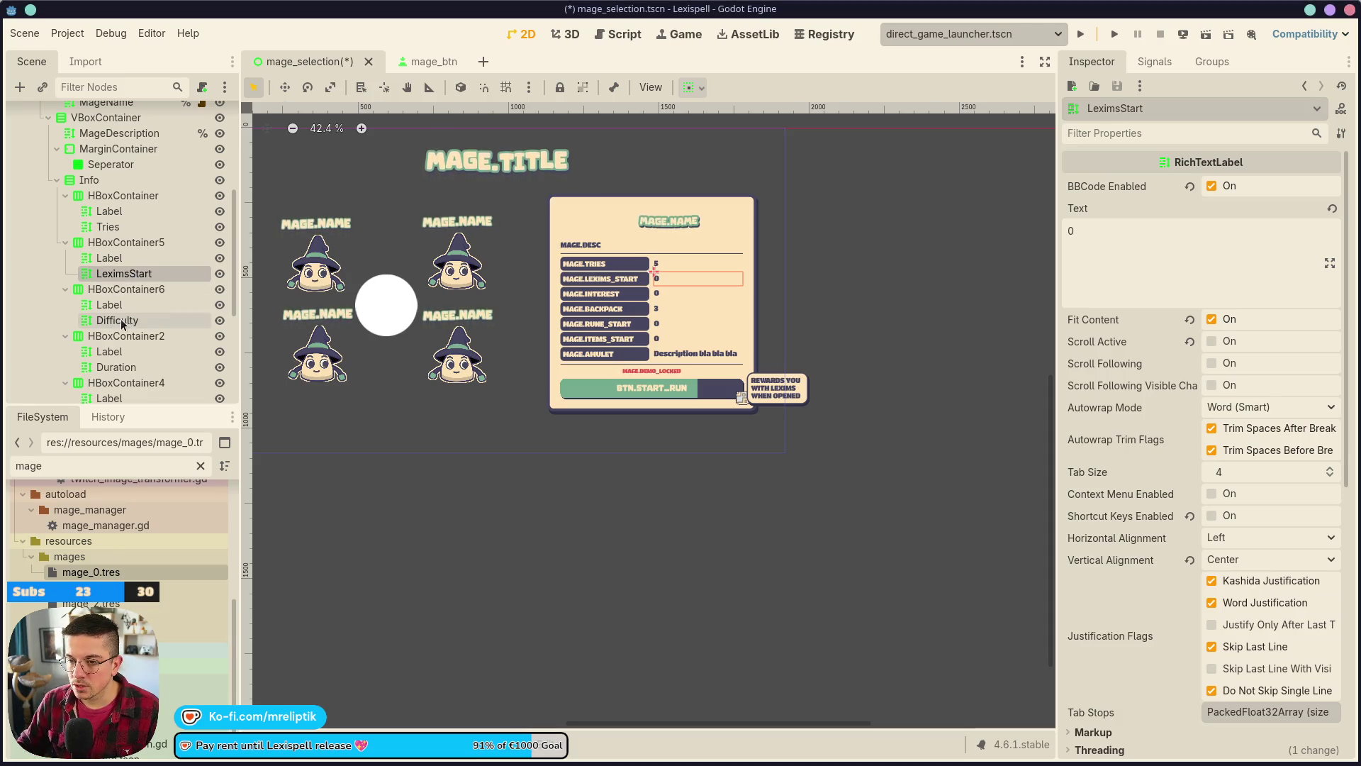
- Rename the Difficulty, Duration and Level labels to LeximsInterest, Backpack and RunesStart
click(120, 320)
double_click(122, 320)
text(LeximsI)
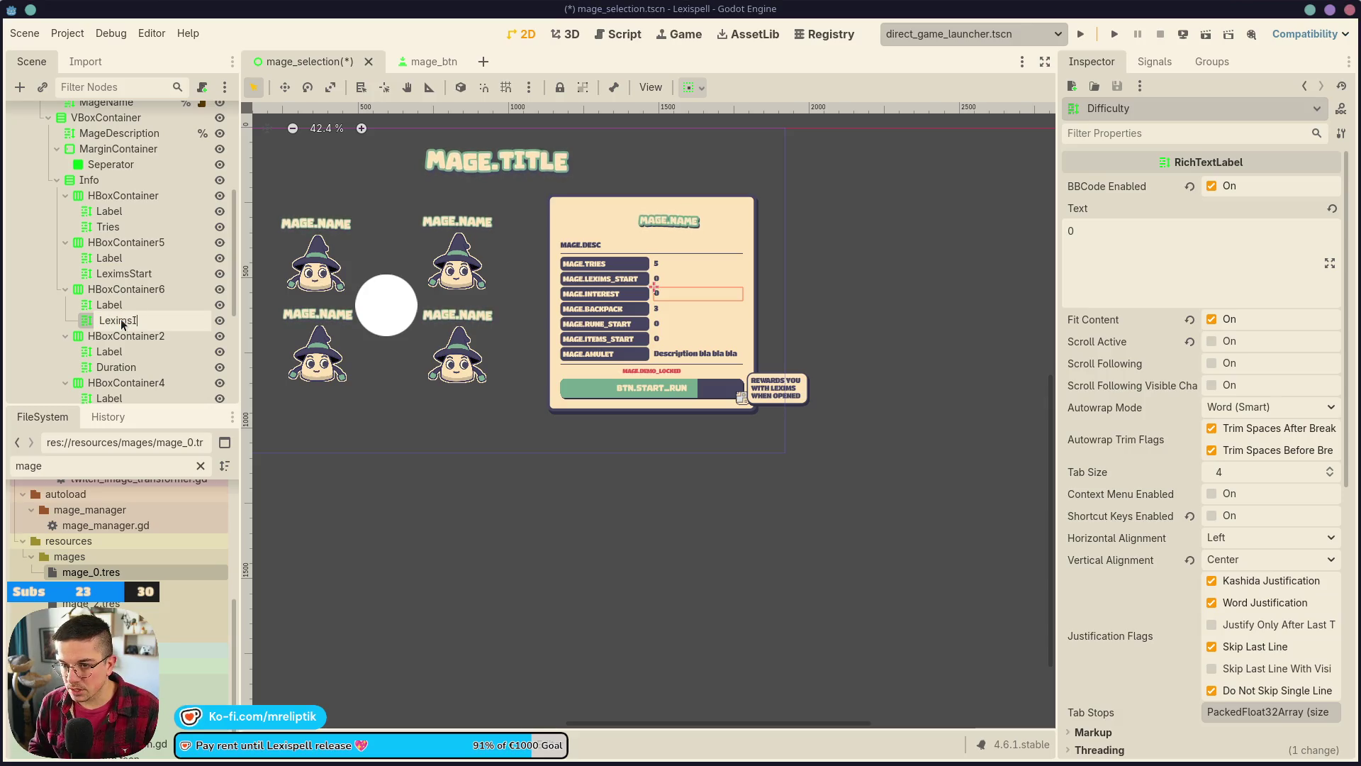
text(nterest)
key(Return)
click(121, 365)
double_click(121, 366)
text(Backpack)
key(Return)
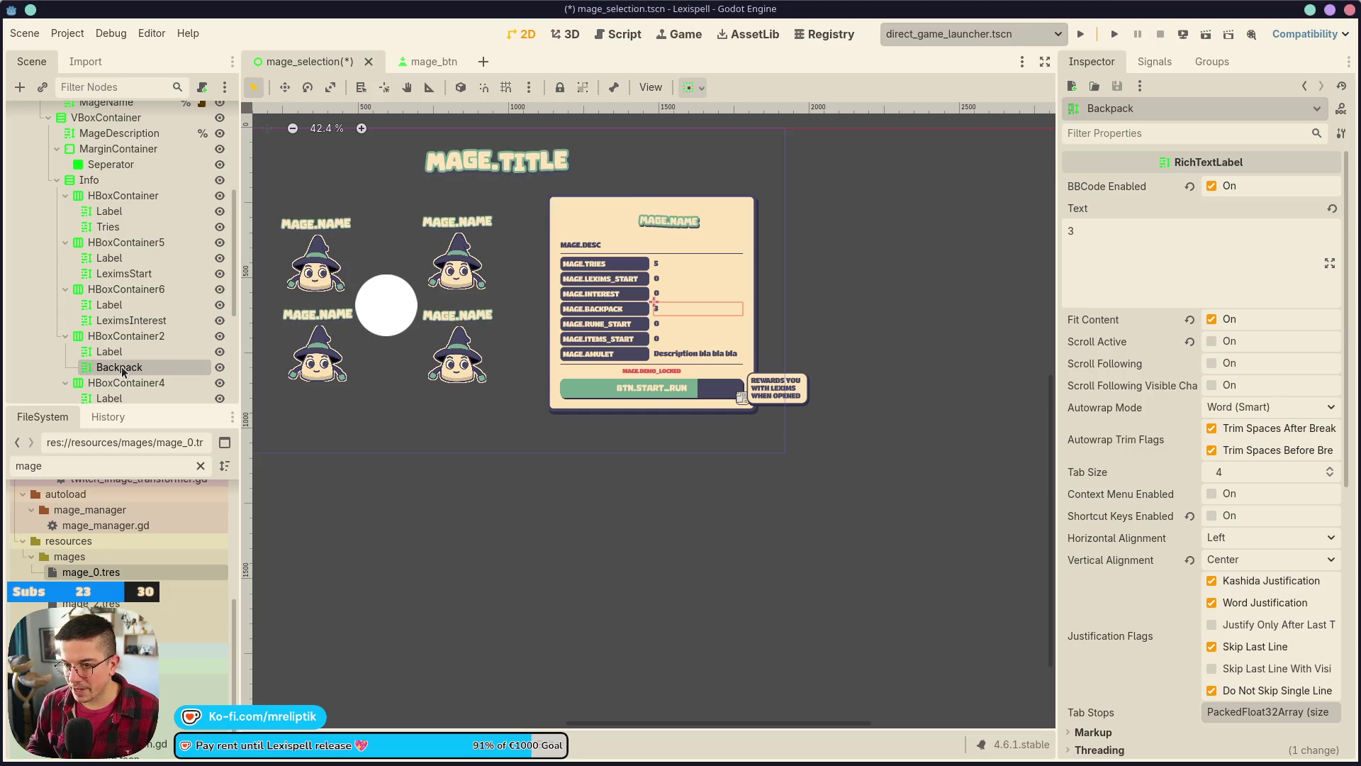
scroll(122, 370, down, 5)
double_click(139, 307)
text(Rune)
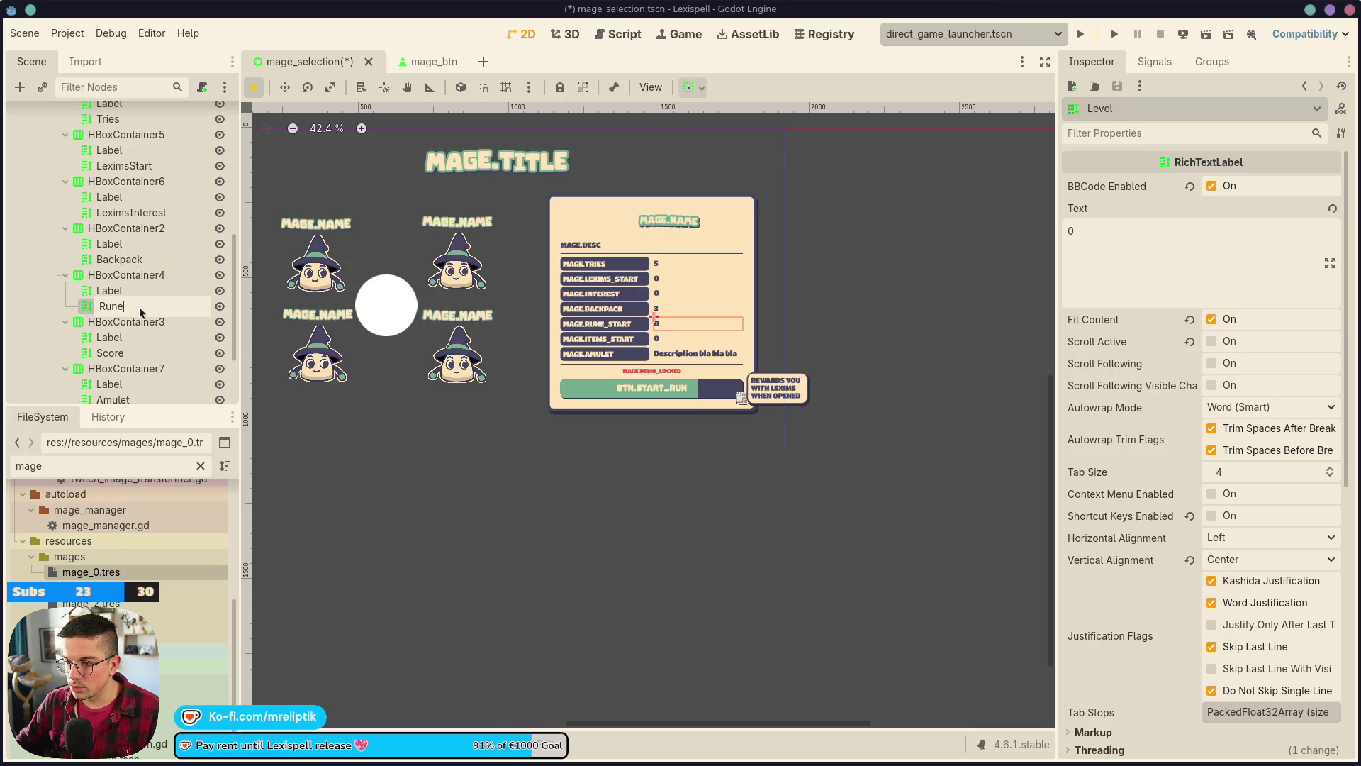
text(sSt)
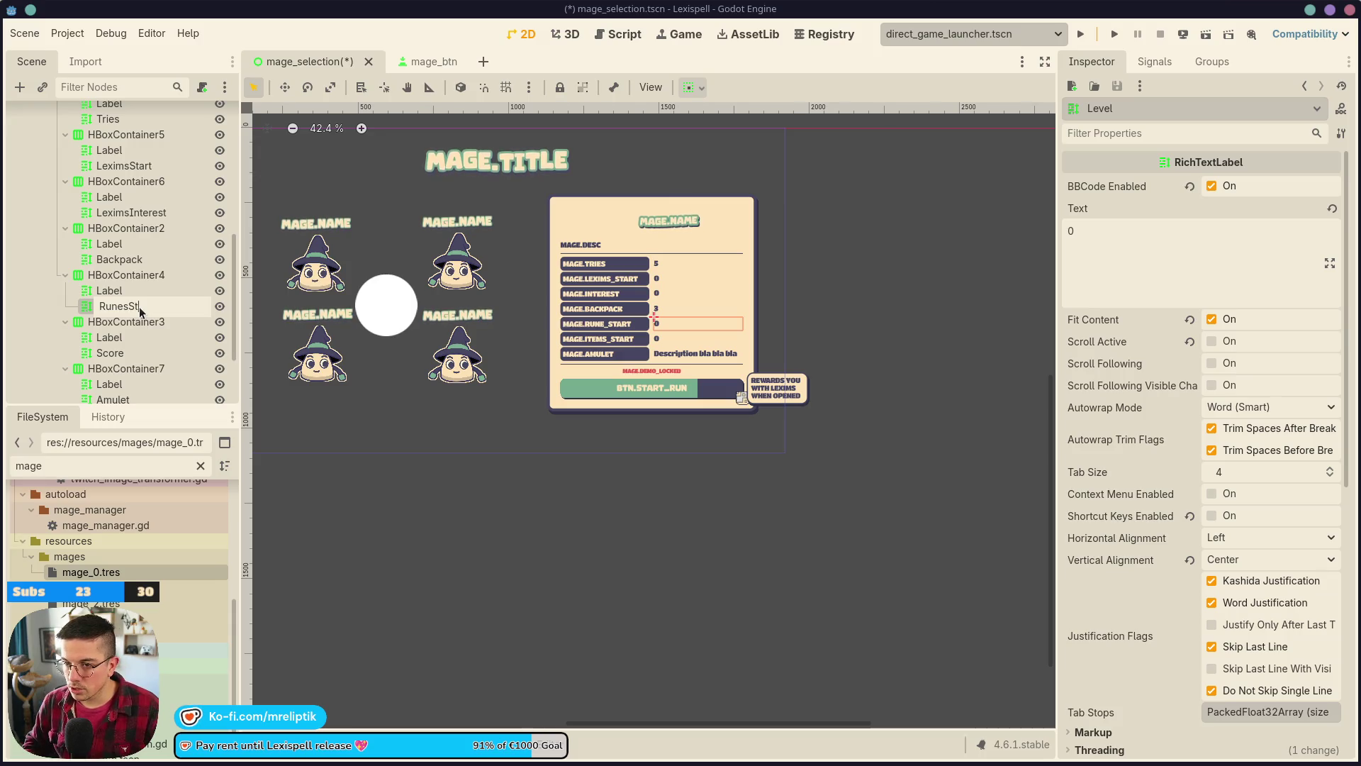
text(art)
key(Return)
- Correct the label text from MAGE.RUNE_START to MAGE.RUNES_START
click(611, 324)
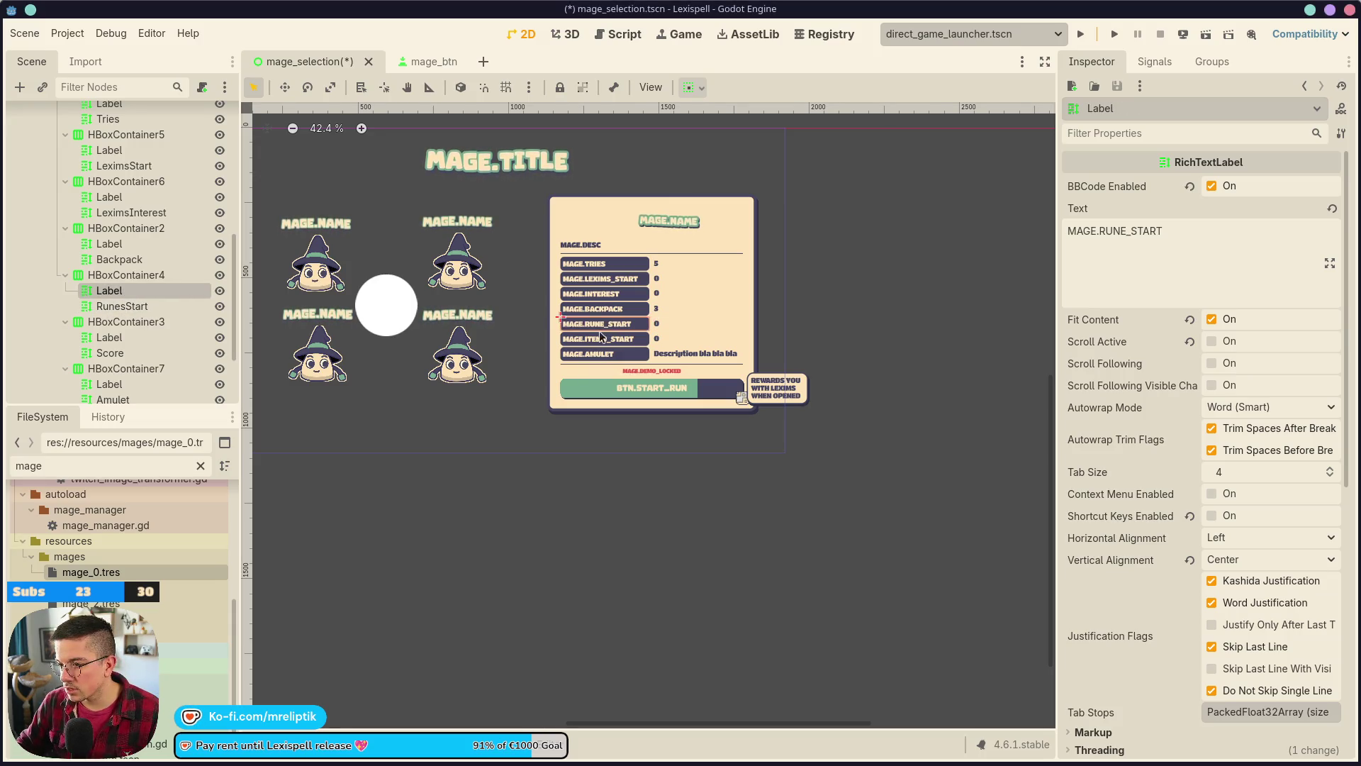
click(1130, 234)
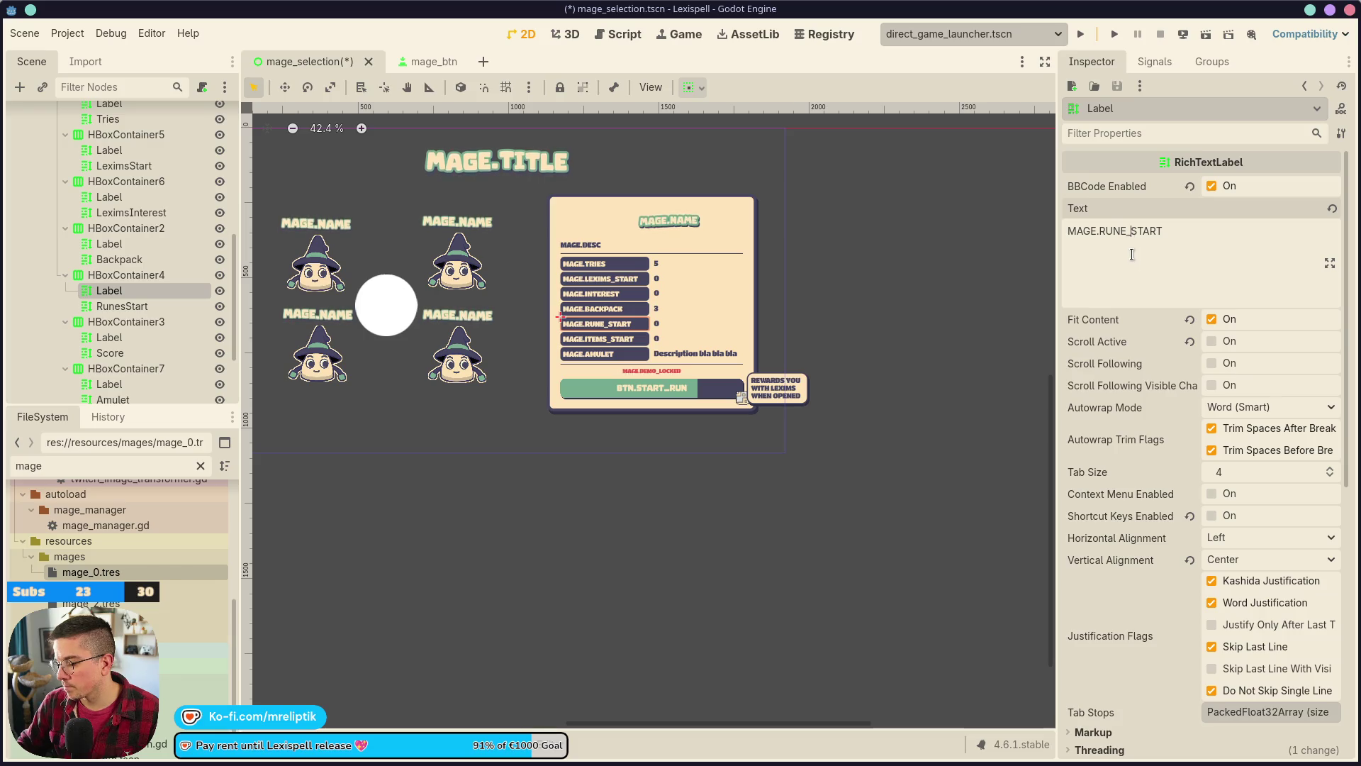
key(Left)
text(S)
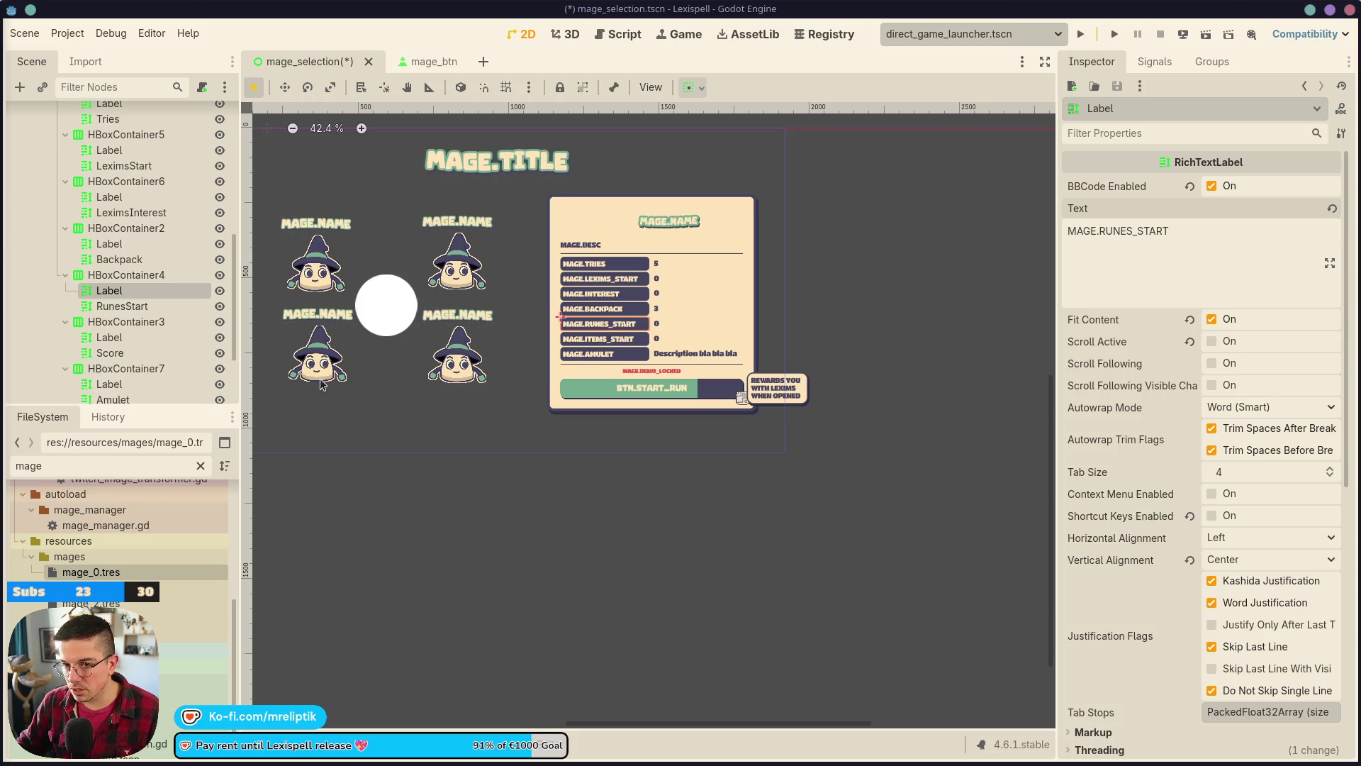
- Rename the Score node to ItemsStart and save the scene
click(142, 353)
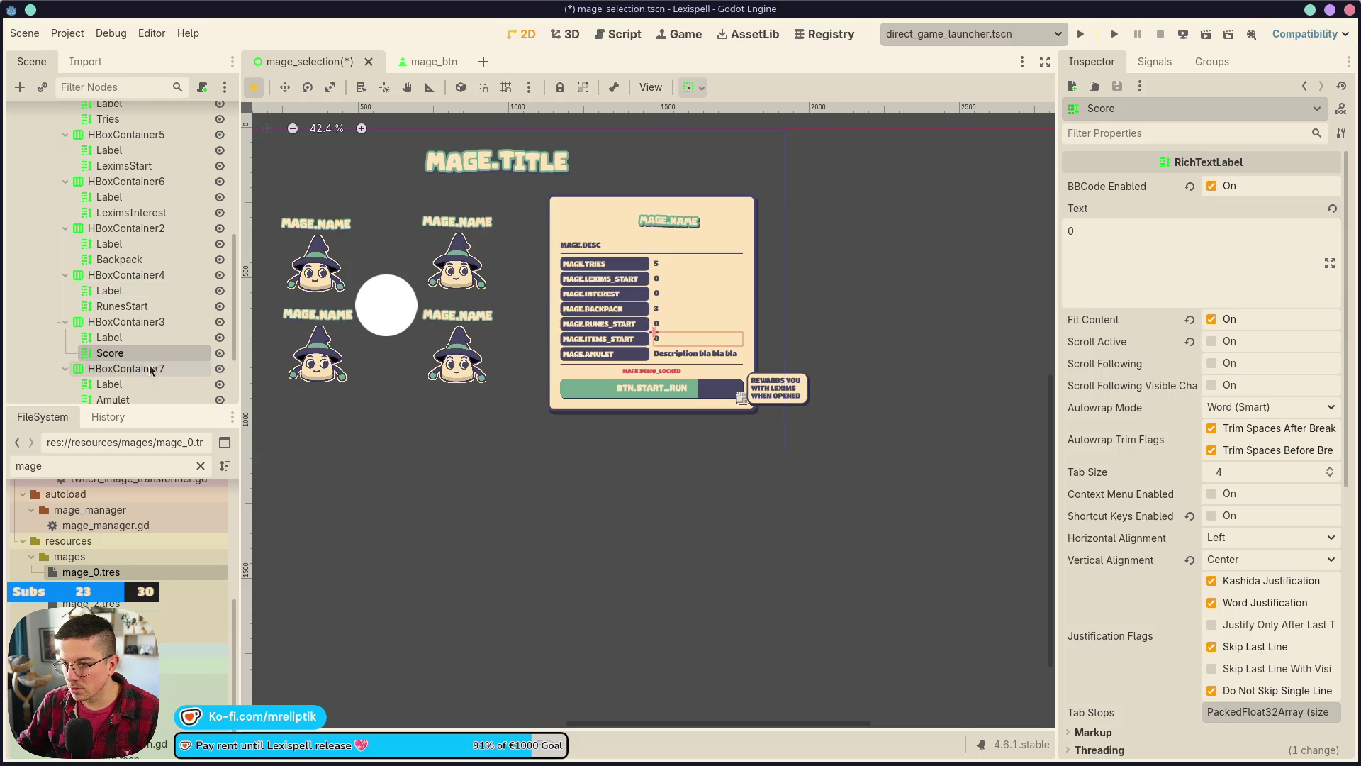
click(130, 338)
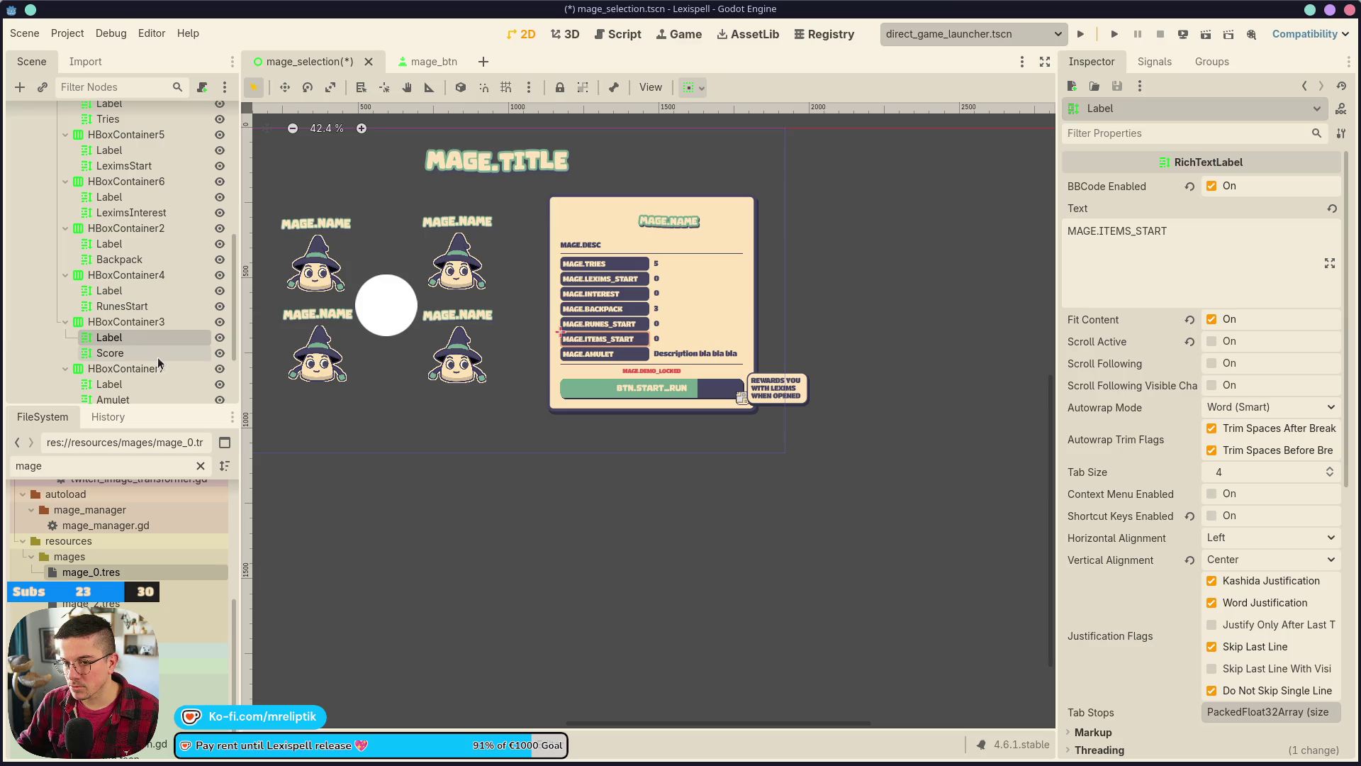
double_click(157, 354)
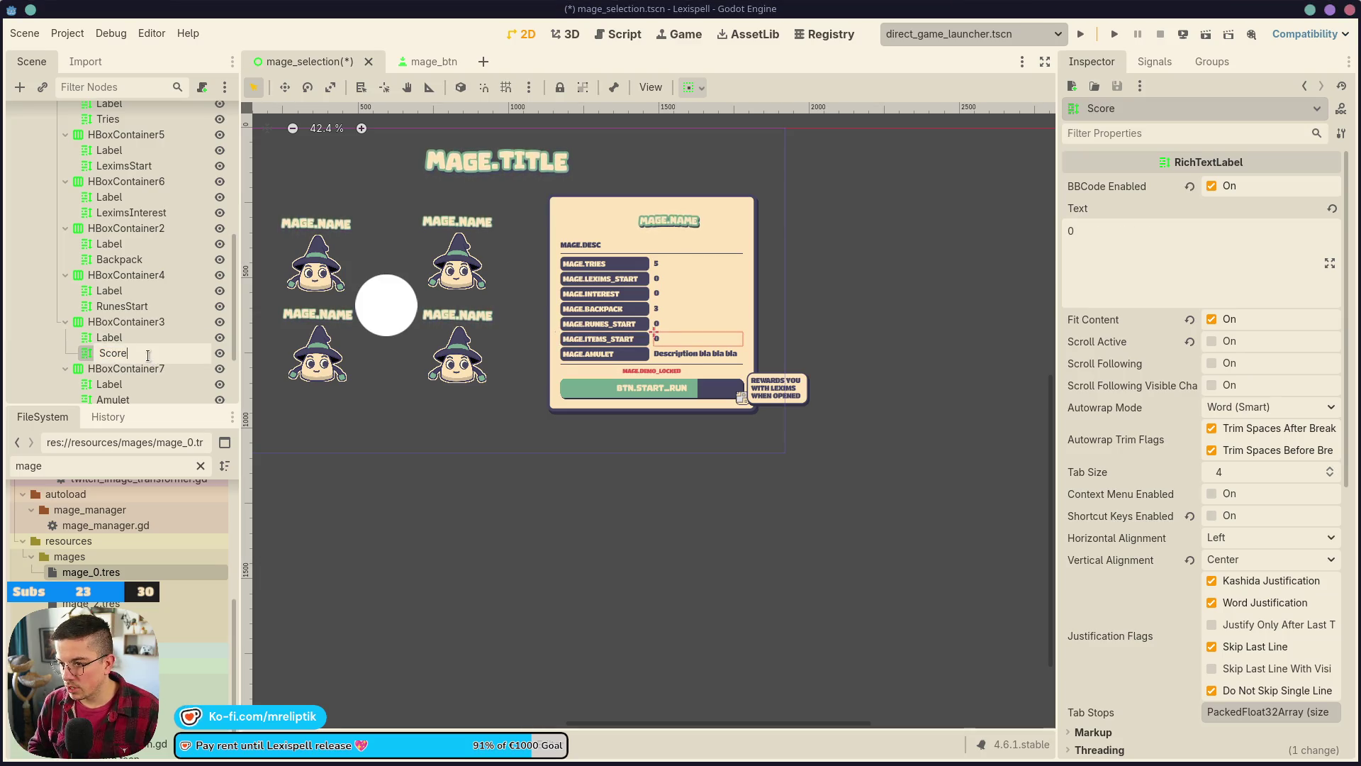
key(ctrl+a)
text(It)
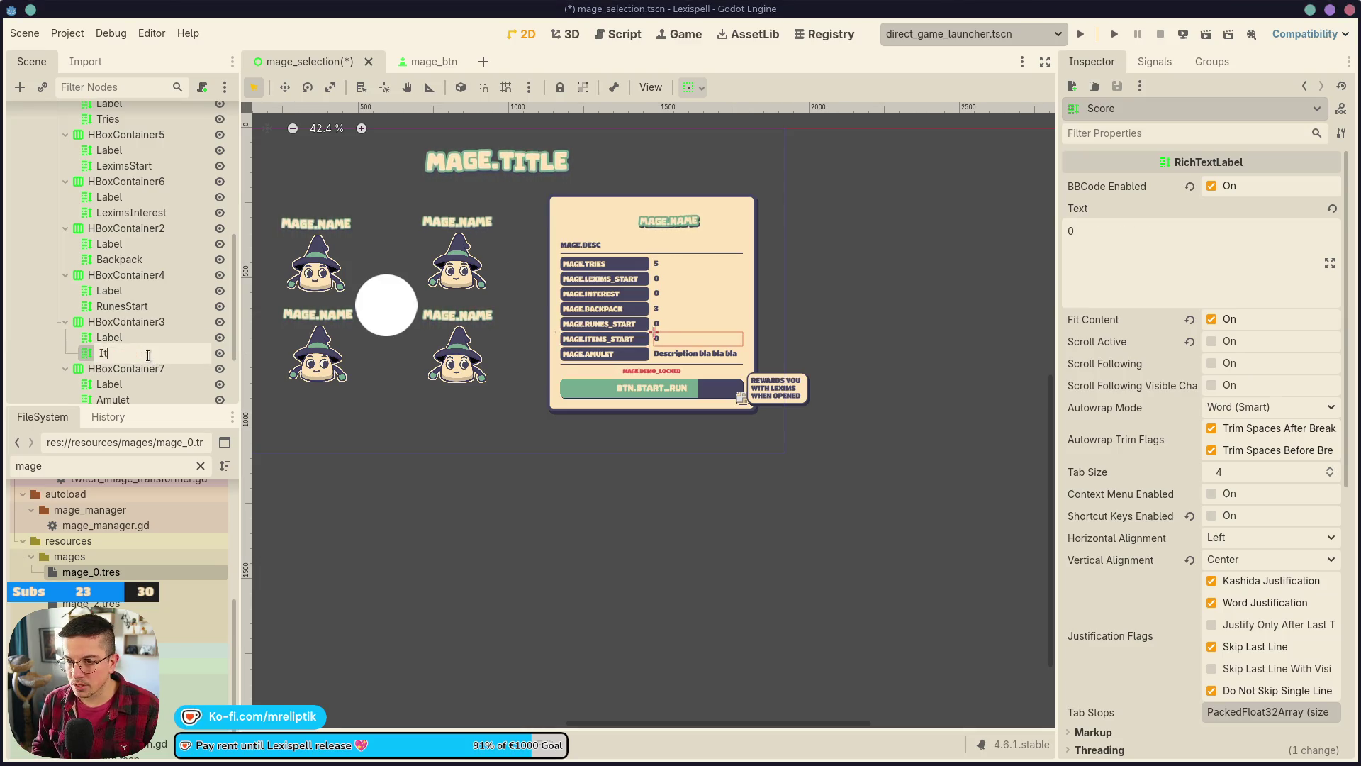
text(emsStart)
key(Return)
key(ctrl+s)
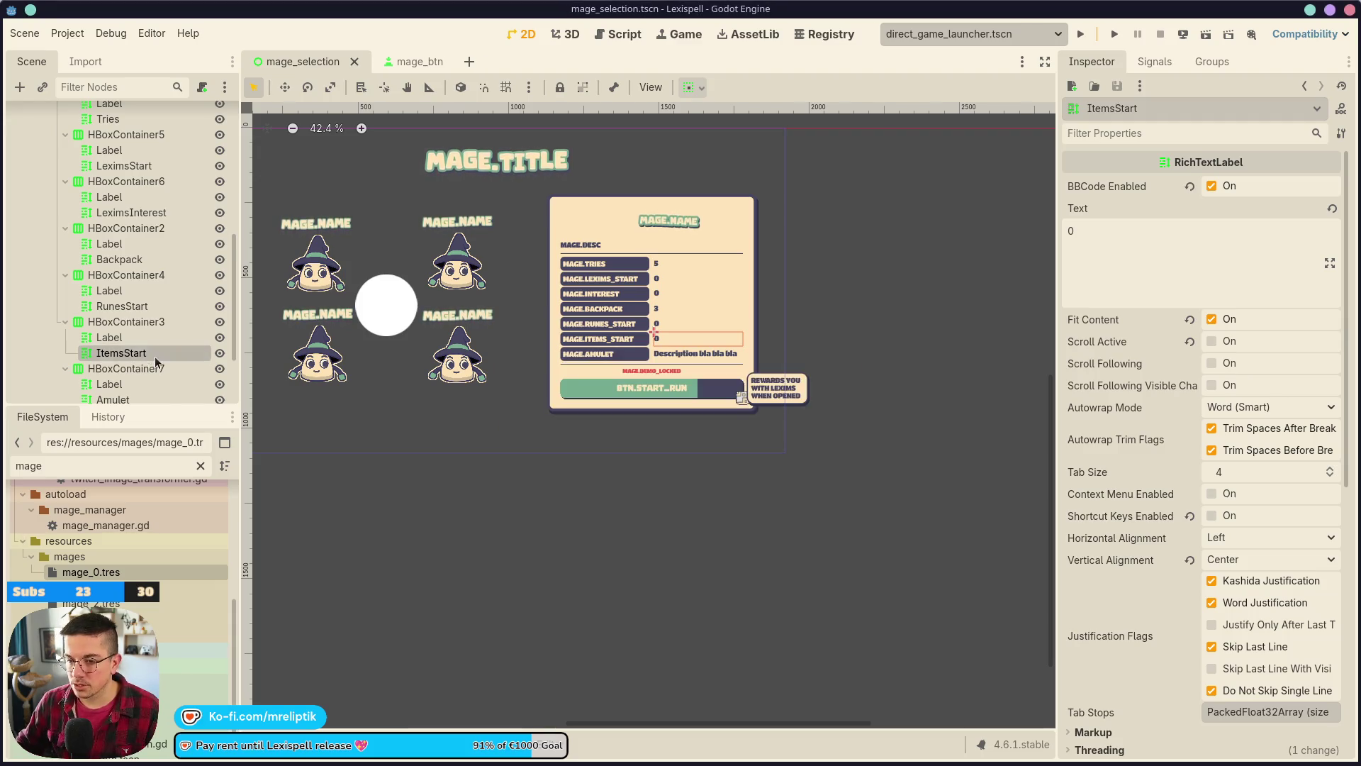
- Rename the Amulet node to AmuletDescription and save the scene
scroll(155, 356, down, 2)
double_click(126, 327)
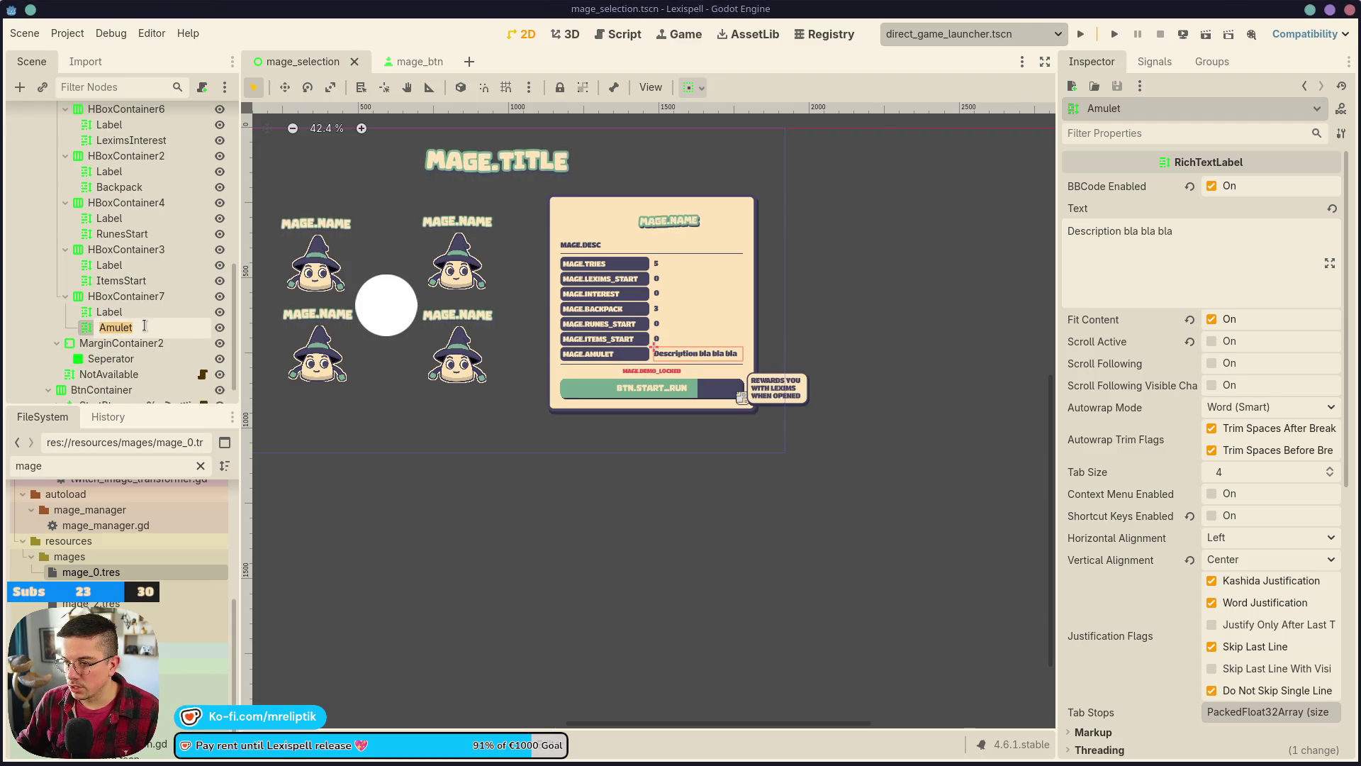
click(151, 329)
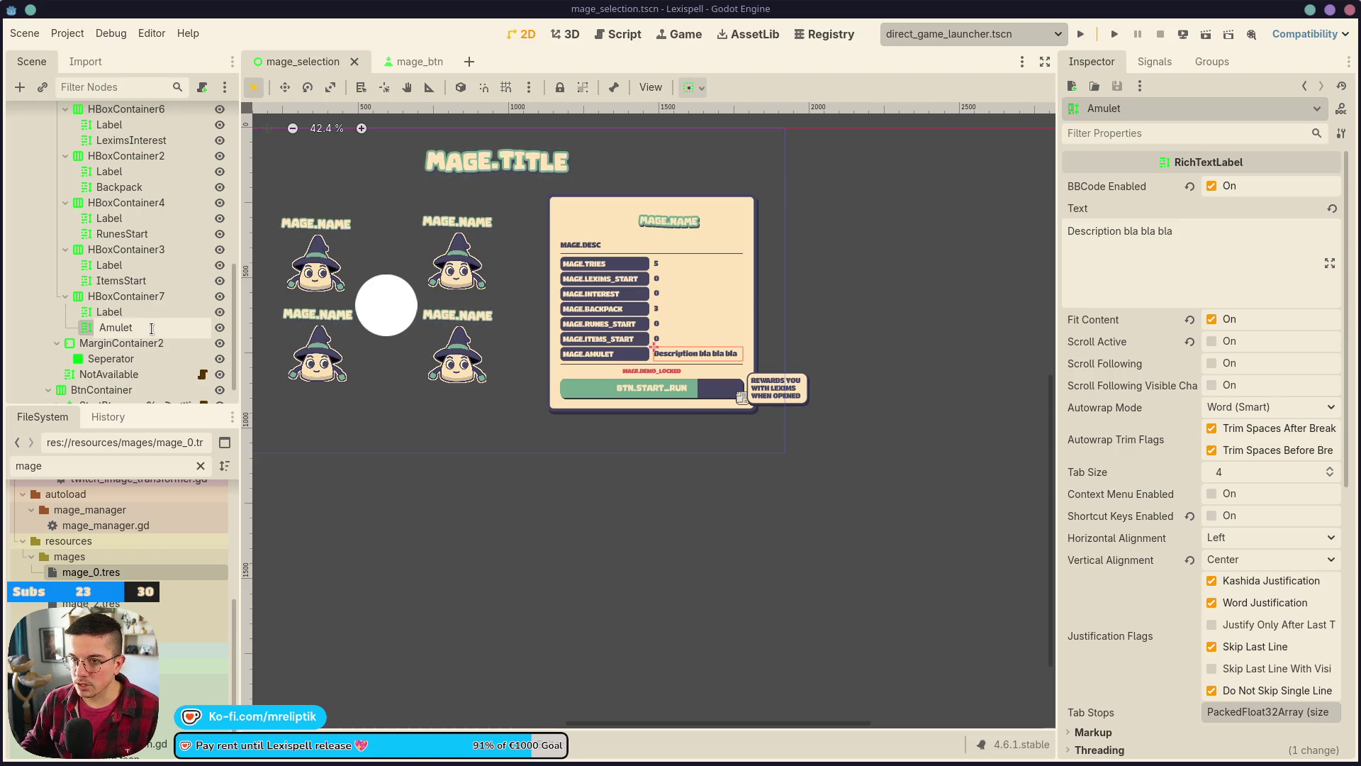
text(on)
key(Return)
key(ctrl+s)
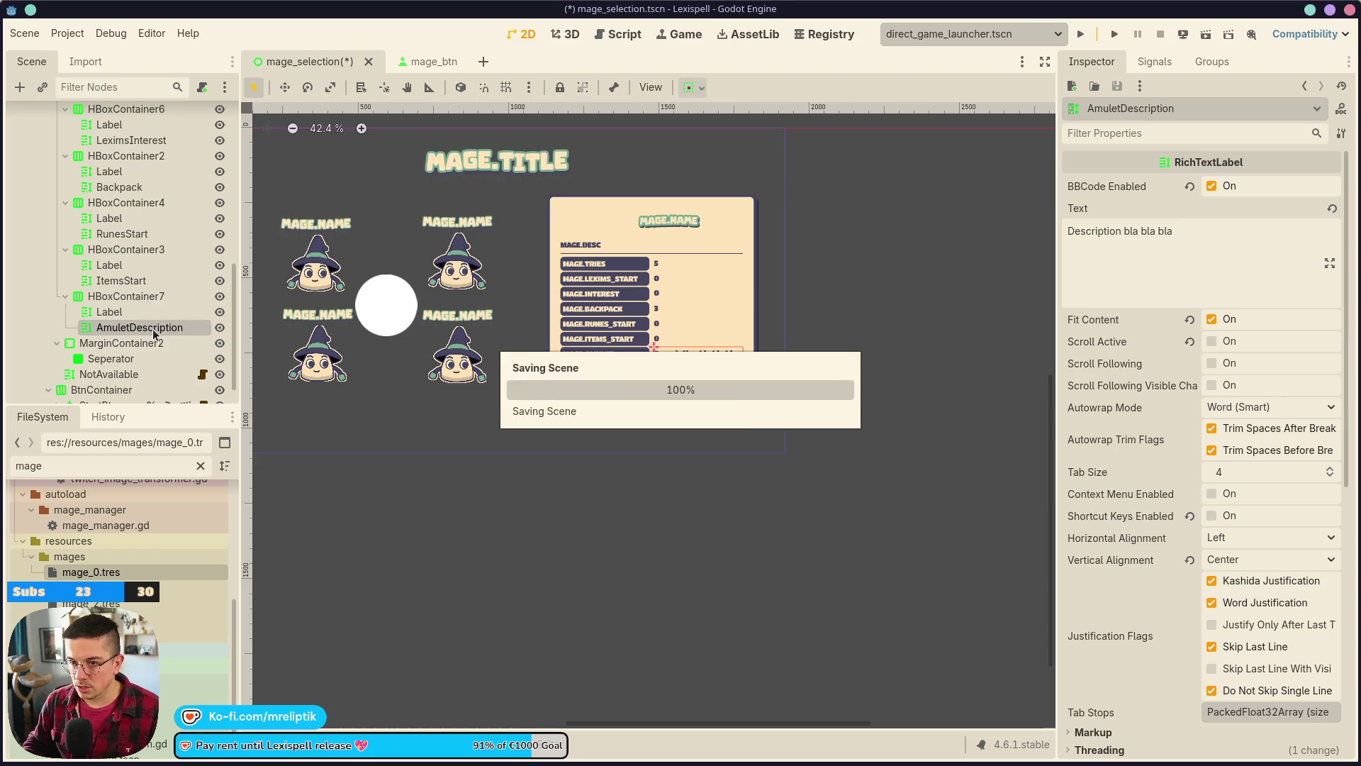
ctrl+click(128, 281)
- Make Tries, LeximsStart, LeximsInterest, Backpack, RunesStart, ItemsStart and AmuletDescription accessible by unique name
ctrl+click(144, 234)
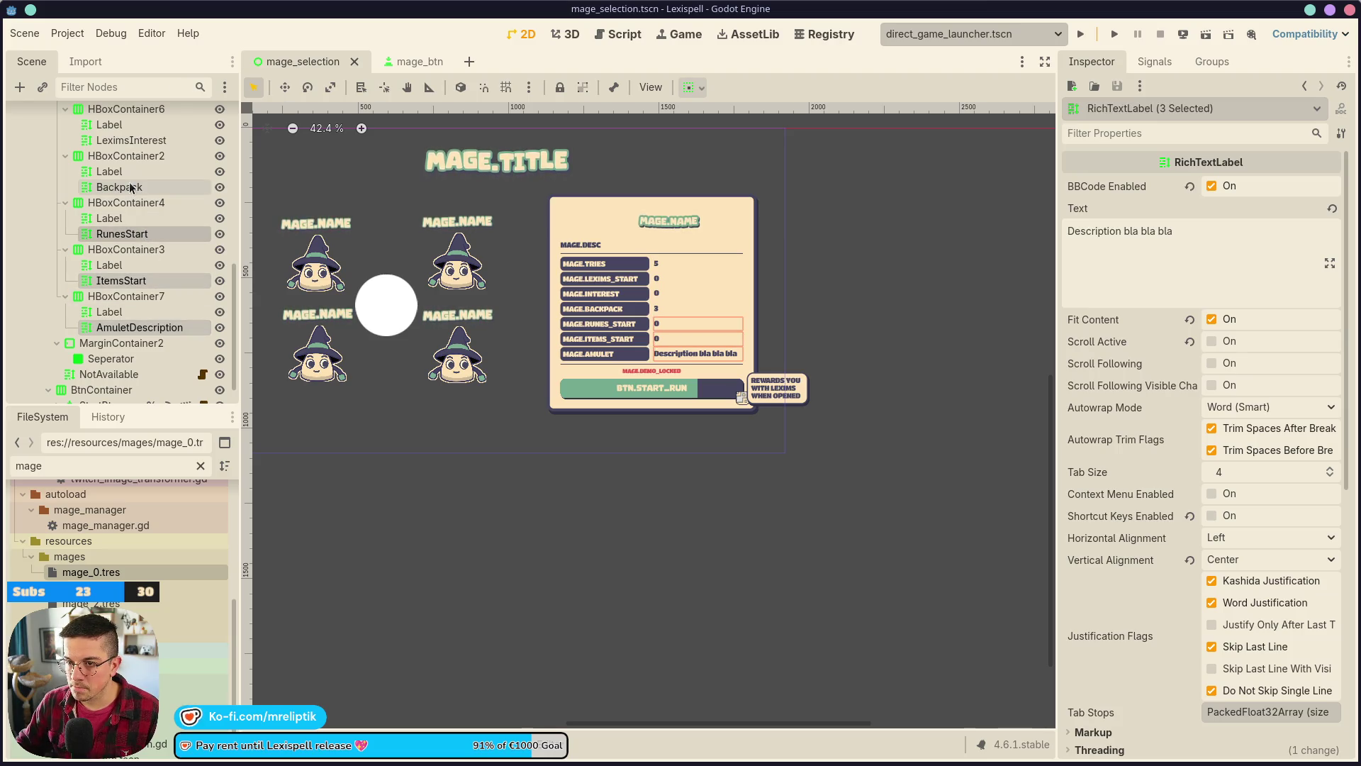
ctrl+click(129, 185)
scroll(131, 198, up, 2)
ctrl+click(131, 212)
ctrl+click(139, 170)
scroll(149, 243, up, 3)
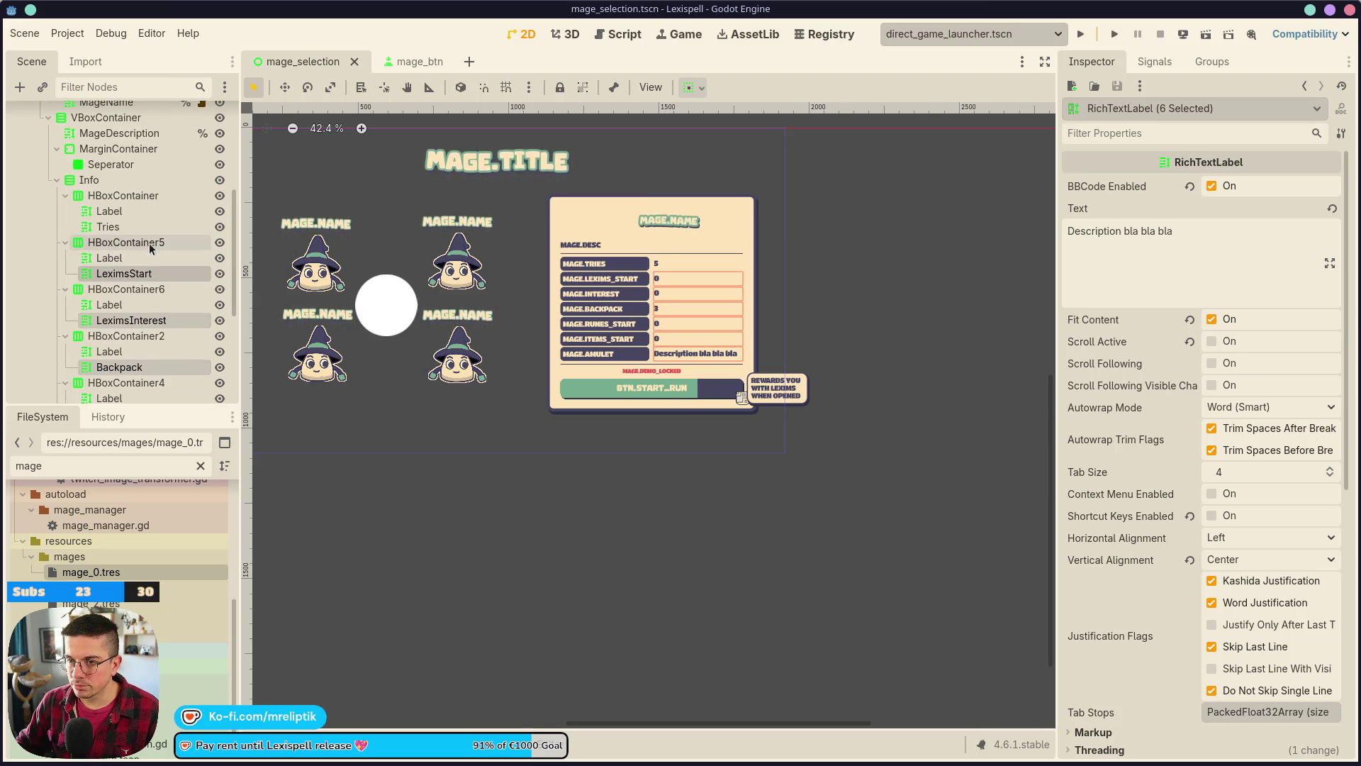
ctrl+click(142, 225)
scroll(142, 241, down, 6)
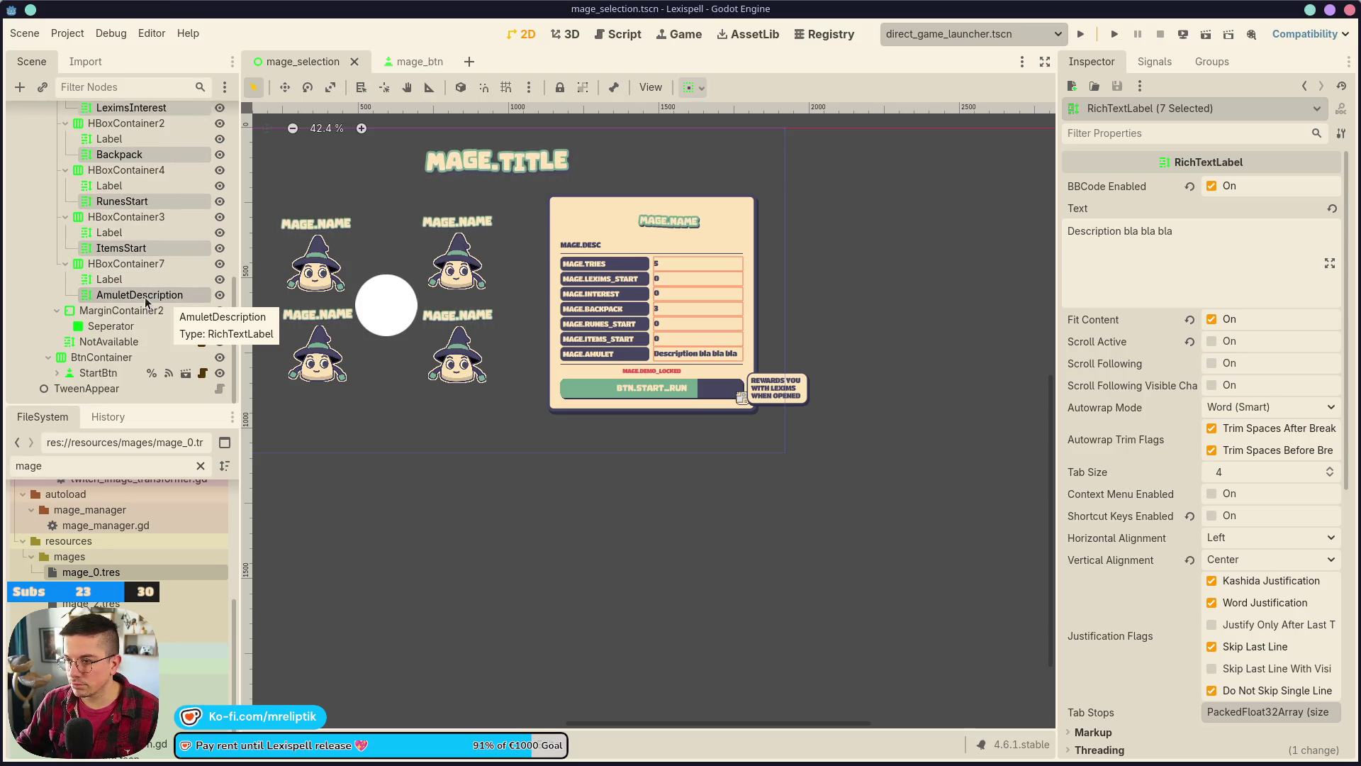
right_click(146, 294)
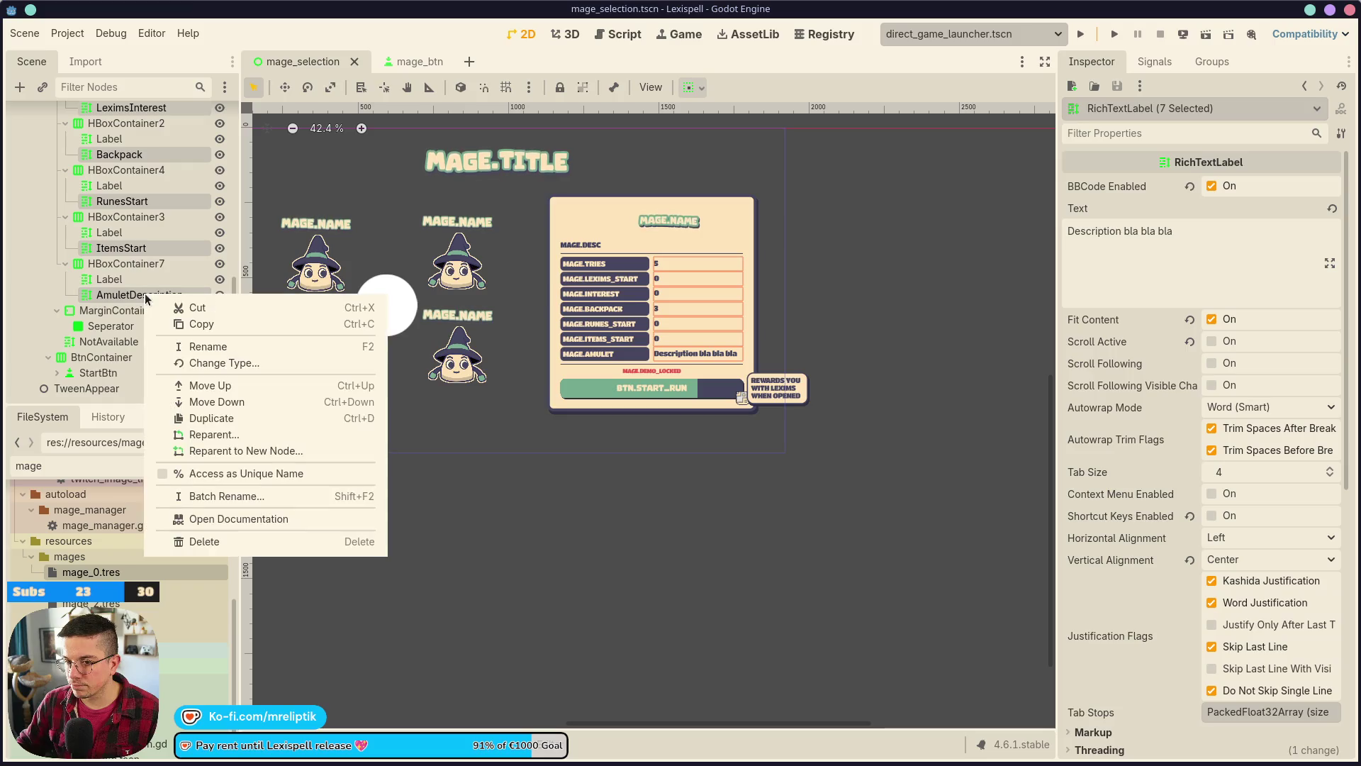
click(224, 474)
- Open the MageSelection scene's mage_selection.gd script at the mage_info declaration
scroll(152, 319, up, 8)
scroll(154, 349, up, 4)
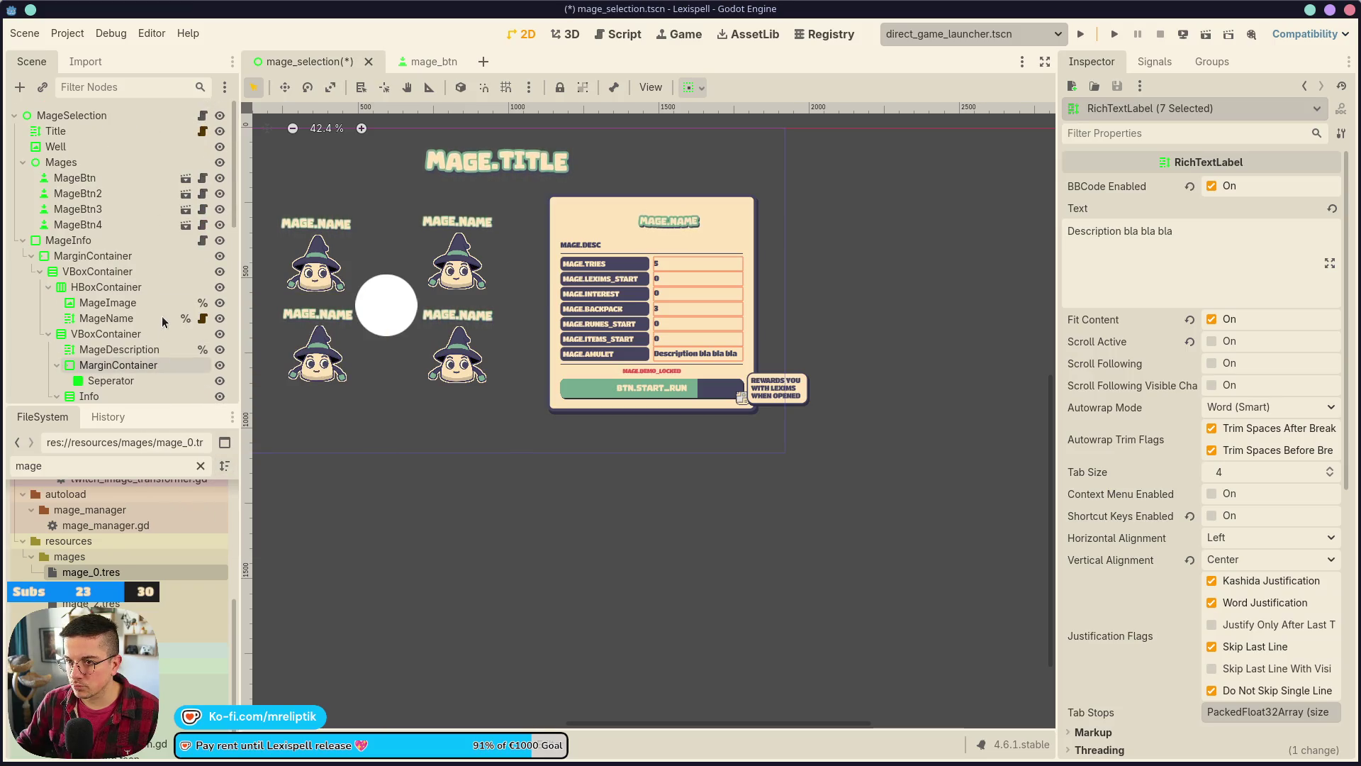
click(203, 115)
click(568, 172)
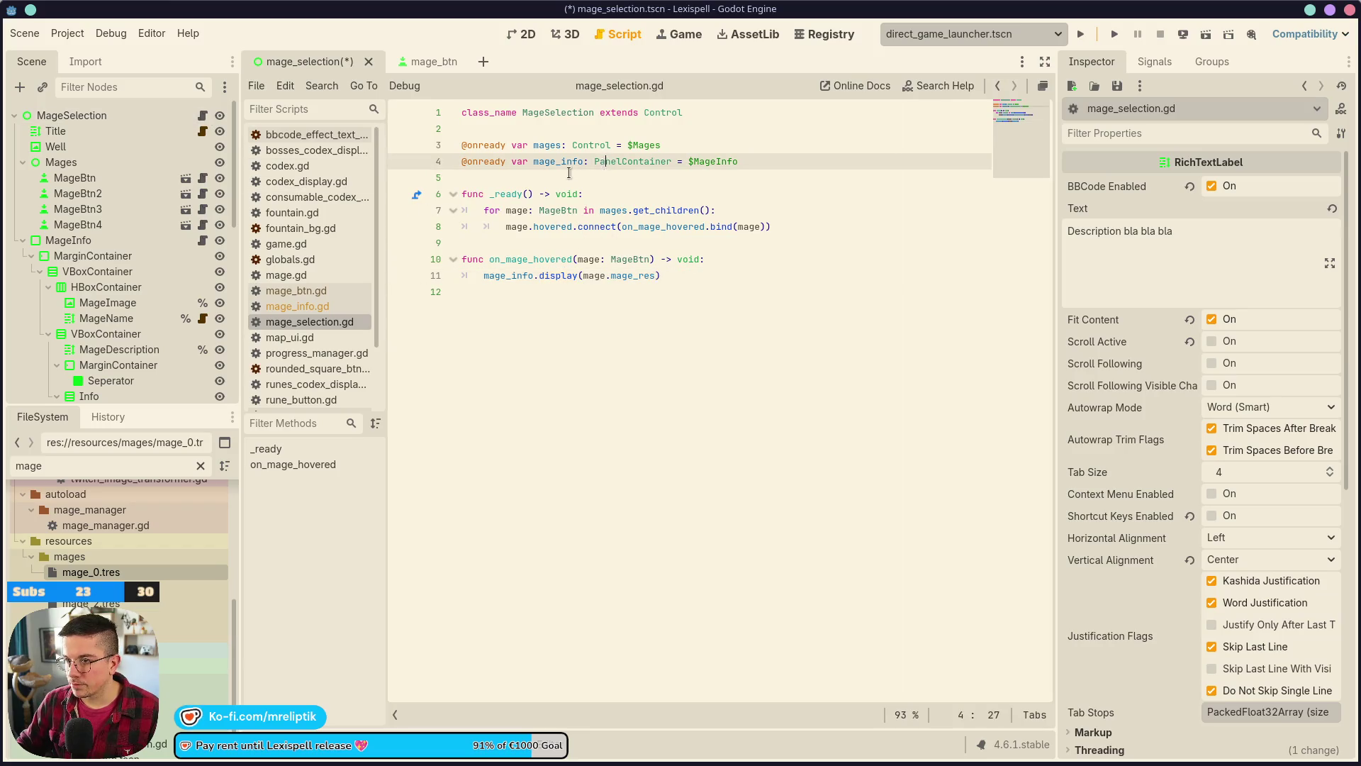
- Add blank lines after the variables in mage_selection.gd and save
key(Return)
key(Return)
key(Up)
key(ctrl+s)
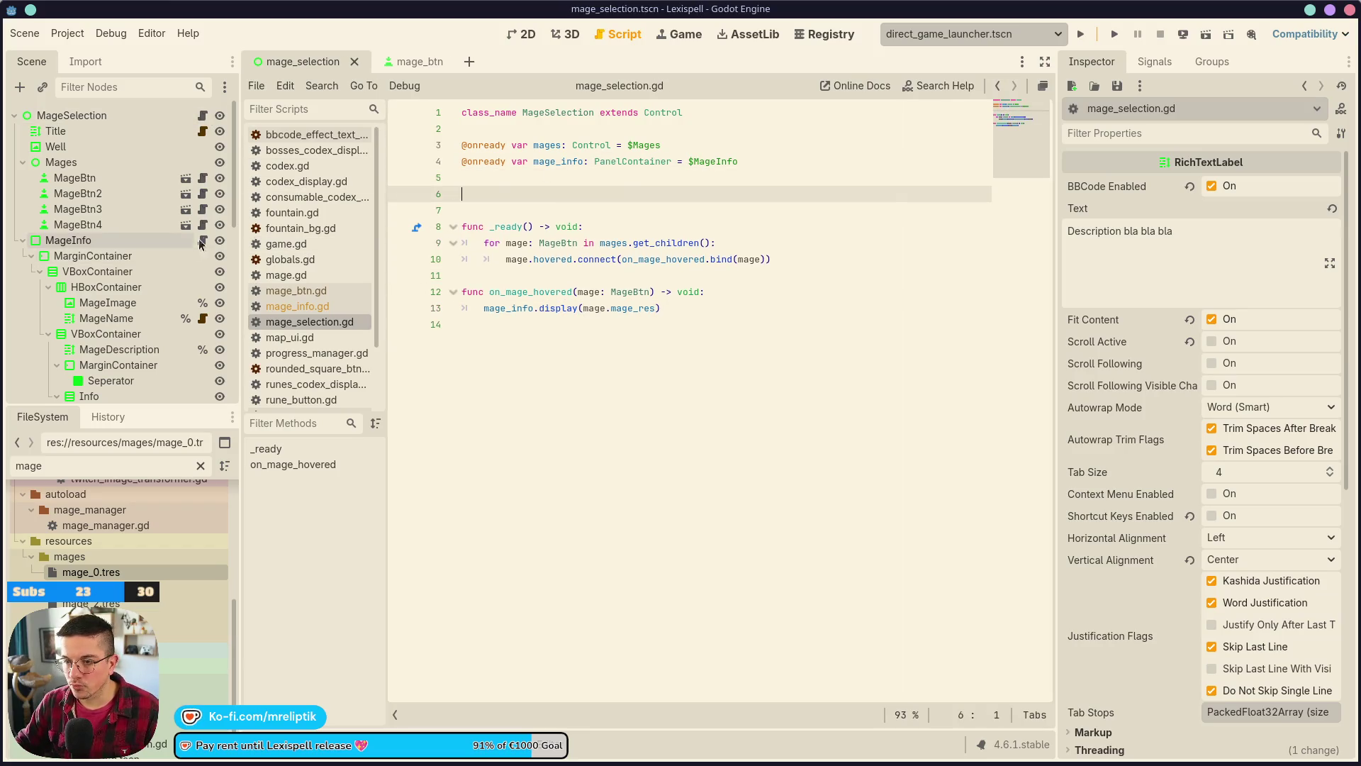
- In mage_info.gd, insert blank lines below the class_name line
click(203, 240)
click(485, 144)
click(489, 129)
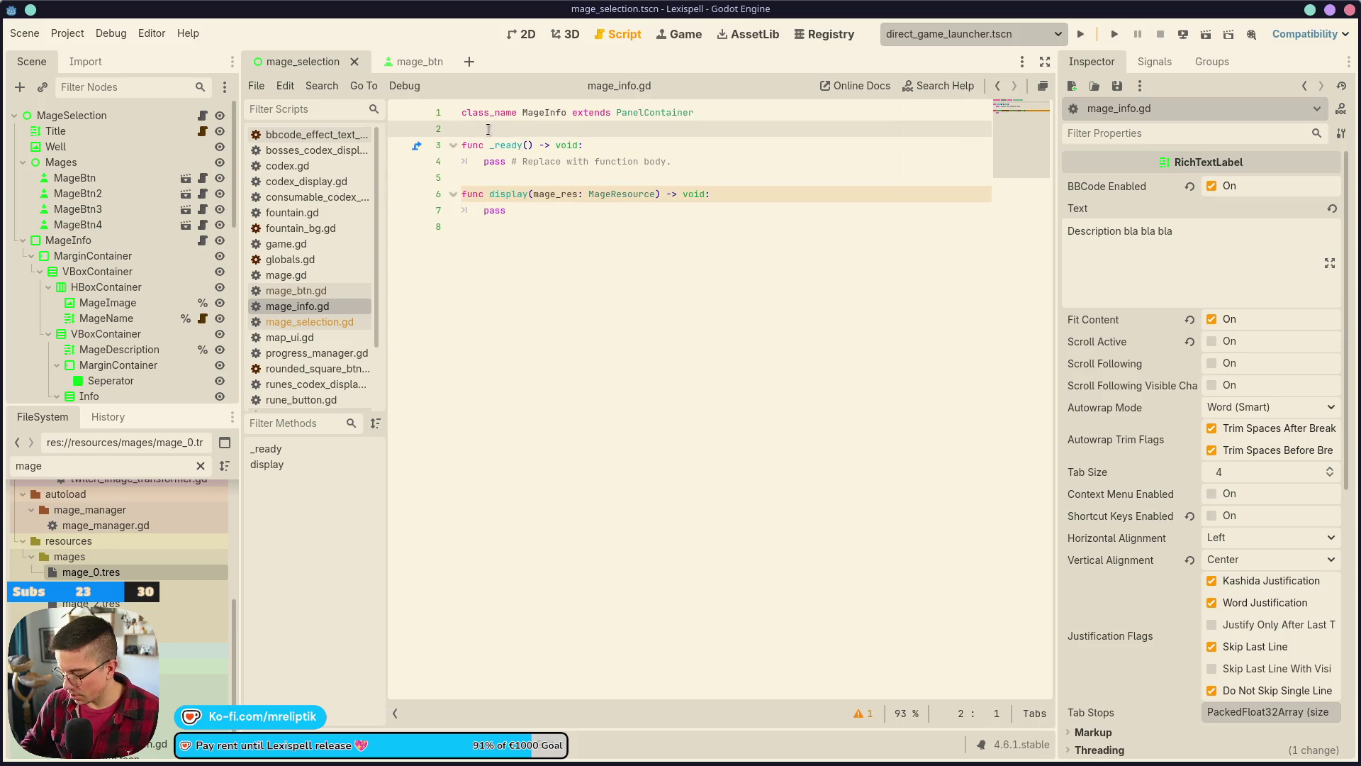
key(Return)
key(Return)
key(Up)
- Select the ten MageInfo child nodes, MageImage through AmuletDescription, in the Scene dock
scroll(174, 261, down, 2)
click(138, 251)
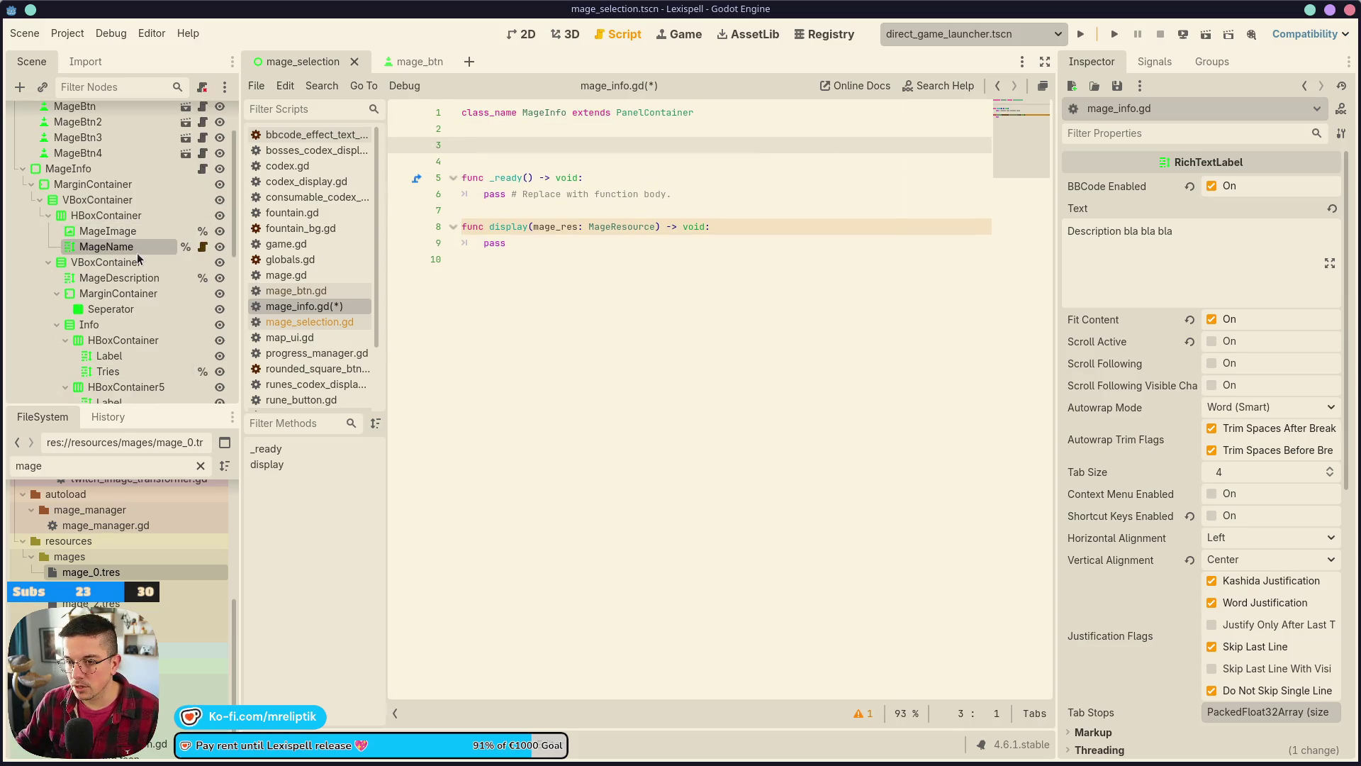
scroll(138, 252, down, 2)
ctrl+click(139, 207)
scroll(145, 234, down, 1)
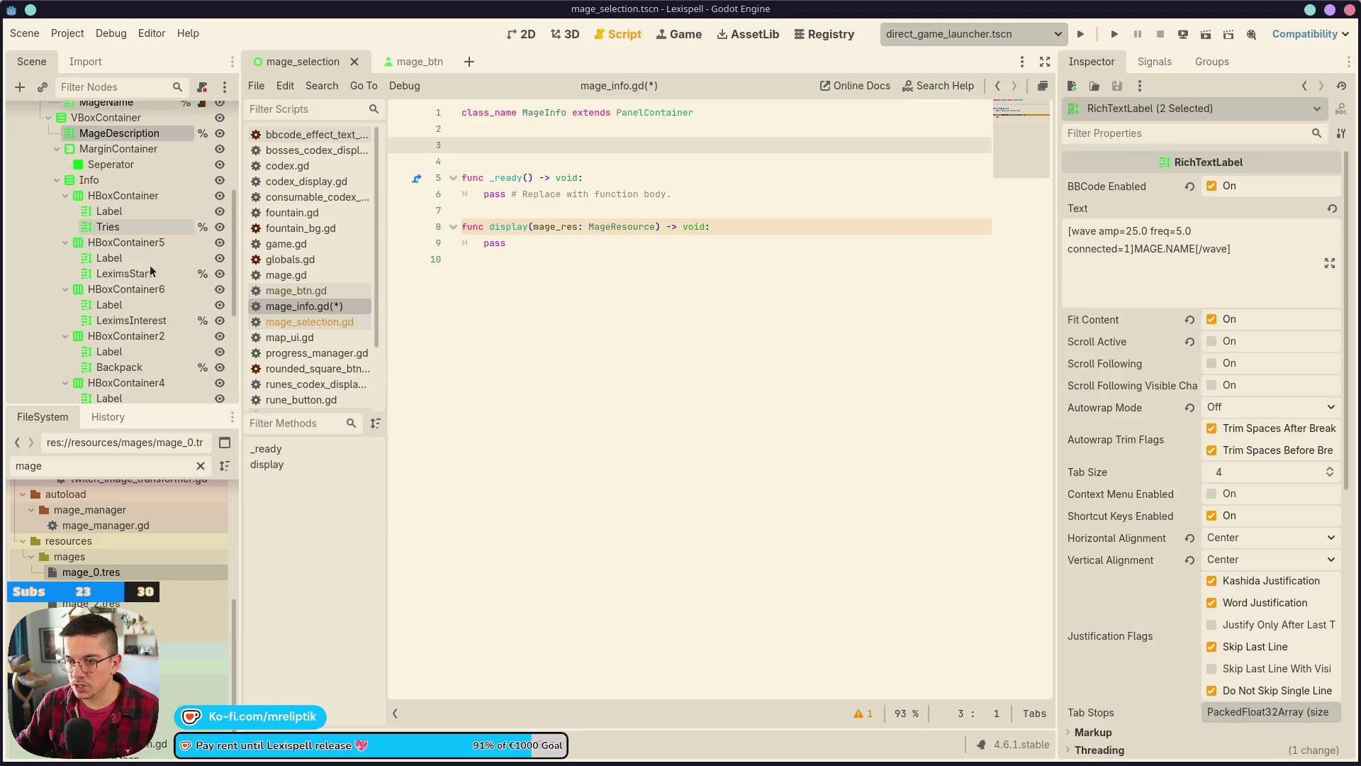
scroll(139, 222, up, 2)
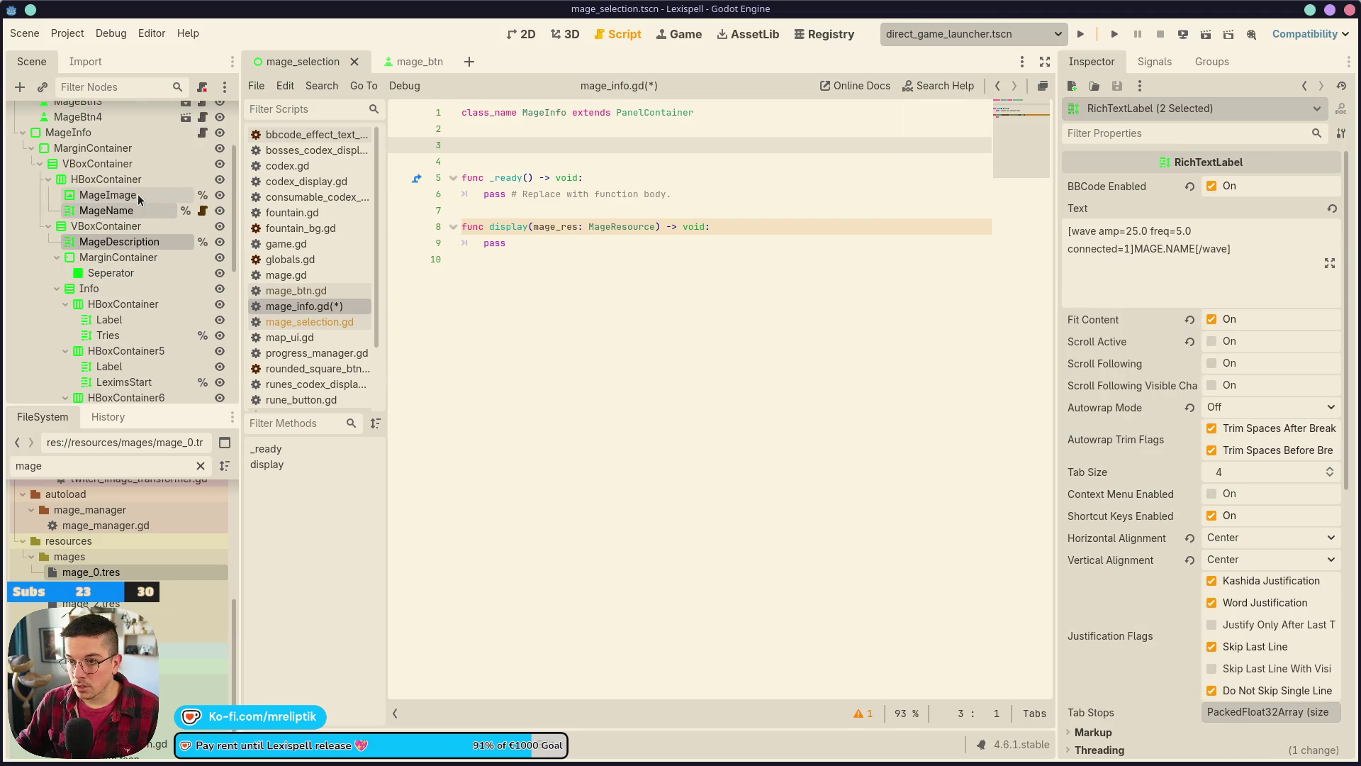
click(138, 194)
ctrl+click(122, 212)
scroll(133, 248, down, 2)
ctrl+click(110, 261)
ctrl+click(124, 307)
ctrl+click(113, 337)
scroll(124, 314, down, 2)
ctrl+click(131, 284)
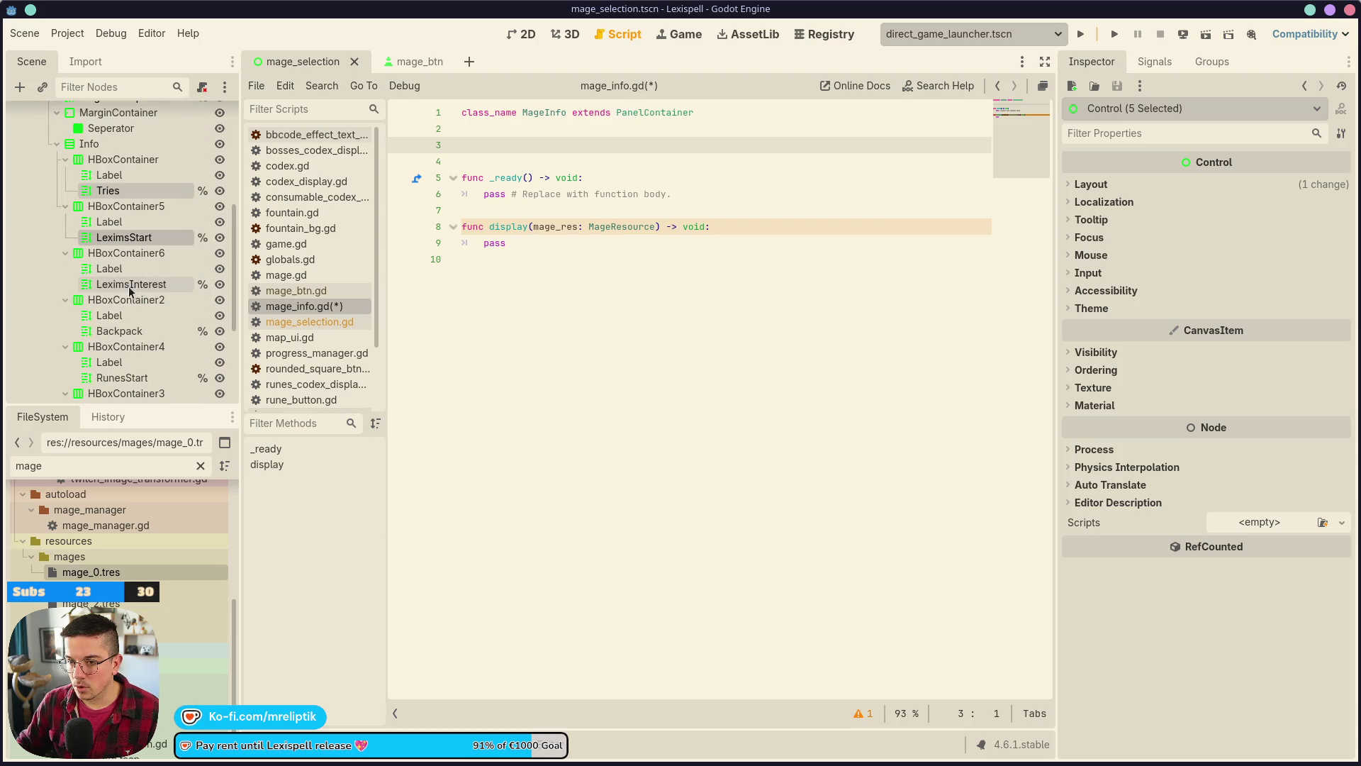
ctrl+click(121, 331)
ctrl+click(124, 378)
scroll(152, 333, down, 2)
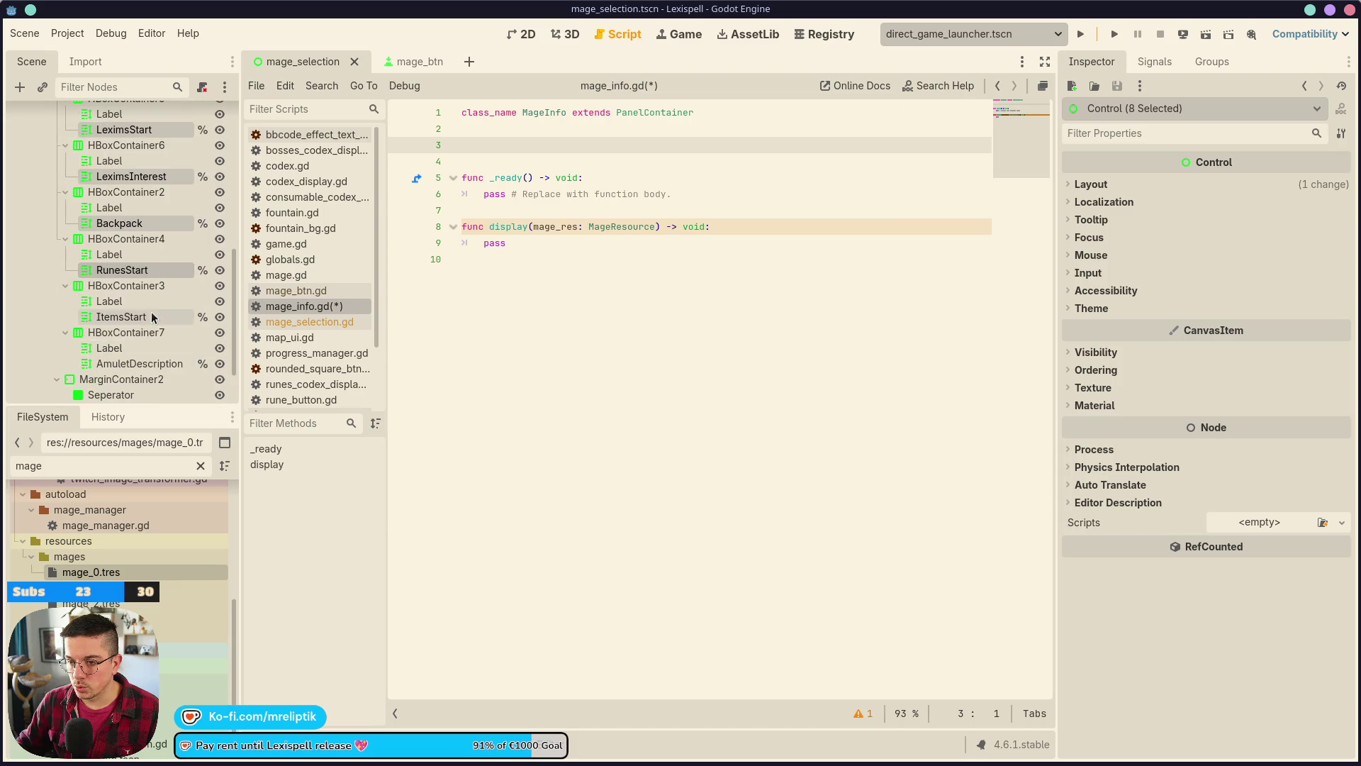
ctrl+click(140, 317)
ctrl+click(164, 365)
scroll(163, 365, down, 1)
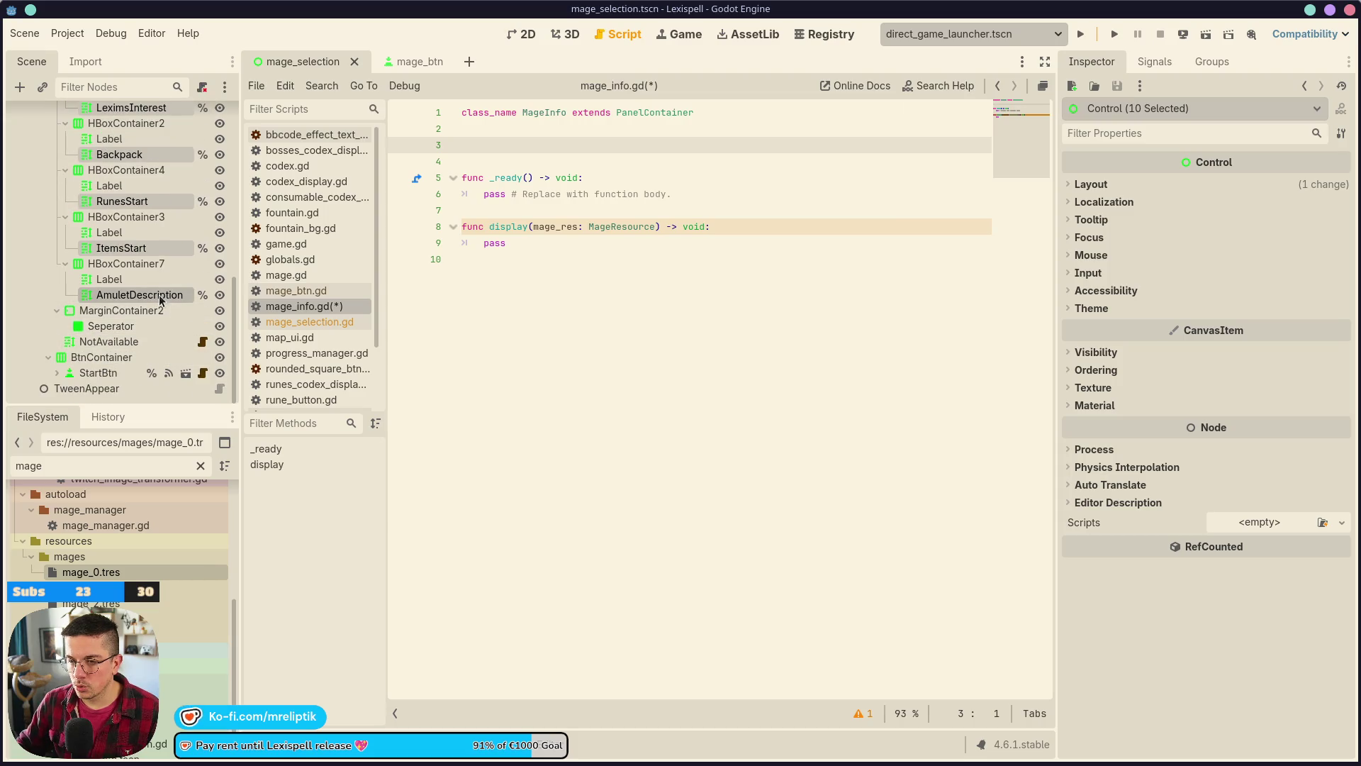
mouse_move(158, 299)
mouse_down()
mouse_move(341, 234)
mouse_move(468, 149)
mouse_move(528, 169)
mouse_up()
key(Delete)
key(ctrl+s)
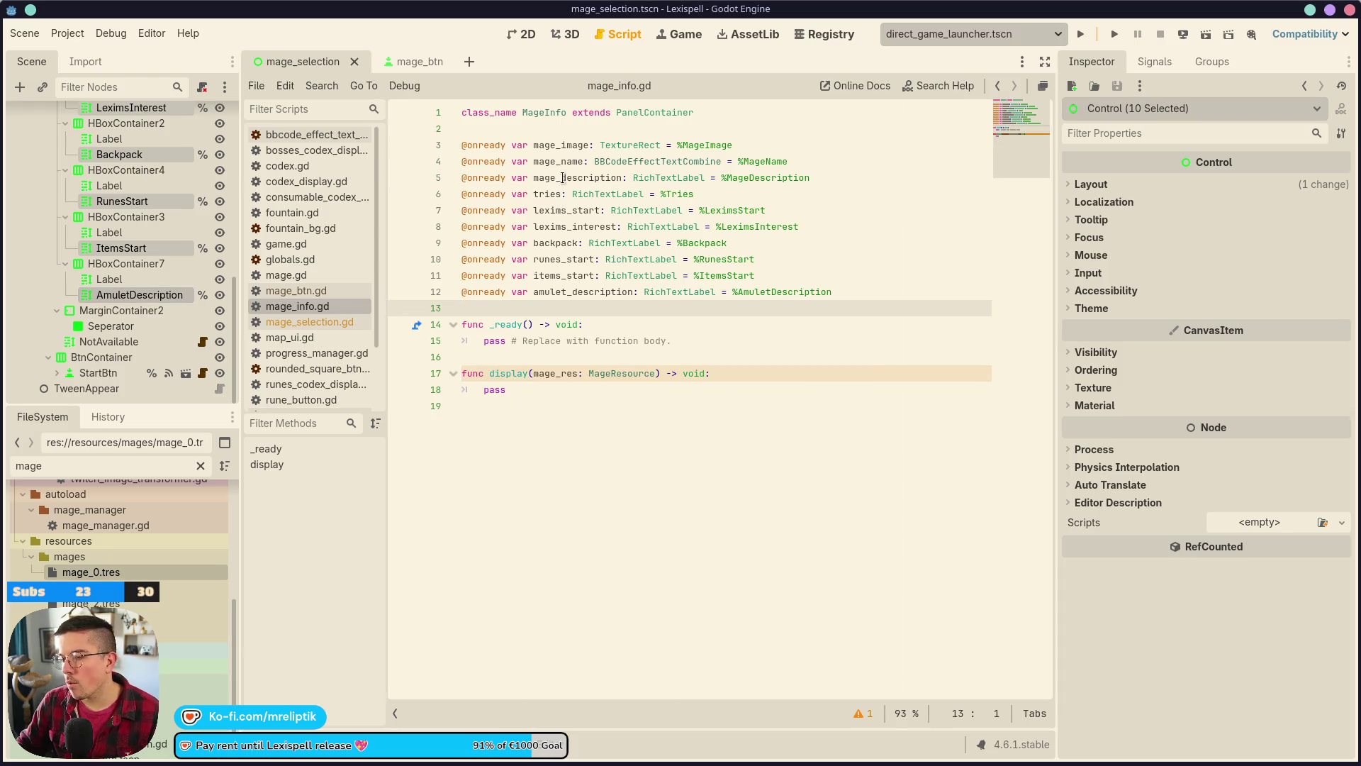
click(544, 395)
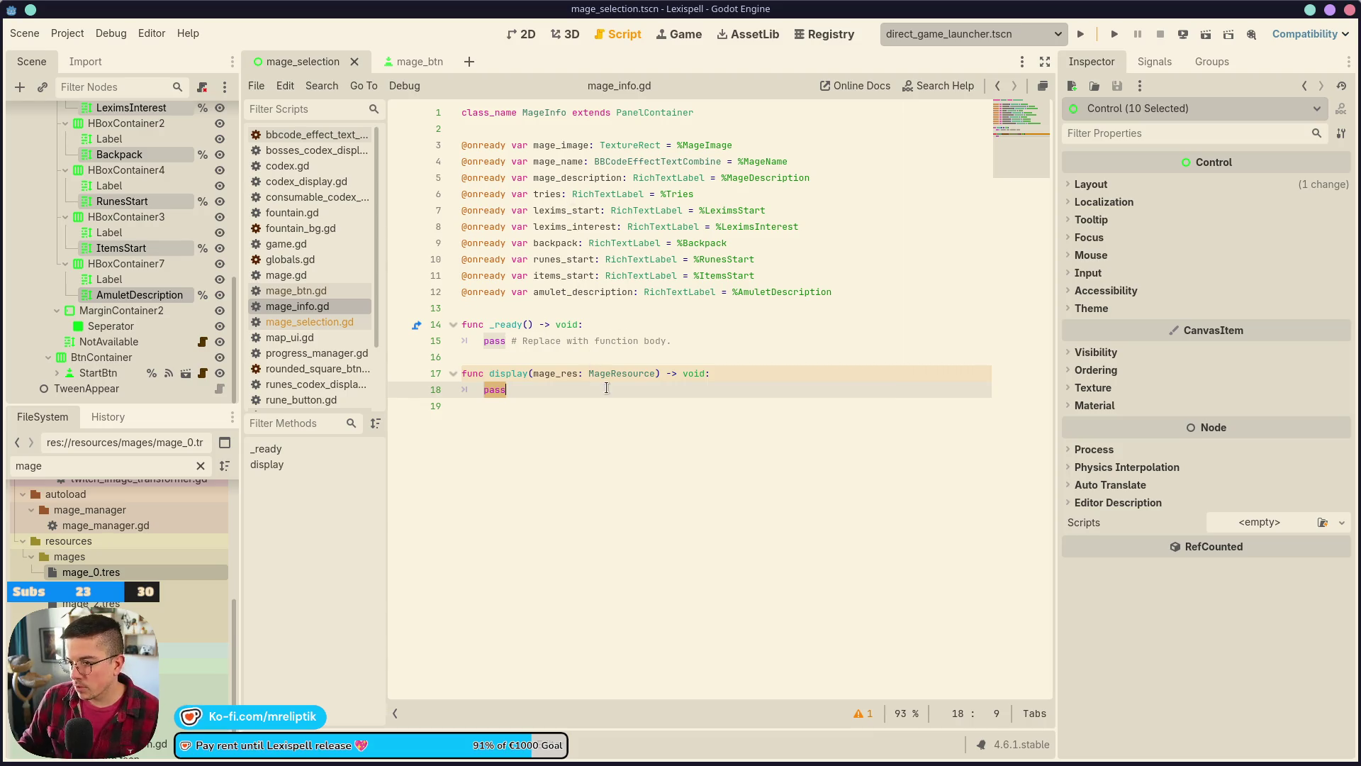
- Replace pass with an 'if not mage_res:' guard that calls printerr("Mage res null") and returns
text(if m)
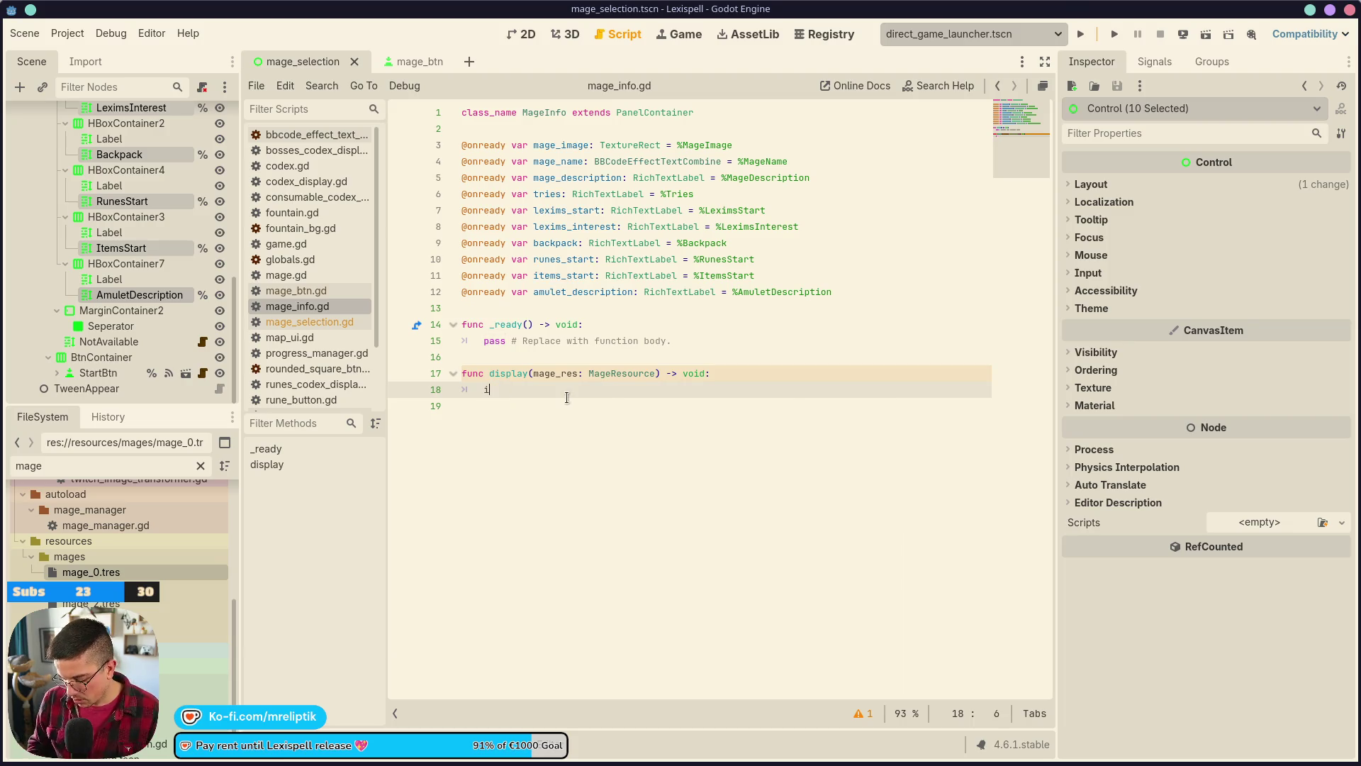
key(BackSpace)
text(no)
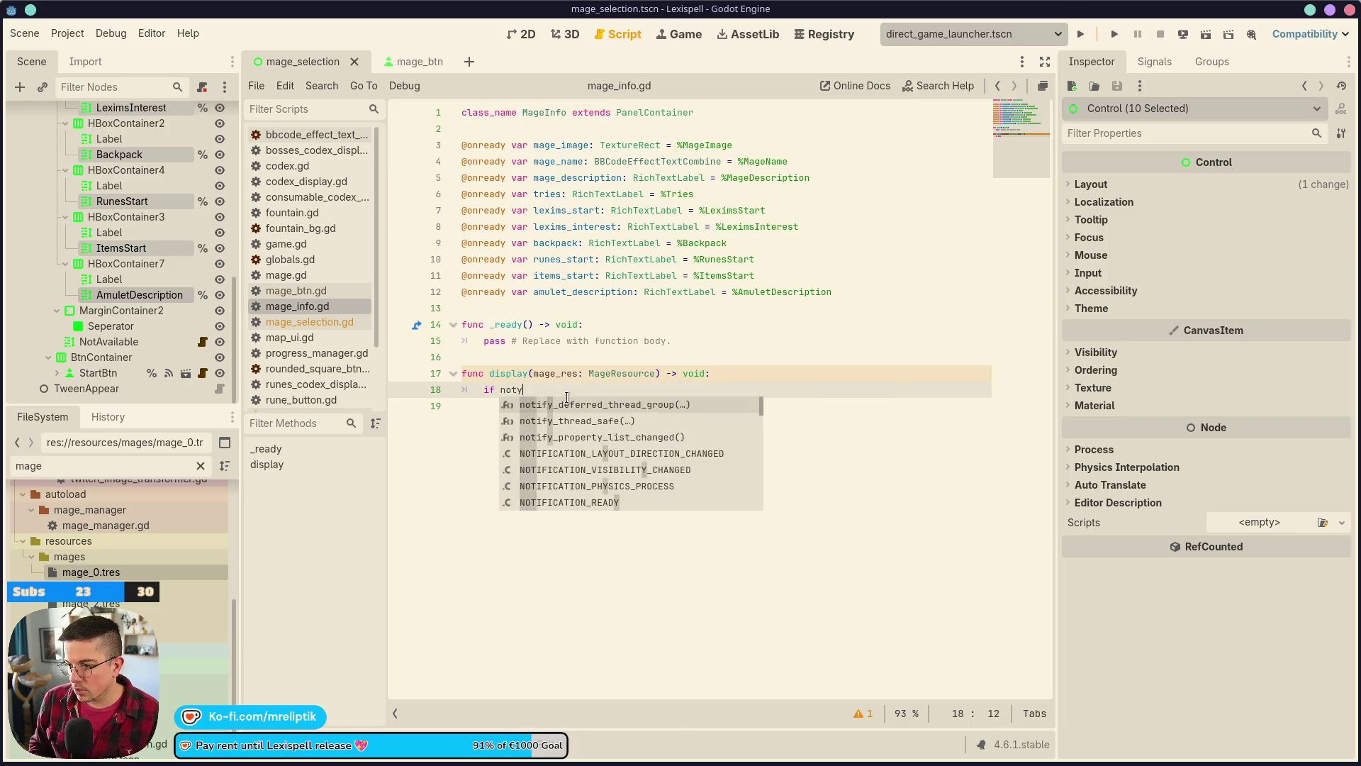
text(t )
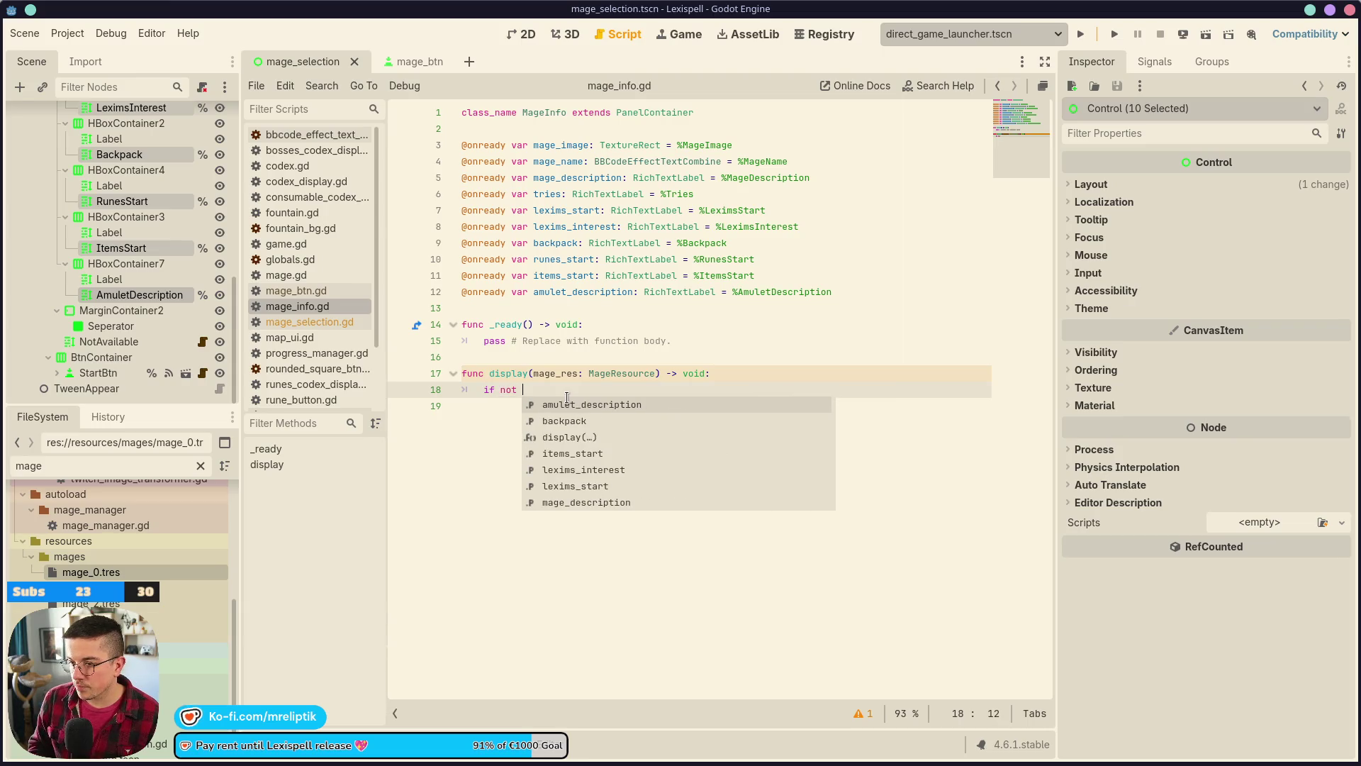
text(mage_res:)
key(Return)
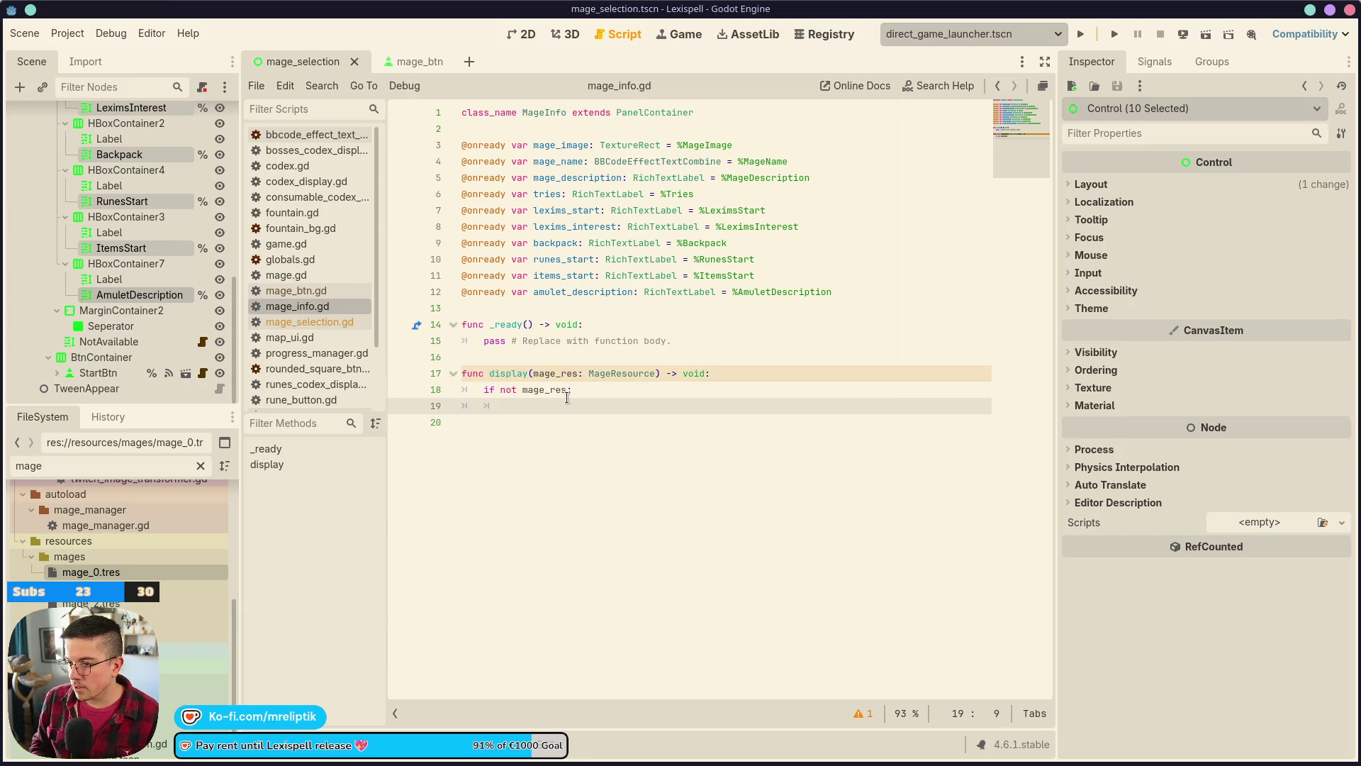
text(printerr("Mage res null)
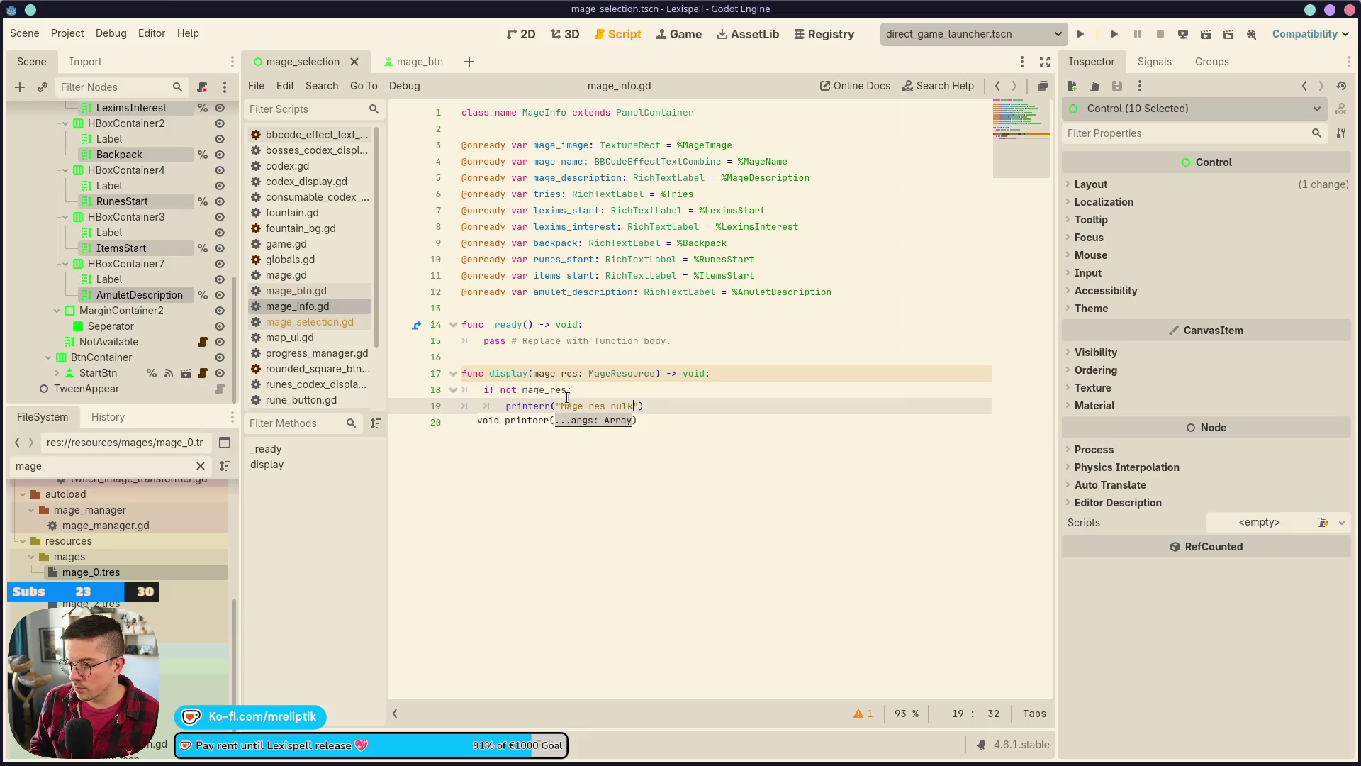
key(Return)
text(return)
key(Return)
key(Return)
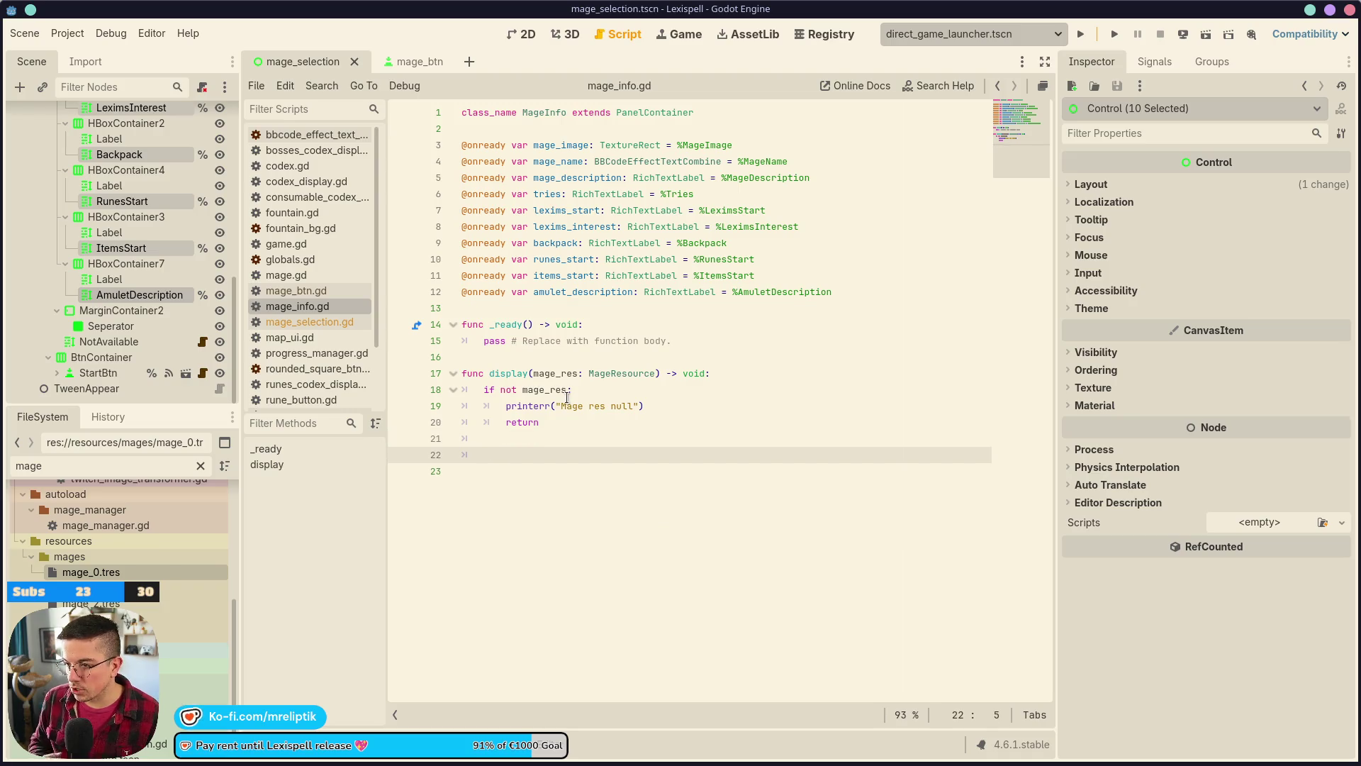
text(mage_)
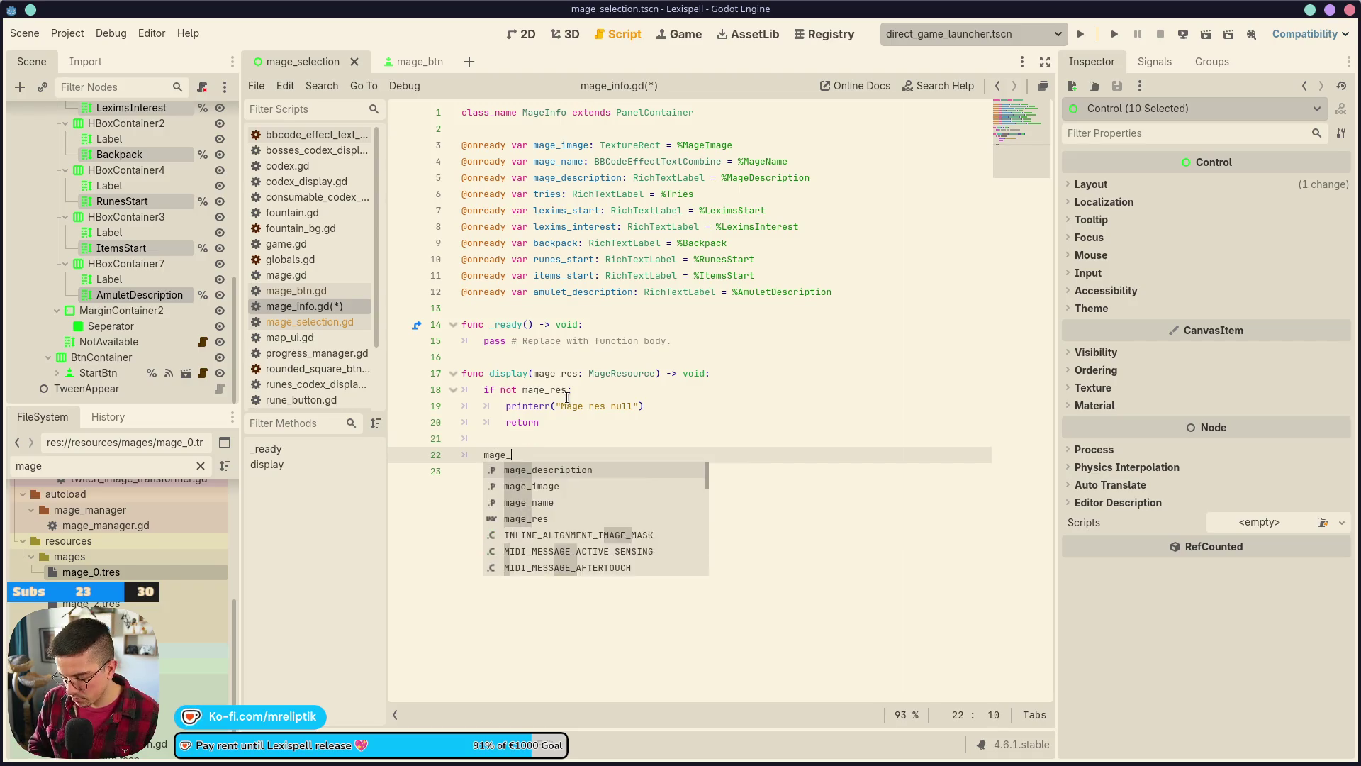
text(image.texture = mage_description)
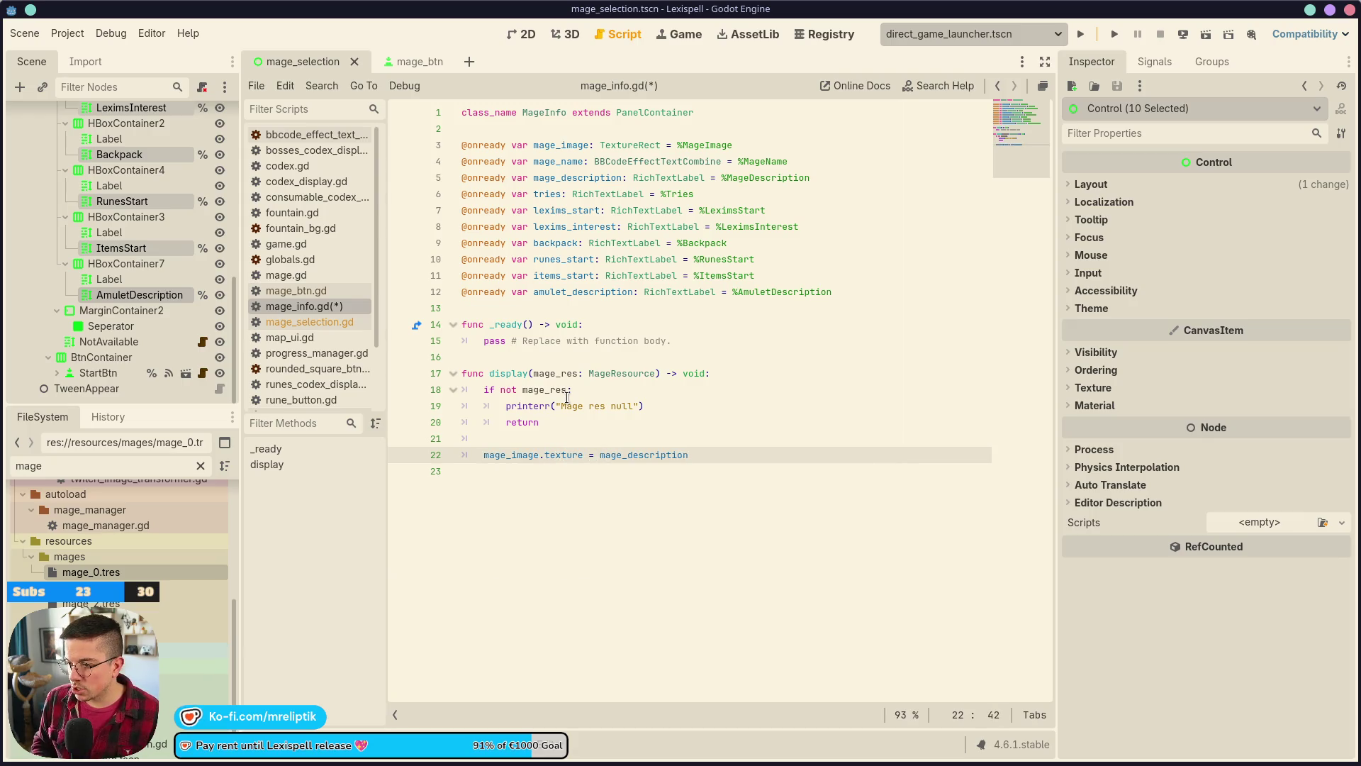
- Assign mage_image.texture = mage_res.texture and mage_name.text_clean = mage_res.name
key(BackSpace)
key(BackSpace)
key(BackSpace)
text(res.)
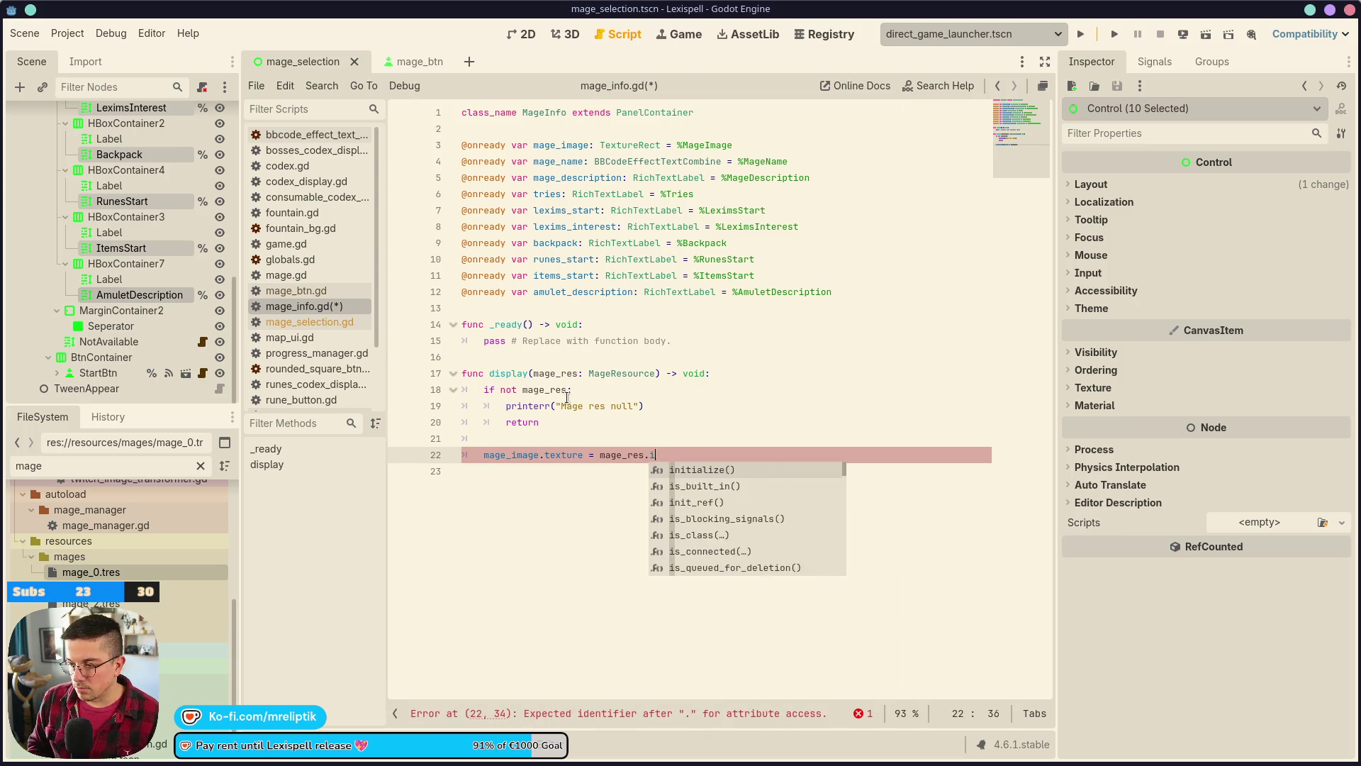
text(texture)
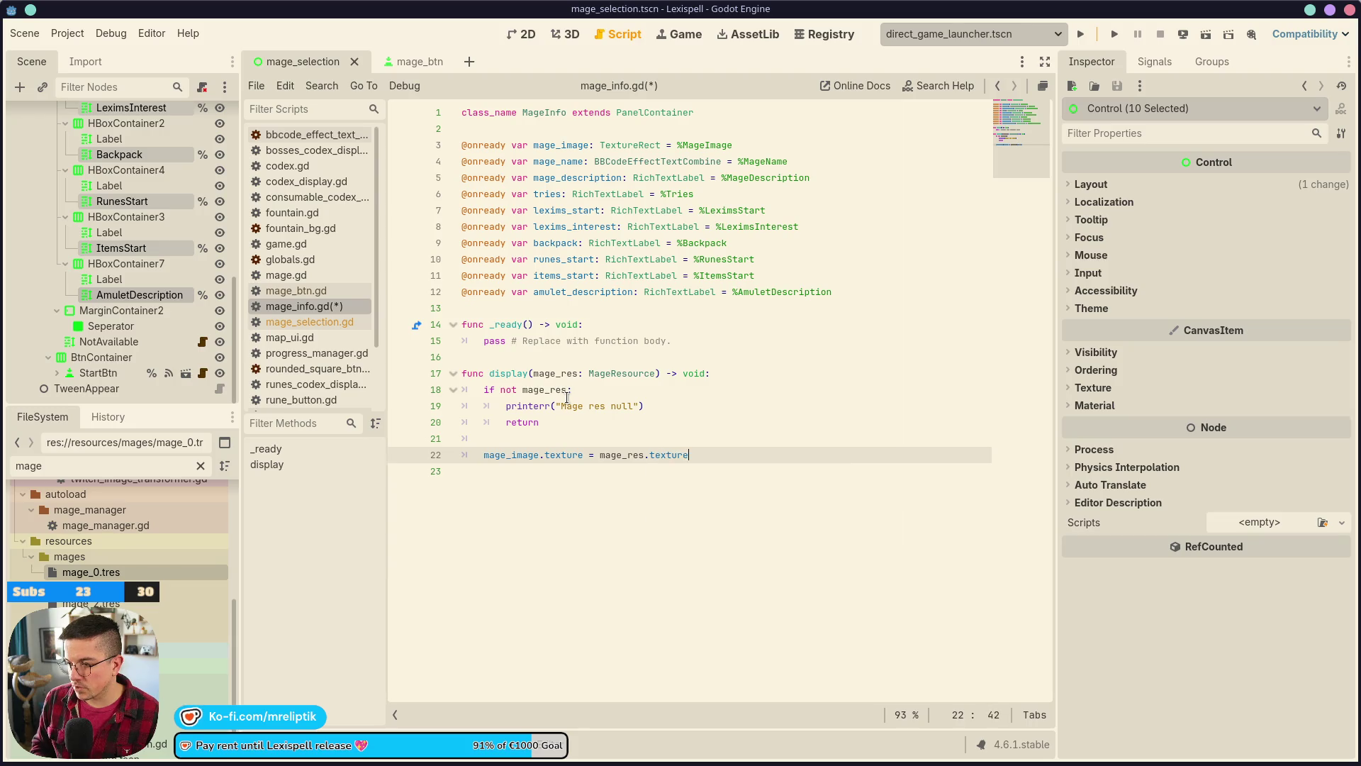
key(Return)
text(mage_na)
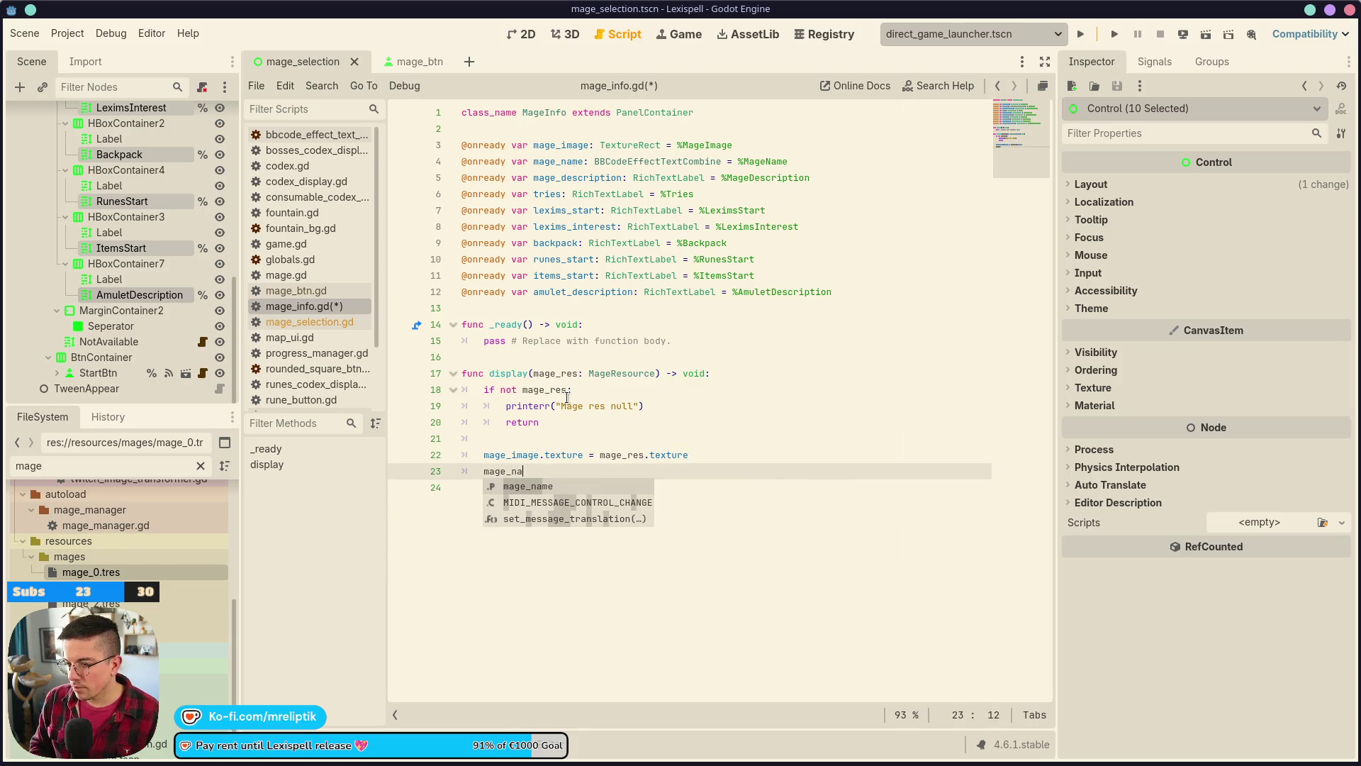
text(me.text)
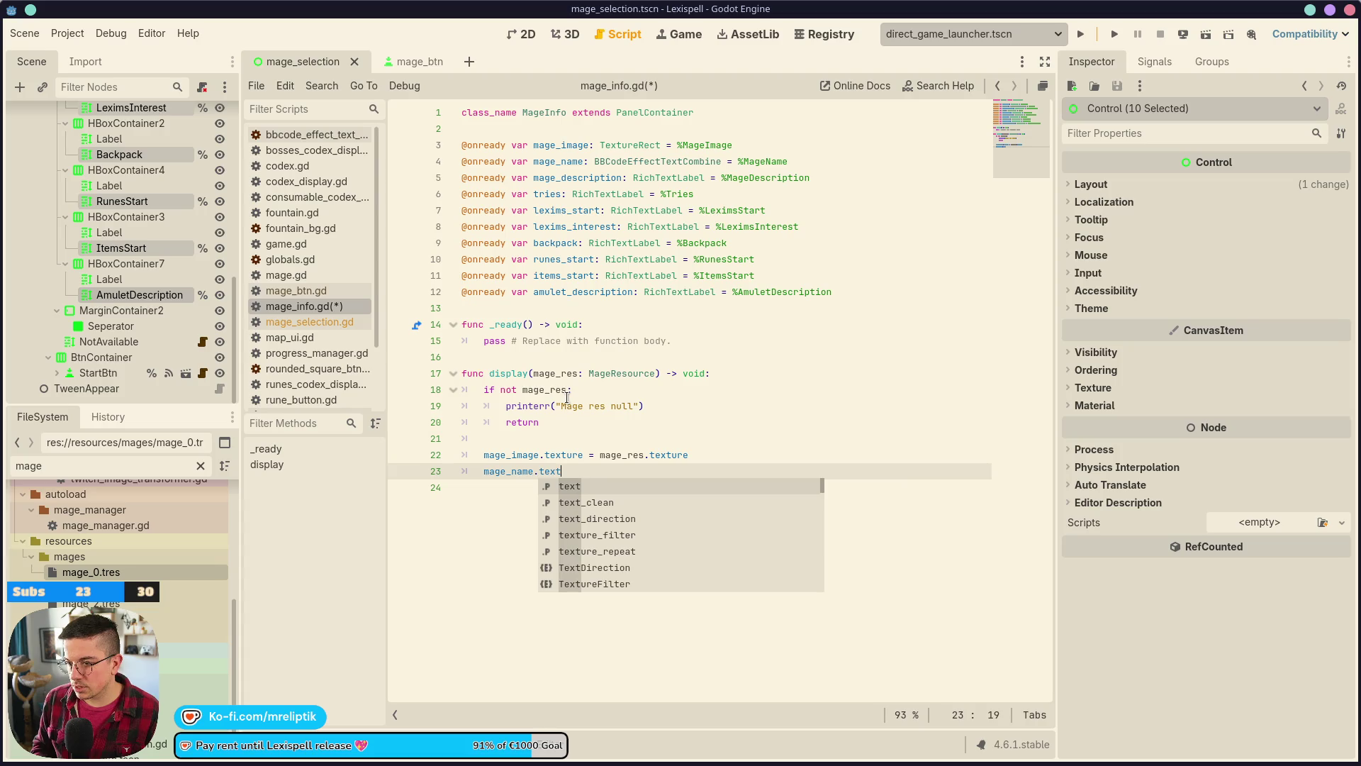
key(Down)
key(Return)
text(mage)
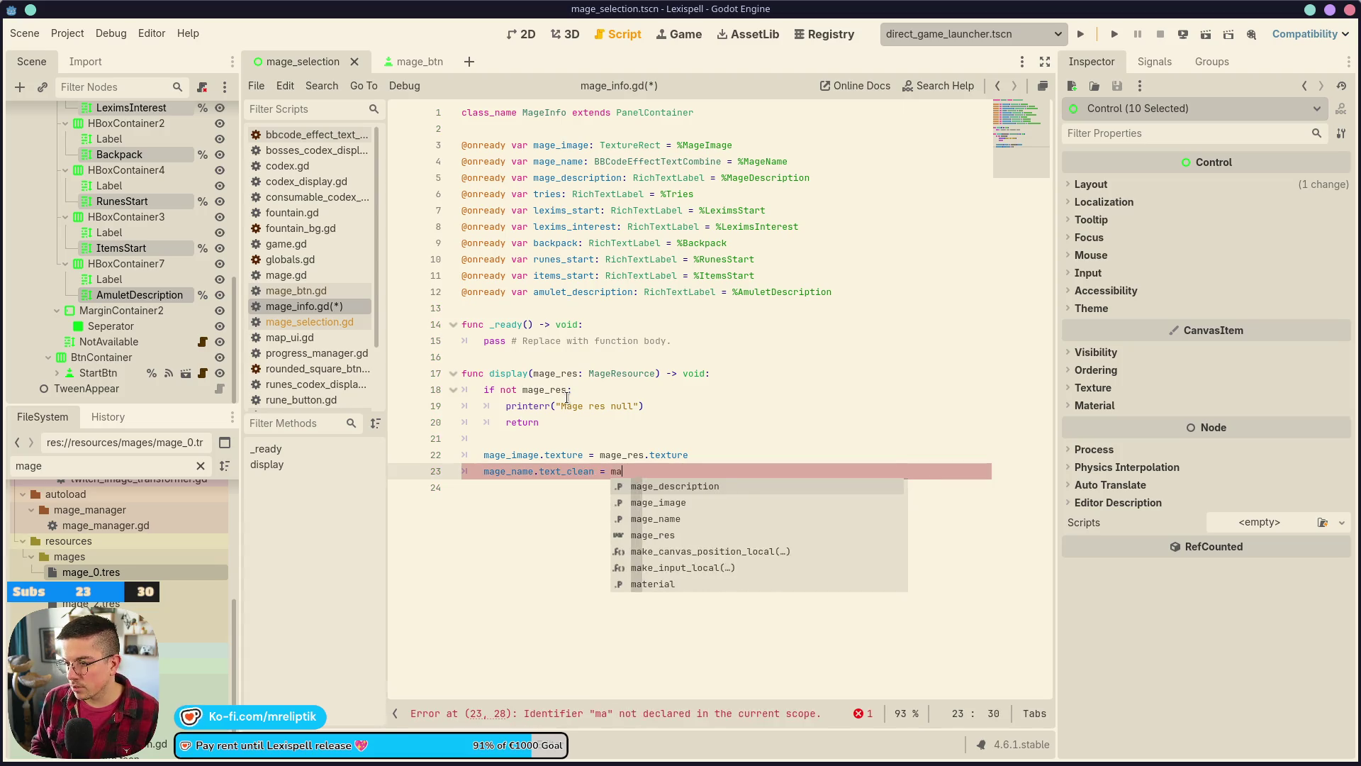
key(Down)
key(Down)
key(Down)
key(Return)
text(.)
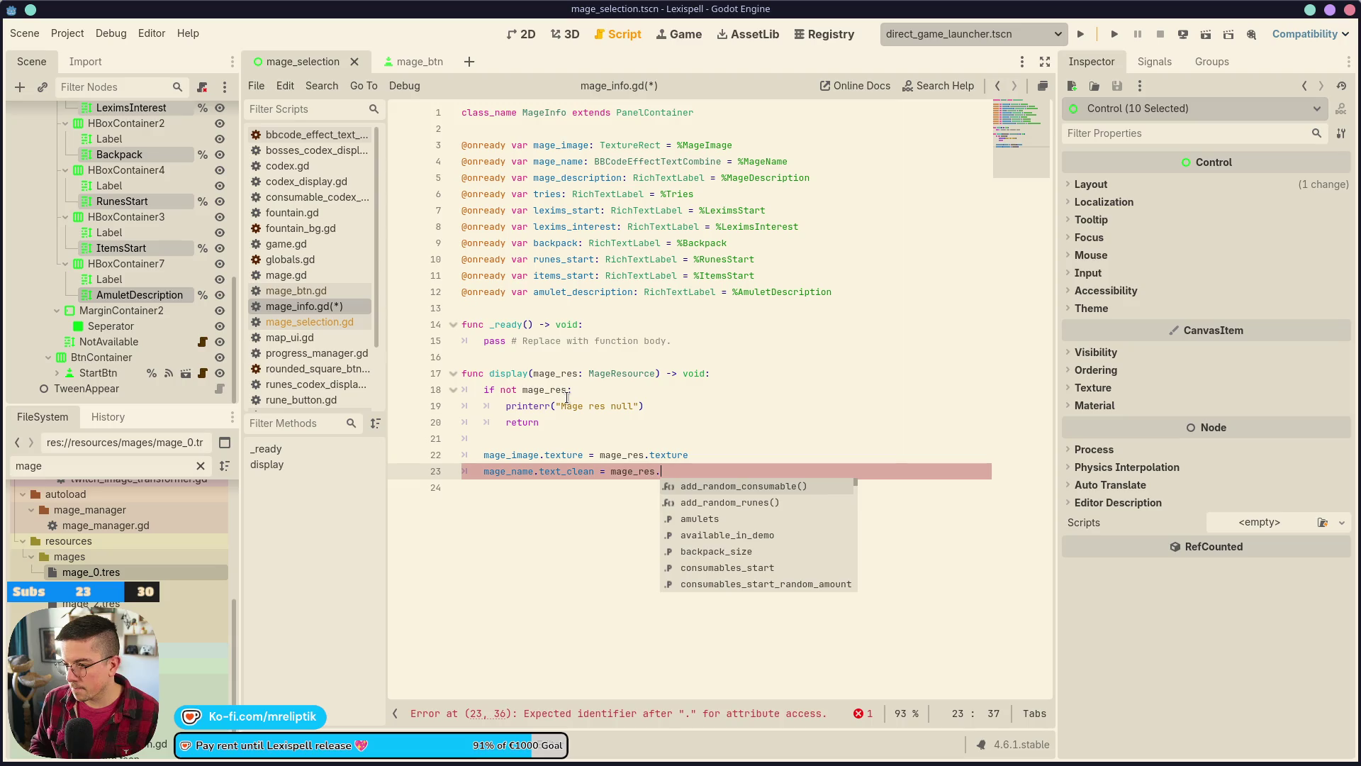
text(name)
key(Return)
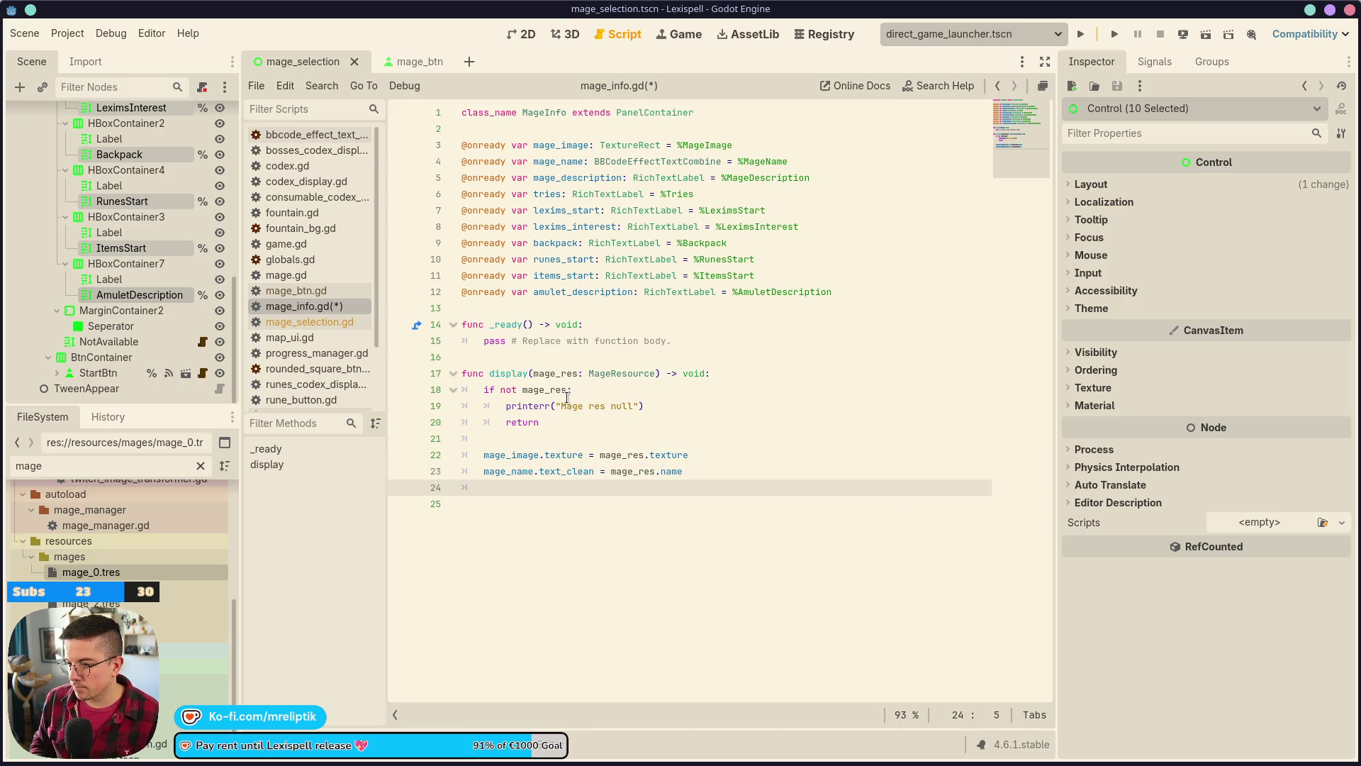
- Set mage_description.text to mage_res.description and save the script
text(mage_desc)
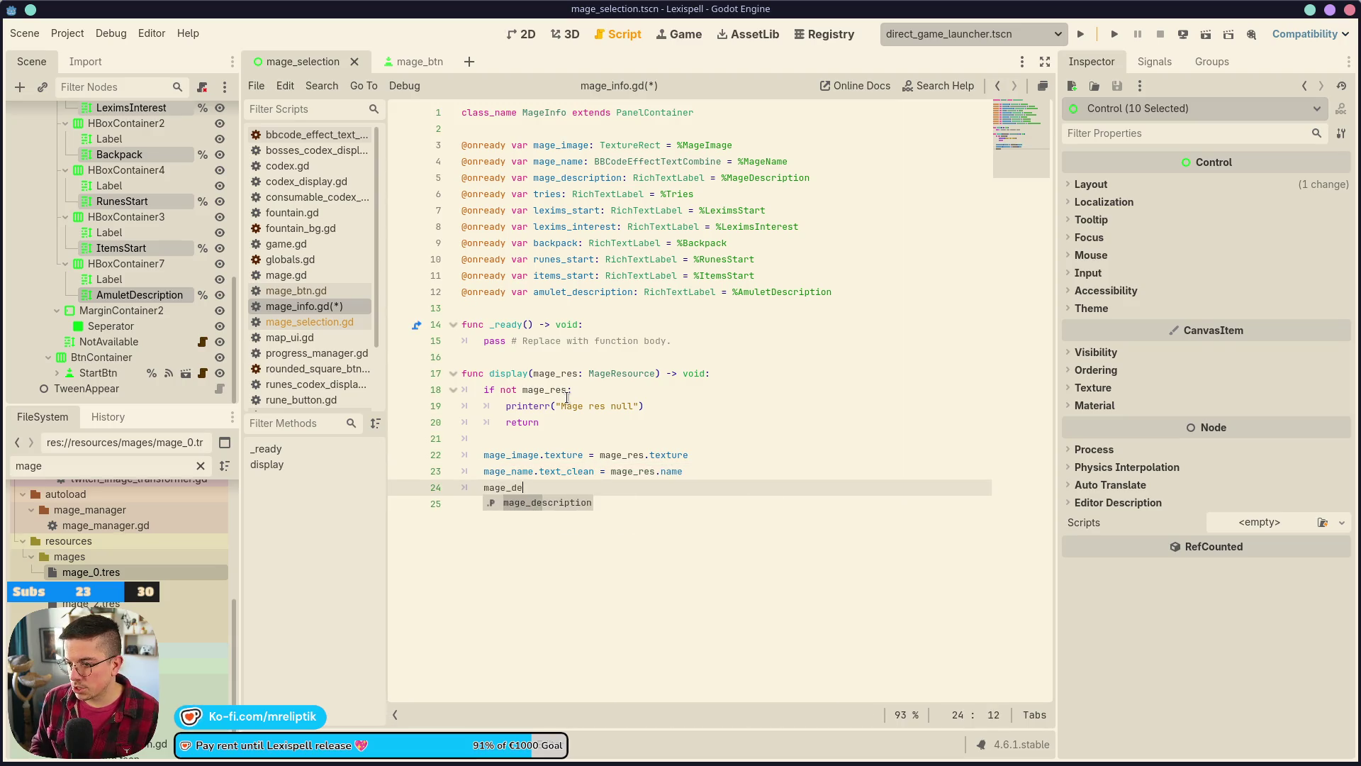
key(Return)
text(.text )
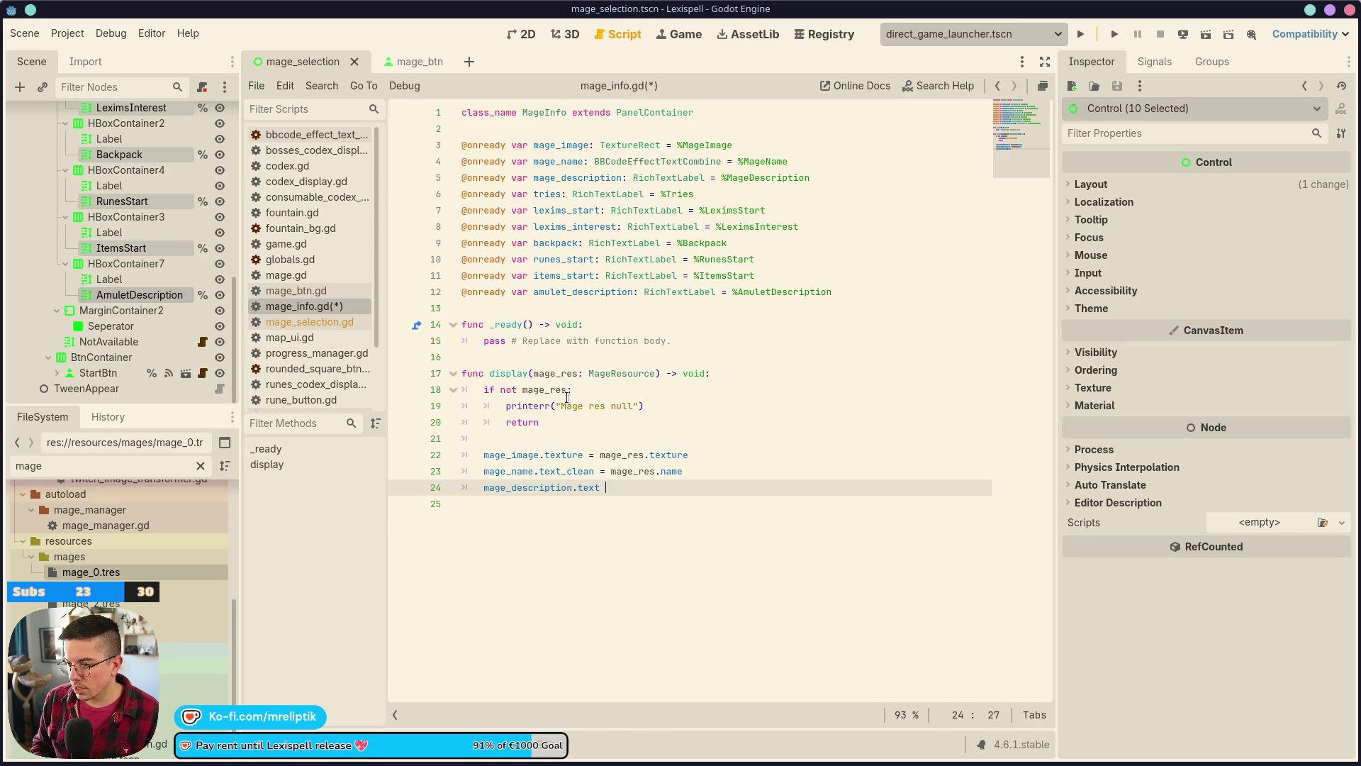
text(= mage_res)
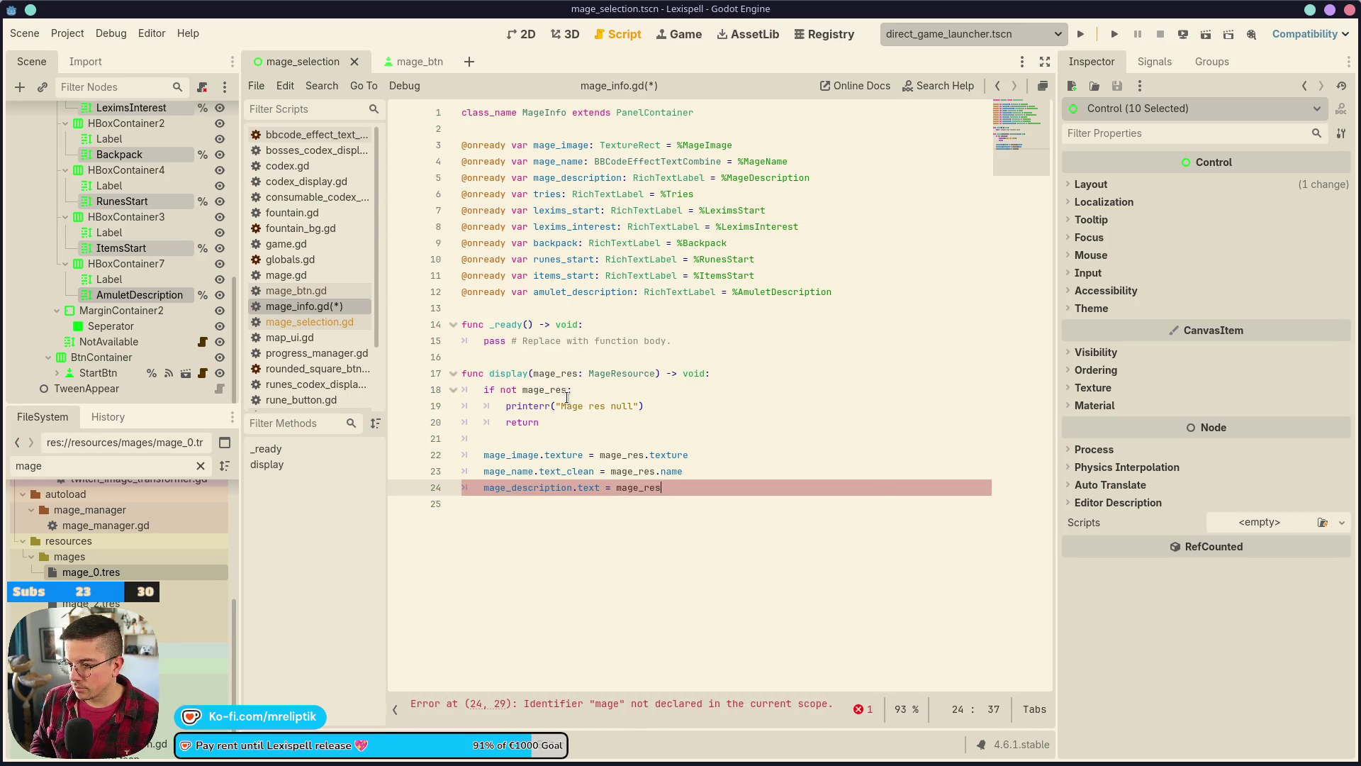
text(.t)
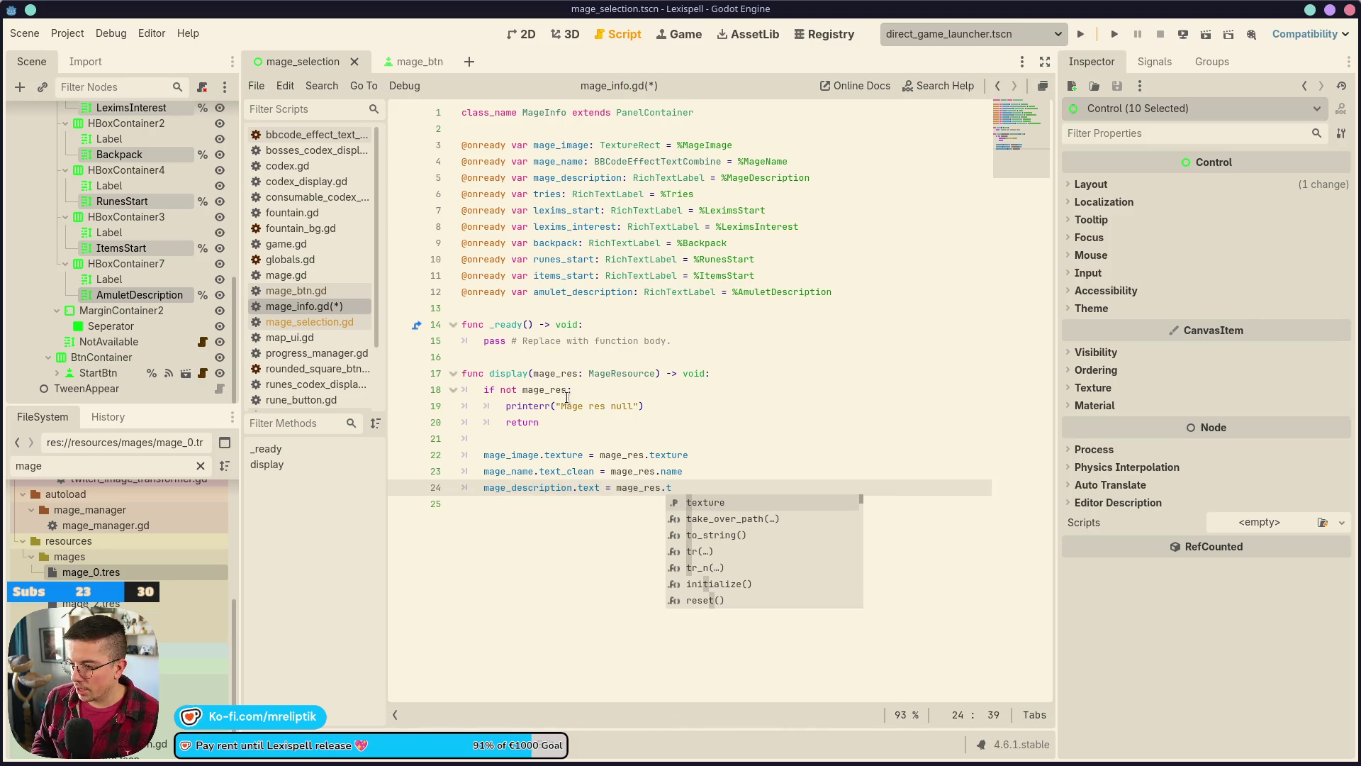
text(escription)
key(ctrl+s)
key(ctrl+Left)
key(ctrl+Left)
key(ctrl+Left)
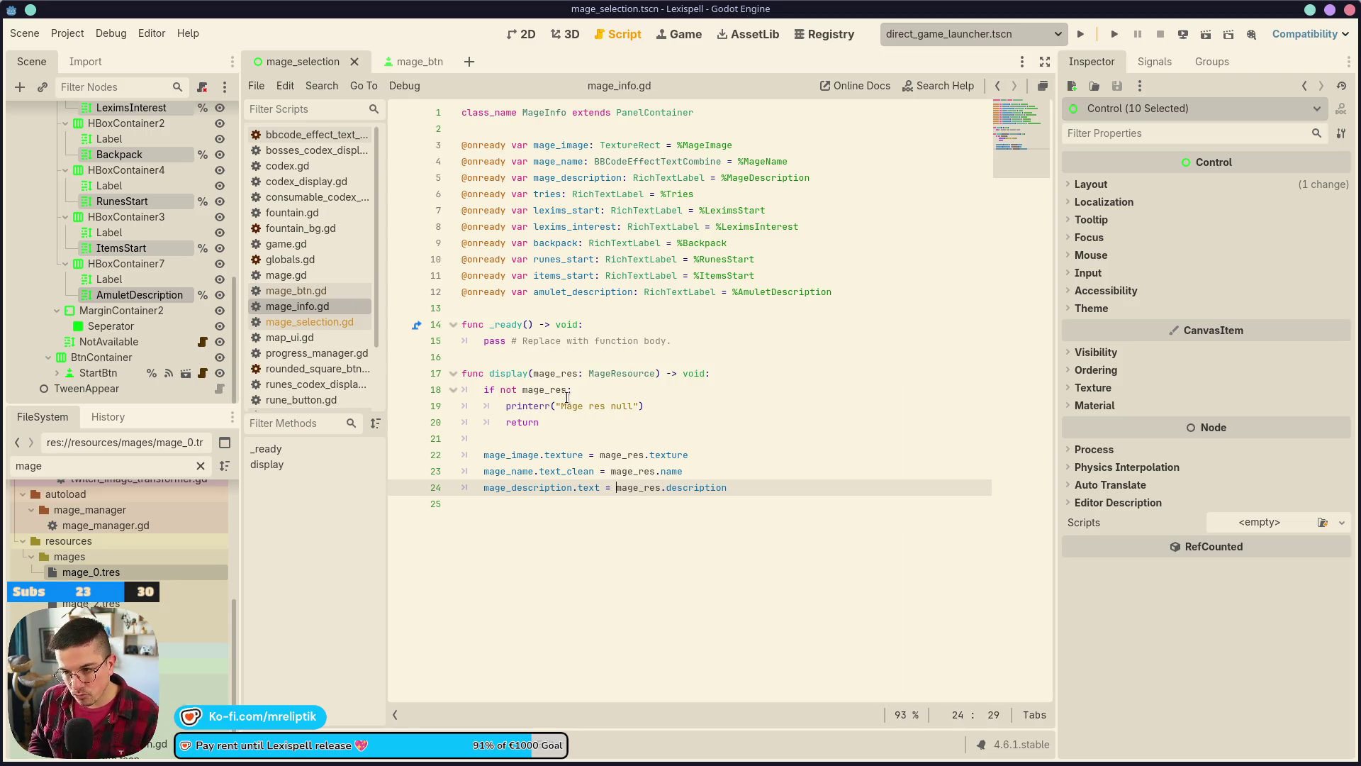
text(tr(")
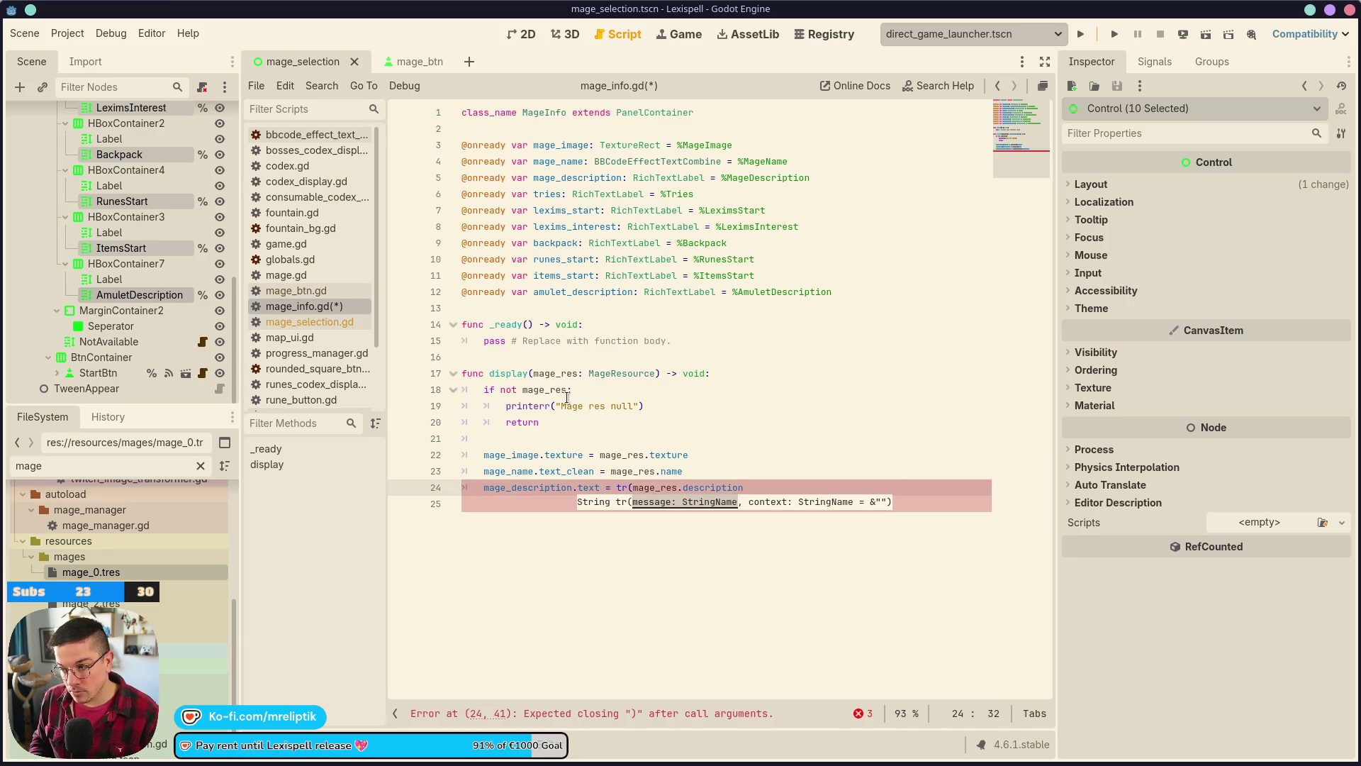
key(BackSpace)
key(BackSpace)
key(BackSpace)
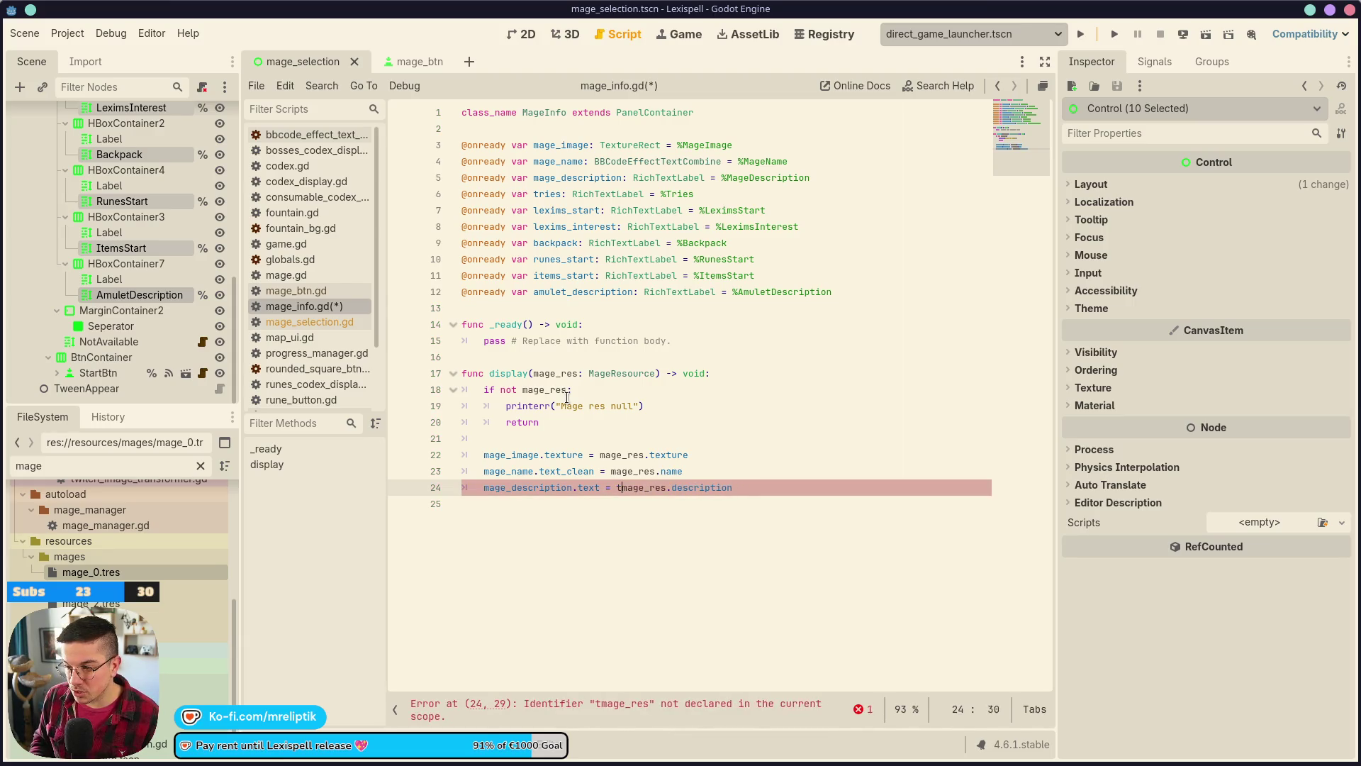
key(ctrl+s)
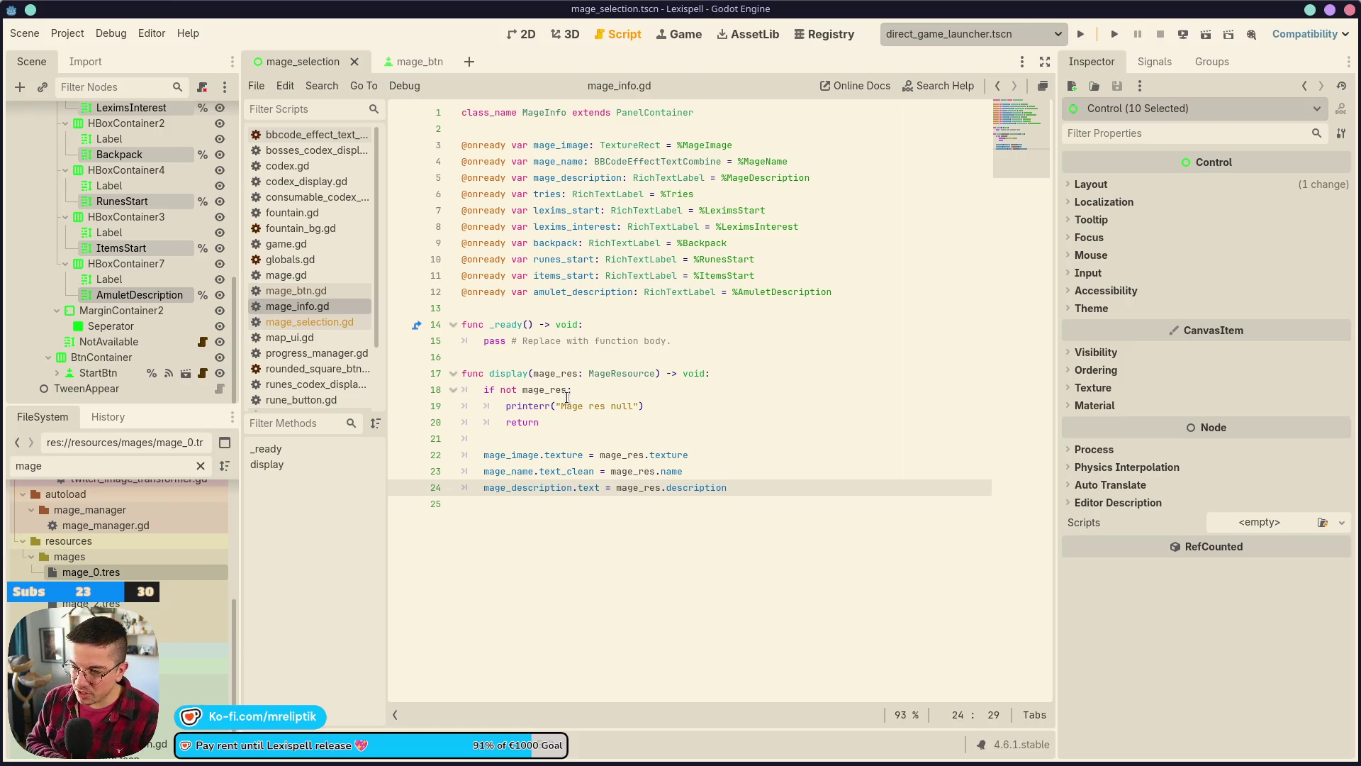
key(ctrl+s)
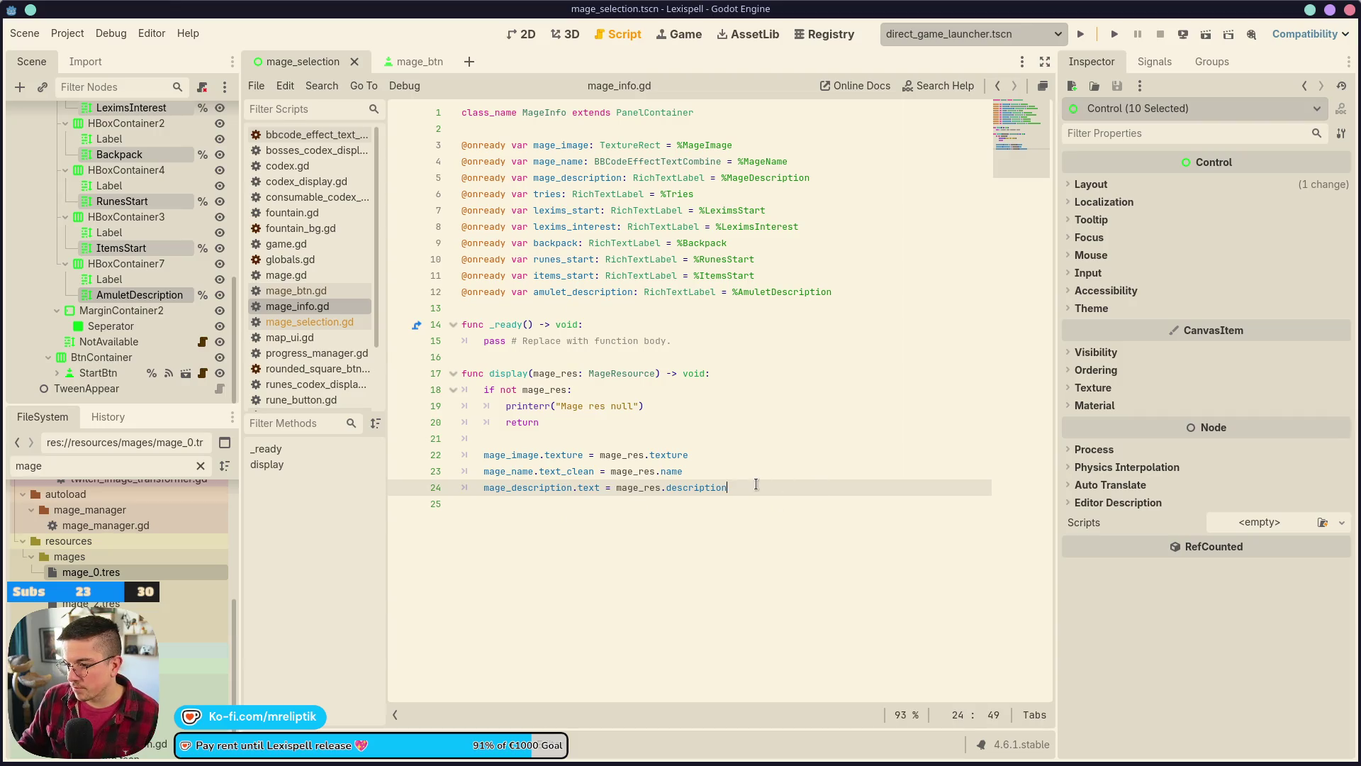
key(Return)
- Write 'tries.text = mage_res.word_tries' on line 25, duplicate it several times, and save
text(tries;)
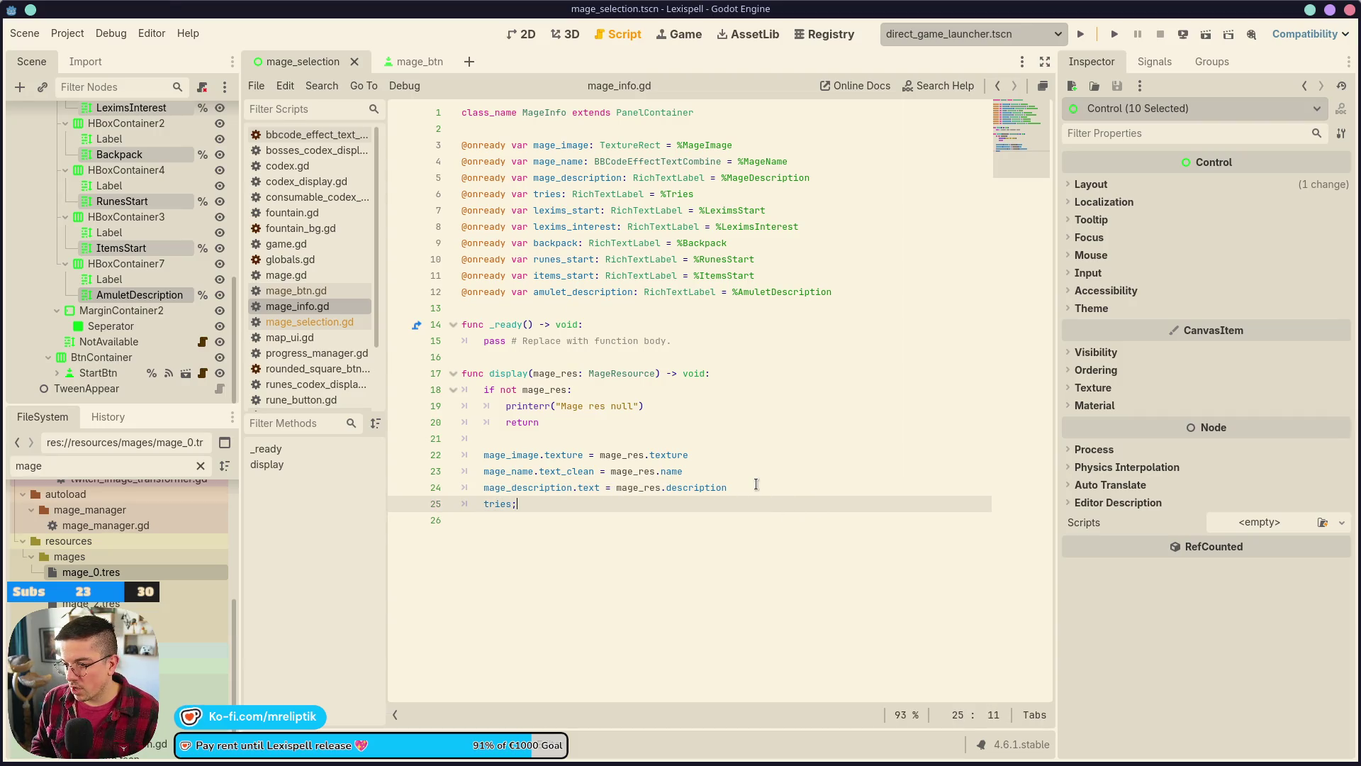
key(BackSpace)
text(.text = mage_re)
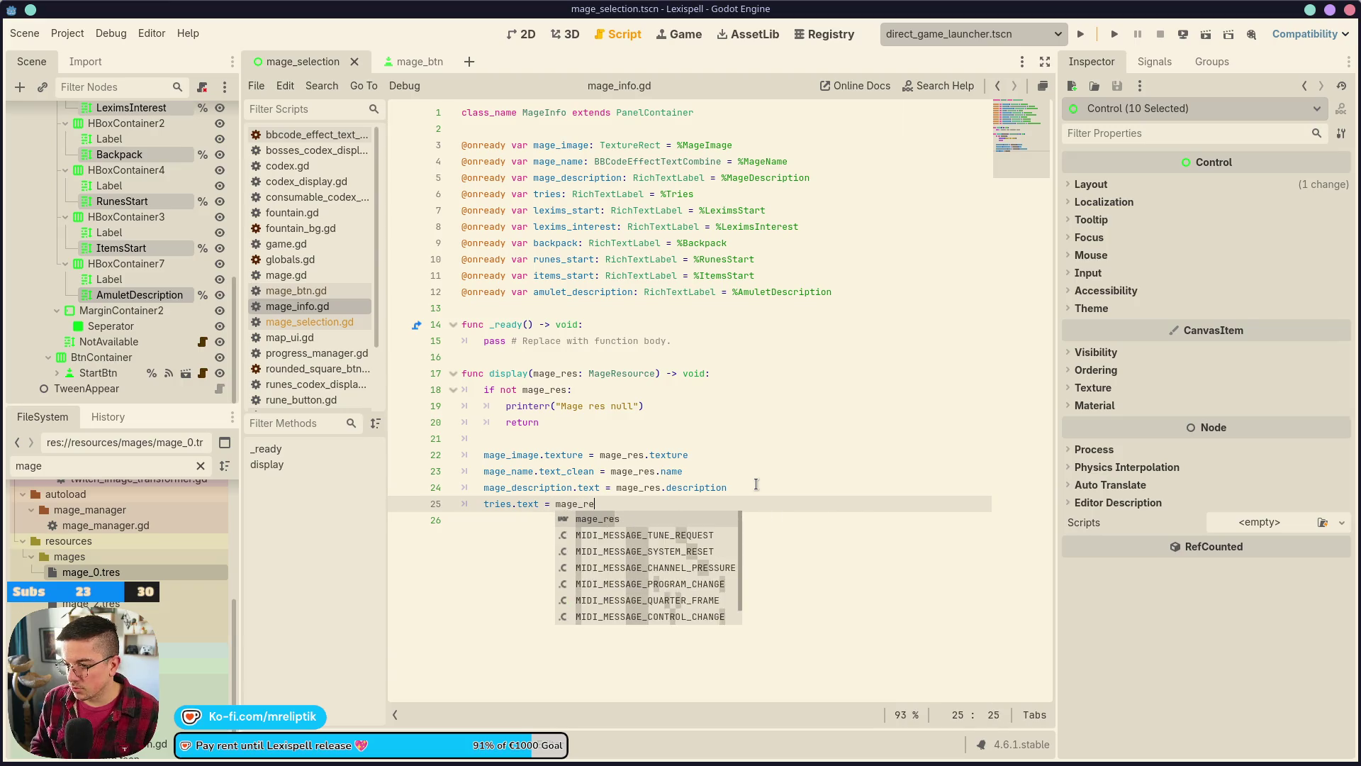
text(s.te)
key(BackSpace)
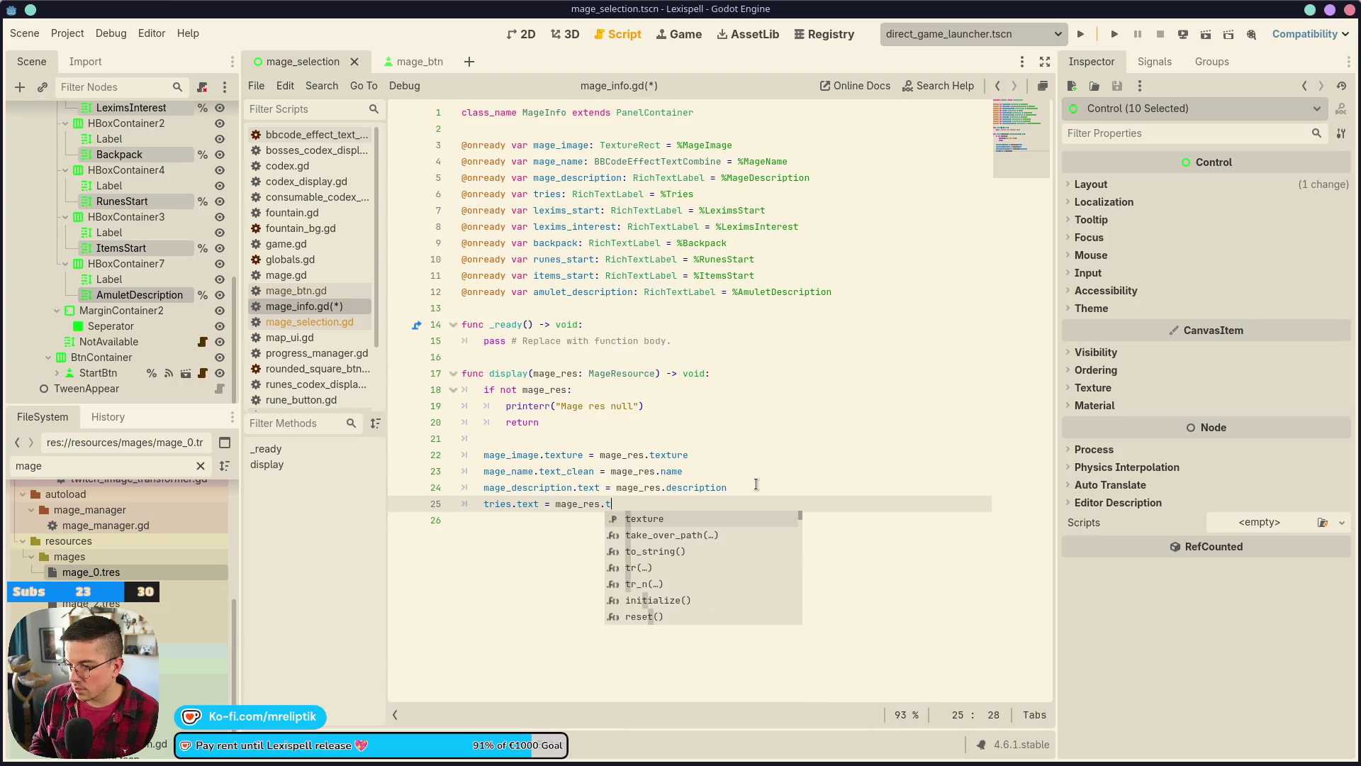
text(word_tries)
key(Return)
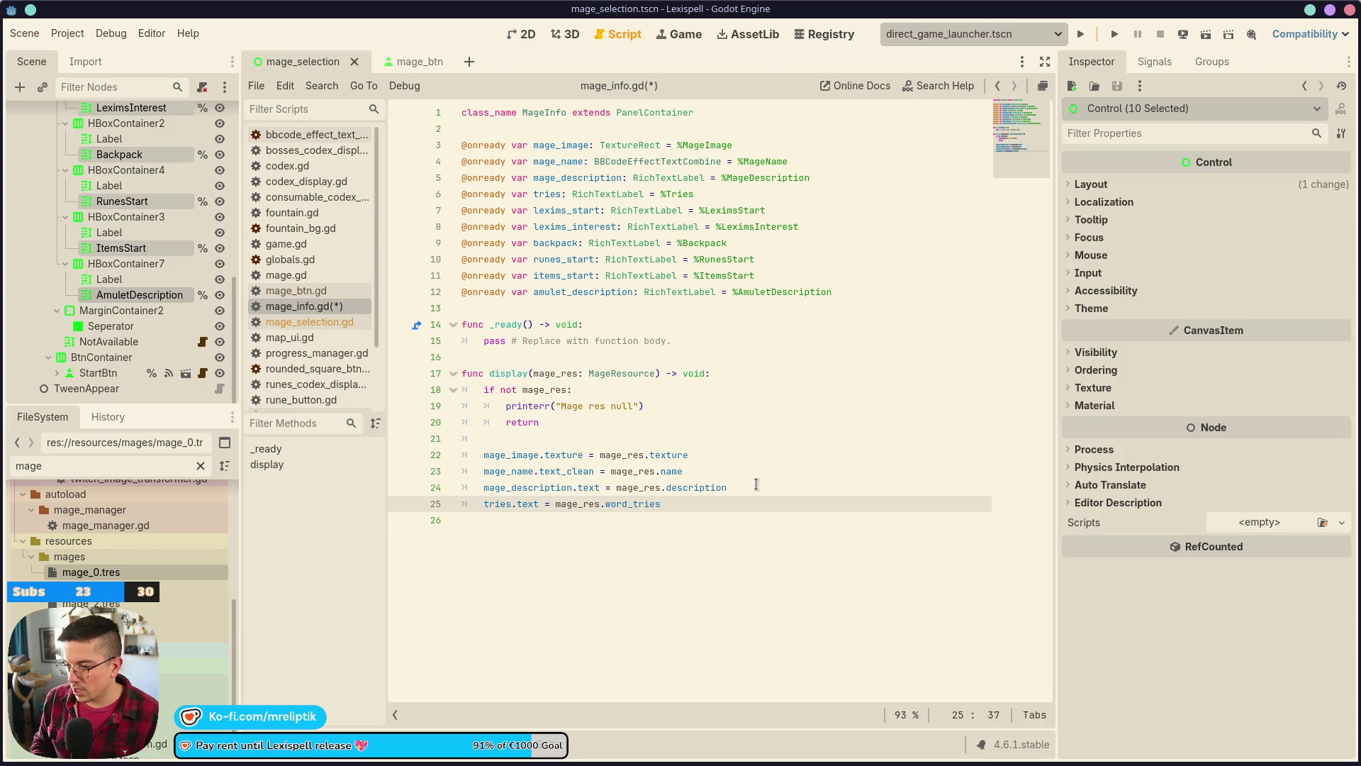
key(ctrl+shift+d)
key(ctrl+shift+d)
key(ctrl+shift+d)
key(ctrl+s)
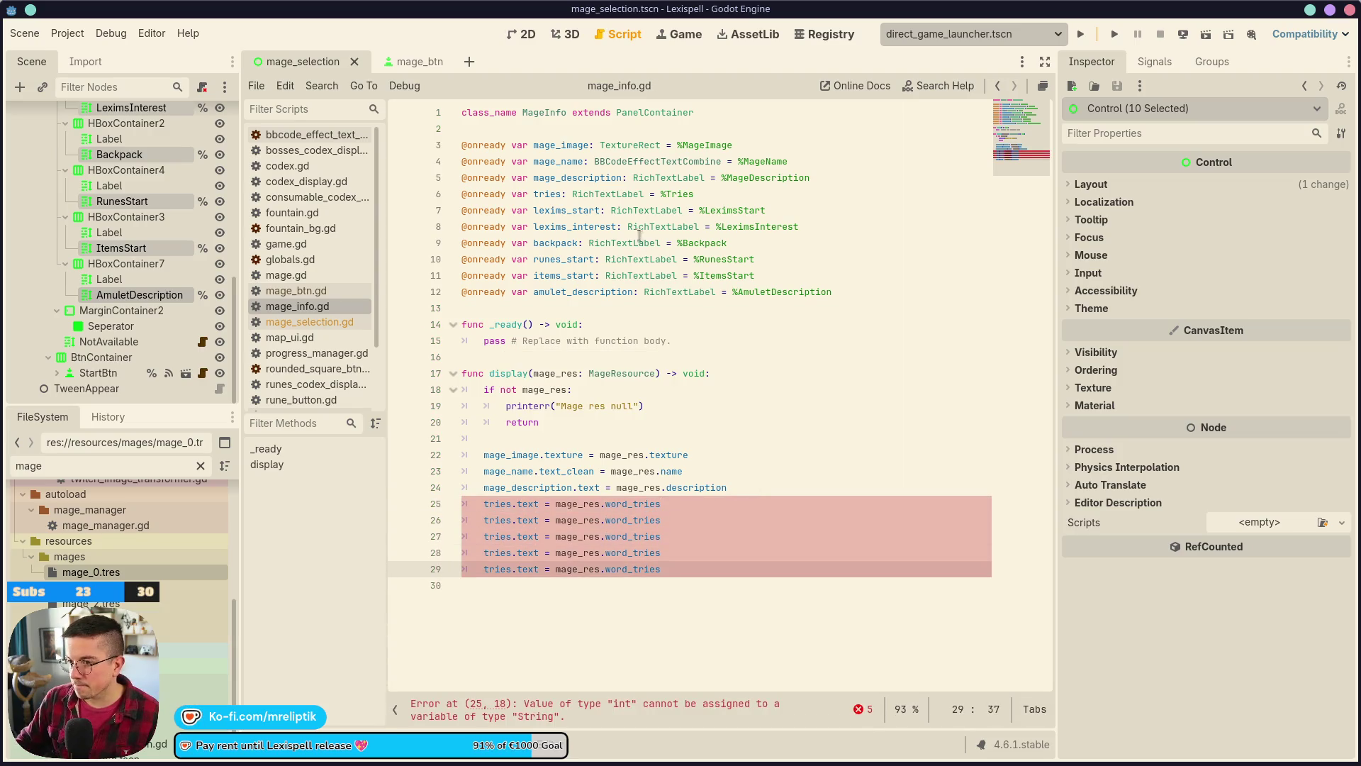
- Change the copies on lines 26 and 27 to target lexims_start and lexims_interest
click(550, 210)
double_click(549, 210)
key(ctrl+c)
double_click(496, 521)
key(ctrl+v)
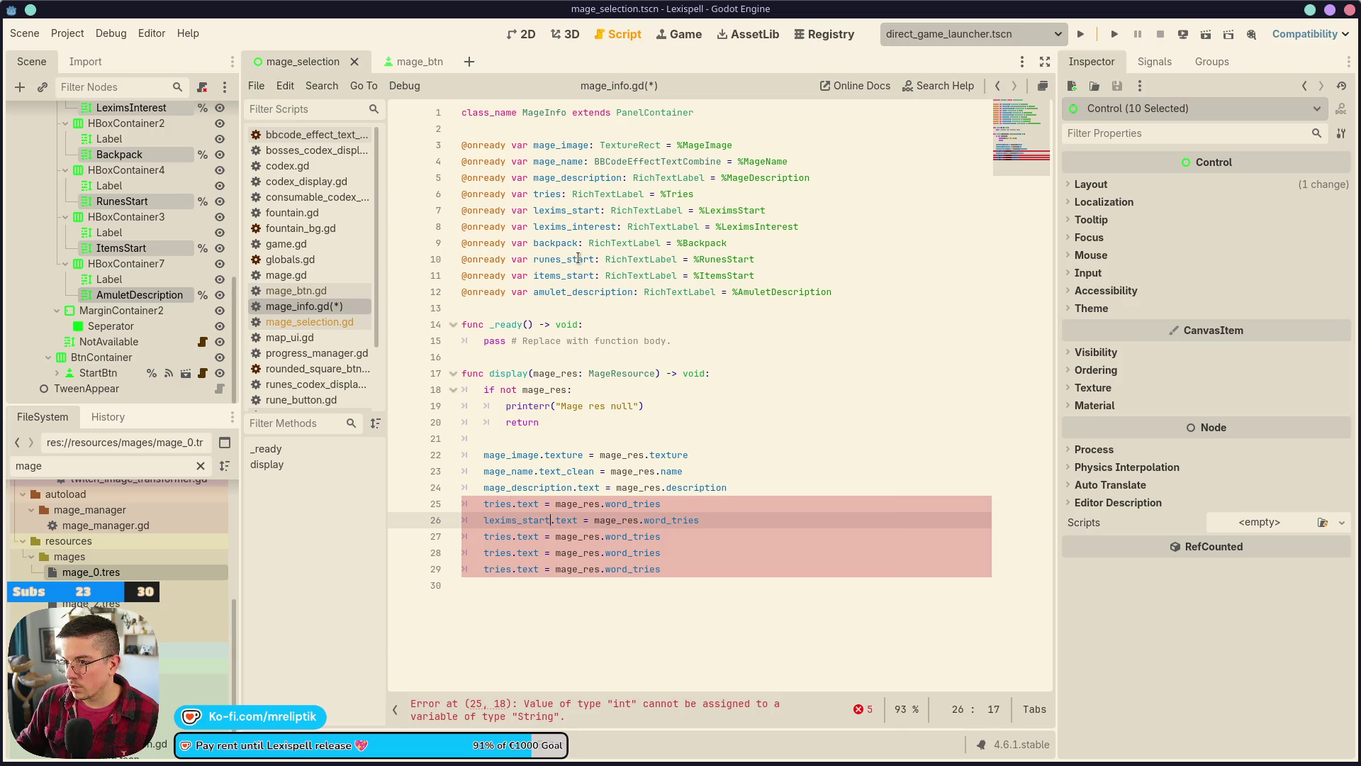
double_click(570, 227)
key(ctrl+c)
double_click(496, 537)
key(ctrl+v)
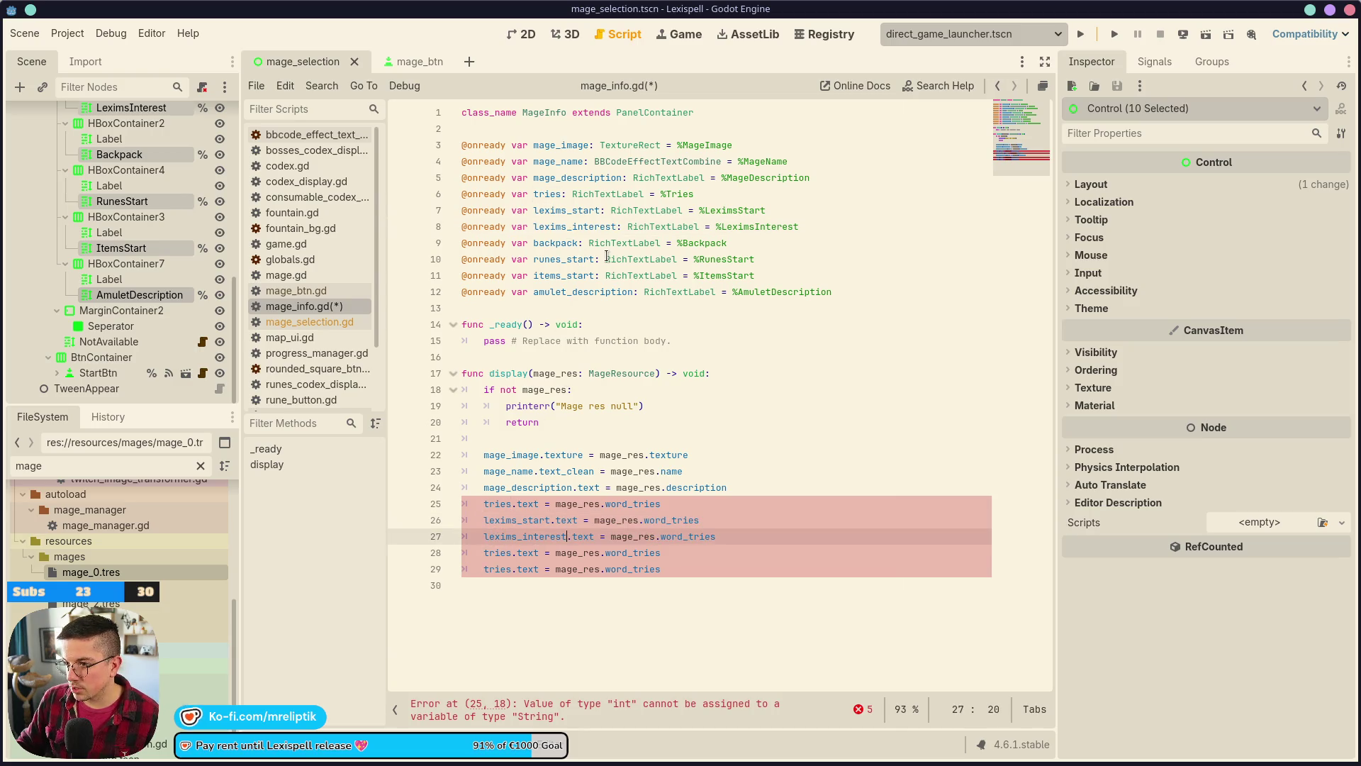
- Change the copies on lines 28 and 29 to target backpack and runes_start
double_click(556, 244)
key(ctrl+c)
double_click(496, 553)
key(ctrl+v)
double_click(564, 260)
key(ctrl+c)
double_click(496, 570)
key(ctrl+v)
- Add items_start and amulet_description assignment lines 30–31 and save the script
key(ctrl+shift+d)
click(558, 276)
double_click(558, 276)
key(ctrl+c)
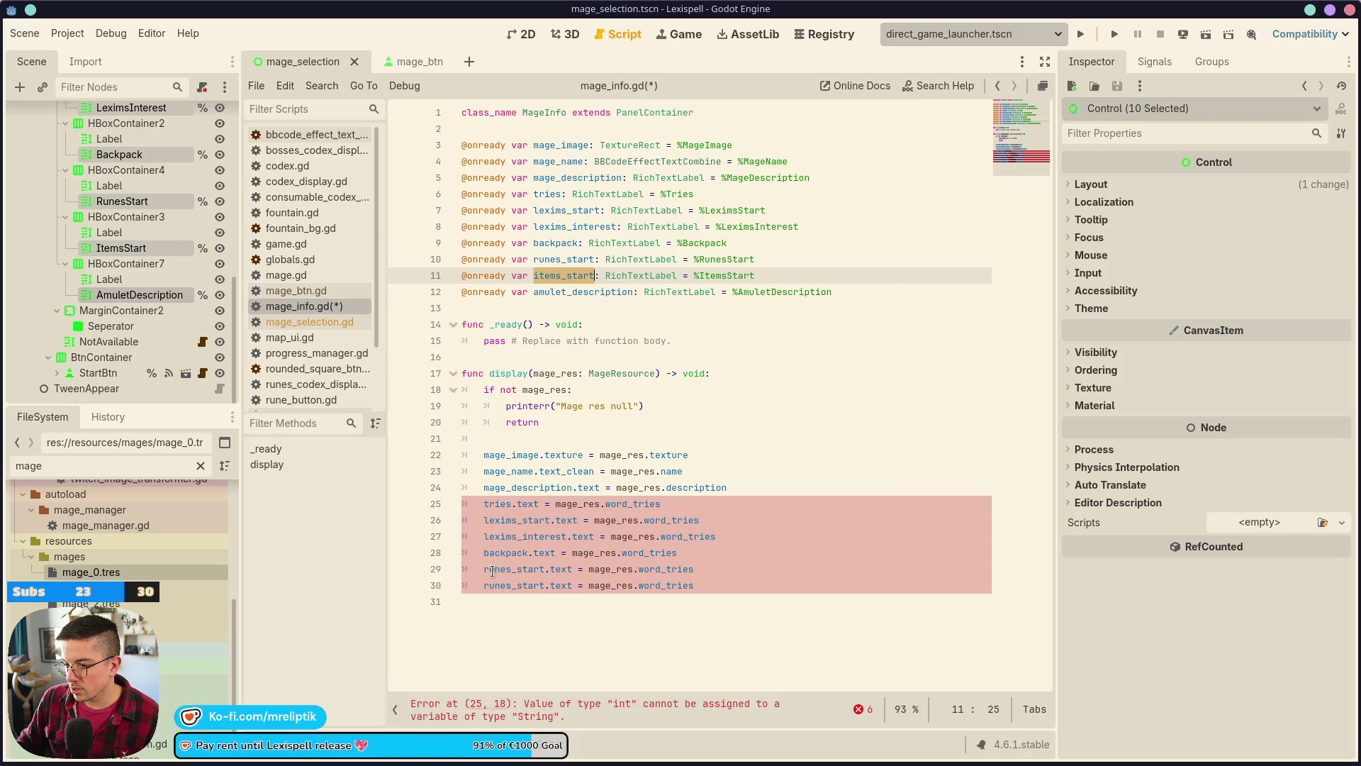
double_click(510, 586)
key(ctrl+v)
click(588, 293)
double_click(587, 293)
key(ctrl+c)
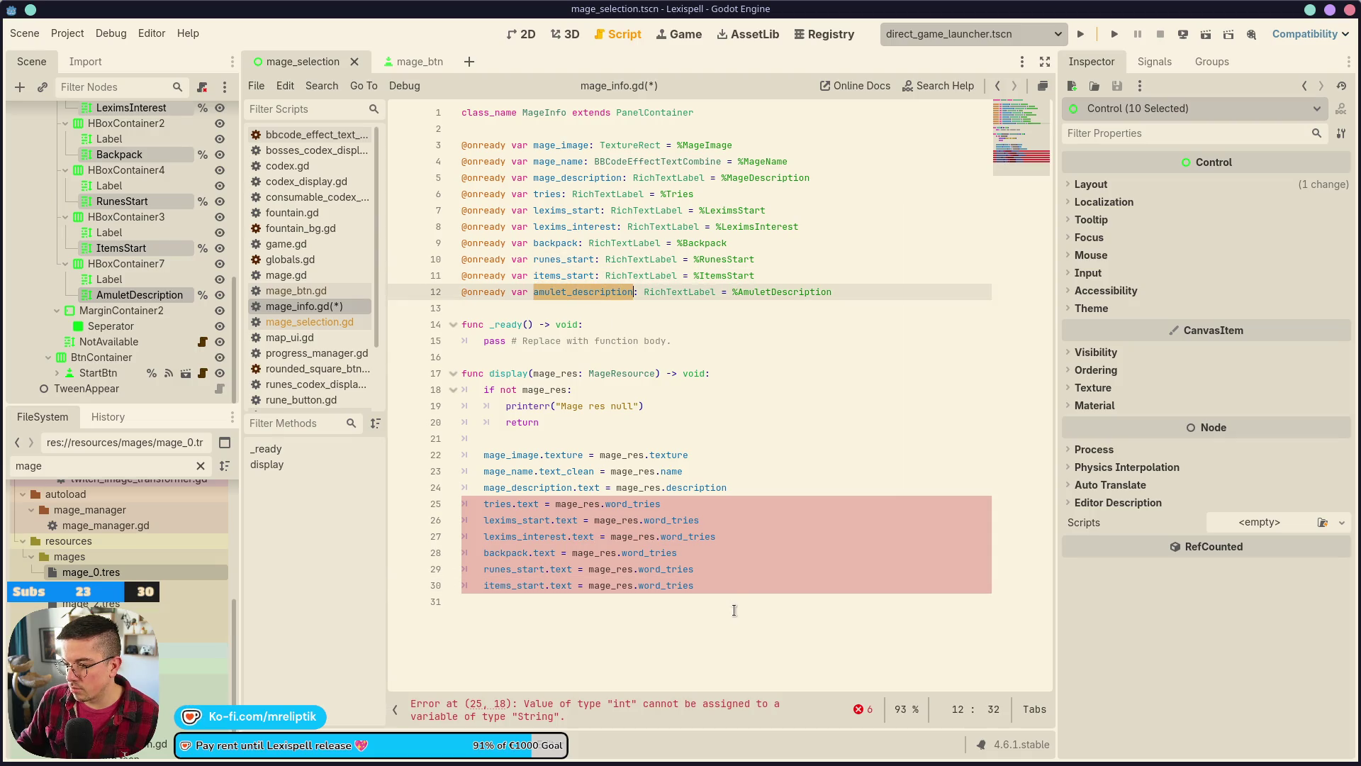
click(723, 587)
key(ctrl+shift+d)
double_click(502, 602)
key(ctrl+v)
key(ctrl+s)
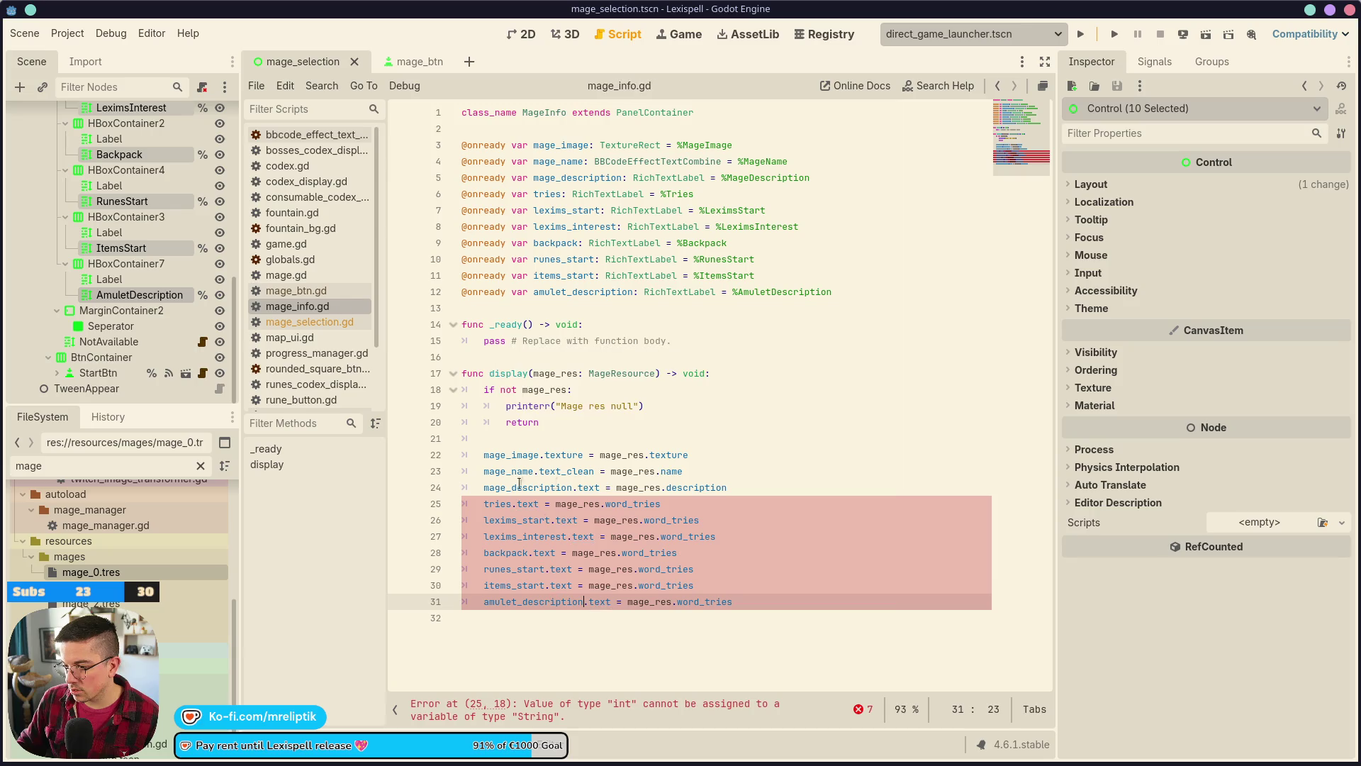
double_click(670, 521)
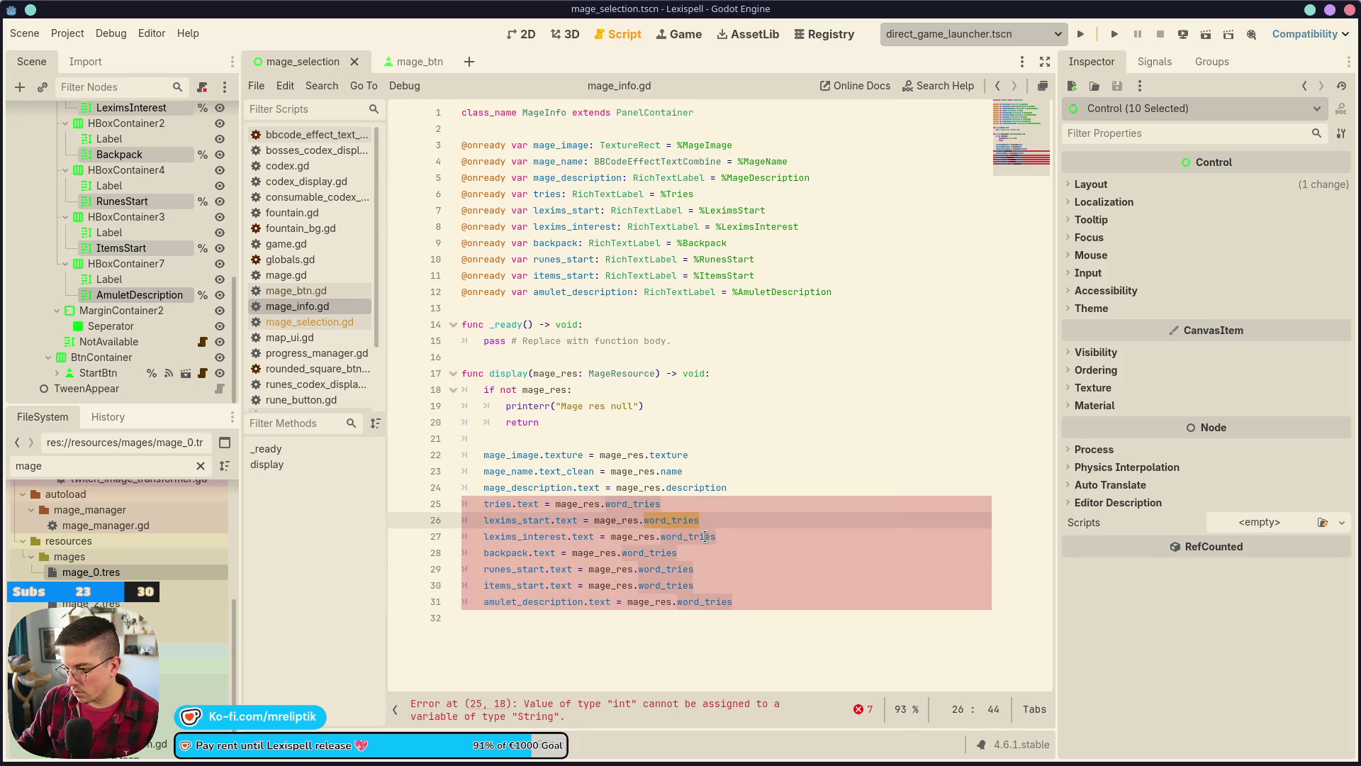
click(557, 504)
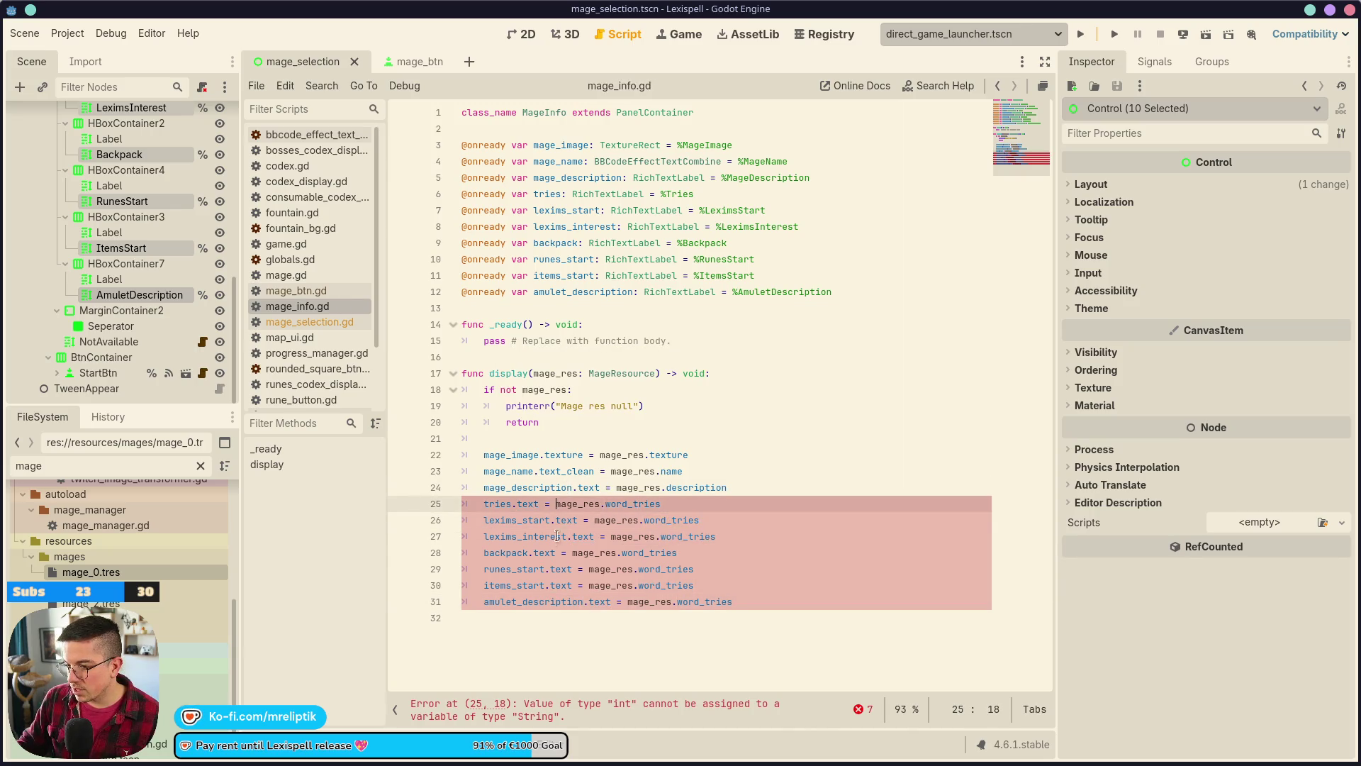
- Prefix all seven mage_res values with a "%d" % format using multiple cursors
alt+click(595, 519)
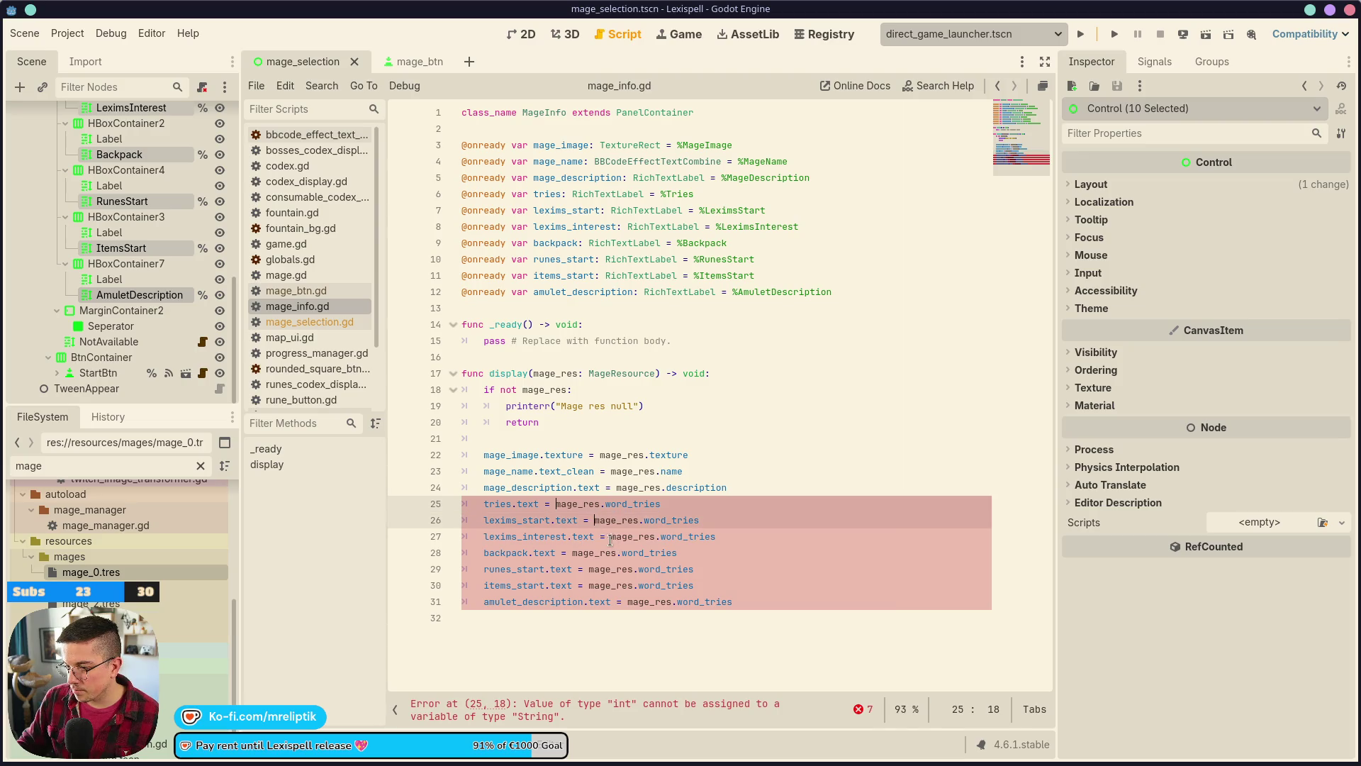
alt+click(614, 536)
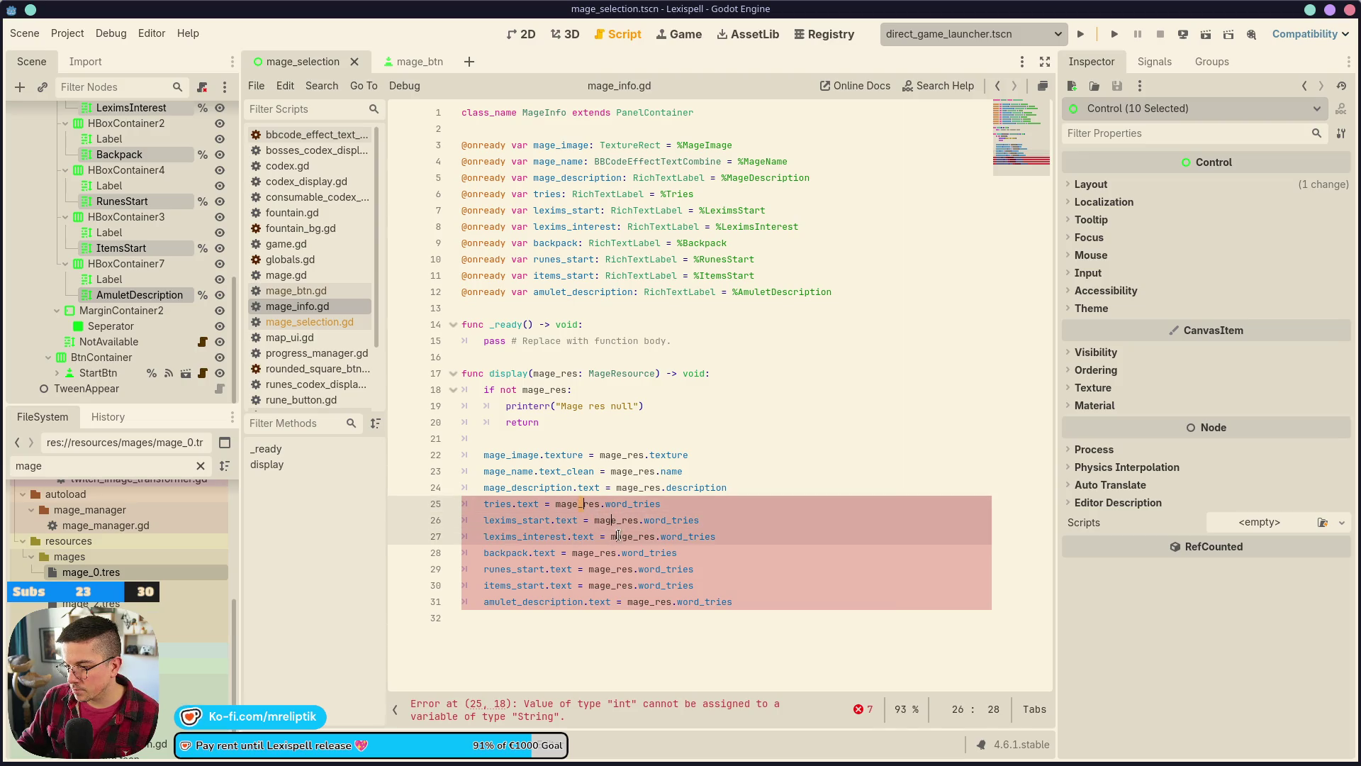
alt+click(575, 552)
alt+click(594, 569)
alt+click(592, 585)
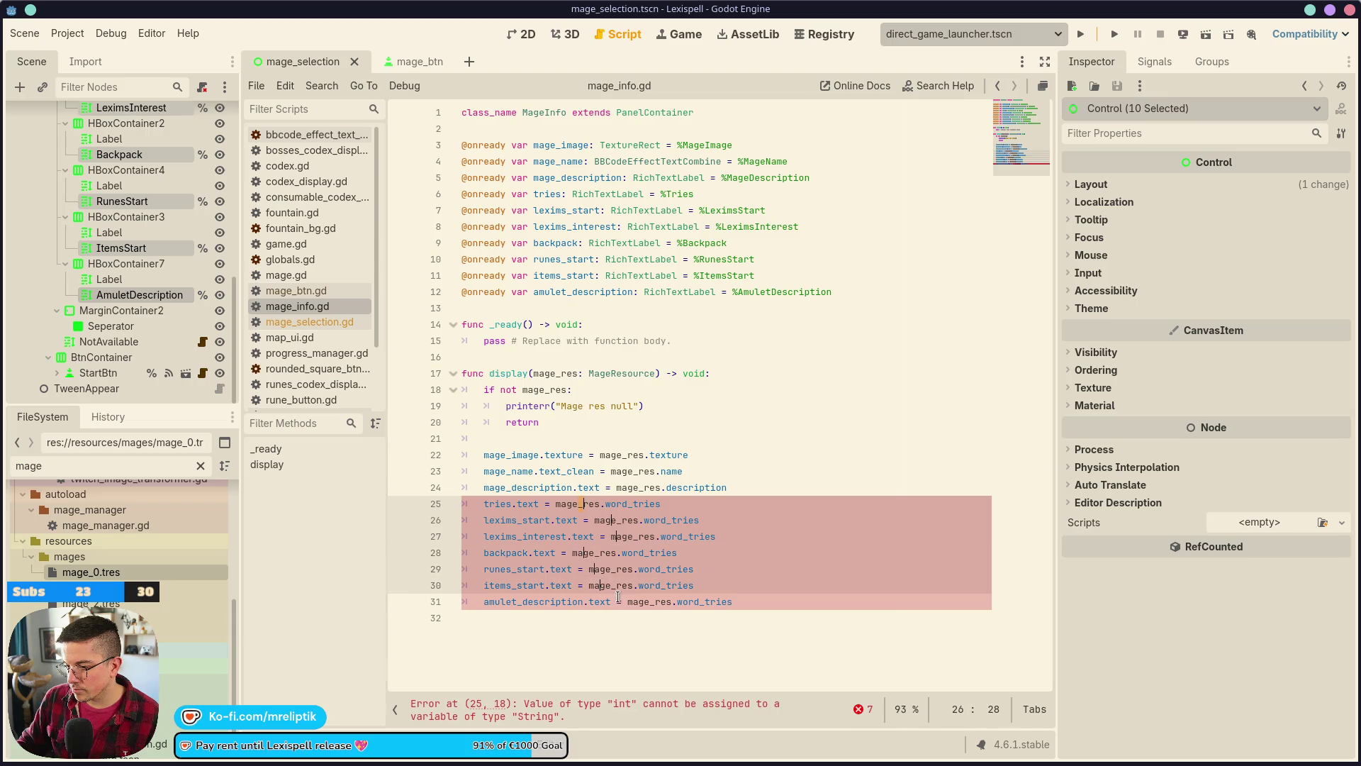
alt+click(629, 601)
key(ctrl+Left)
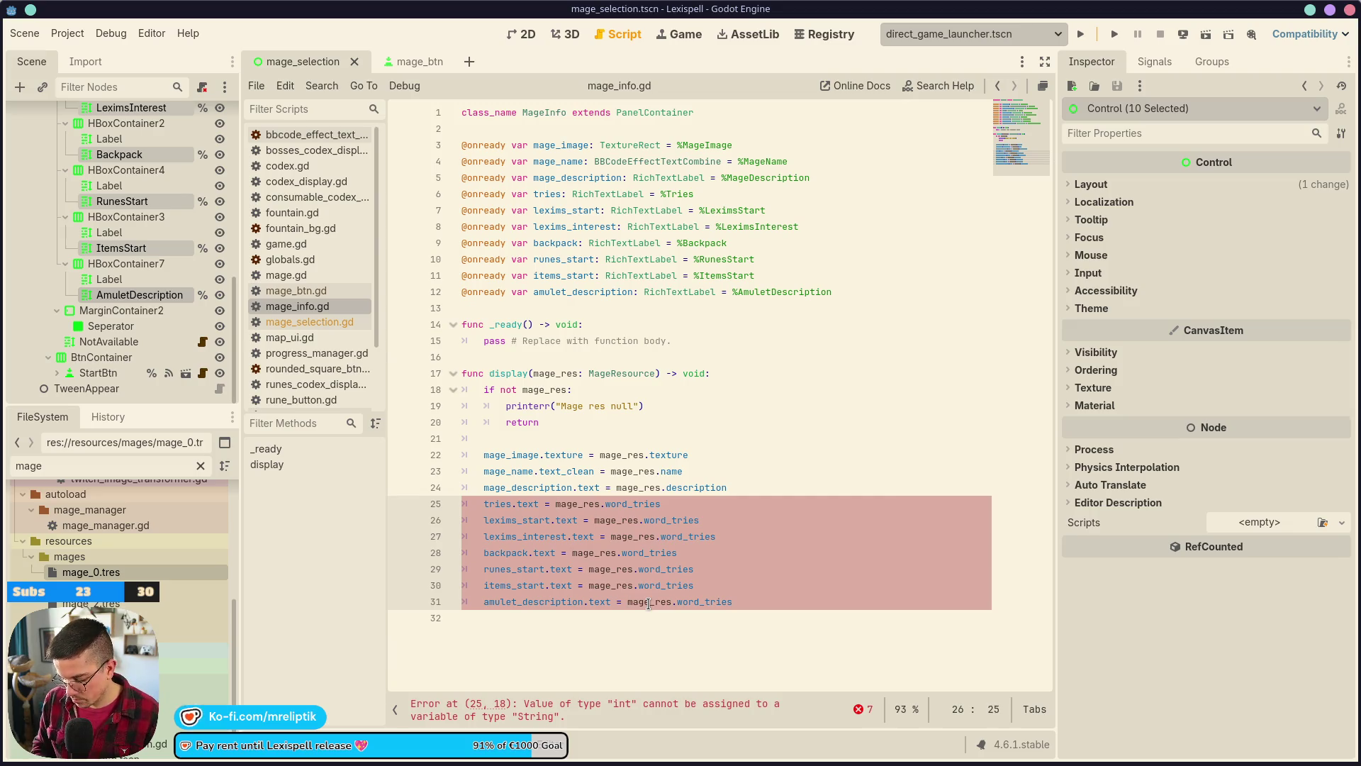
text("%")
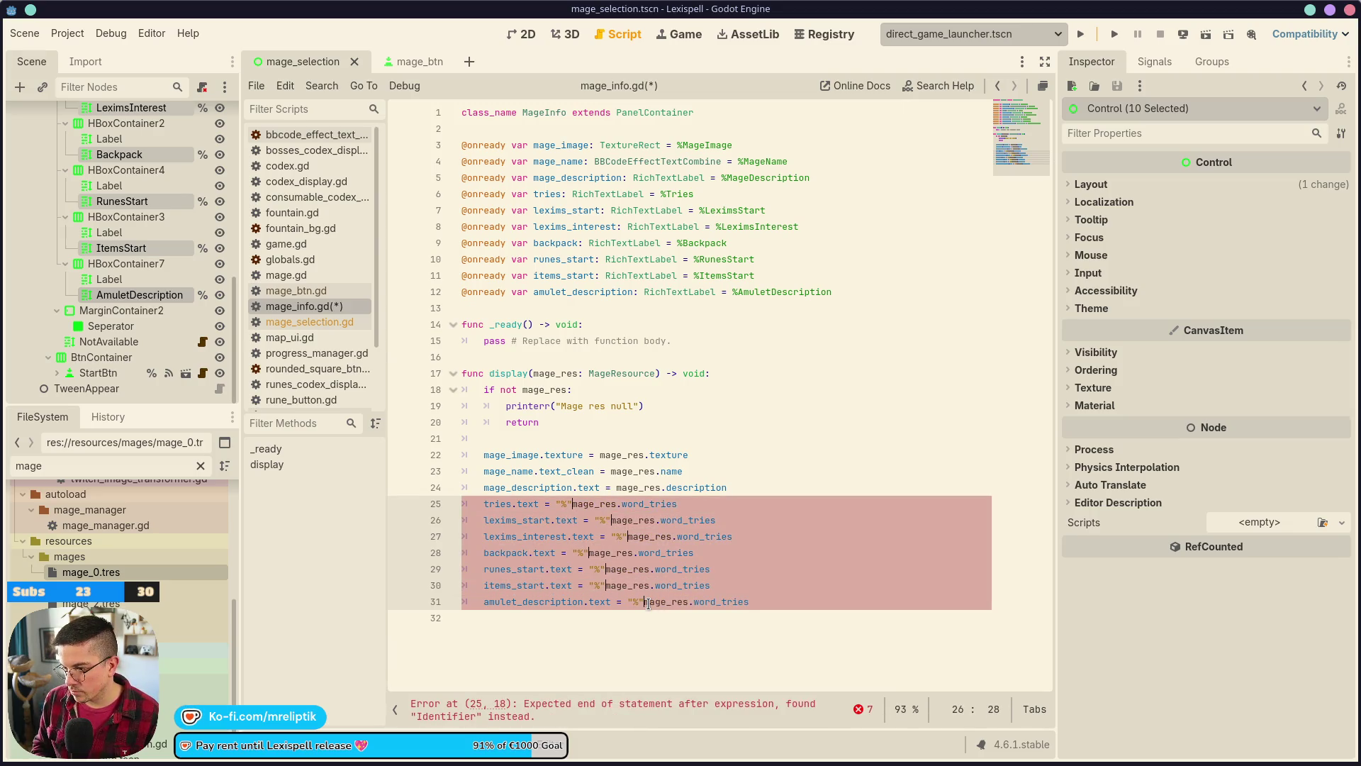
text(d)
text( %)
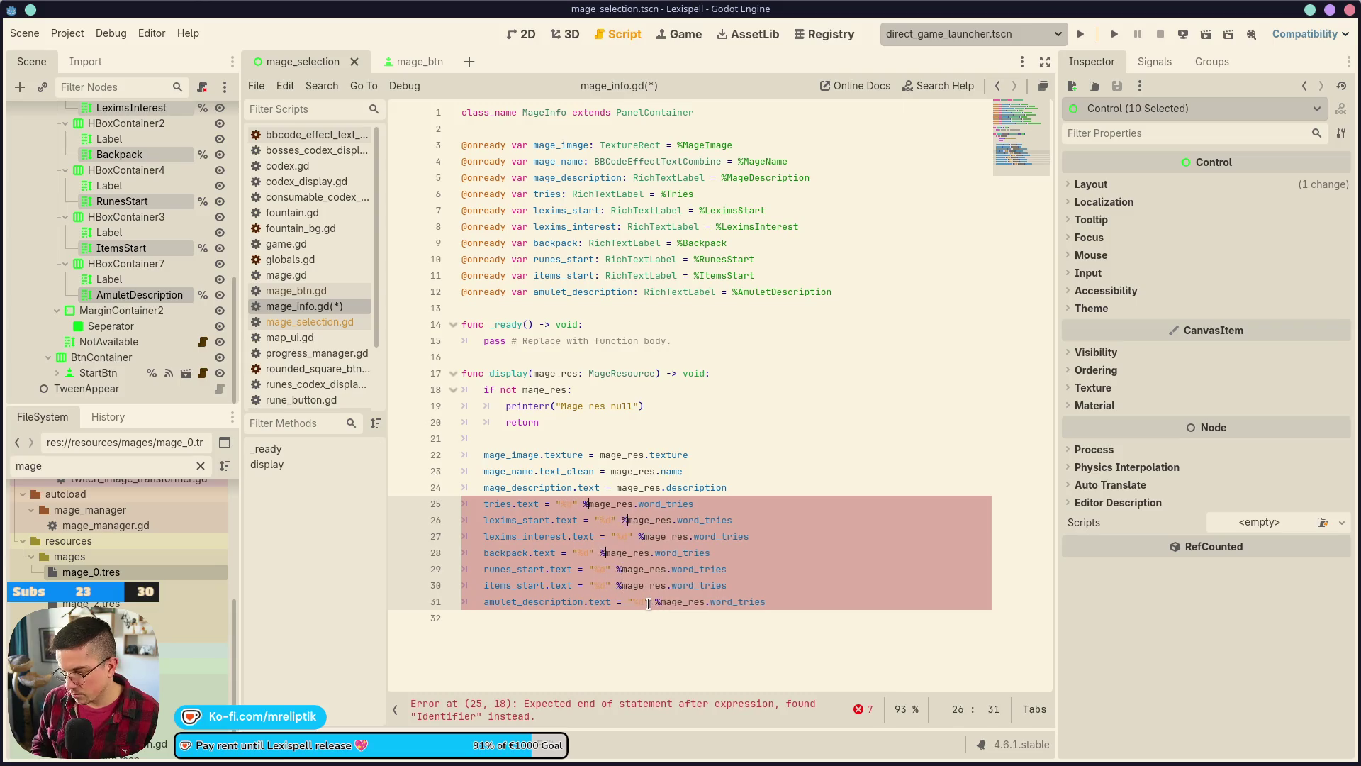
click(723, 553)
- Replace word_tries with lexims_start on line 26 and lexims_interest on line 27
double_click(699, 520)
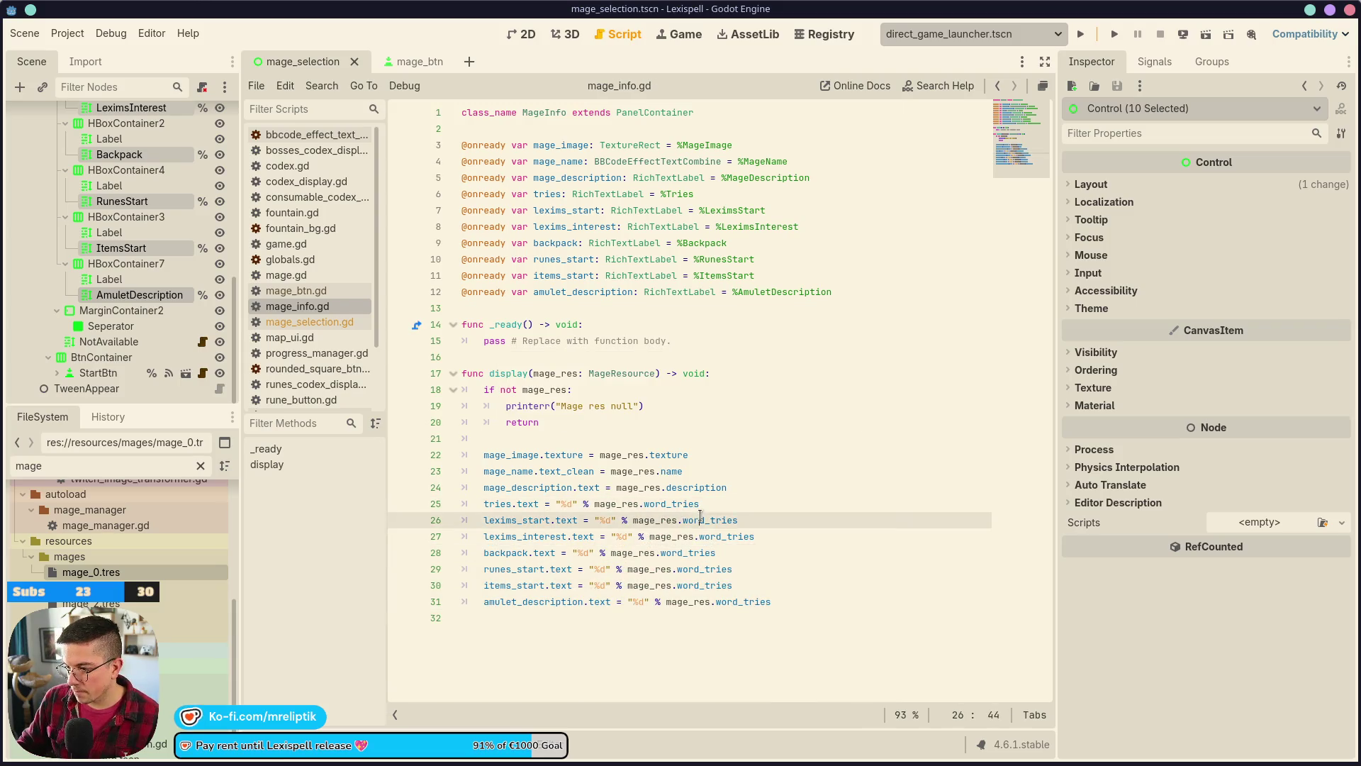
text(lexim)
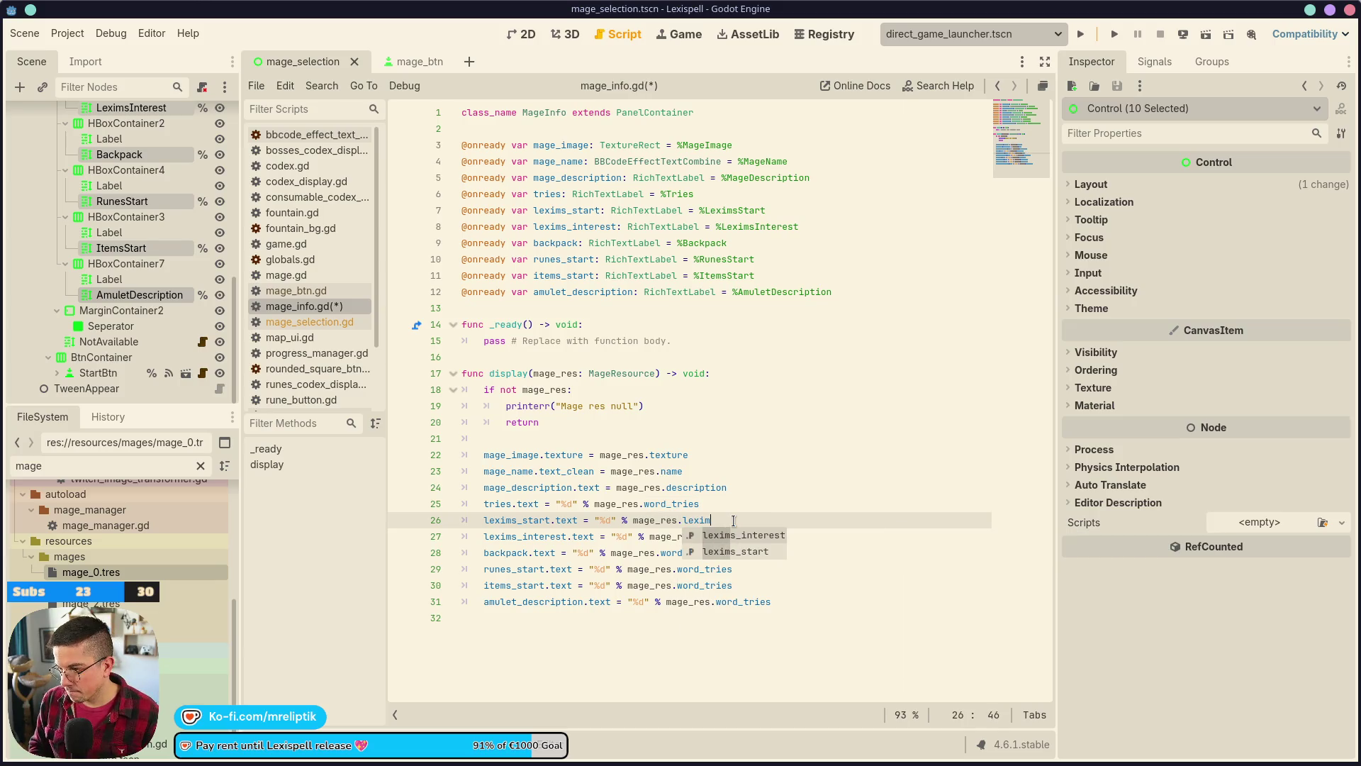
key(Down)
key(Return)
key(Down)
key(End)
key(ctrl+BackSpace)
text(lexi)
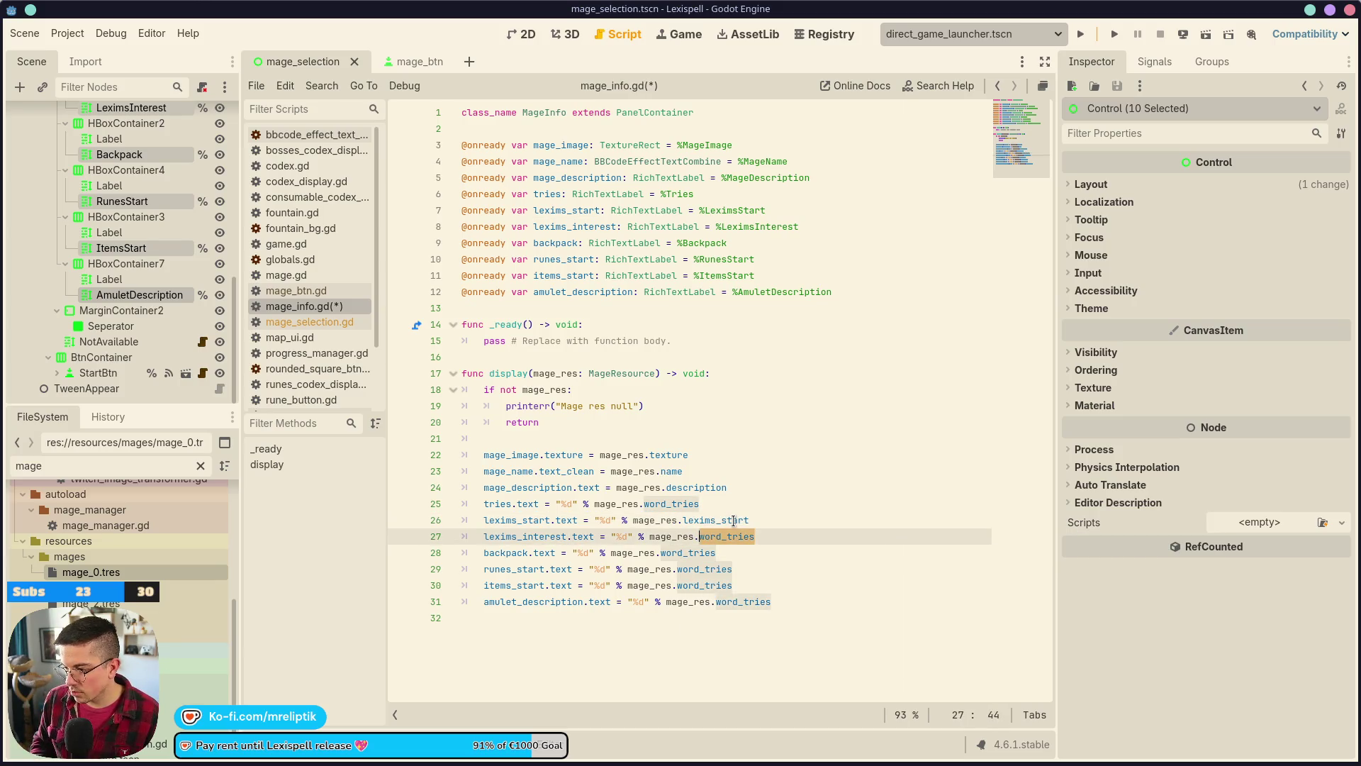
text(ms_inte)
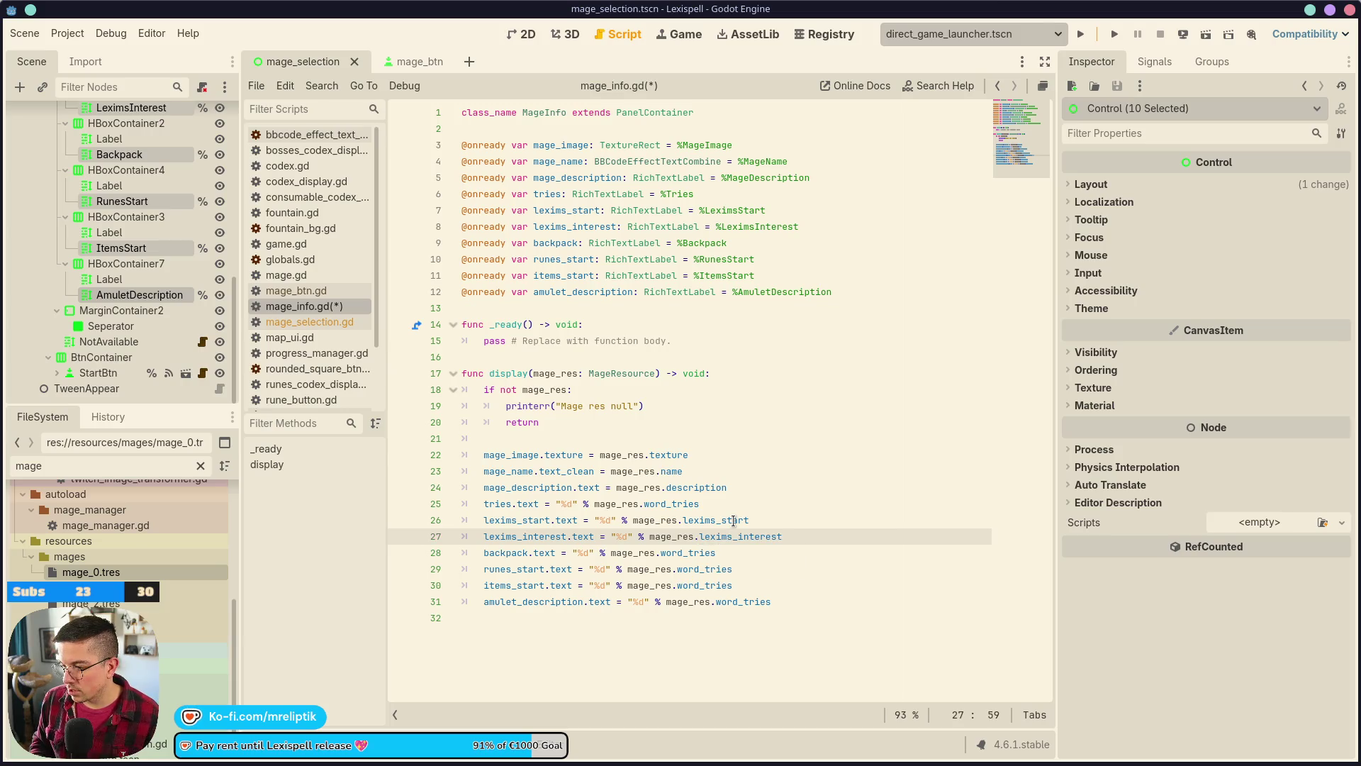
key(Return)
- Replace word_tries with backpack_size on line 28 and runes_start_random_amount on line 29
key(Down)
key(End)
key(ctrl+shift+Left)
text(back)
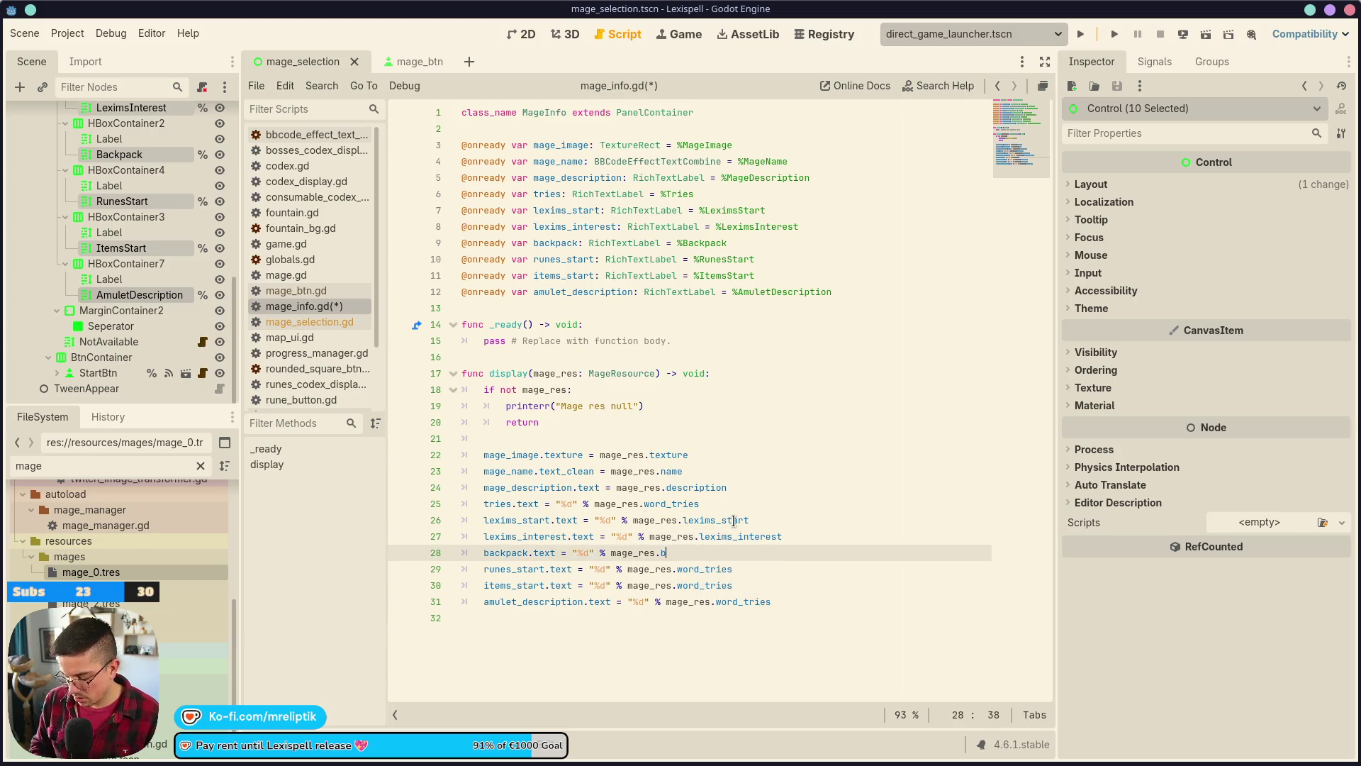
key(Return)
key(Down)
key(End)
key(ctrl+shift+Left)
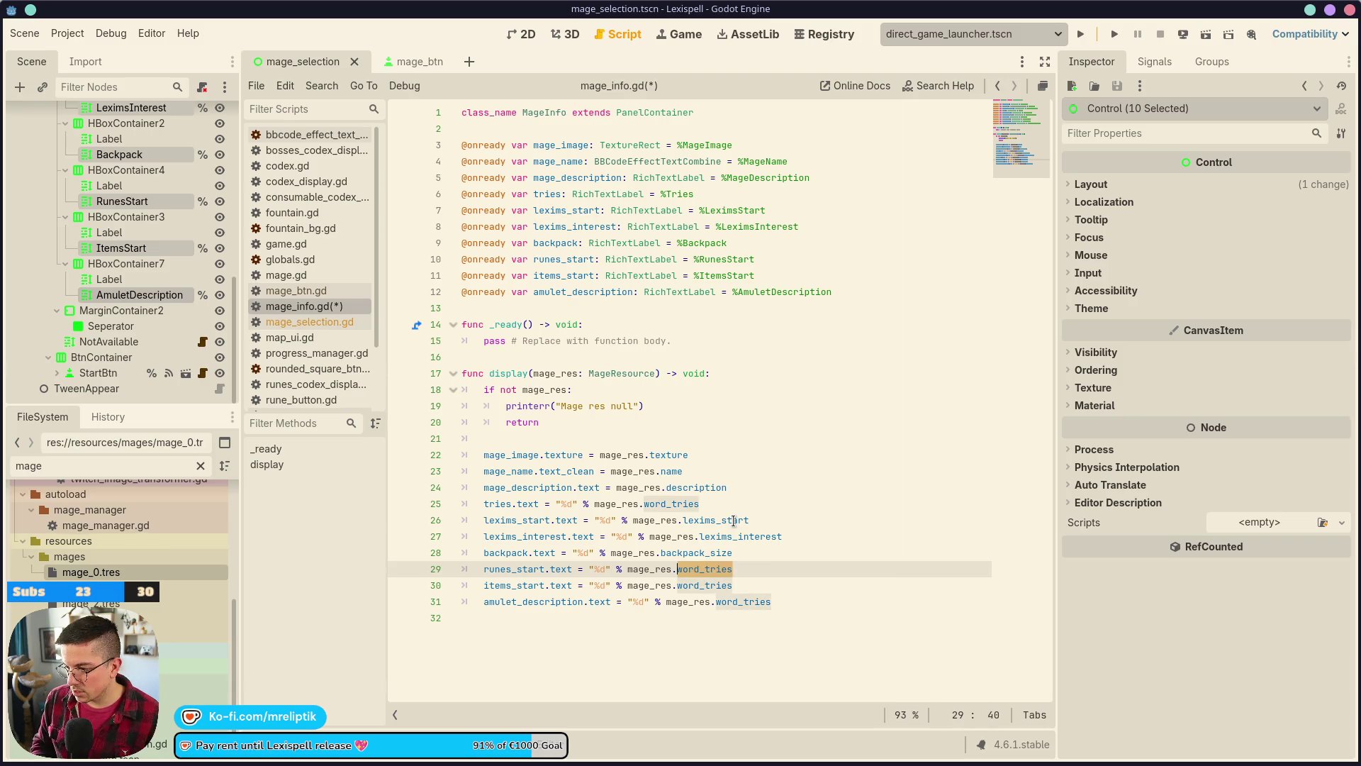
text(run)
key(Down)
key(Return)
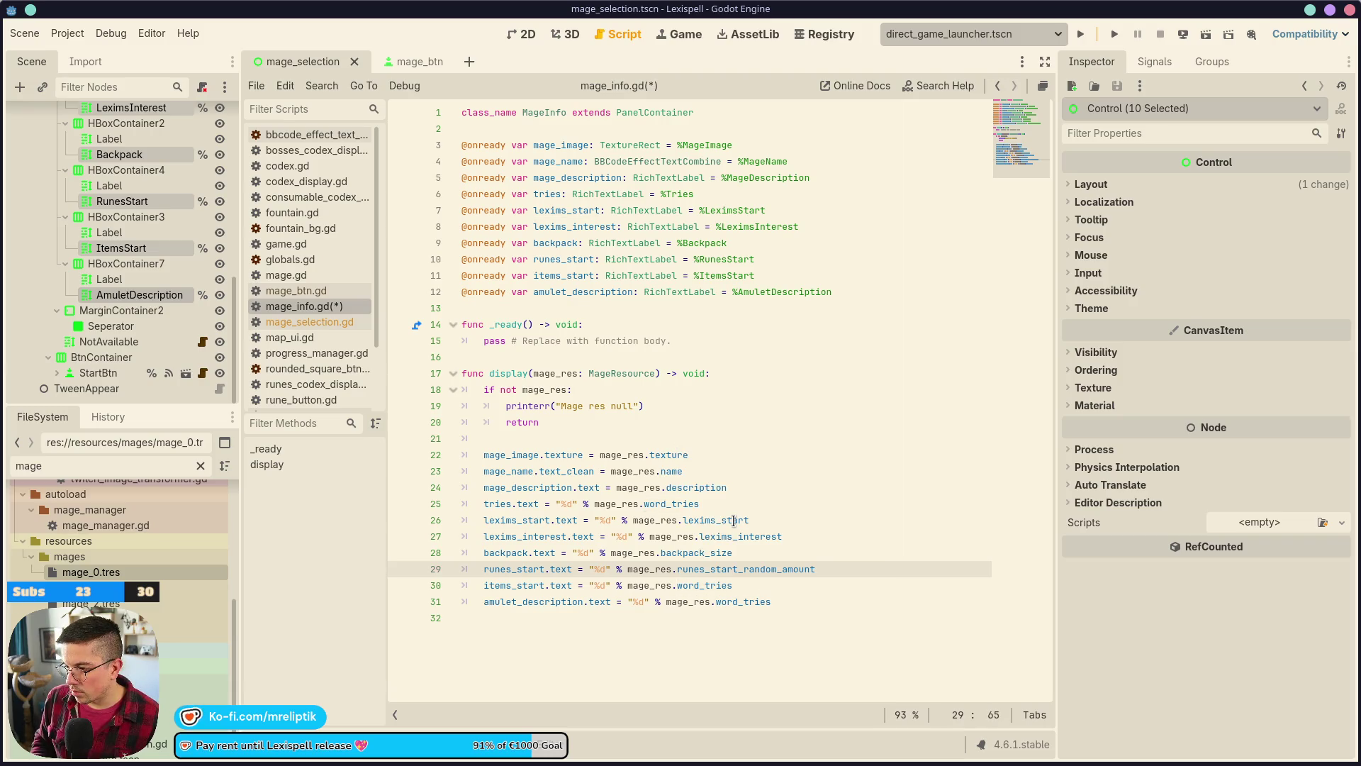
- Use consumables_start_random_amount on line 30 and amulets on line 31, then save
key(Down)
key(ctrl+shift+Left)
text(item)
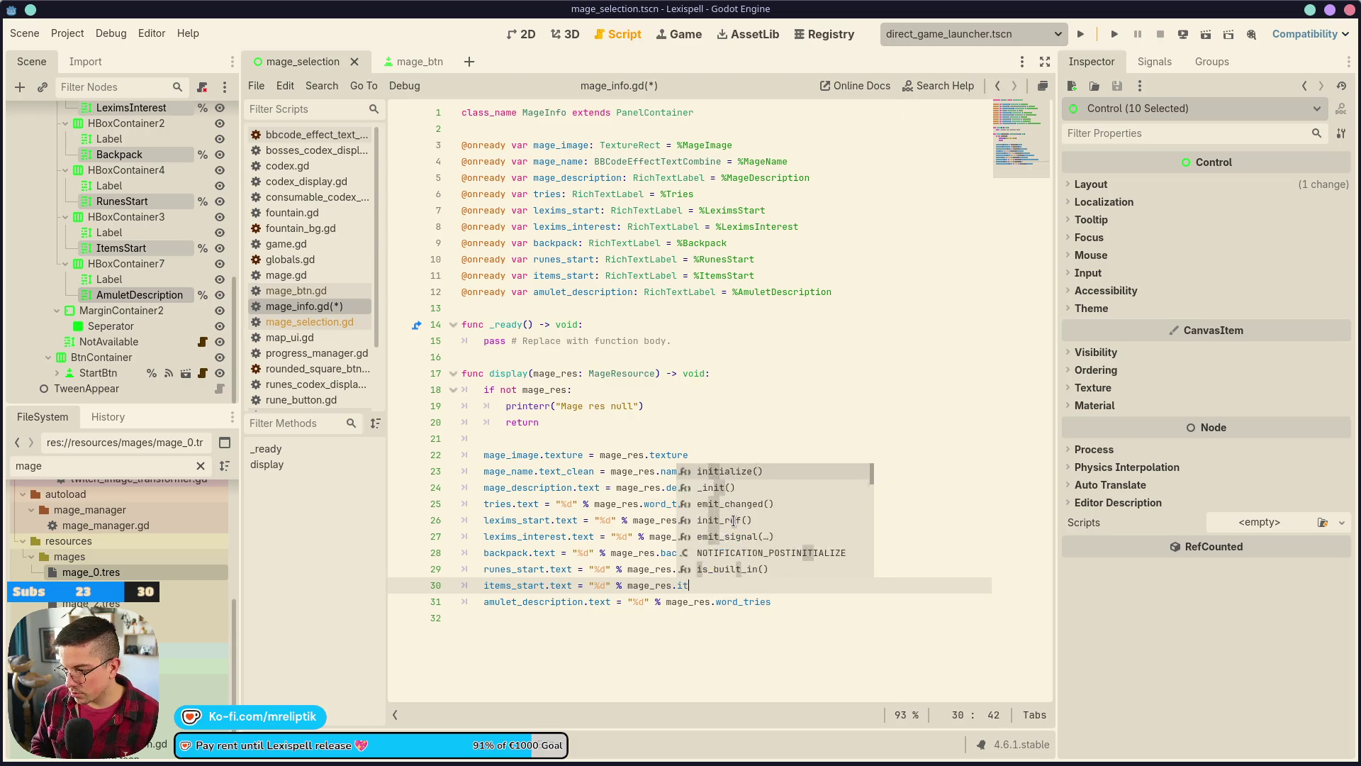
key(BackSpace)
key(BackSpace)
key(BackSpace)
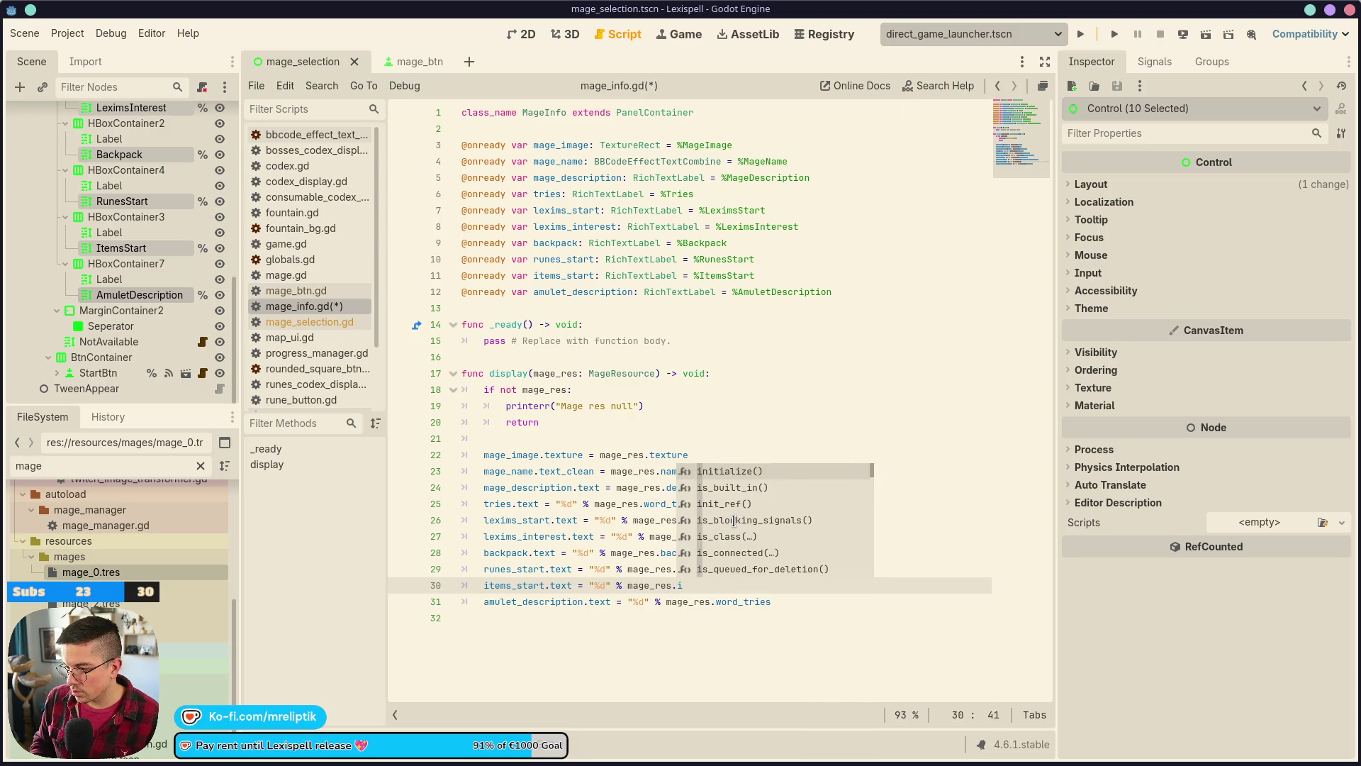
text(consu)
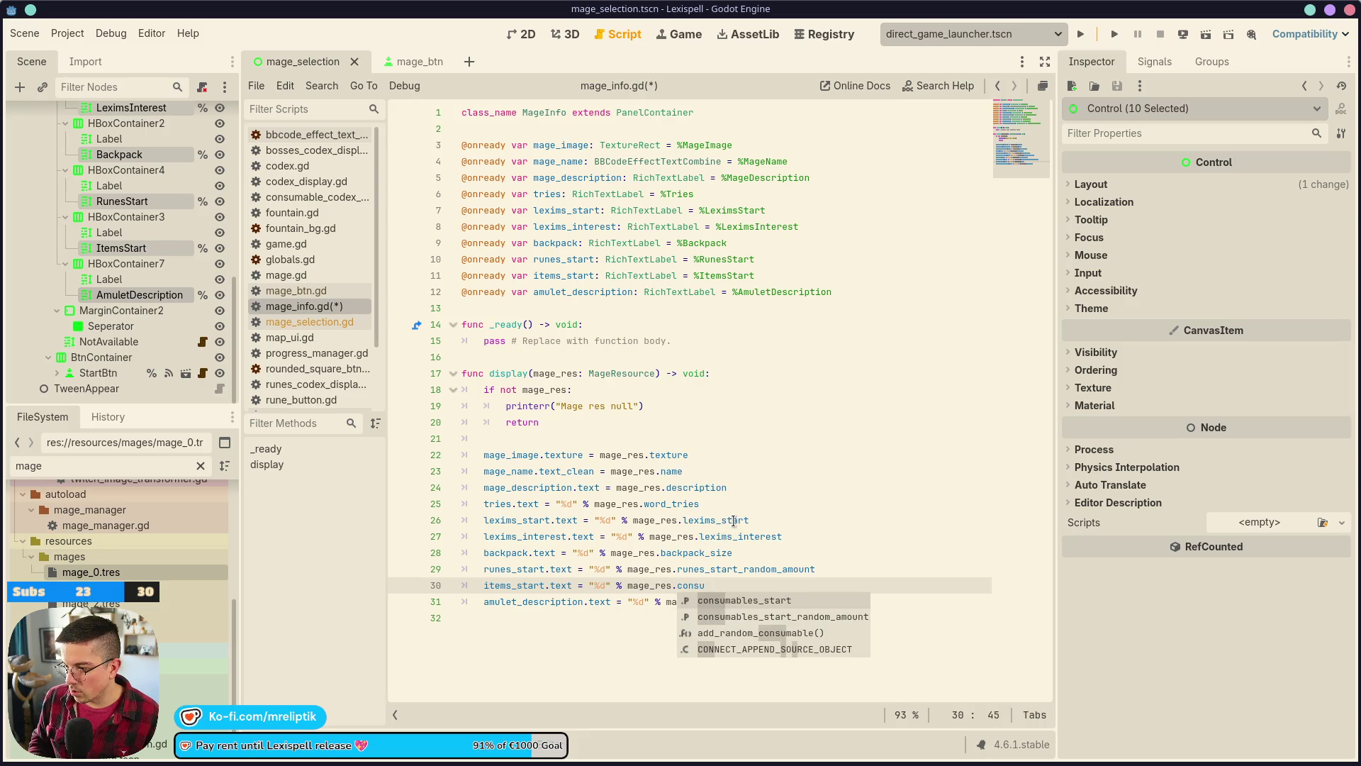
key(Down)
key(Return)
key(Down)
key(ctrl+shift+Left)
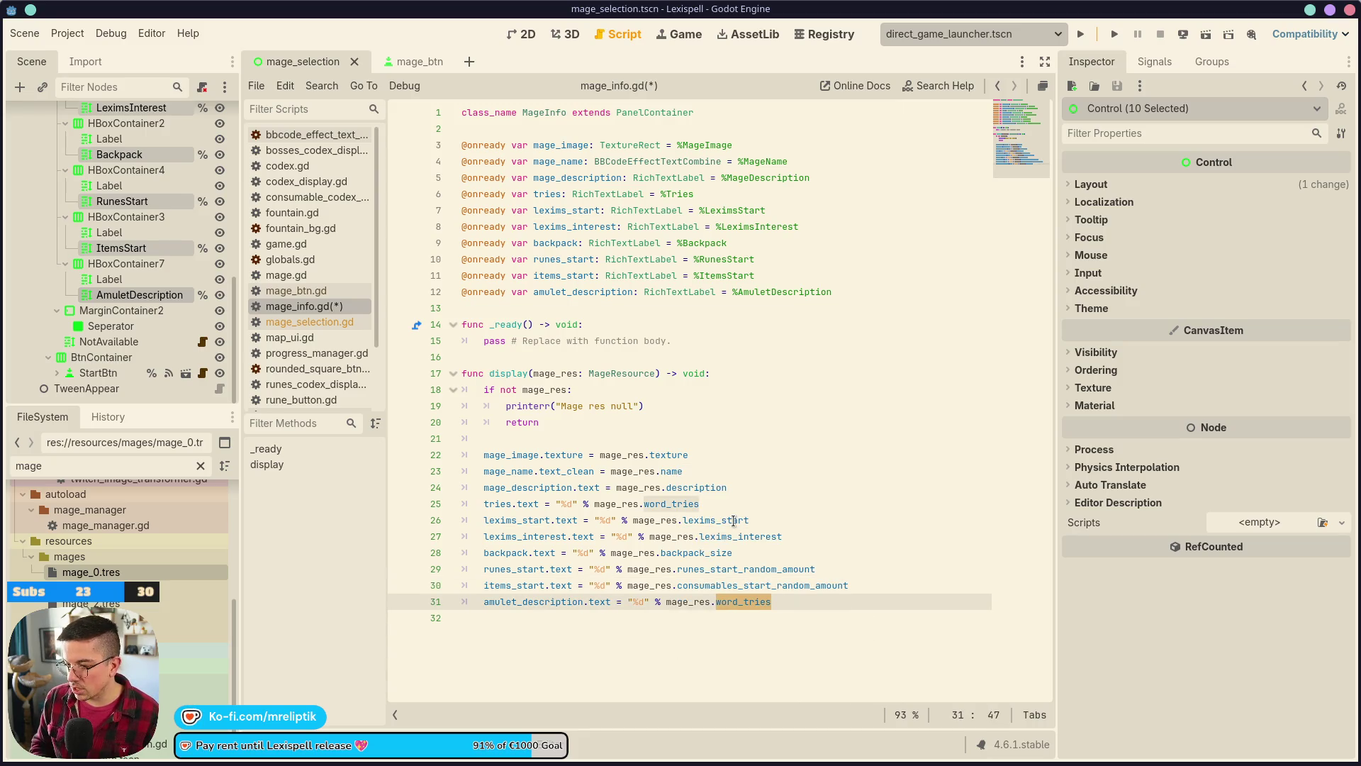
text(am)
key(Return)
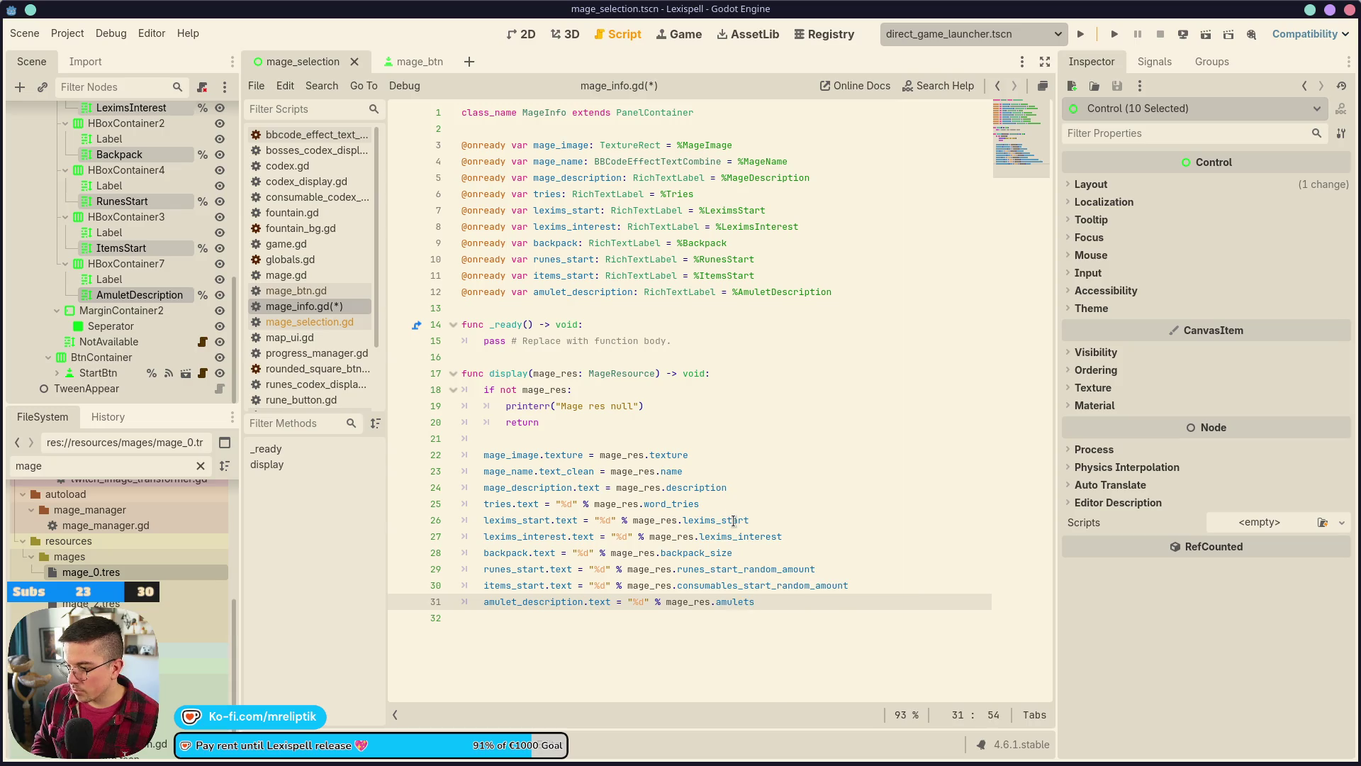
key(ctrl+s)
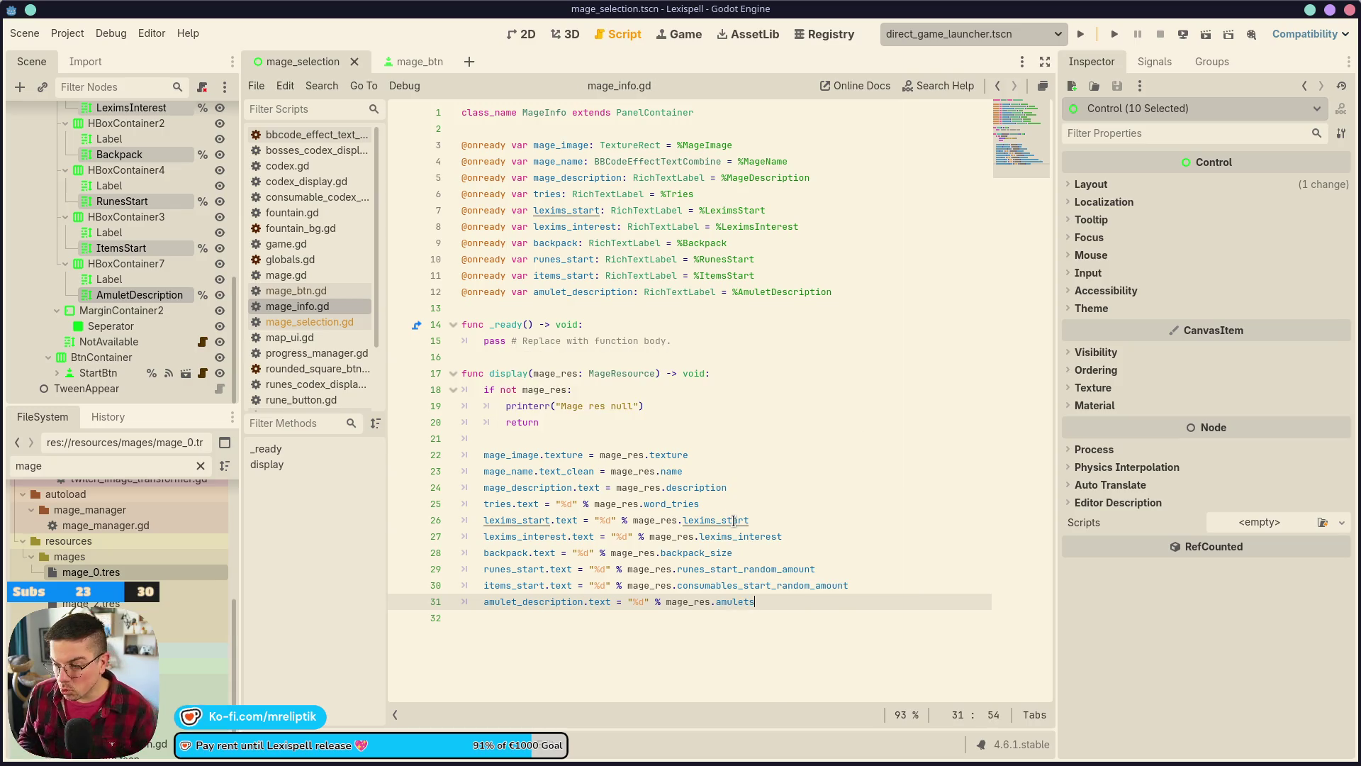
- Comment out the amulet_description line with Ctrl+K
key(ctrl+k)
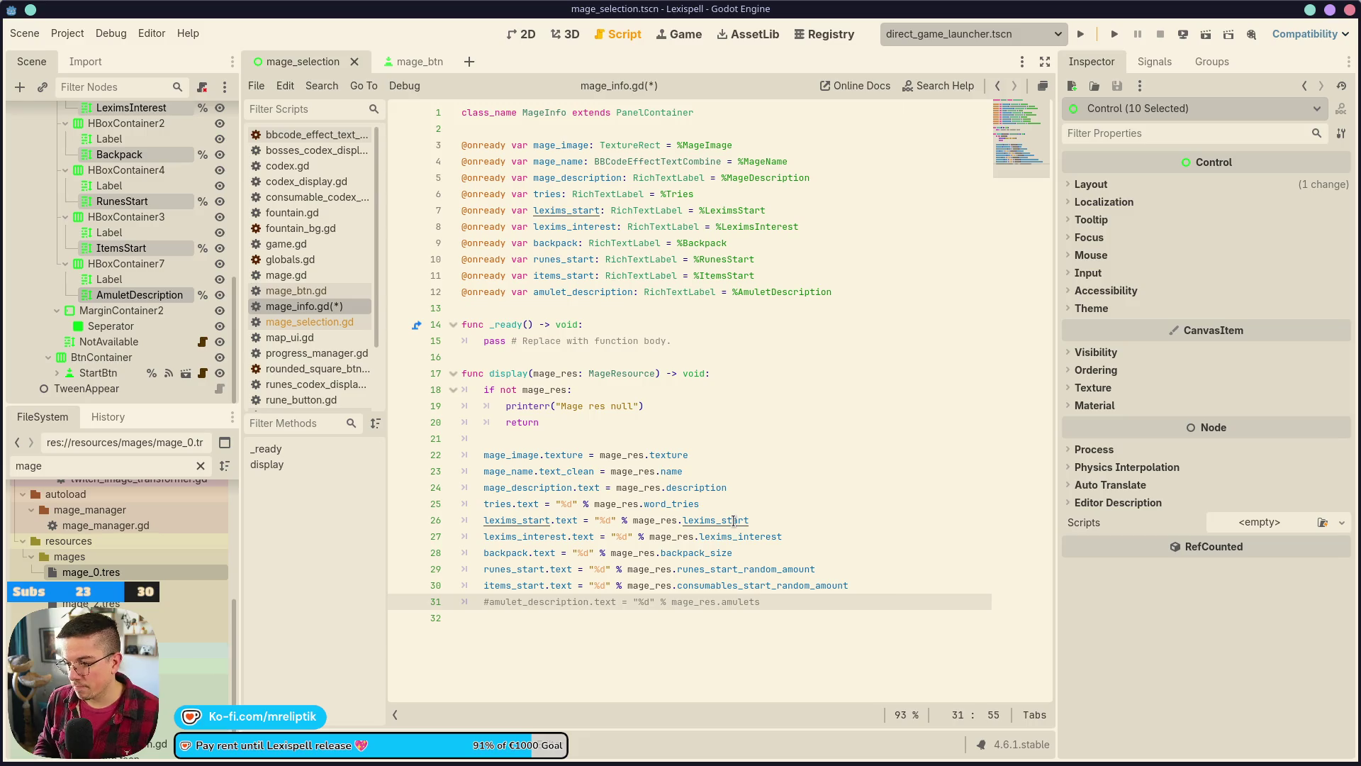
key(ctrl+k)
key(ctrl+s)
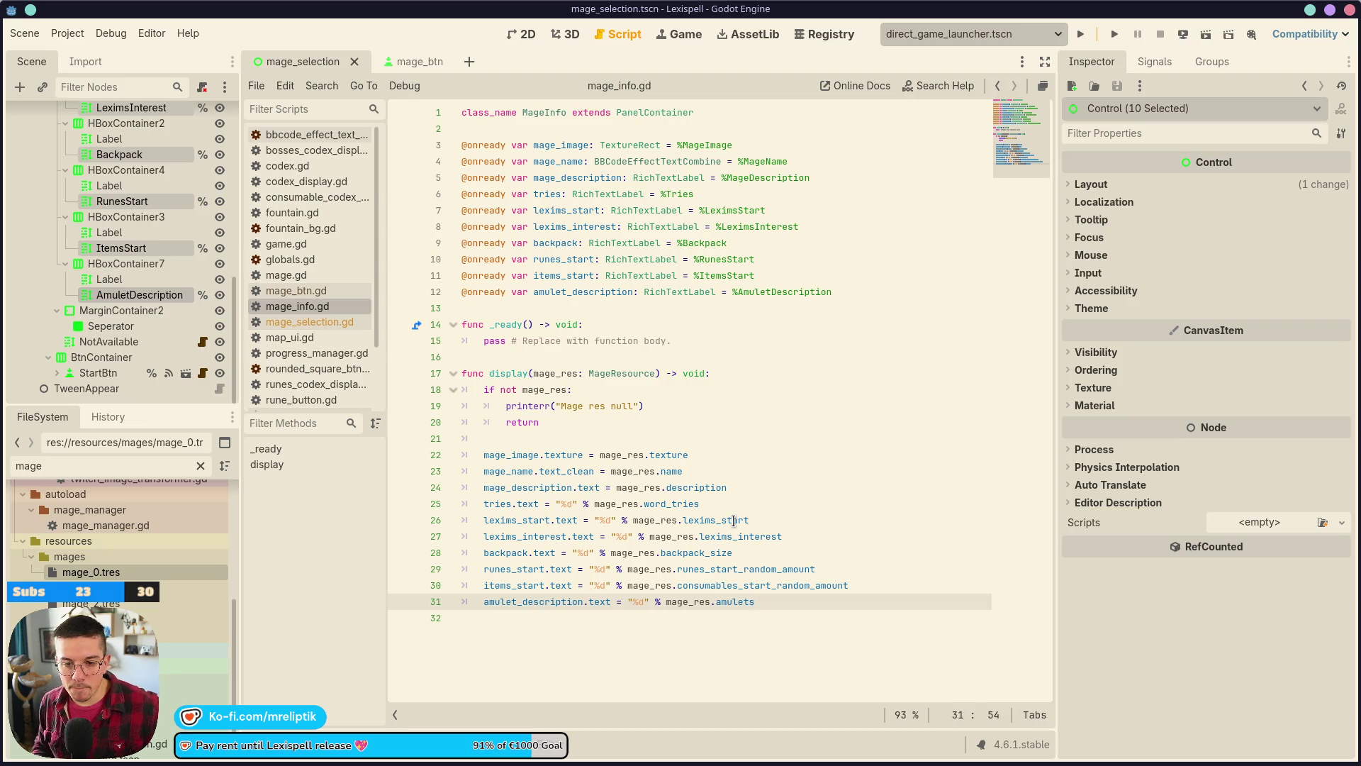
key(ctrl+k)
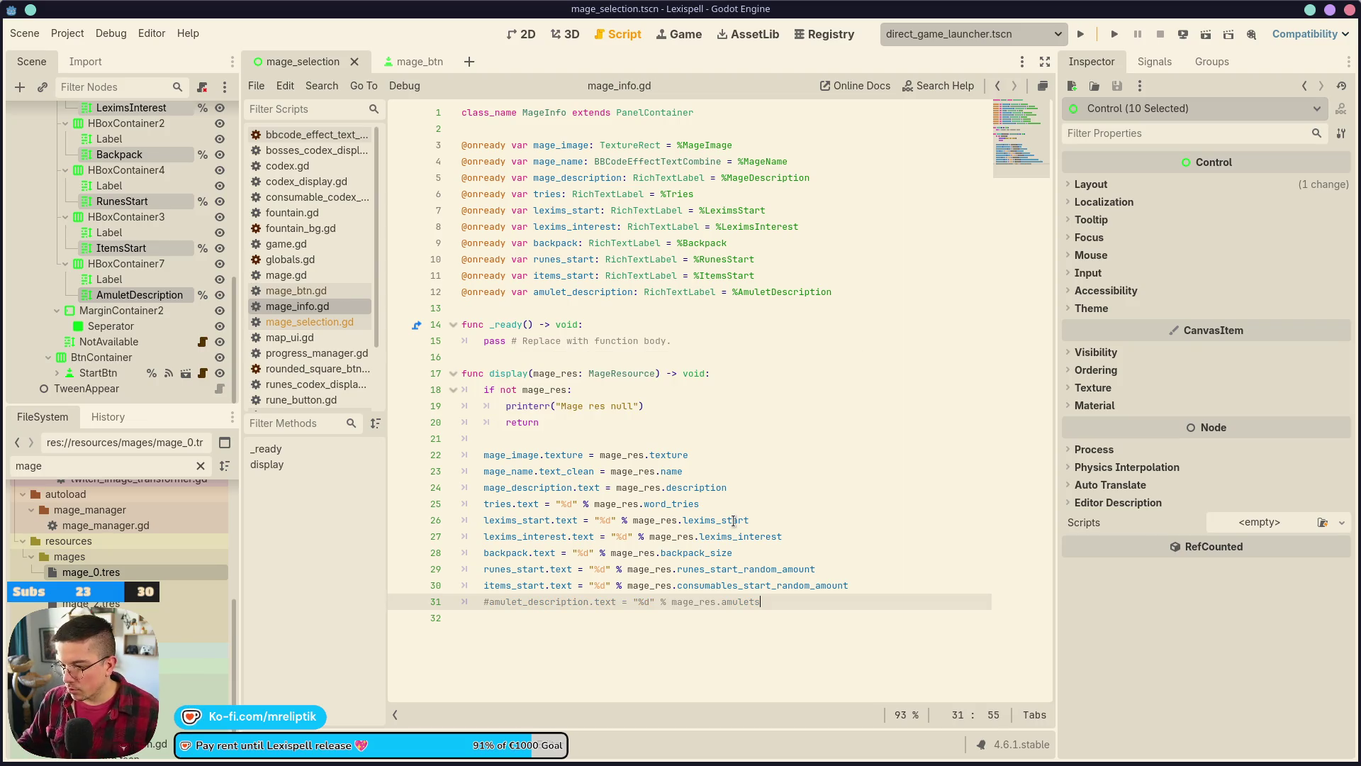
- Run the current mage selection scene from the 2D view, then stop the game
click(523, 34)
click(854, 258)
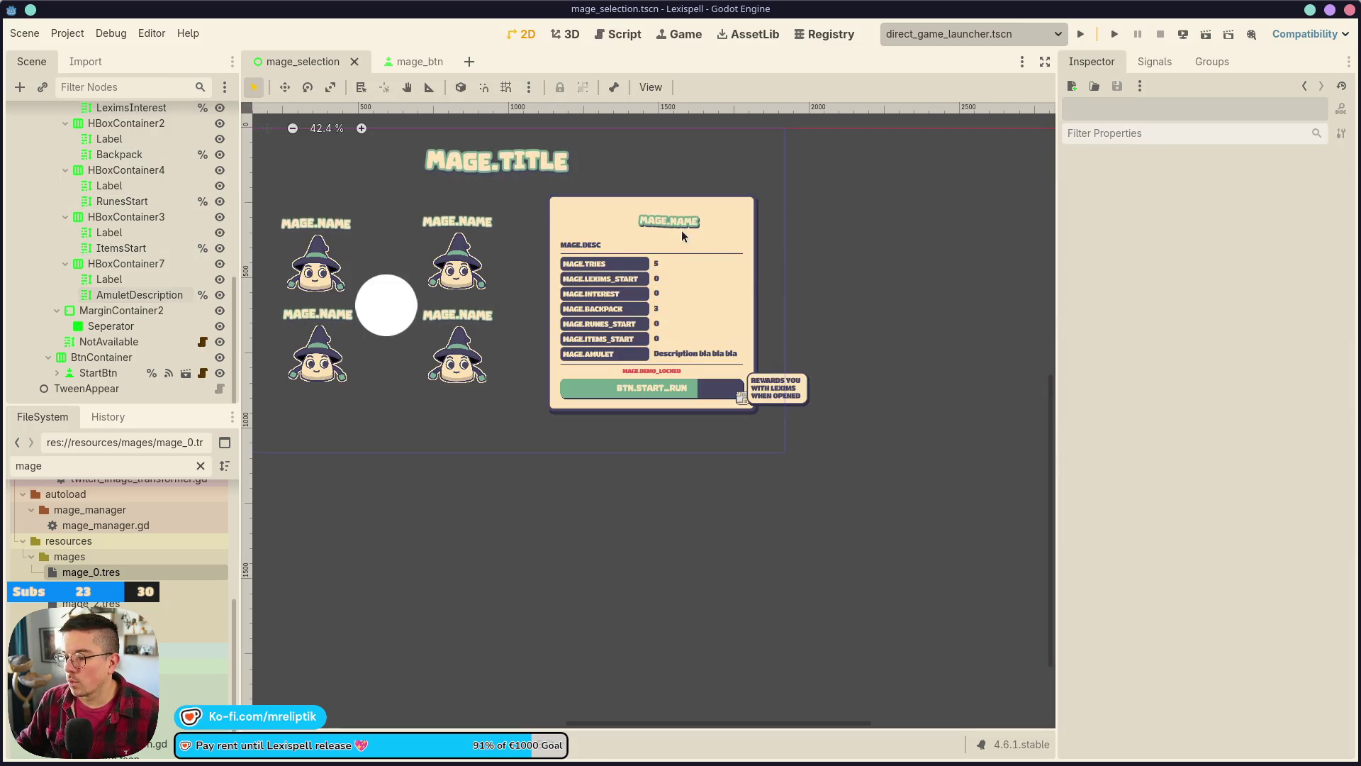
scroll(682, 230, down, 3)
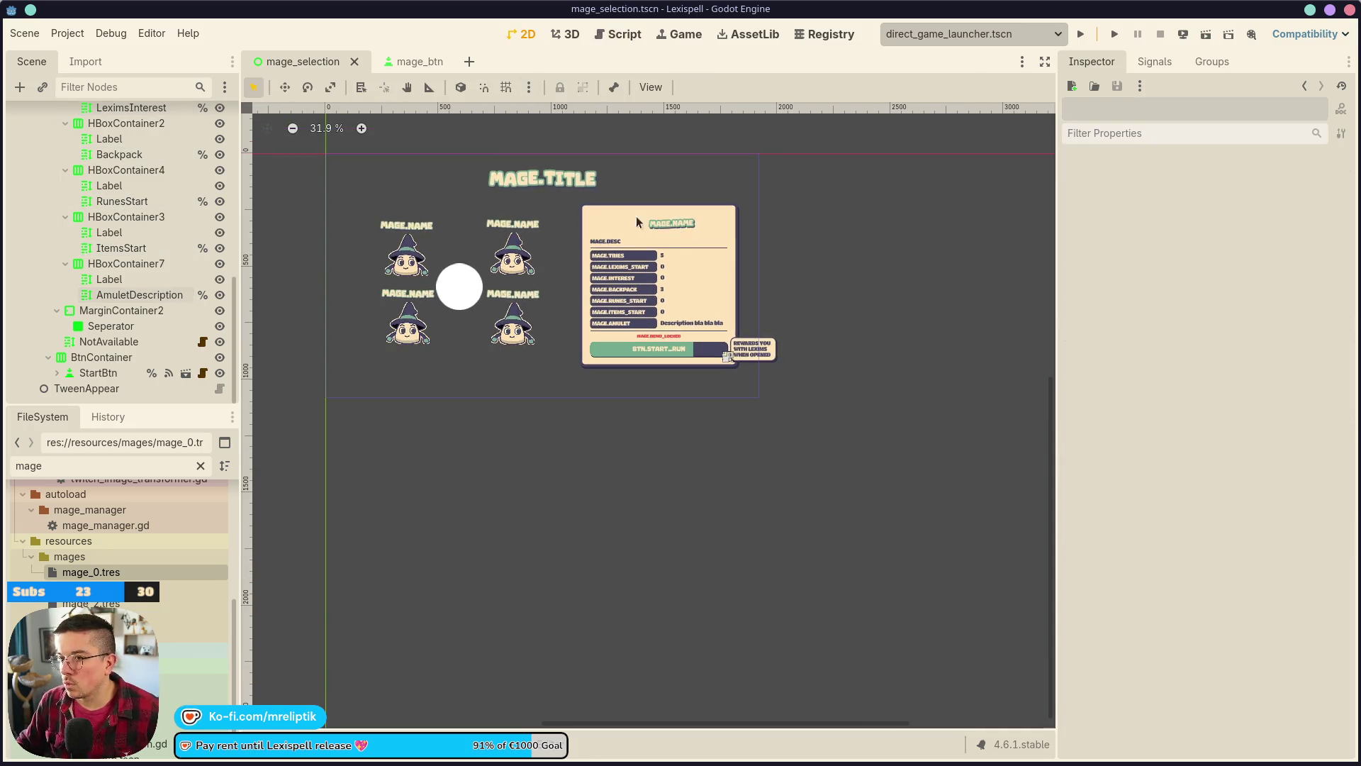
click(1208, 44)
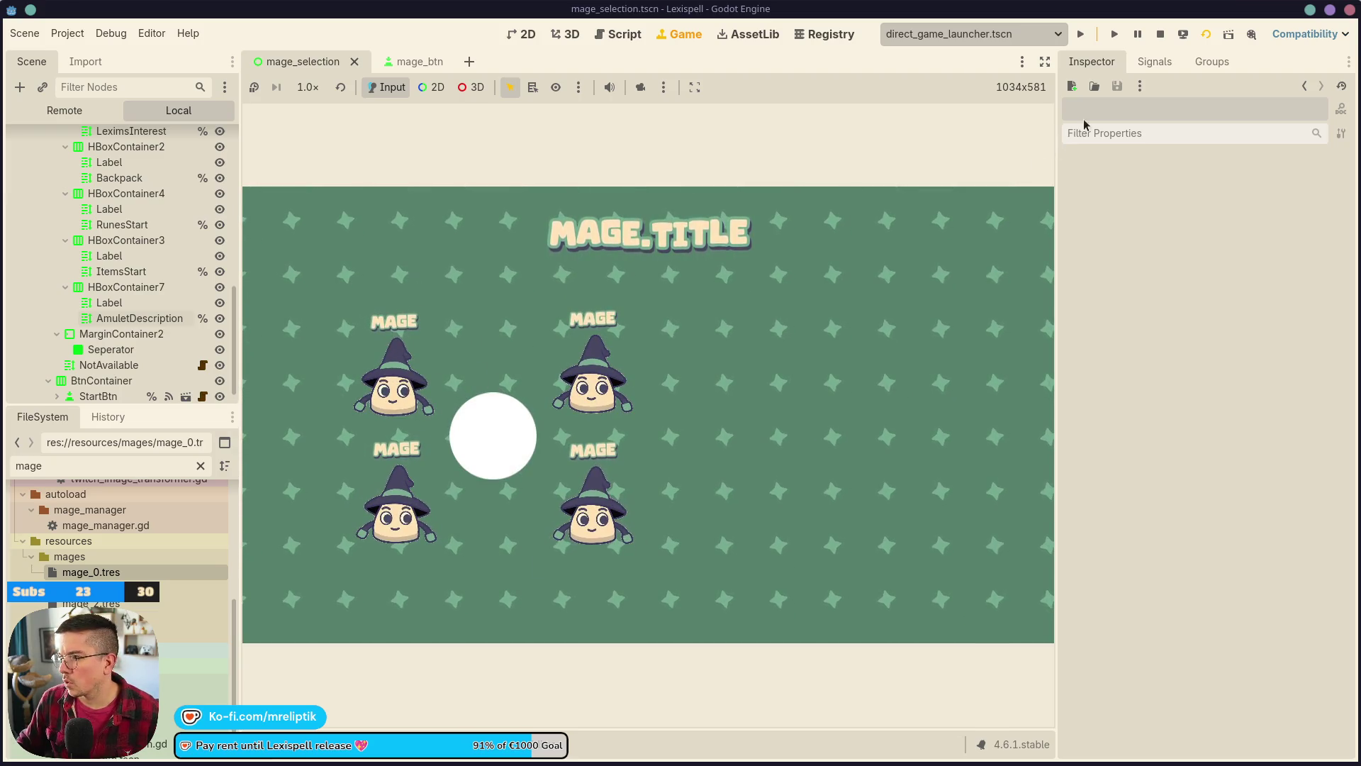
click(1159, 34)
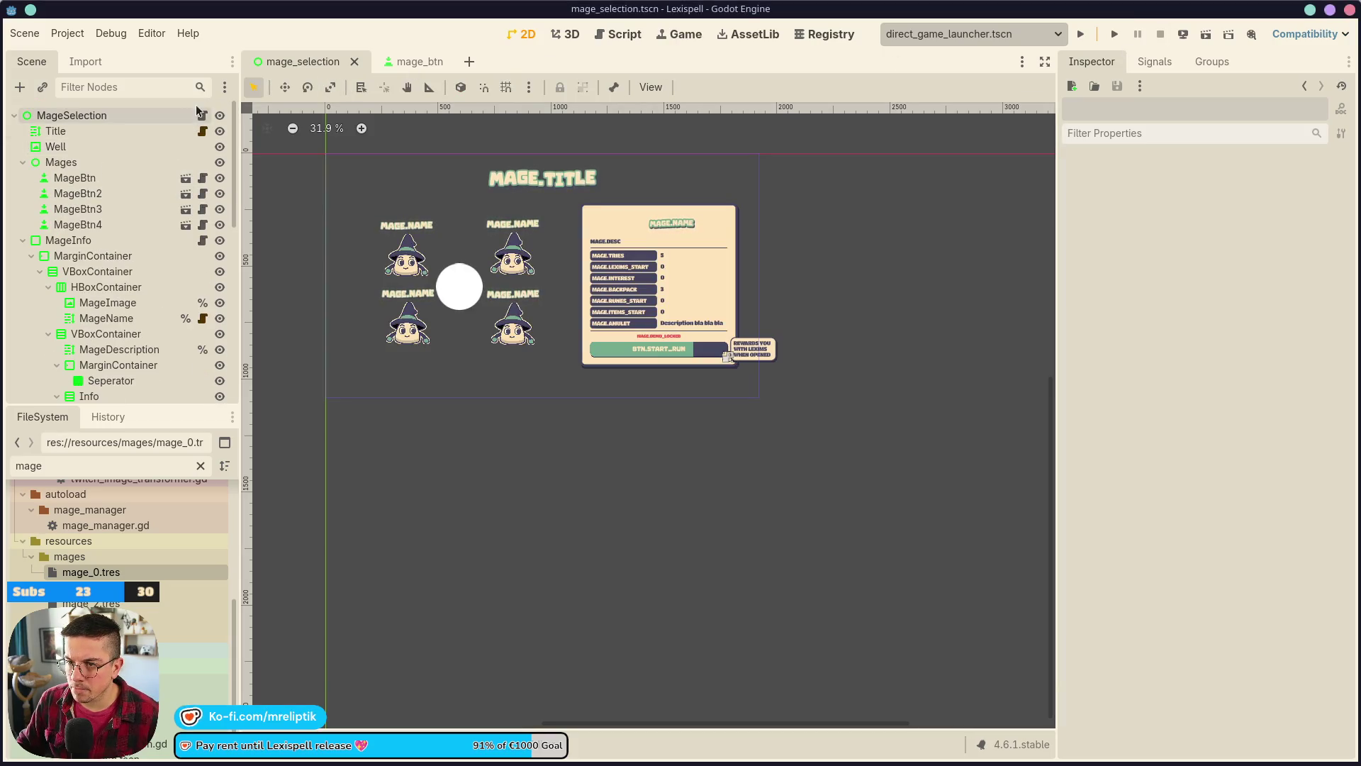
- Collapse MarginContainer under MageInfo to reveal TweenAppear and select MageInfo
click(23, 241)
click(23, 241)
click(31, 256)
click(66, 240)
- Set the TweenAppear node to Access as Unique Name
click(208, 241)
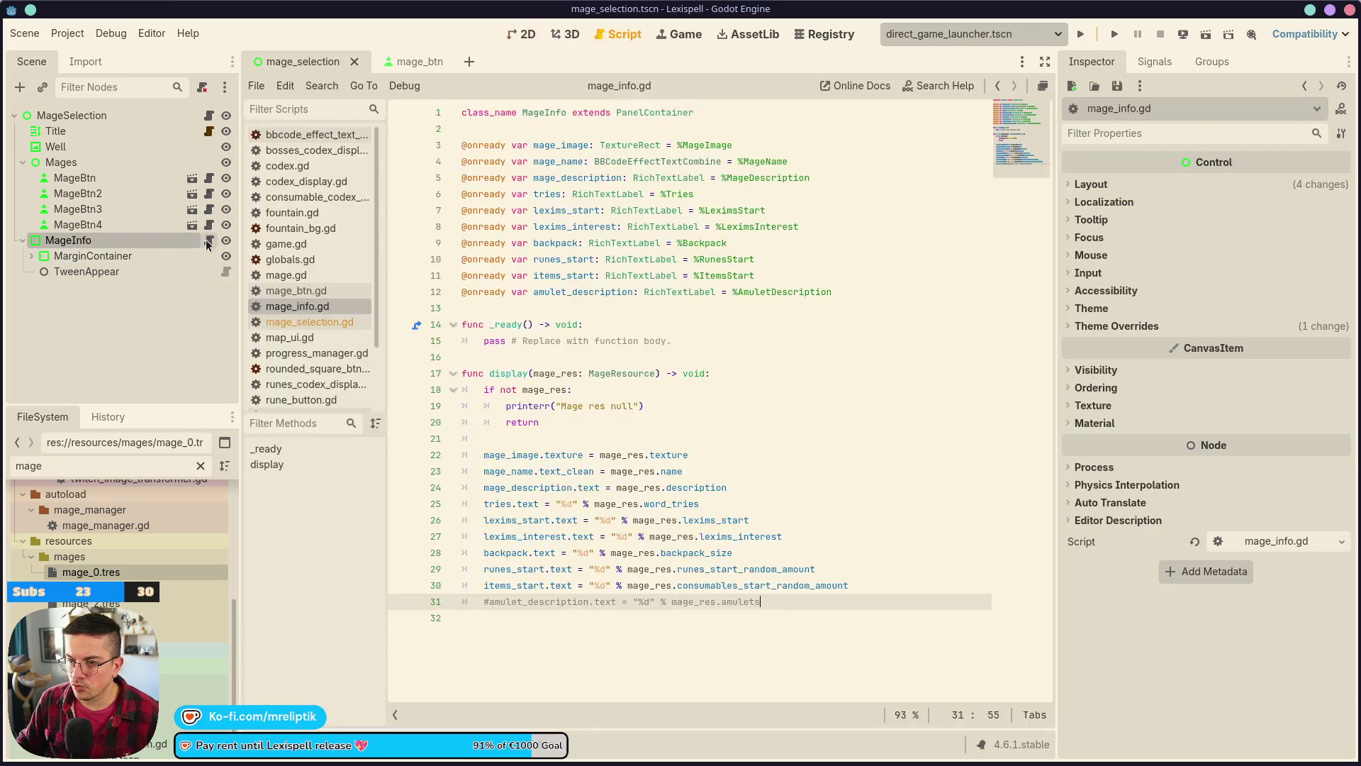
click(136, 268)
right_click(137, 268)
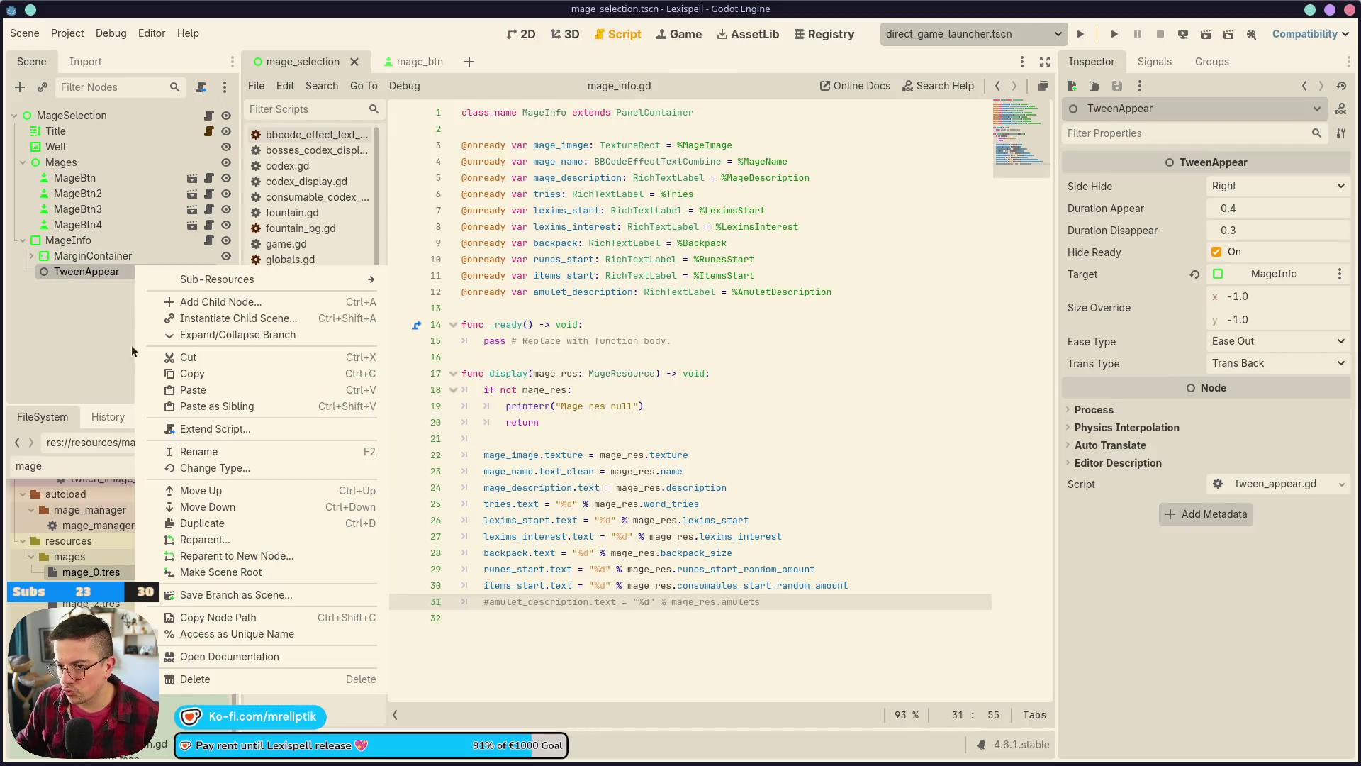
click(237, 634)
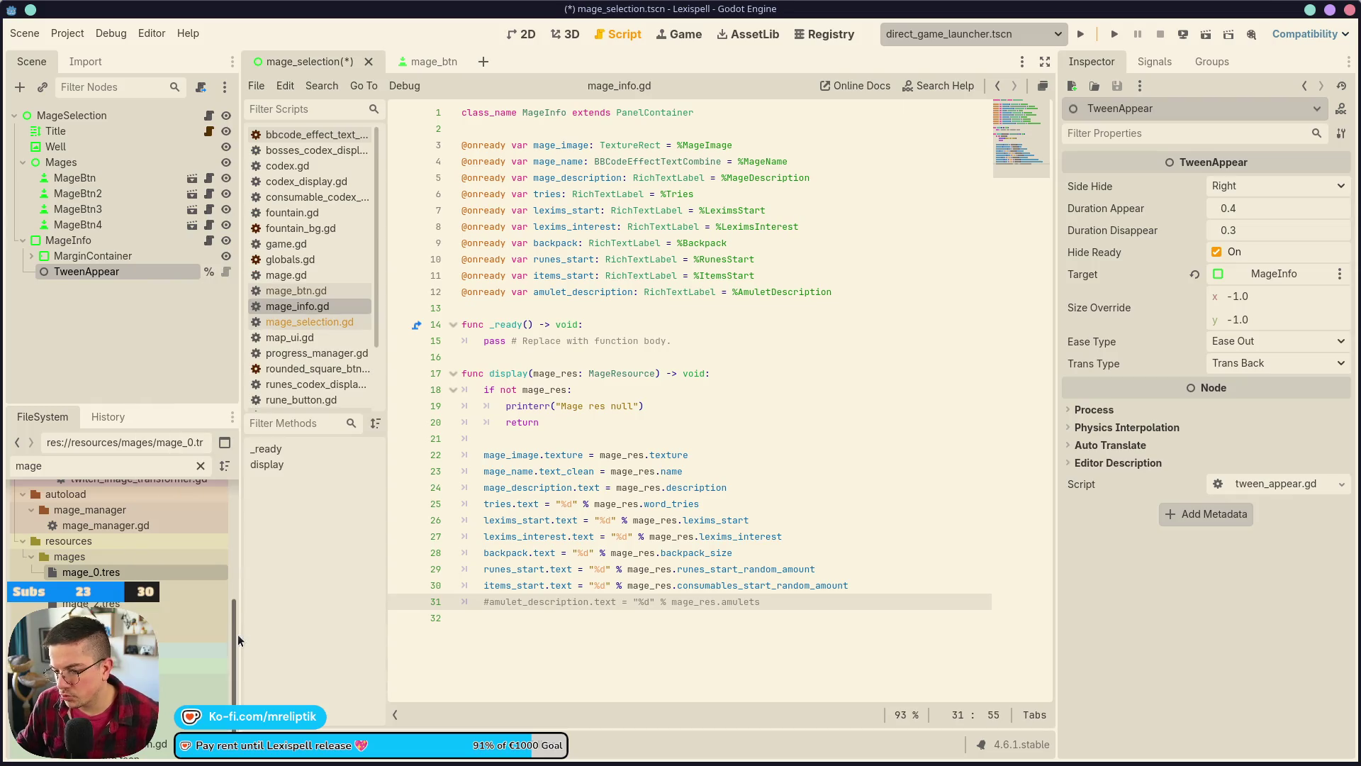
click(528, 300)
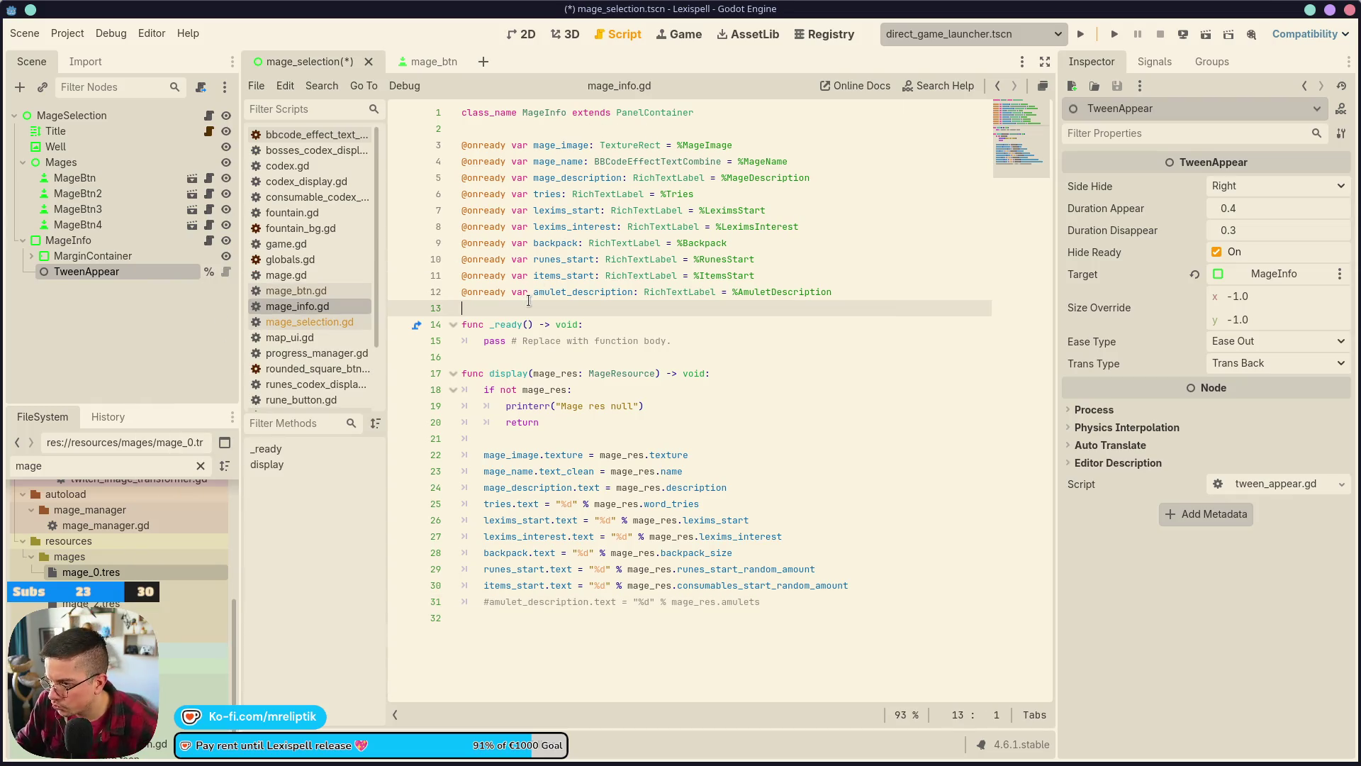
key(Return)
key(Return)
key(Up)
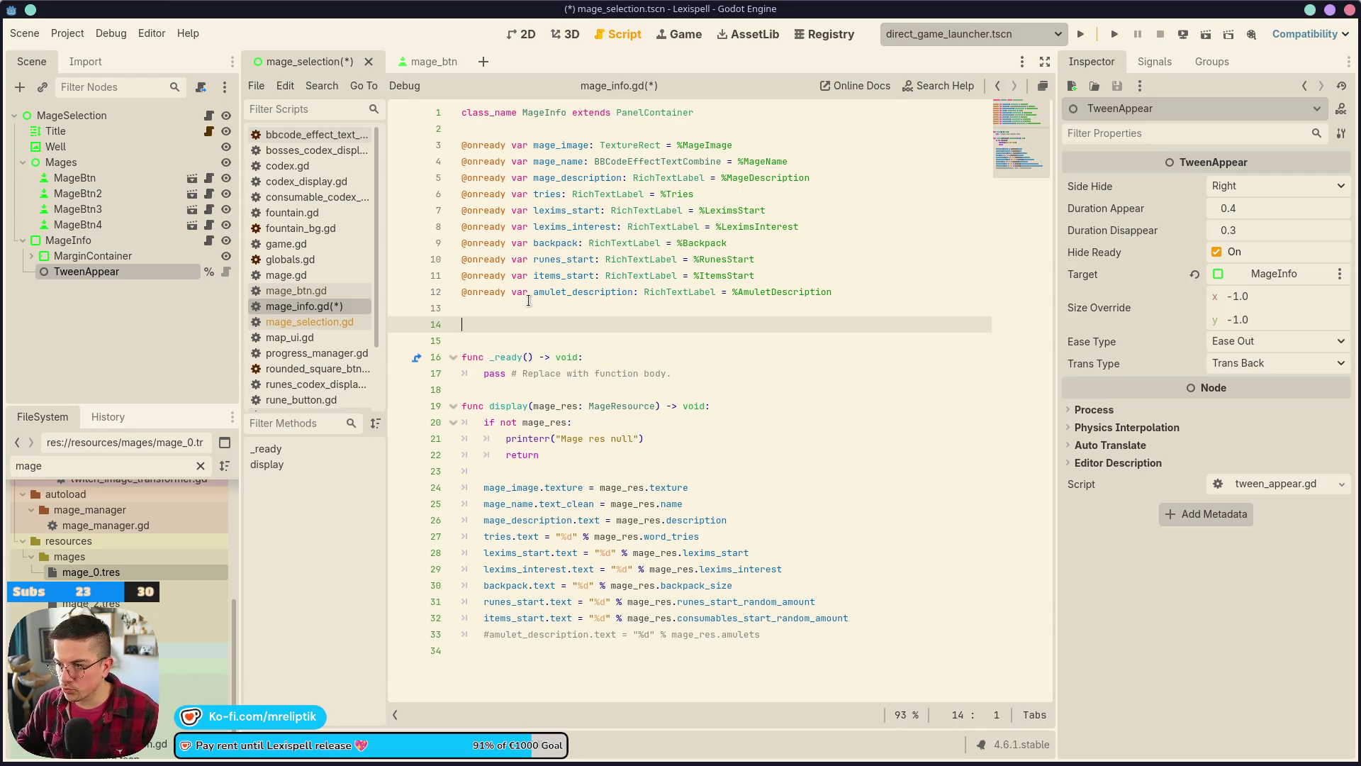
ctrl+drag(102, 274, 543, 324)
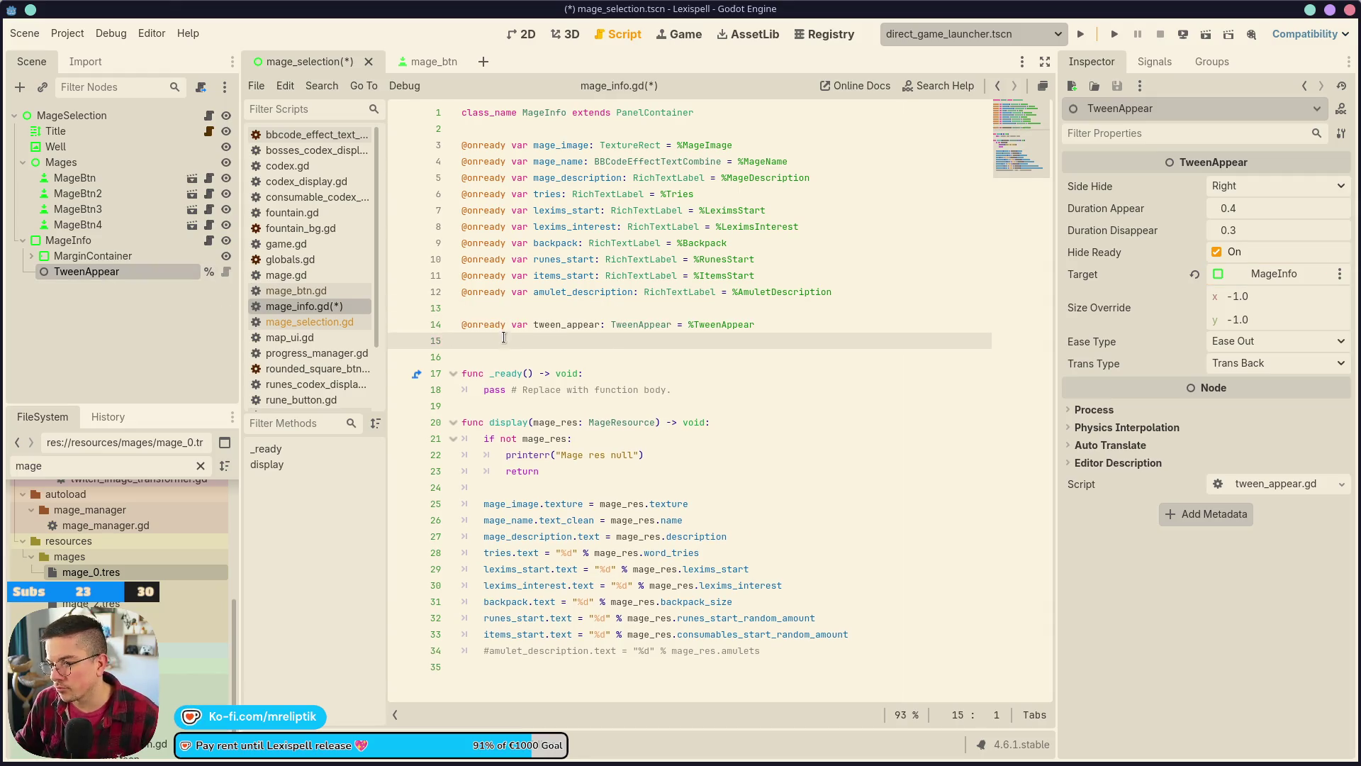
- Declare appear() -> void and disappear() functions above display()
click(526, 400)
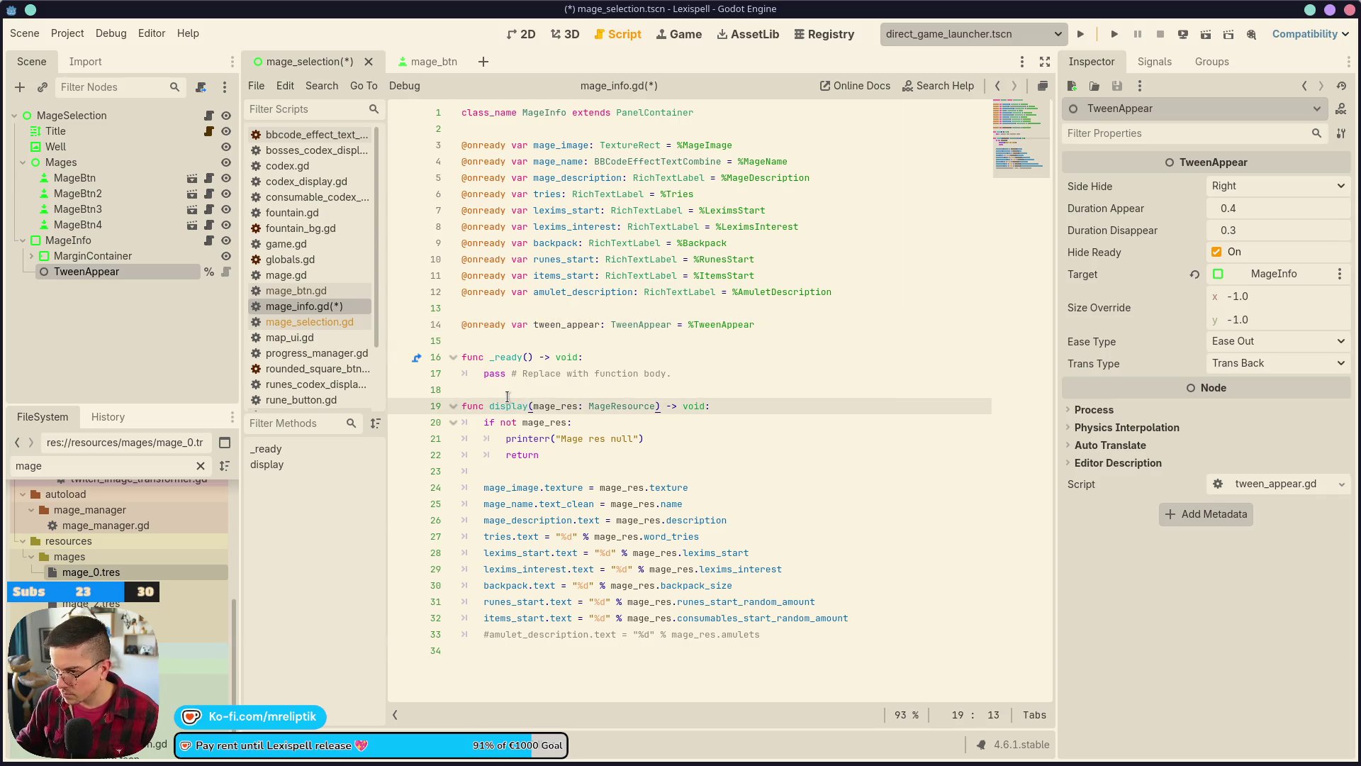
key(Up)
key(Return)
key(Return)
key(Up)
text(func appear() -> void:)
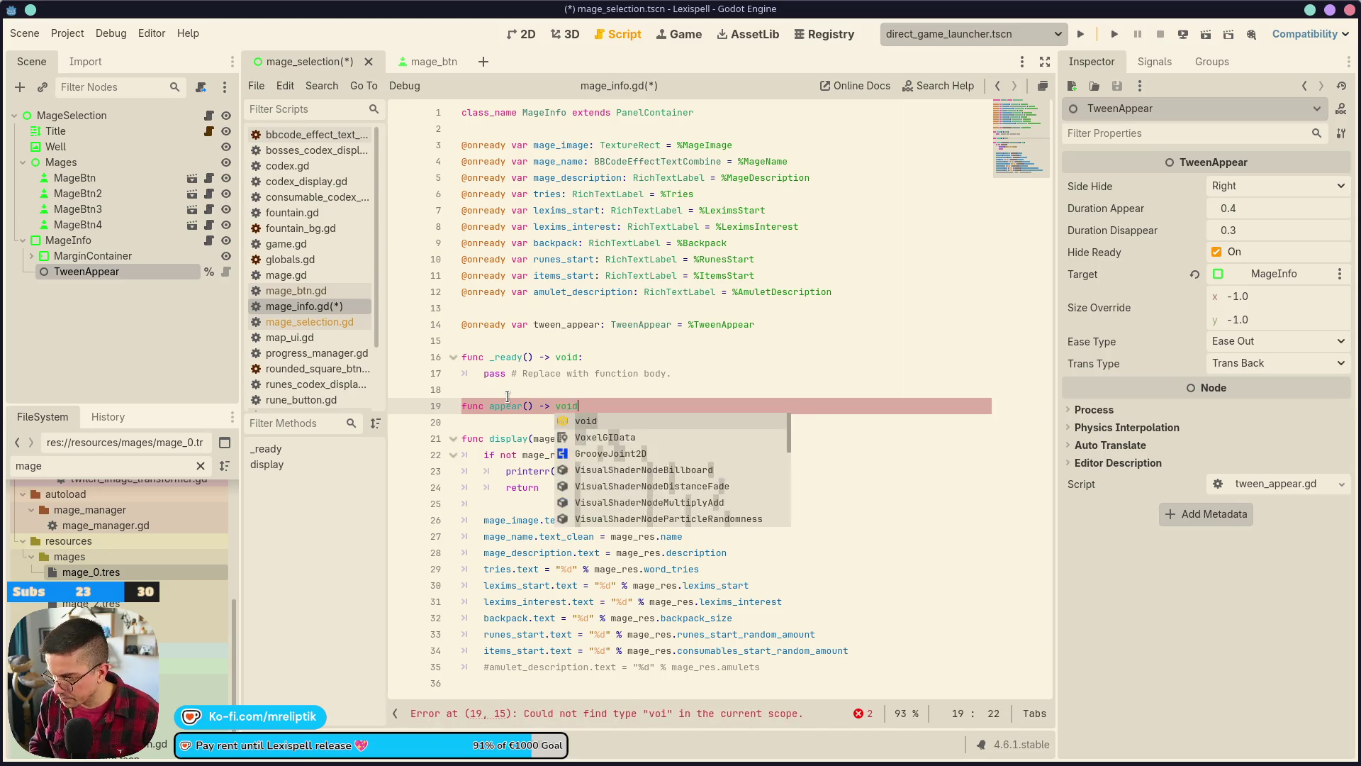
key(Return)
text(func appear() -> void:)
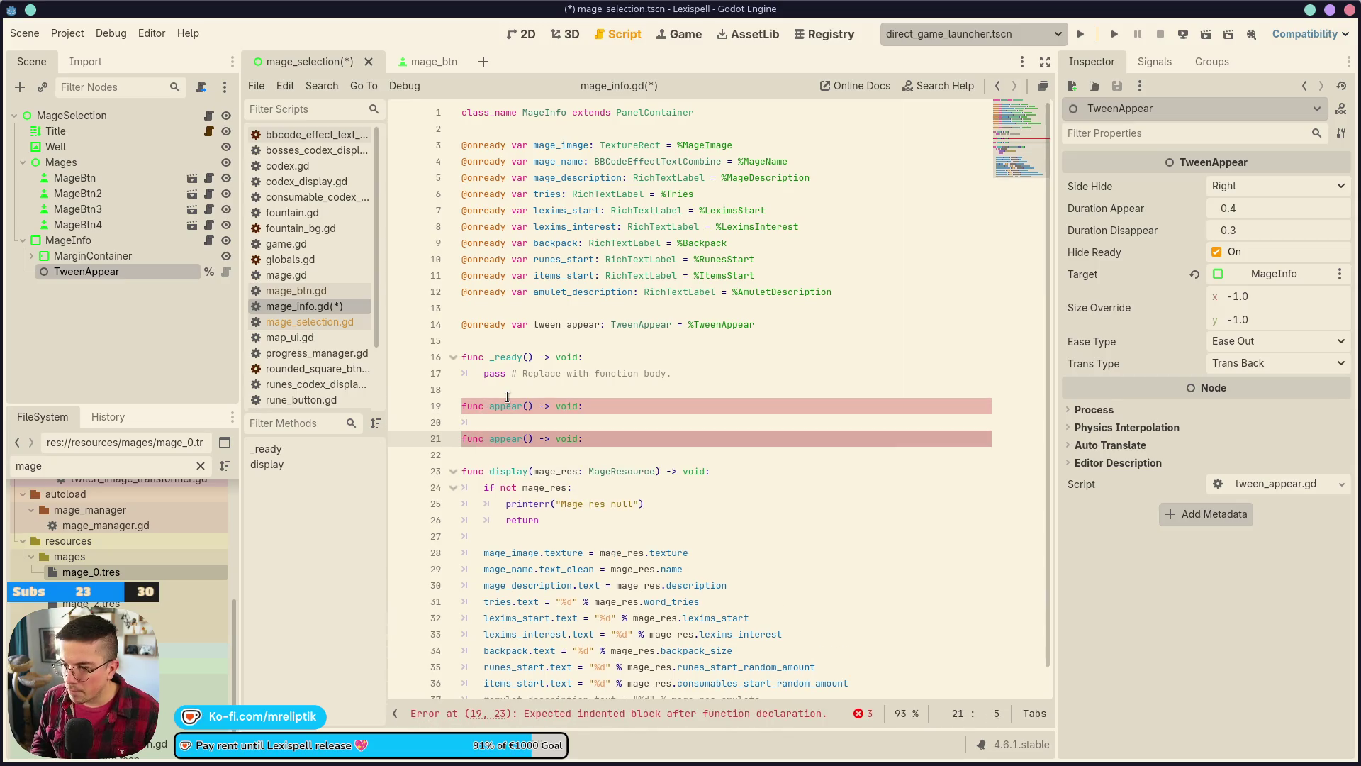
text(dis)
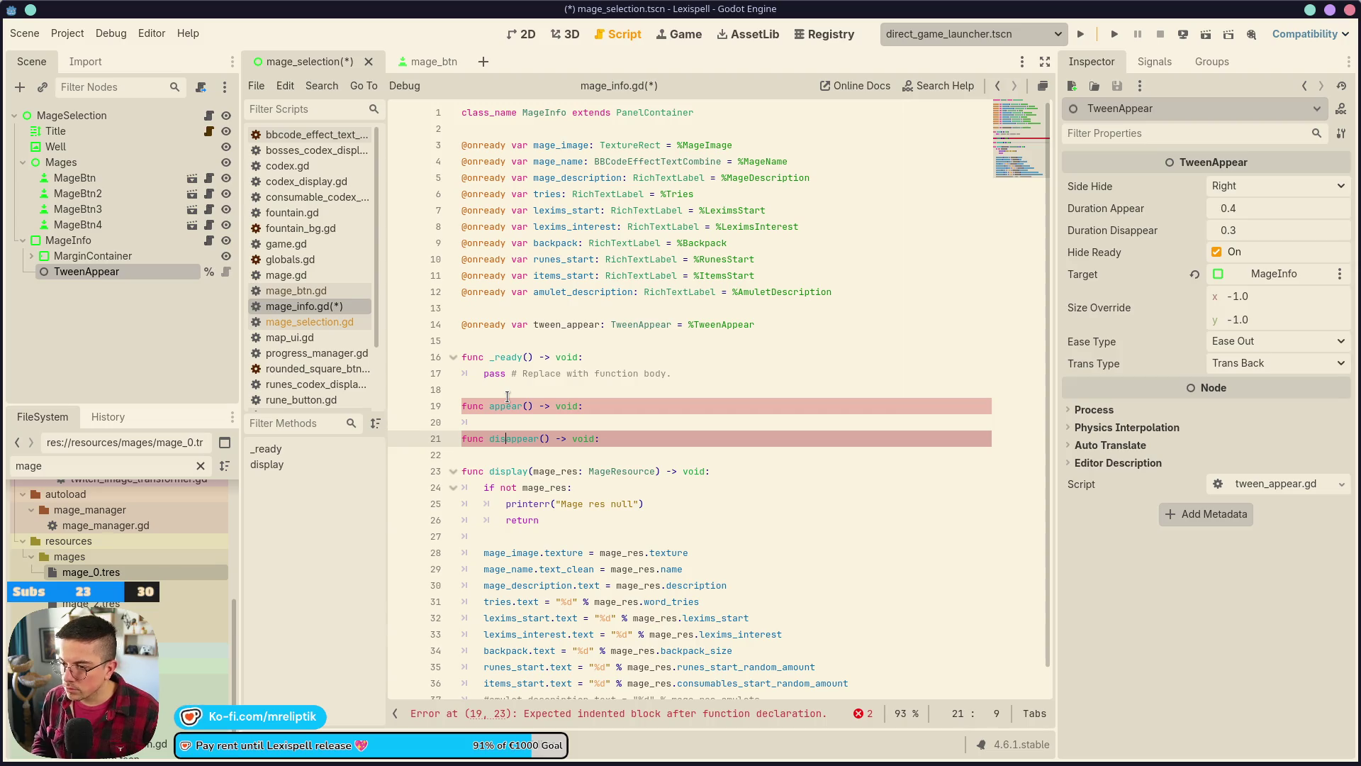
key(Up)
key(Return)
key(Up)
- Make appear() and disappear() call tween_appear.appear() and tween_appear.disappear(), then save
text(tween_appear.ap)
key(Return)
key(ctrl+shift+d)
key(alt+Down)
key(alt+Down)
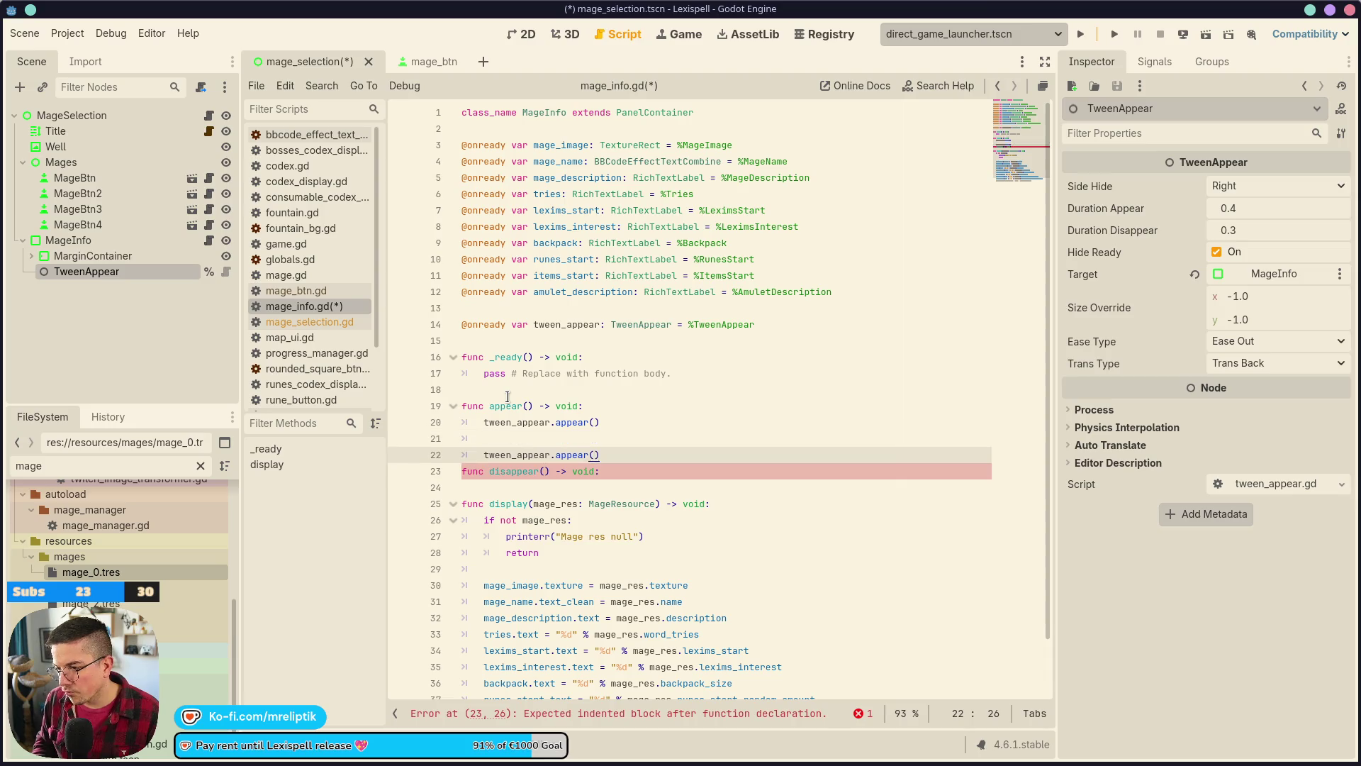
text(dis)
key(ctrl+s)
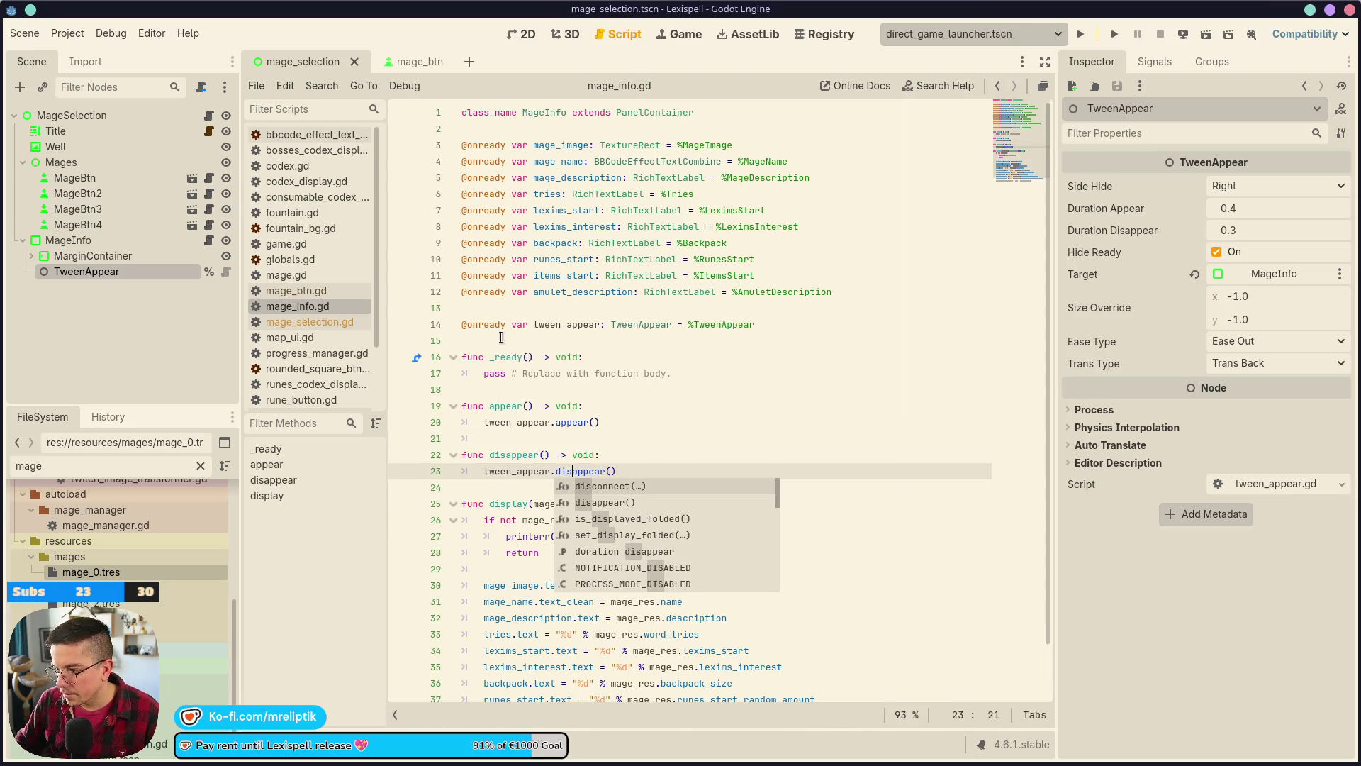
click(207, 116)
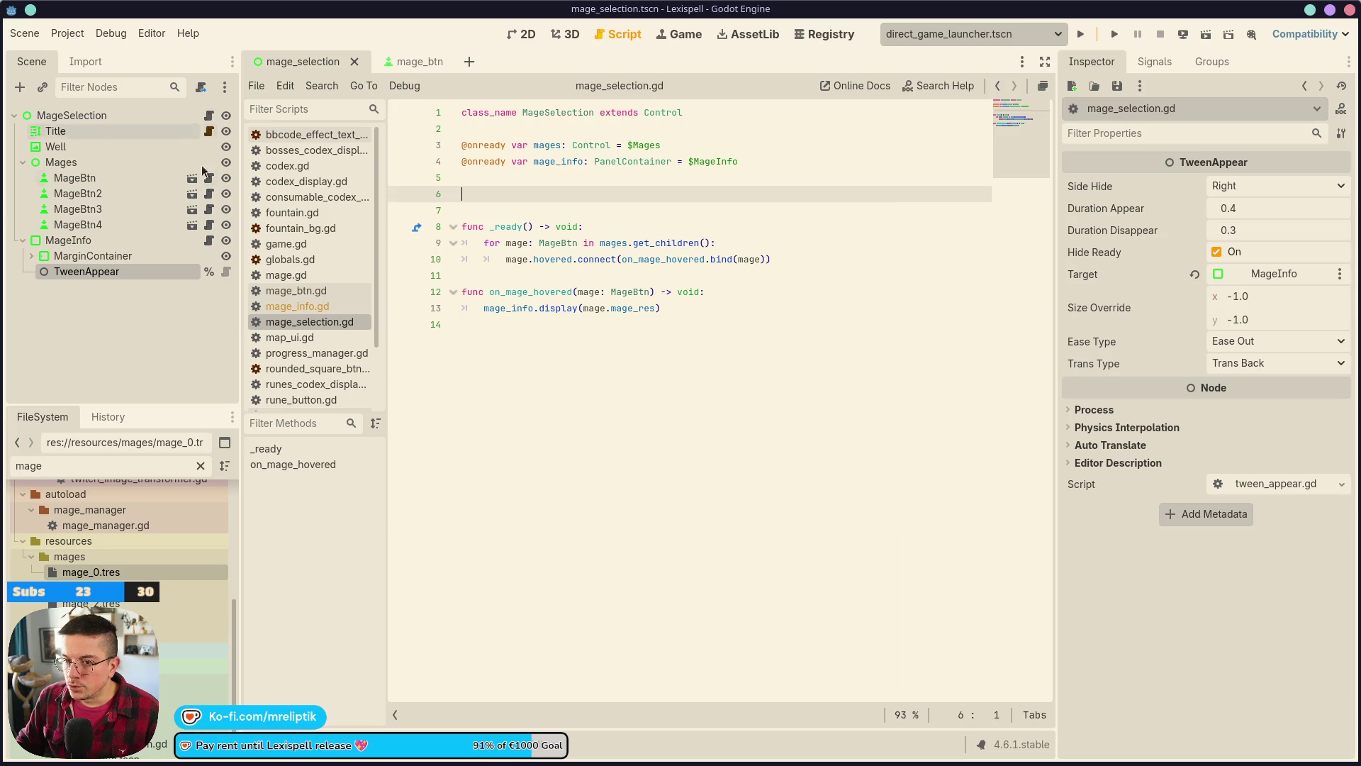
- Add a mage_info.appear() call at the end of _ready in mage_selection.gd and save
click(87, 240)
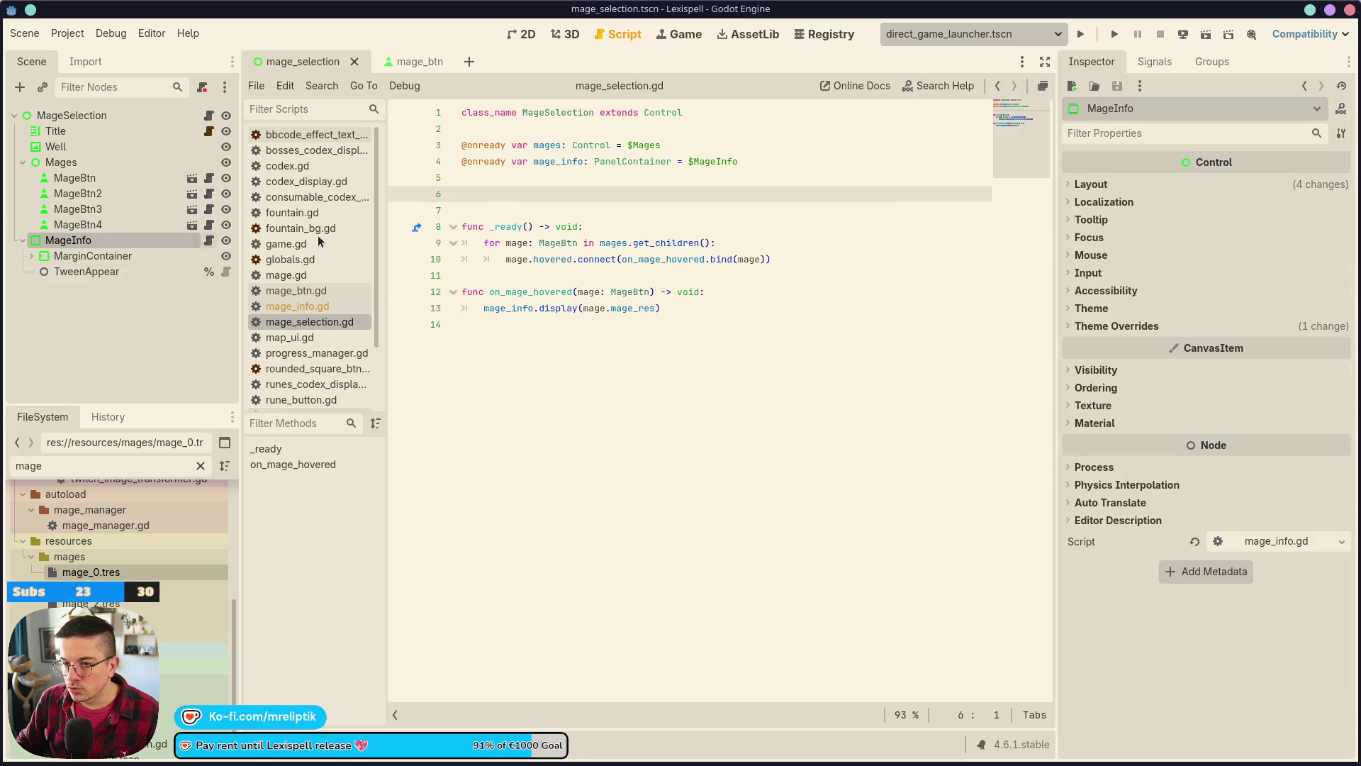
key(Delete)
click(606, 242)
click(605, 259)
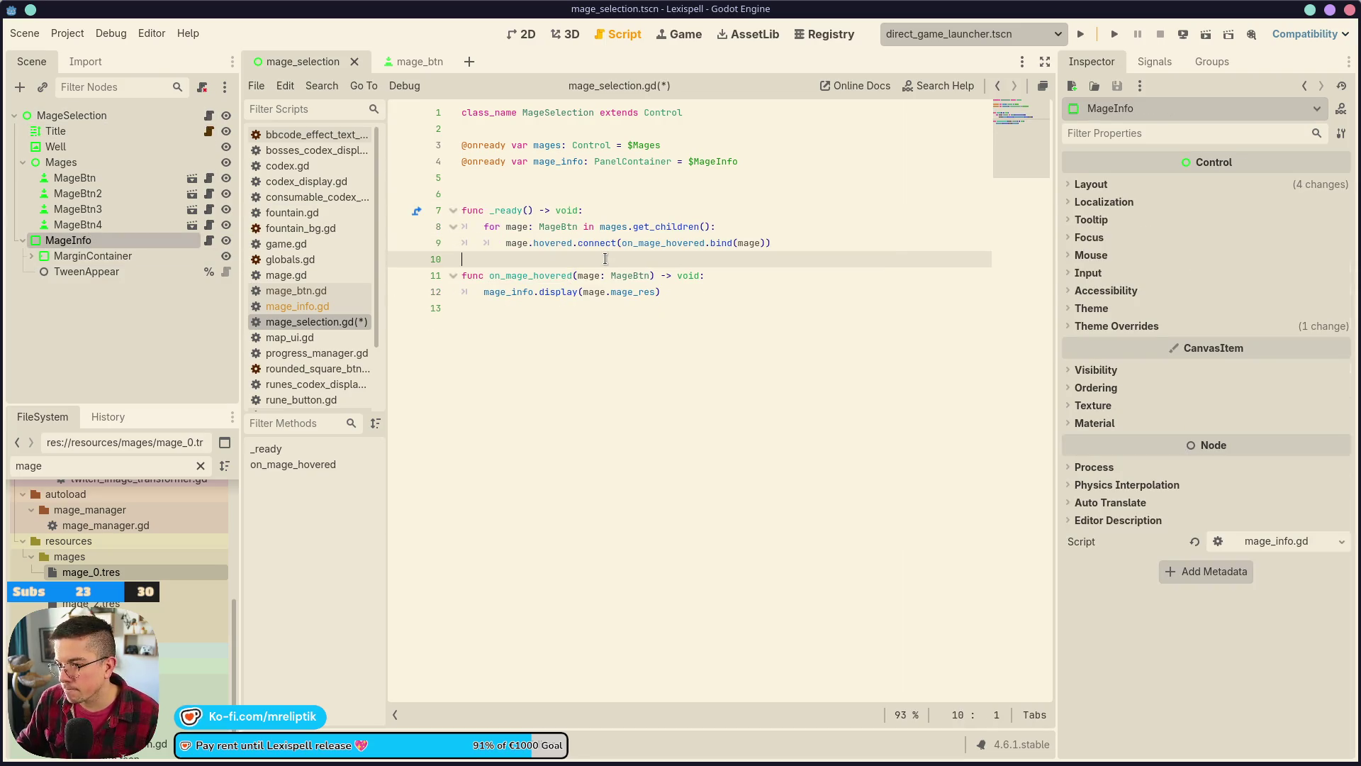
key(Return)
key(Up)
key(Return)
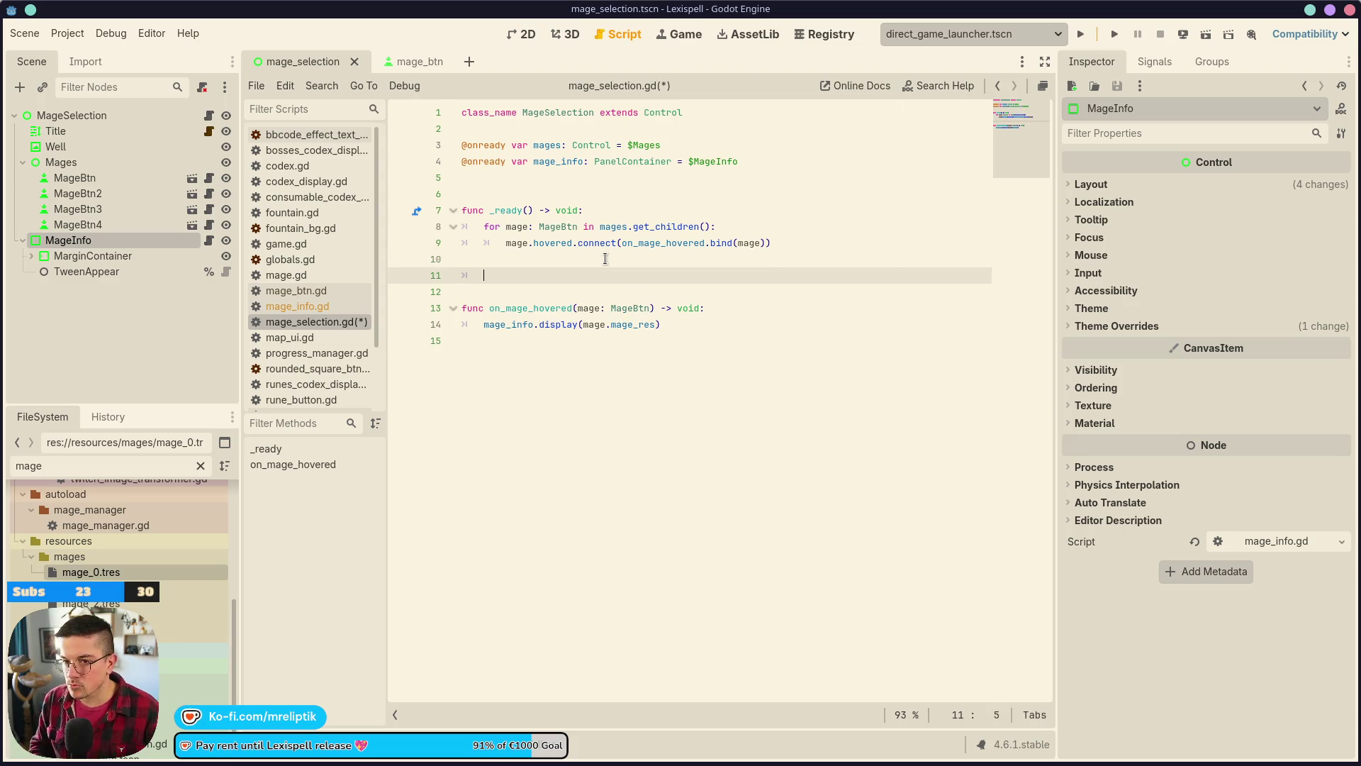
text(mage)
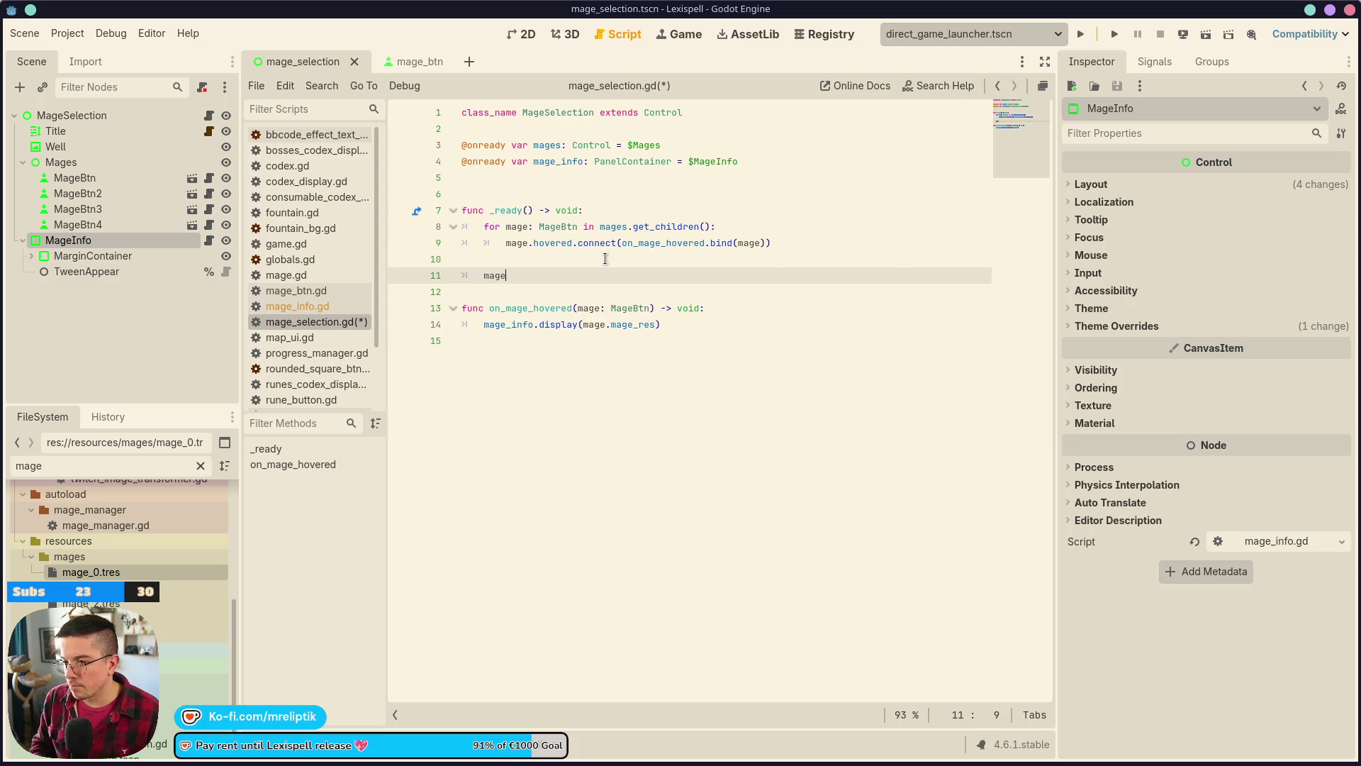
text(s_info.ap)
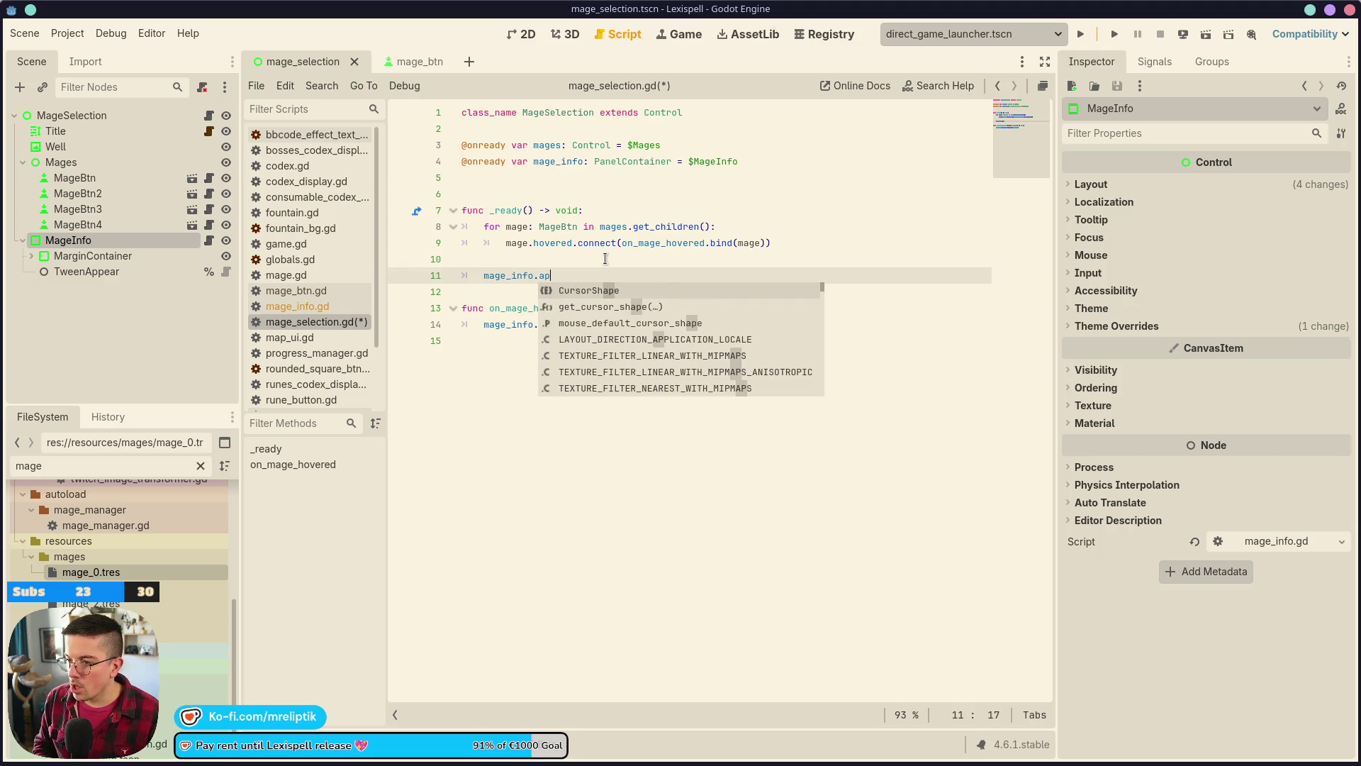
text(pear()
key(ctrl+s)
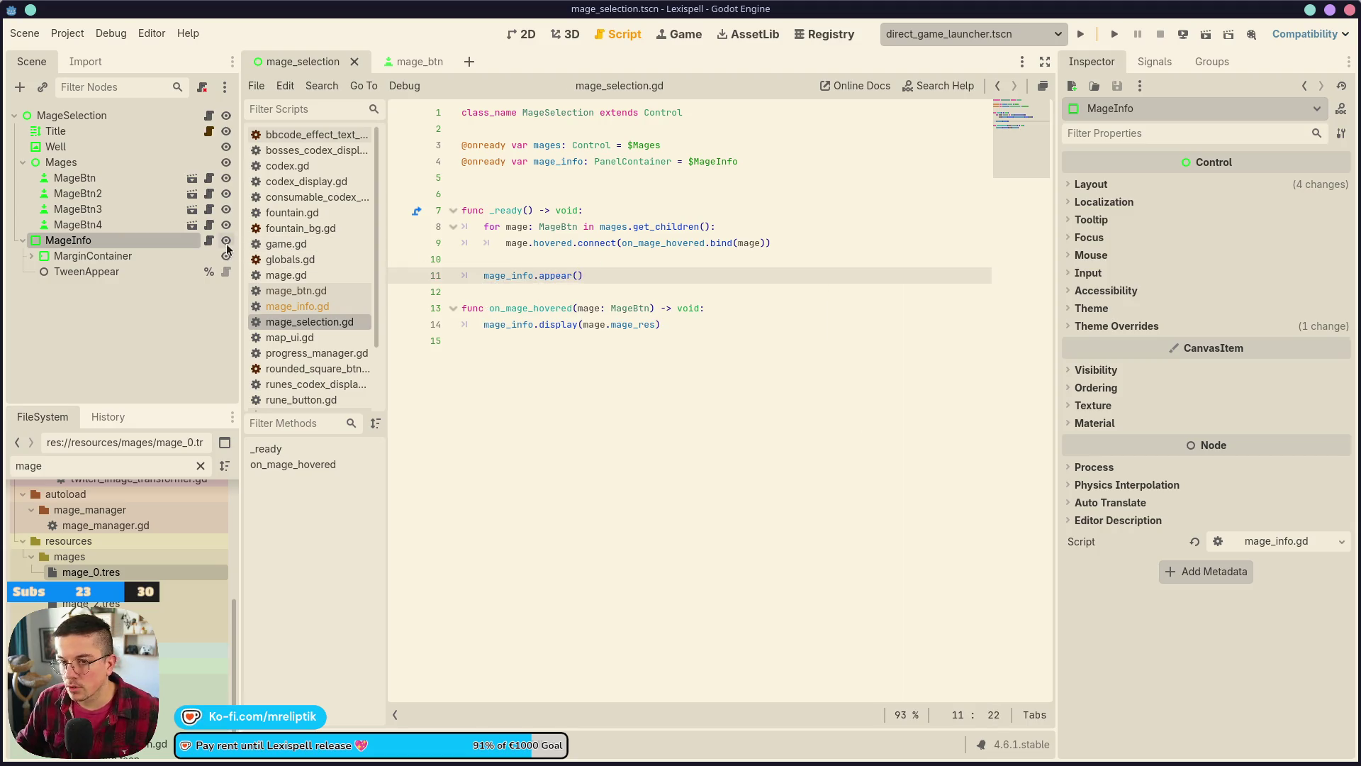
- Run the game to test the mage selection screen, then return to mage_info.gd
key(alt+Left)
click(684, 373)
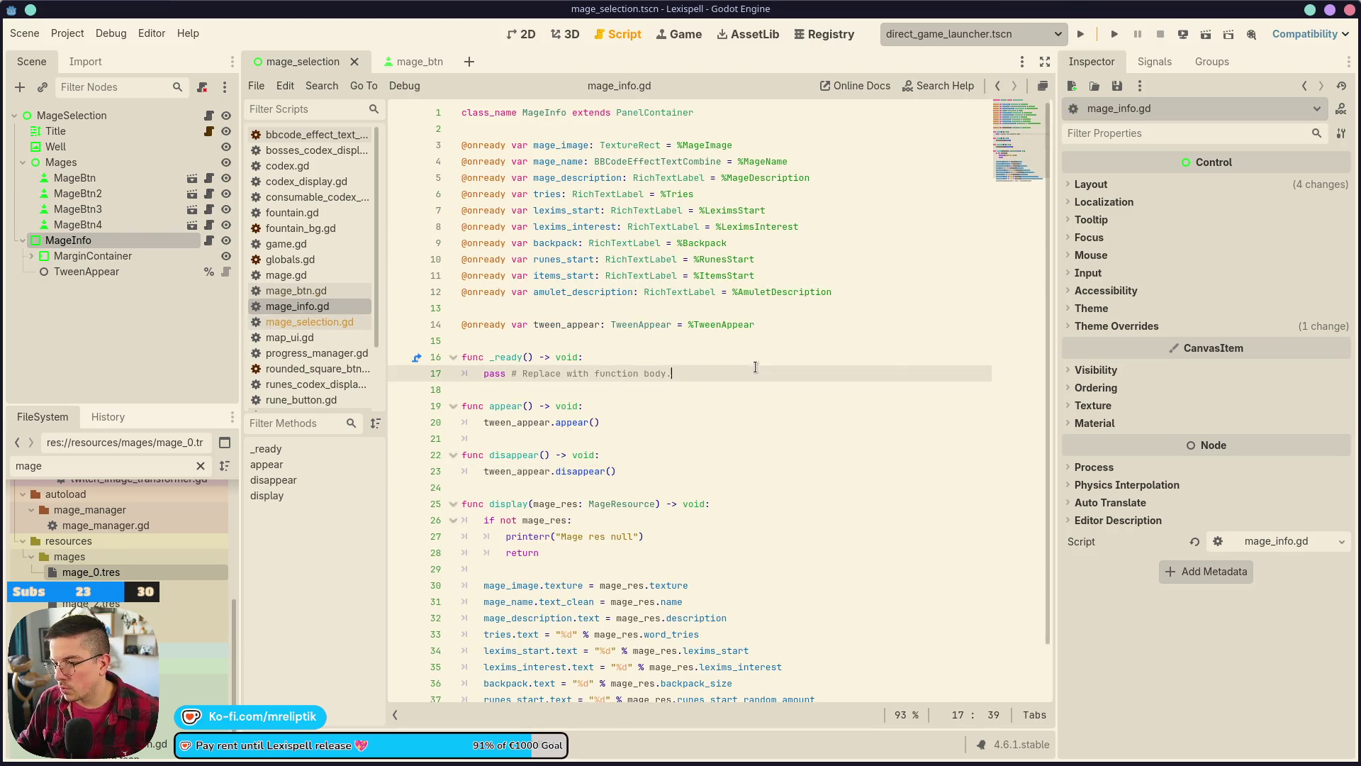
click(1206, 35)
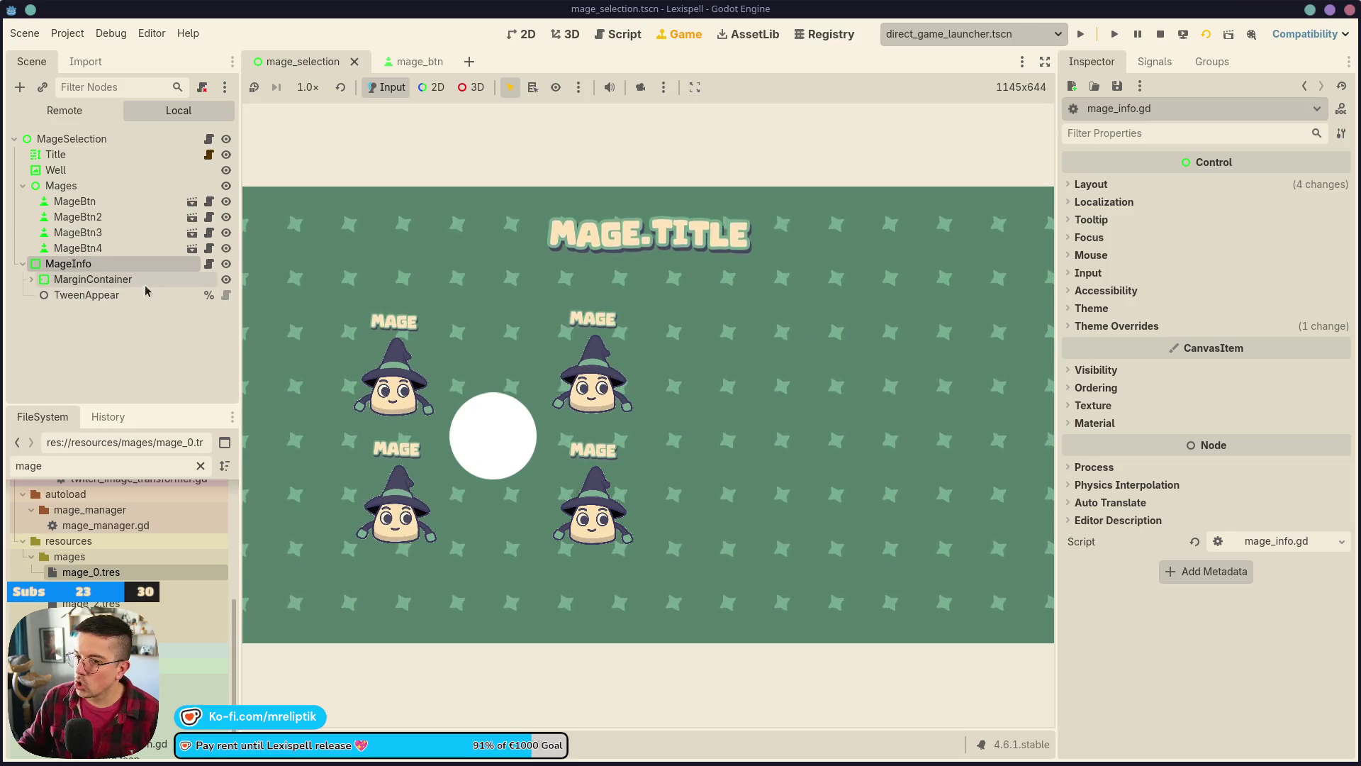
click(210, 265)
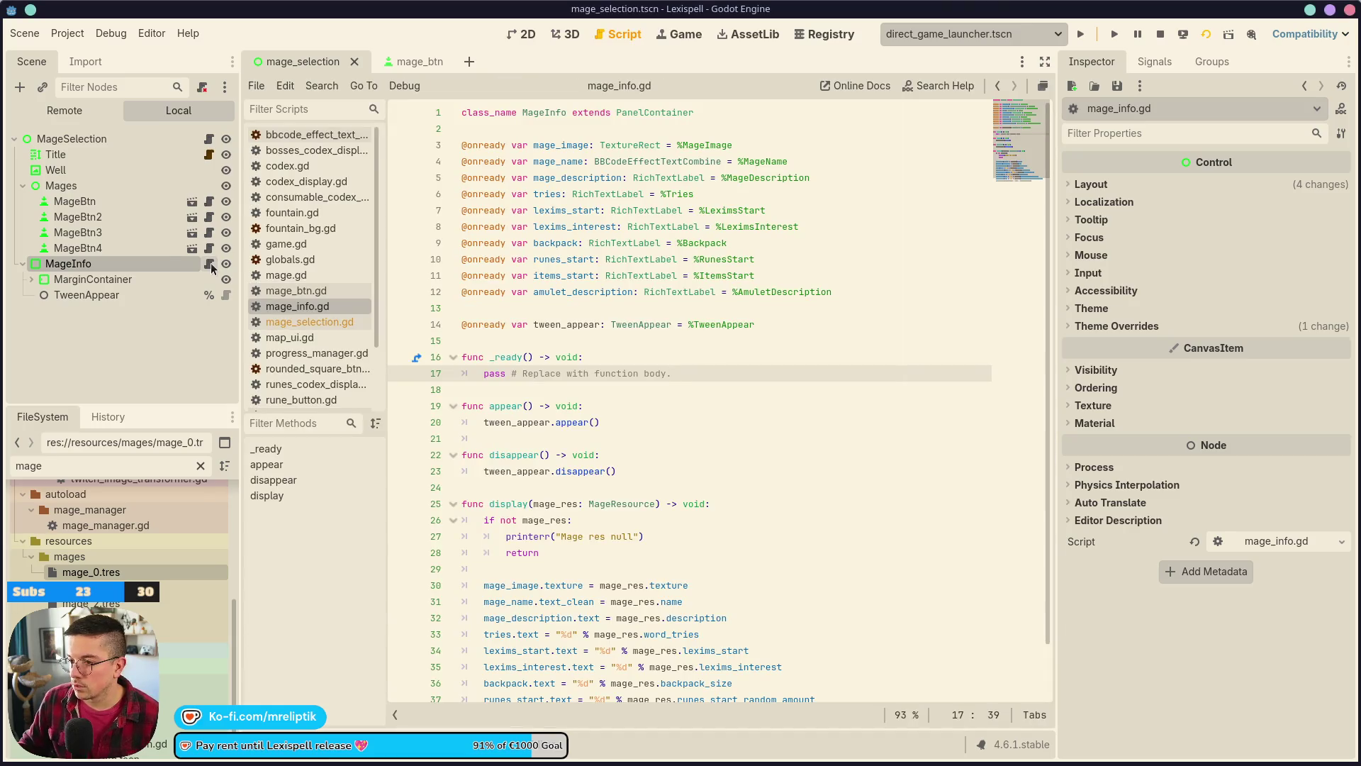
click(509, 423)
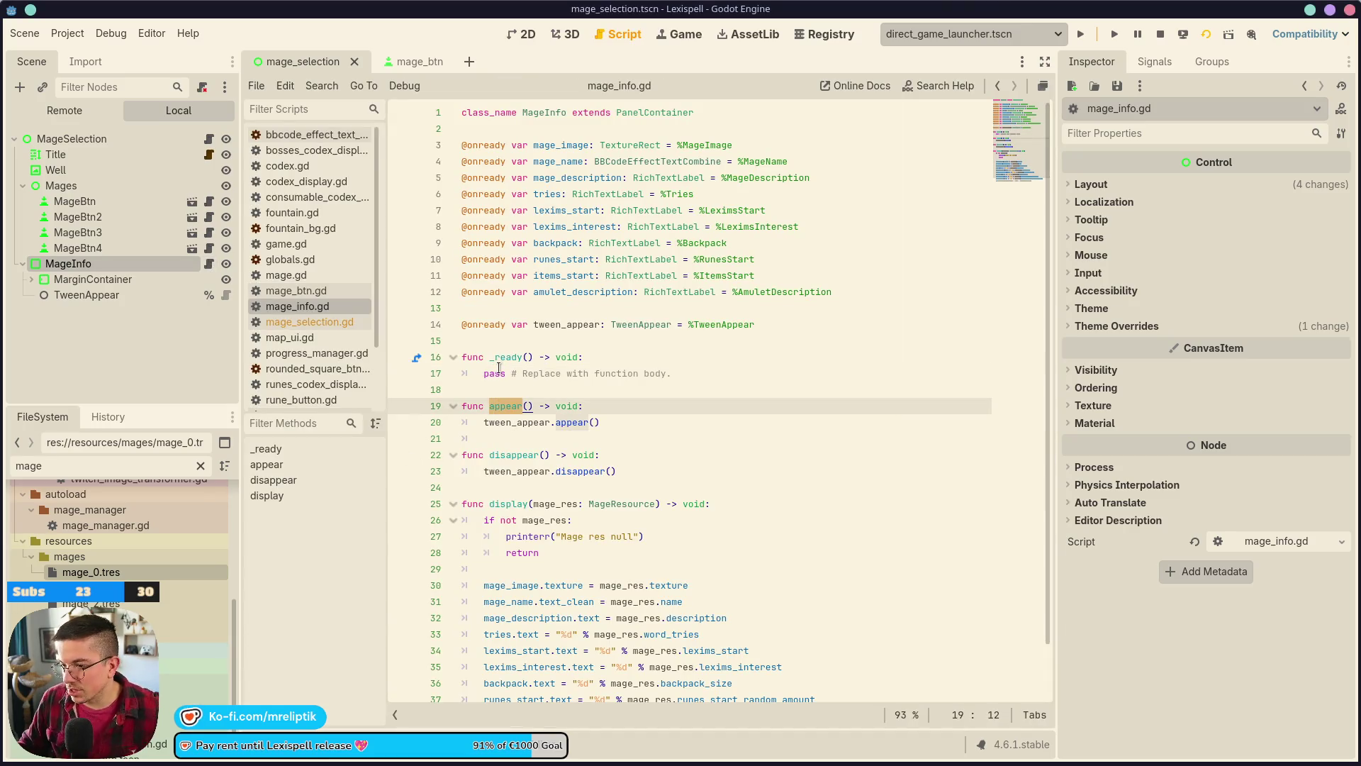
- Review mage_info.gd and mage_selection.gd, then inspect the TweenAppear and MageInfo nodes' properties and signals
double_click(498, 374)
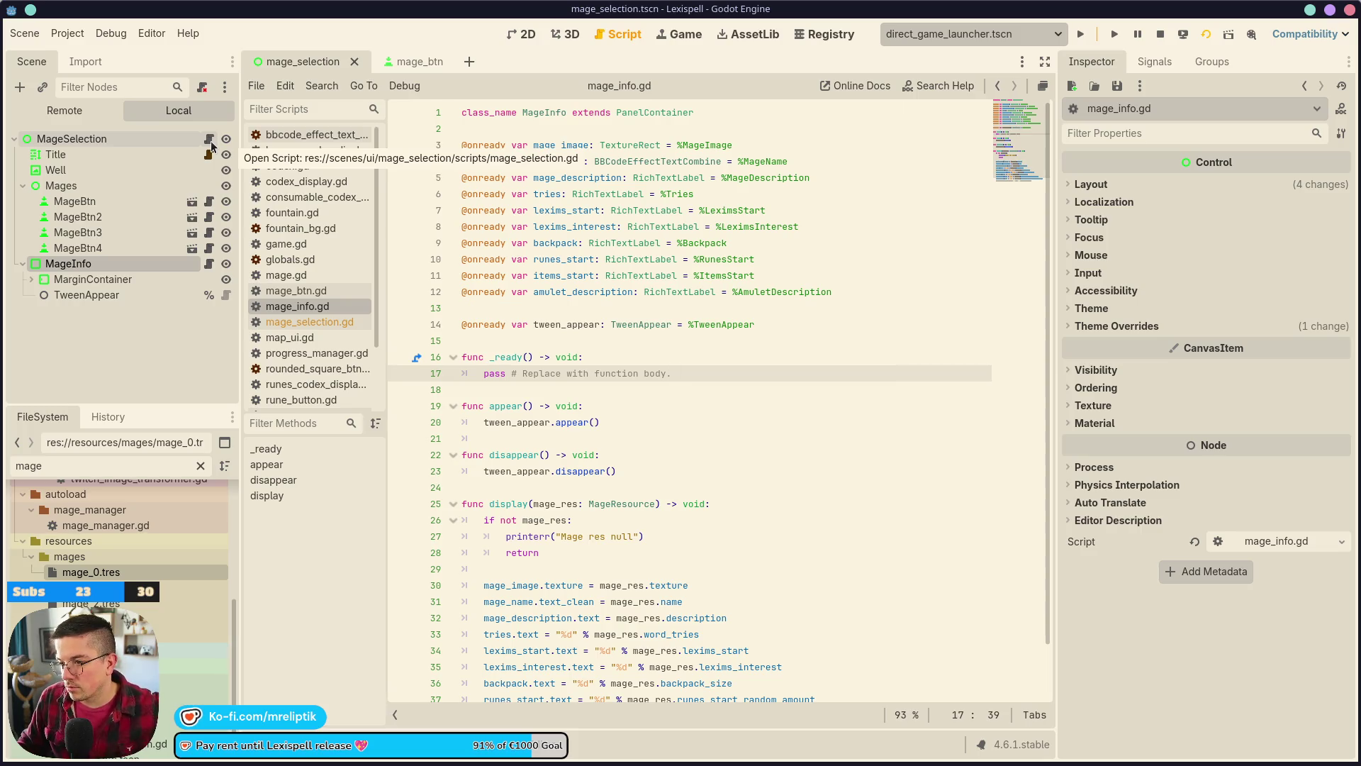
click(211, 141)
double_click(495, 277)
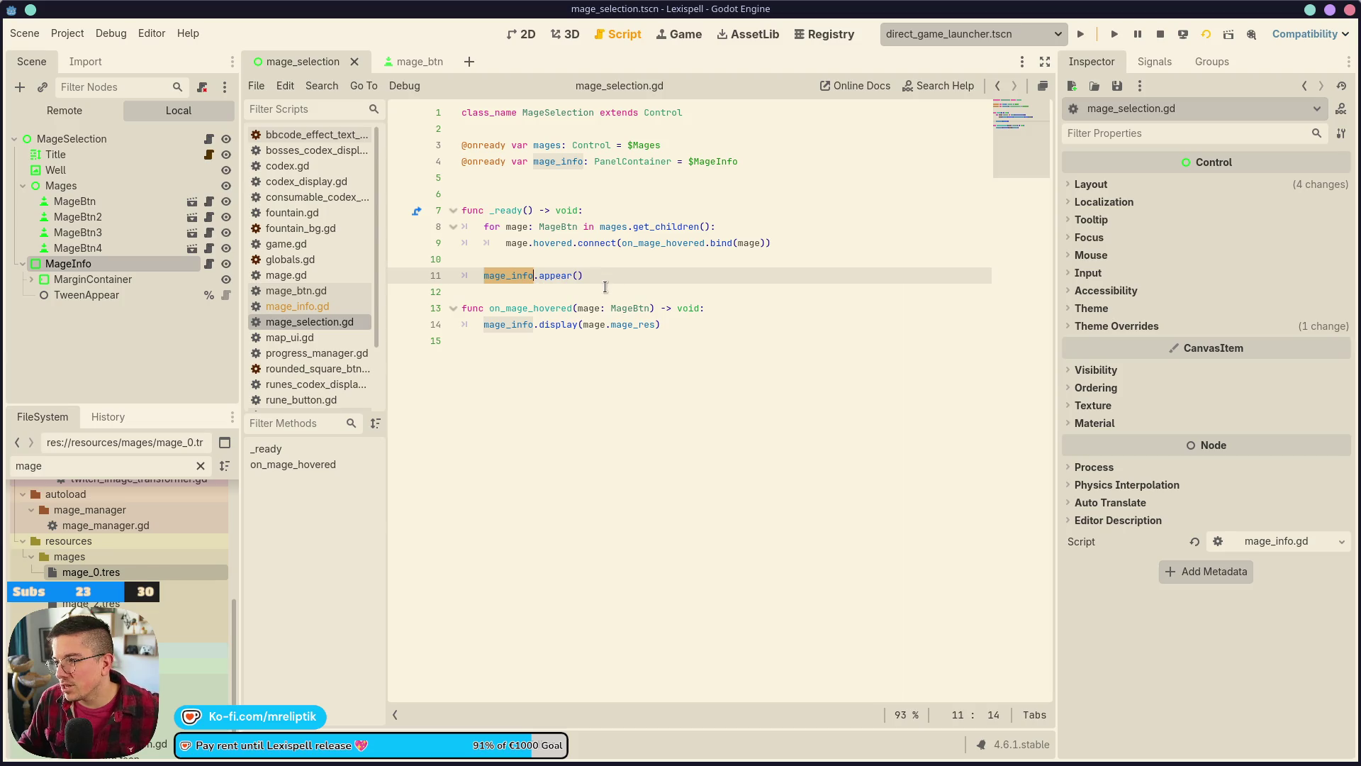
click(99, 279)
click(101, 289)
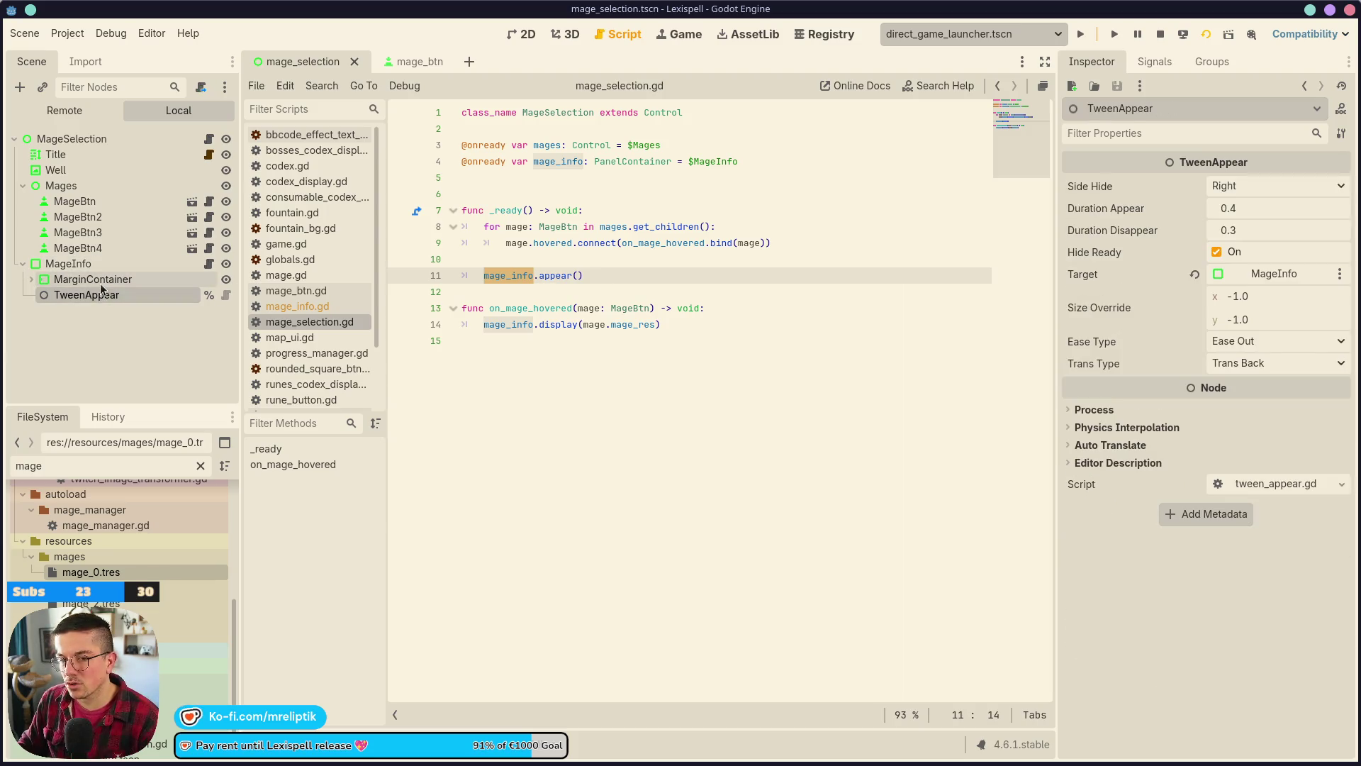
click(101, 267)
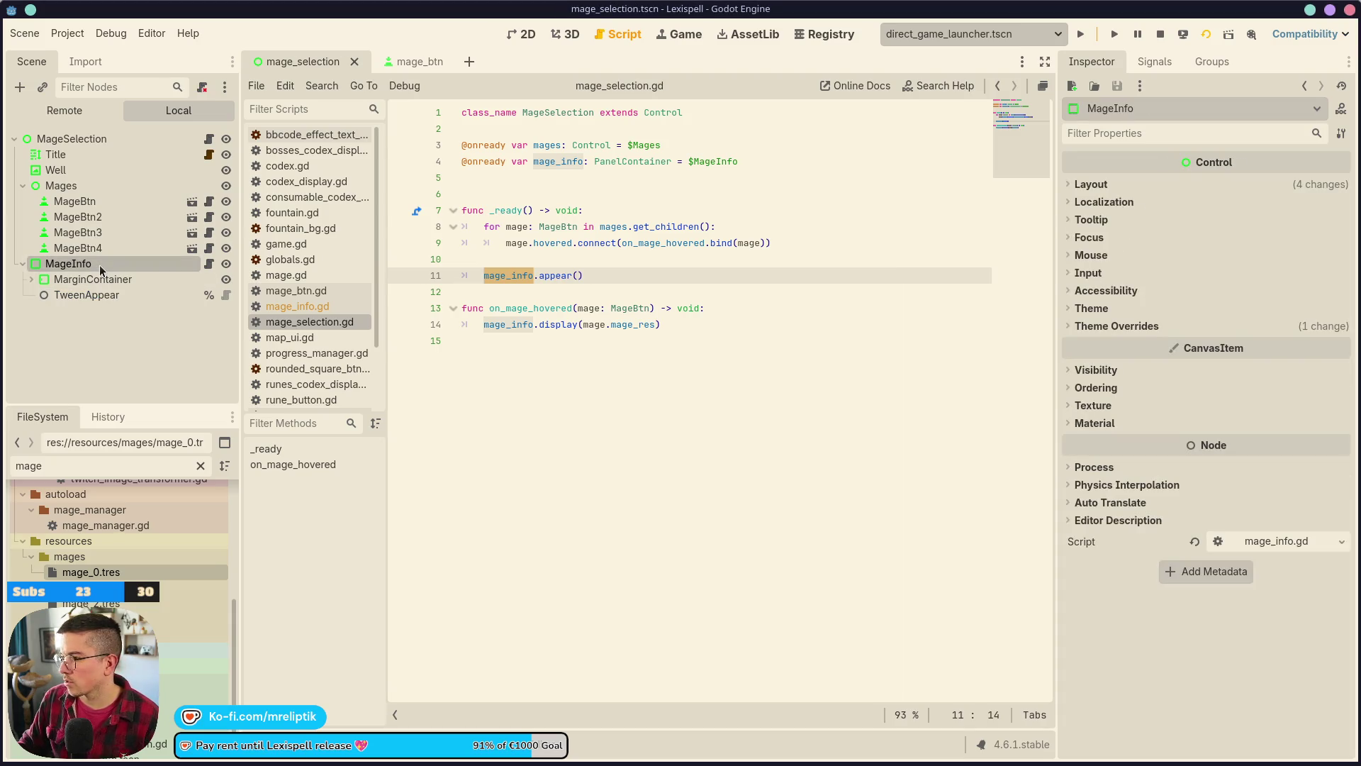
click(1154, 62)
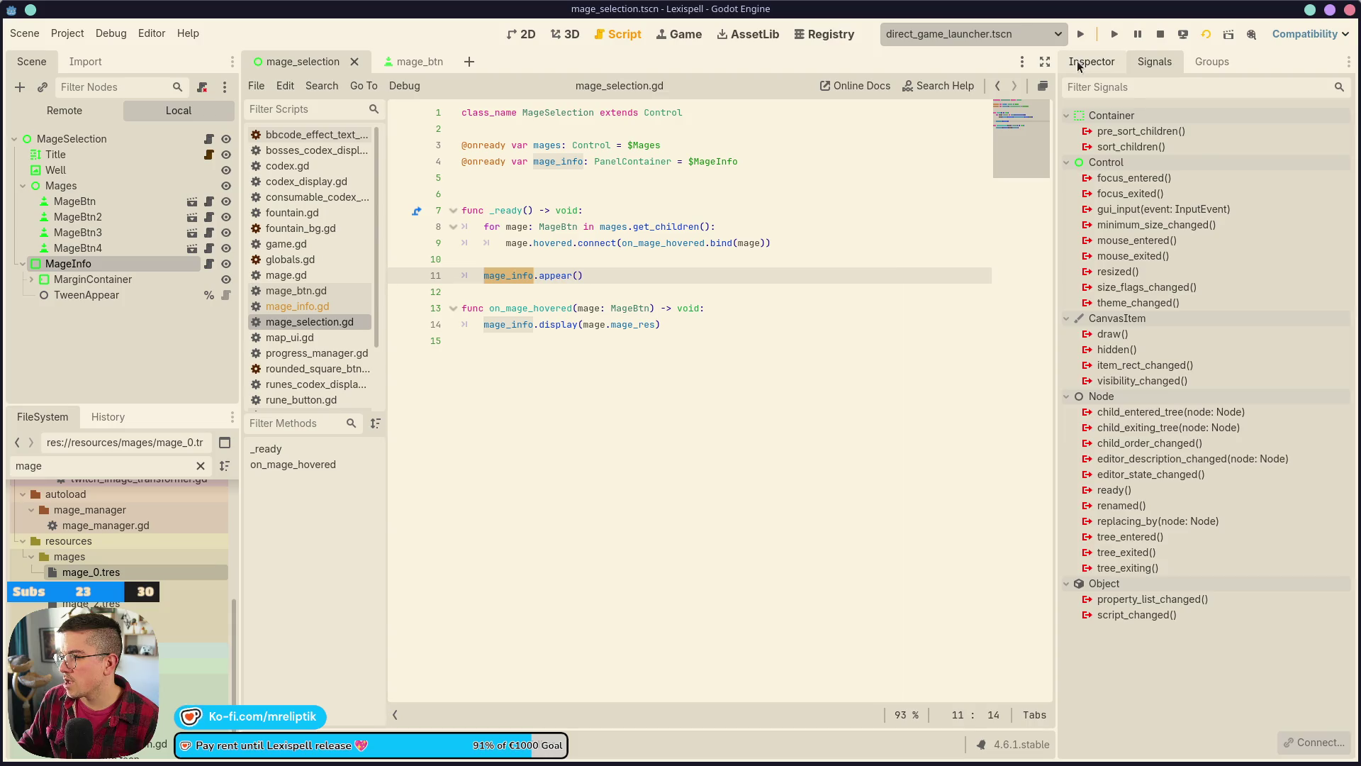
click(1077, 63)
- Stop the game, recheck the MageInfo script and TweenAppear settings, and run the mage selection scene
click(1161, 34)
click(99, 242)
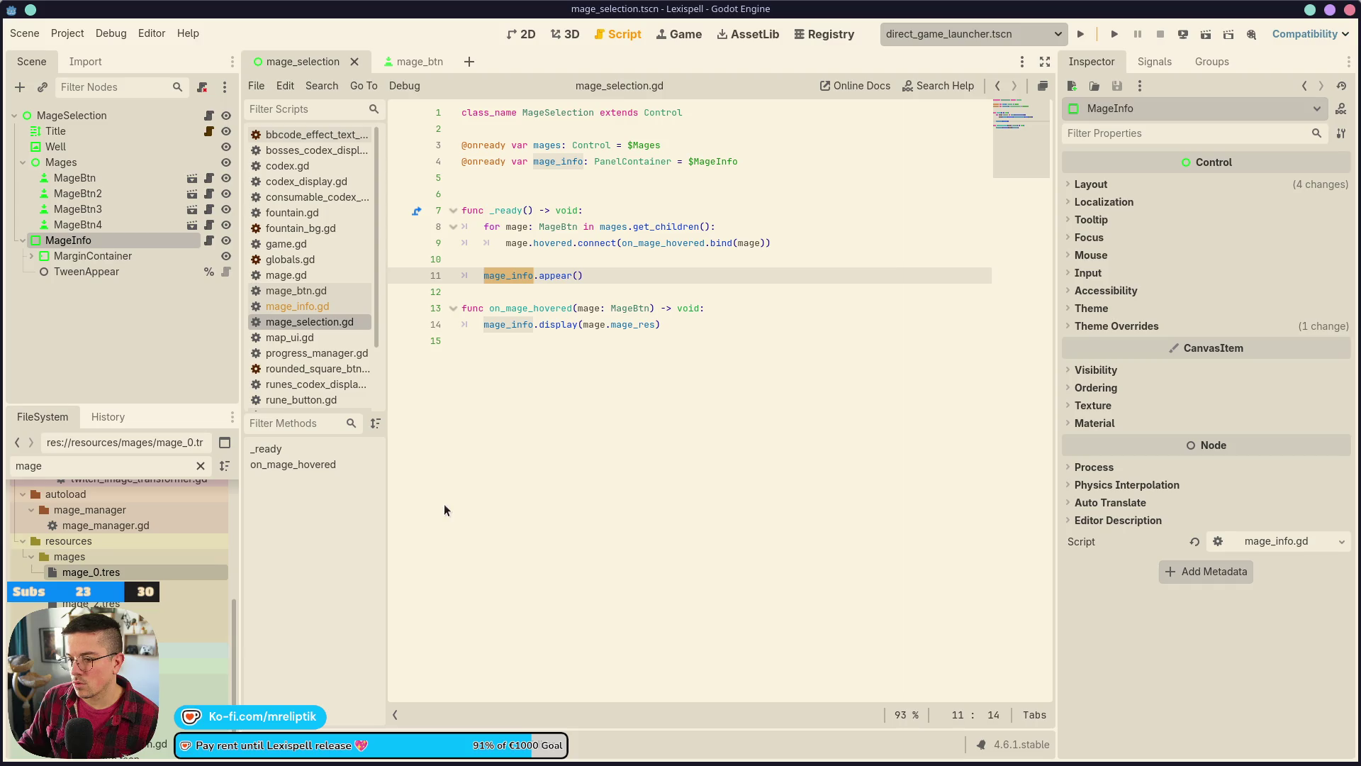
click(209, 241)
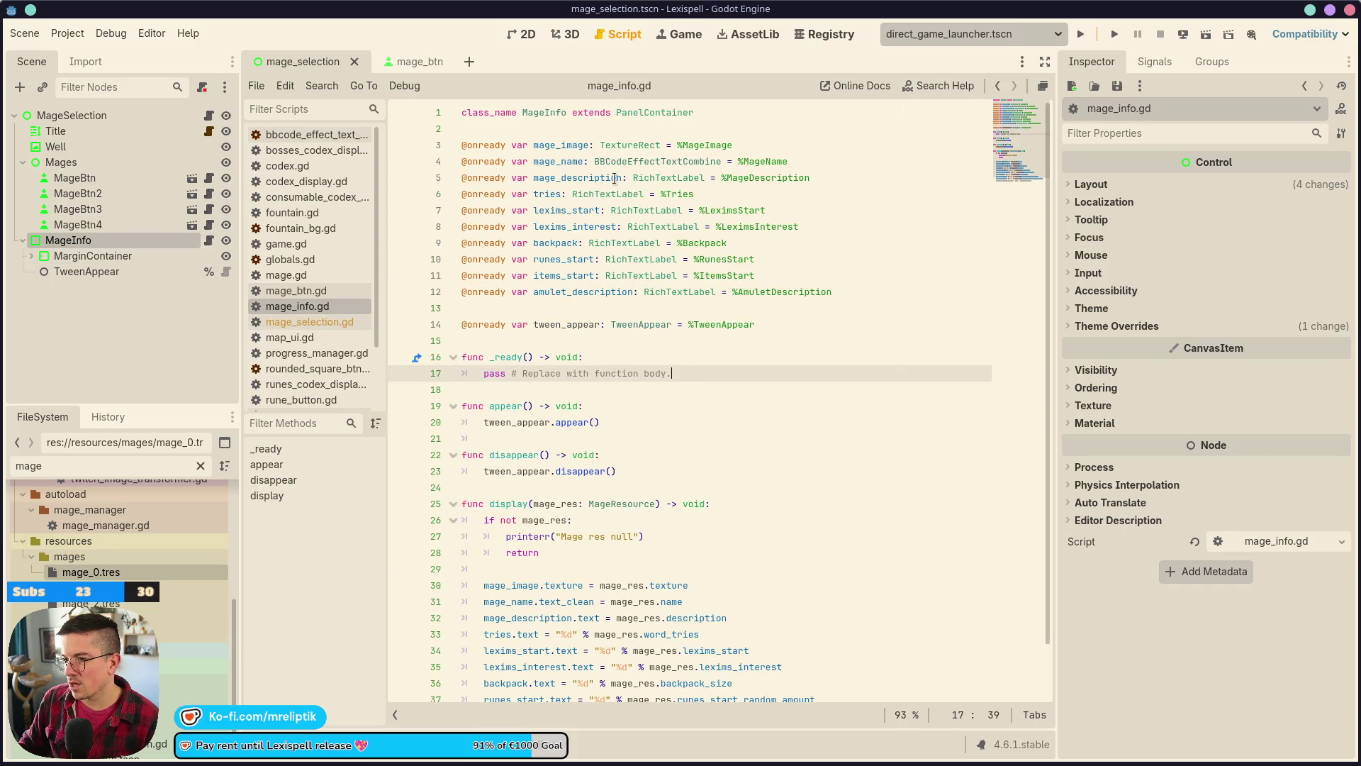
click(143, 275)
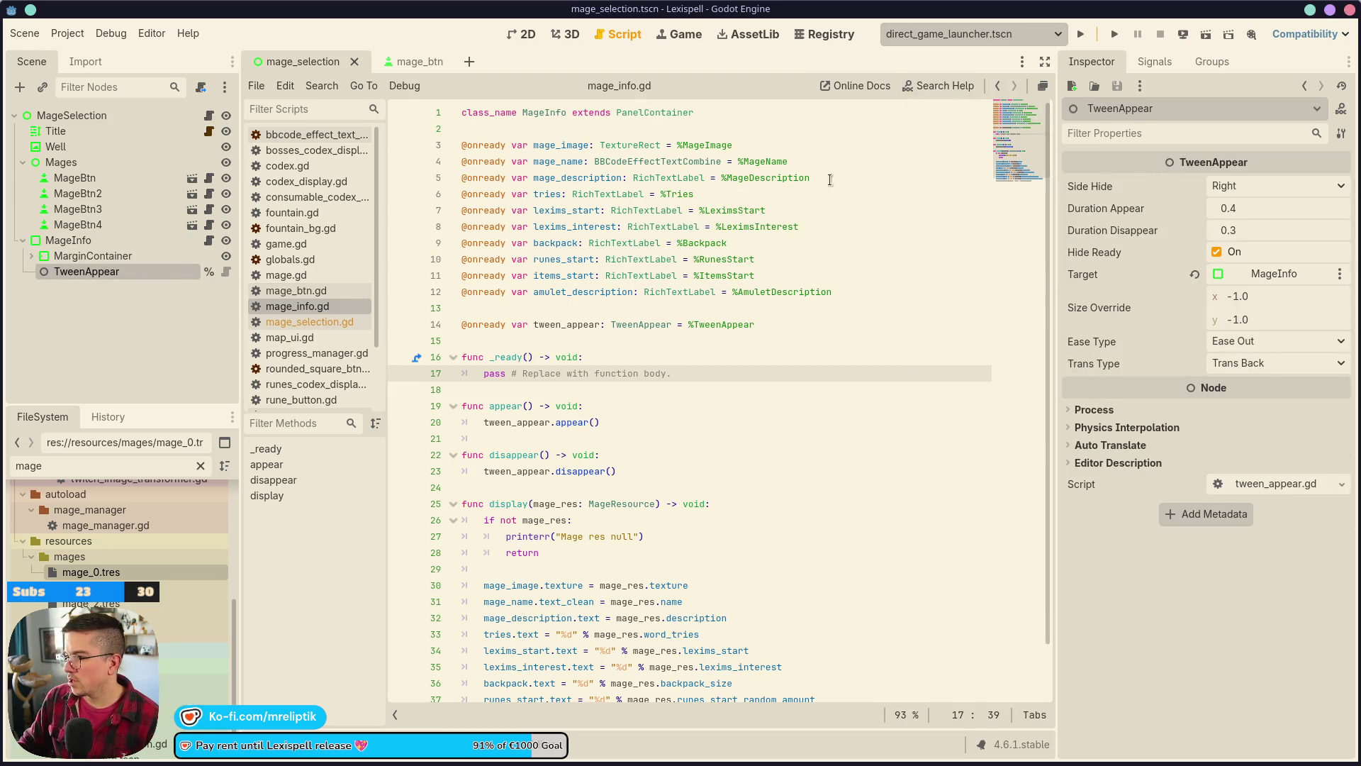
click(1207, 41)
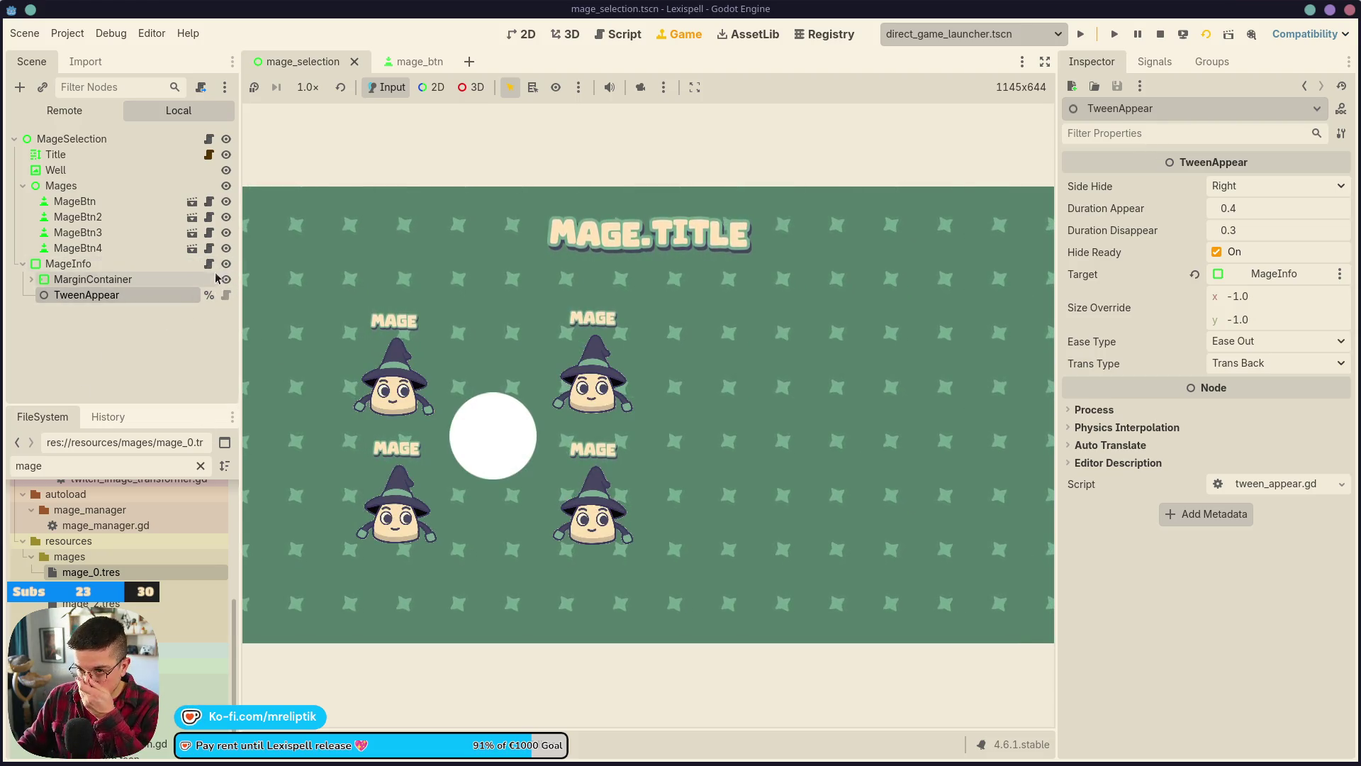
- Look over the MageInfo panel script and the TweenAppear script
click(208, 263)
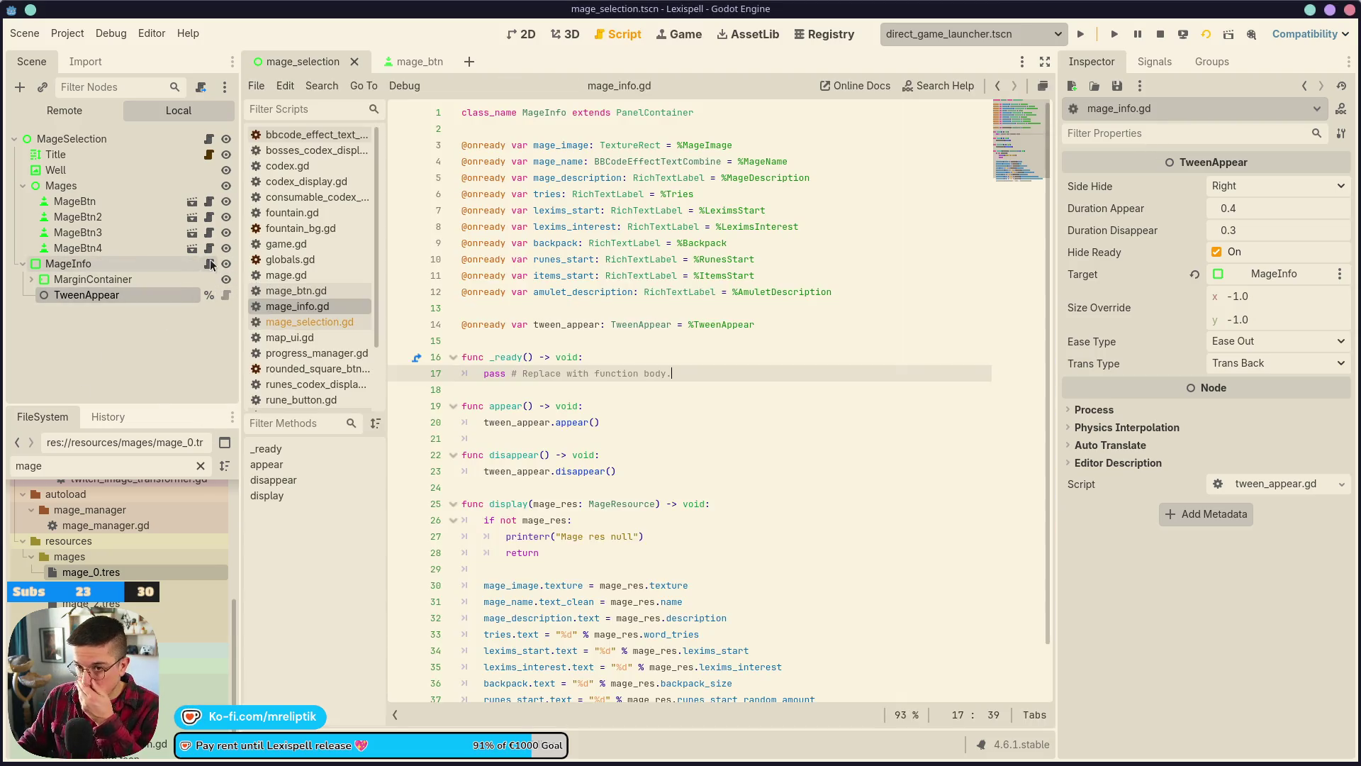
click(226, 295)
scroll(667, 353, up, 10)
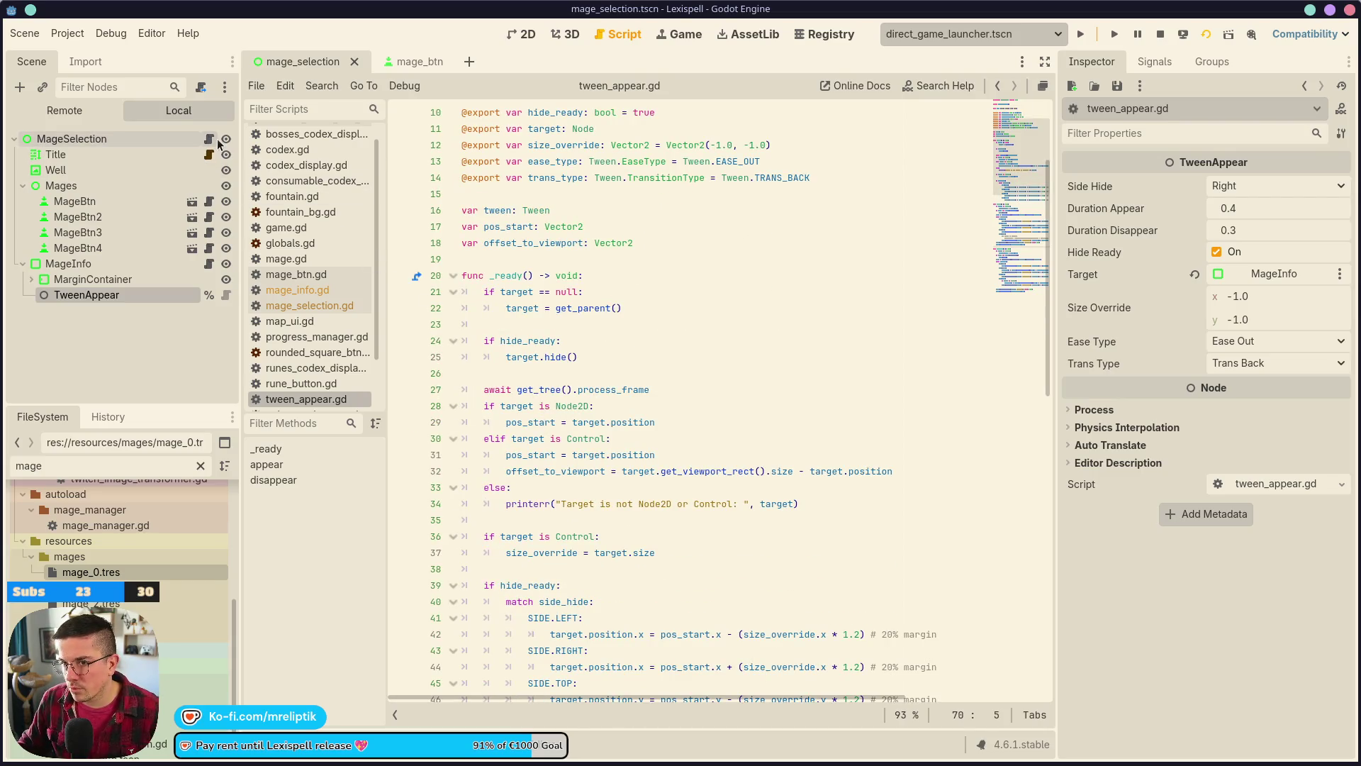
- In mage_selection.gd add 'await get_tree().process_frame' before mage_info.appear() and save
click(210, 139)
click(601, 261)
key(Return)
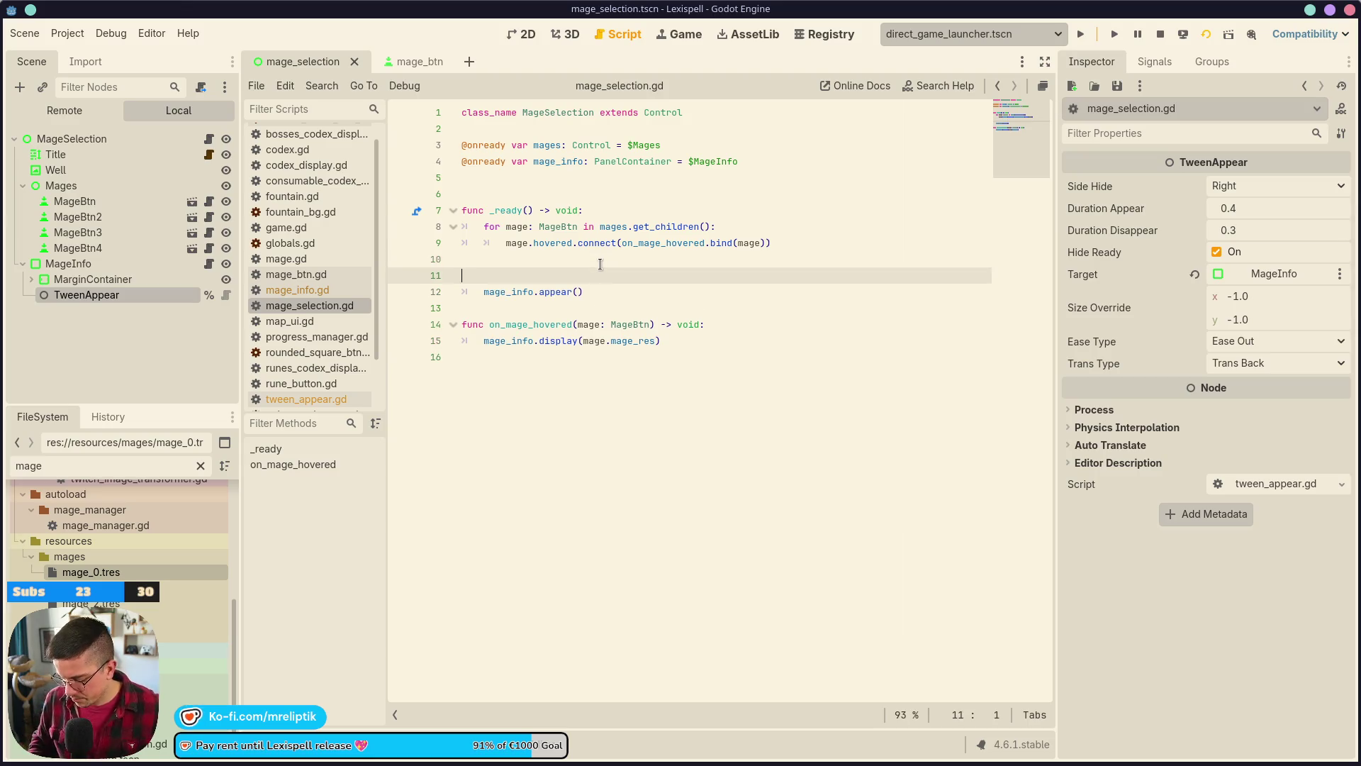
key(Tab)
text(awai)
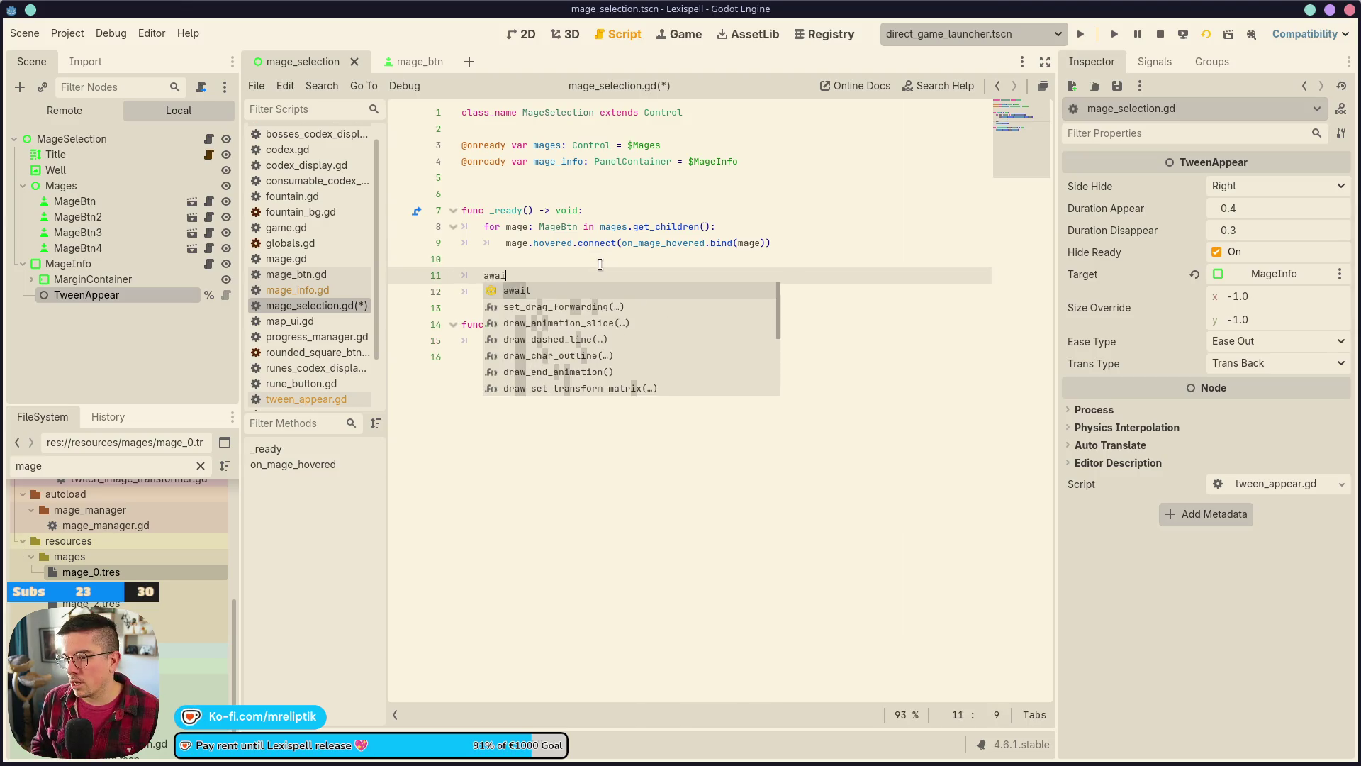
text(t get_tree().proc)
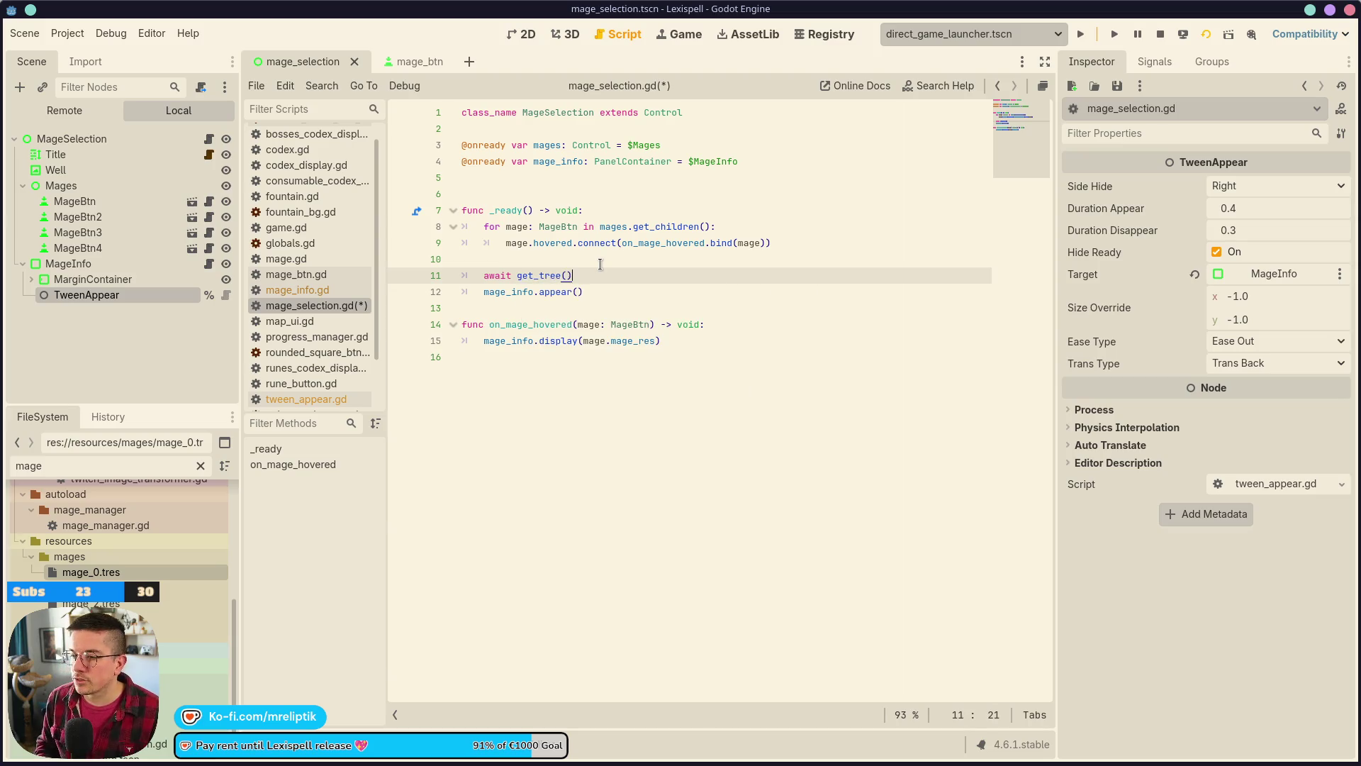
key(Return)
key(ctrl+s)
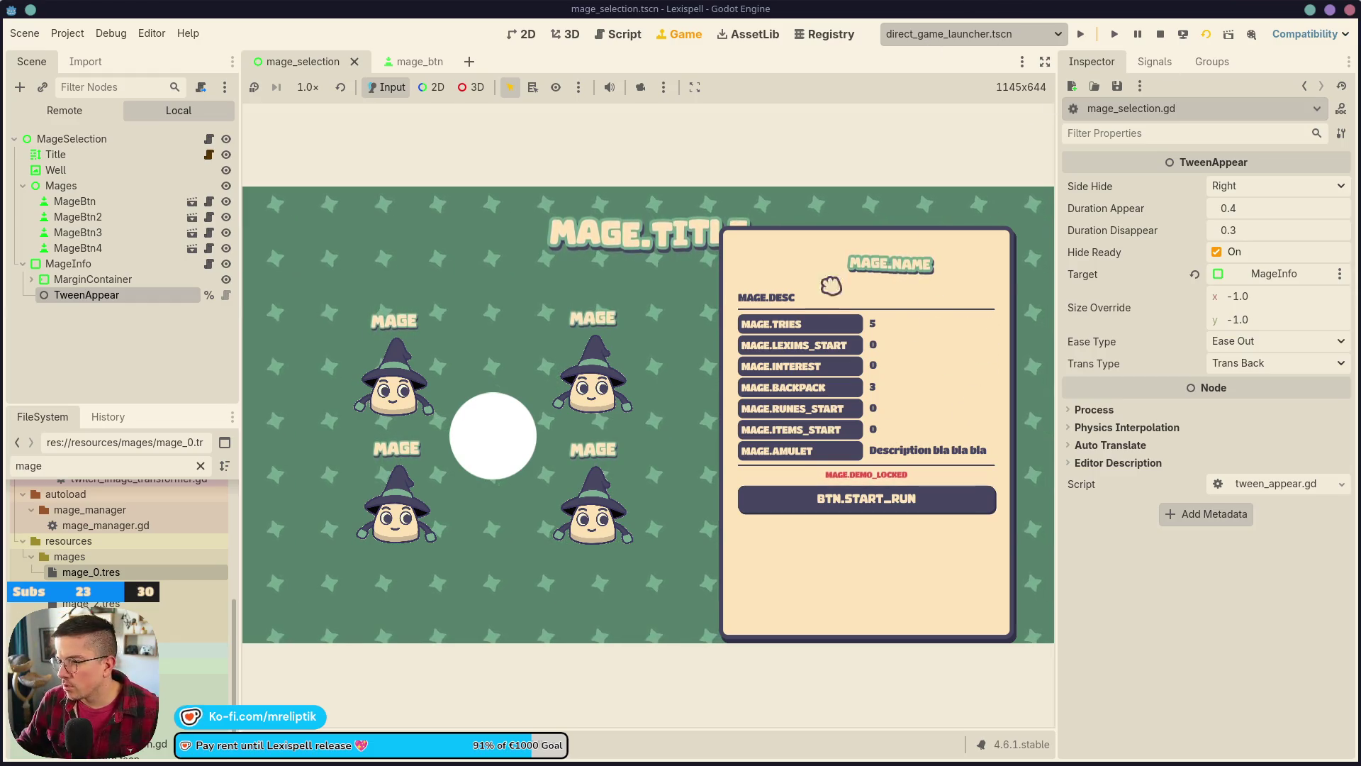
- Switch to the 2D view, glance at the mage button scene, then check the running game
click(526, 35)
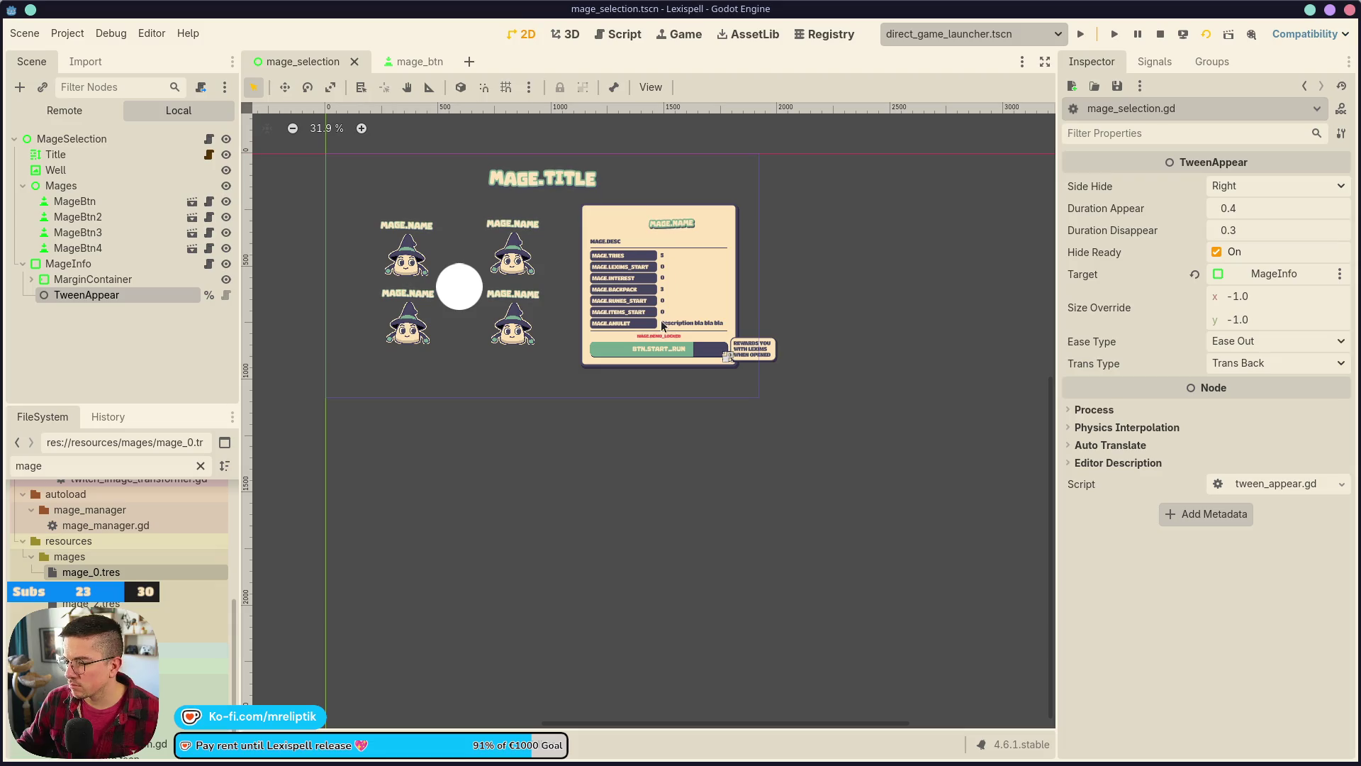
scroll(702, 345, down, 1)
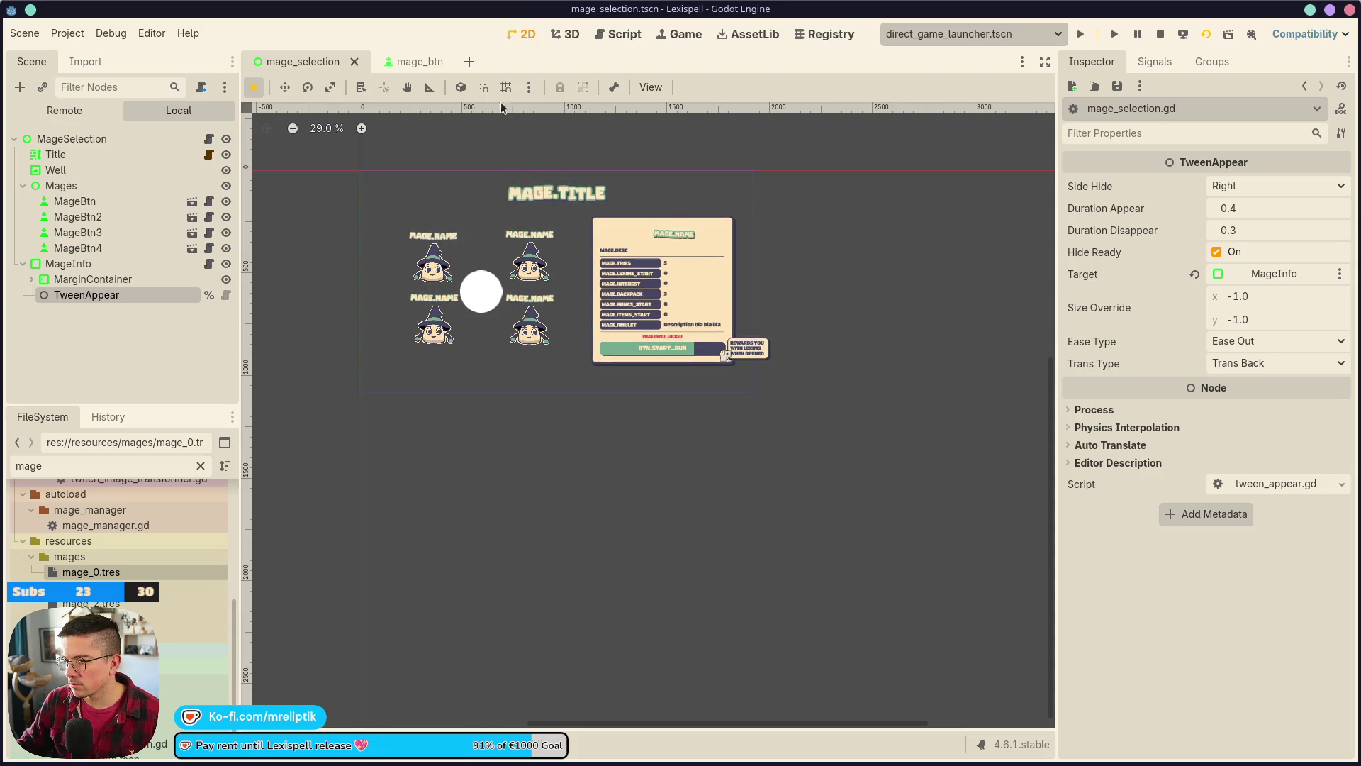
click(400, 62)
click(680, 34)
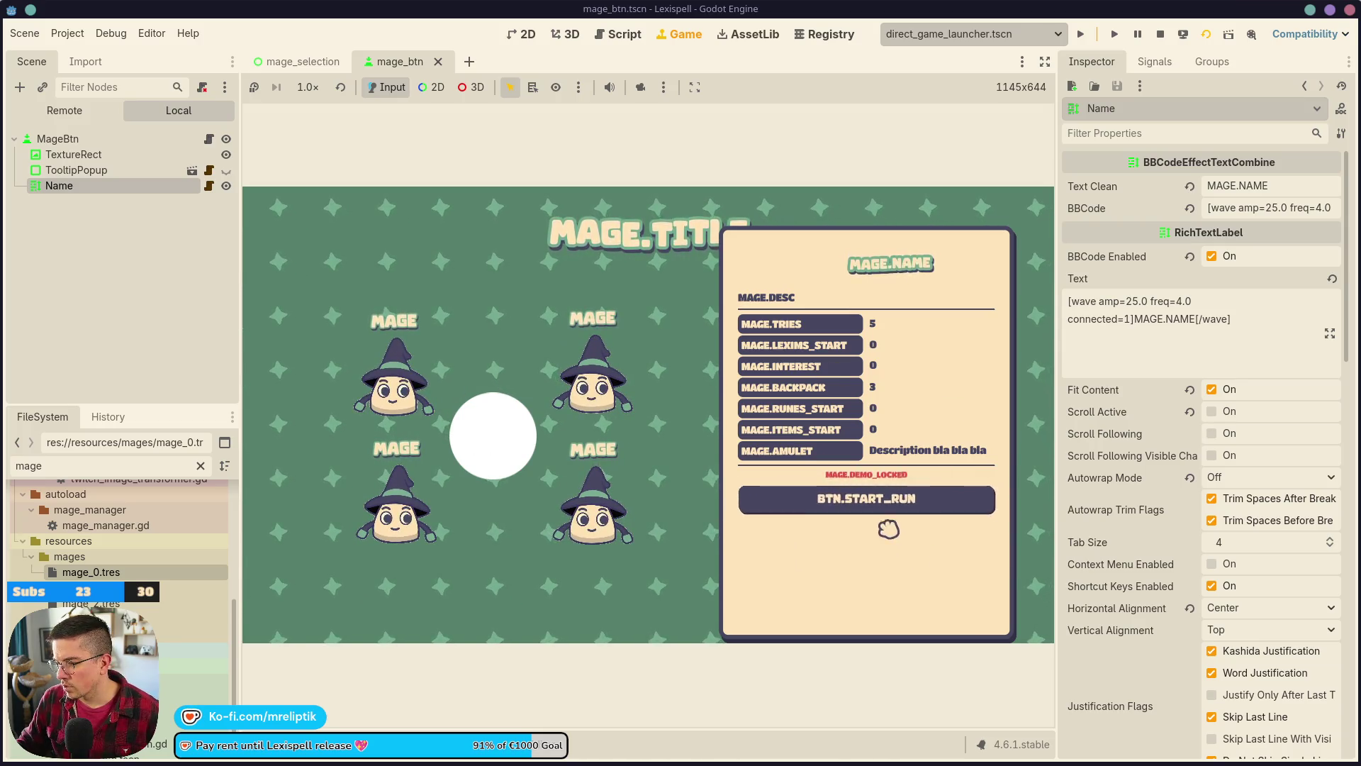
- Stop the game and save the mage selection scene with MageInfo shown on the 2D canvas
click(1161, 36)
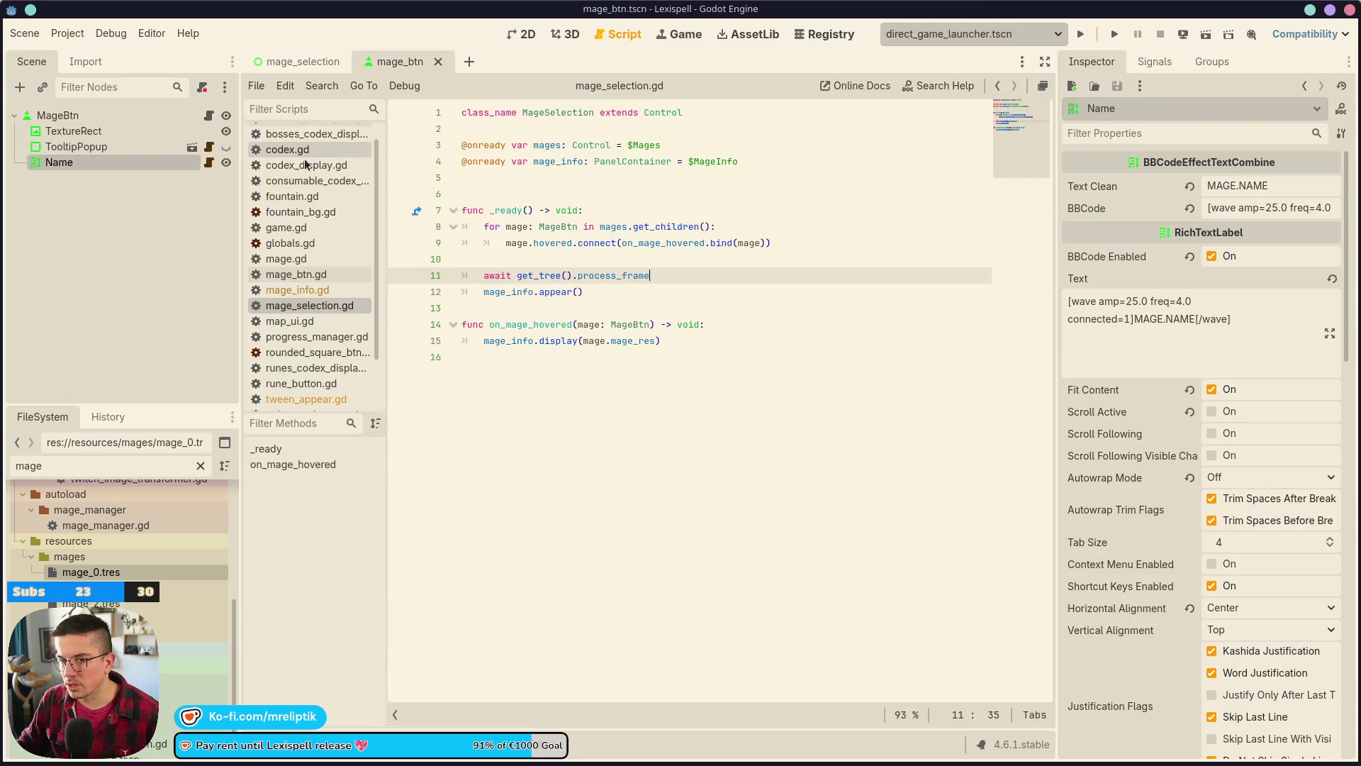
click(305, 61)
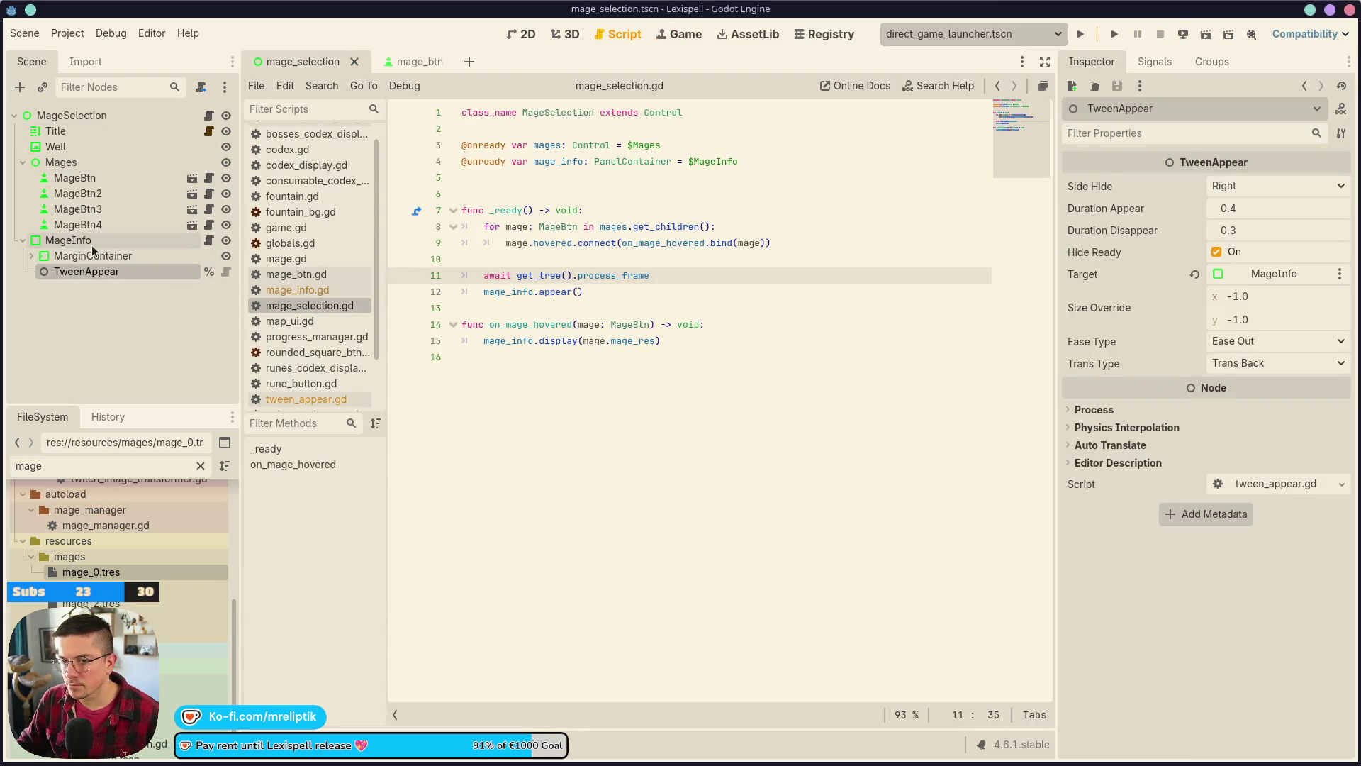
click(68, 240)
click(512, 35)
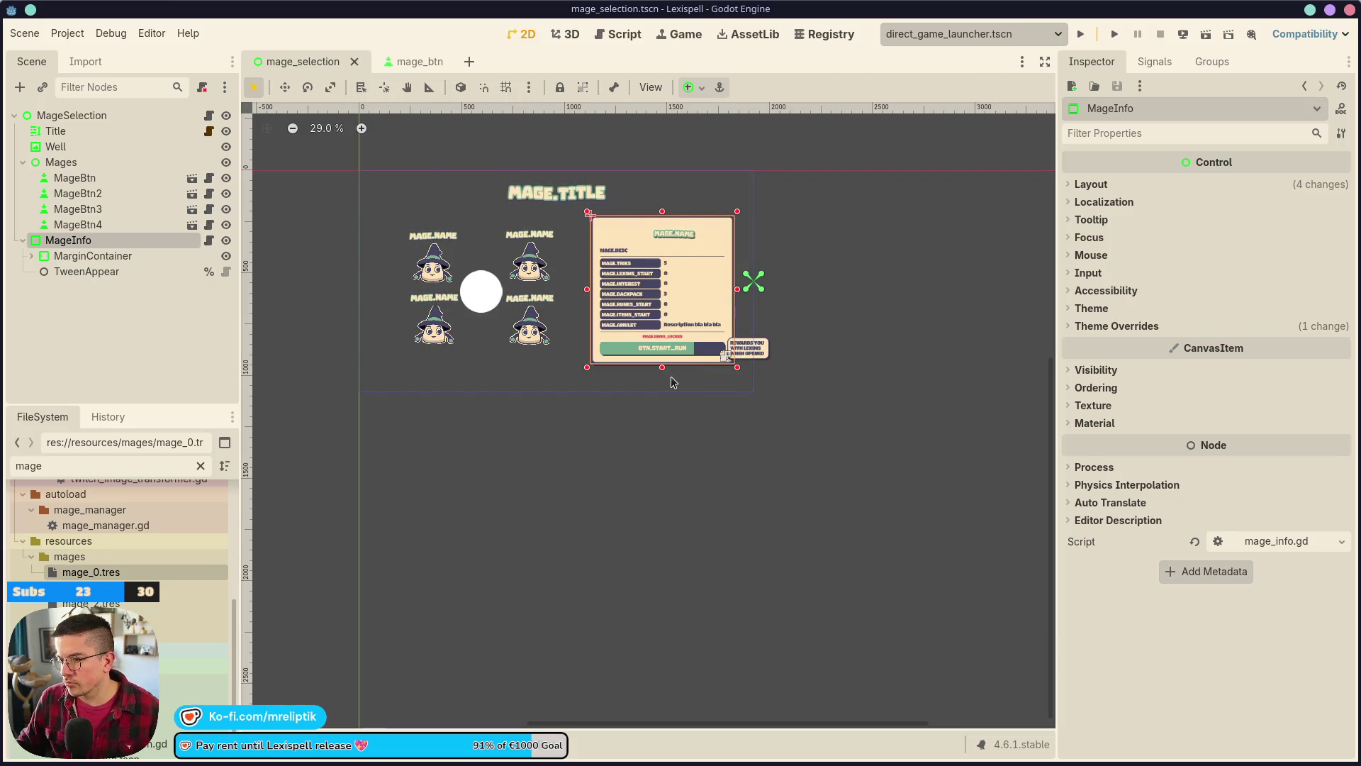
key(ctrl+s)
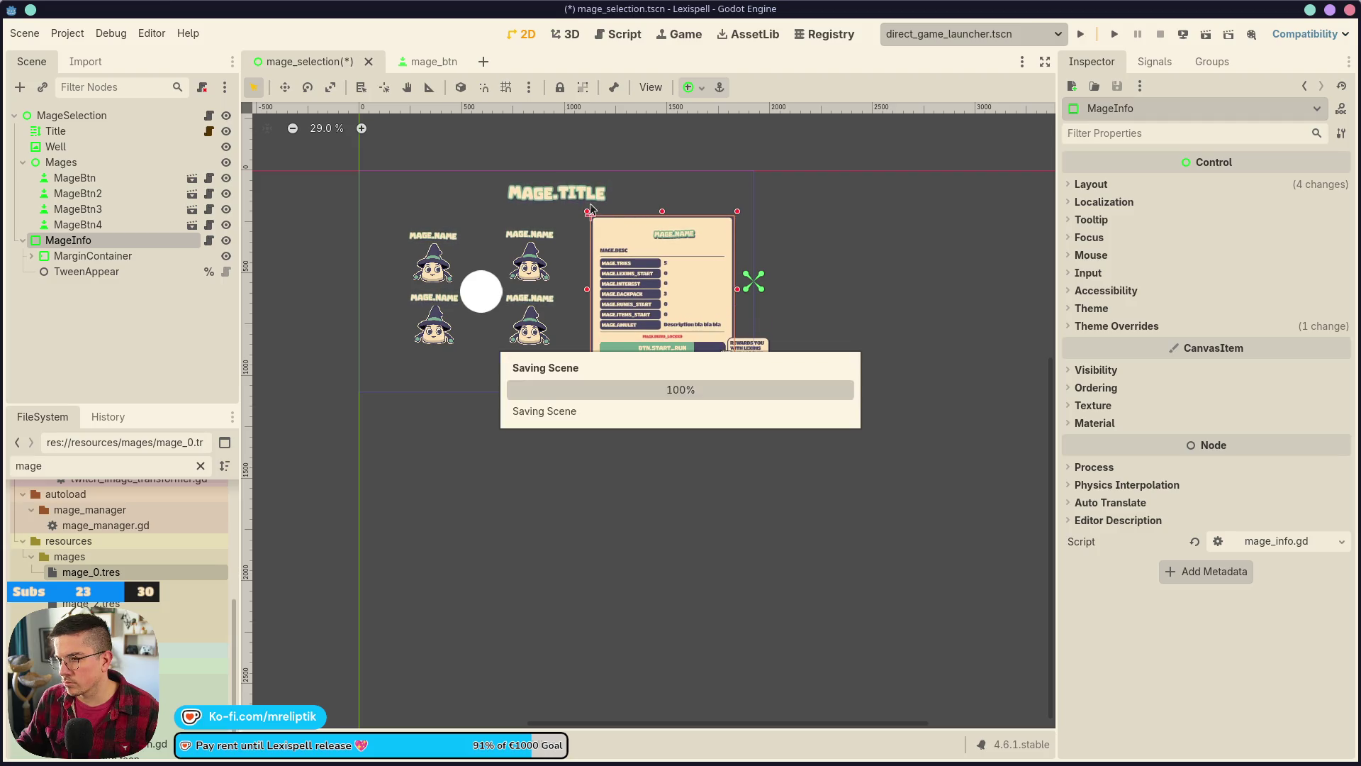
- Select MageImage, then the MageName header label inside the MageInfo panel
click(590, 208)
scroll(678, 249, up, 5)
click(650, 223)
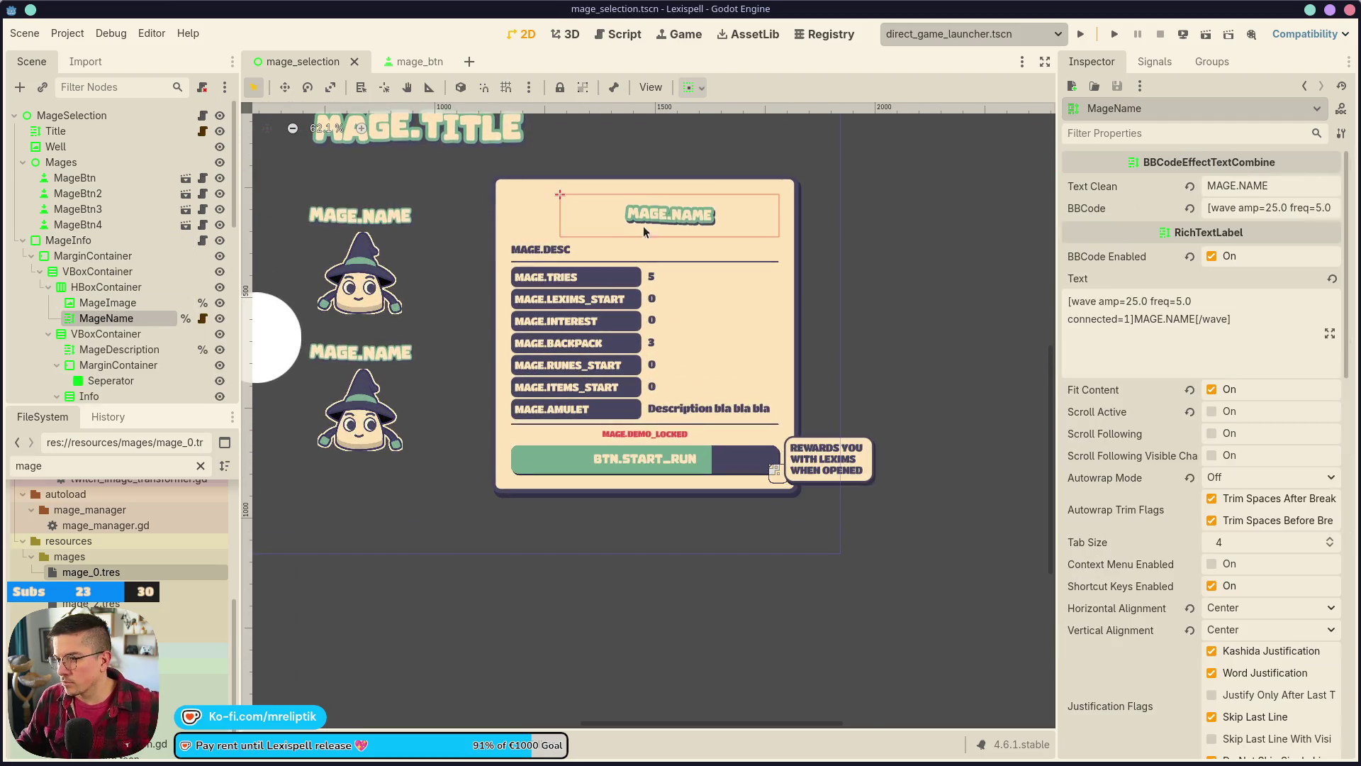
click(203, 240)
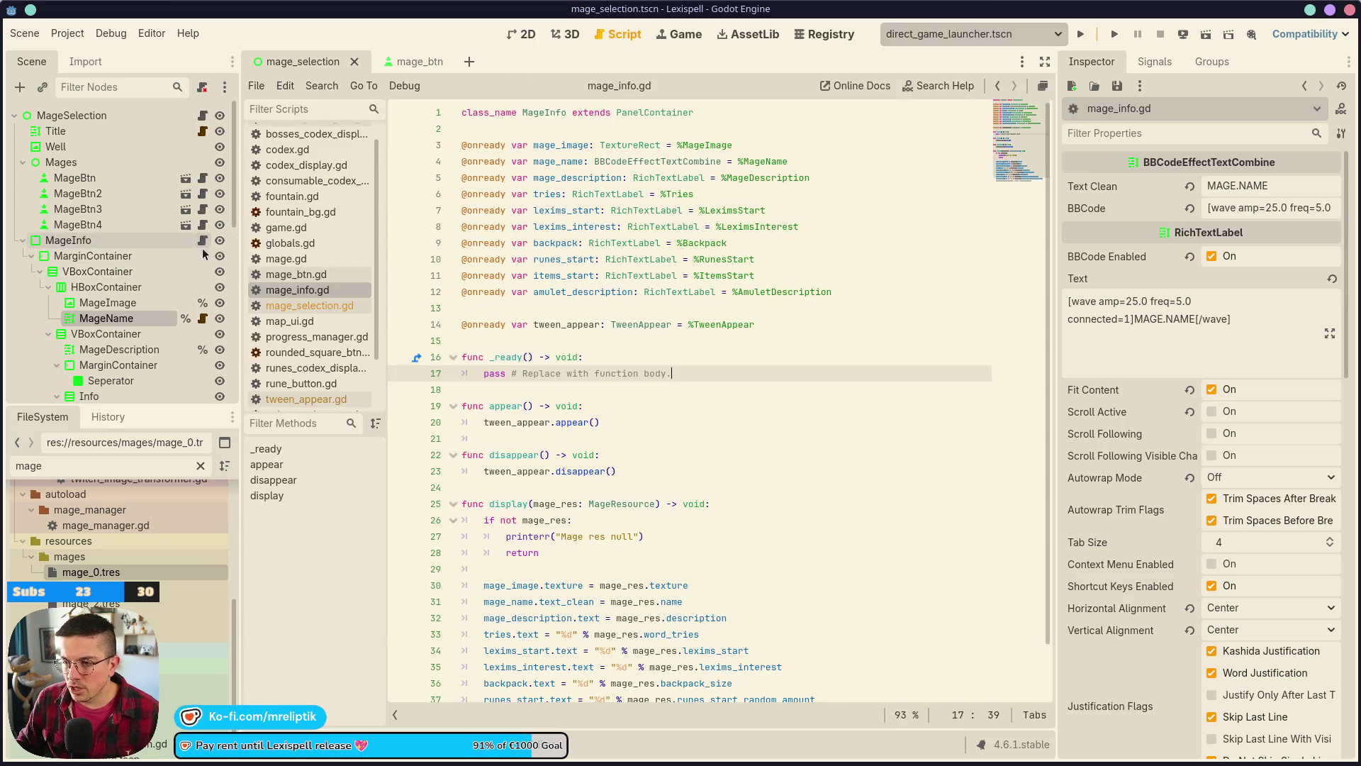
scroll(639, 463, down, 1)
double_click(507, 451)
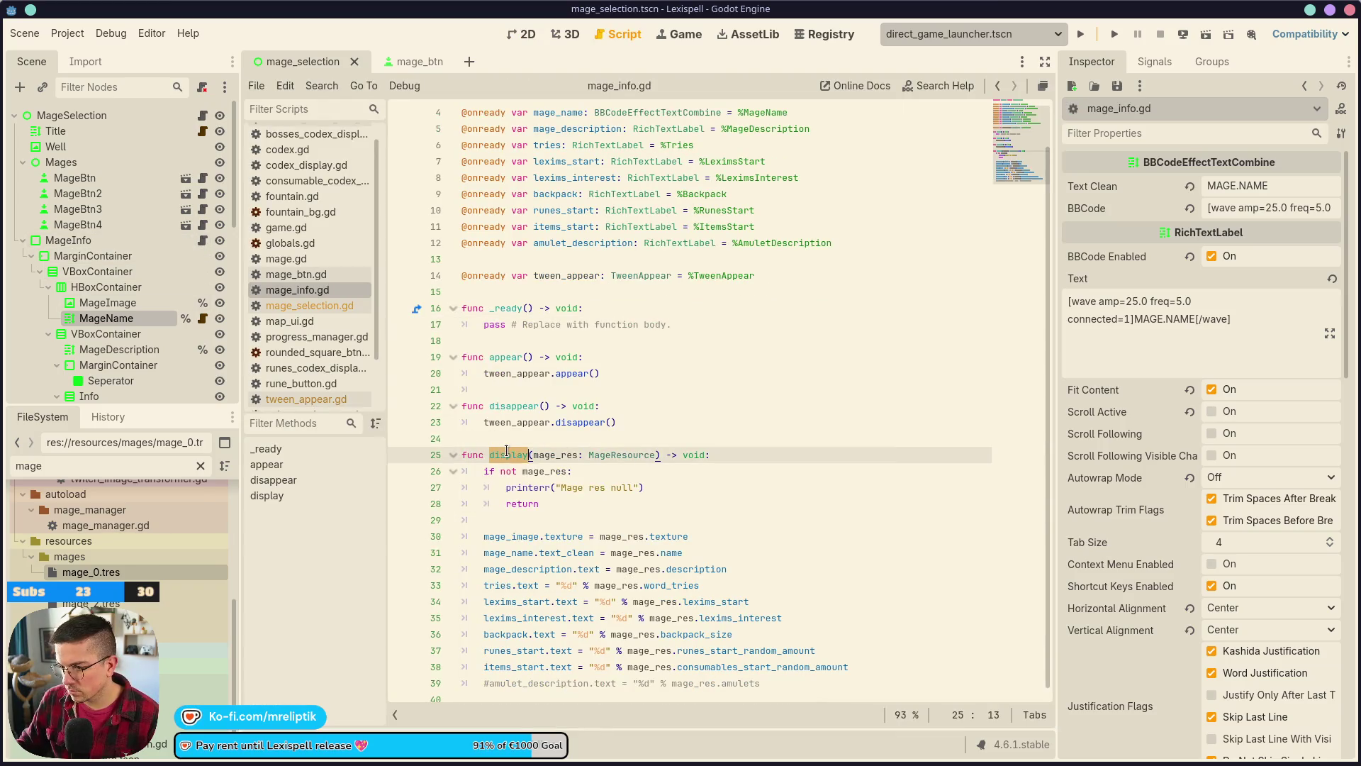
click(517, 534)
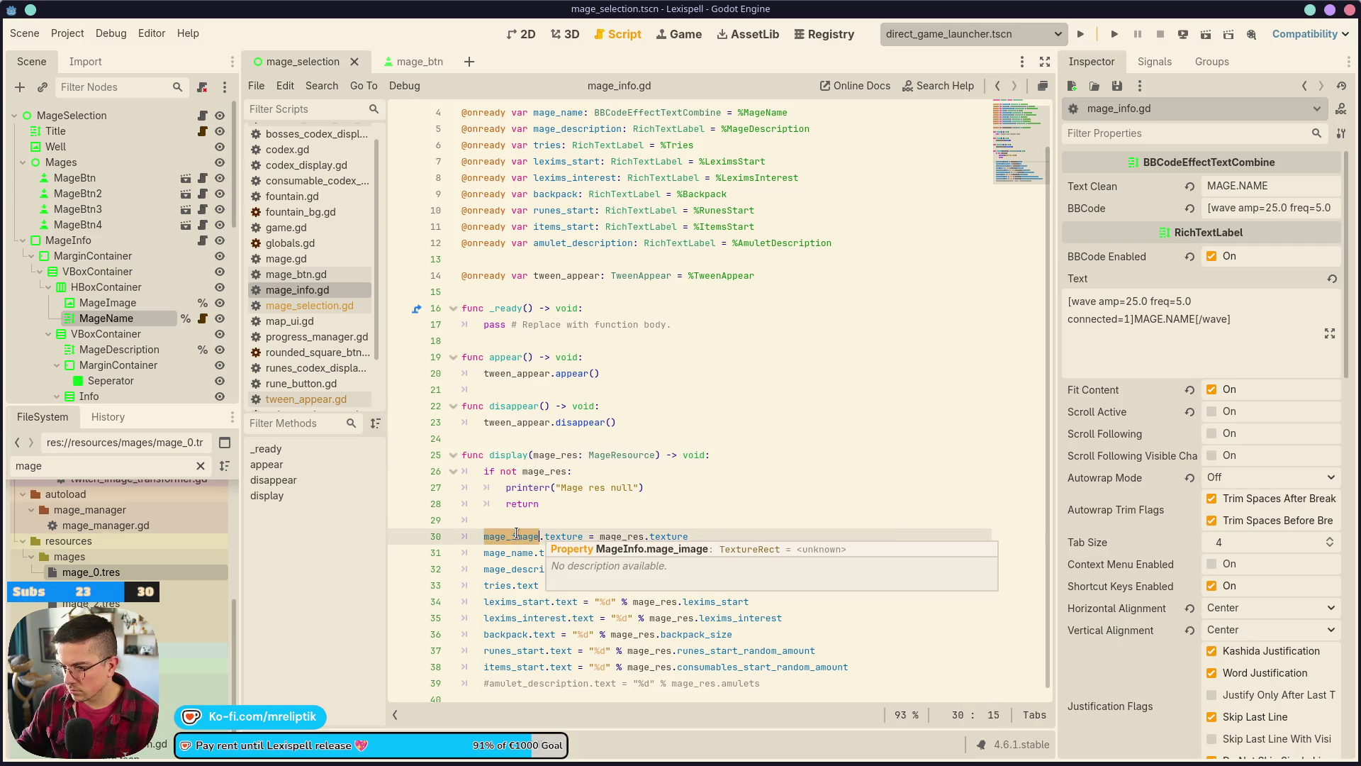
click(520, 519)
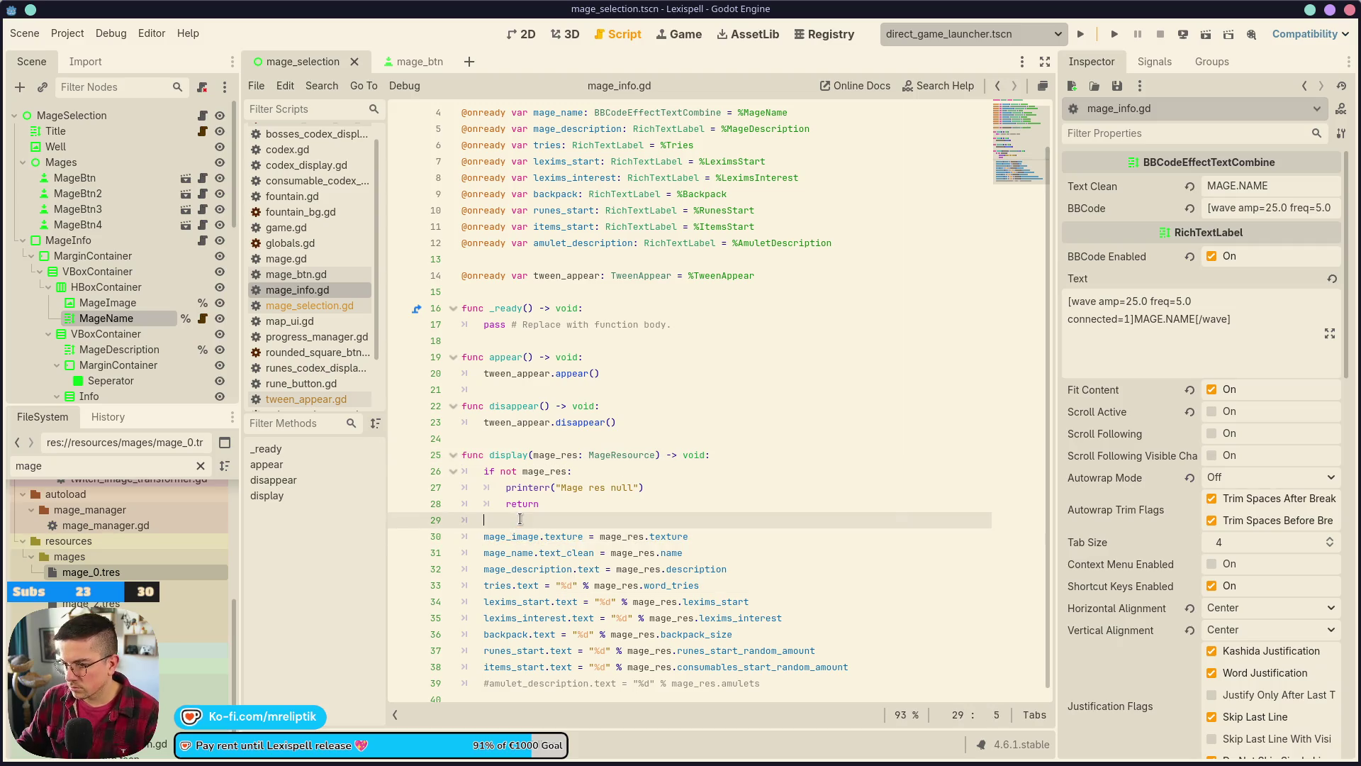
double_click(505, 554)
double_click(625, 552)
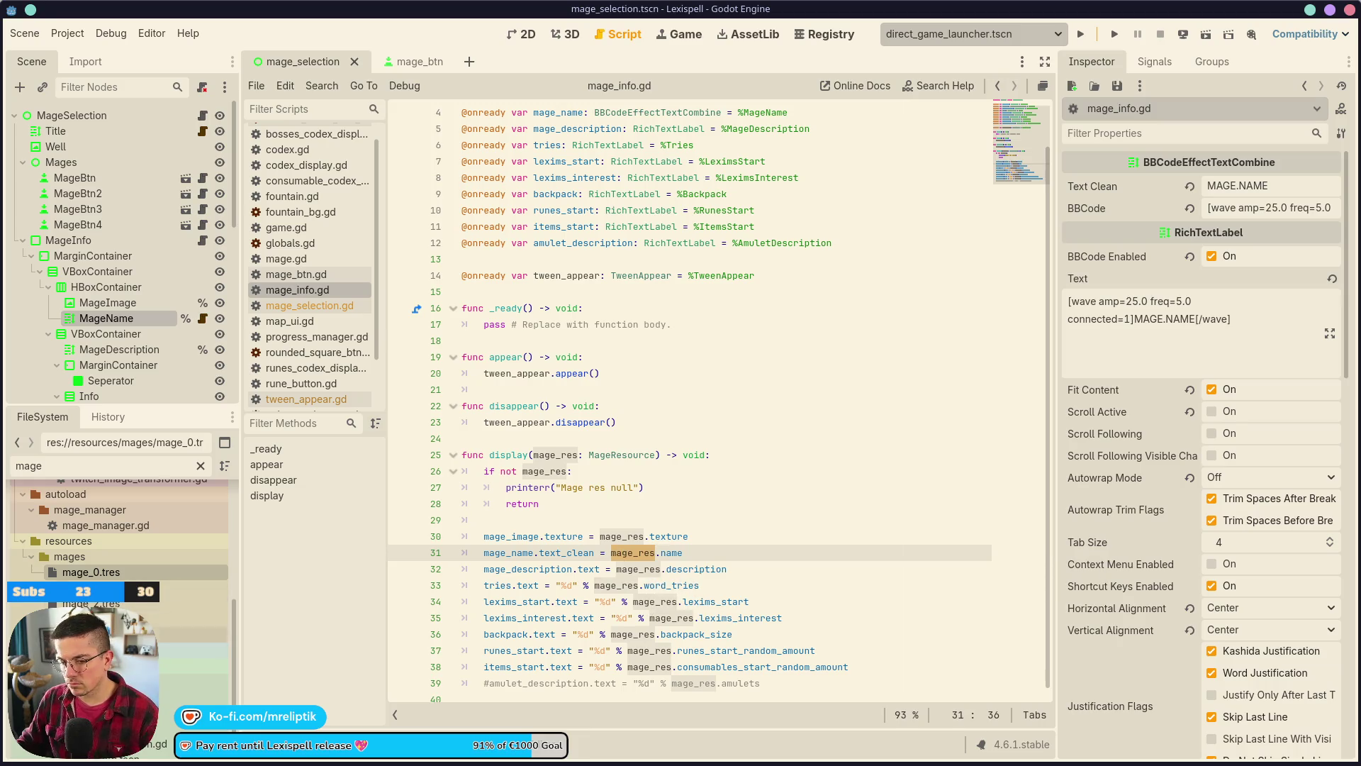
click(119, 573)
click(106, 588)
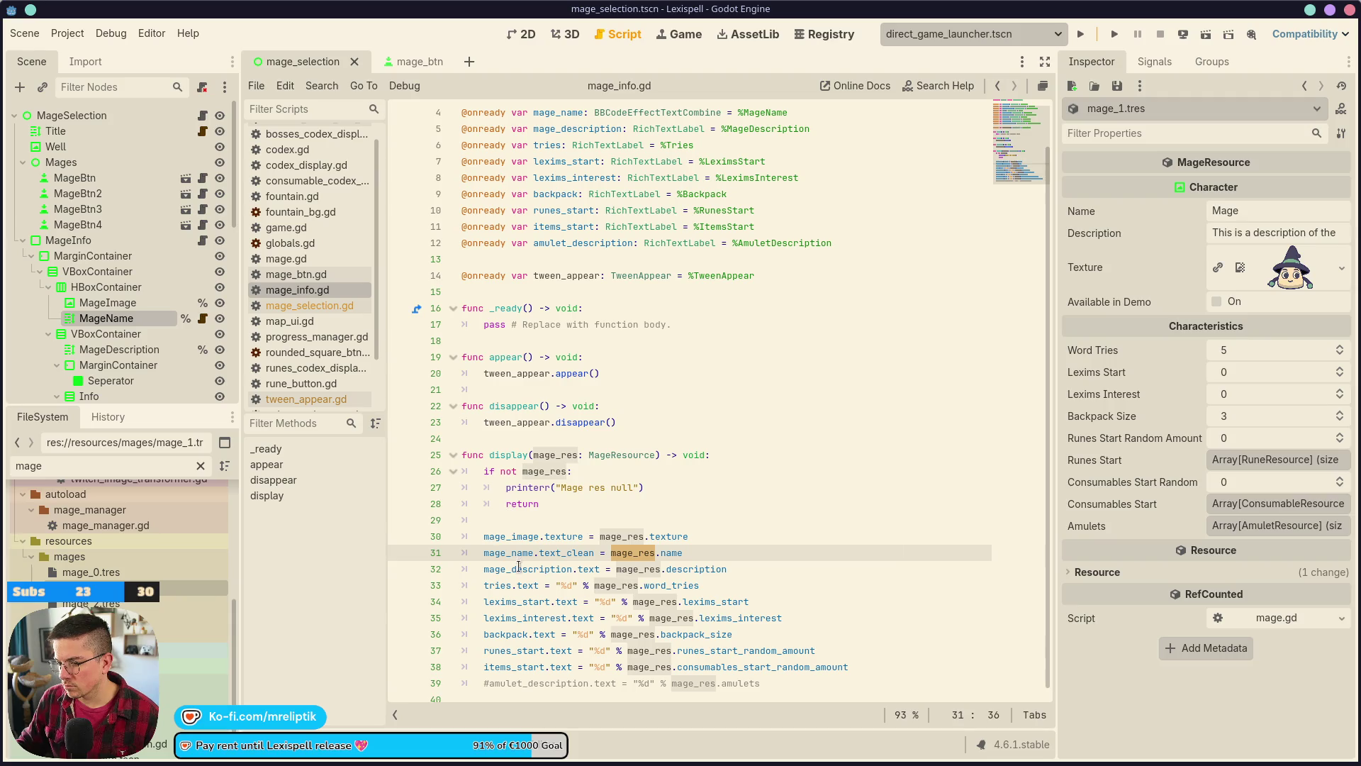
mouse_move(525, 548)
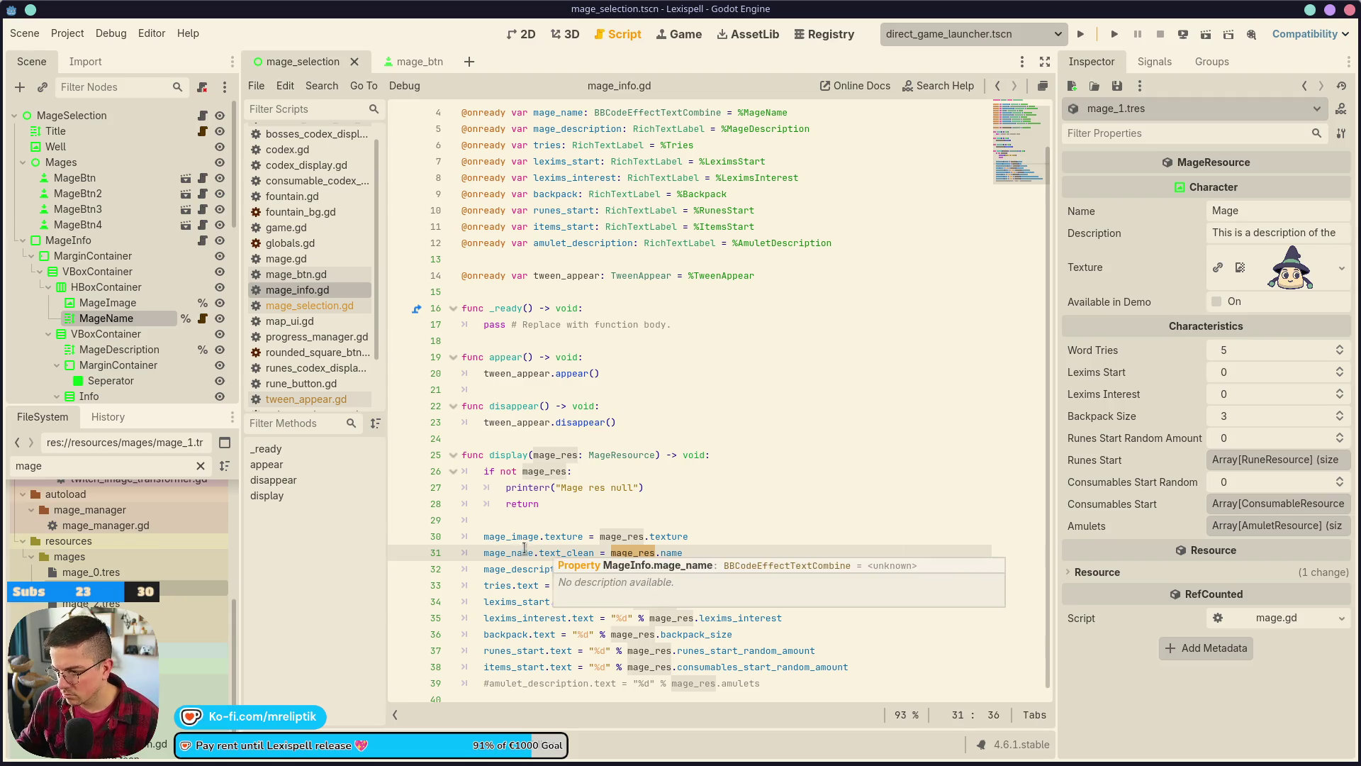
click(511, 455)
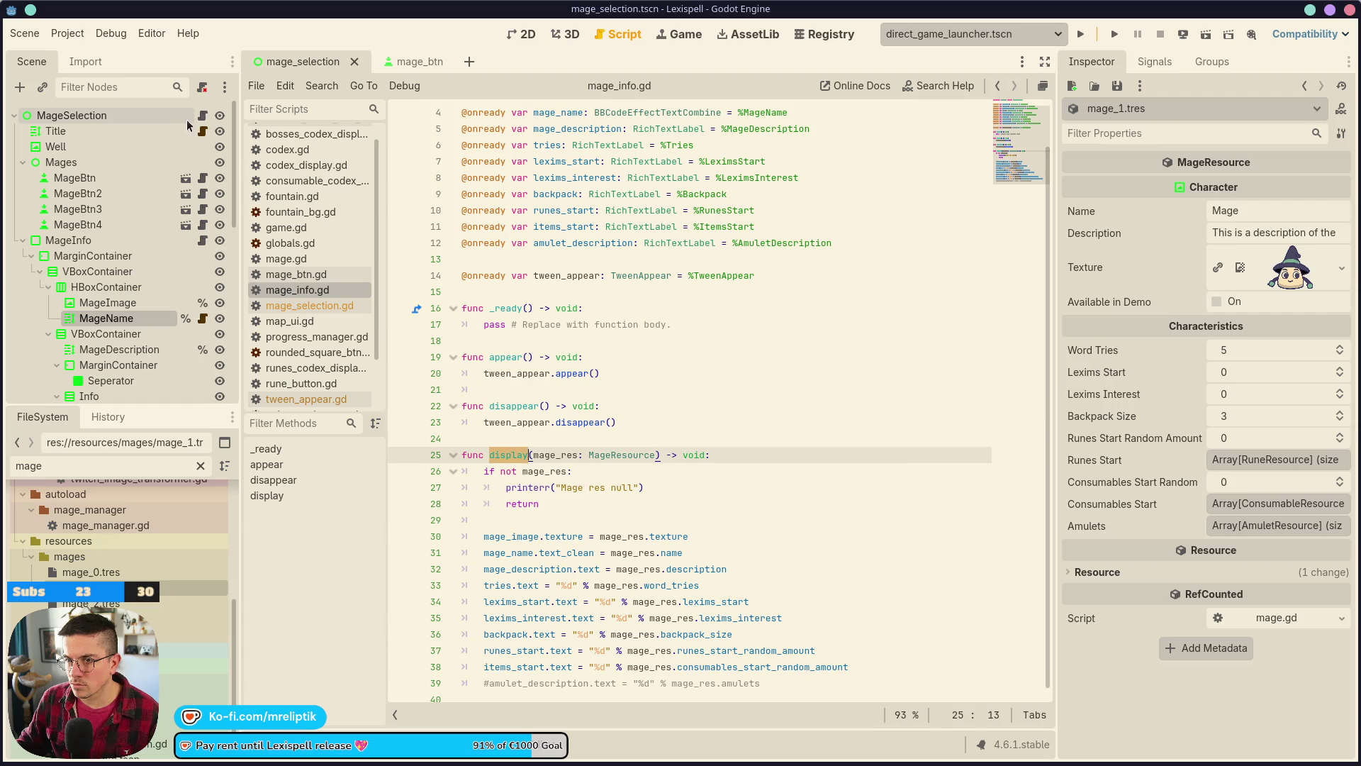
click(202, 115)
double_click(569, 326)
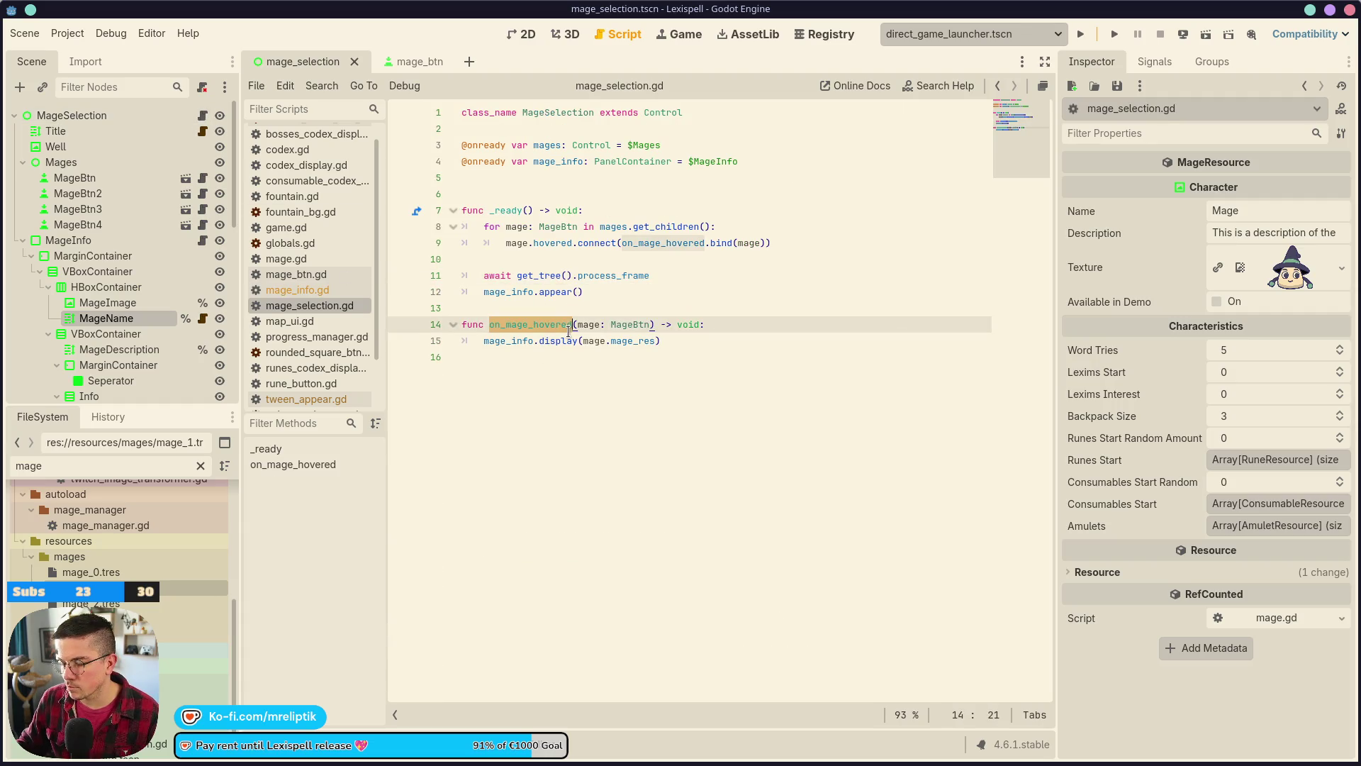
double_click(558, 342)
double_click(594, 341)
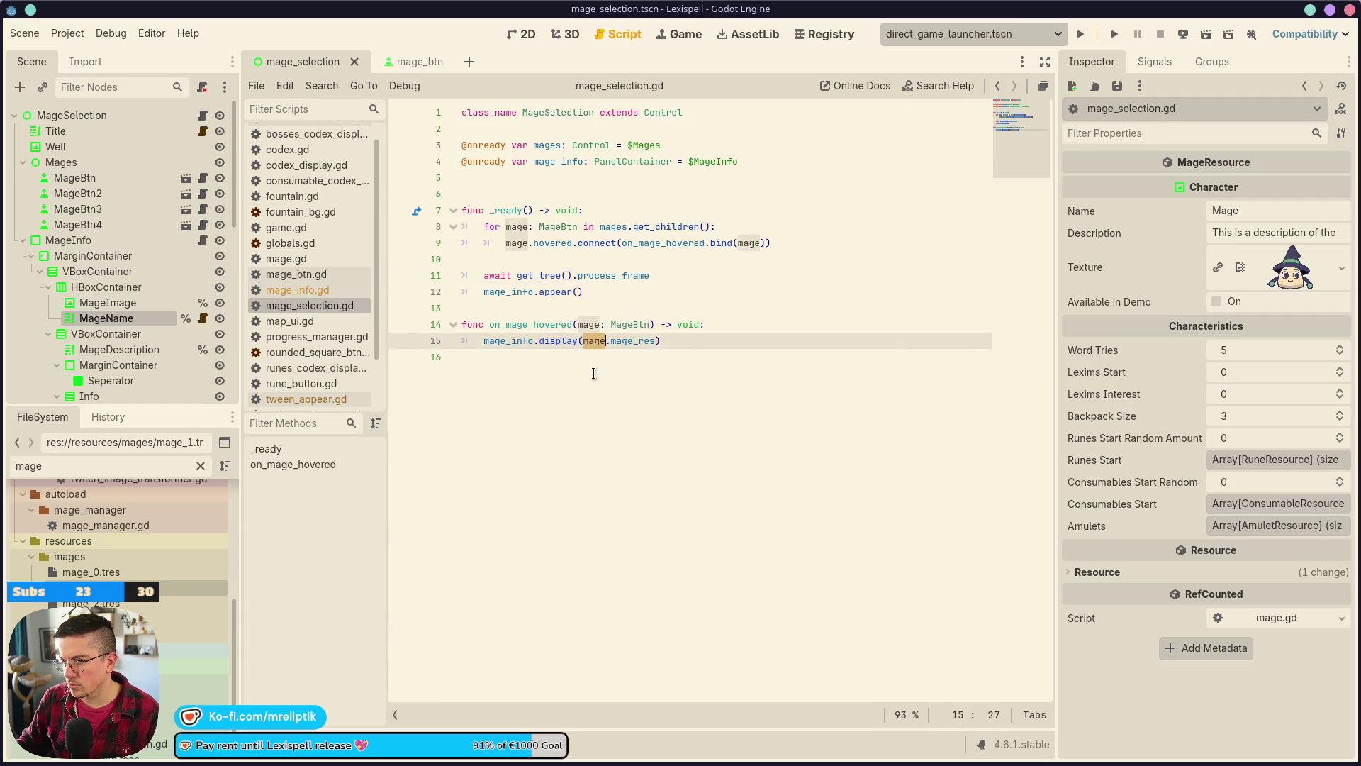
double_click(619, 341)
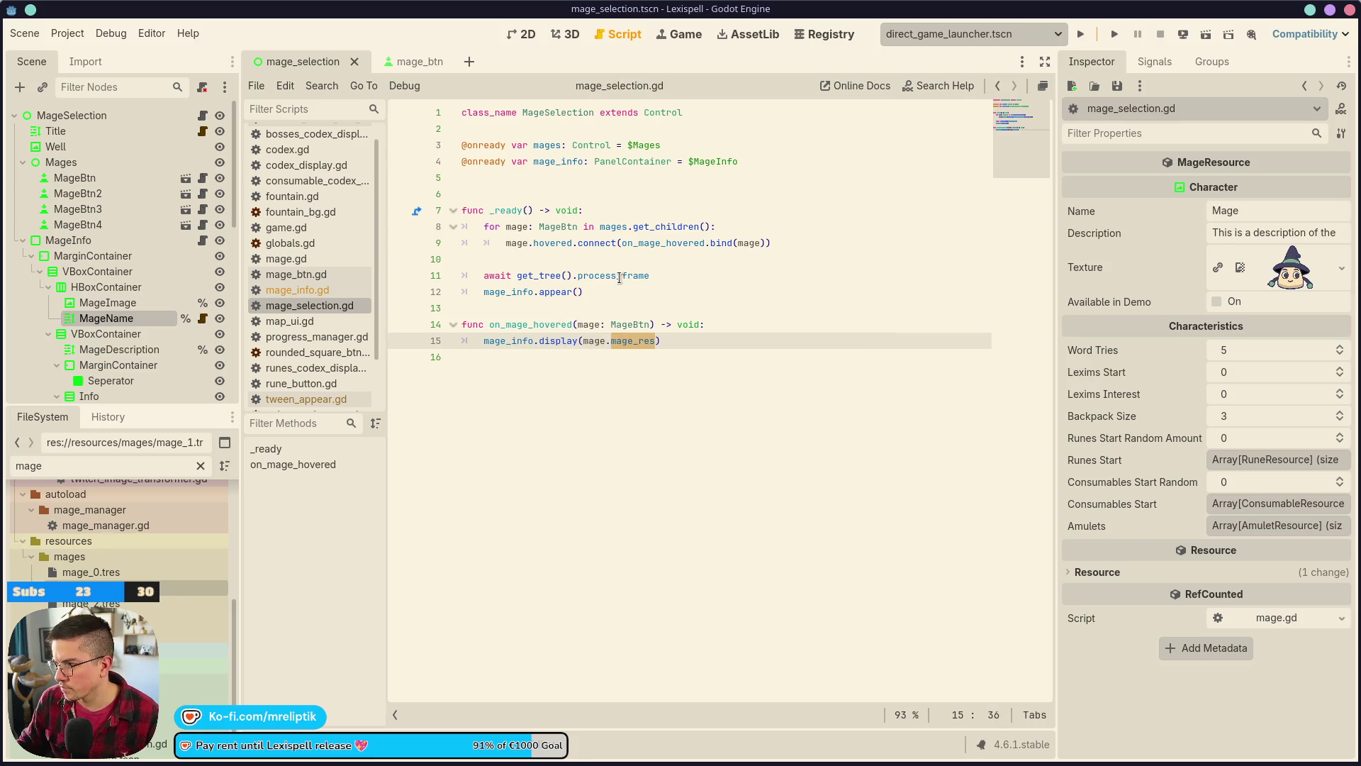
click(116, 183)
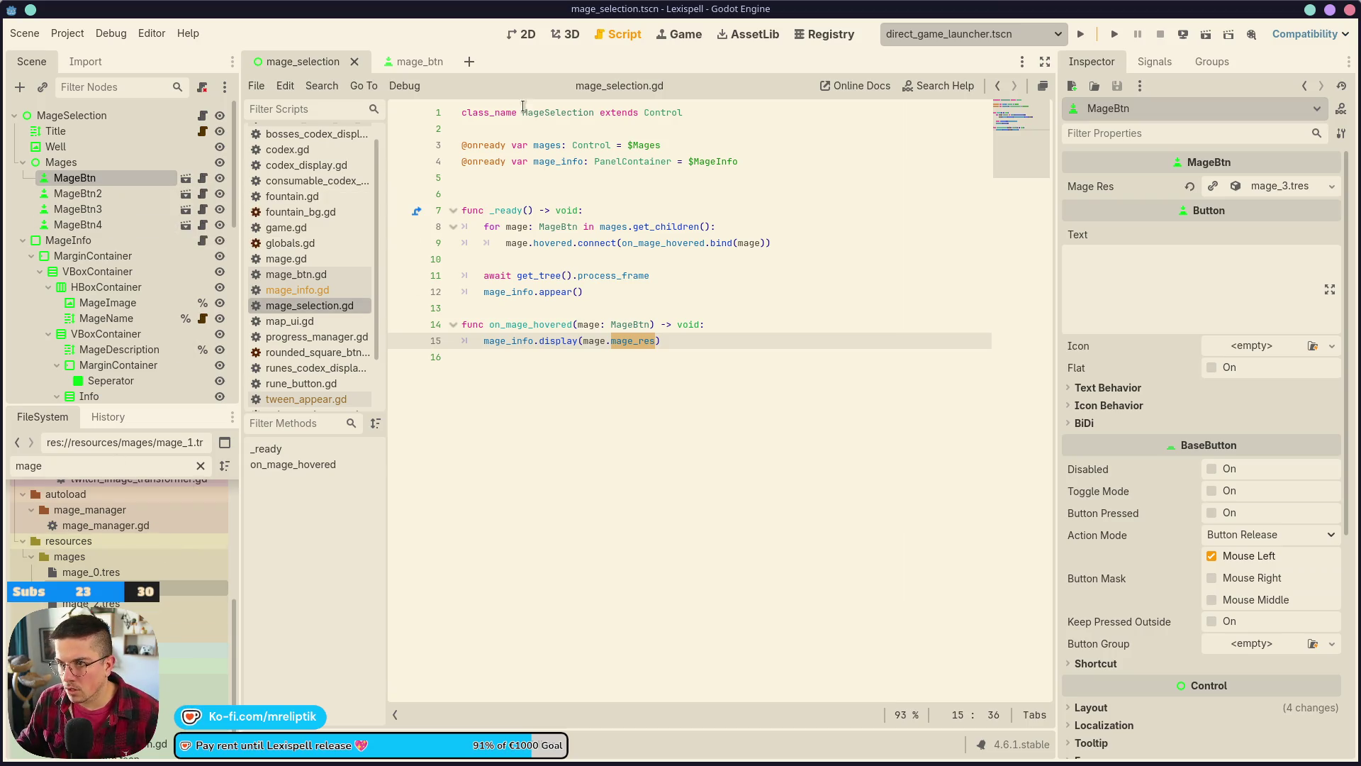
click(400, 62)
click(300, 63)
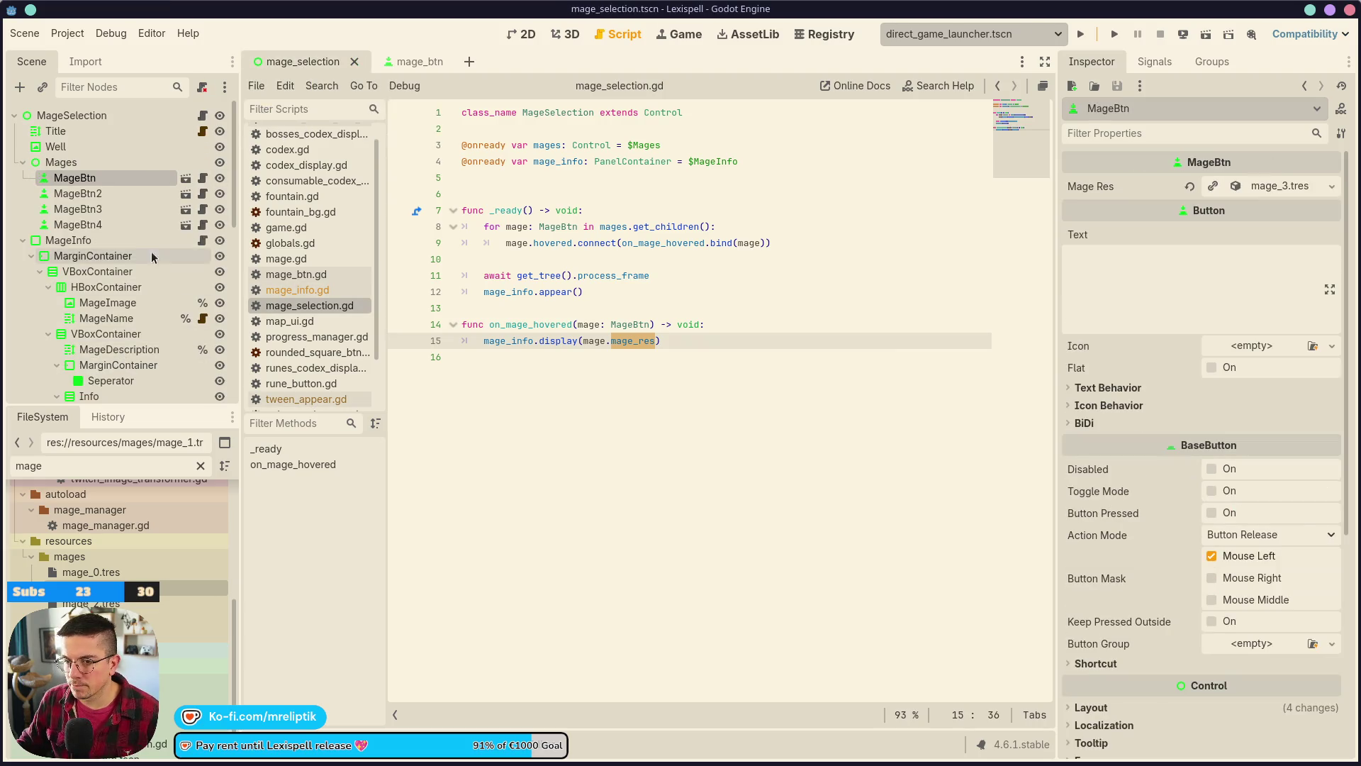
ctrl+click(557, 340)
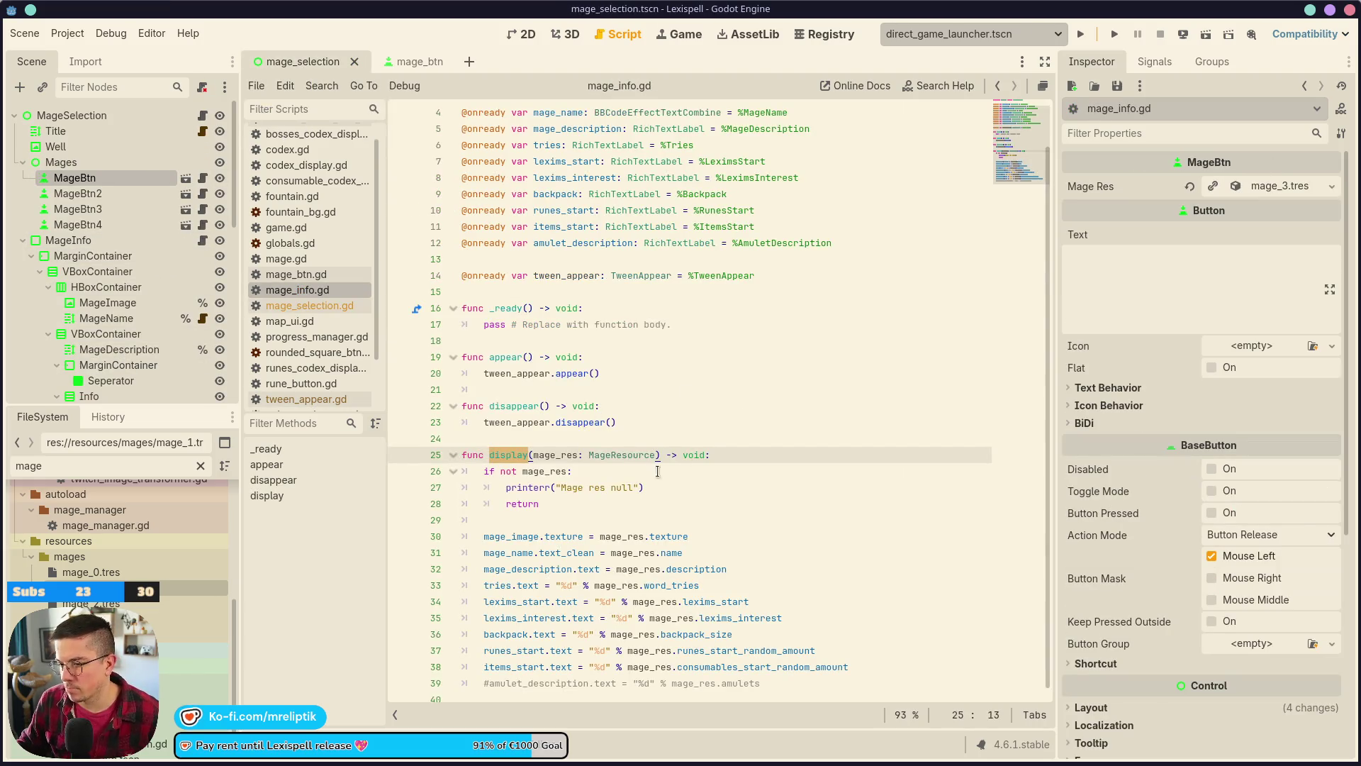
key(ctrl+j)
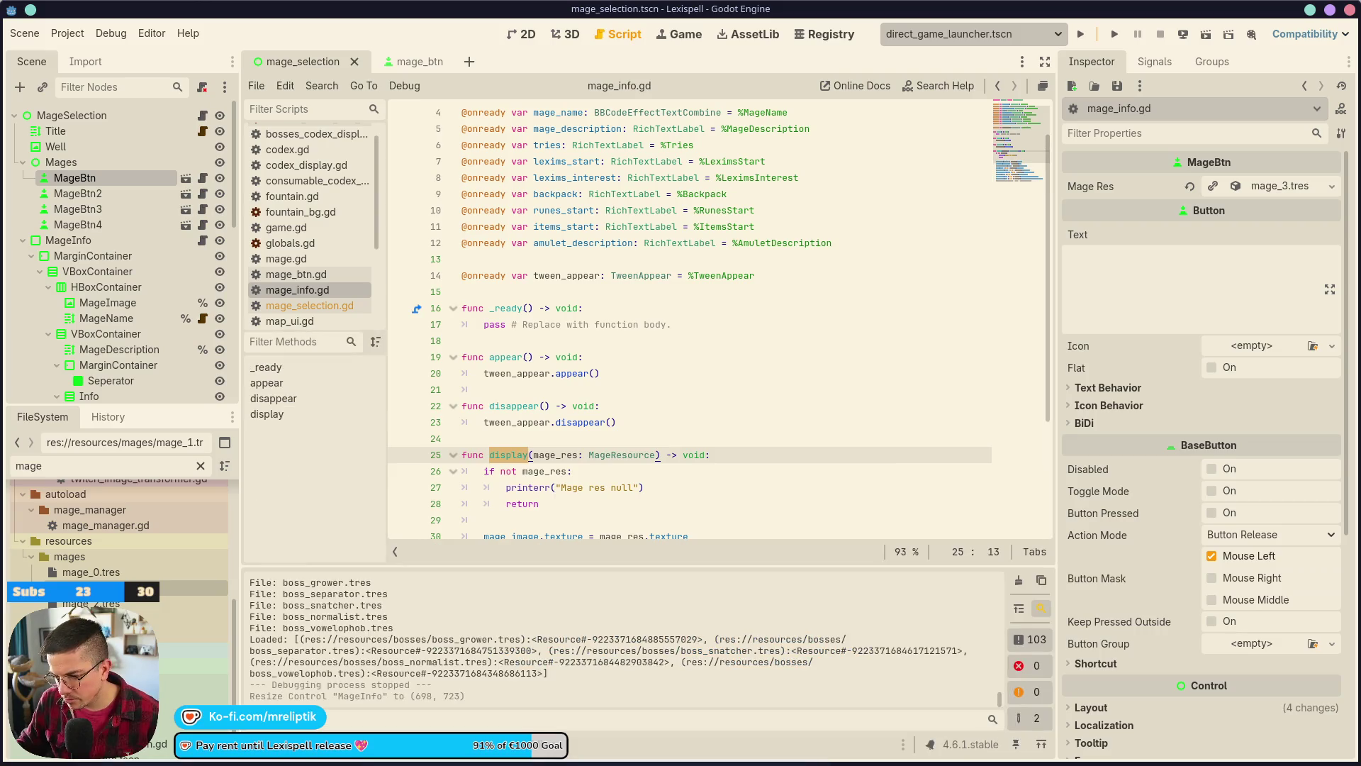
key(ctrl+j)
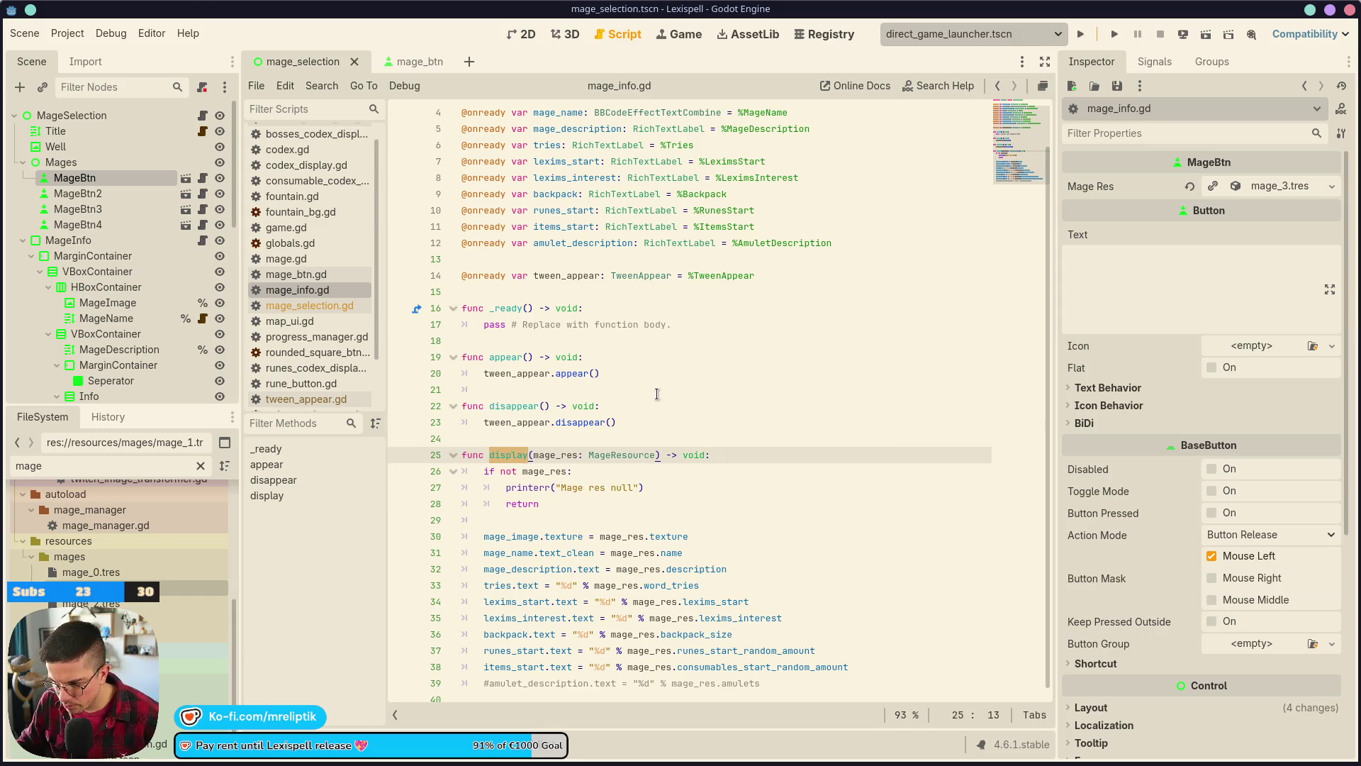
click(677, 35)
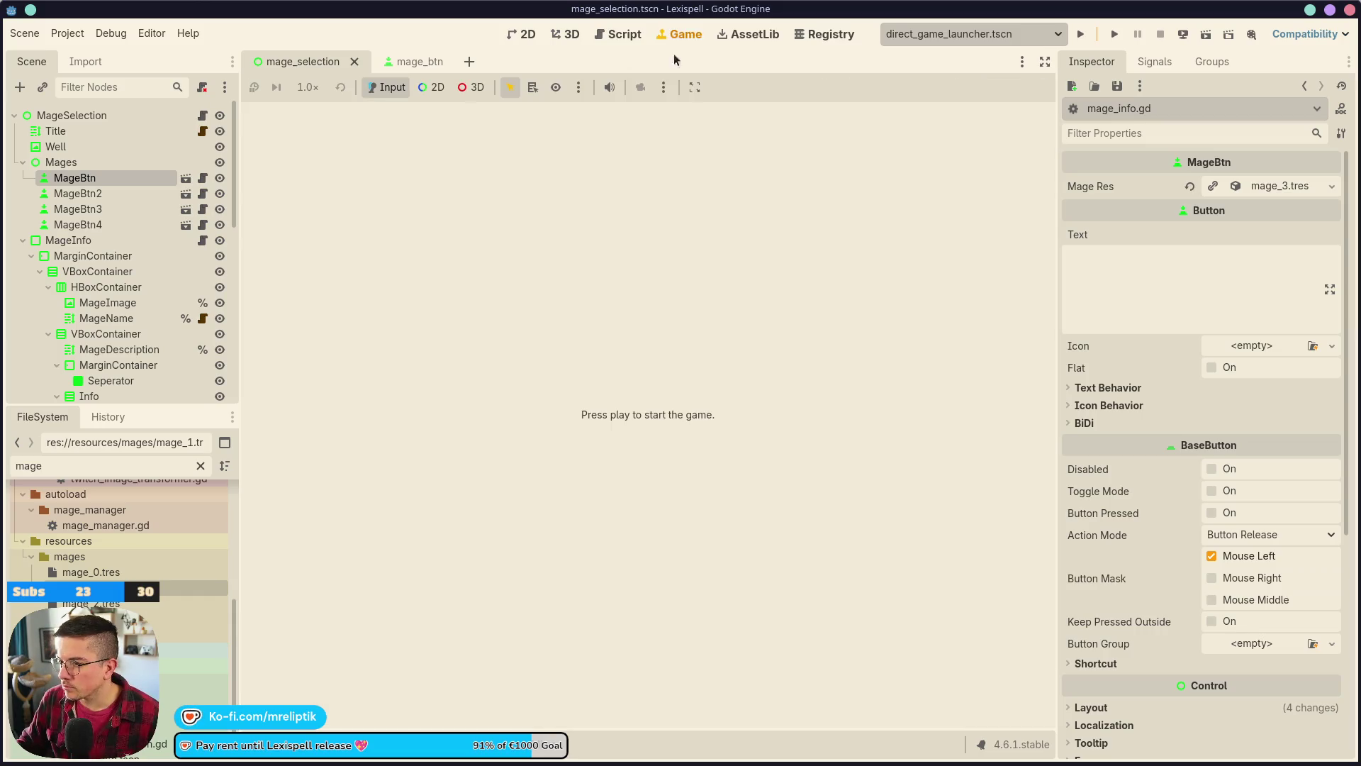
- Test-run the mage selection scene, then bring up mage_btn.gd from the mage button scene
click(1206, 37)
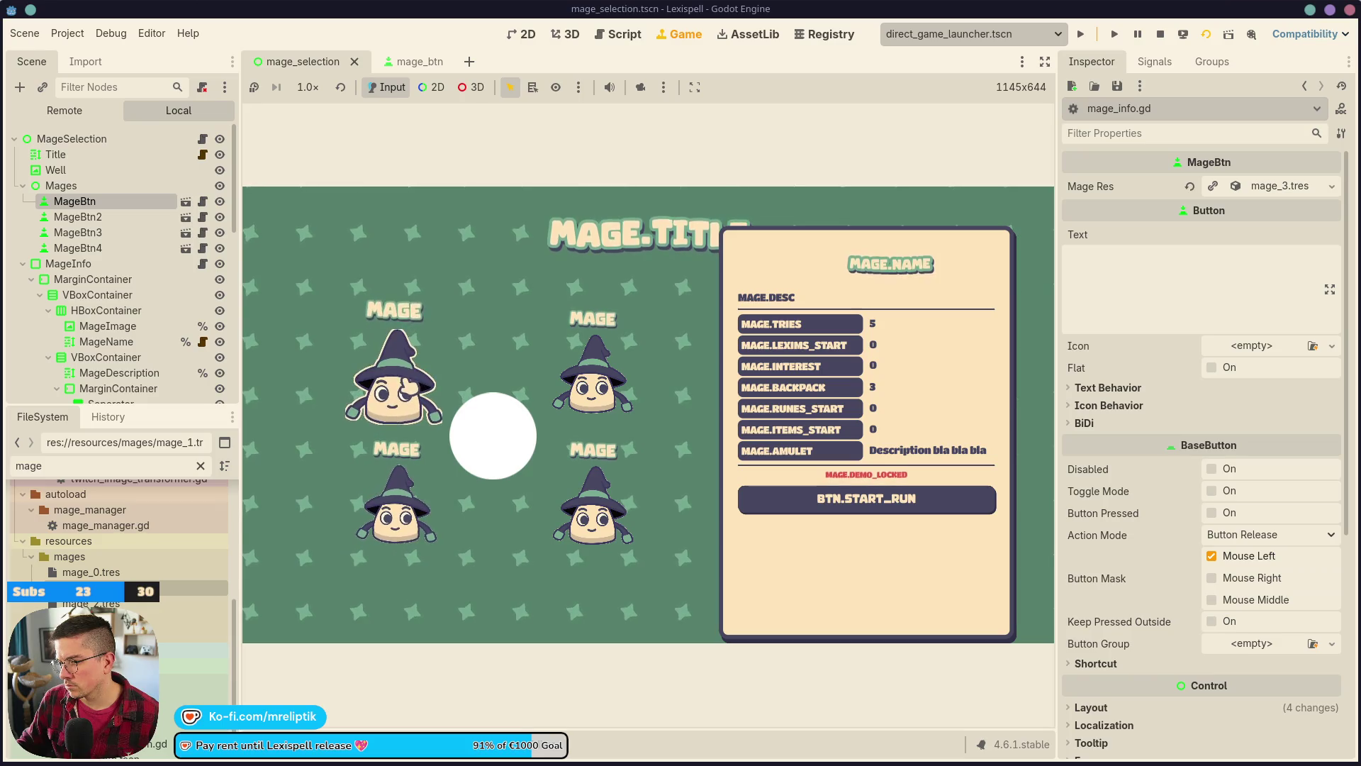
click(412, 62)
click(211, 140)
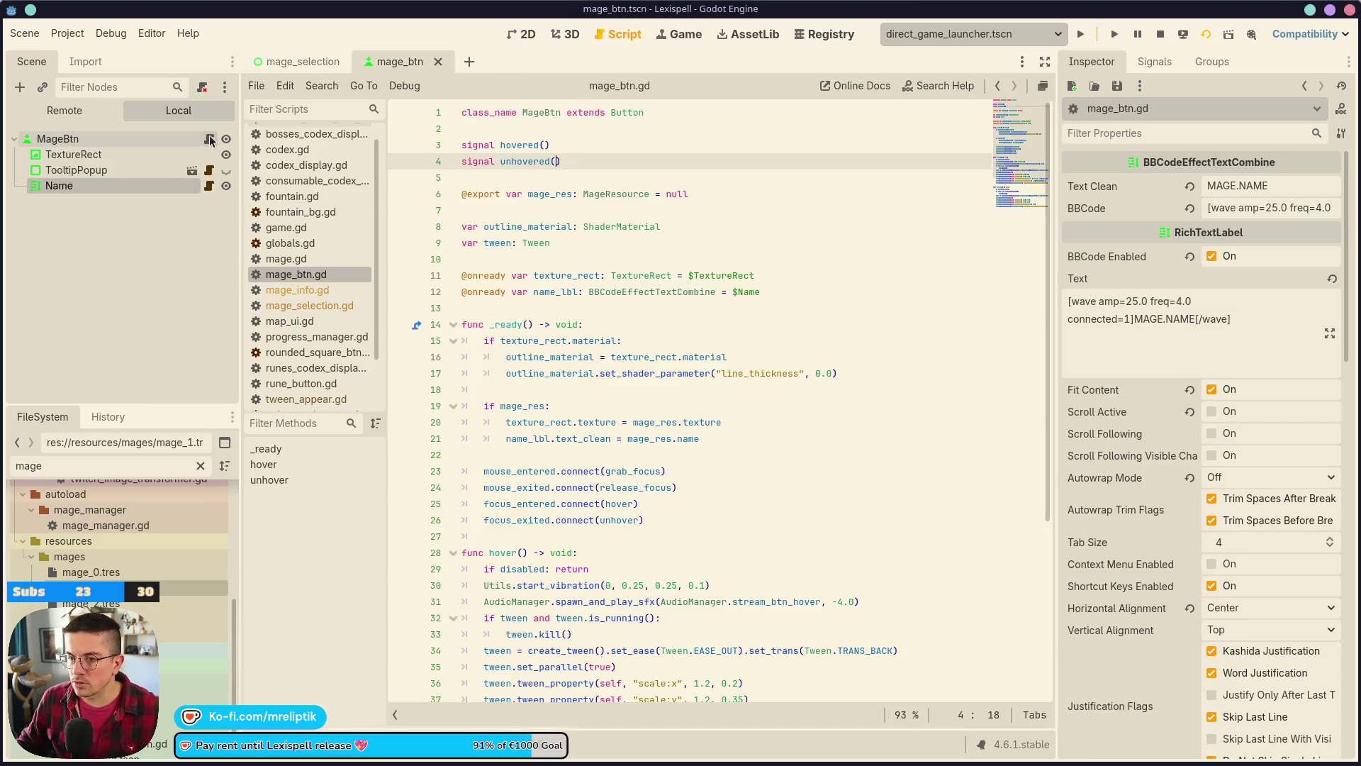
- Add hovered.emit() after the disabled check in hover() of mage_btn.gd
click(517, 146)
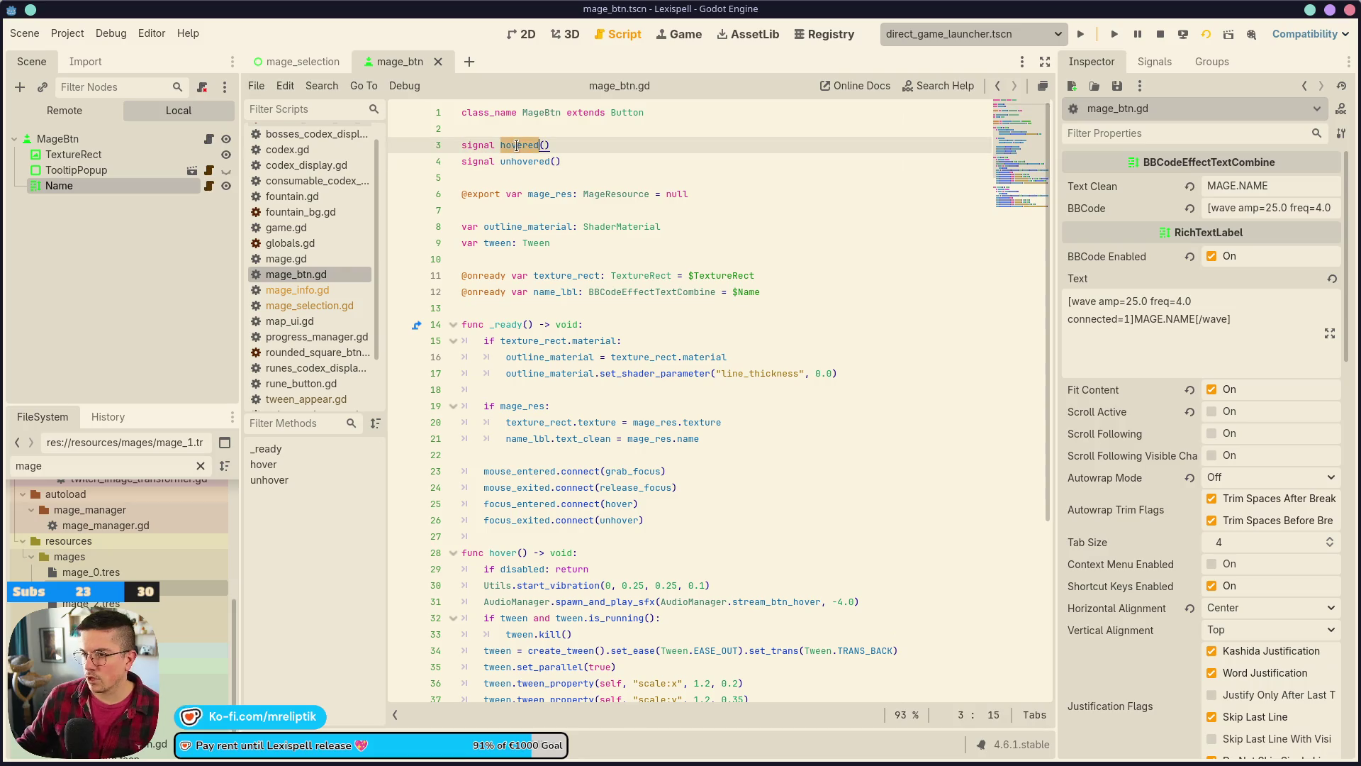
scroll(666, 516, down, 3)
click(617, 406)
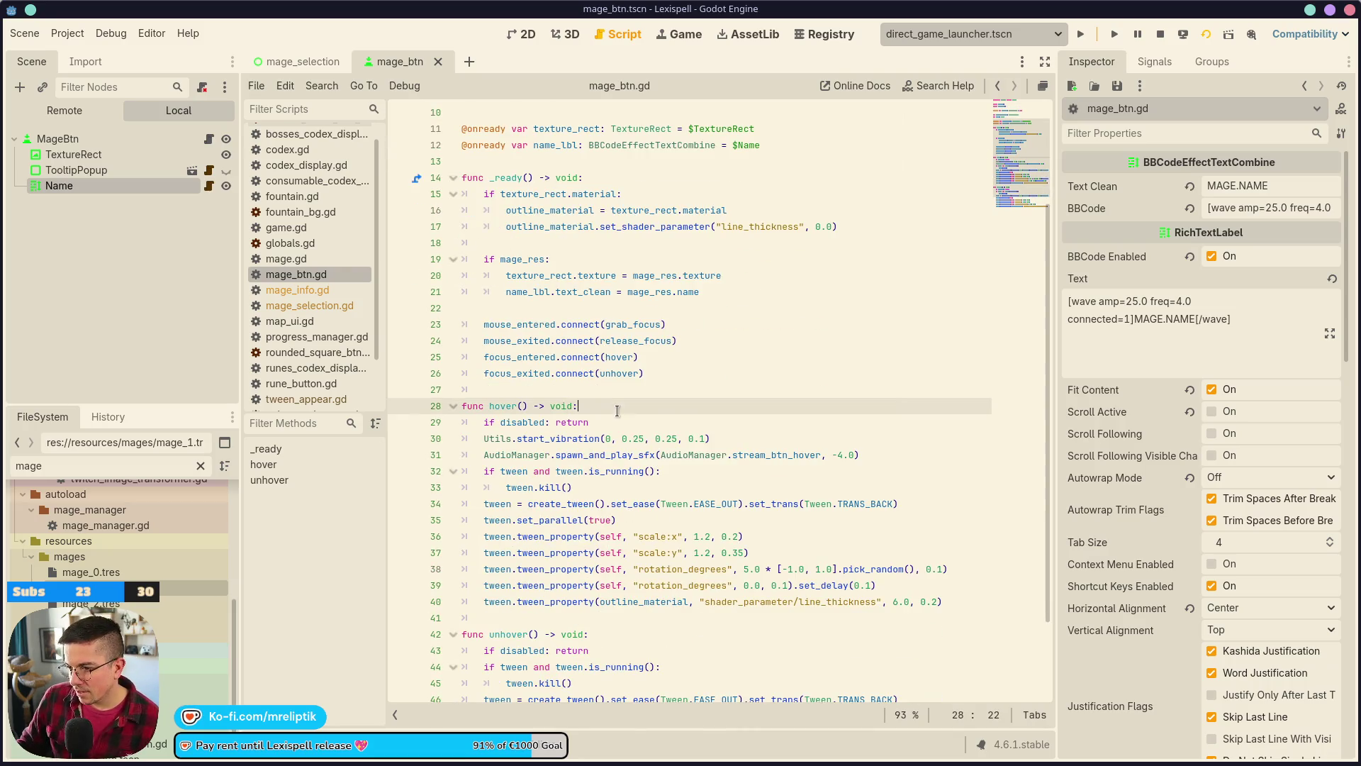
click(678, 417)
key(Return)
text(hovered)
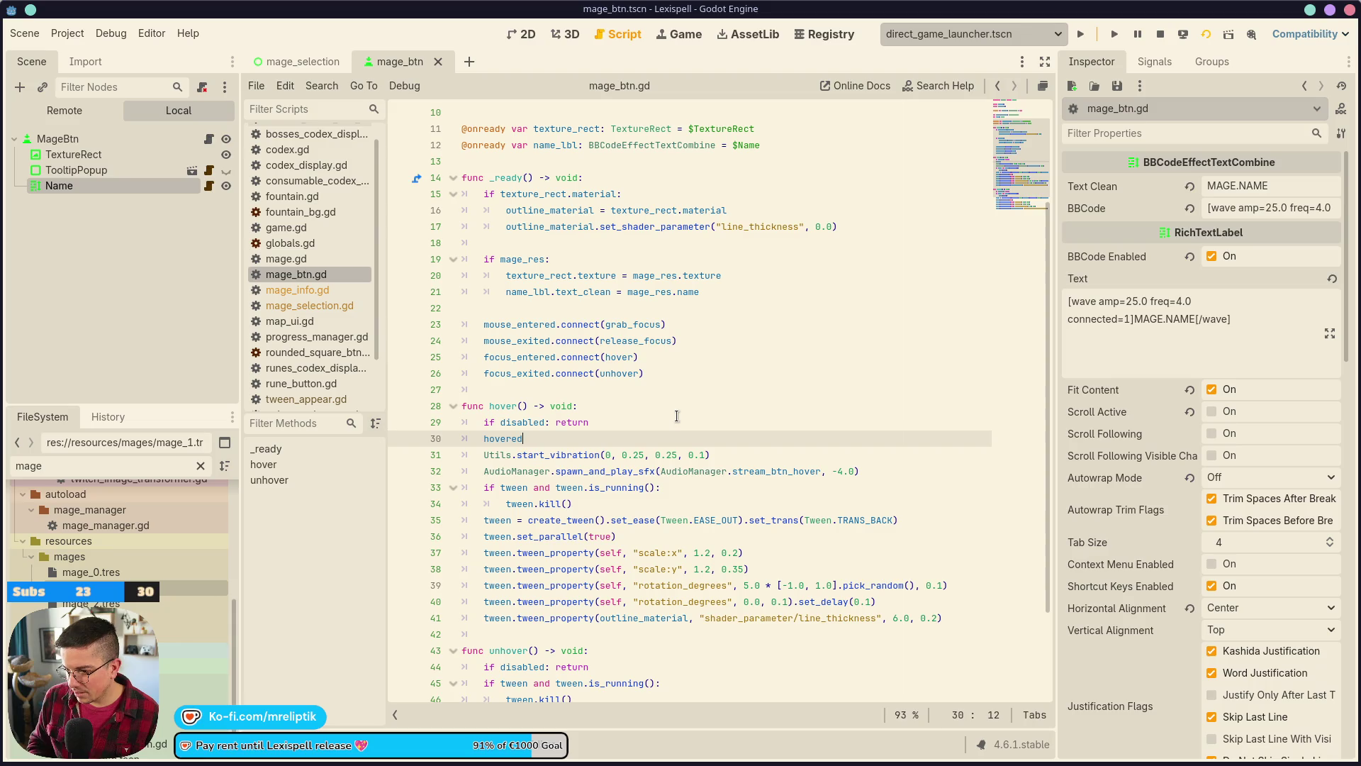
text(.emit()
- Duplicate the emit line into unhover() for the unhovered signal, save, and run the game
key(ctrl+shift+d)
key(alt+Down)
key(alt+Down)
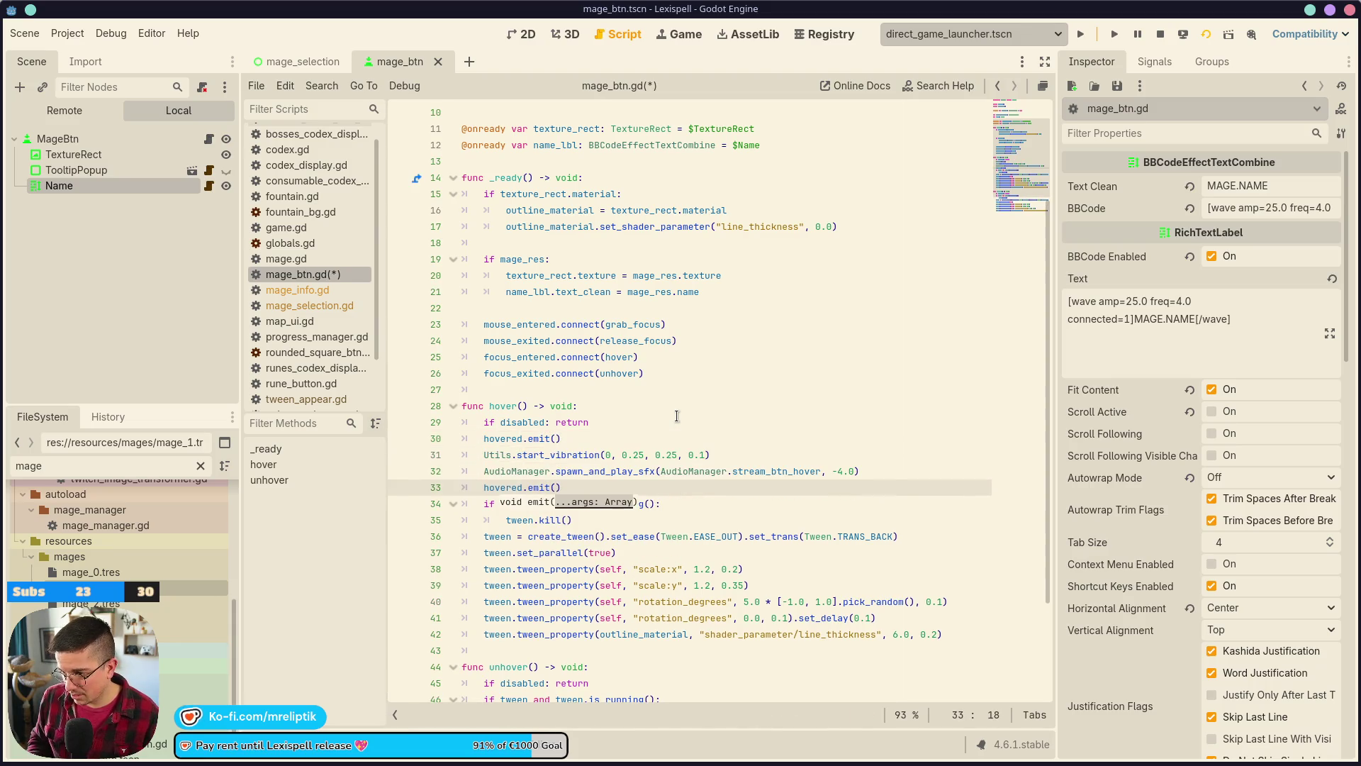
key(alt+Down)
key(alt+Down)
key(alt+Down)
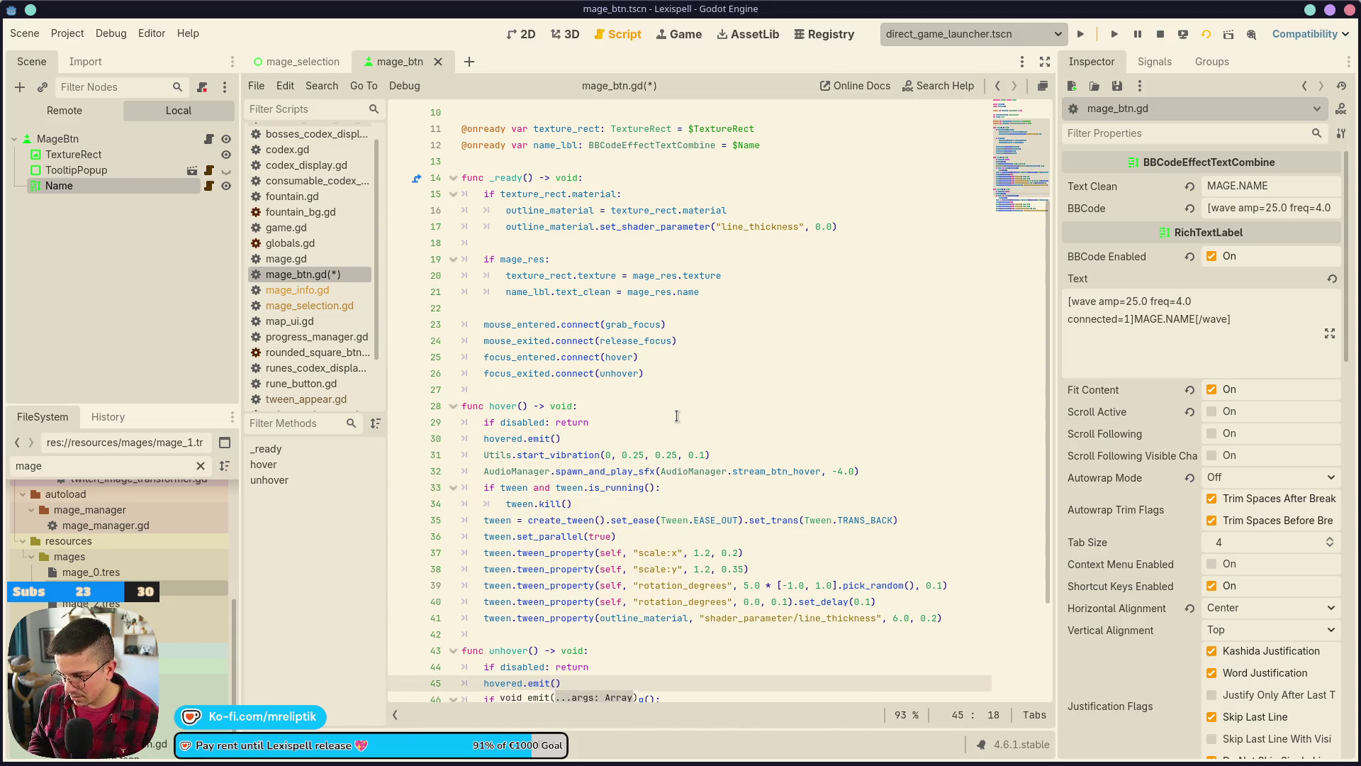
text(un)
key(ctrl+s)
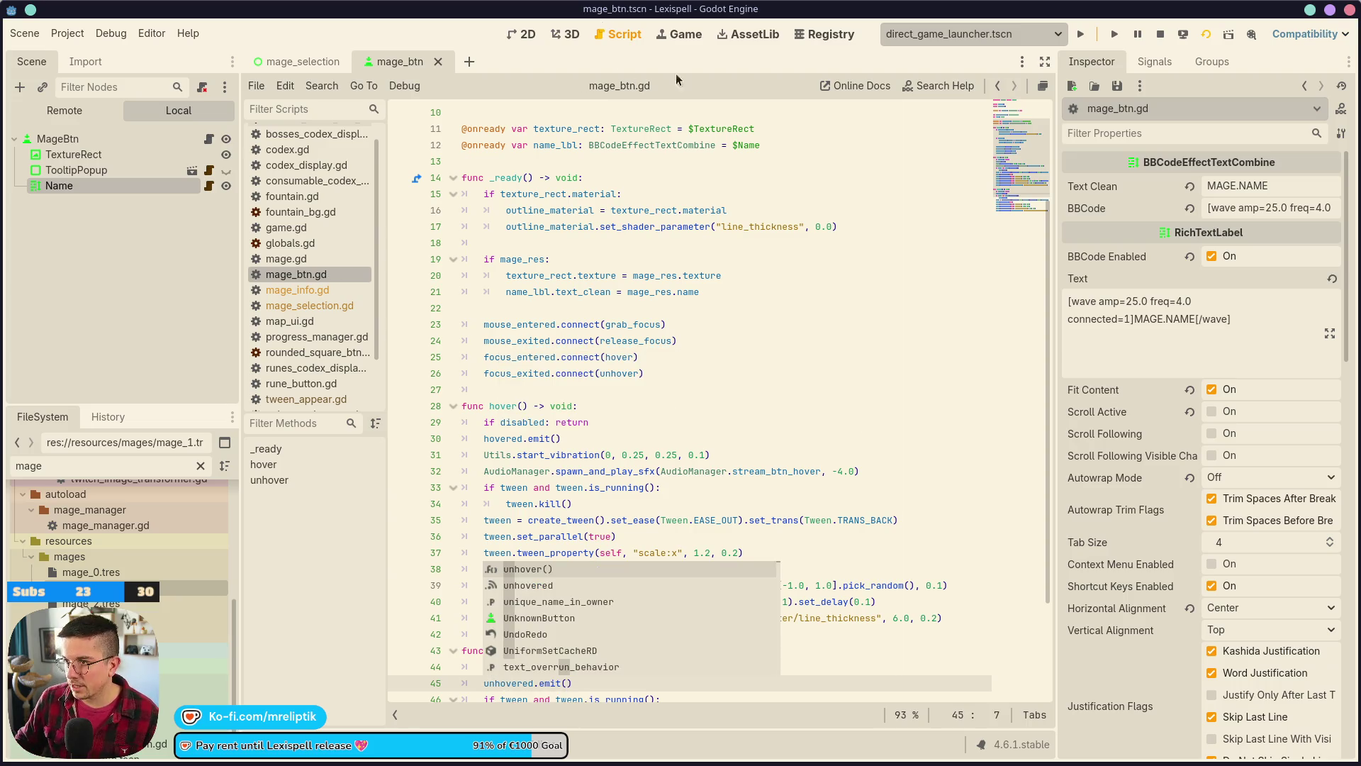
key(F5)
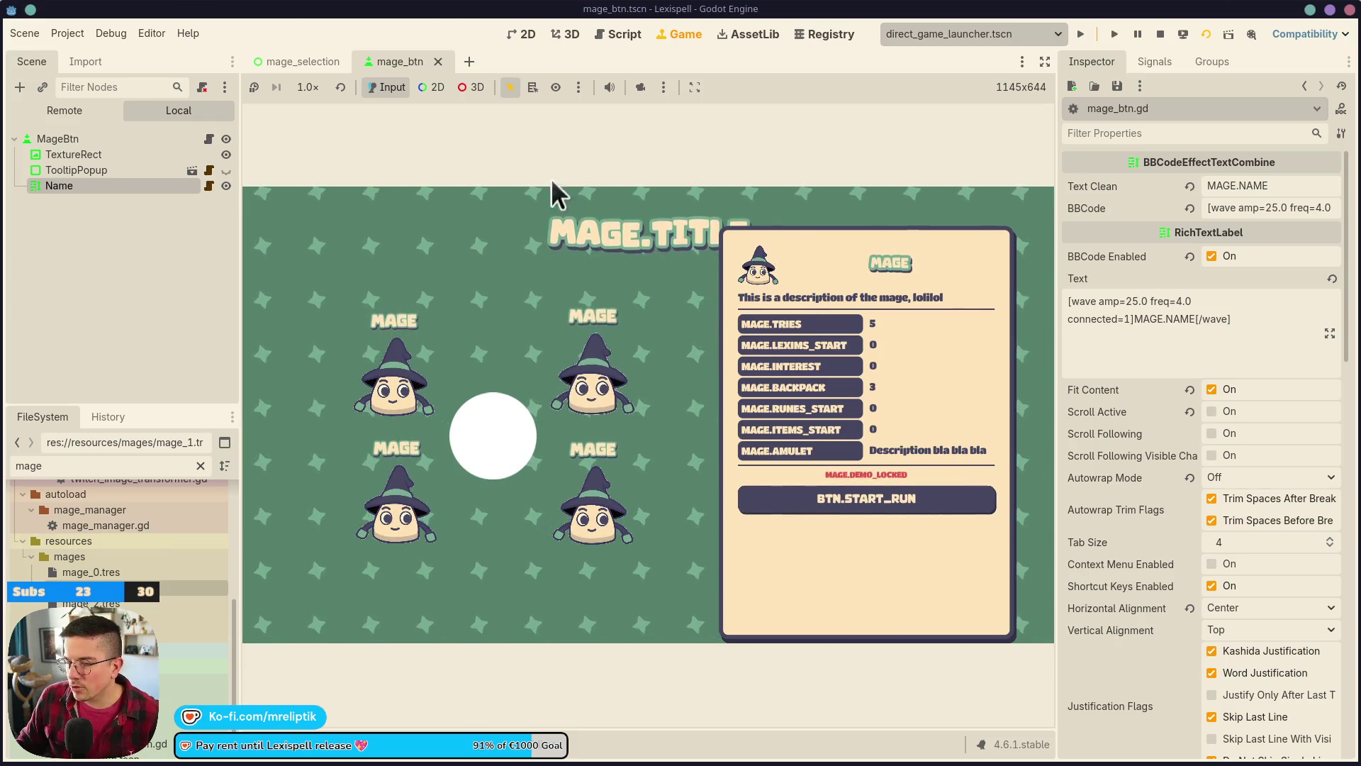
- Stop the game, close mage_selection, and reopen mage_selection.tscn via Quick Open Scene in 2D
click(1160, 34)
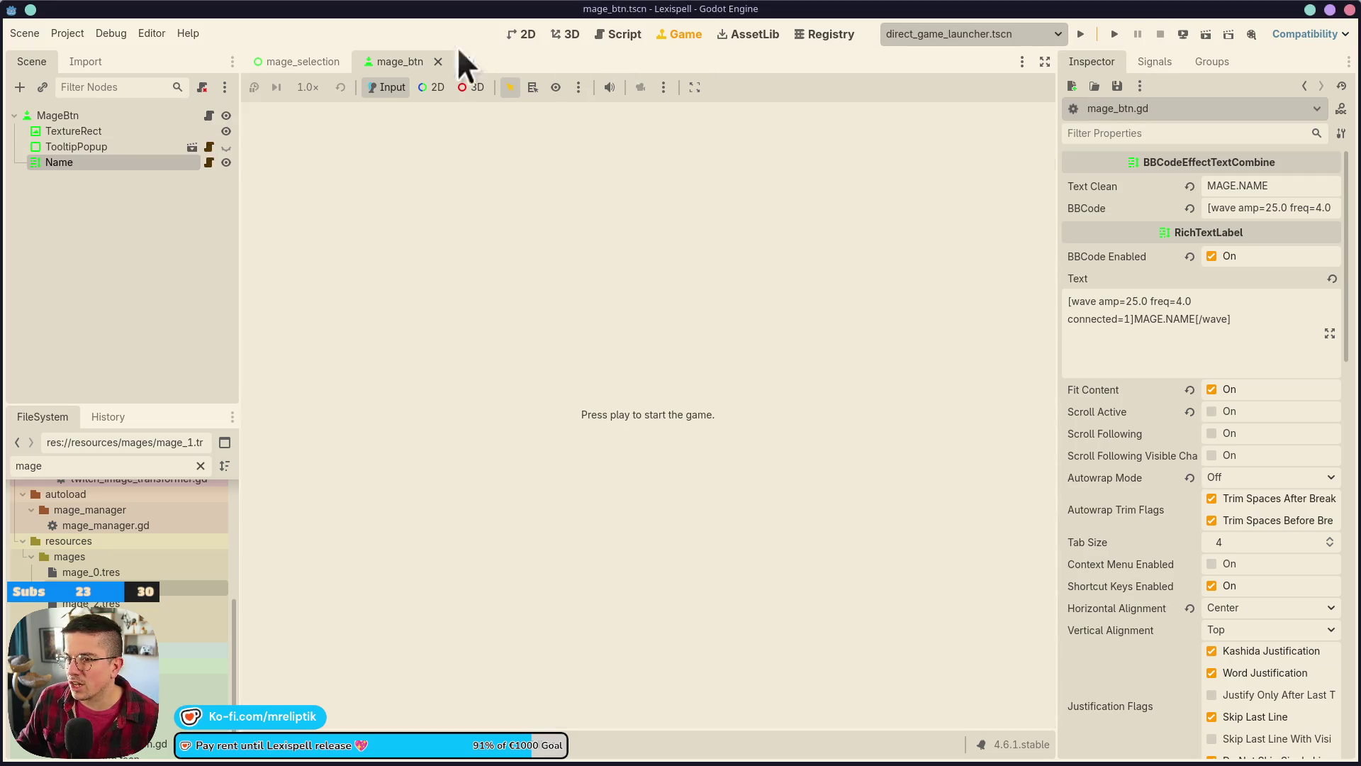
middle_click(309, 64)
key(ctrl+shift+o)
text(mage_sel)
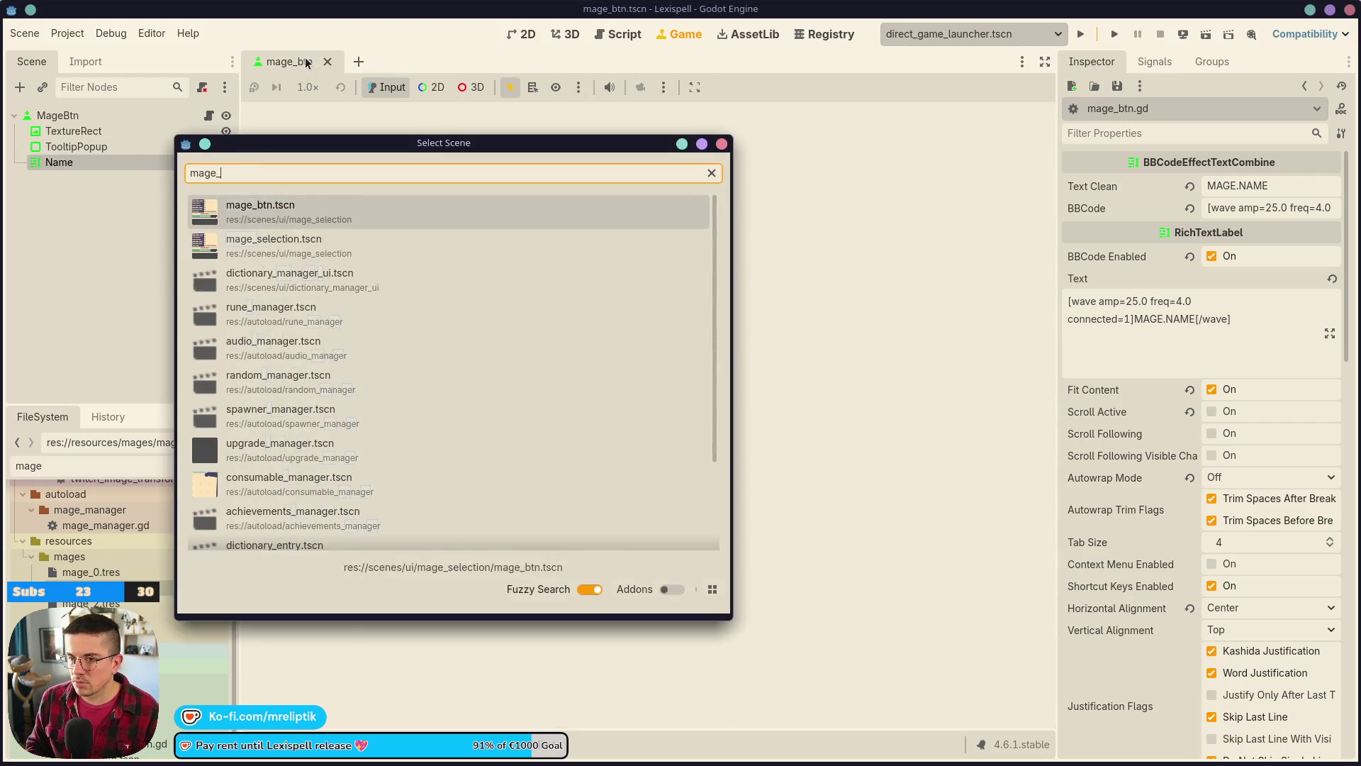
key(Return)
click(529, 39)
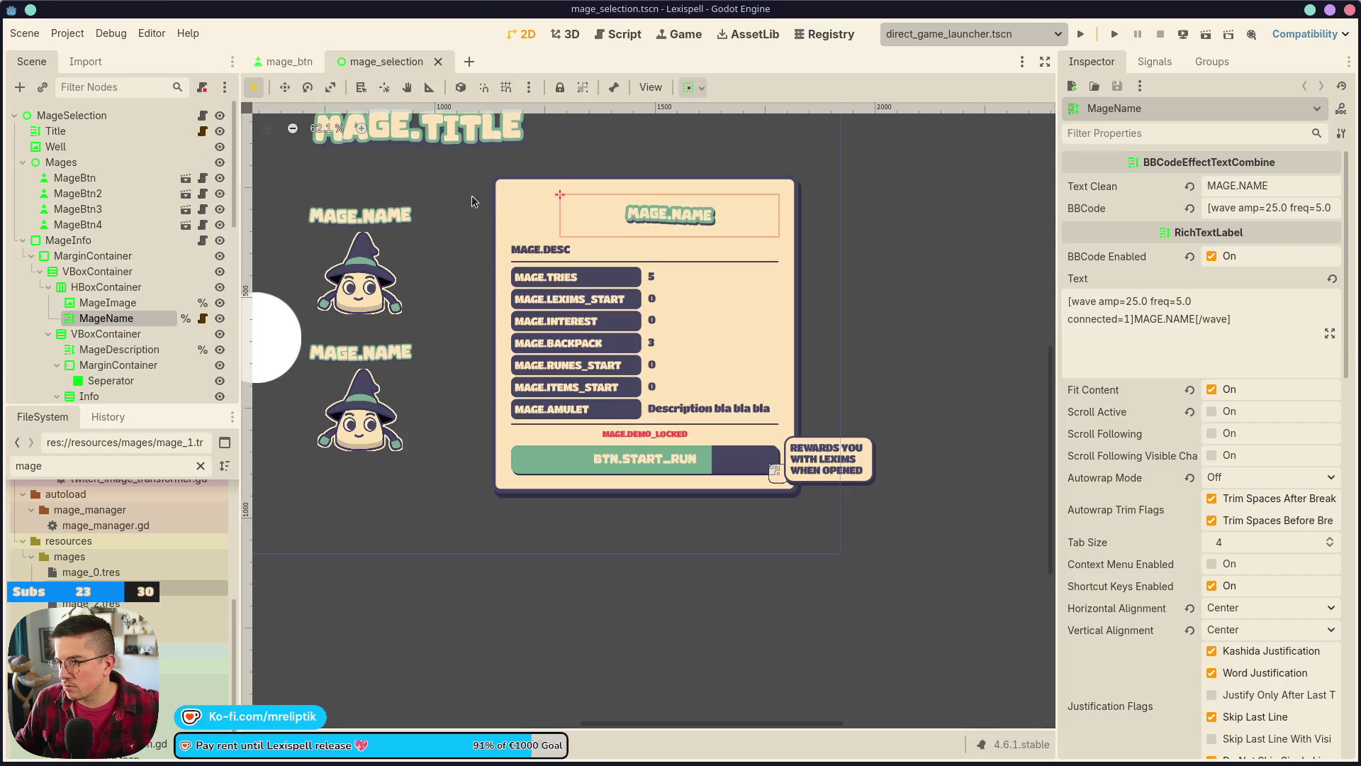
scroll(693, 303, down, 3)
scroll(692, 302, up, 2)
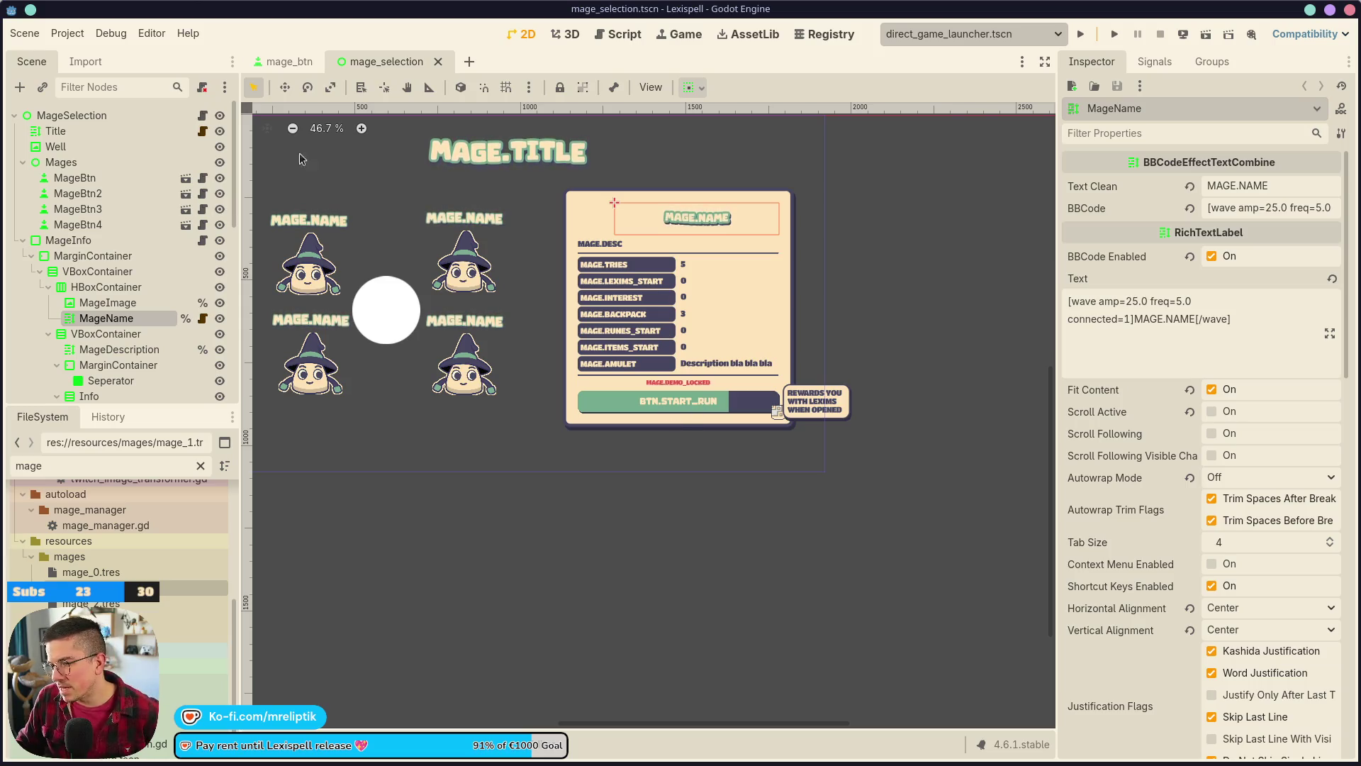
- Rerun the scene and focus a mage to confirm its info appears in the panel
click(106, 240)
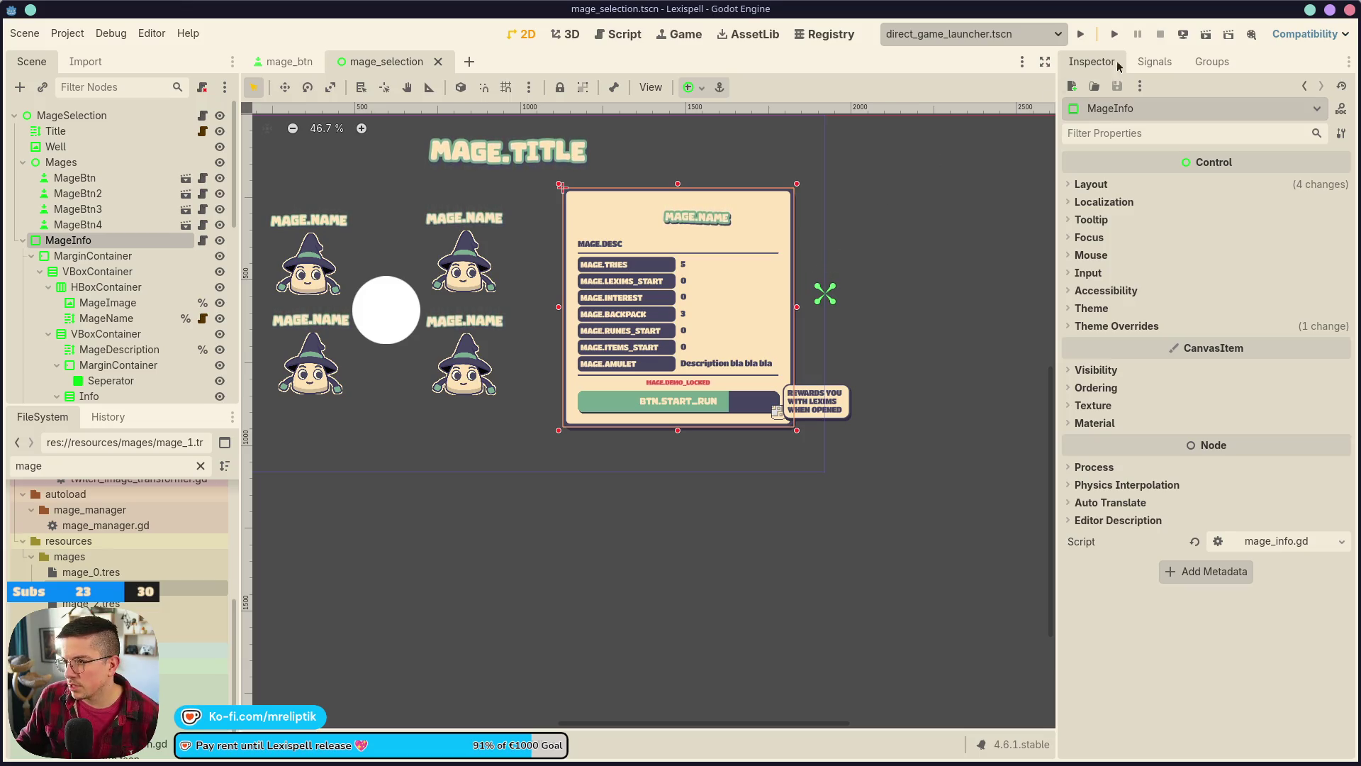
click(1198, 36)
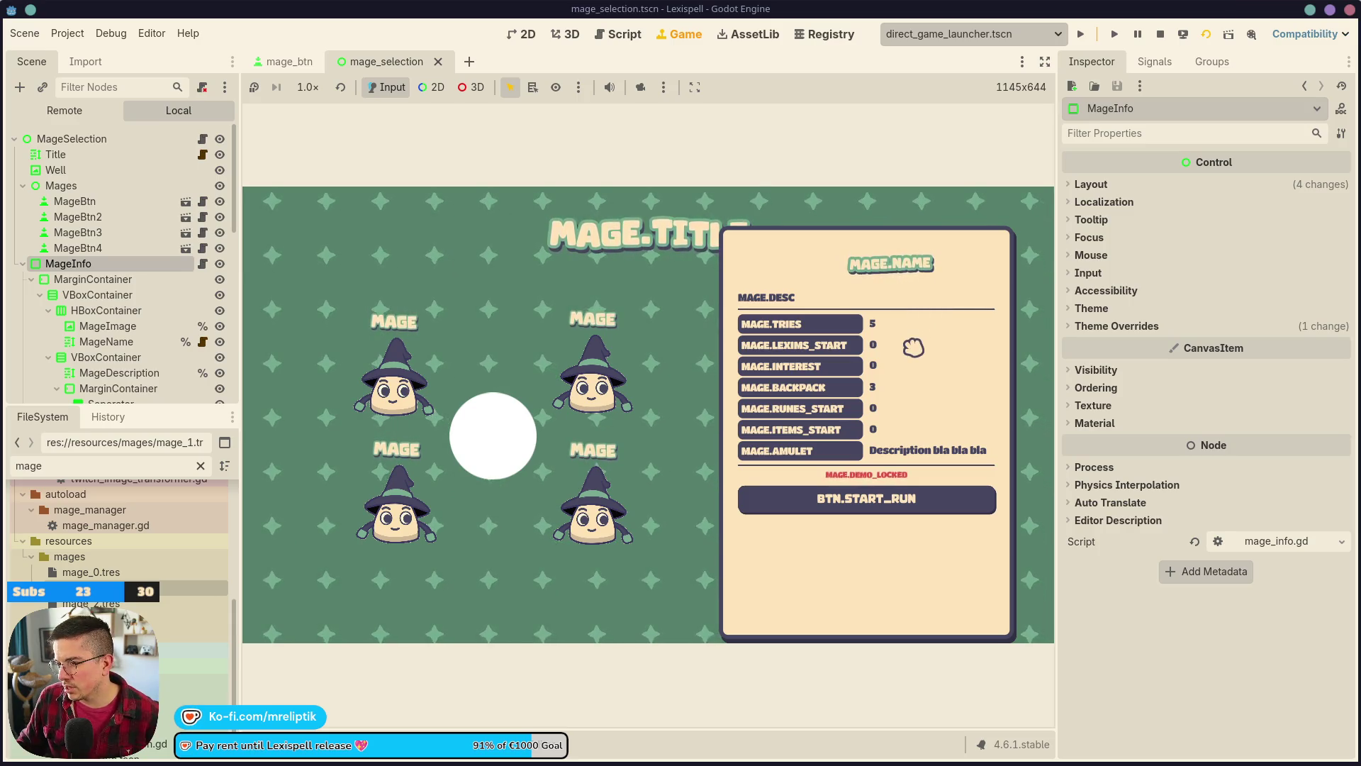
click(595, 369)
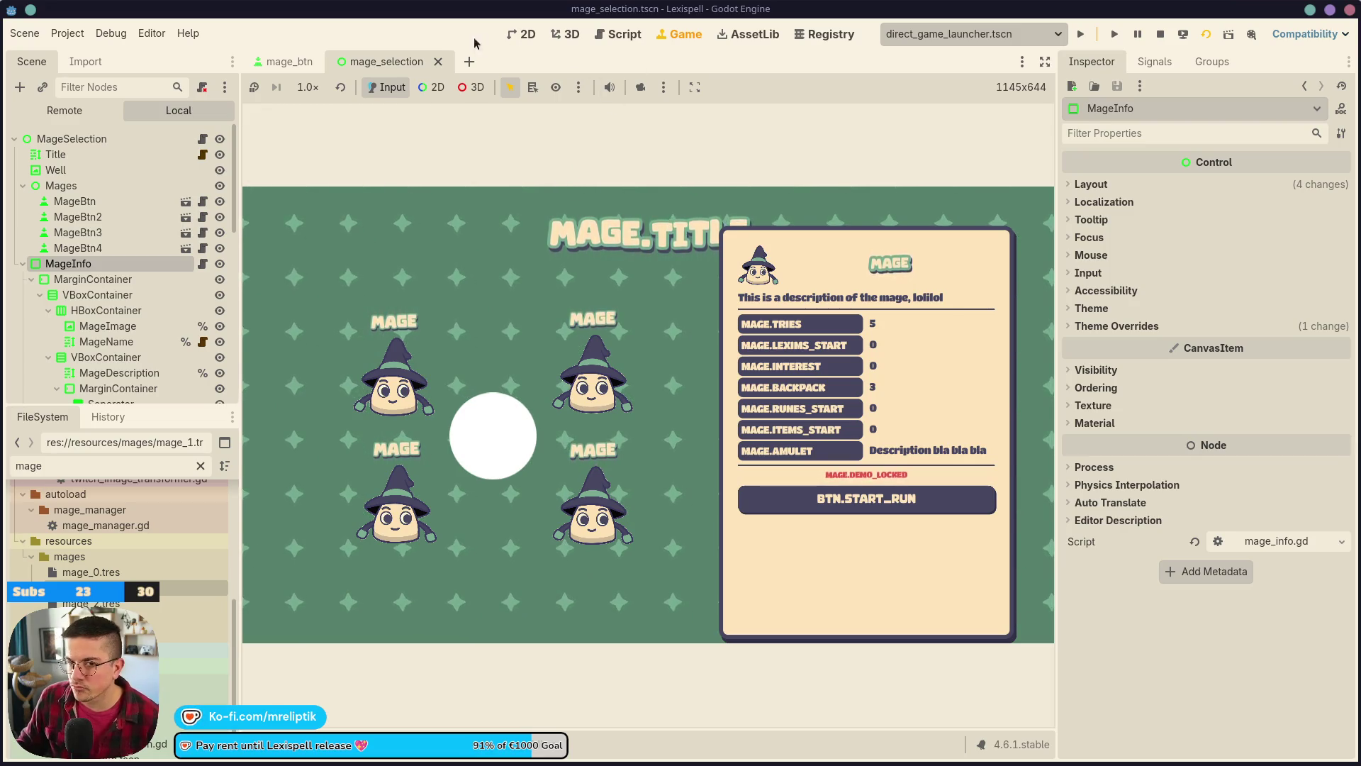
click(287, 62)
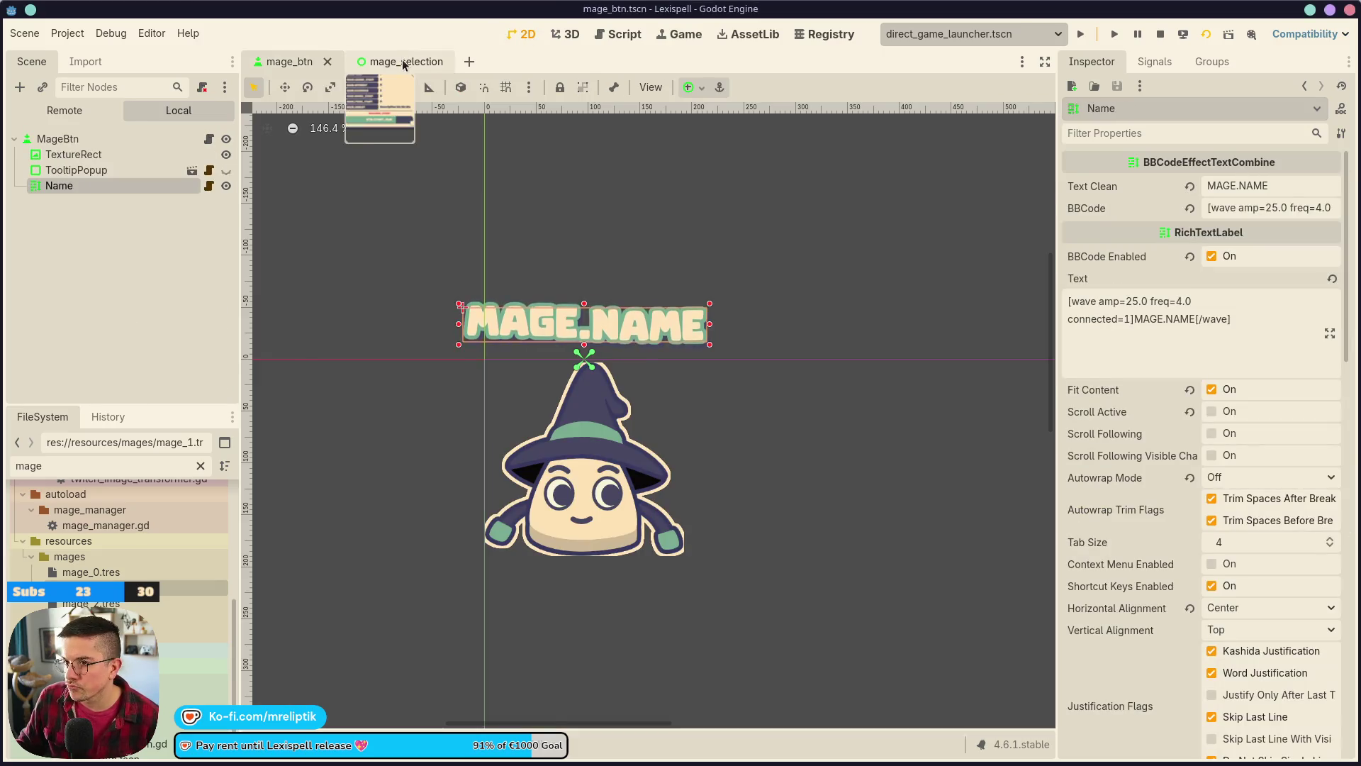
- Load an existing texture file into the MageImage node
click(403, 61)
click(603, 219)
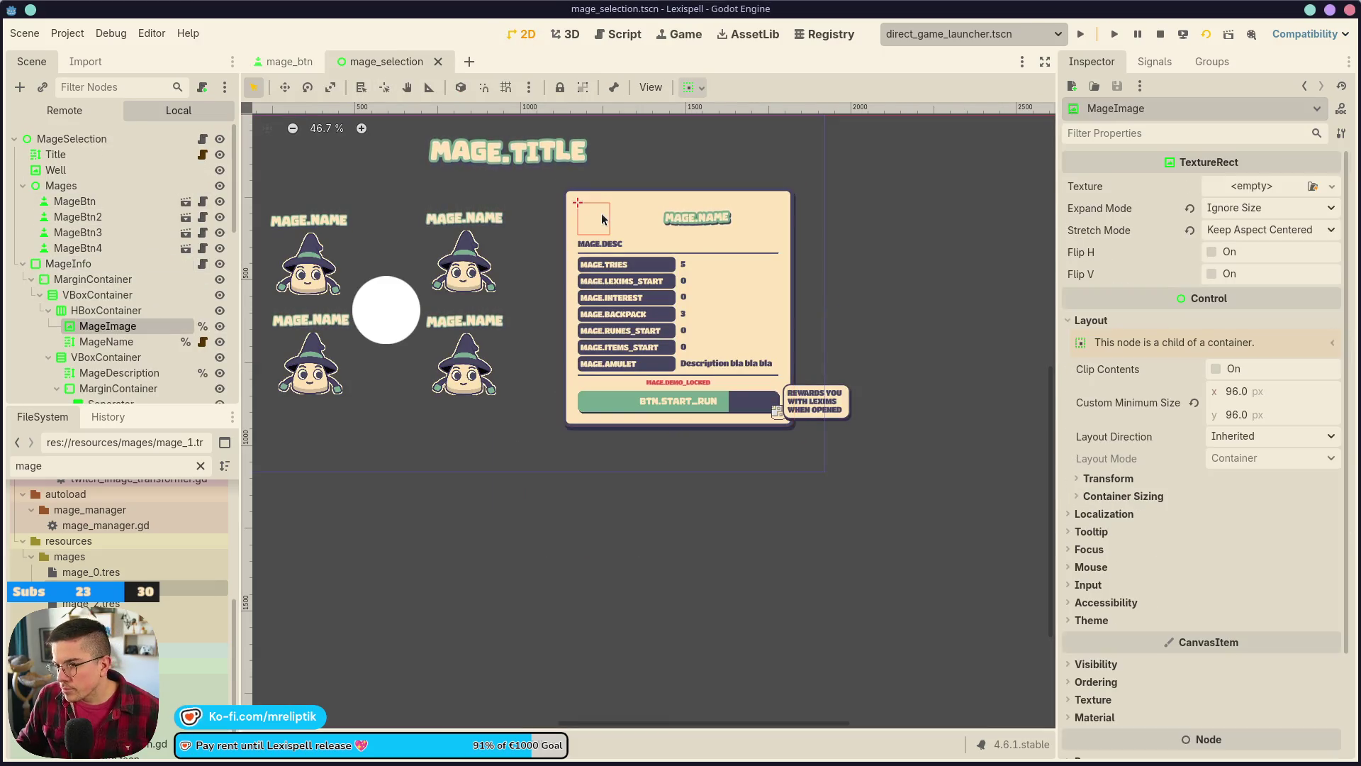
scroll(604, 219, up, 1)
click(1333, 186)
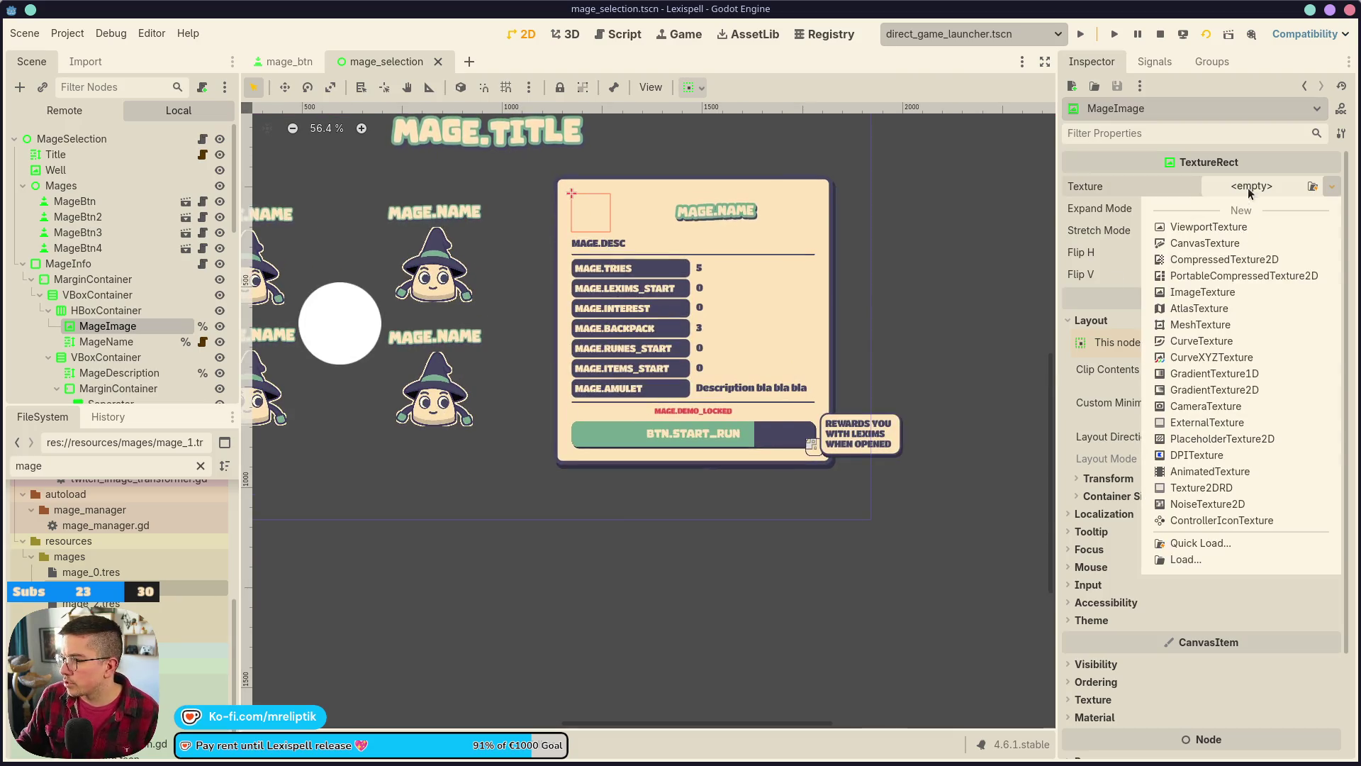
click(1198, 543)
key(Return)
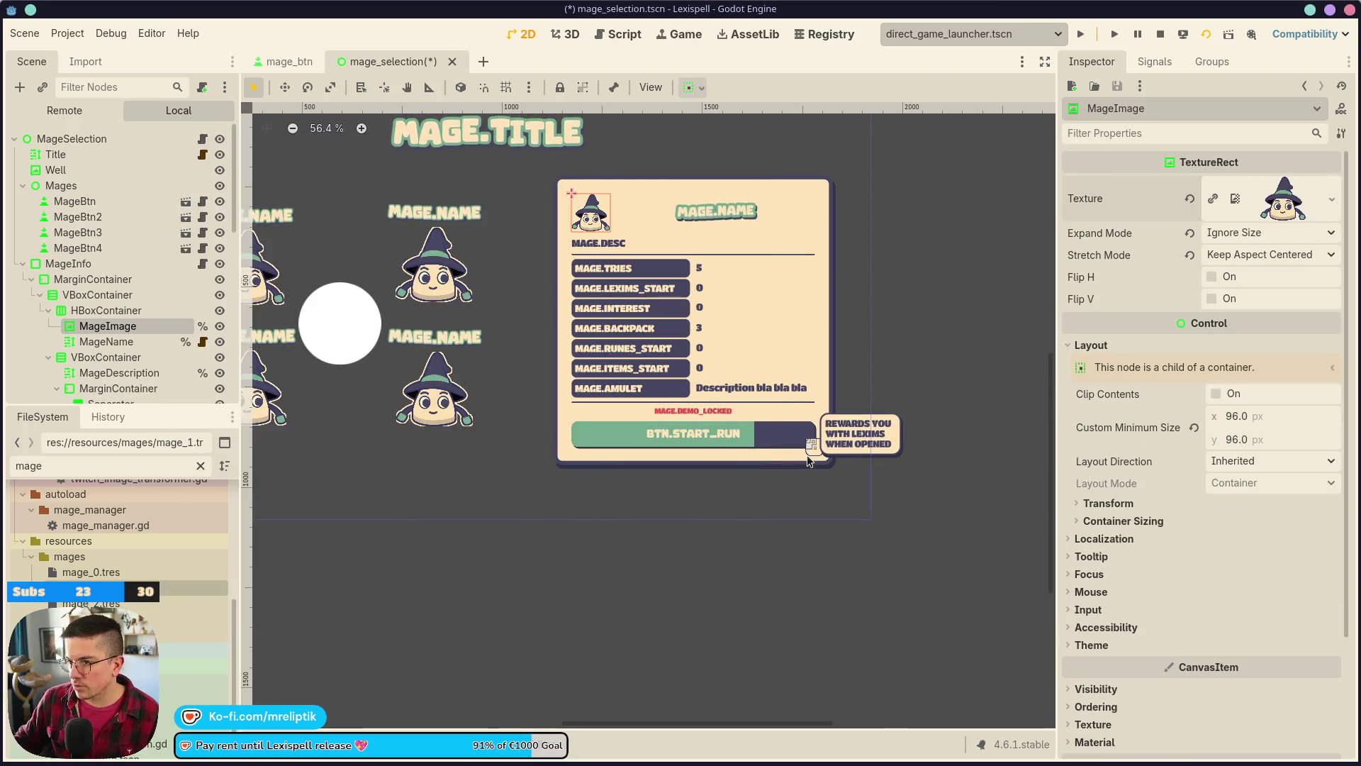
- Set MageImage's Custom Minimum Size to 128×128 and save
scroll(809, 461, up, 3)
click(1254, 417)
text(128)
key(Tab)
text(128)
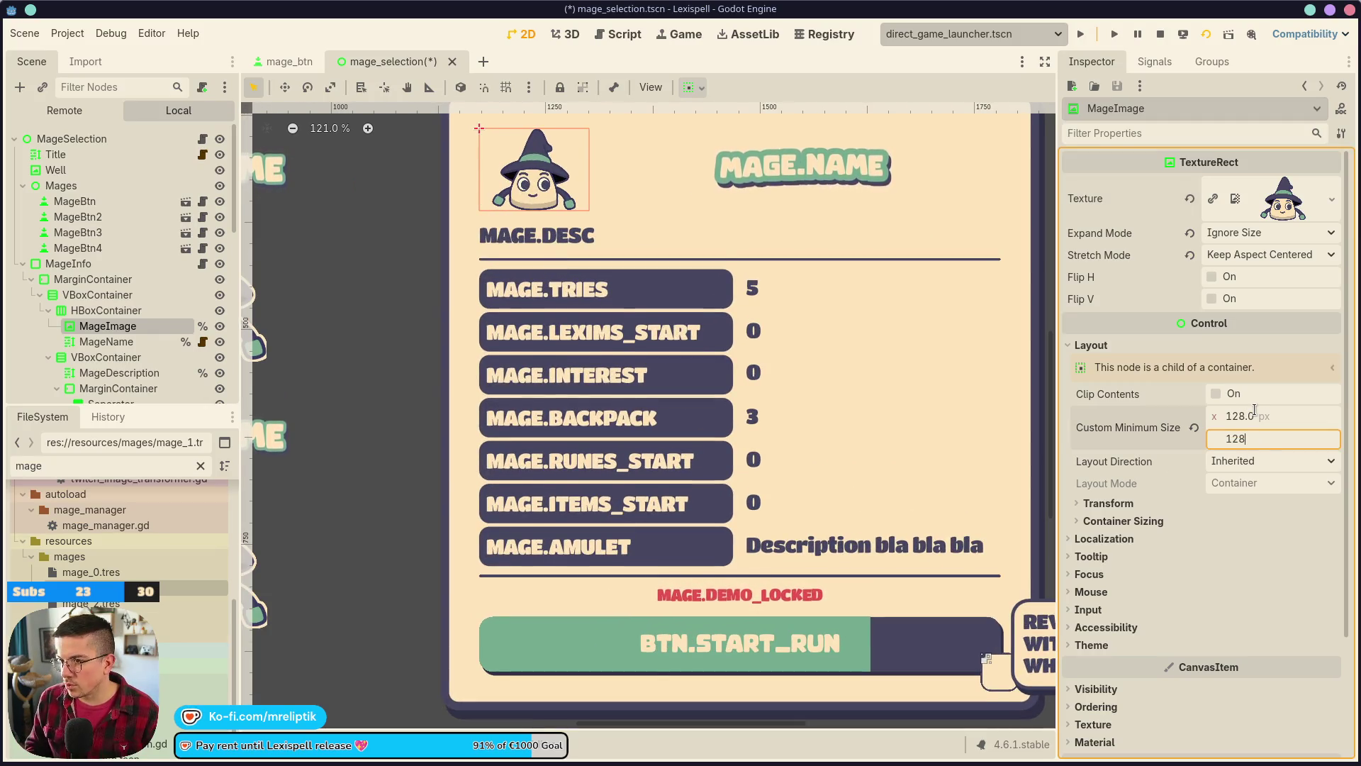
key(ctrl+s)
- Set the MageName label's Horizontal Alignment to Left
scroll(737, 281, down, 4)
drag(738, 281, 629, 283)
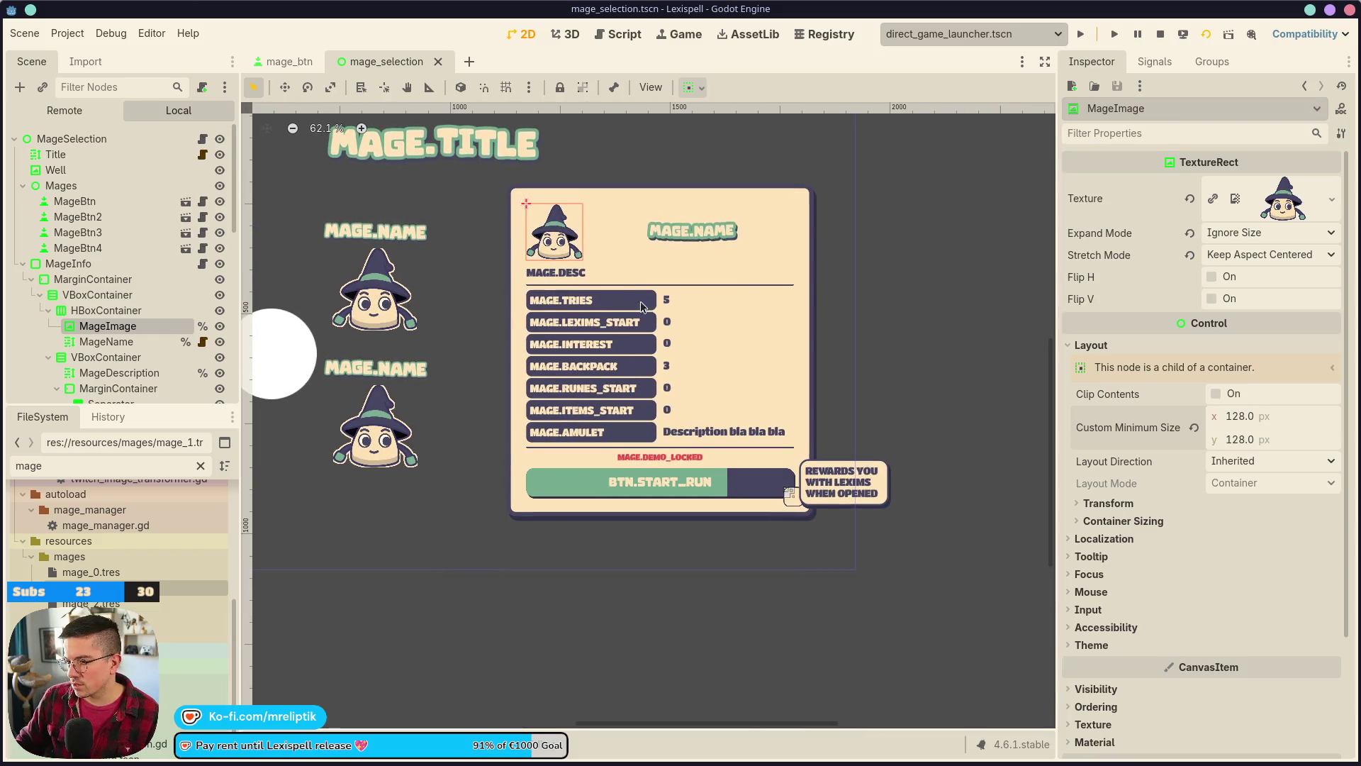
click(666, 237)
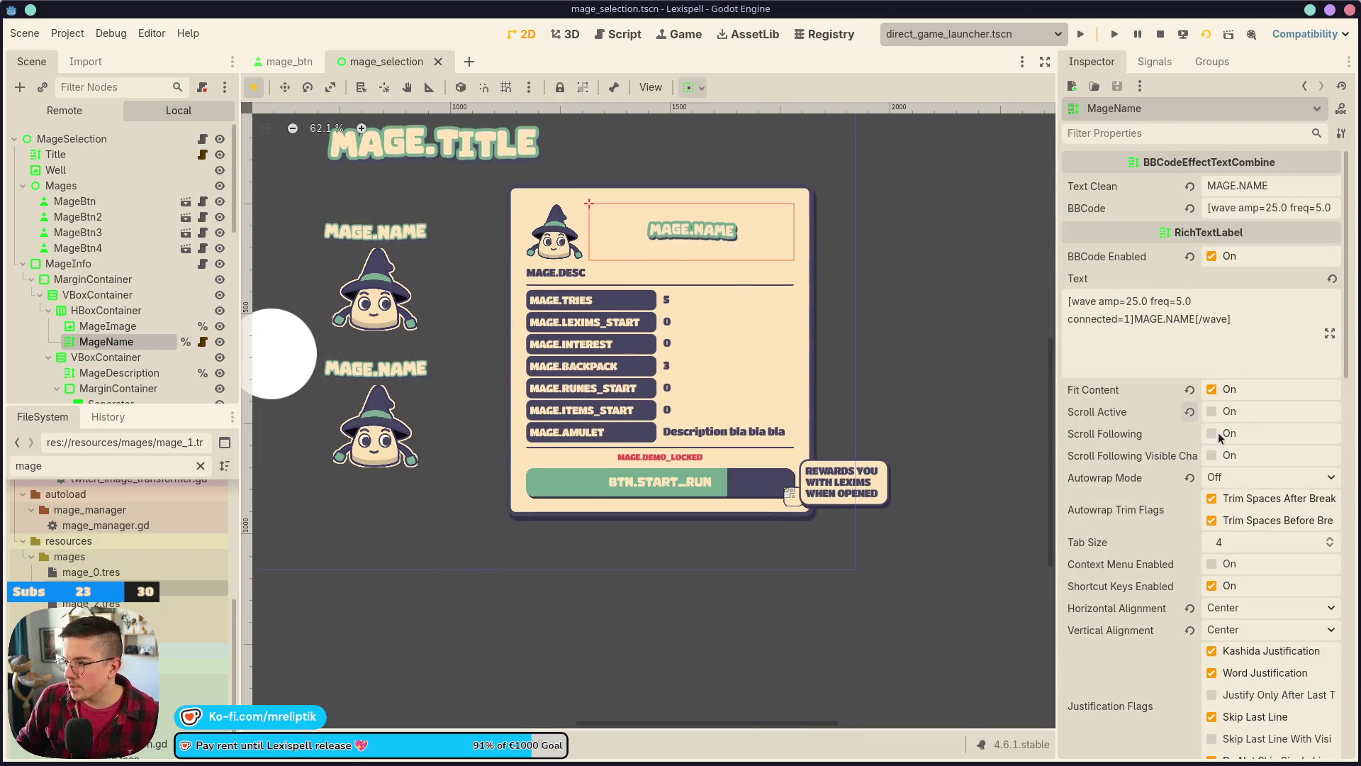
click(1260, 616)
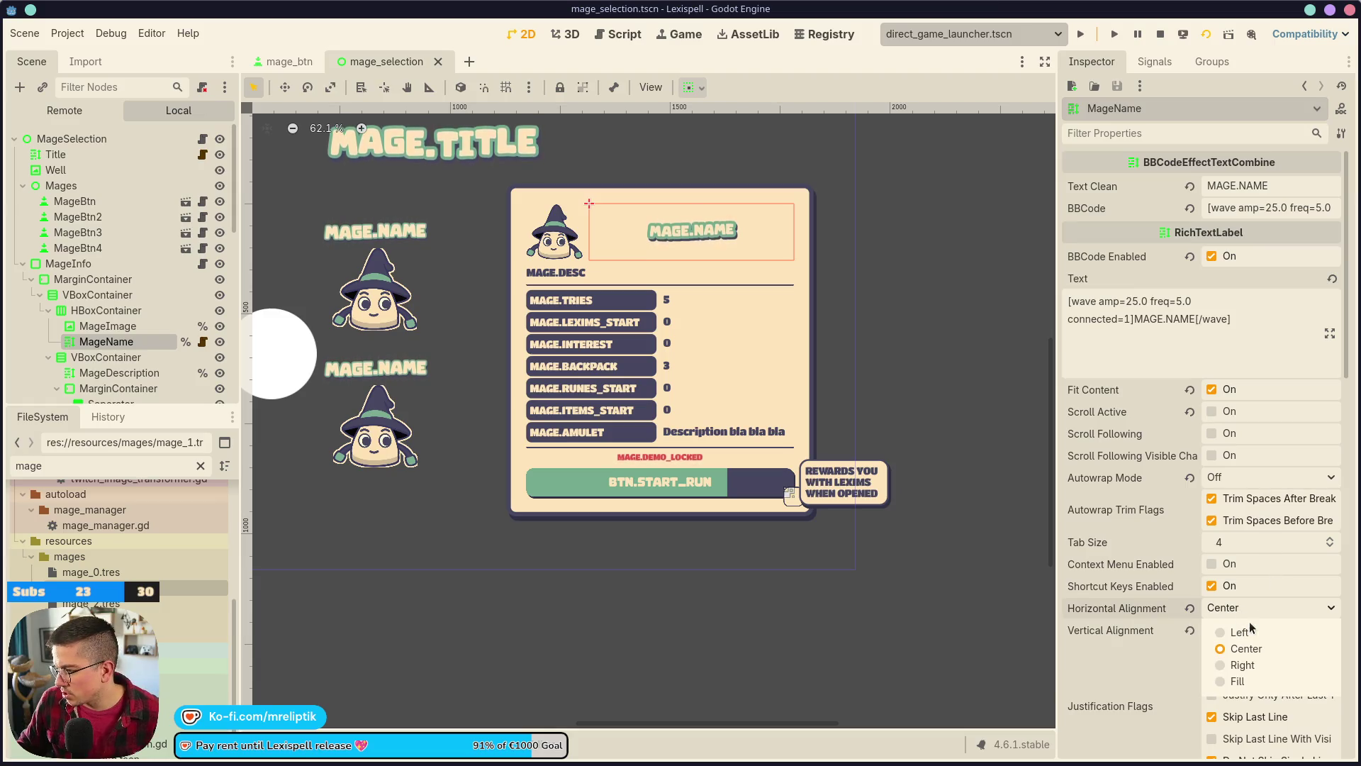
click(1249, 631)
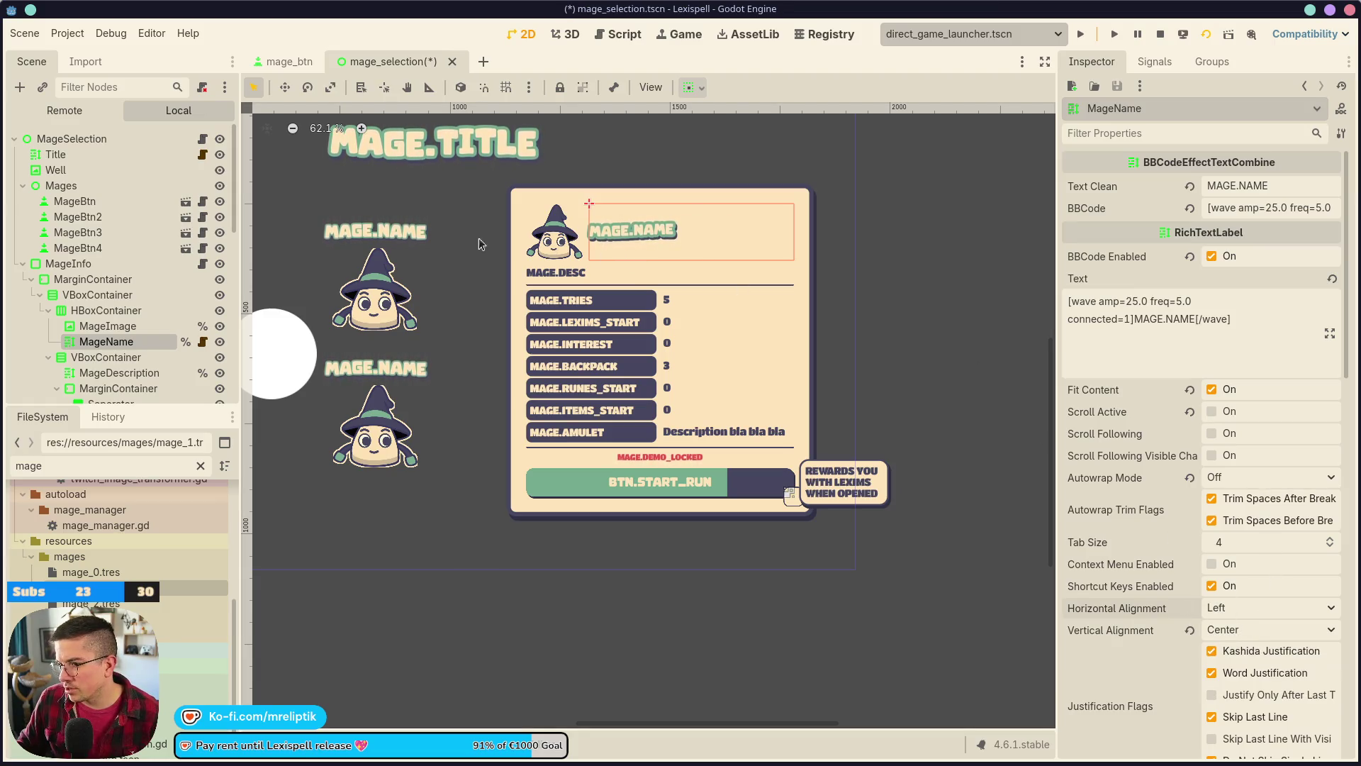
- Set the HBoxContainer separation to 25 and save the scene
click(104, 312)
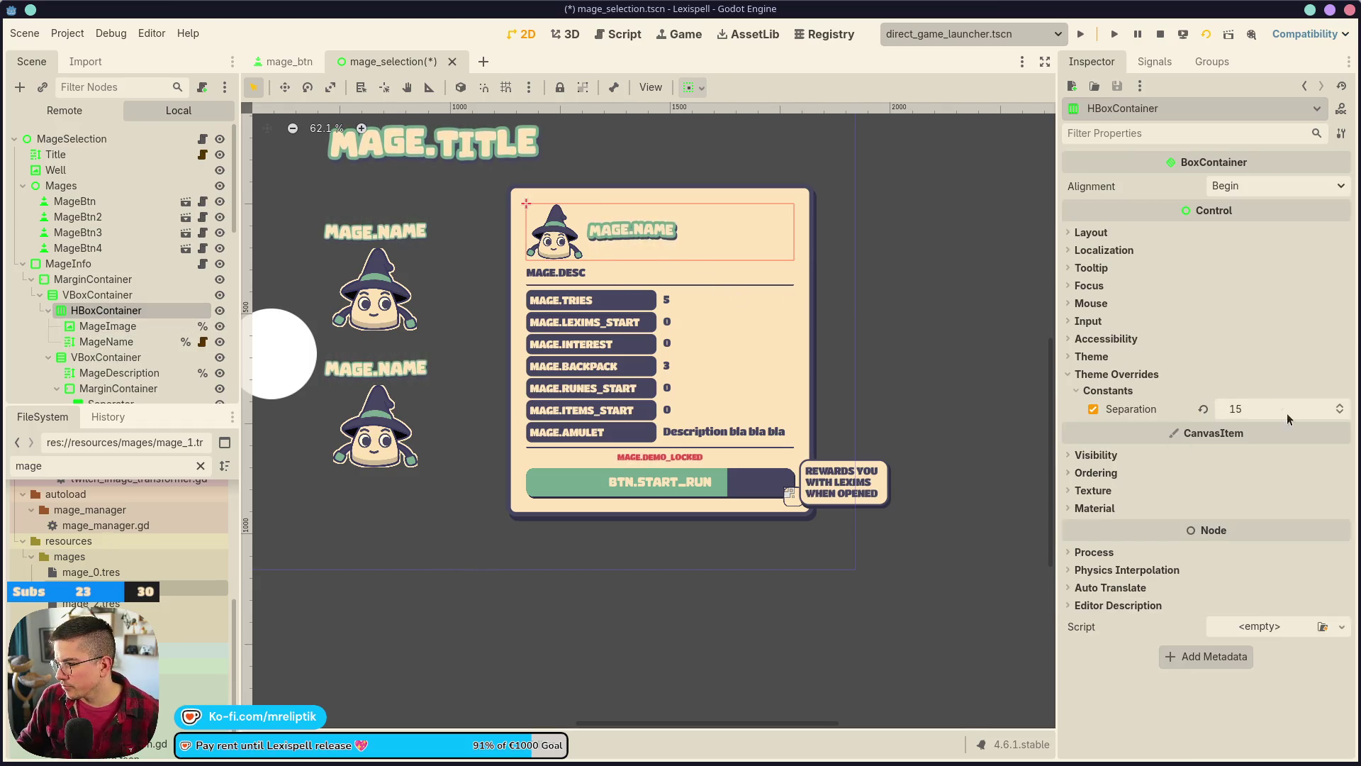
text(25)
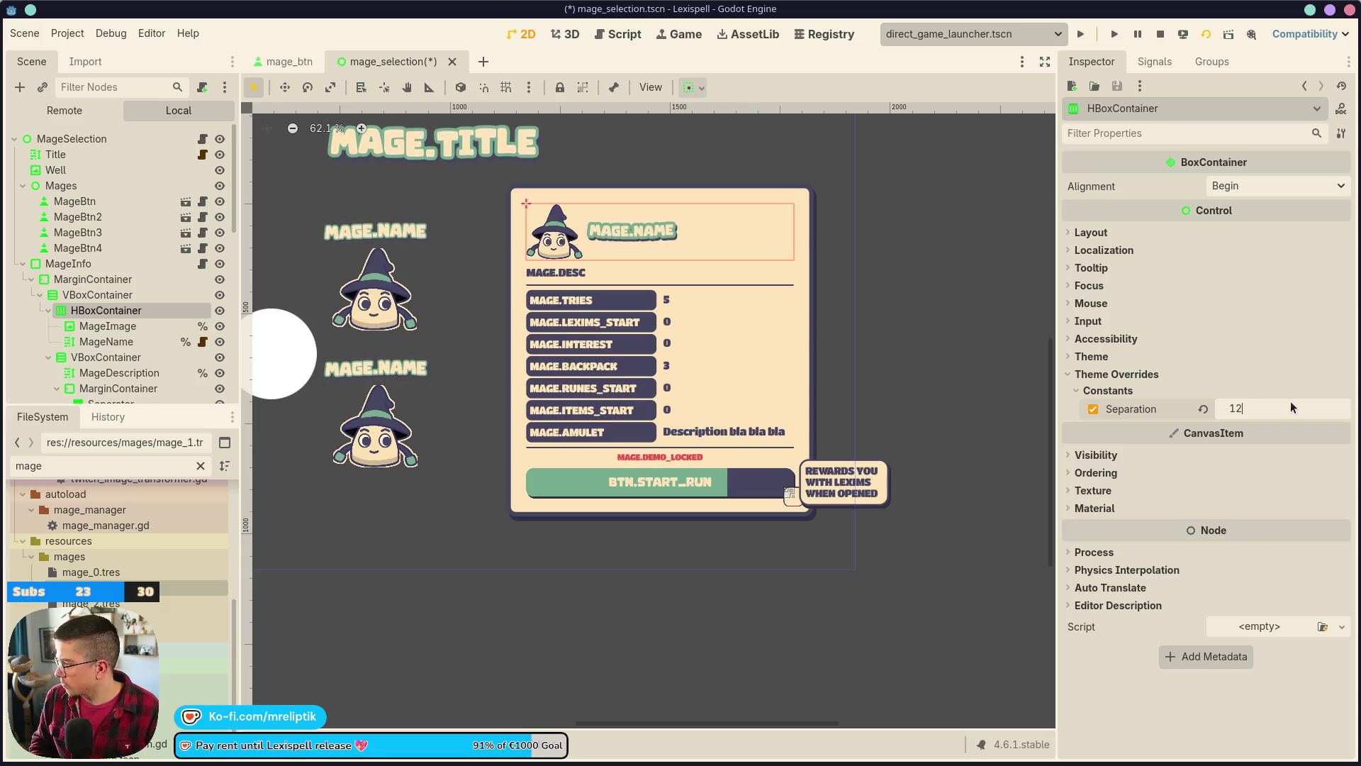
key(Return)
key(ctrl+s)
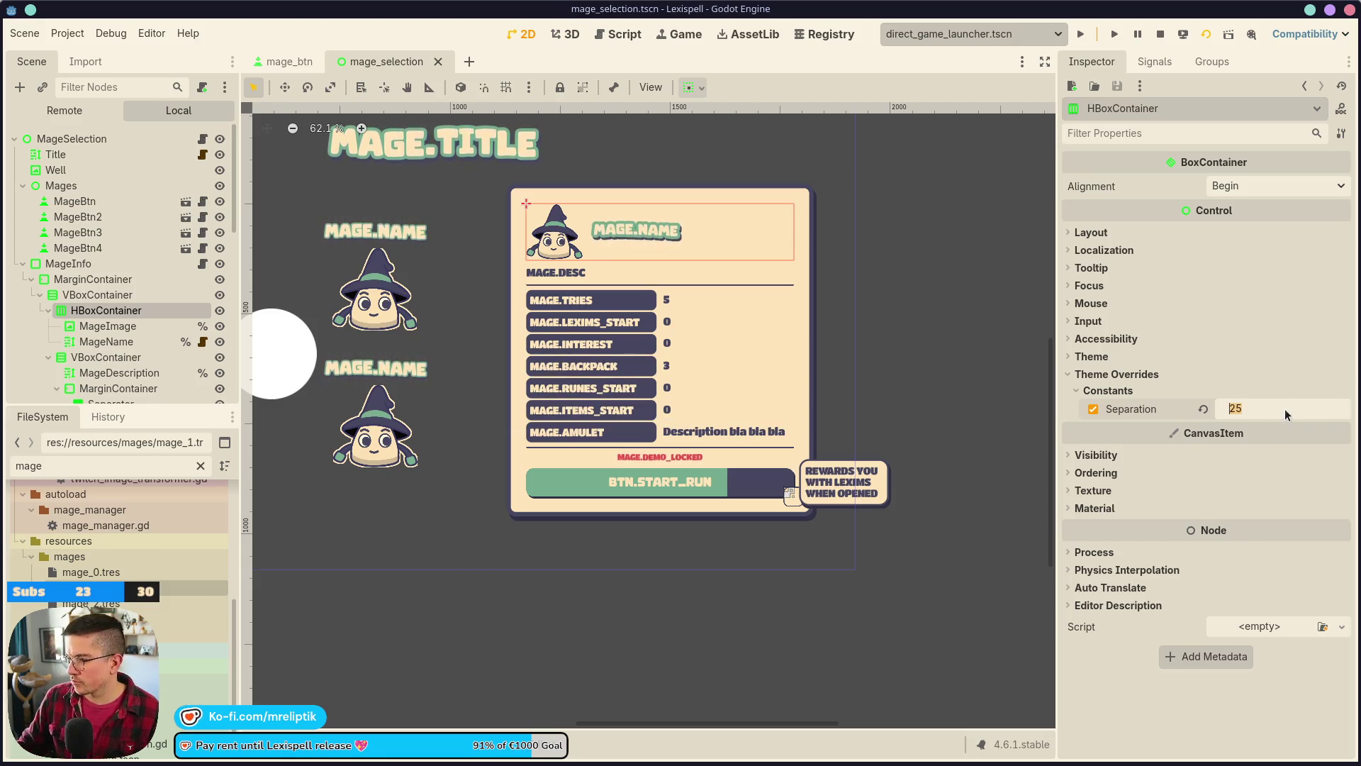
key(ctrl+s)
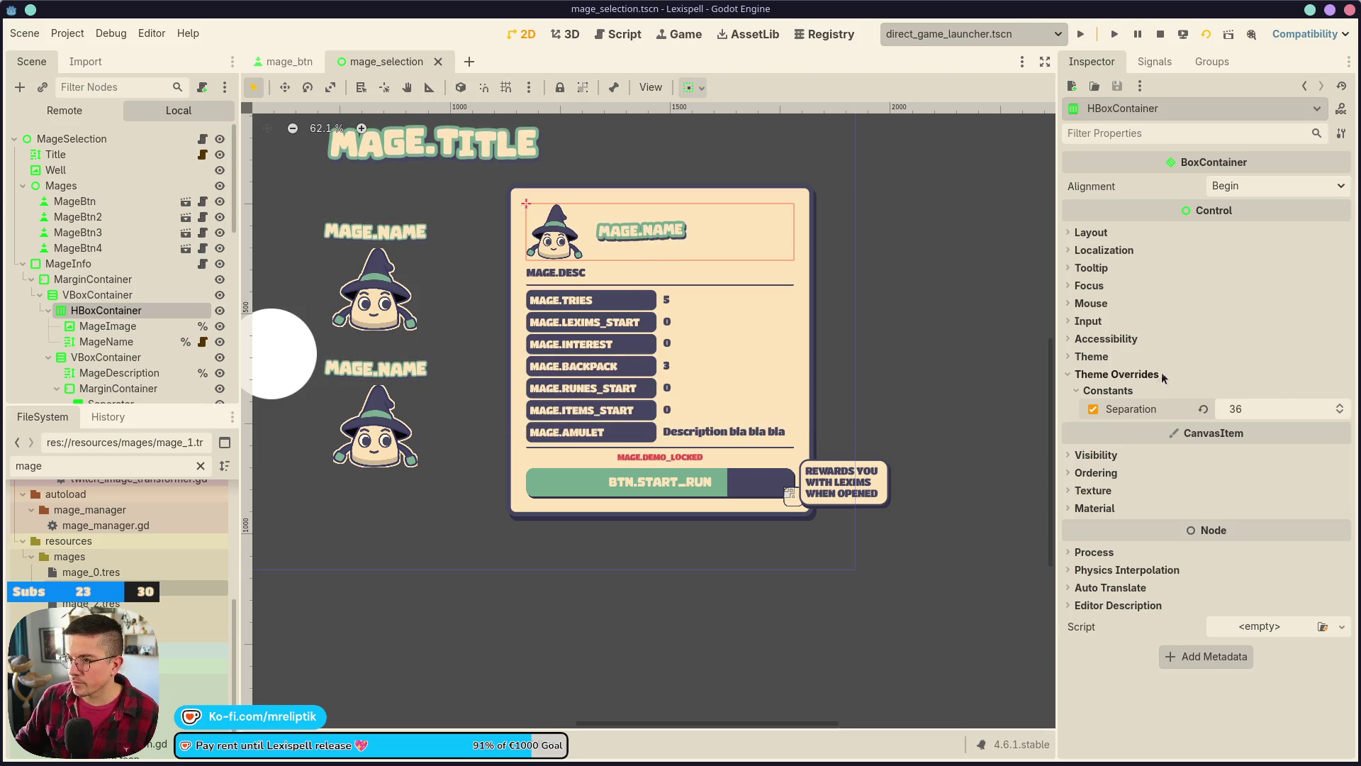
- Review the MageName label's settings, then deselect it
click(669, 250)
scroll(1232, 603, down, 15)
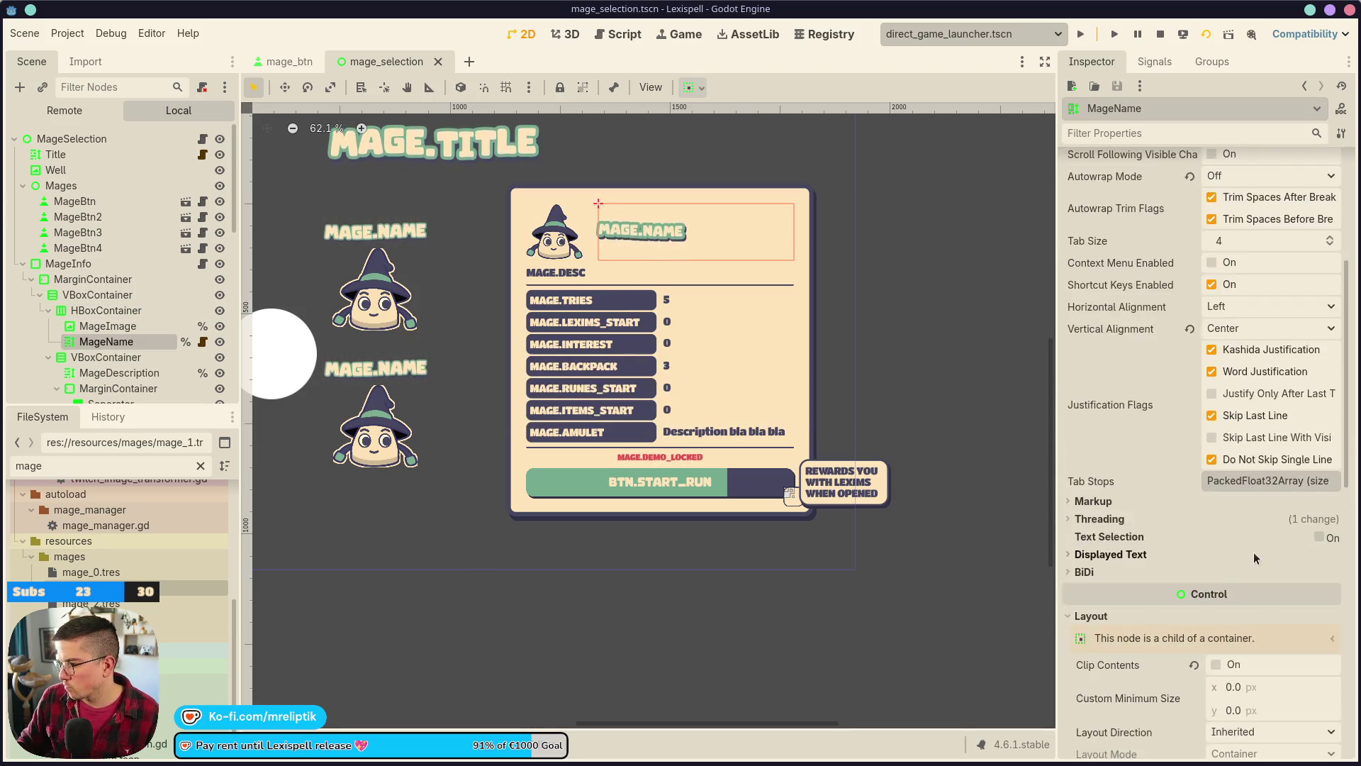
scroll(1269, 427, up, 12)
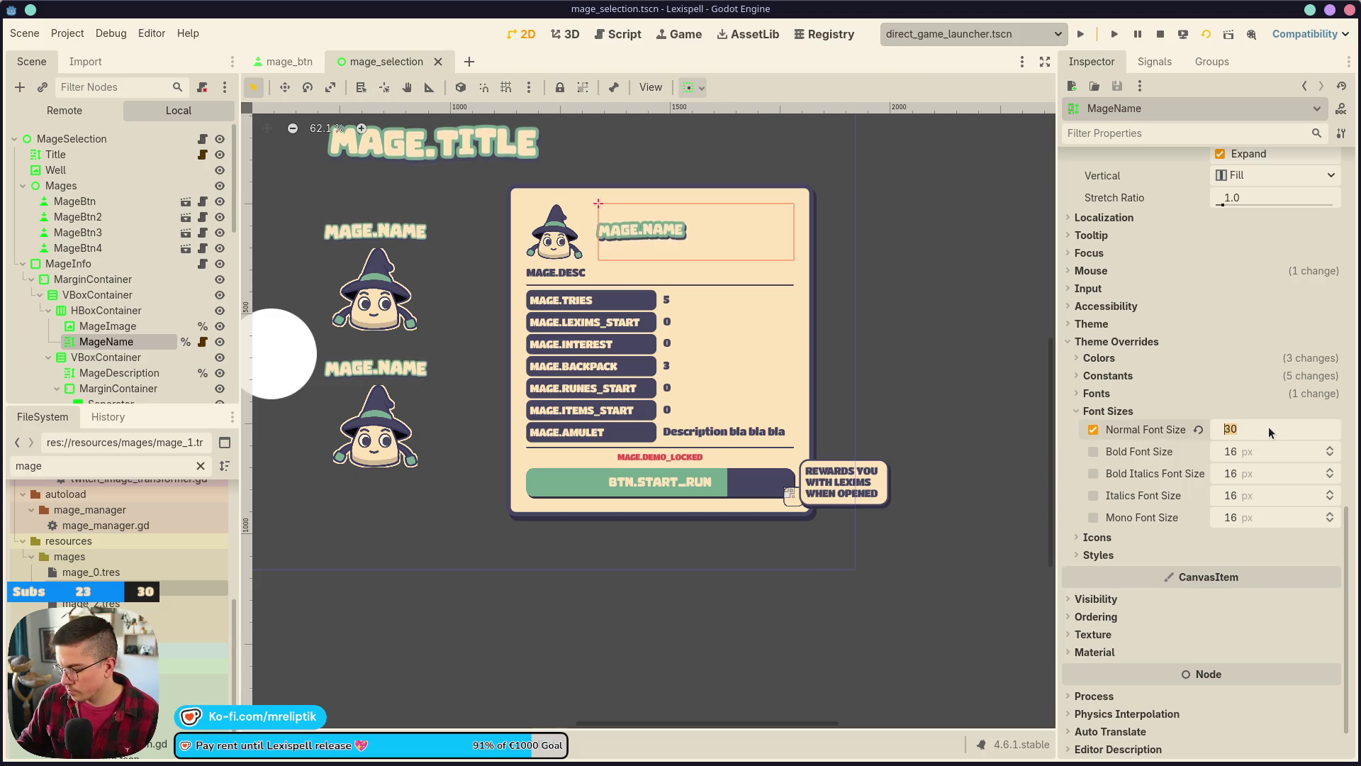
click(1010, 203)
scroll(716, 258, down, 4)
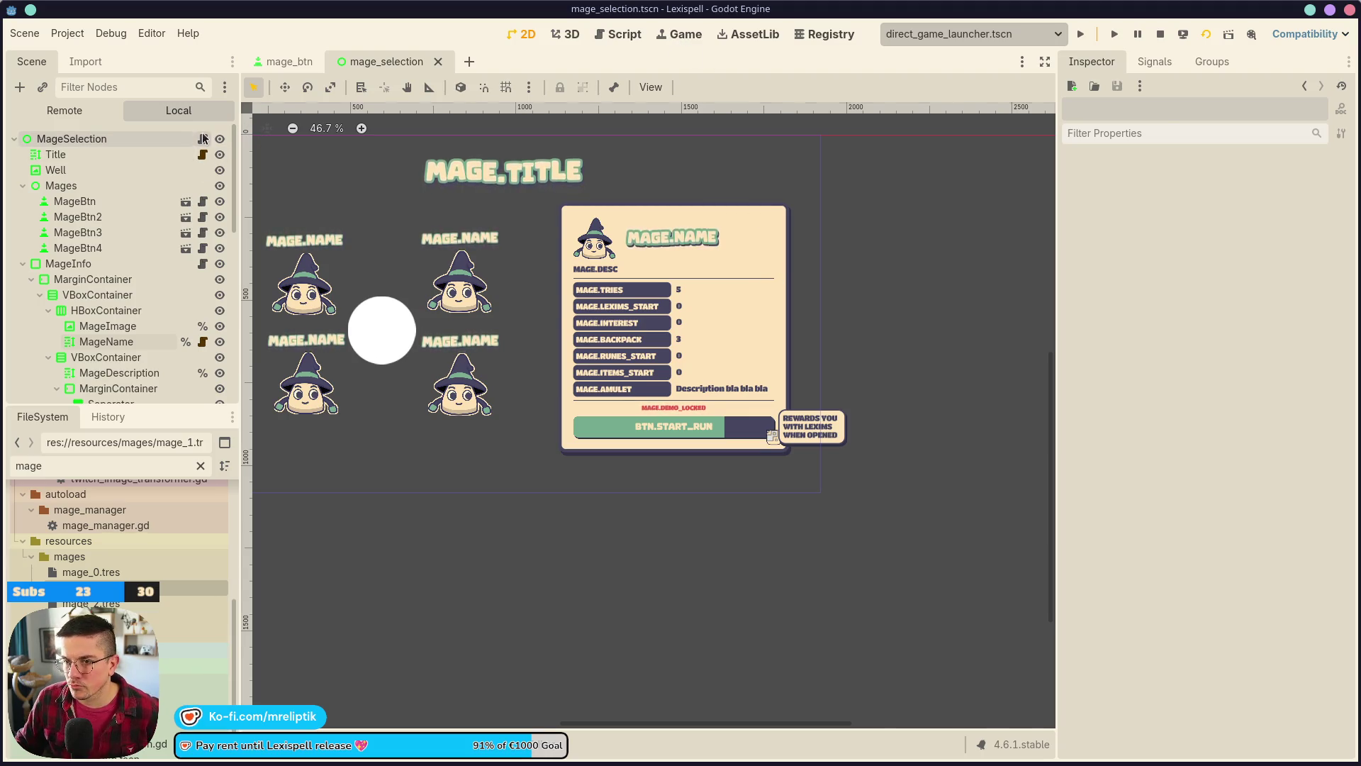
click(202, 138)
- Add mages.get_children()[0].grab_focus() to _ready in mage_selection.gd, save, and run the game
click(529, 275)
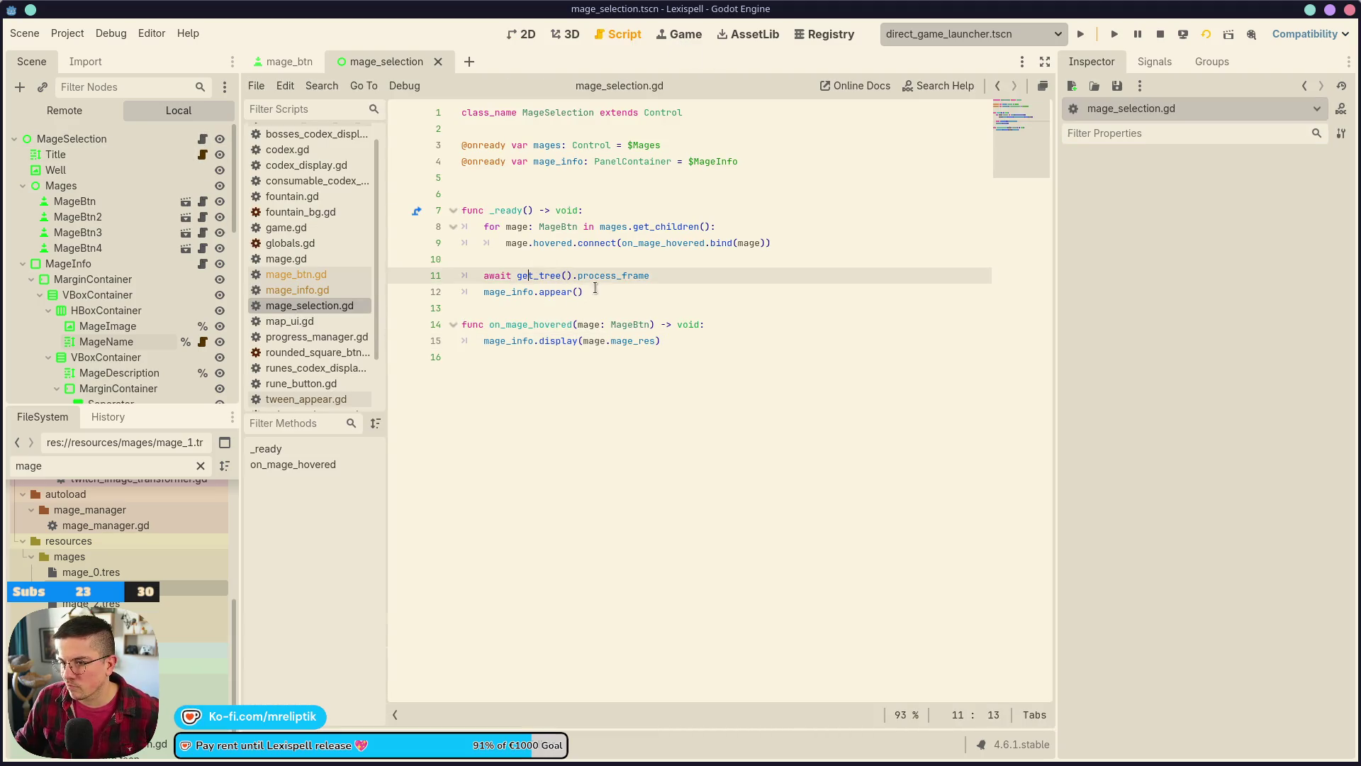
click(666, 260)
key(Return)
key(Return)
key(Up)
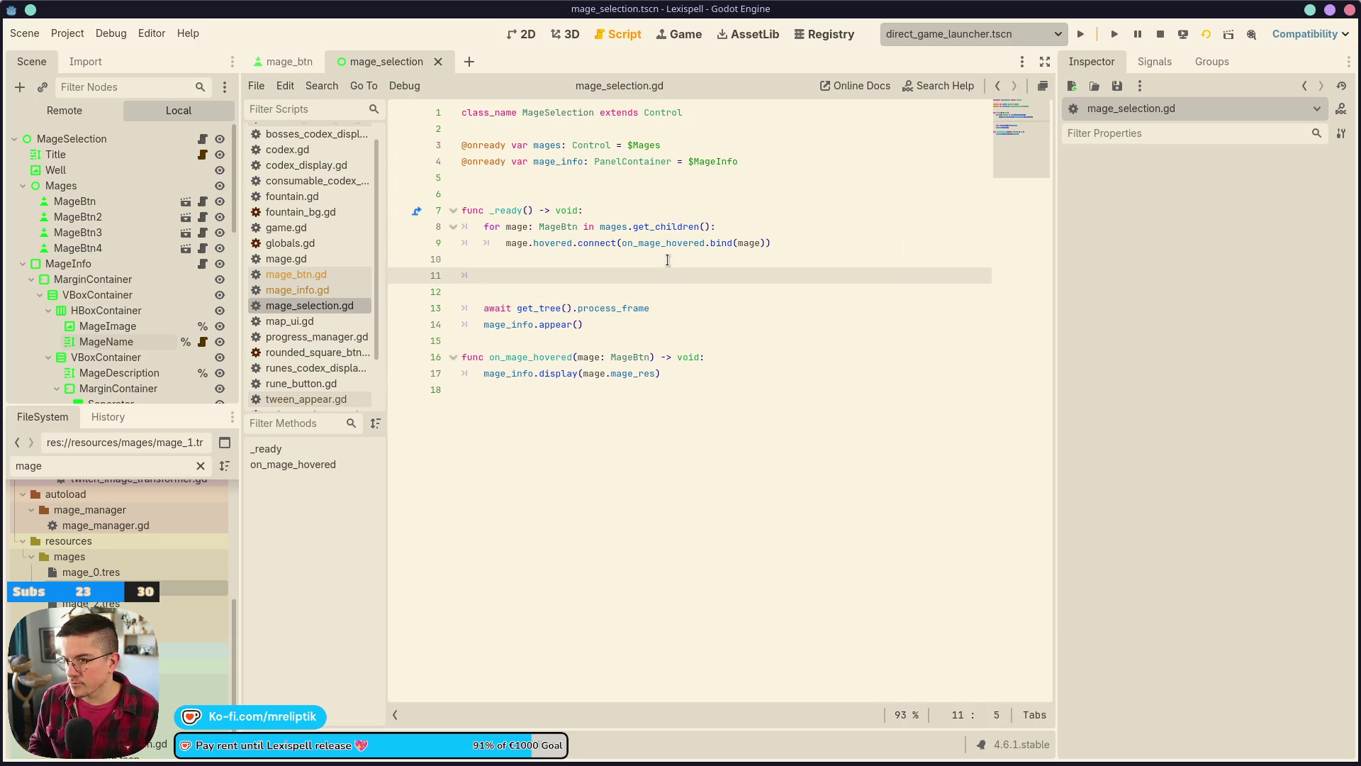
text(ma)
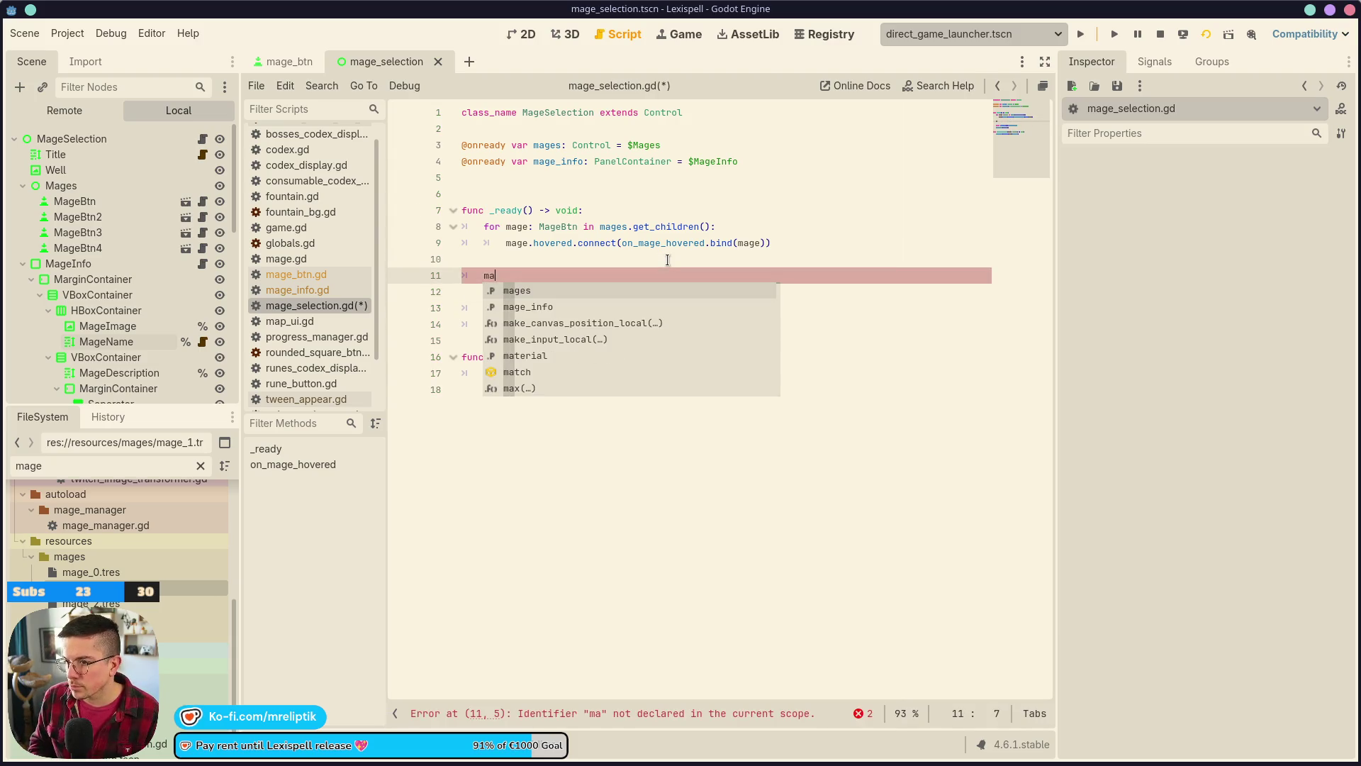
text(ges)
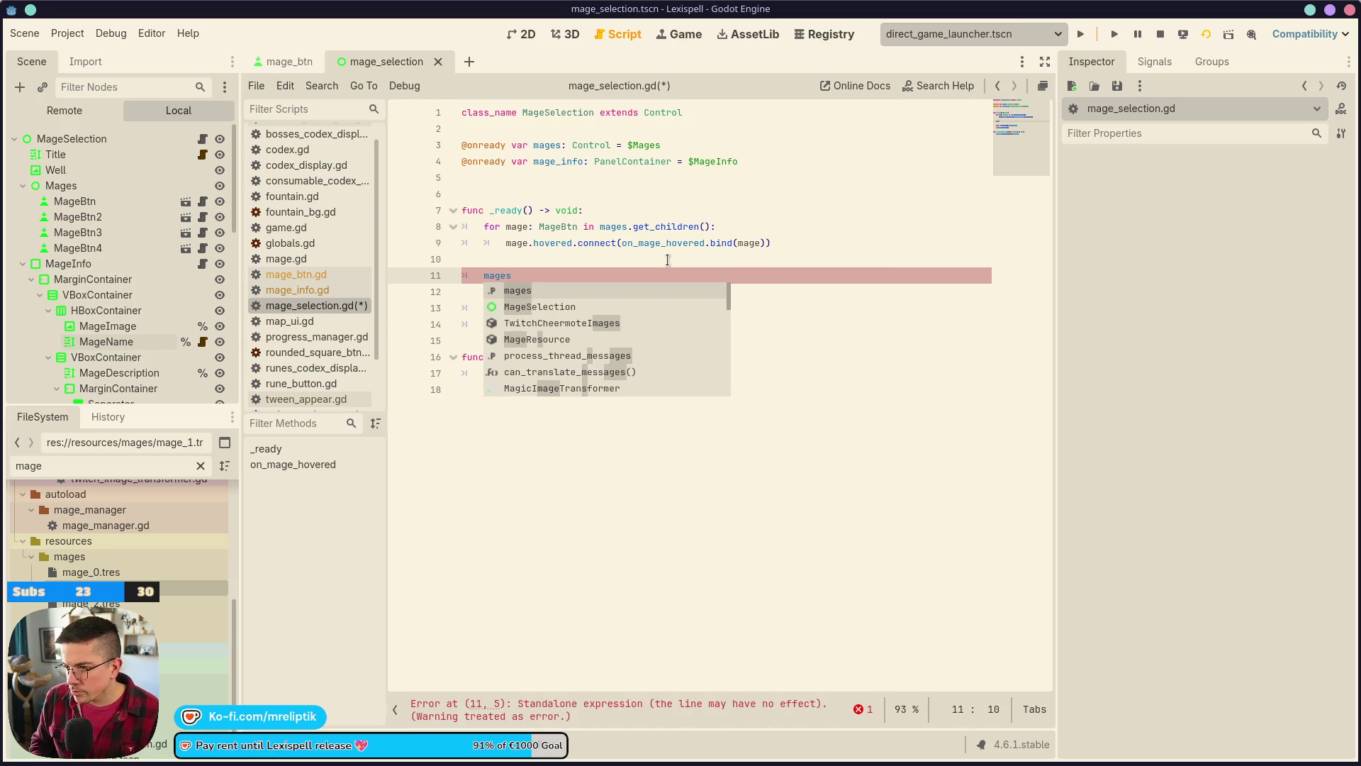
text([)
key(BackSpace)
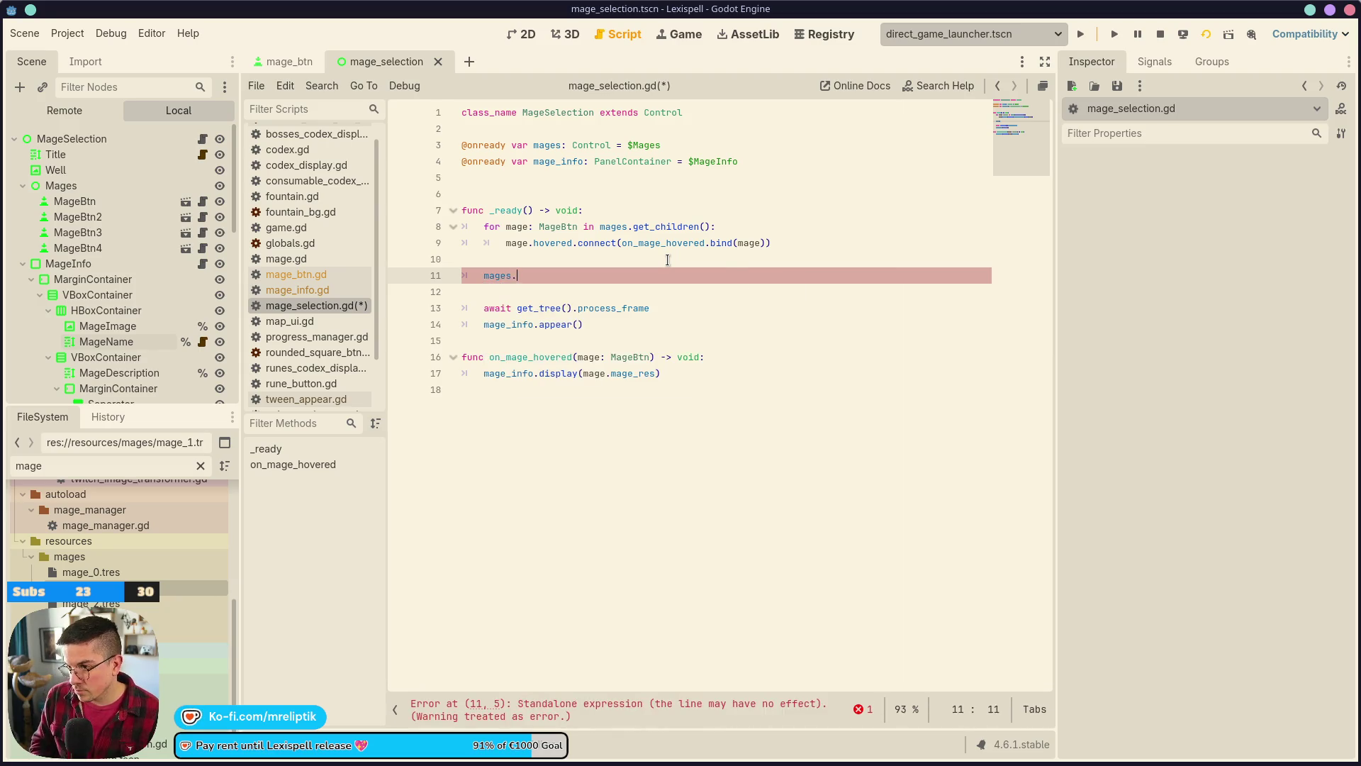
text(.get_chil)
key(Return)
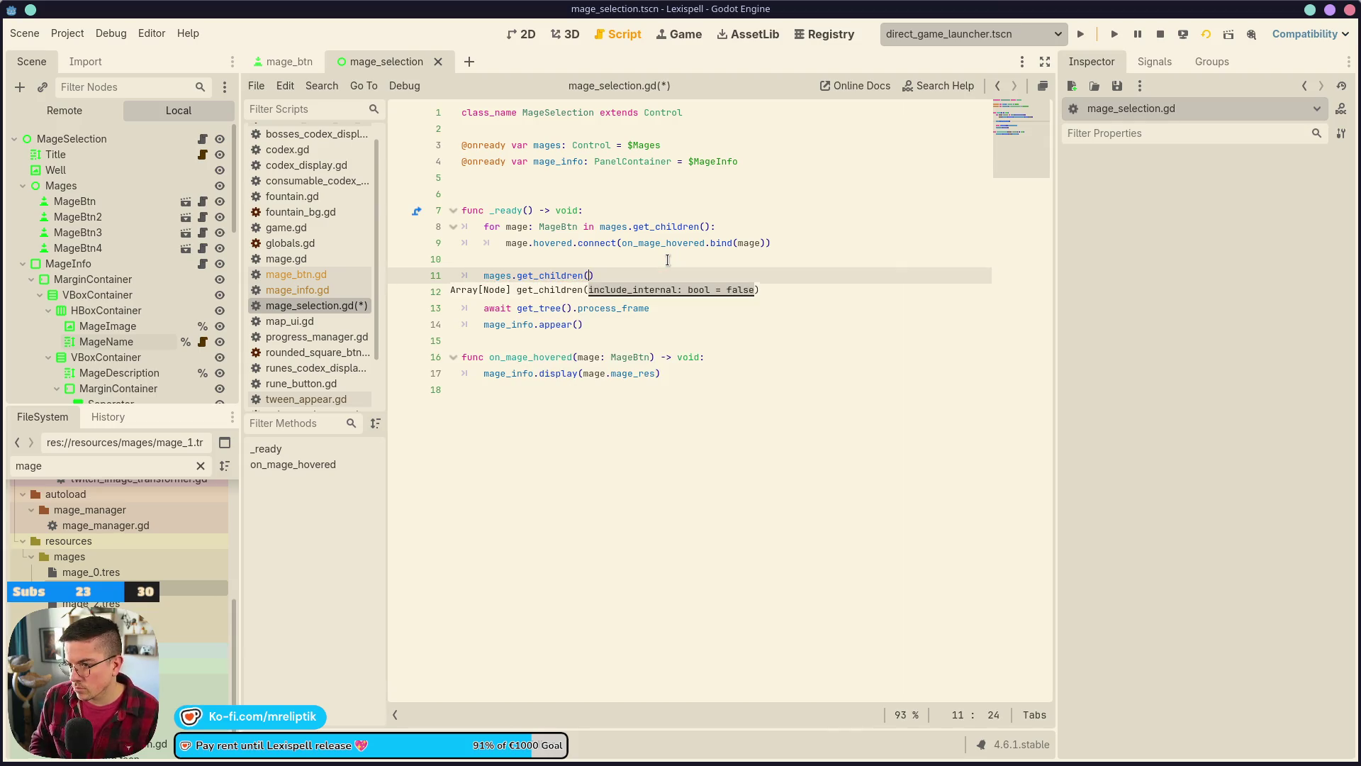
text(0])
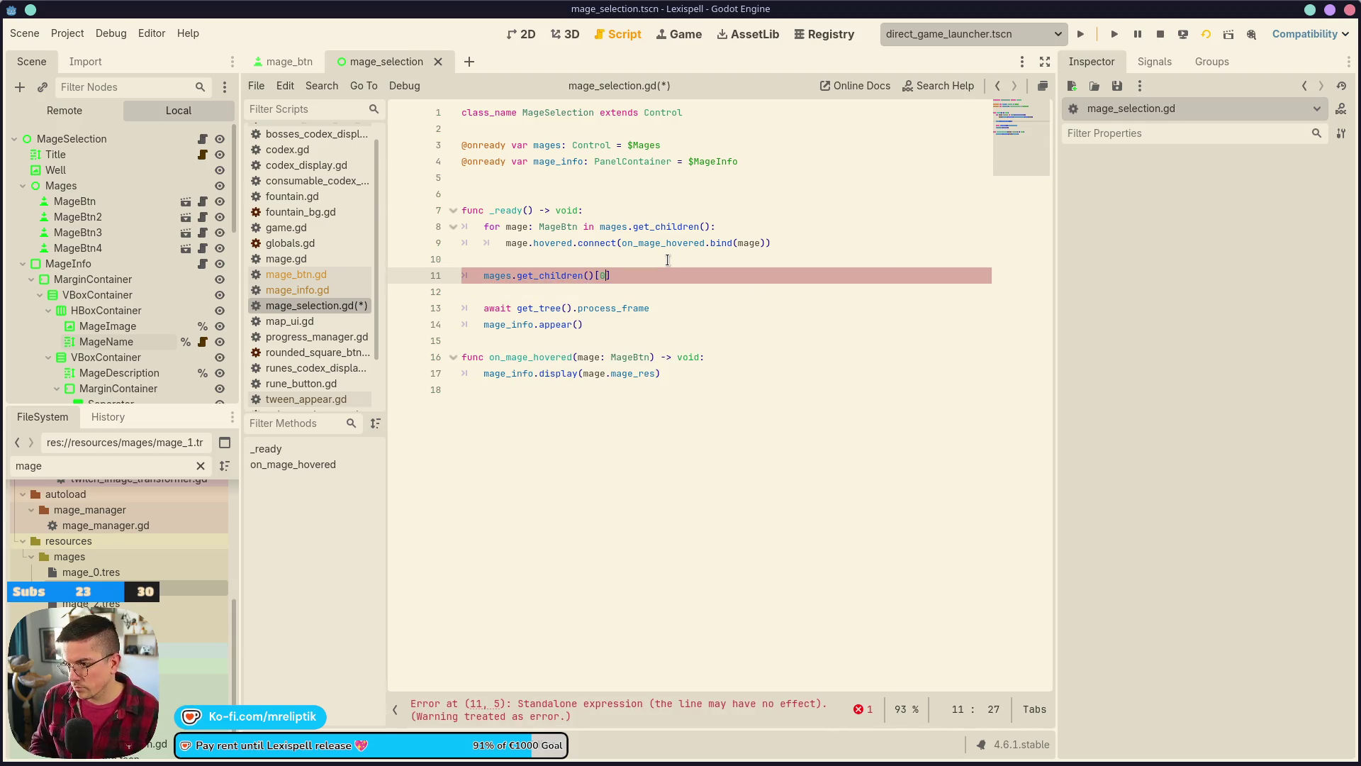
text(.gra)
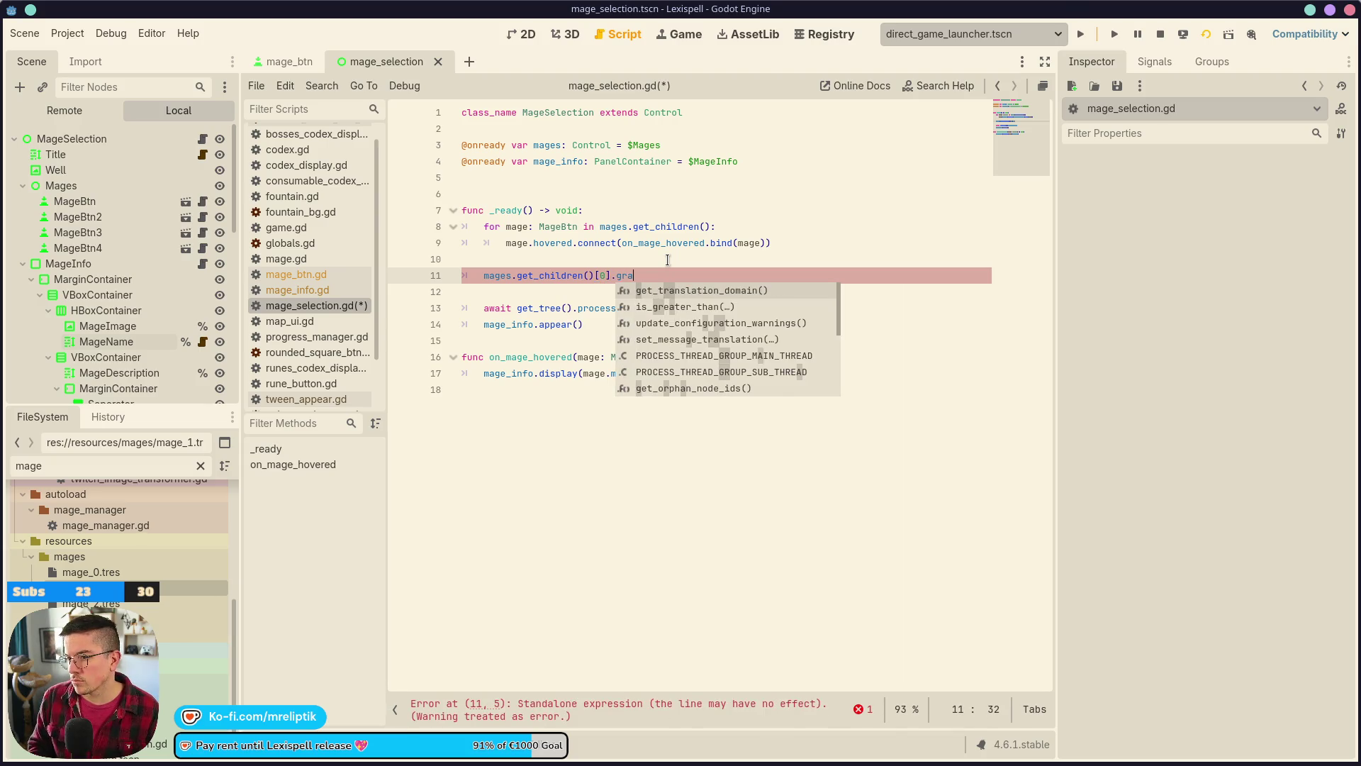
text(b_focus()
key(ctrl+s)
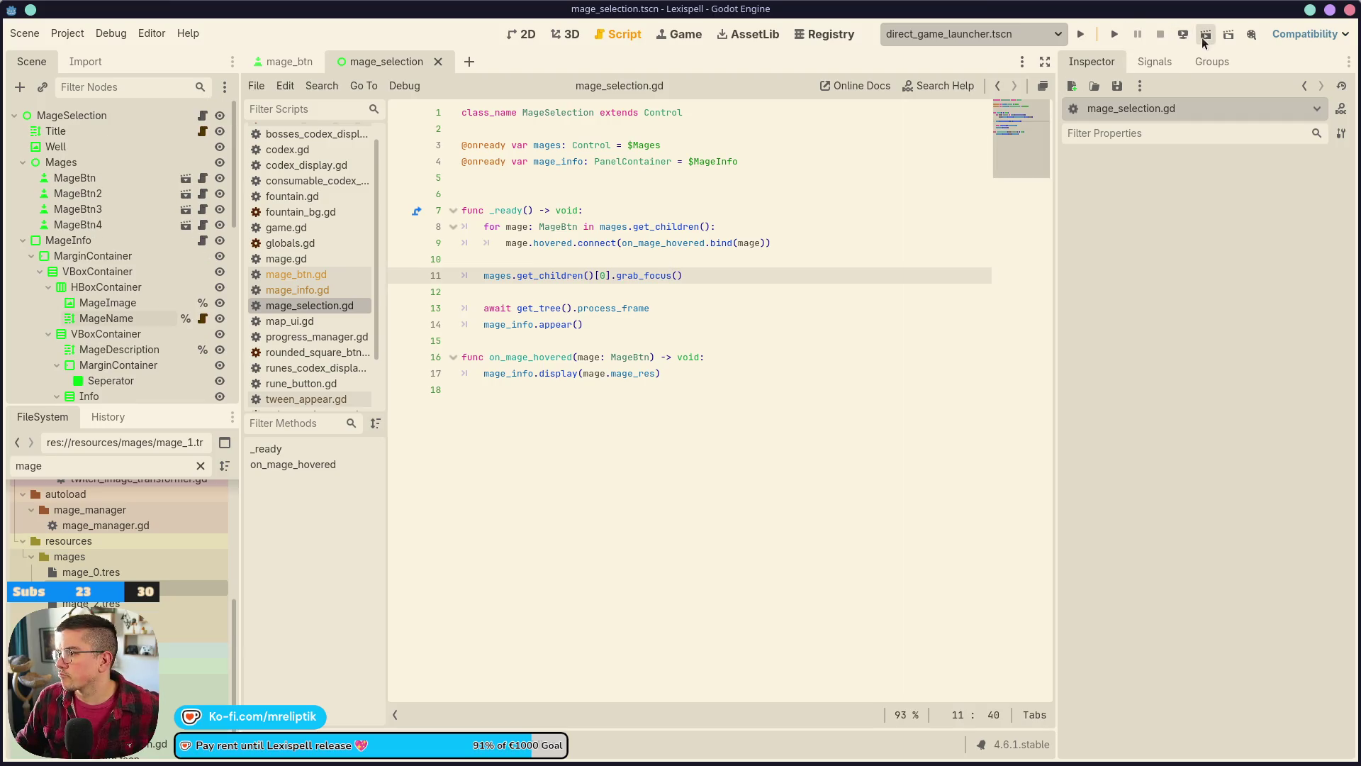
click(1207, 34)
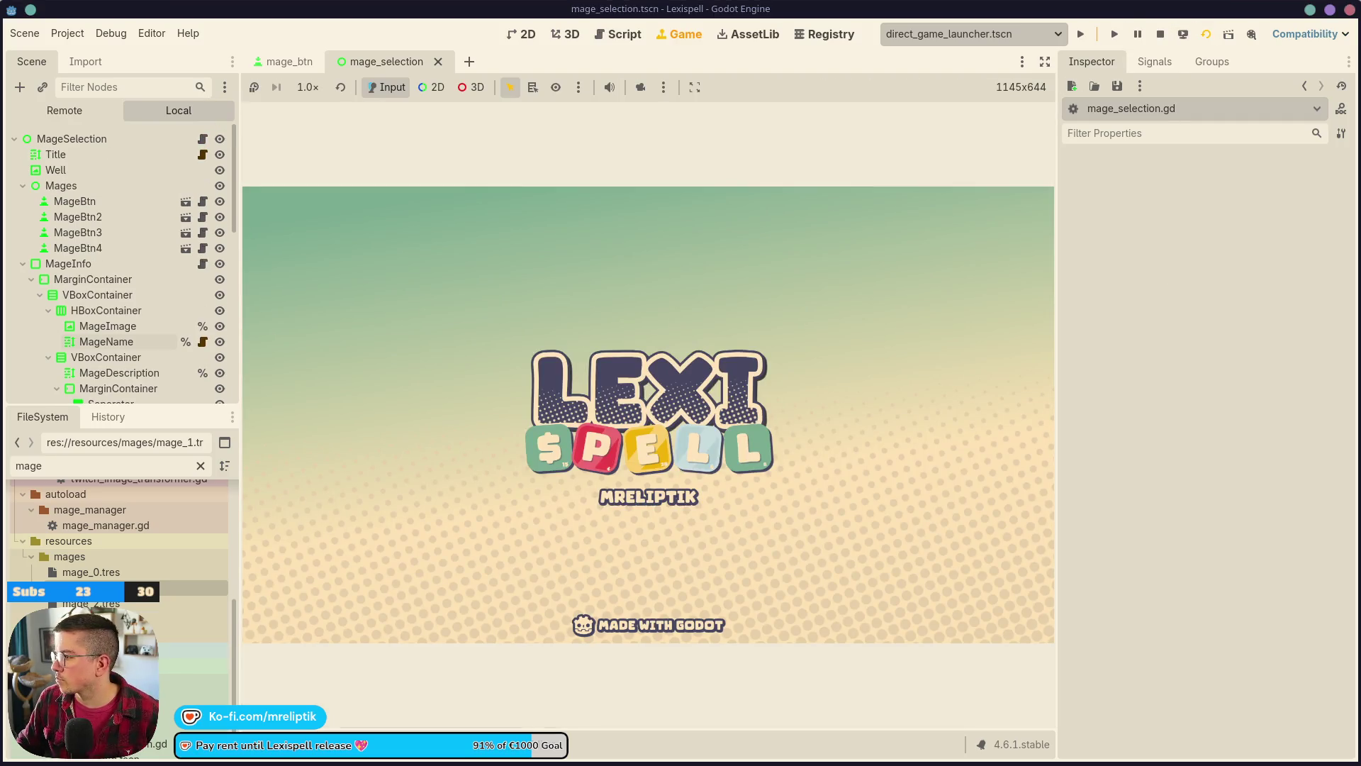
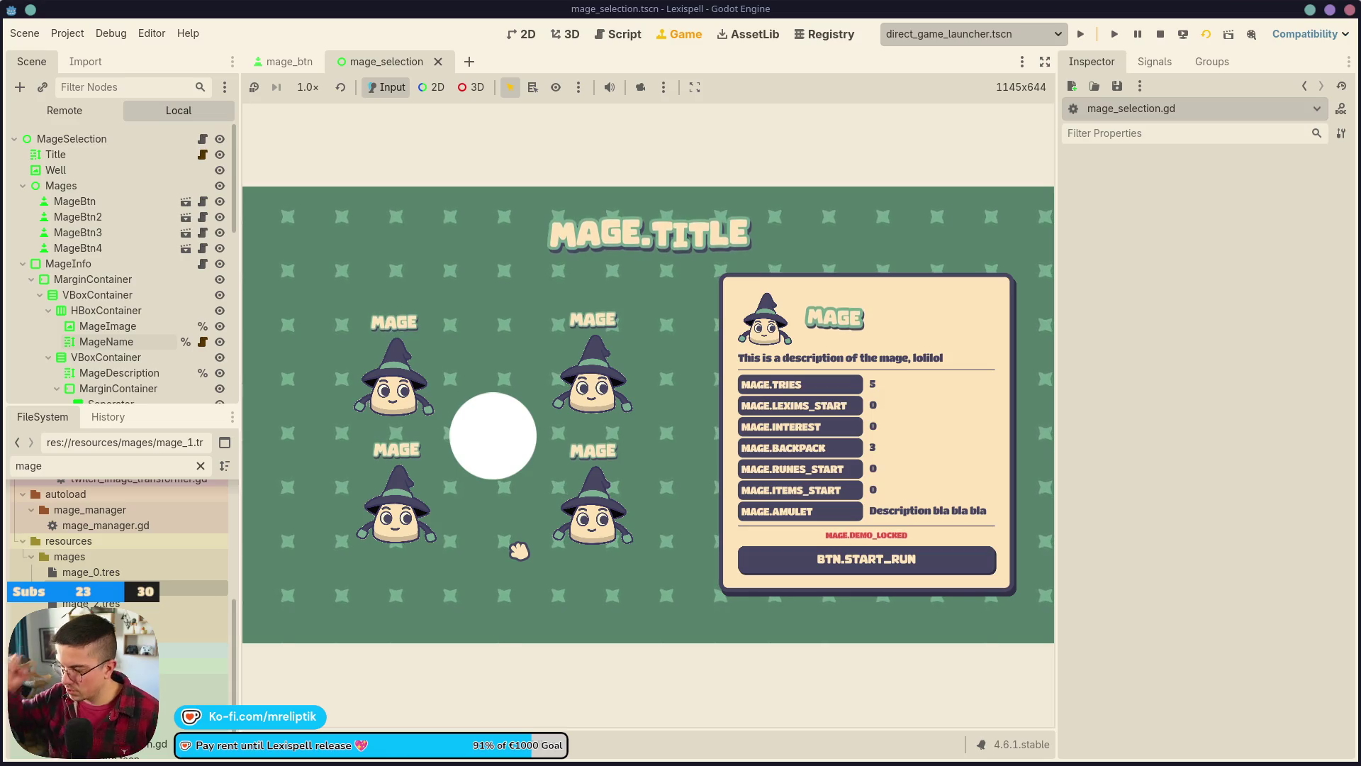
- Back in the editor, add an HBoxContainer child to VBoxContainer
key(ctrl+F1)
scroll(567, 298, down, 3)
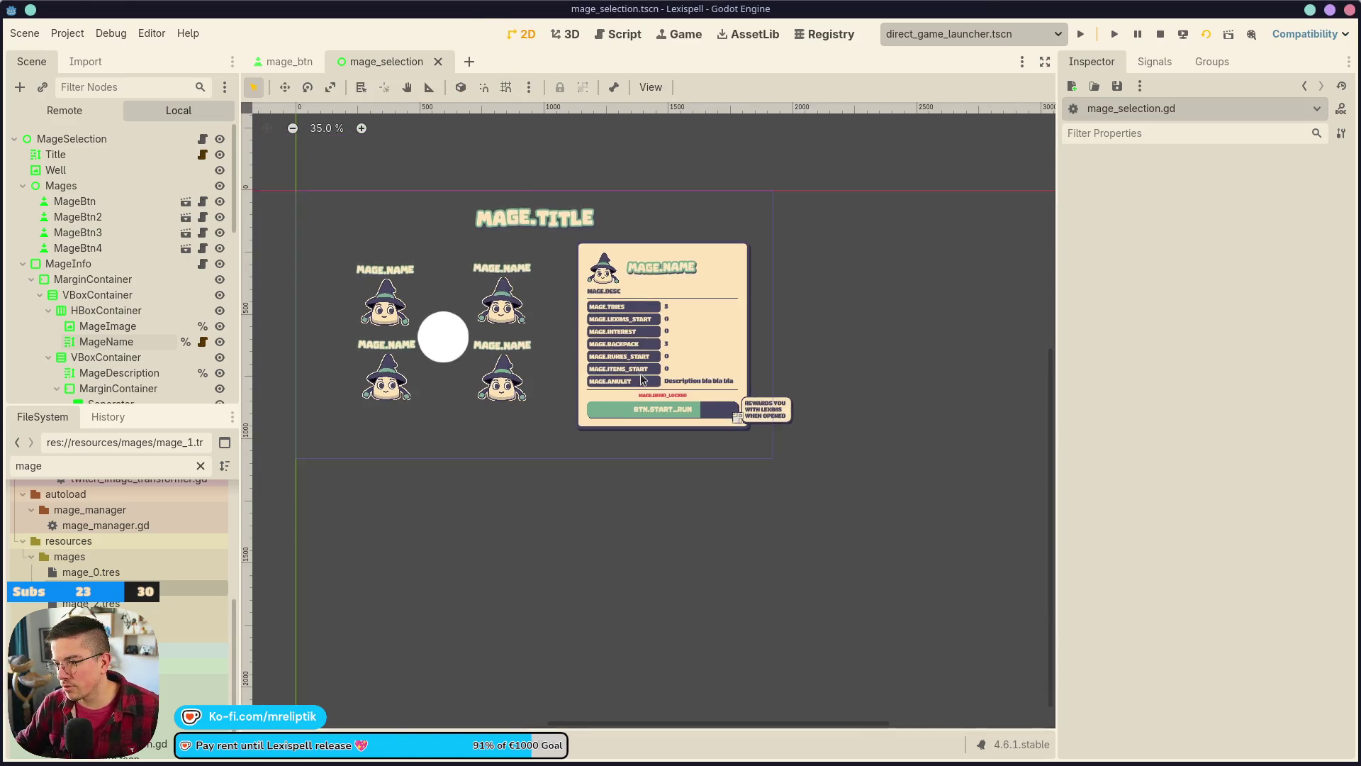
scroll(679, 408, up, 6)
click(665, 385)
scroll(179, 371, up, 7)
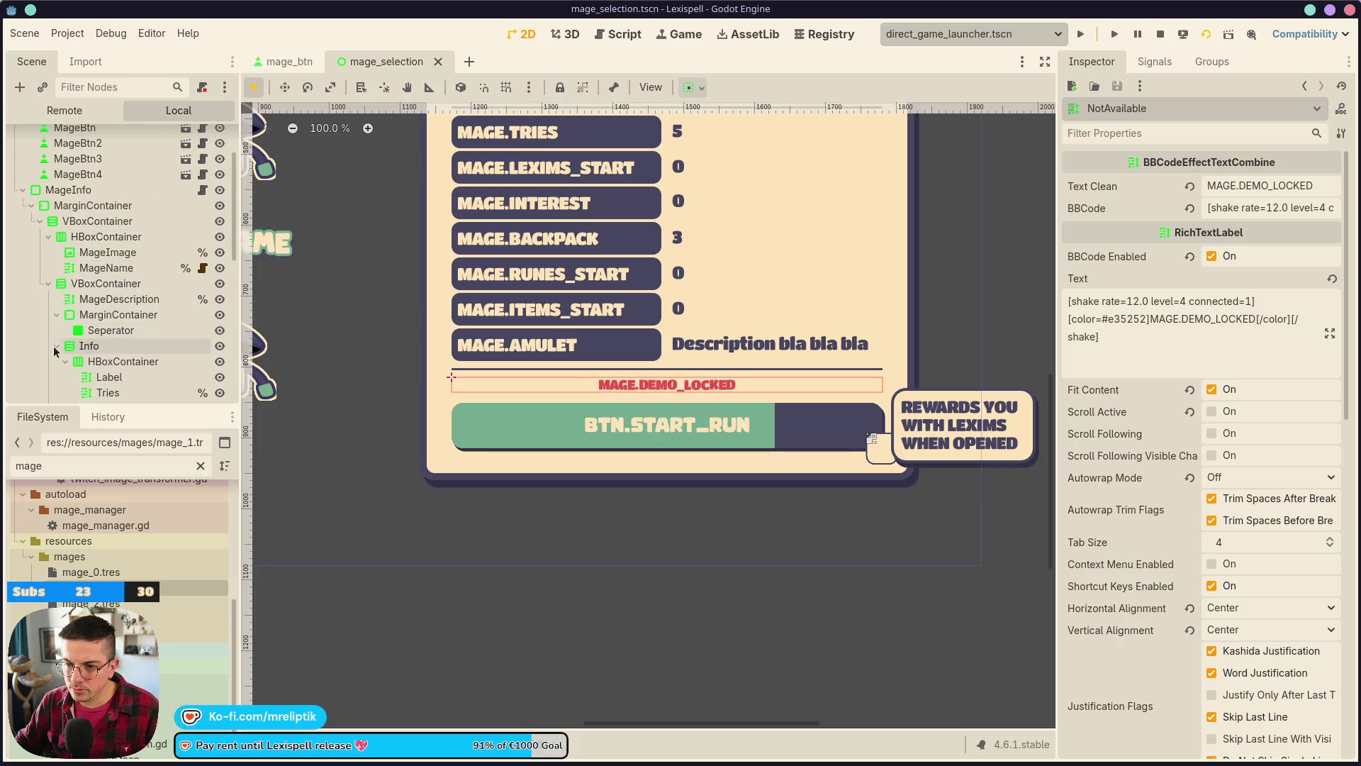
click(57, 346)
right_click(108, 284)
click(183, 297)
text(hbox)
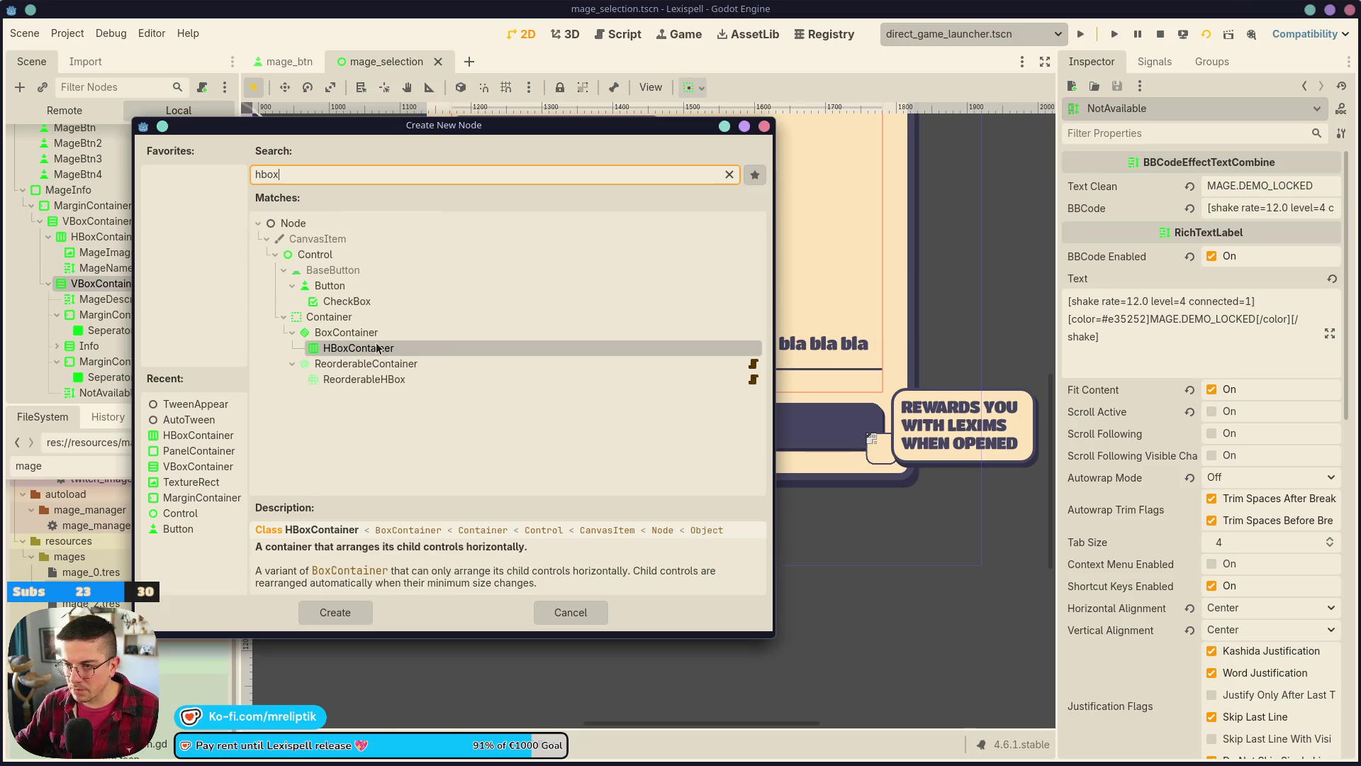
key(Return)
- Add a TextureRect inside the new HBoxContainer
right_click(116, 344)
click(146, 356)
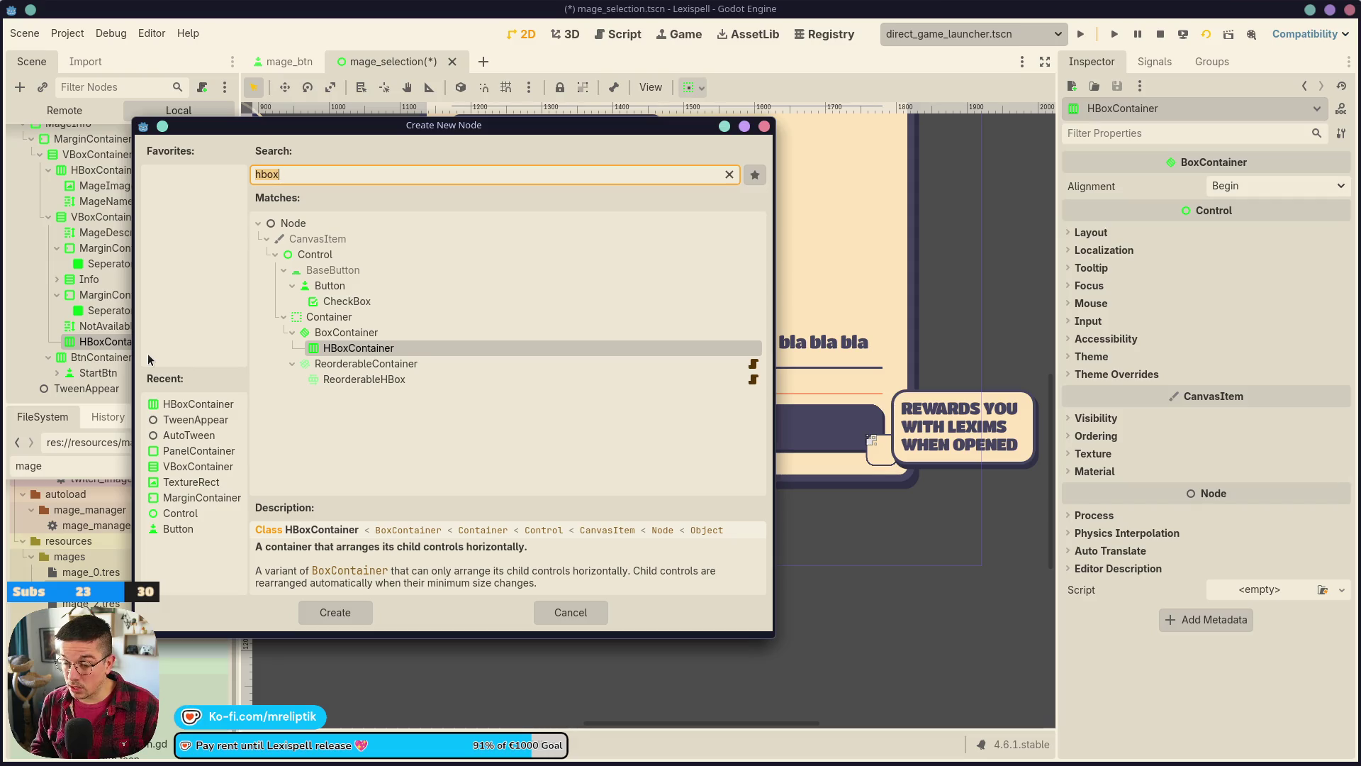
text(texurerect)
key(BackSpace)
key(BackSpace)
key(BackSpace)
key(Return)
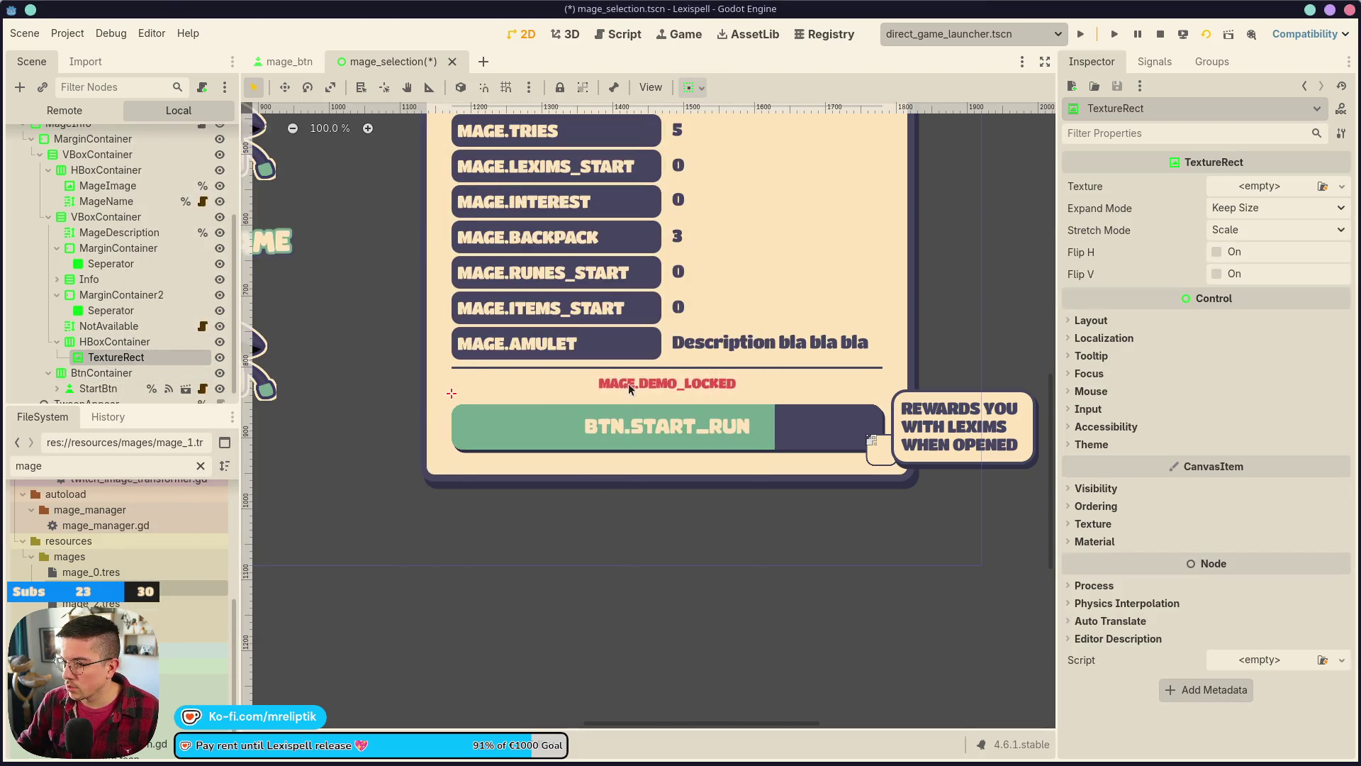
- Set the MAGE.DEMO_LOCKED label's normal font size to 28 and save
click(657, 384)
scroll(1172, 343, down, 15)
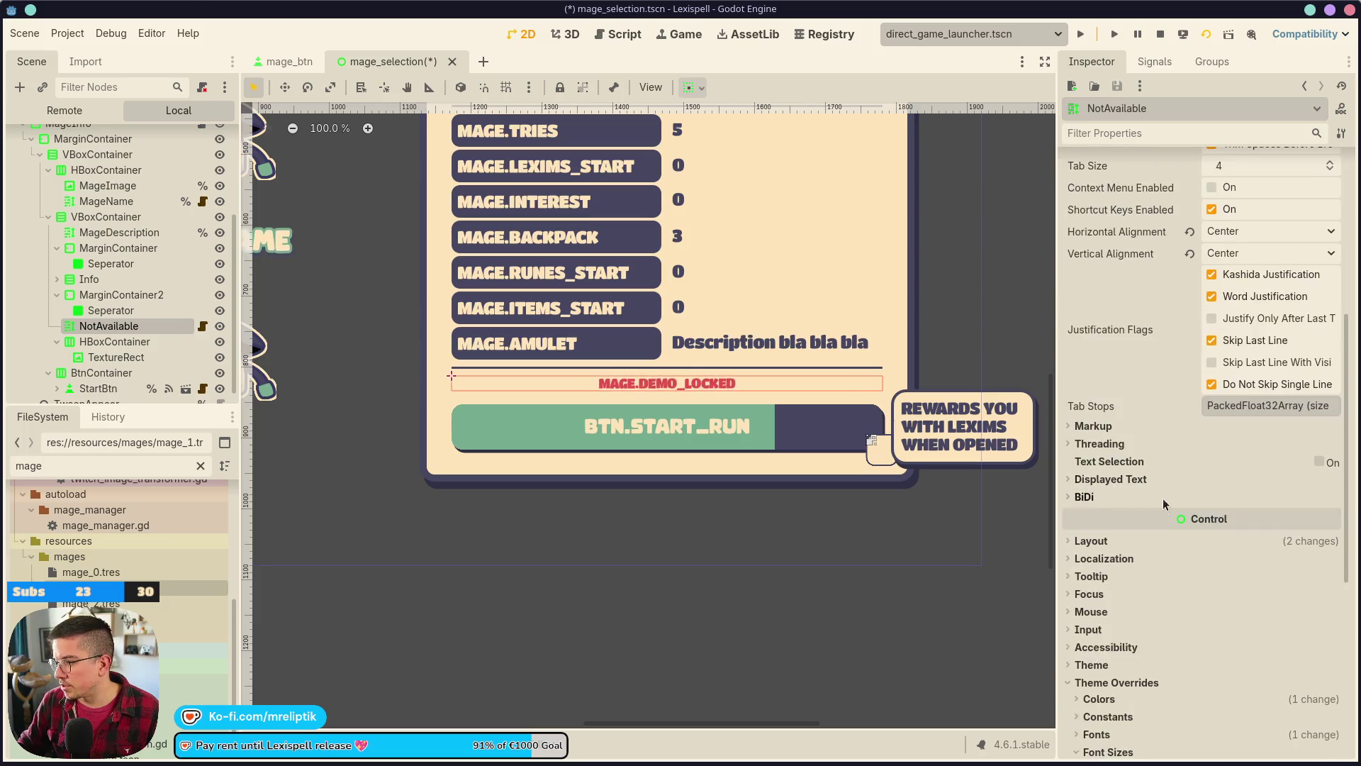
click(1253, 372)
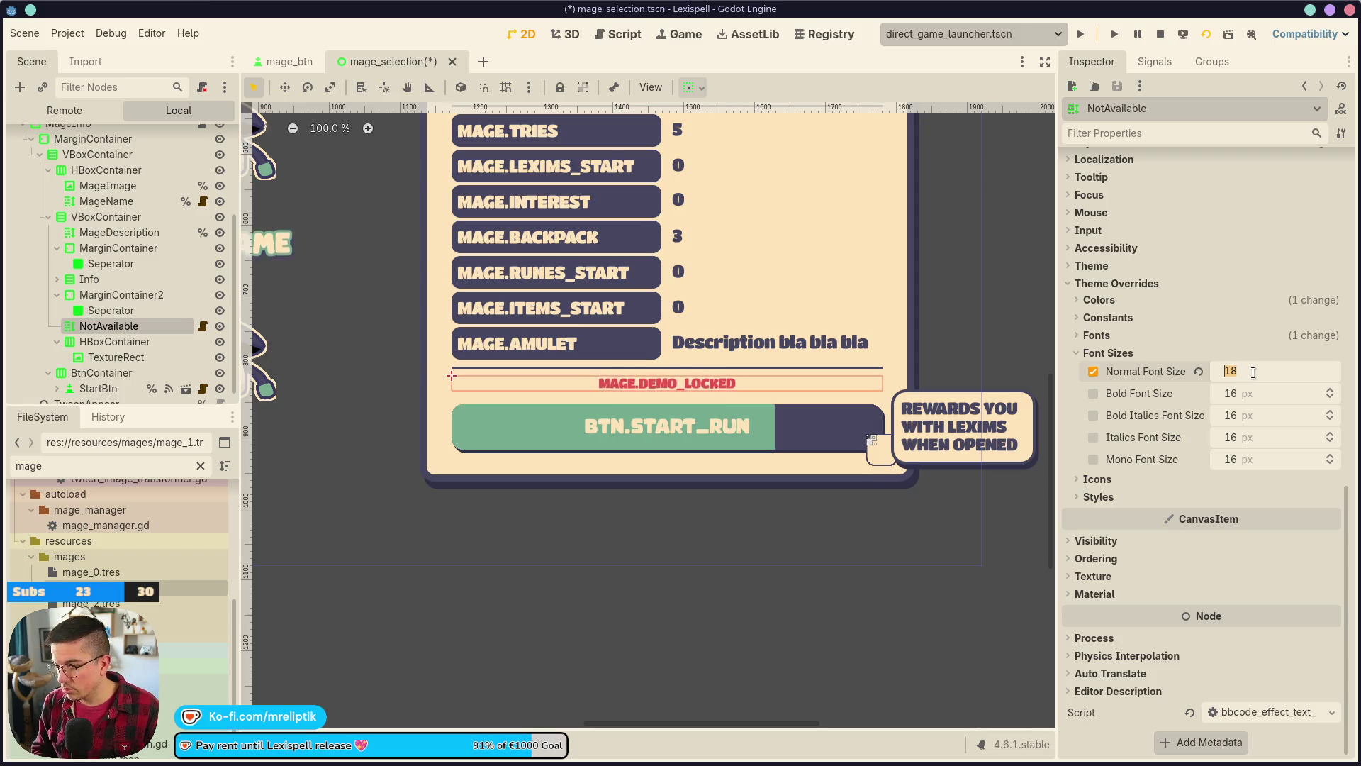
text(28)
key(Return)
key(ctrl+s)
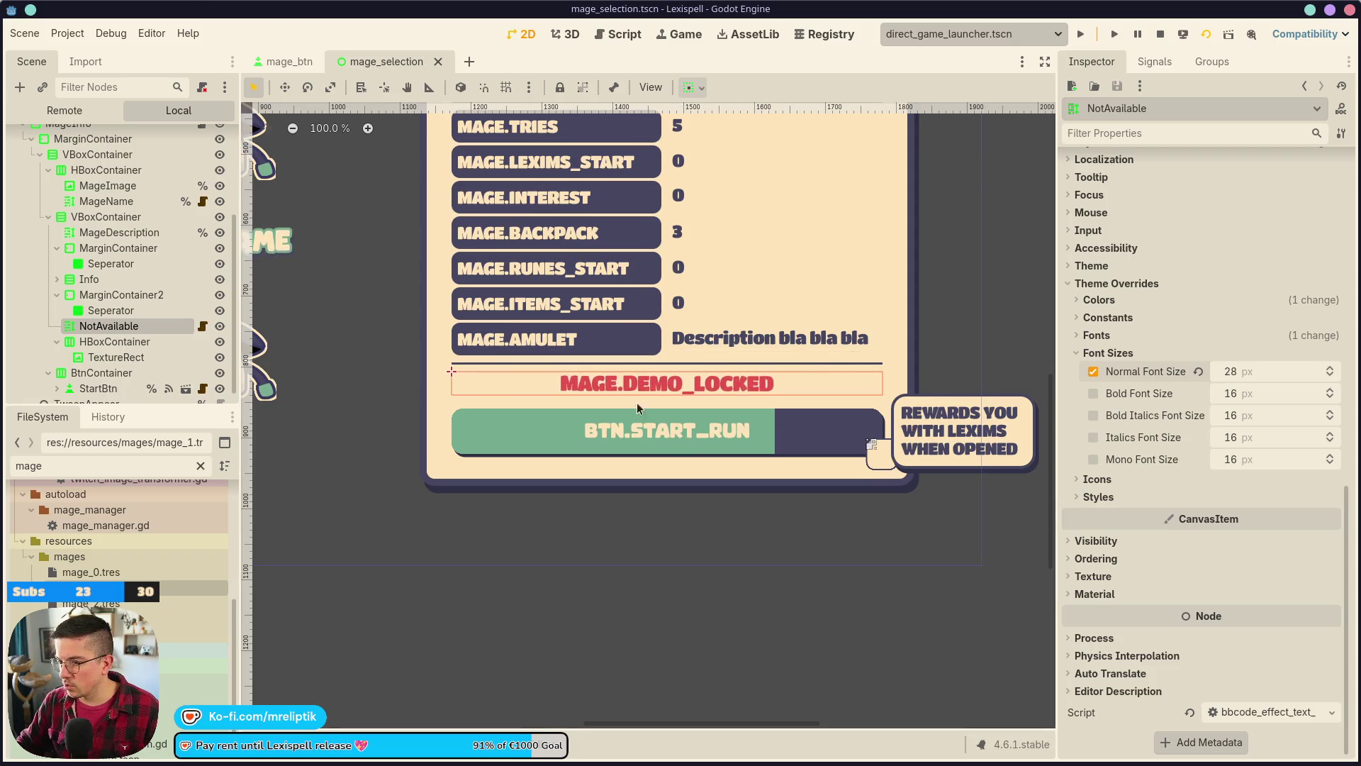
- Move the NotAvailable label into HBoxContainer after the TextureRect
drag(119, 327, 117, 356)
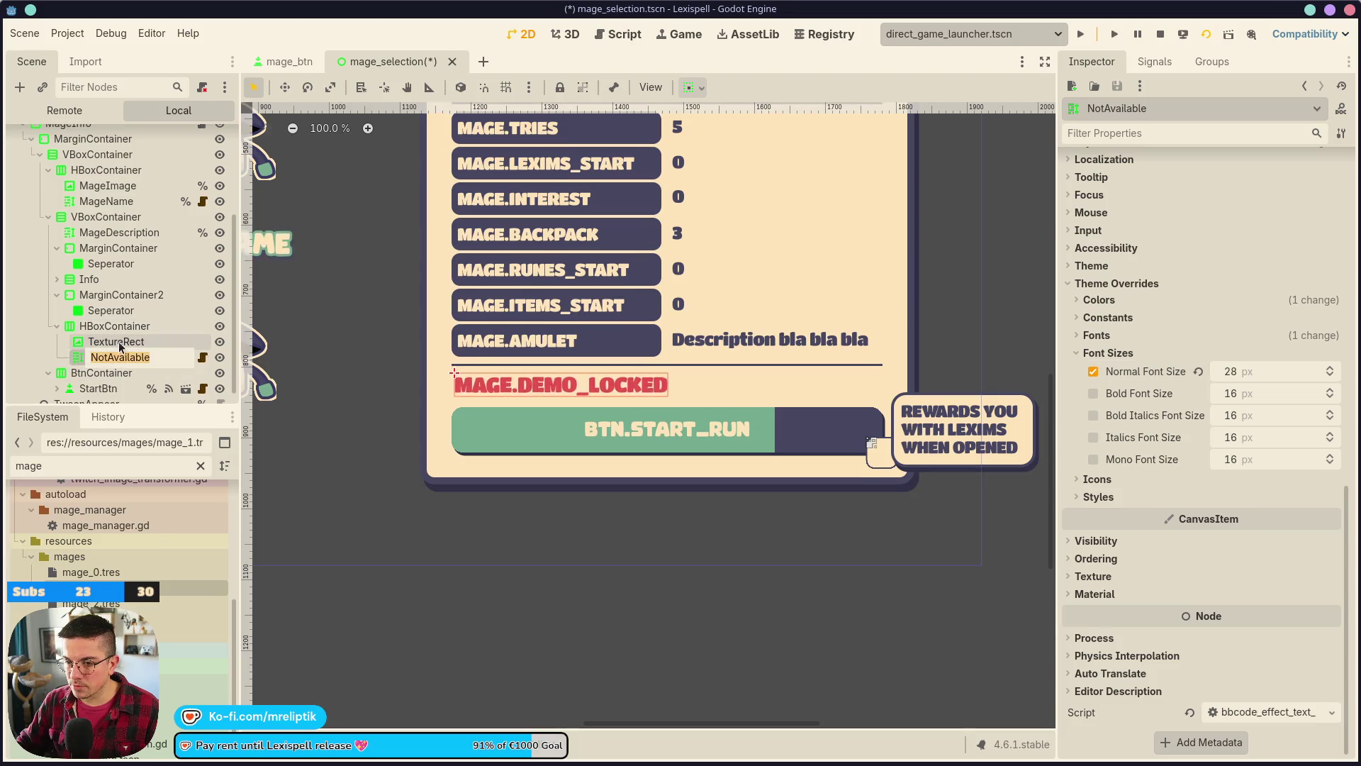
double_click(131, 361)
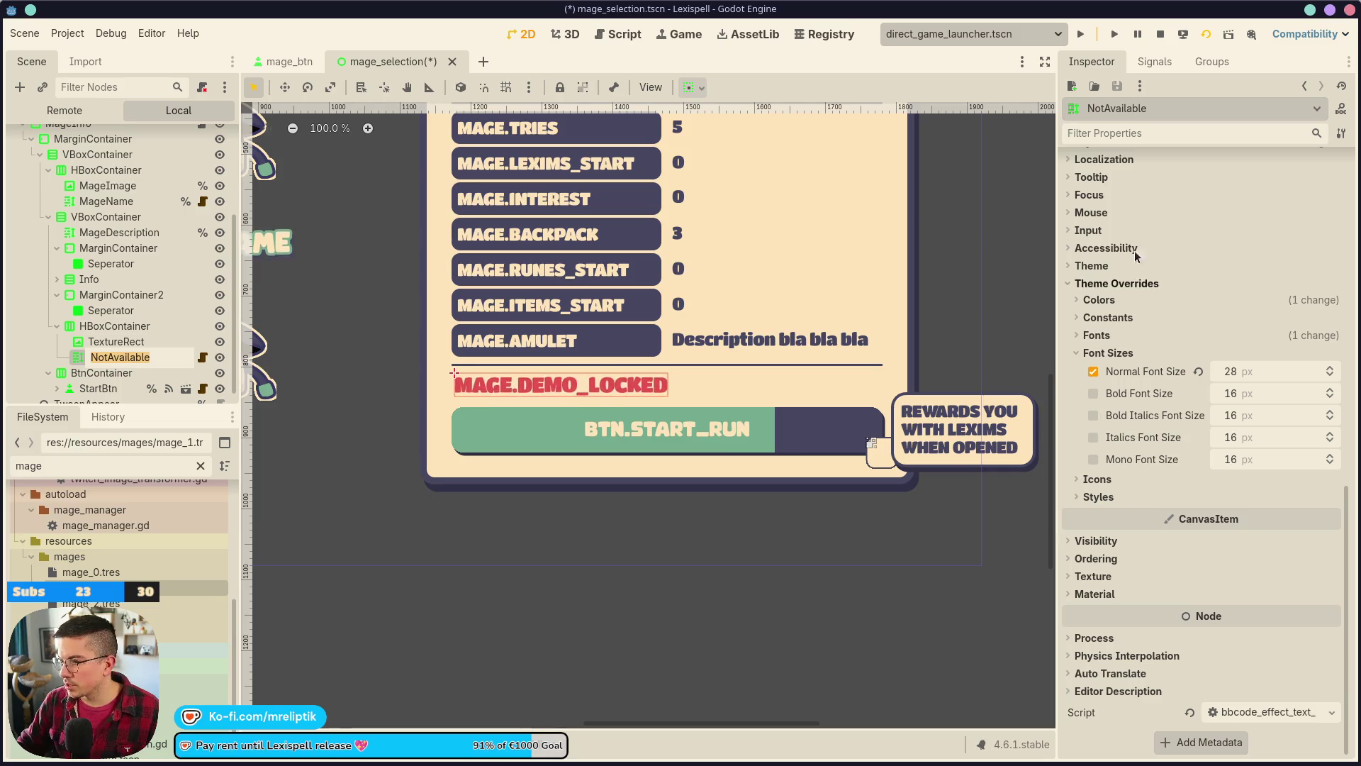
key(Escape)
scroll(1150, 346, up, 5)
click(1092, 368)
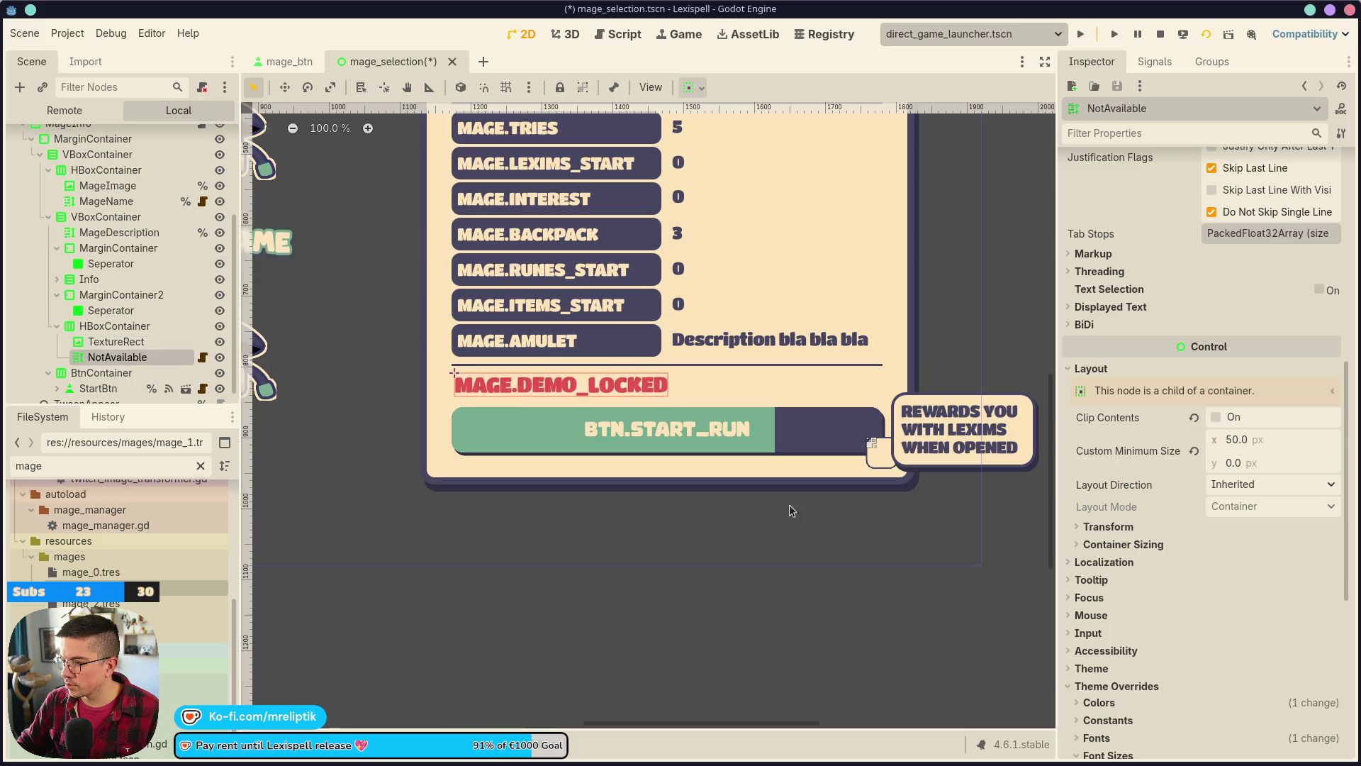
click(1085, 526)
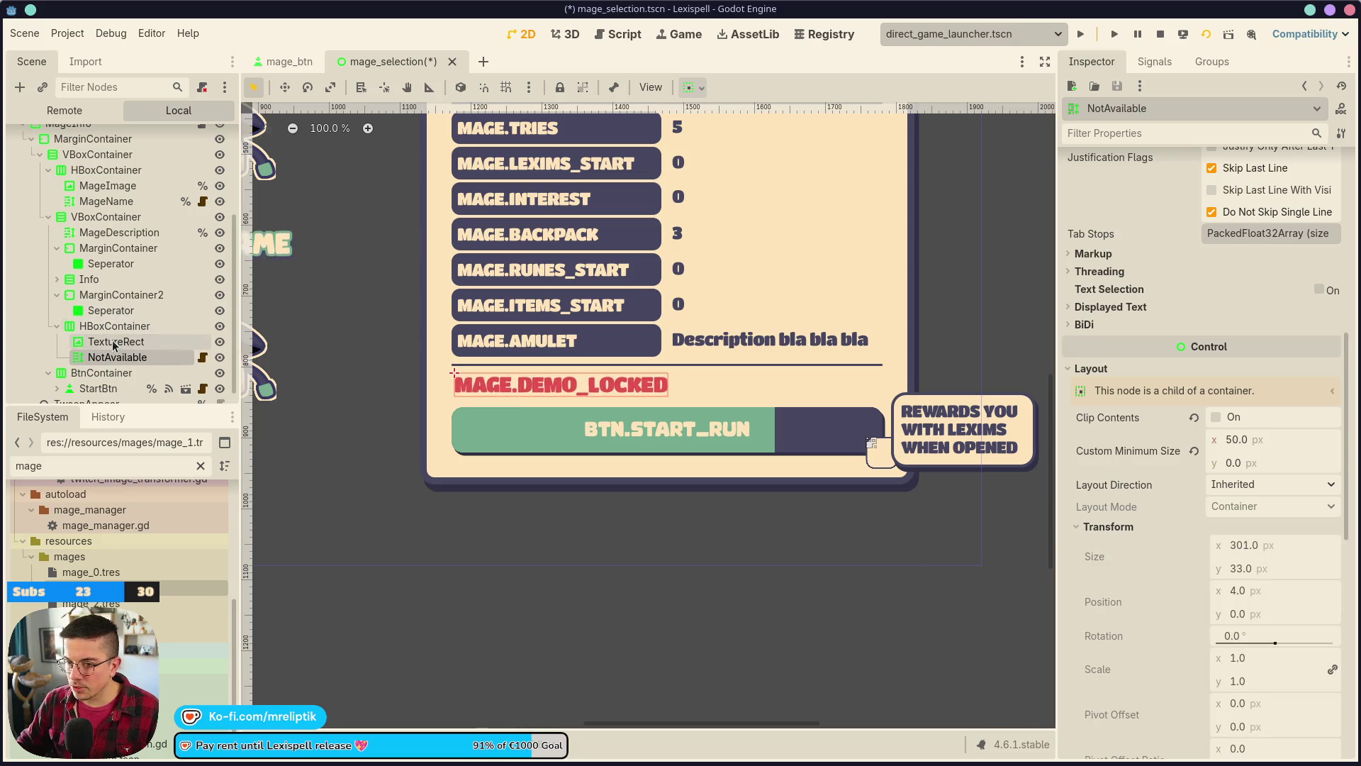
- Give the TextureRect a 33×33 custom minimum size and save the scene
click(883, 464)
click(1103, 322)
click(1239, 414)
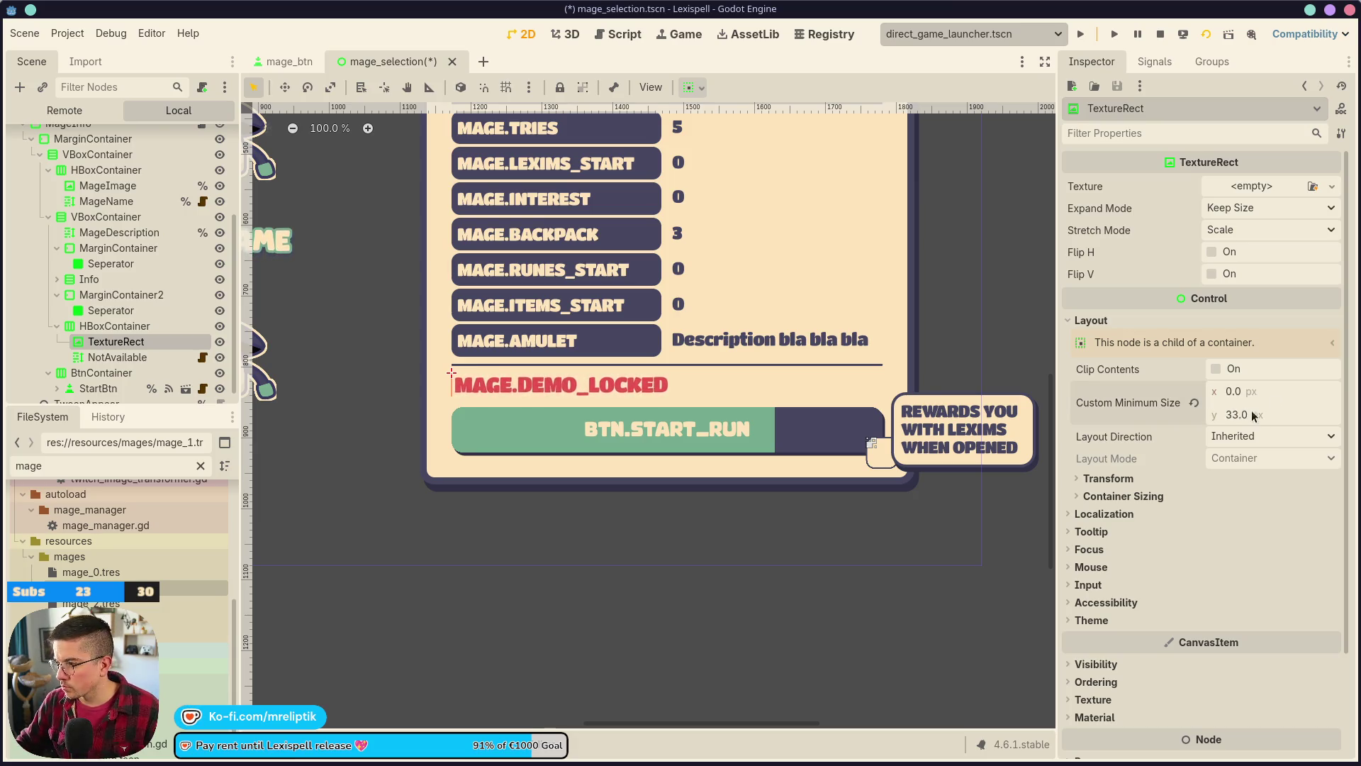
key(Return)
key(ctrl+s)
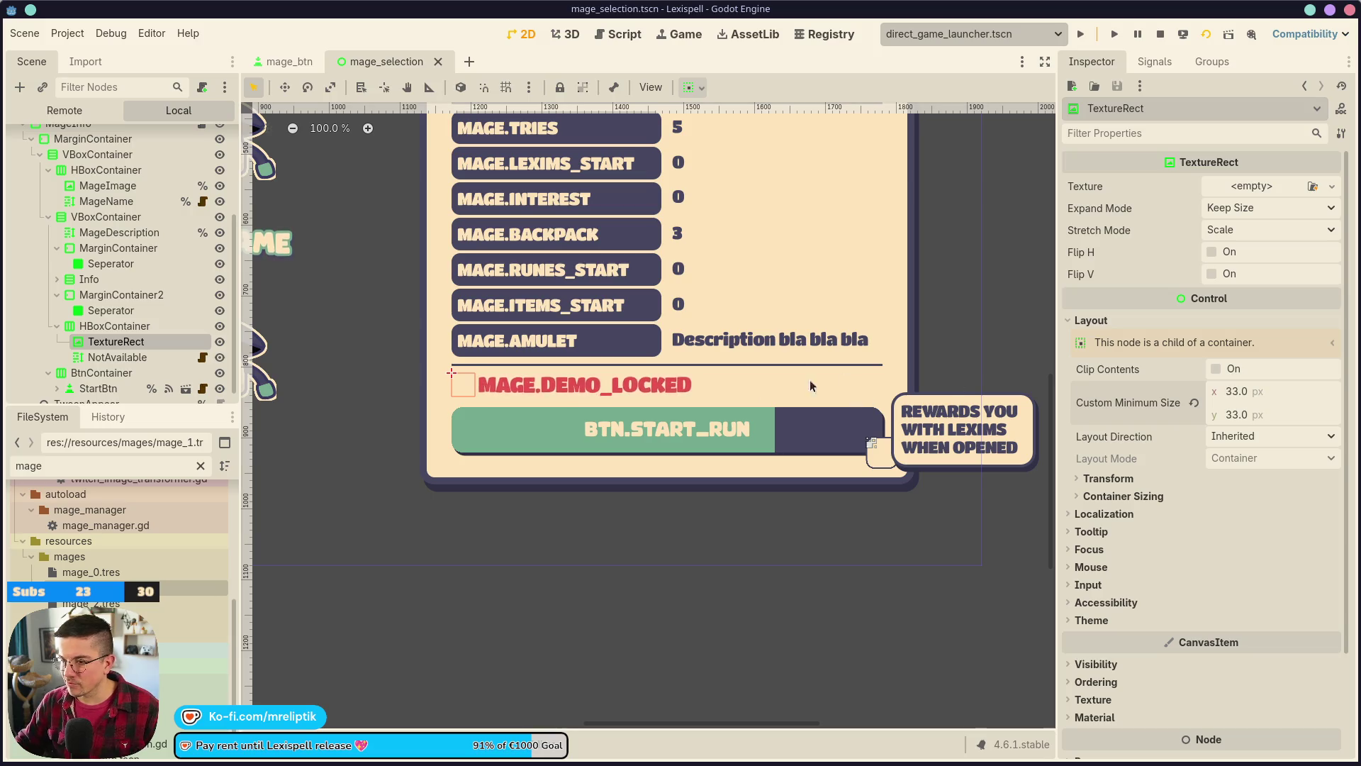
click(834, 381)
click(1273, 186)
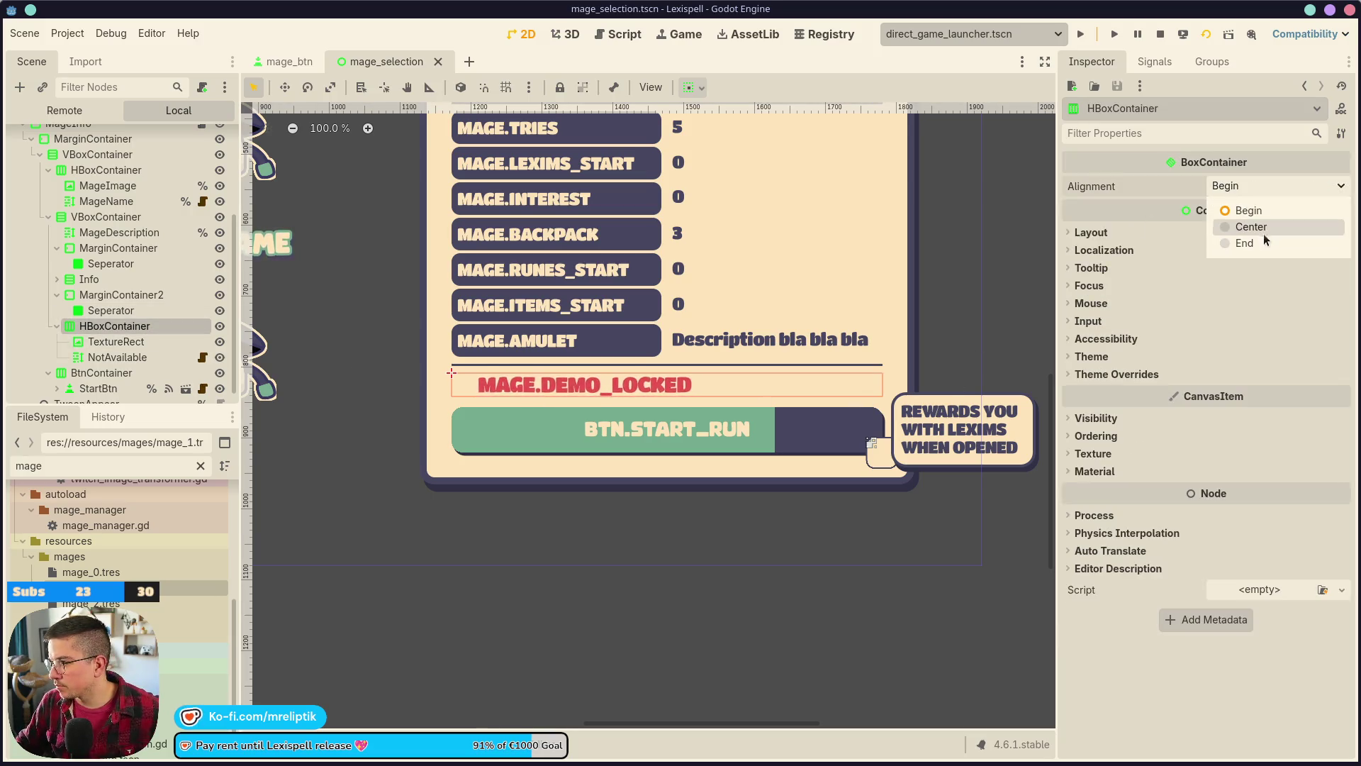
- Center the HBoxContainer's alignment, rename it DemoLockedContainer, and save
click(1252, 227)
double_click(147, 327)
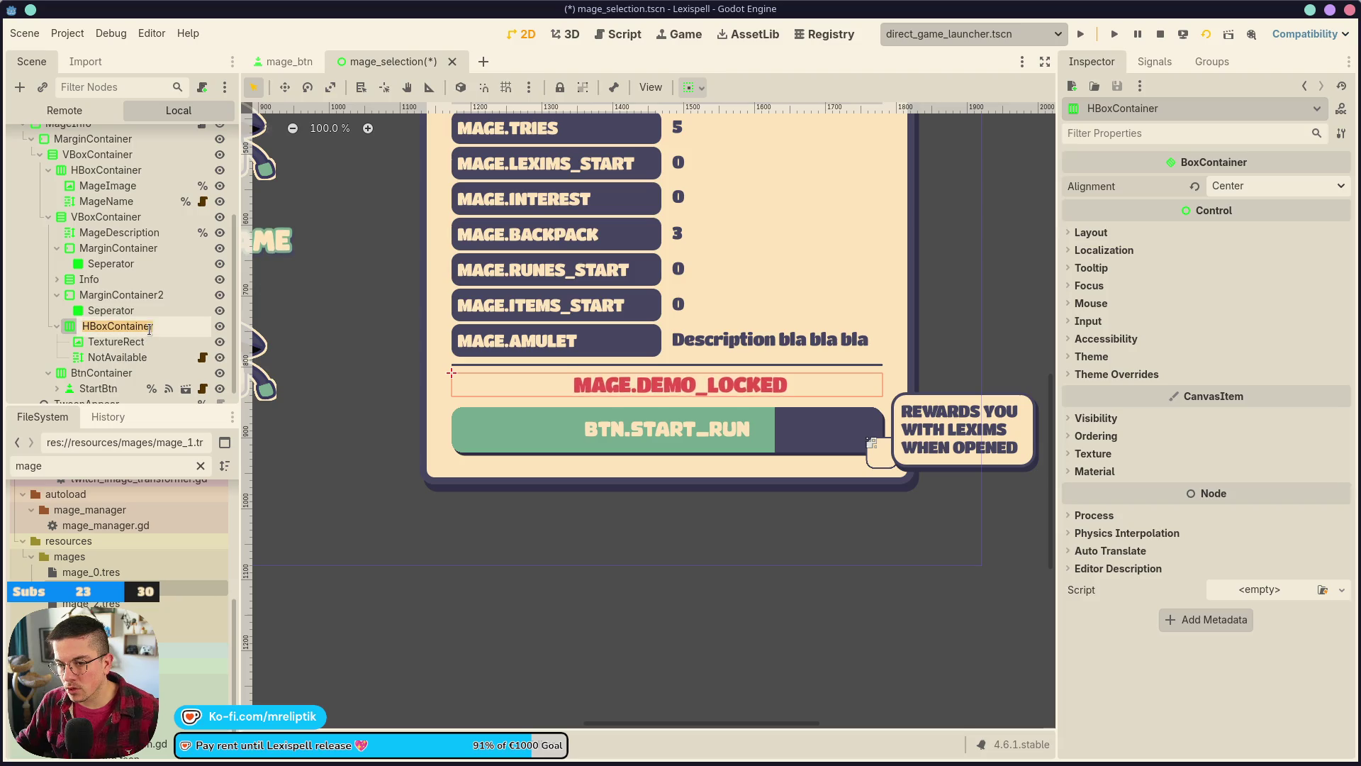
text(DemoLock)
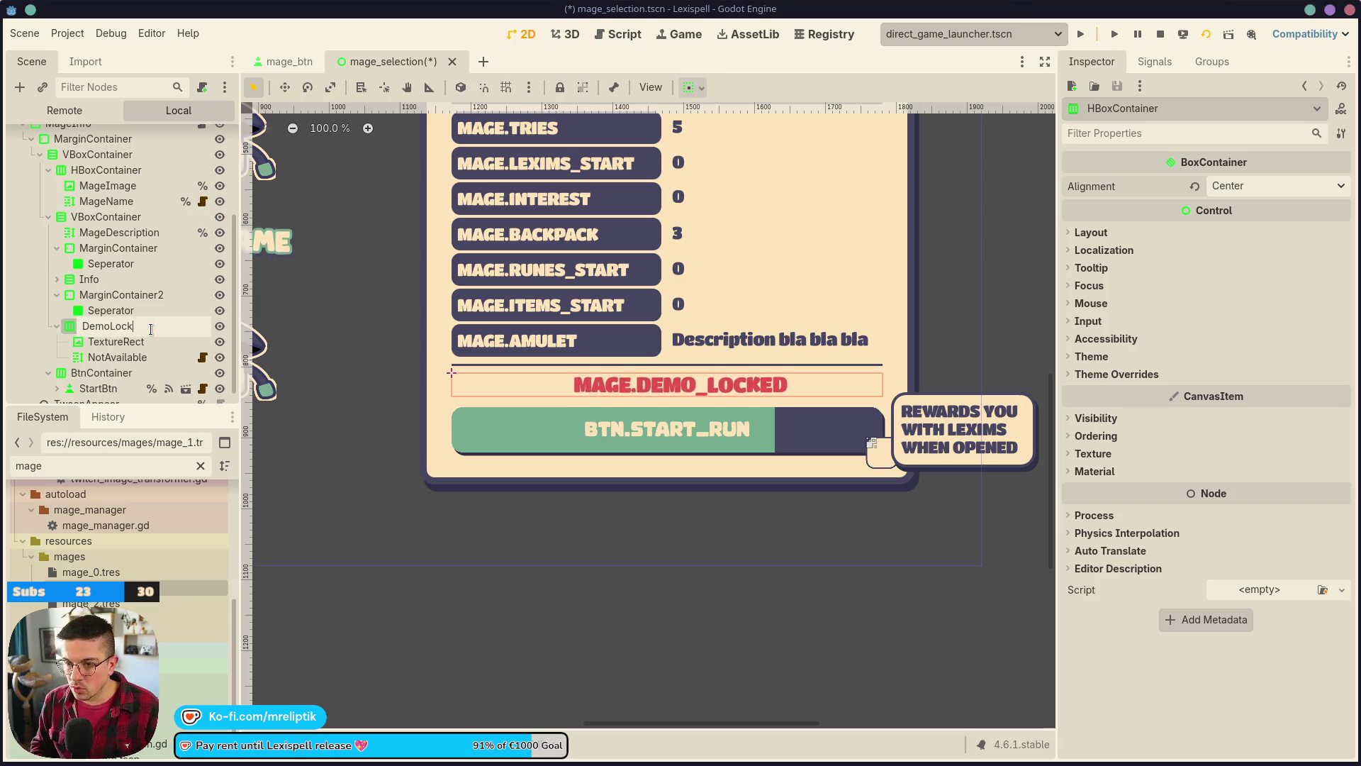
text(edContainer)
key(Return)
key(ctrl+s)
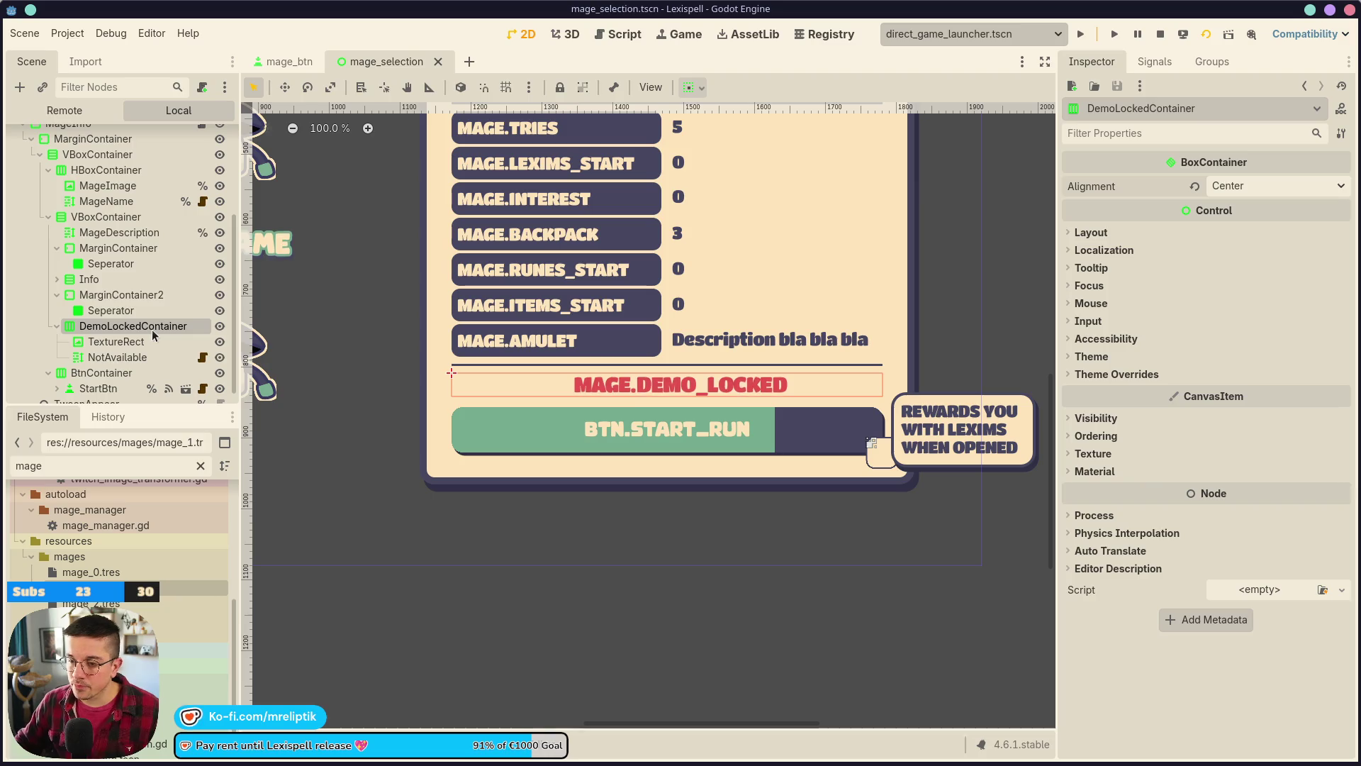
- Rename the NotAvailable label to DemoLocked and save the scene
double_click(144, 358)
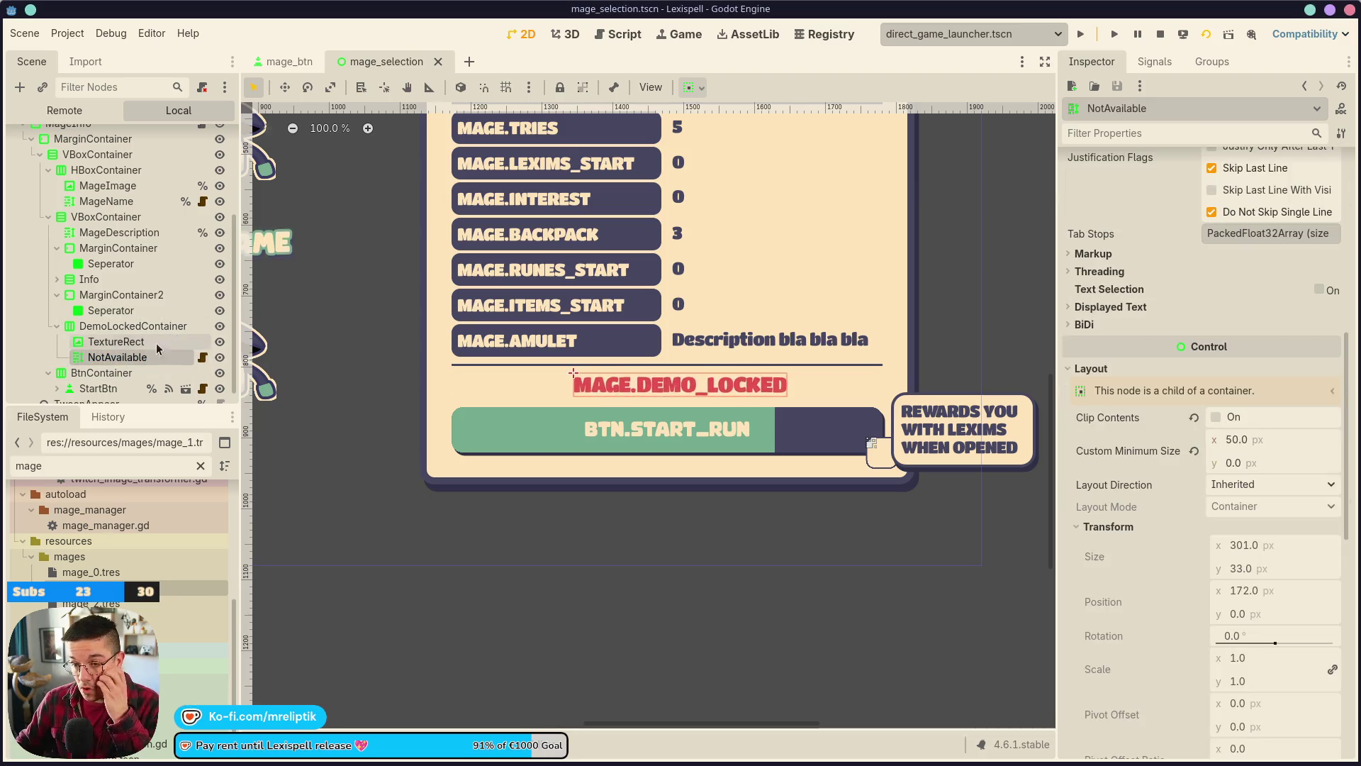
click(157, 363)
text(DemoLocke)
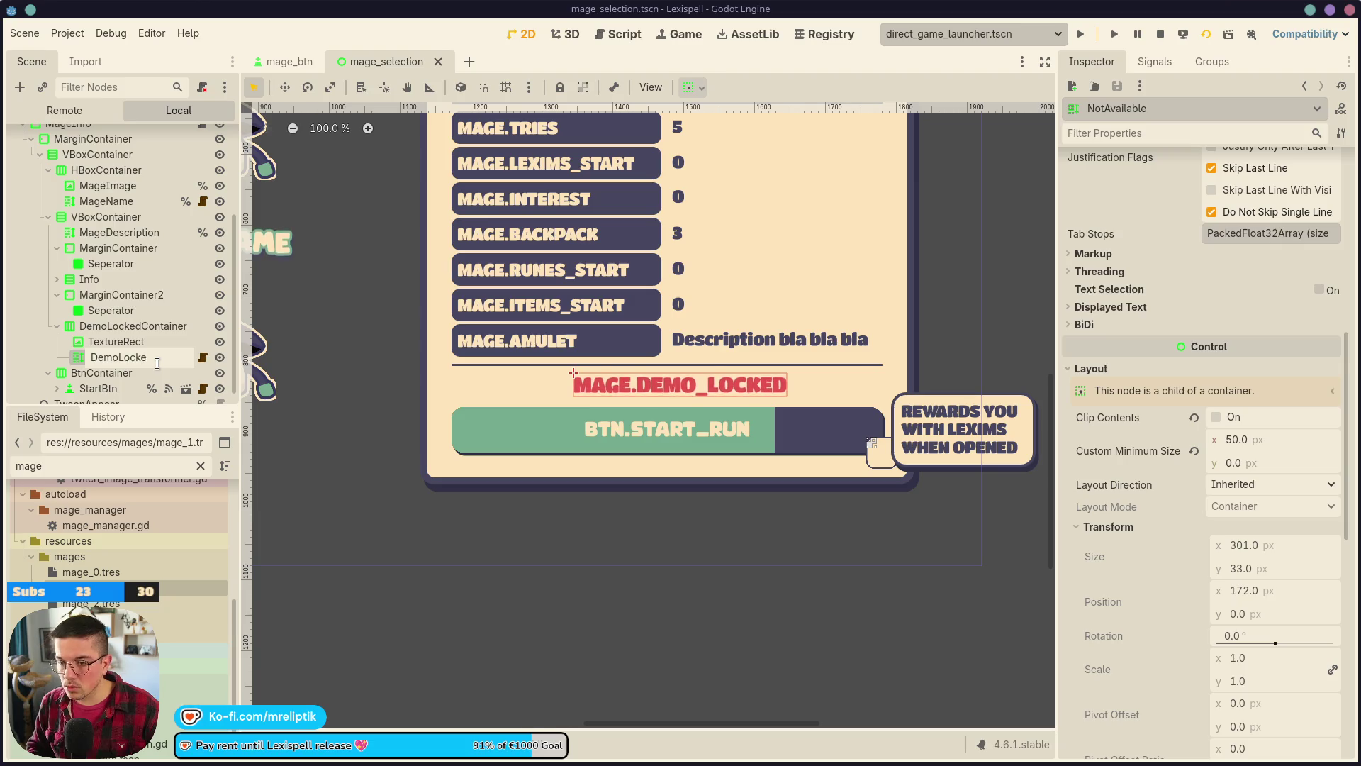
text(r)
key(Return)
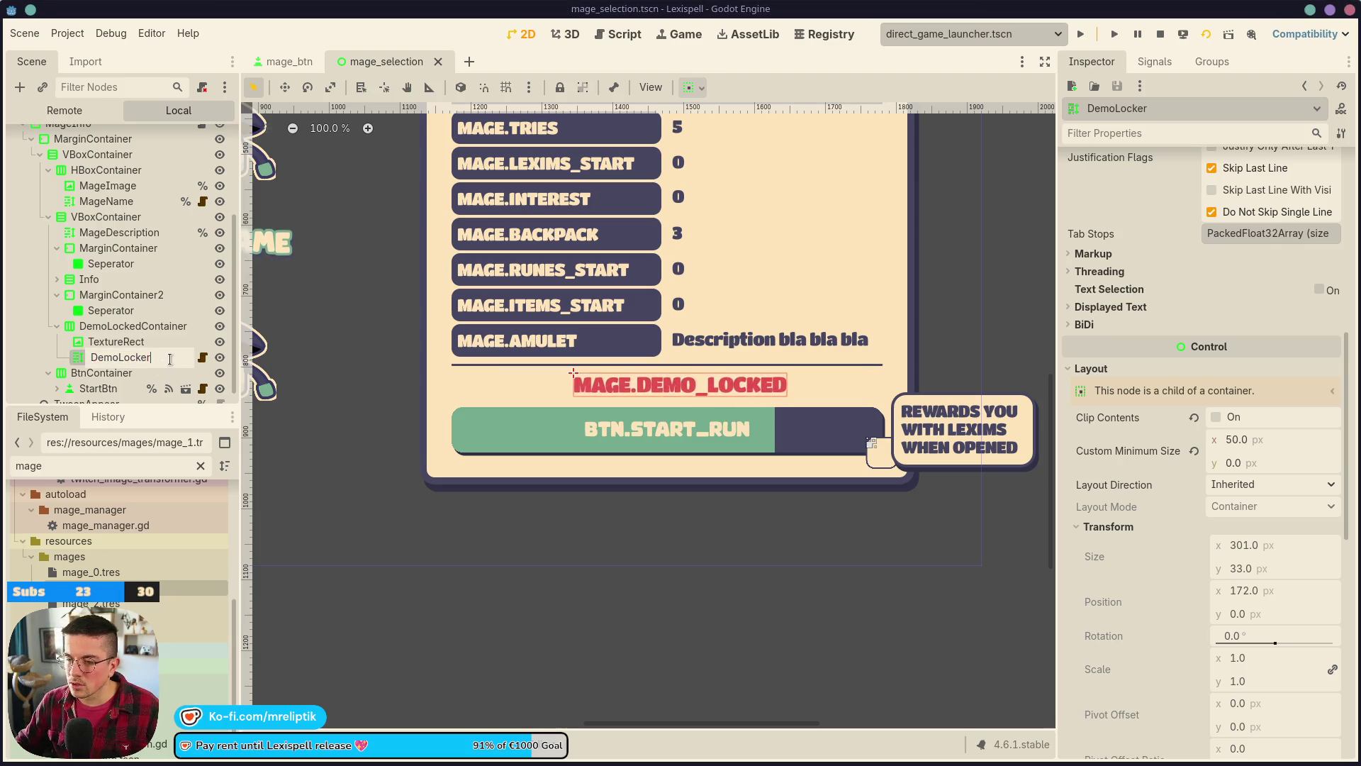
text(d)
key(Return)
key(ctrl+s)
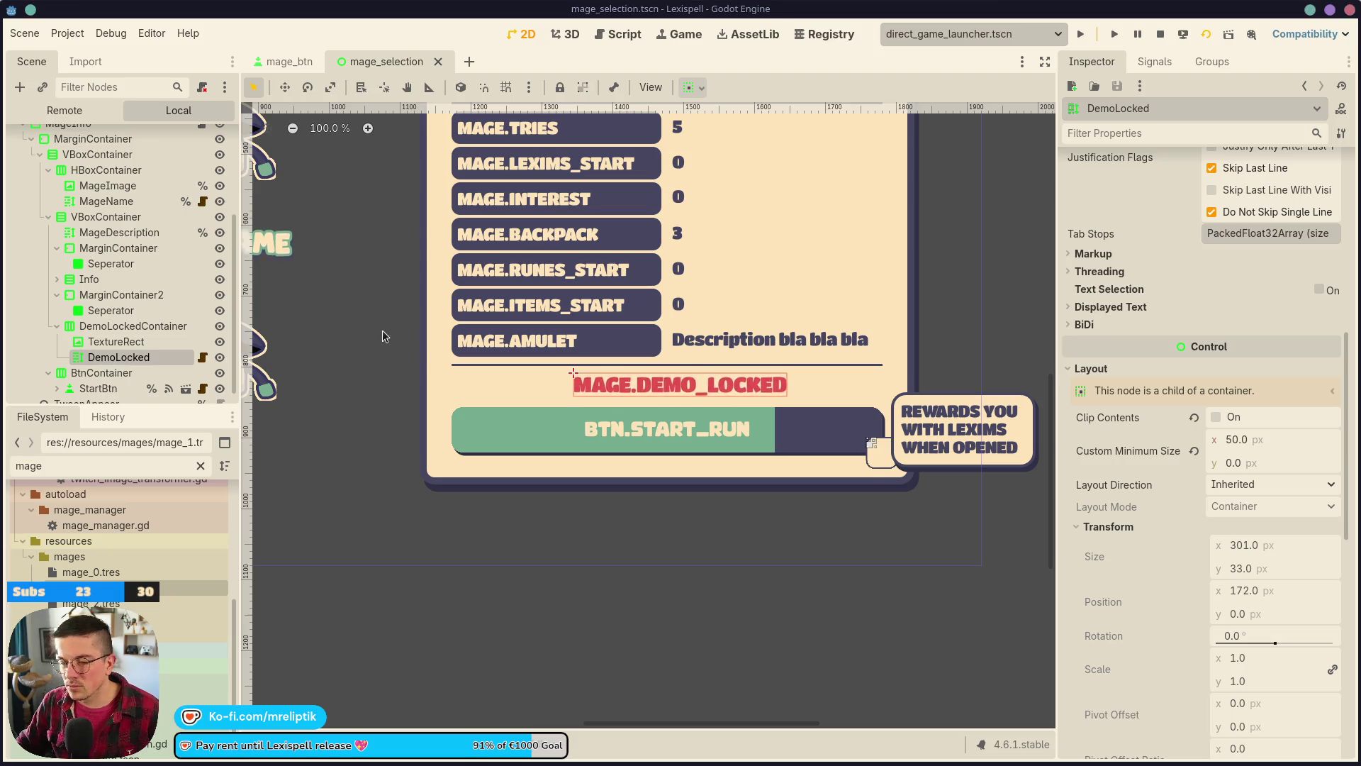
click(181, 328)
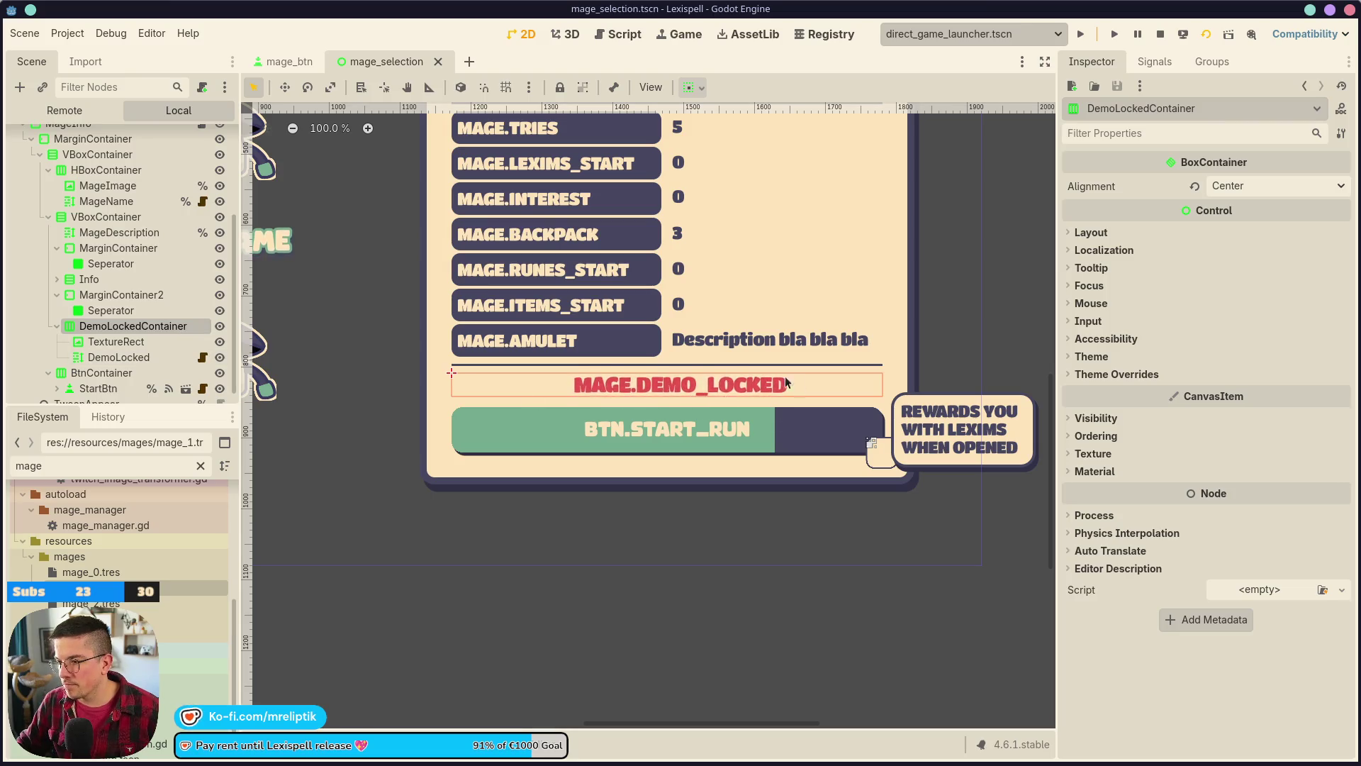
scroll(142, 219, up, 4)
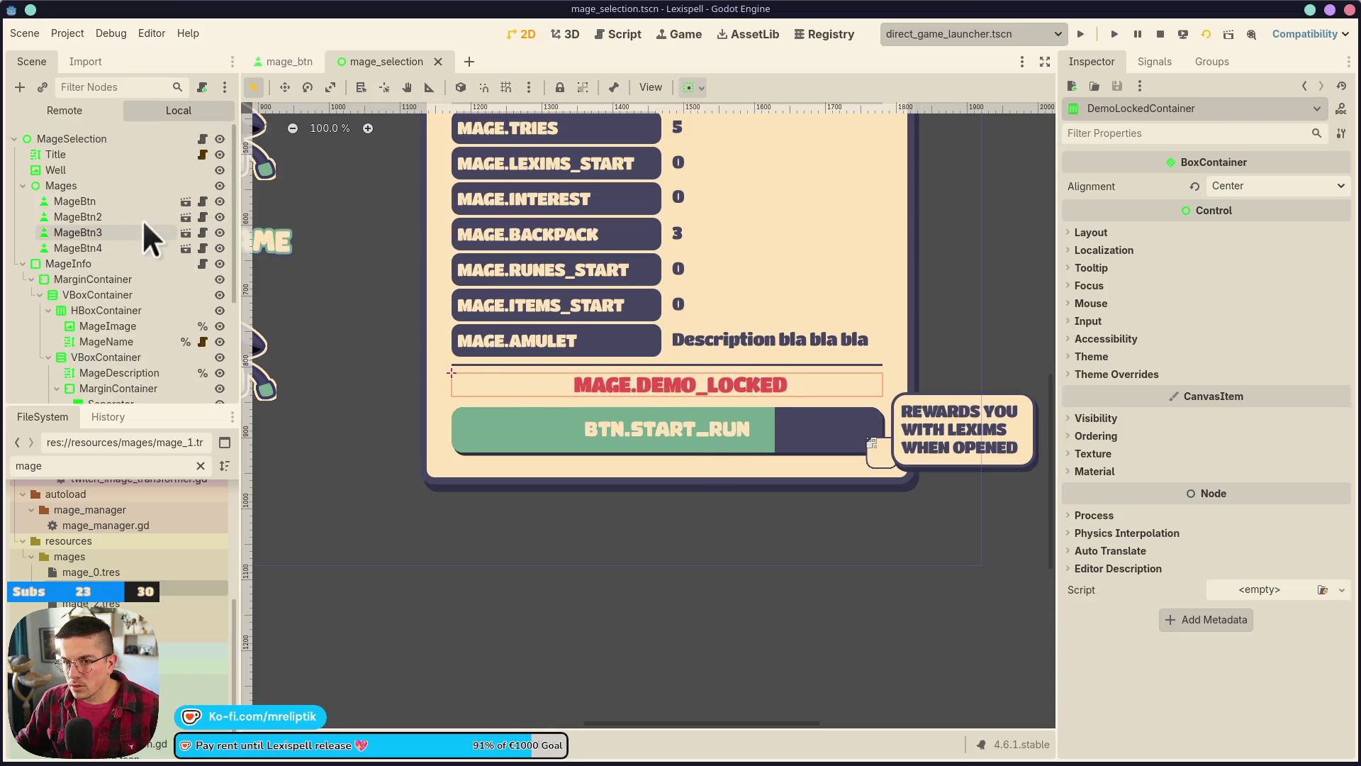
- In mage_info.gd, add node references for DemoLockedContainer and StartBtn, then save
scroll(163, 264, down, 1)
click(203, 231)
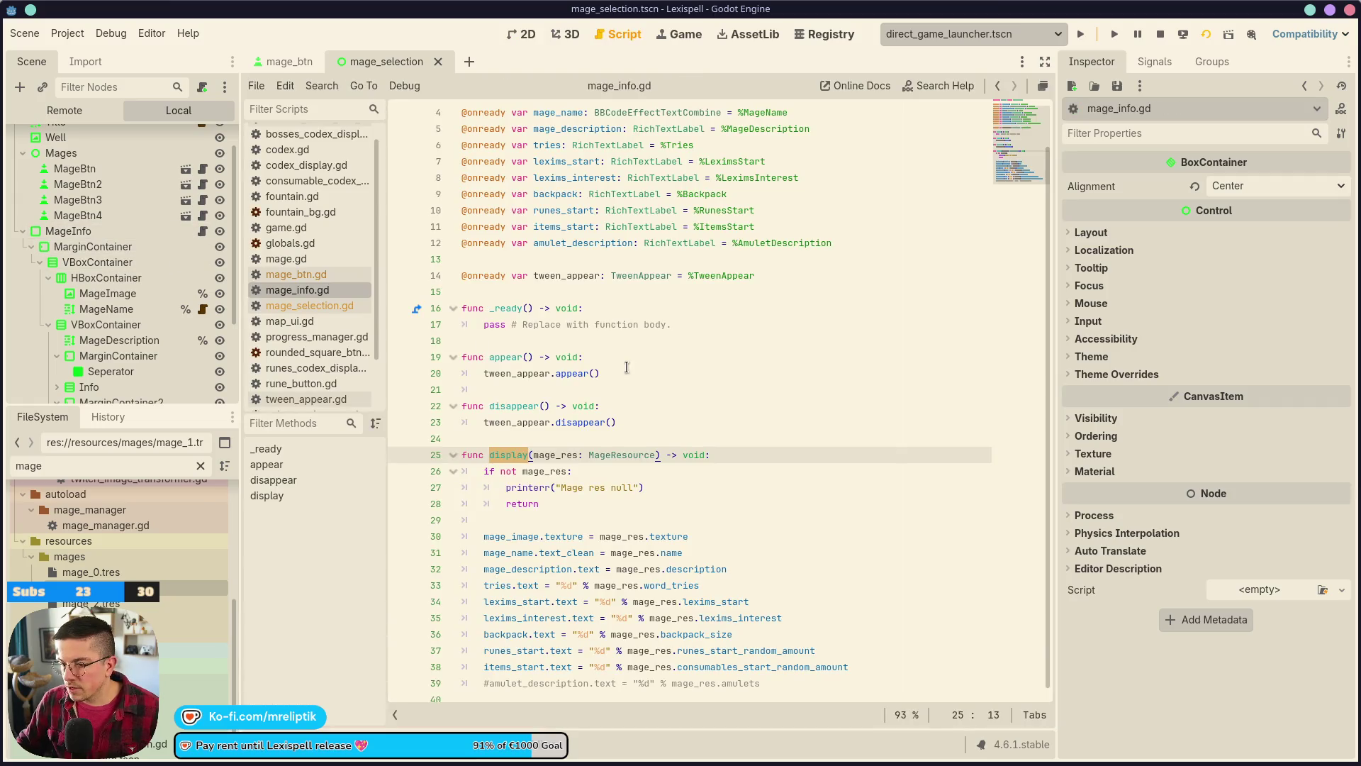
click(541, 281)
click(549, 255)
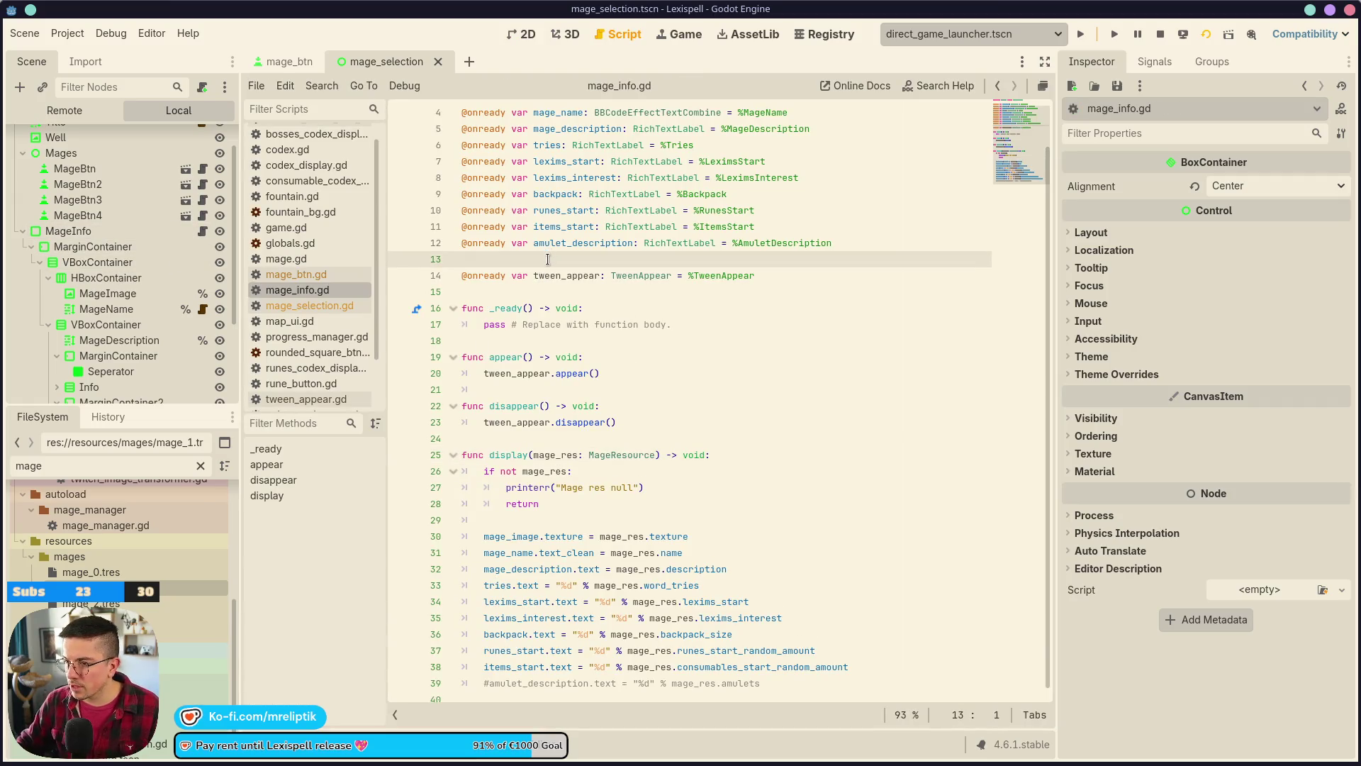
key(Return)
key(Return)
key(Up)
scroll(113, 319, down, 3)
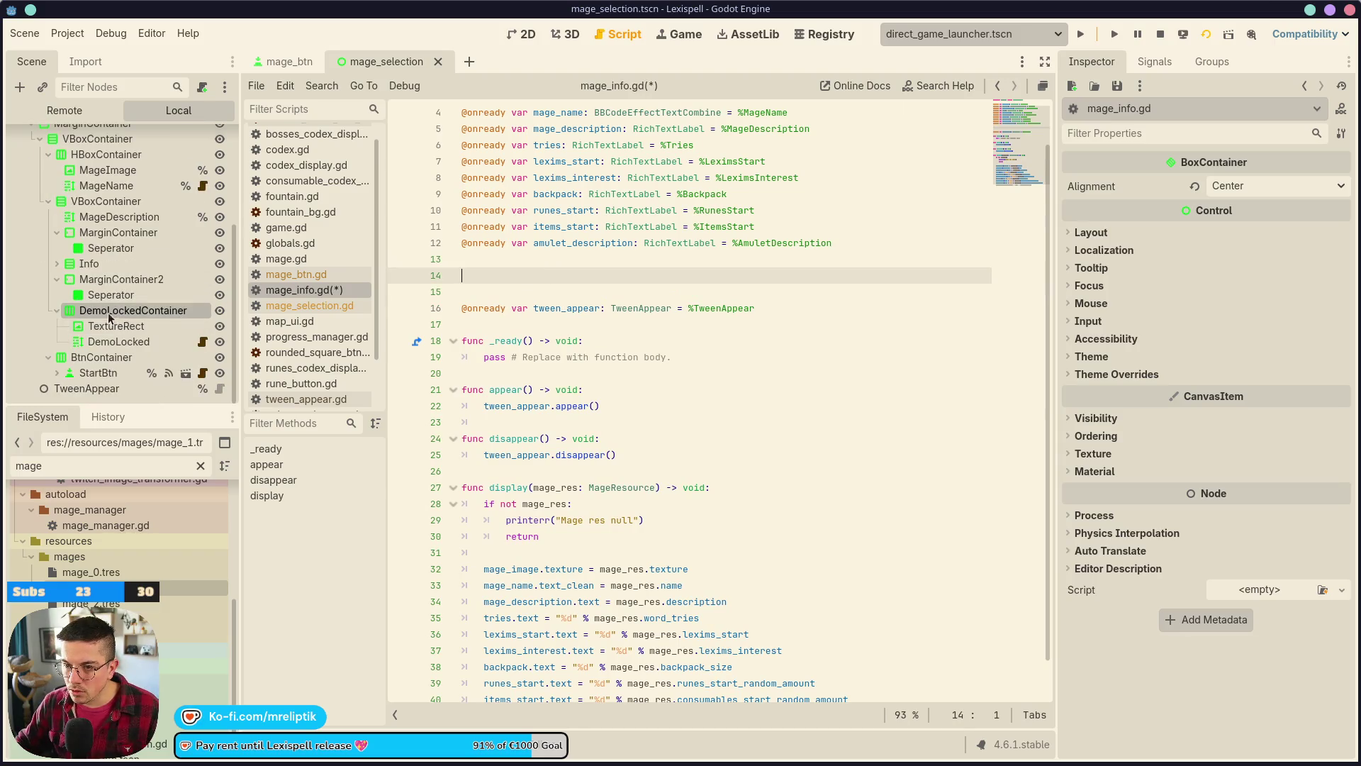
ctrl+click(98, 372)
mouse_move(98, 373)
mouse_down()
mouse_move(149, 316)
mouse_move(475, 281)
mouse_up()
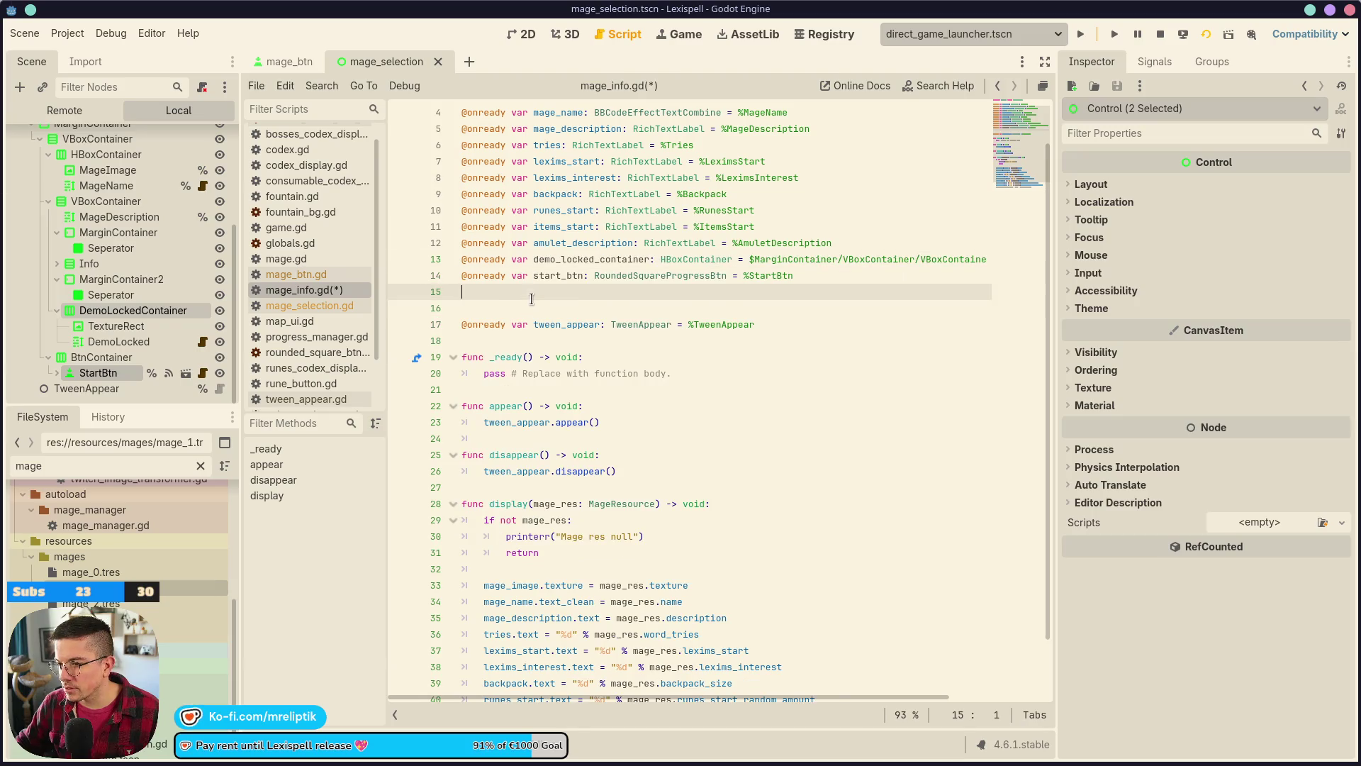
double_click(600, 252)
key(ctrl+s)
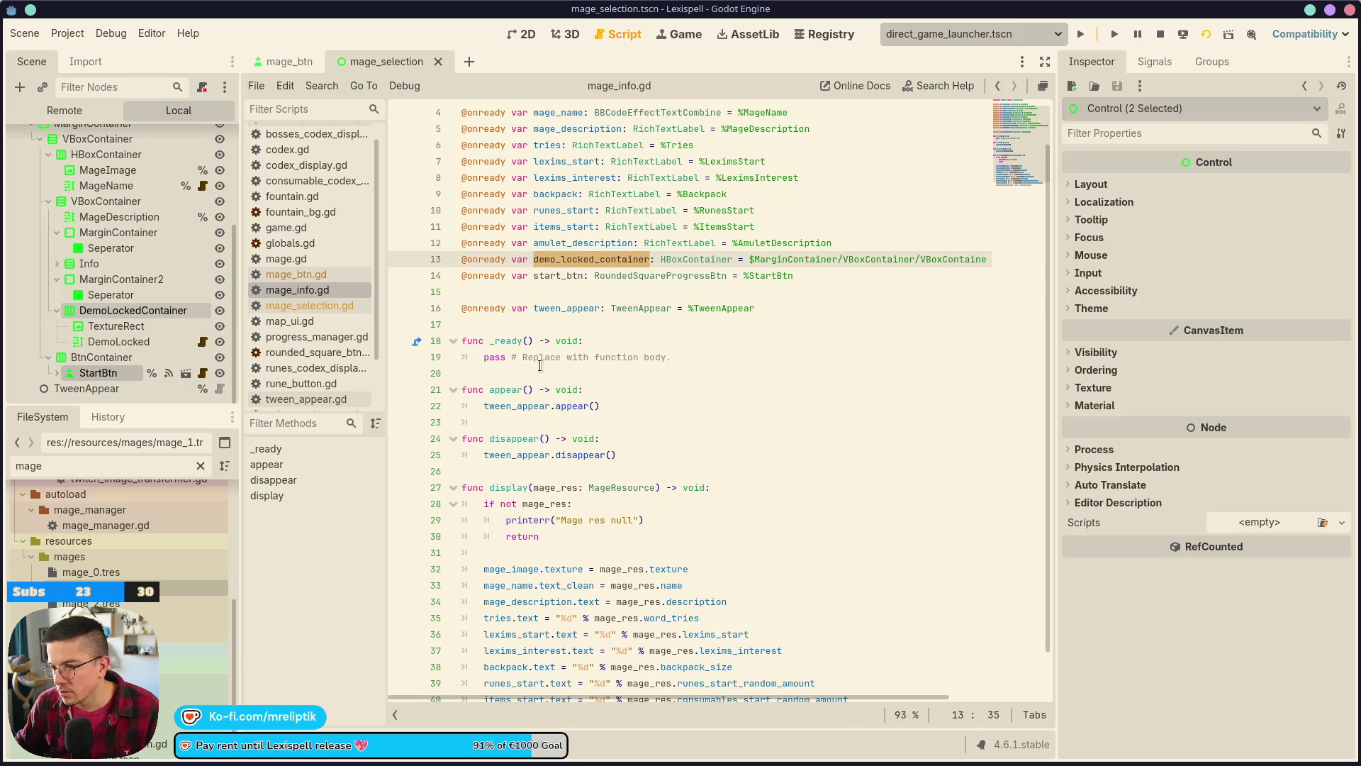
- In display(), add demo_locked_container.visible = not mage_res.available_in_demo
scroll(522, 391, down, 1)
click(577, 488)
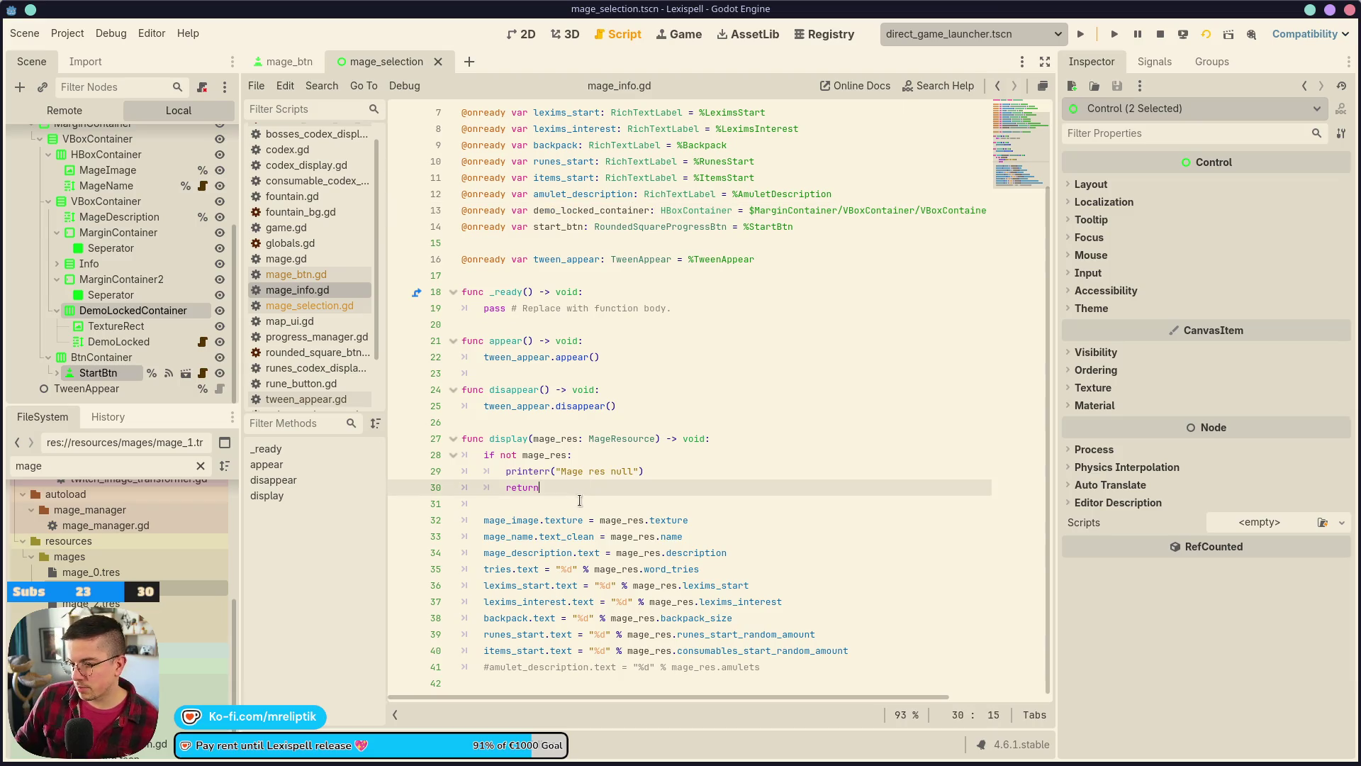
key(Return)
key(Return)
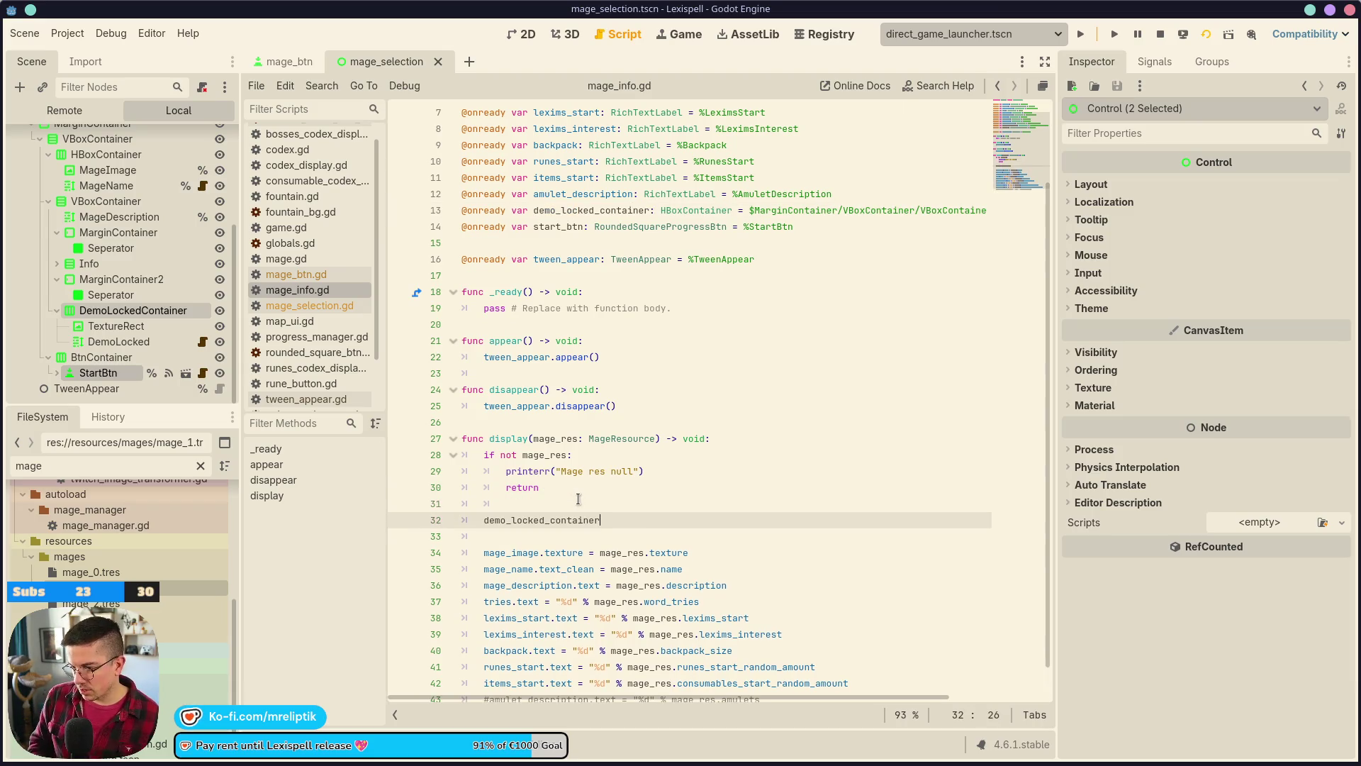
text(.visi)
key(Down)
key(Return)
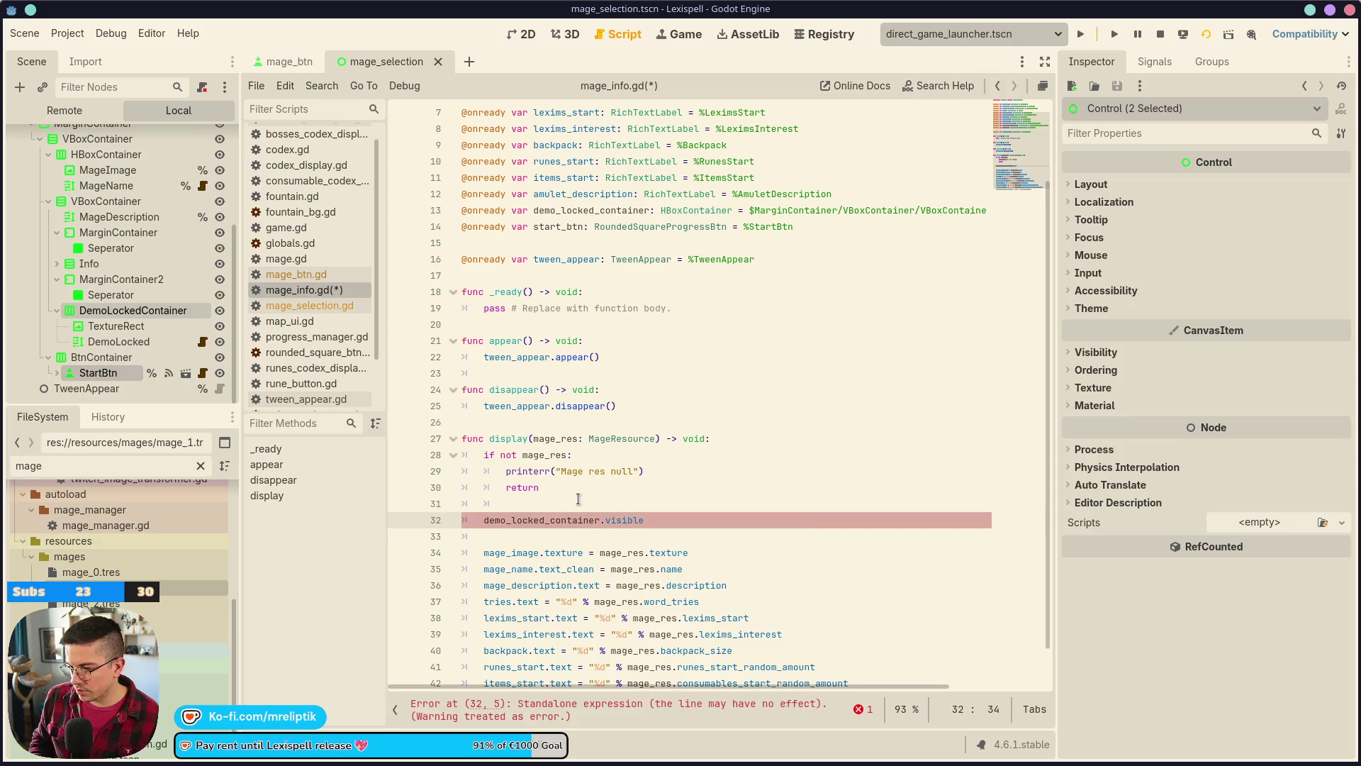
text(= mage)
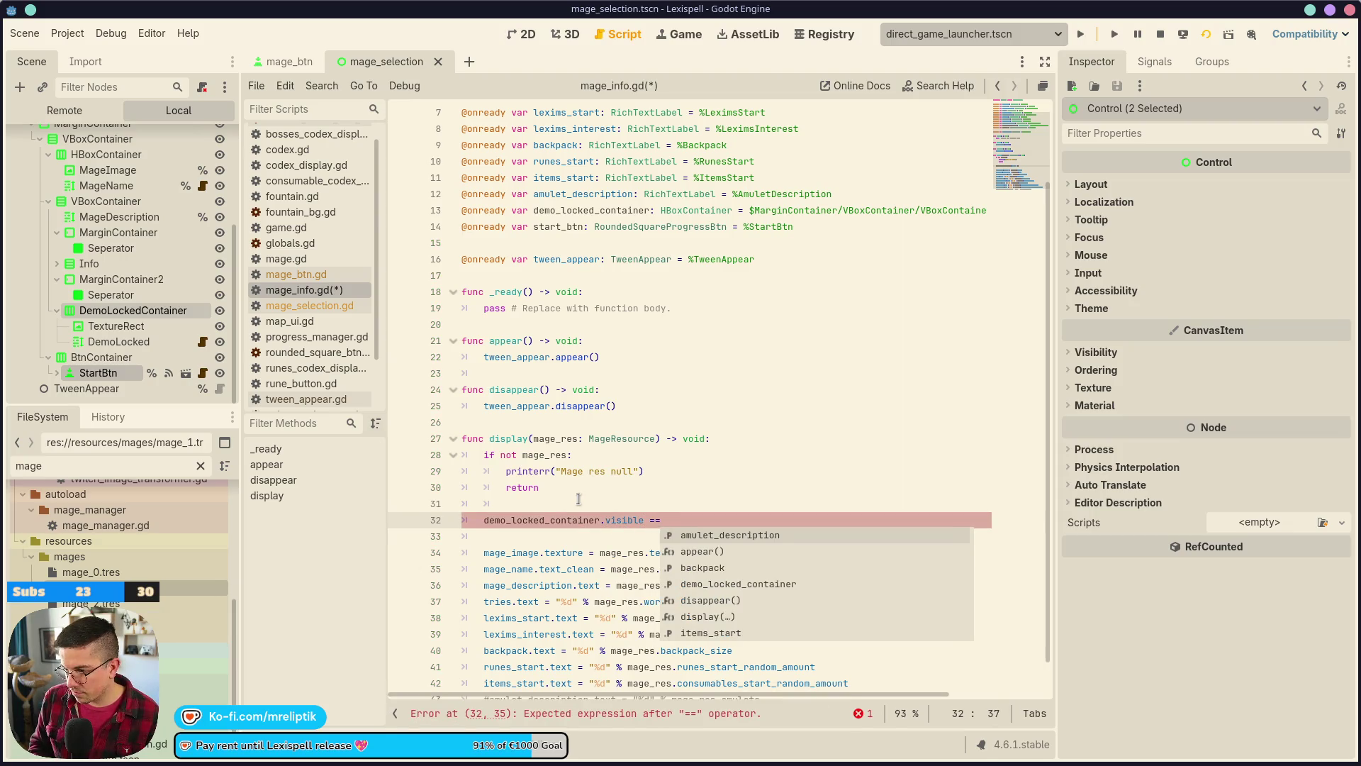
key(Down)
key(Down)
key(Down)
key(Return)
text(.d)
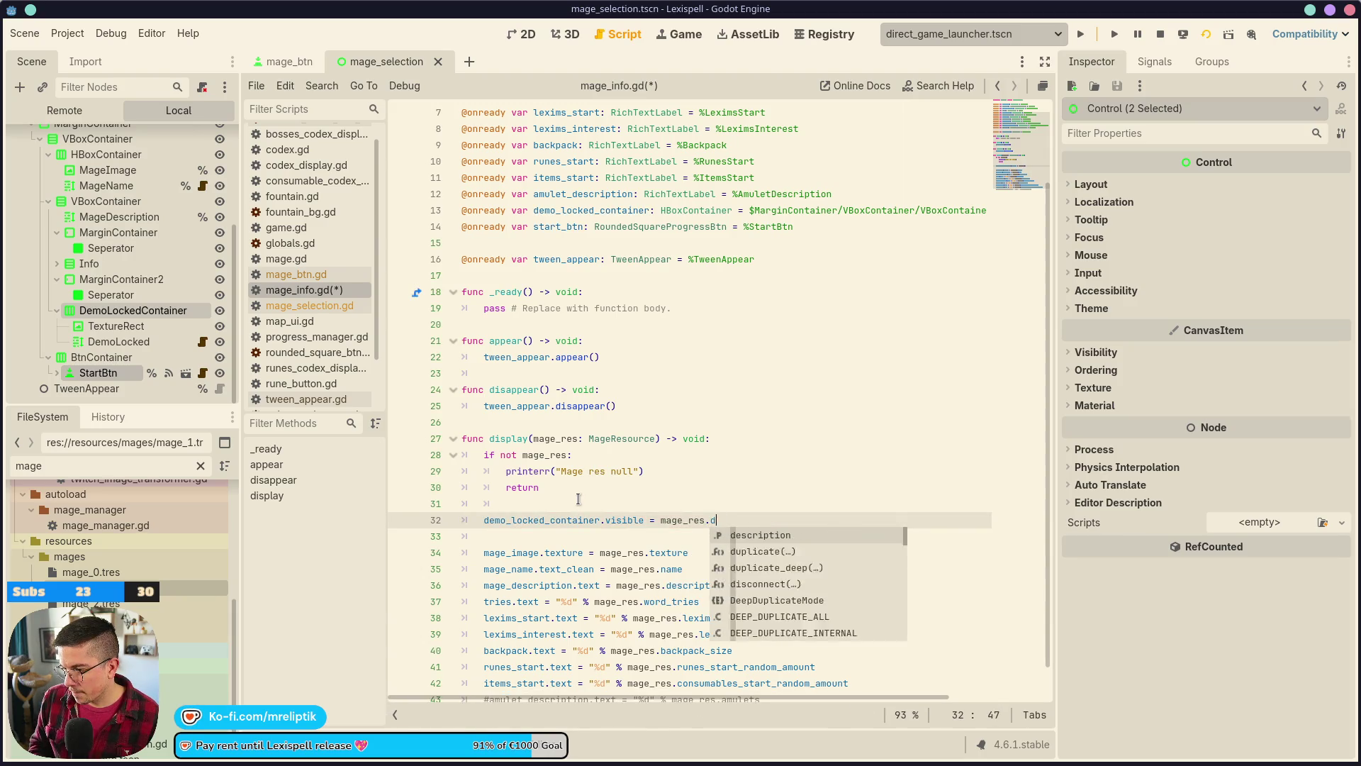
text(emo)
key(Return)
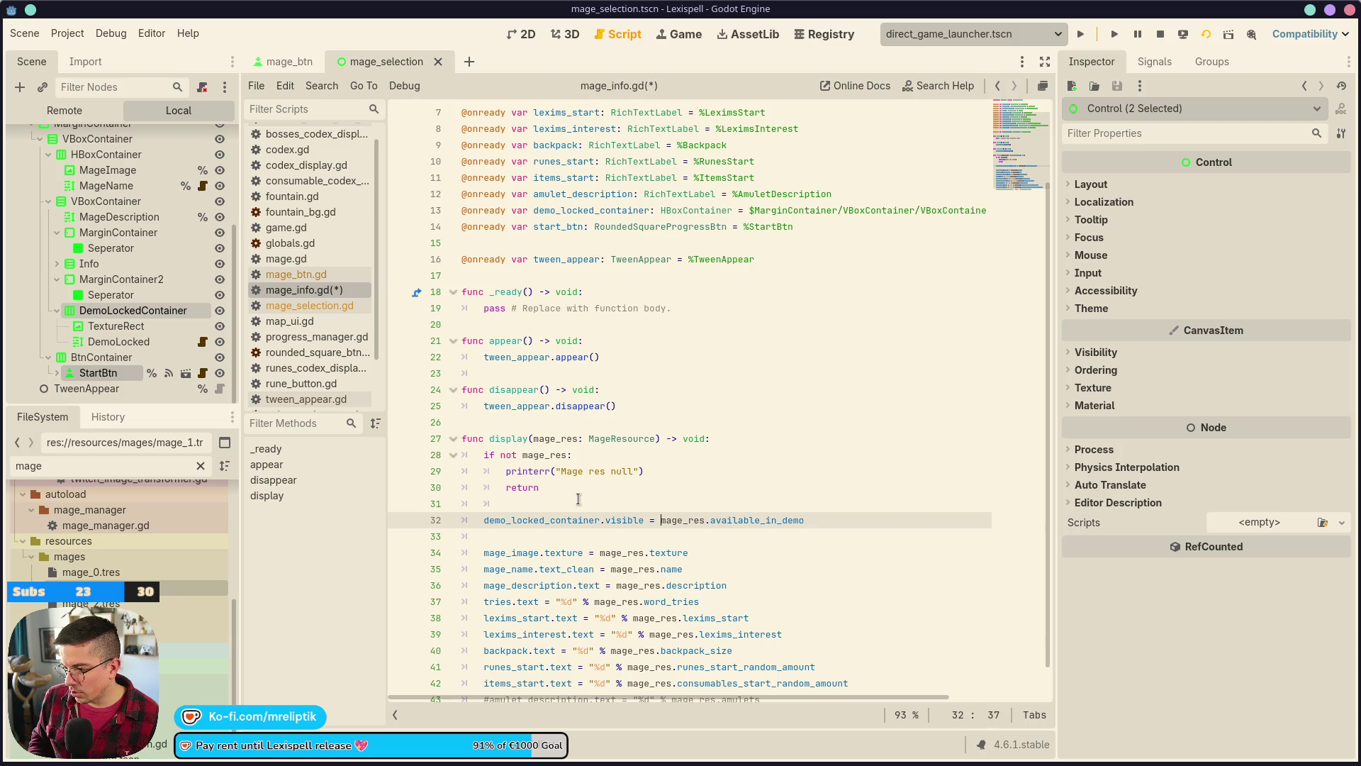
text(not)
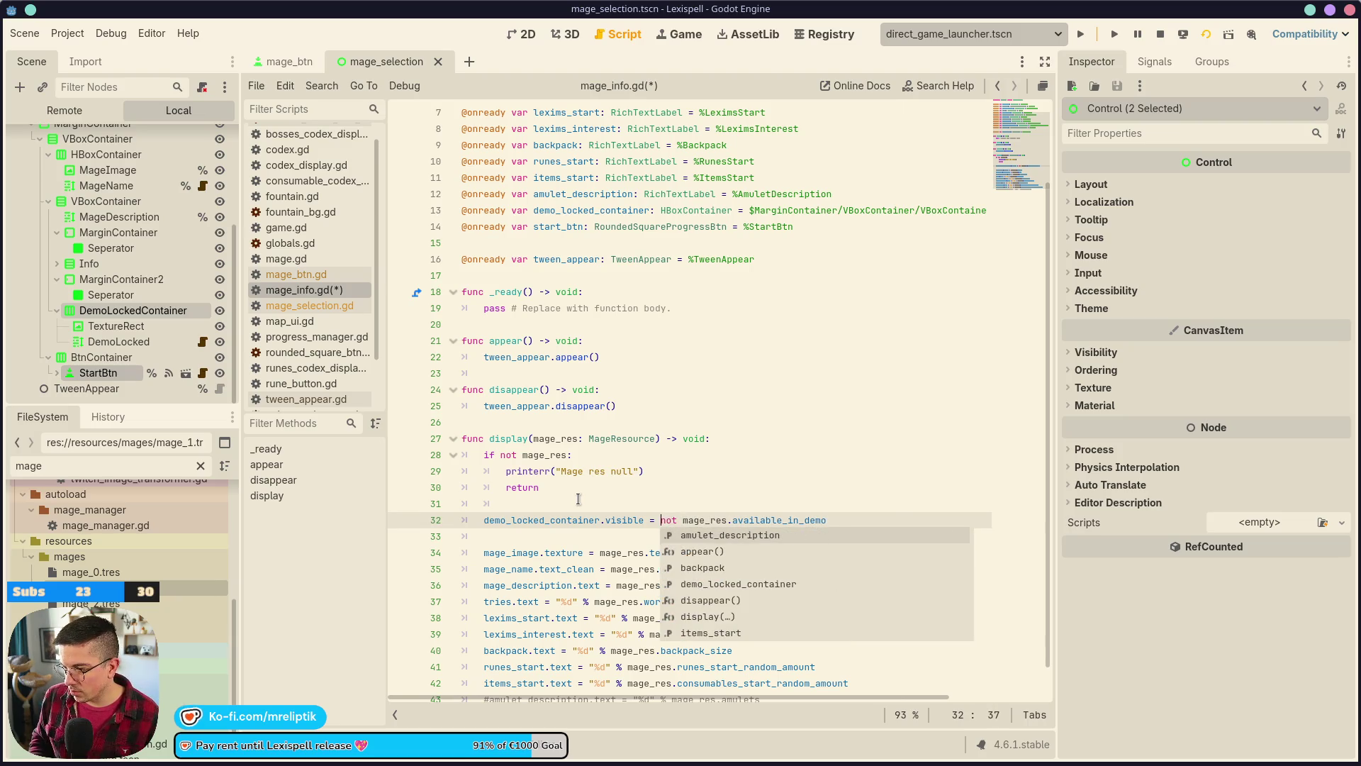
key(ctrl+Left)
- Add start_btn.disabled = not mage_res.available_in_demo below it
key(ctrl+shift+d)
key(ctrl+BackSpace)
text(disabled)
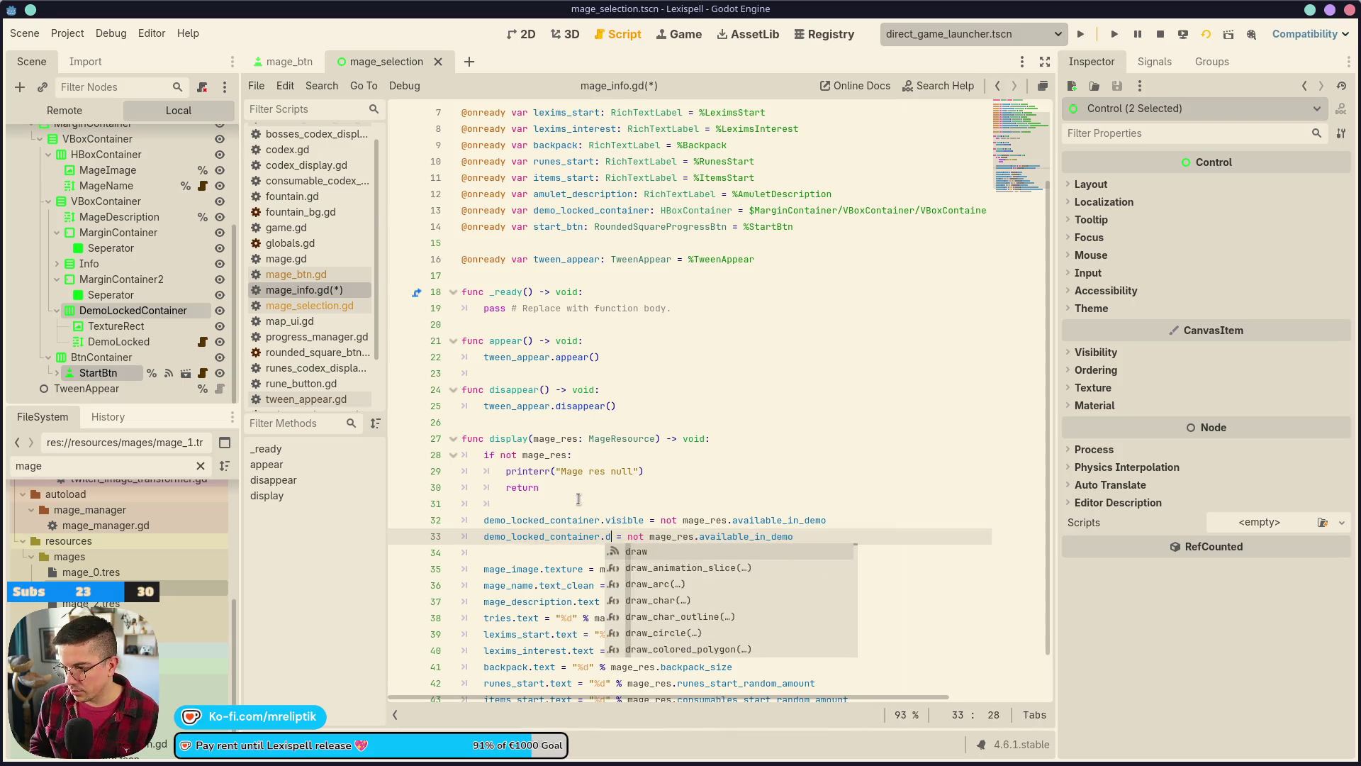
key(Home)
key(ctrl+Right)
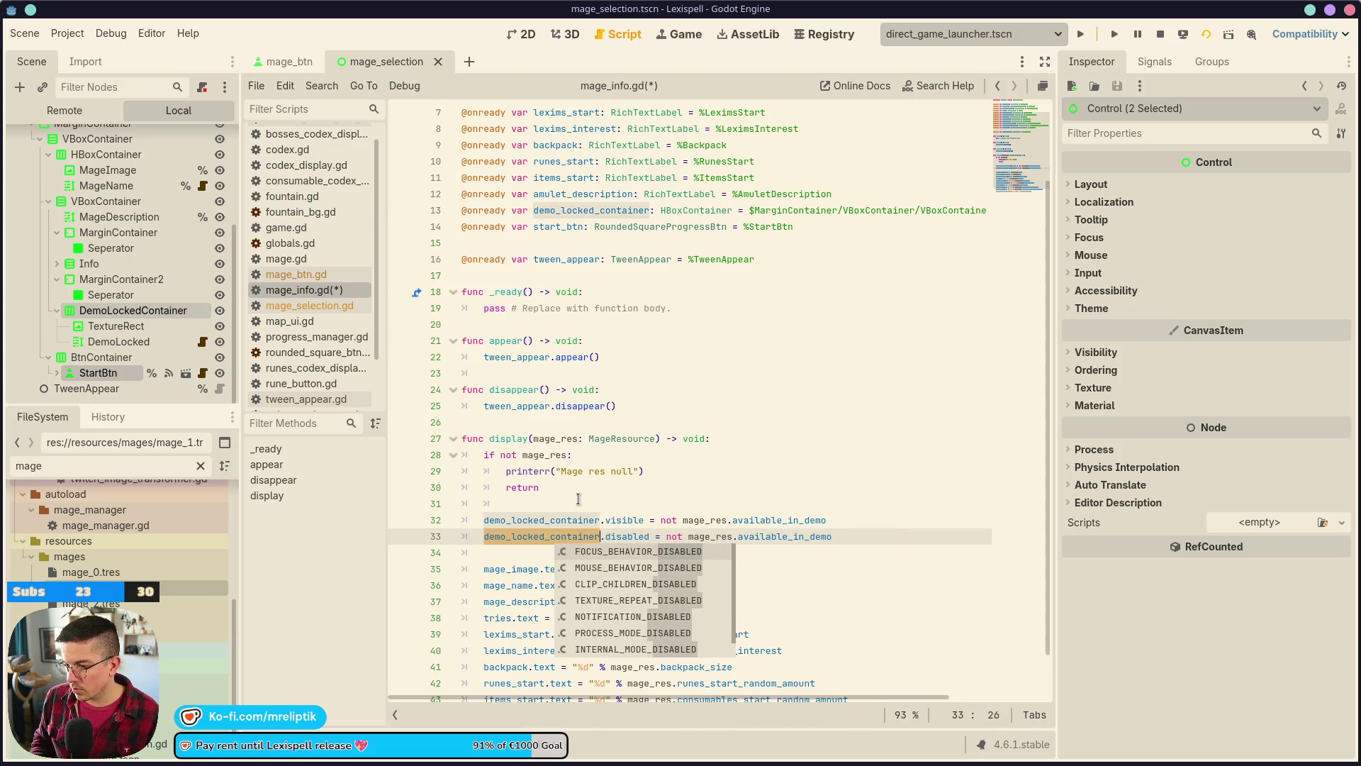
key(ctrl+BackSpace)
text(start_btn)
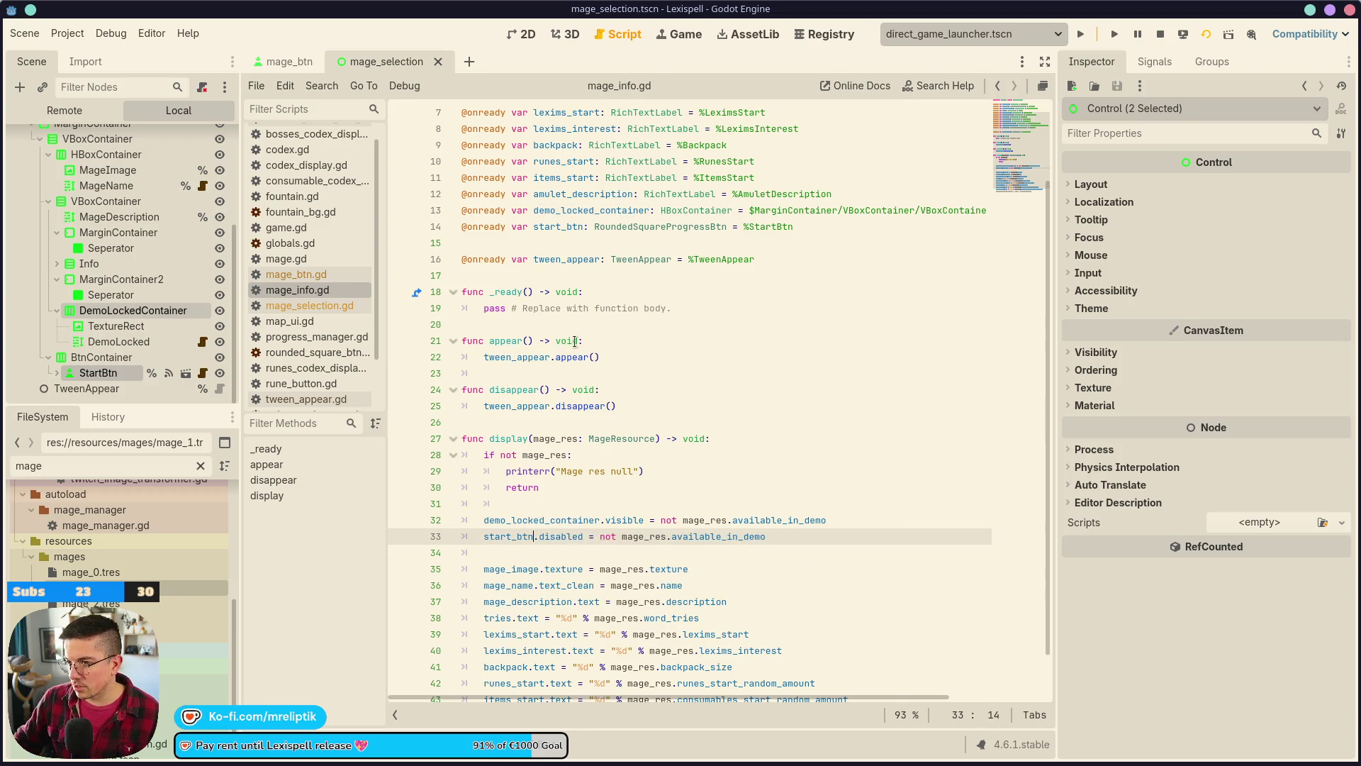
click(518, 35)
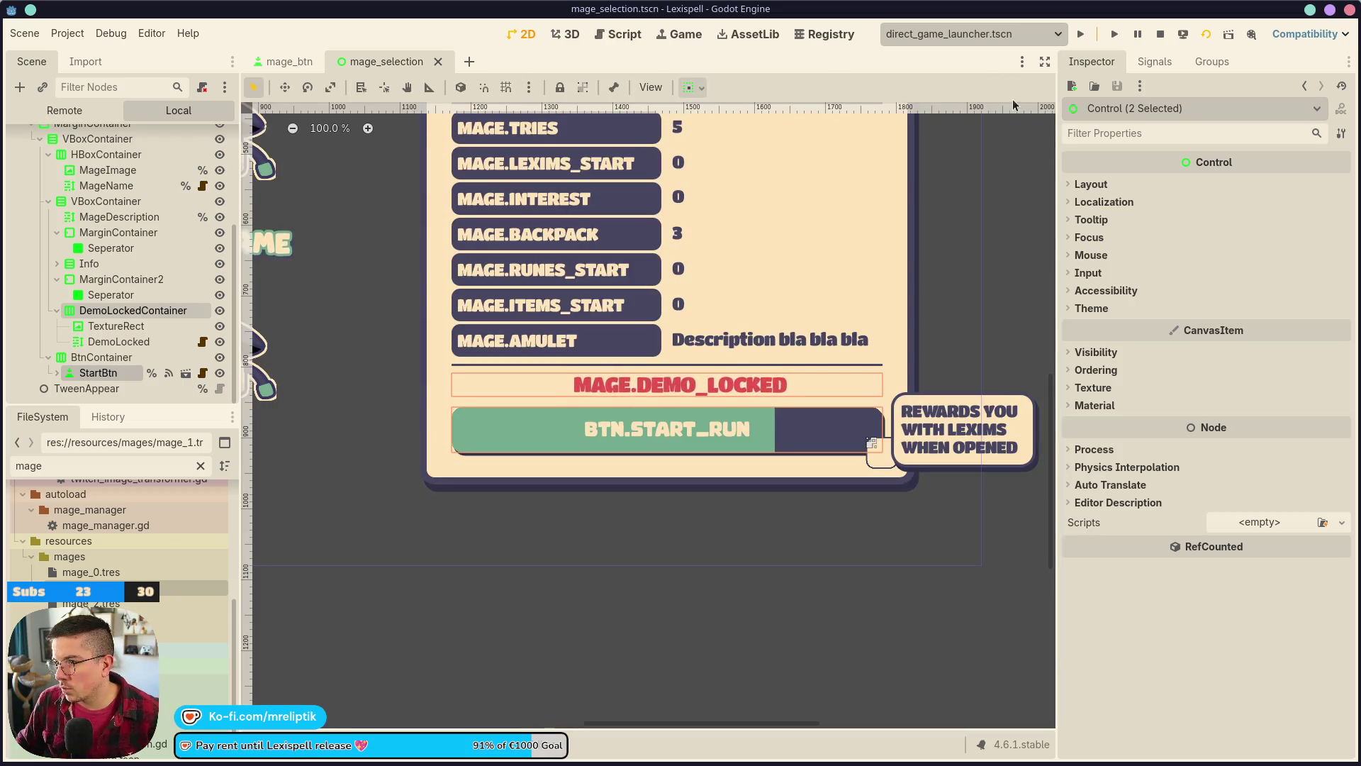
- Mark mage_0.tres Available in Demo and pick the top-left mage in the running game
click(114, 572)
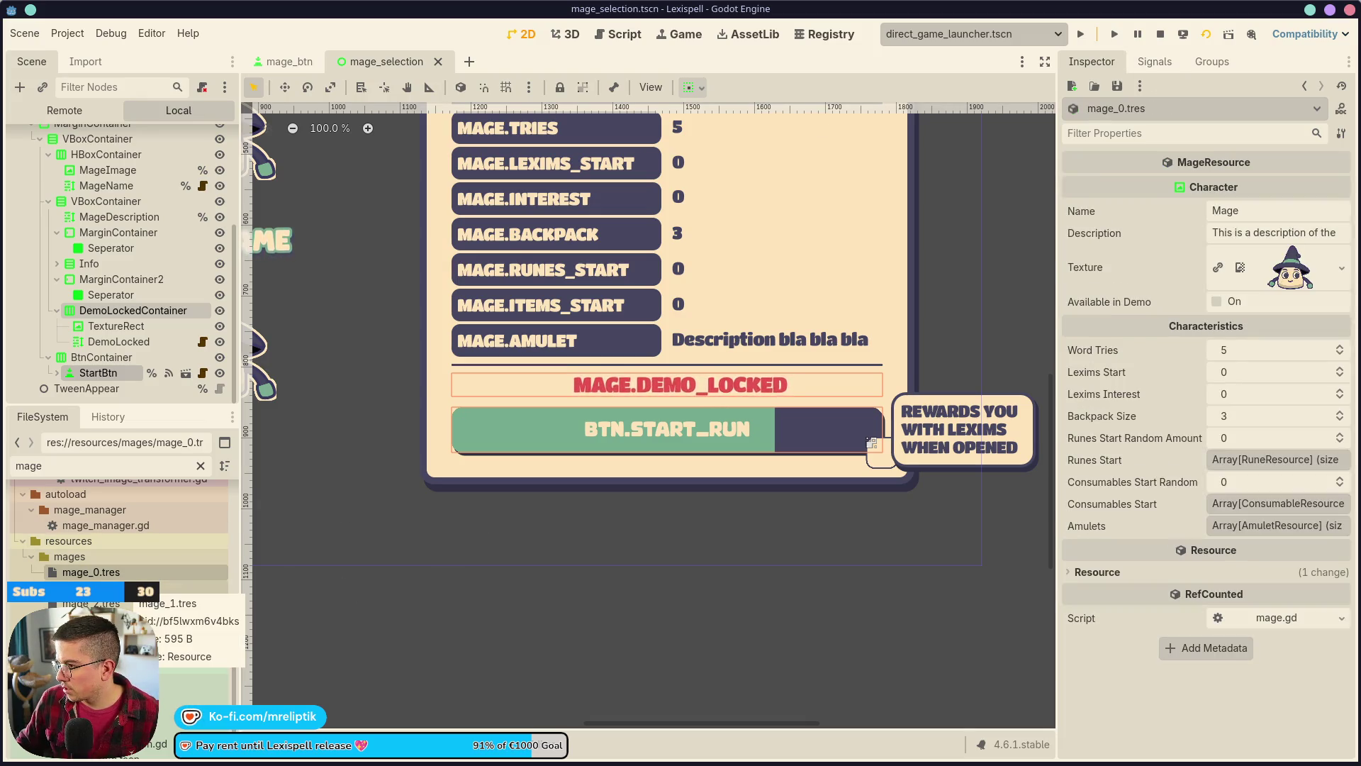
click(1200, 44)
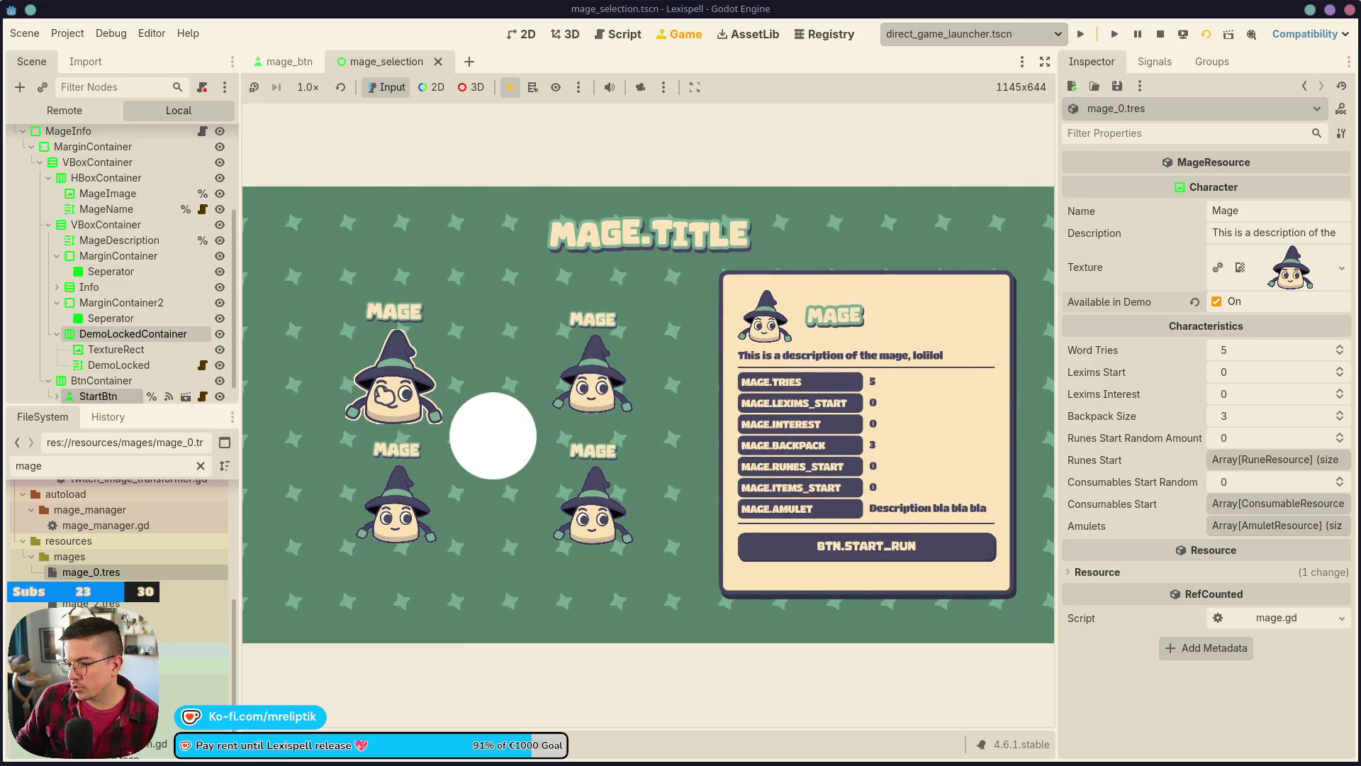
click(415, 380)
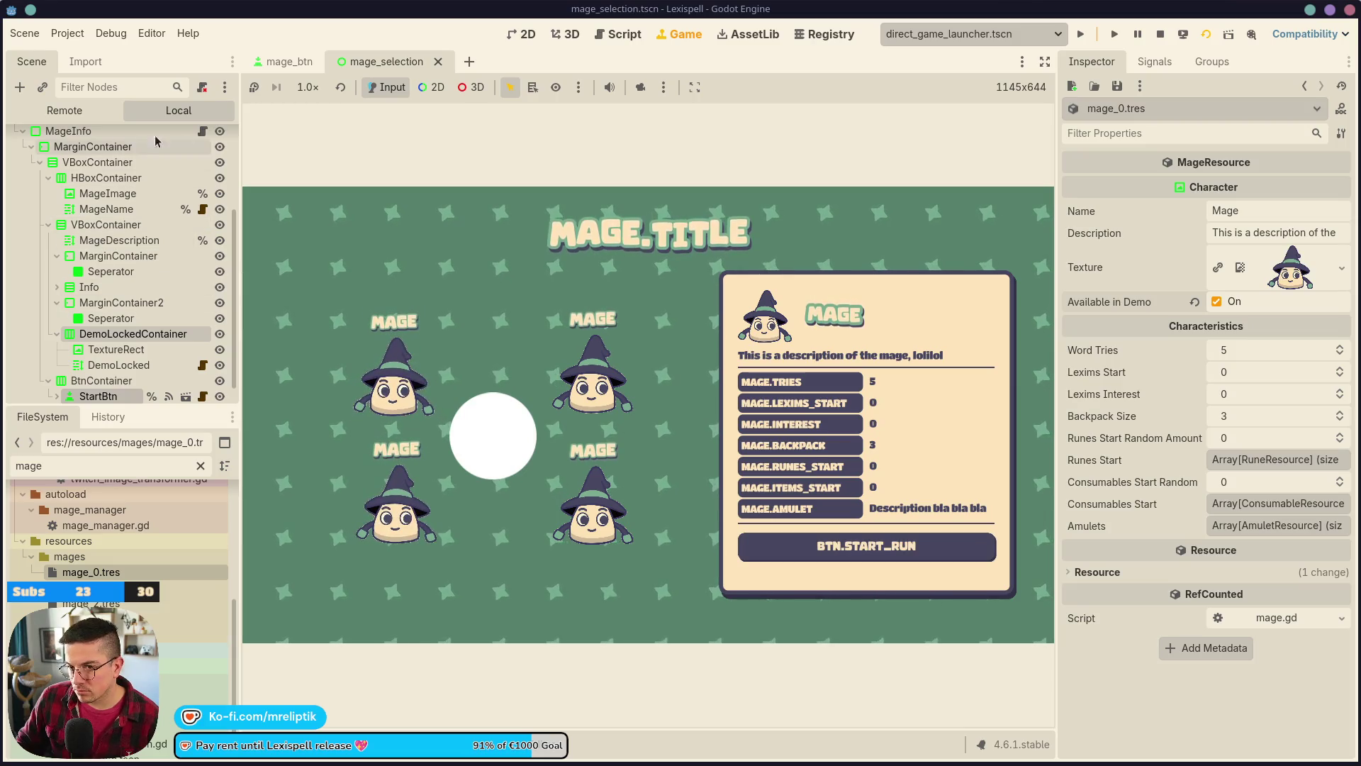
- Return to the mage_selection scene's 2D canvas and adjust the zoom
click(541, 35)
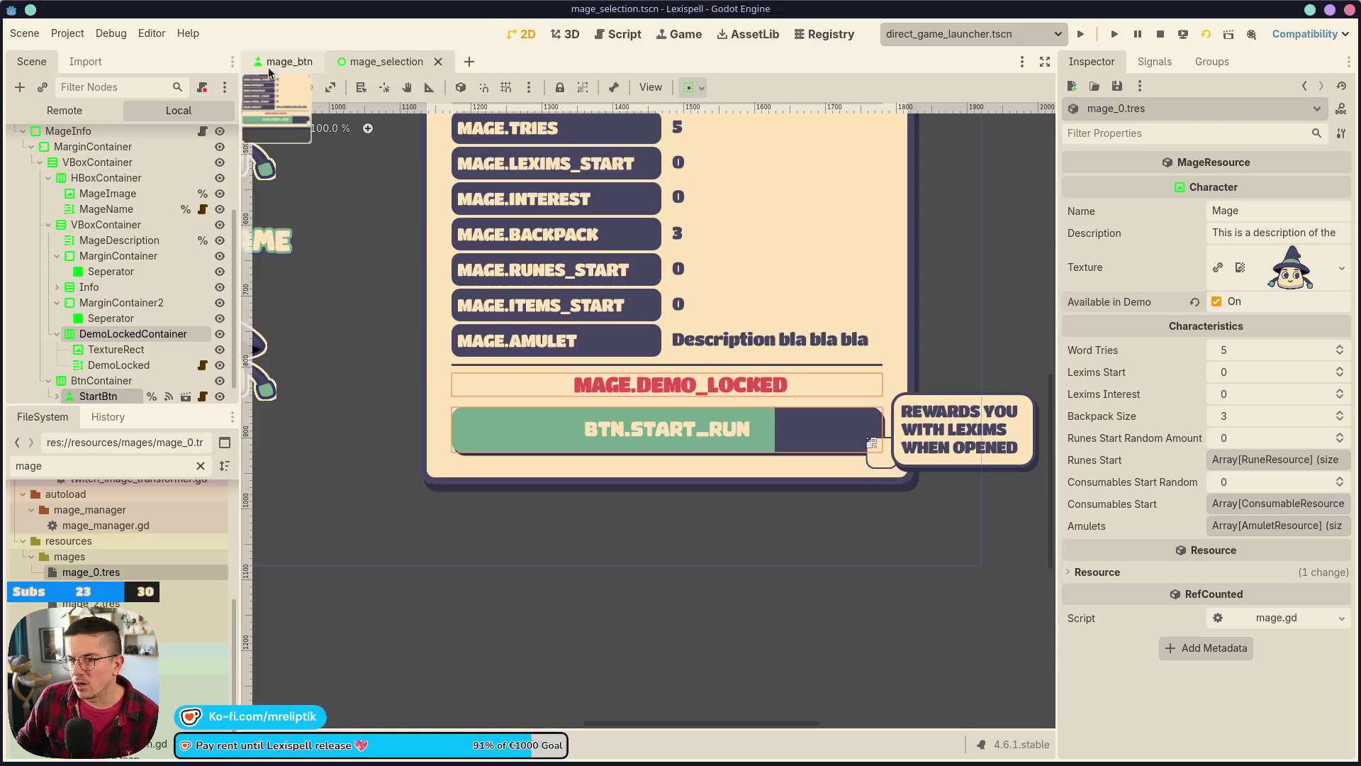
scroll(606, 268, down, 7)
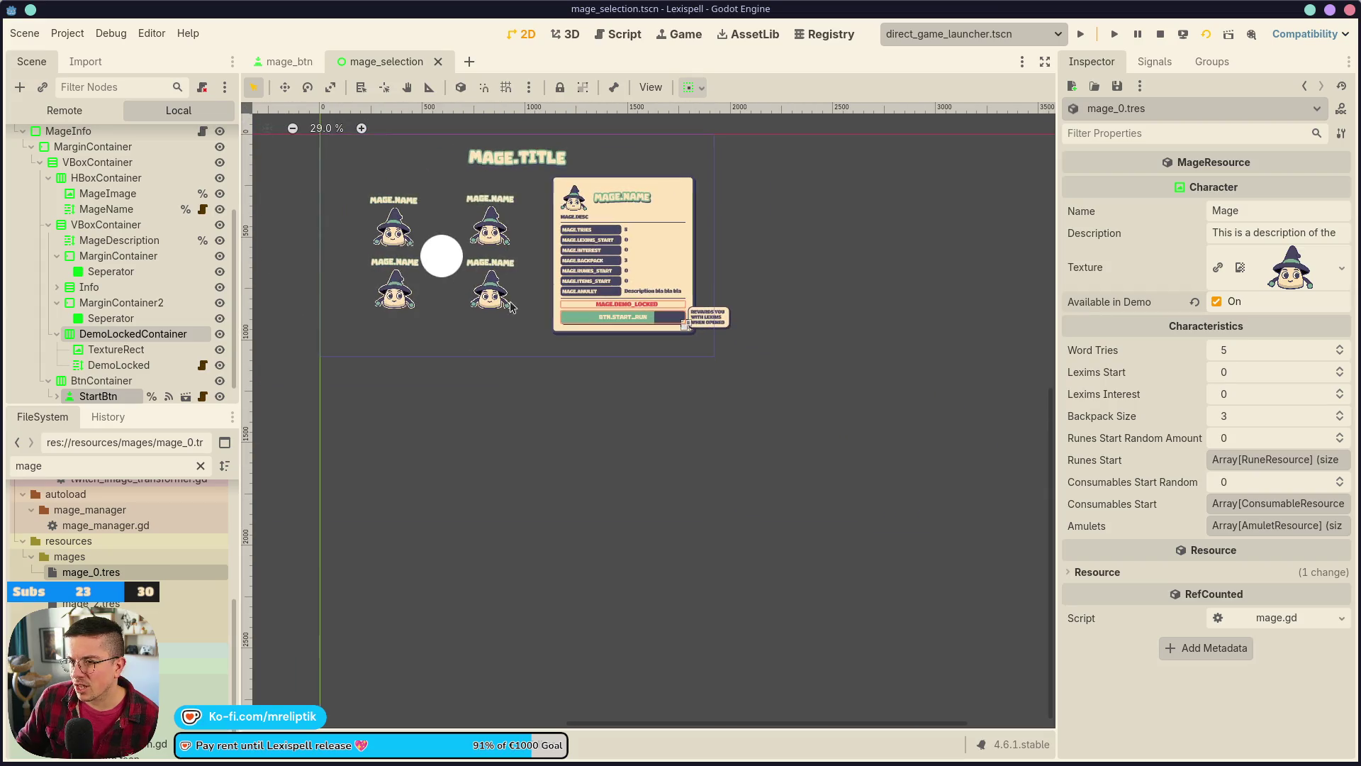
scroll(138, 221, up, 2)
scroll(127, 213, up, 2)
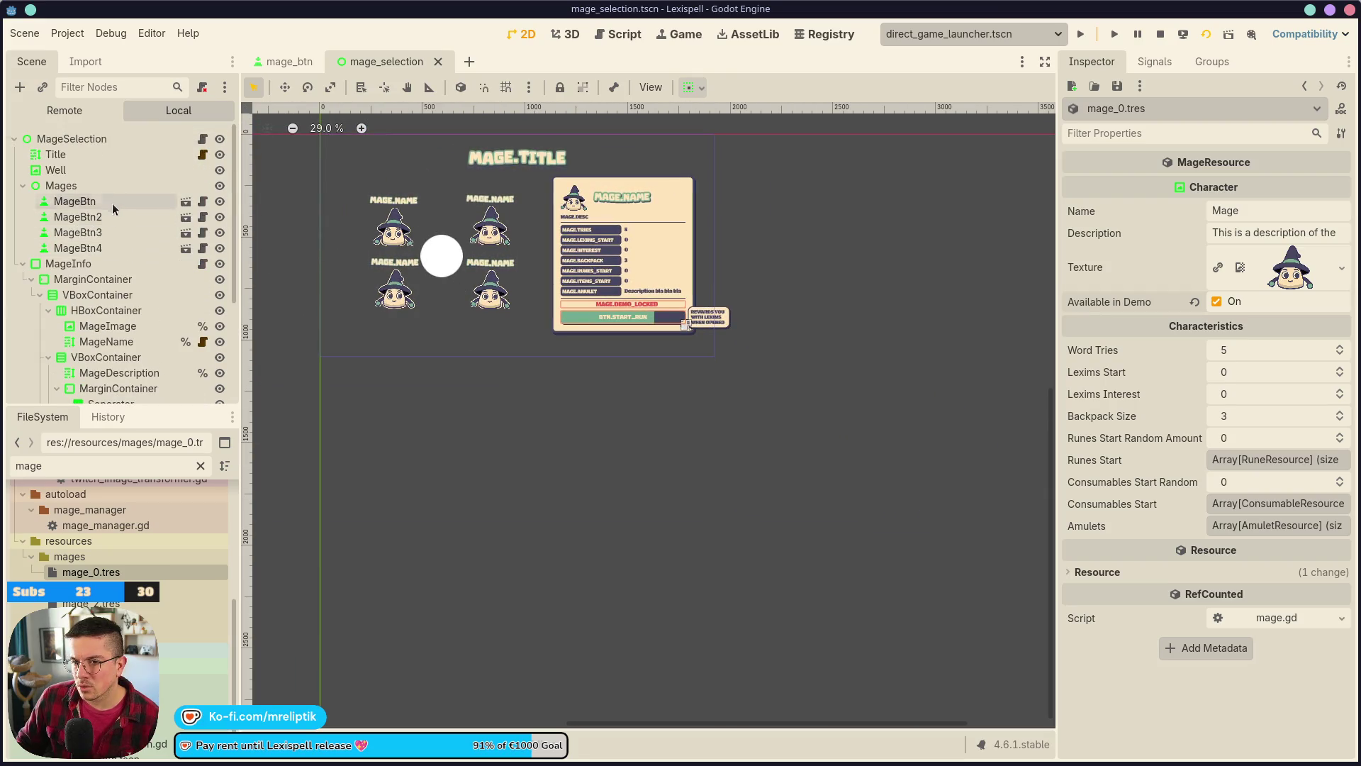
- Move MageBtn2 to the top, renaming it MageBtn and the old MageBtn to MageBtn5
click(116, 201)
scroll(424, 301, up, 3)
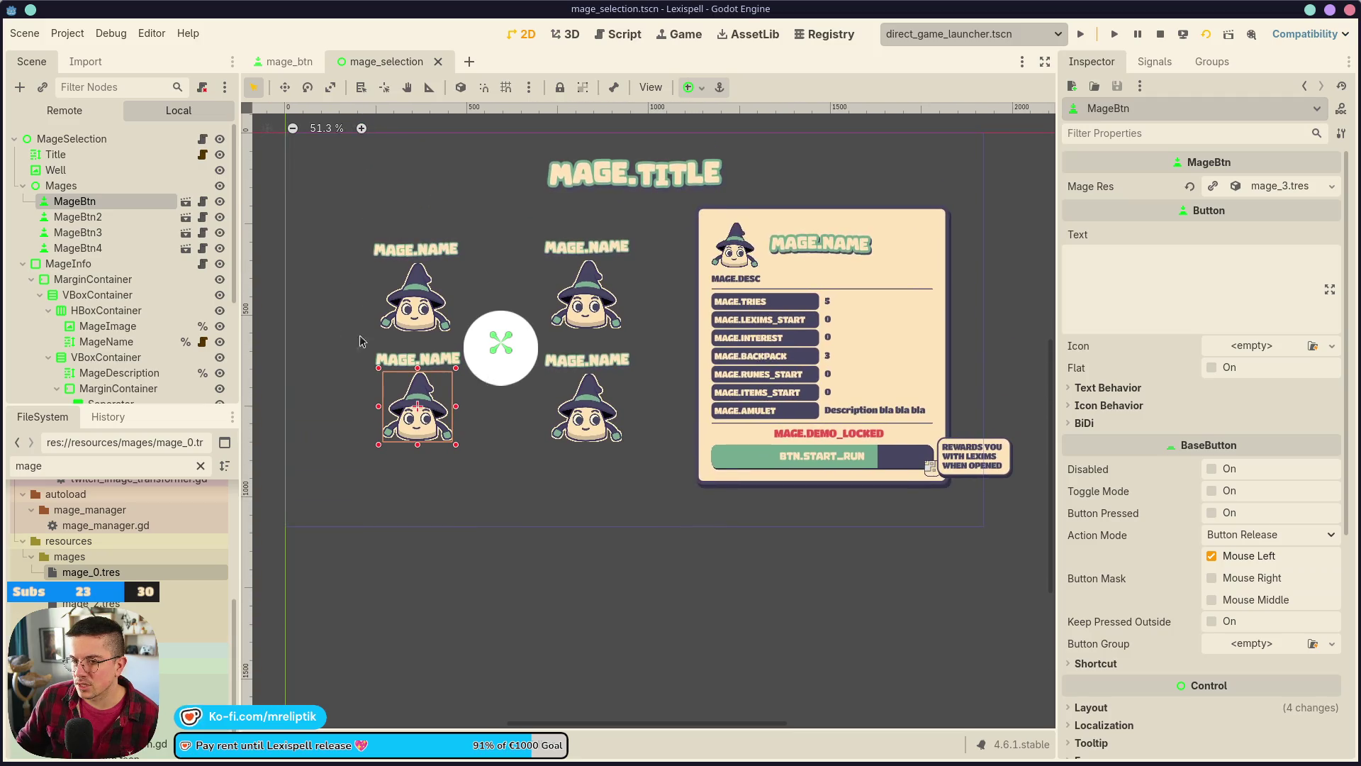
click(108, 217)
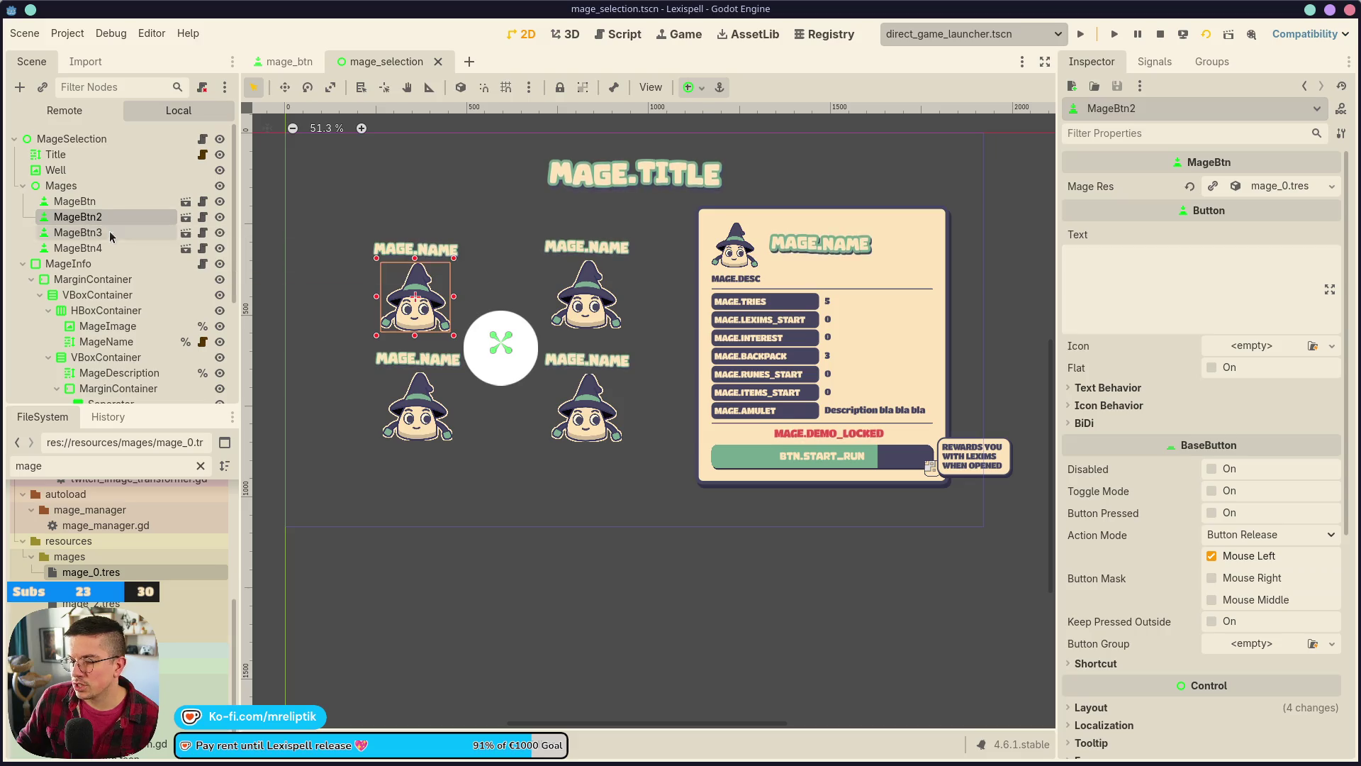
drag(106, 220, 95, 196)
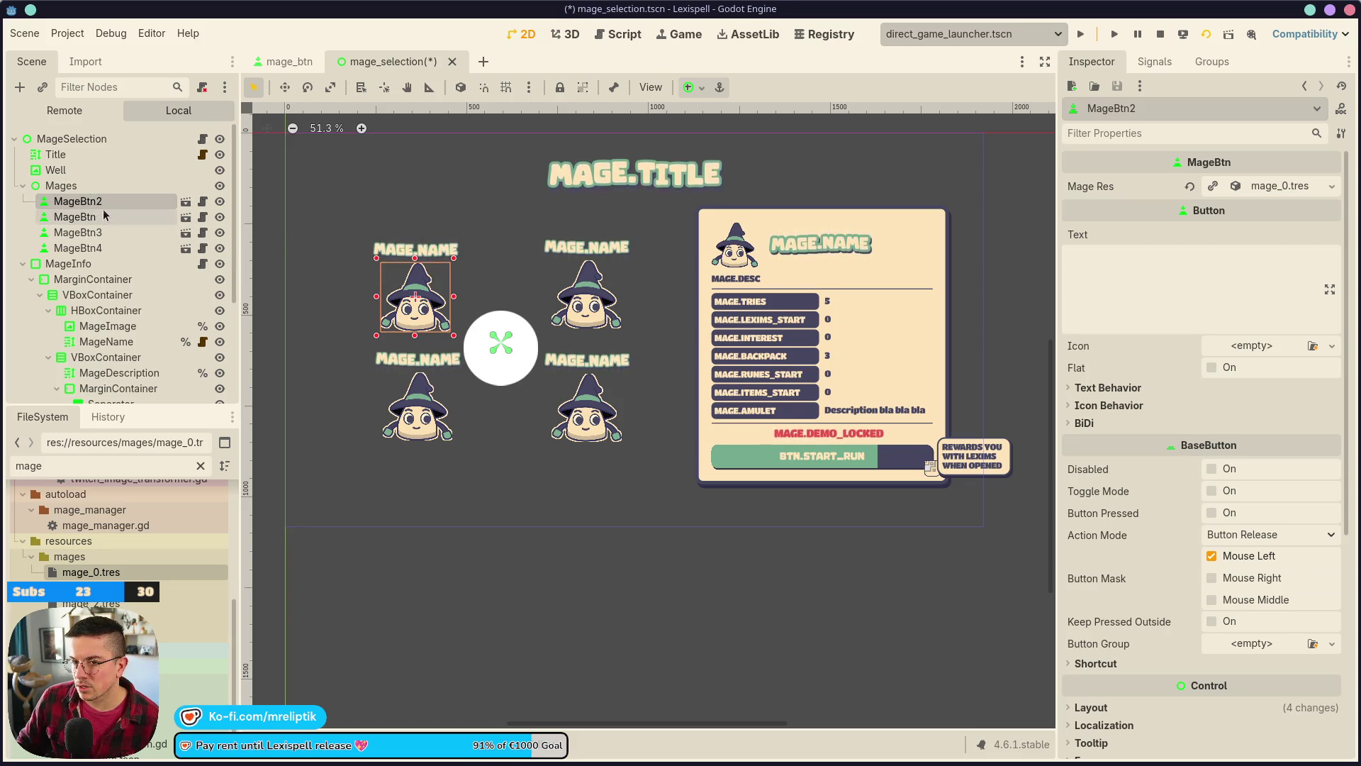
click(115, 219)
click(115, 219)
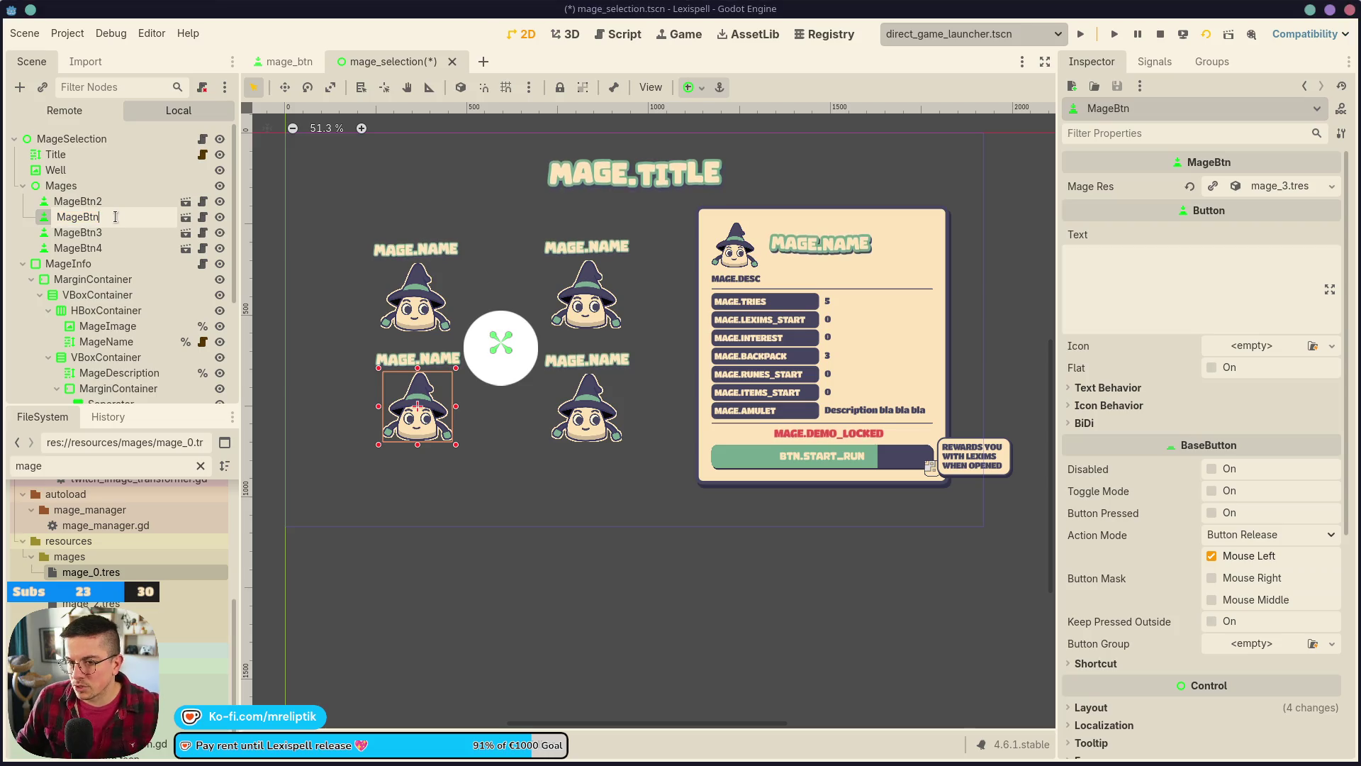
text(5)
key(Return)
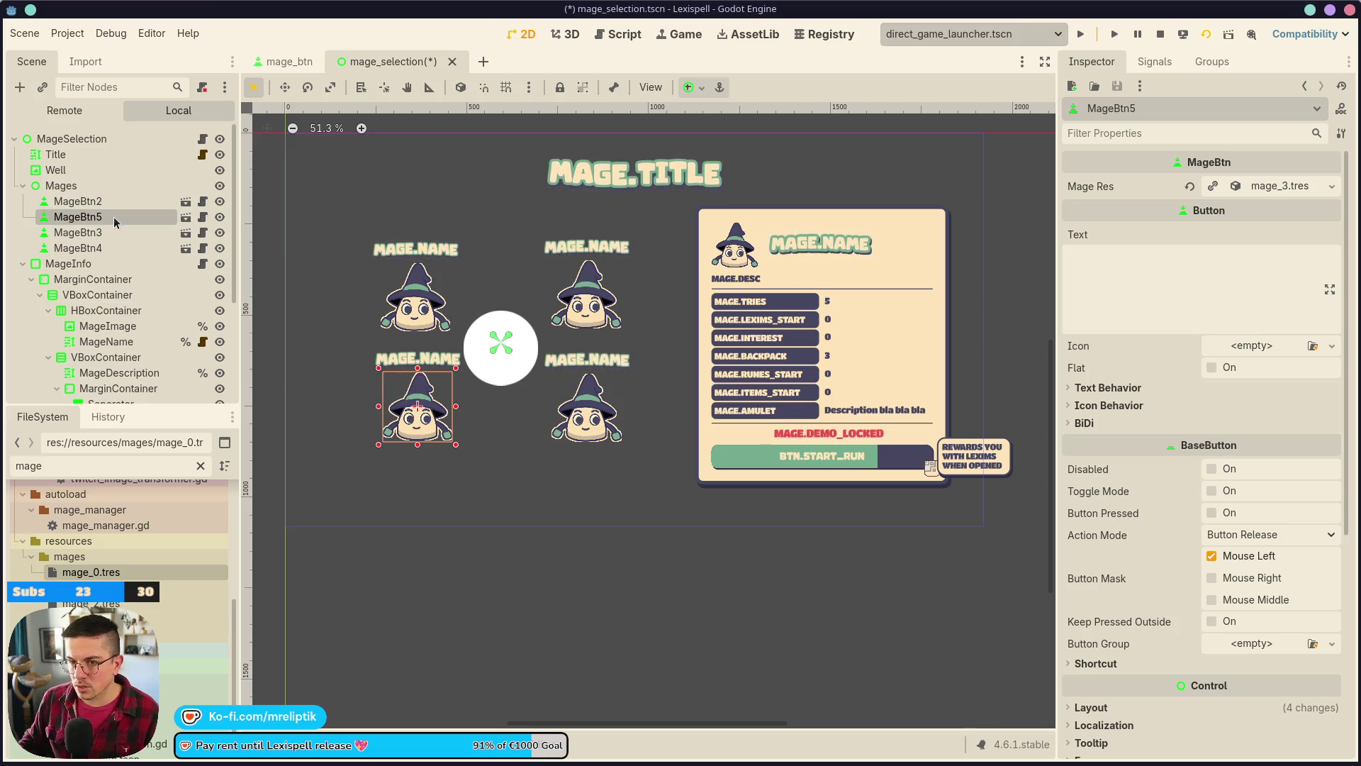
click(124, 199)
click(127, 199)
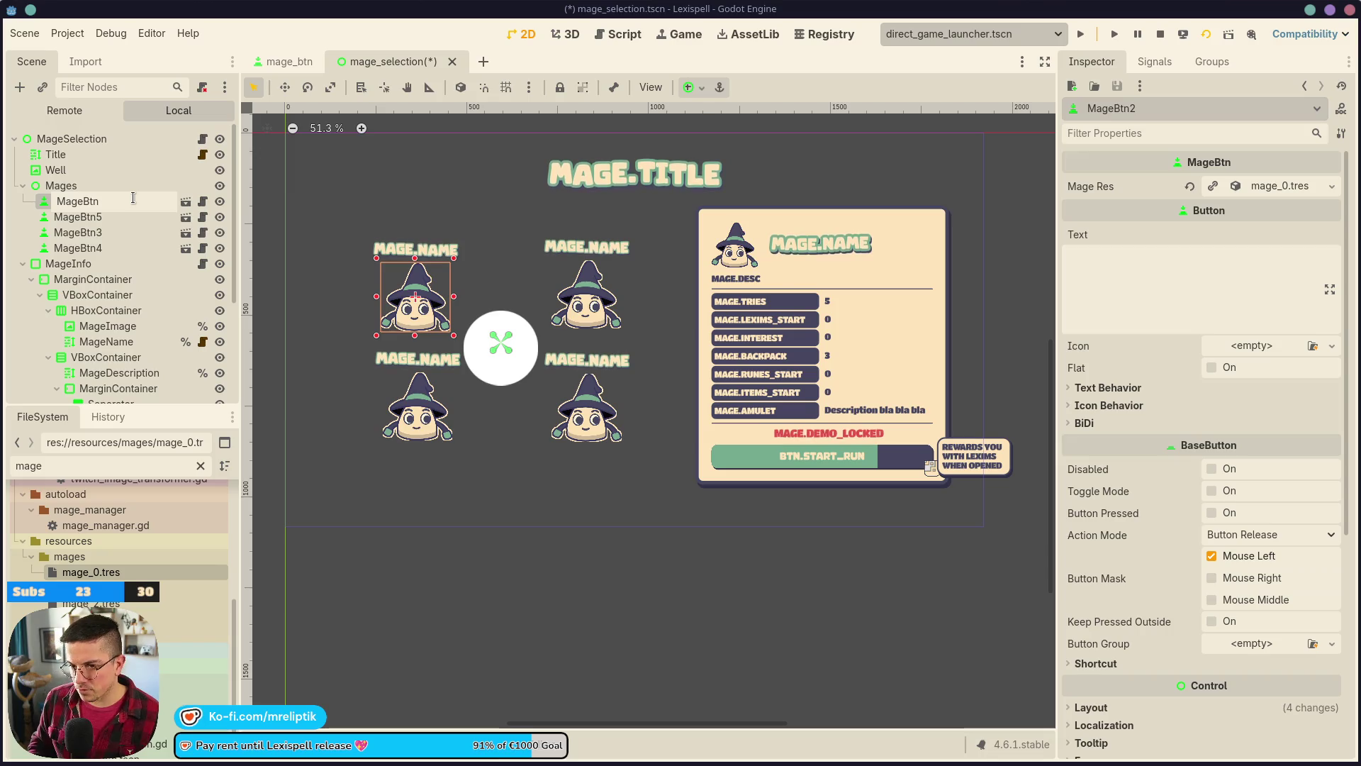
key(BackSpace)
key(Return)
- Move MageBtn5 to the bottom and rename MageBtn3 to MageBtn2
click(128, 219)
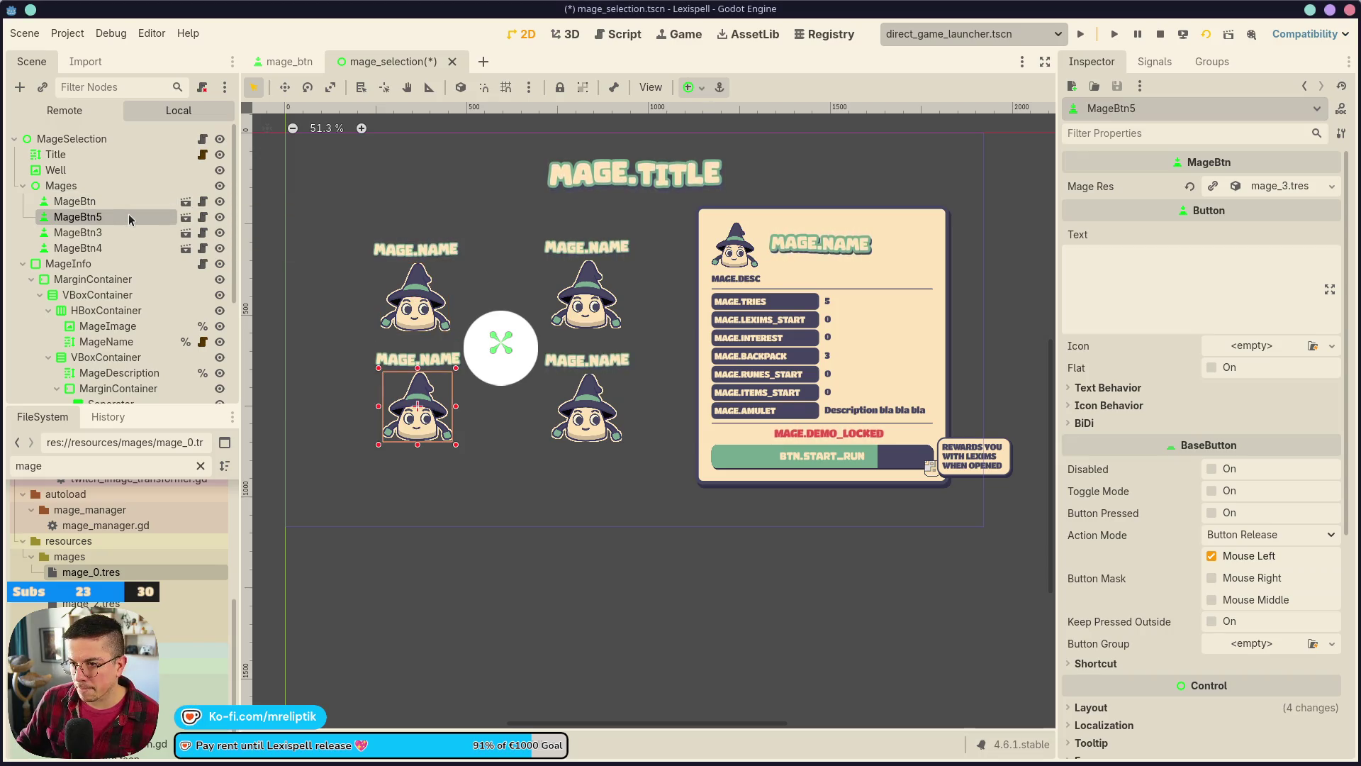
drag(125, 220, 104, 257)
click(93, 201)
click(93, 217)
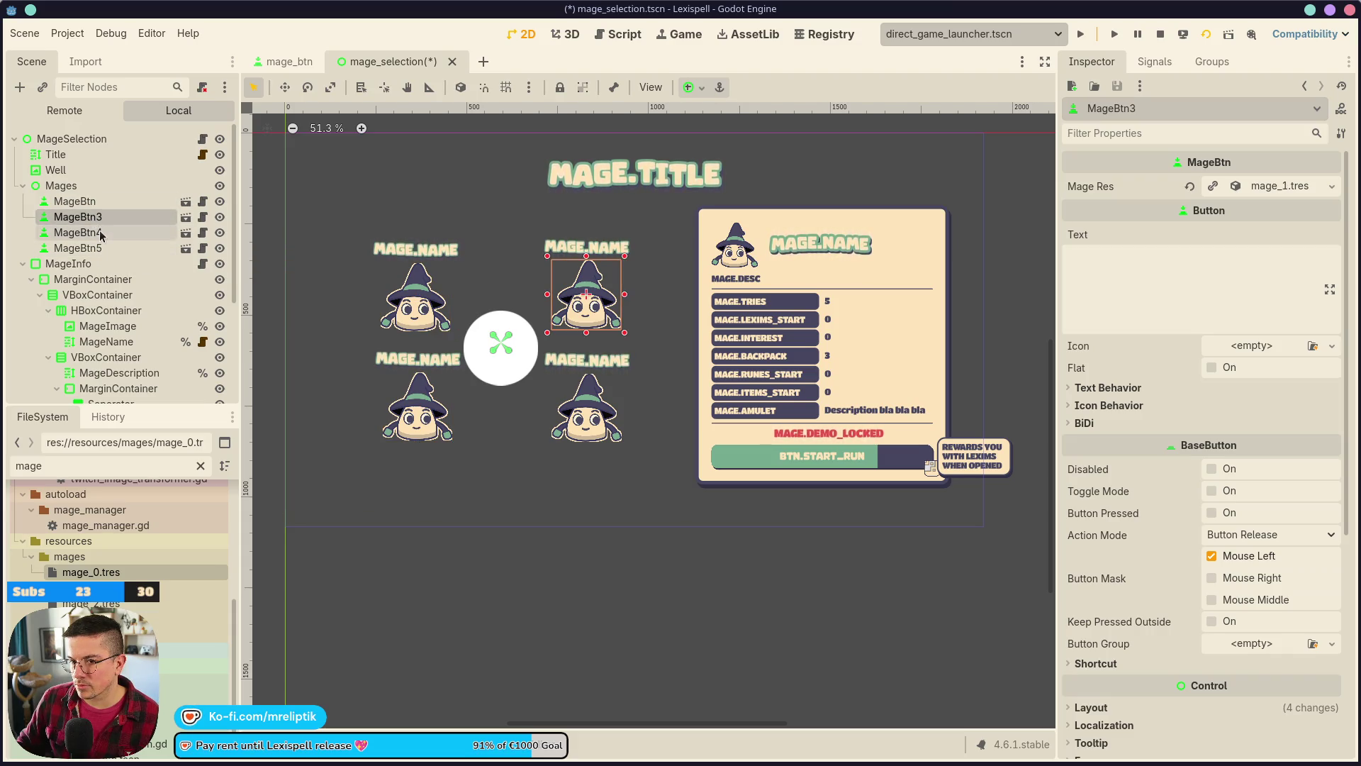
double_click(121, 216)
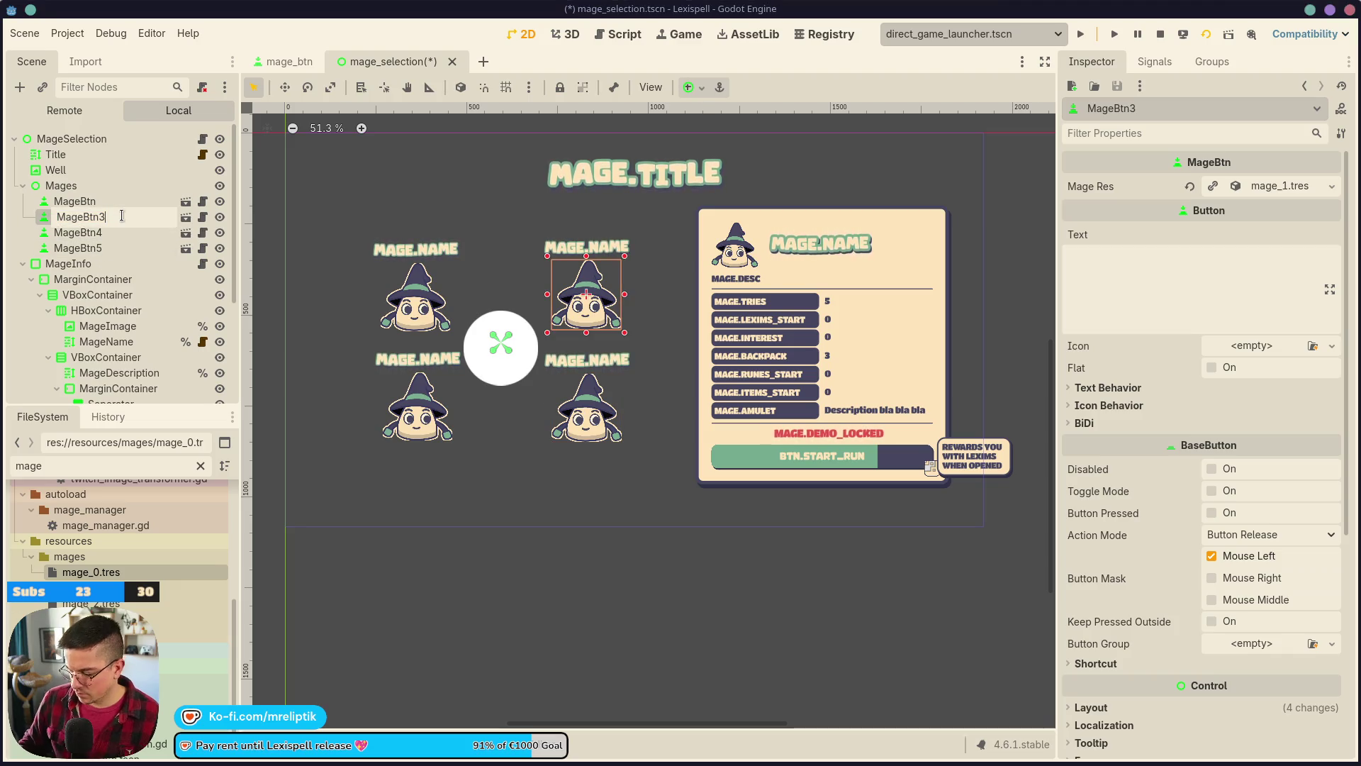
key(BackSpace)
text(2)
key(Return)
- Rename MageBtn4 to MageBtn3 and MageBtn5 to MageBtn4, save, and run the scene
click(109, 237)
double_click(122, 238)
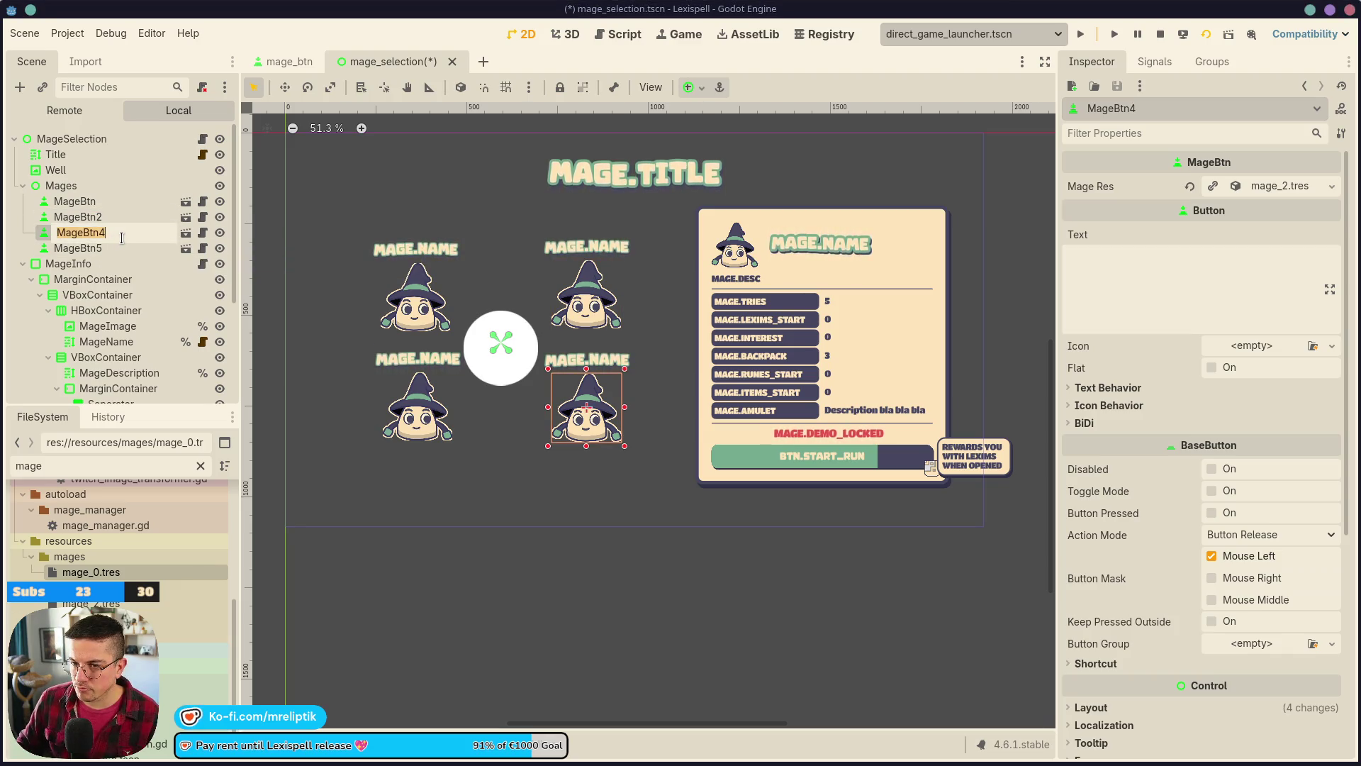
key(BackSpace)
text(3)
key(Return)
double_click(120, 246)
key(BackSpace)
text(4)
key(Return)
key(ctrl+s)
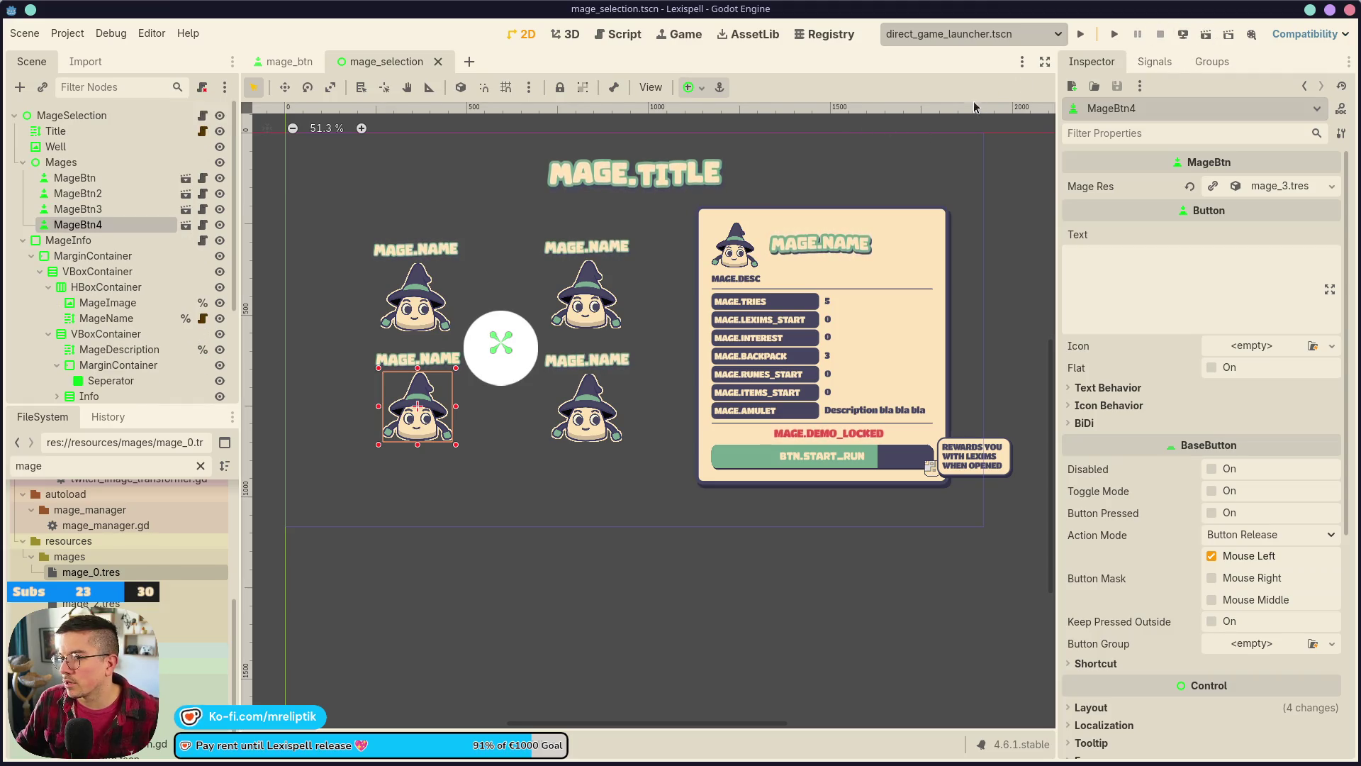
click(1207, 34)
drag(339, 68, 276, 62)
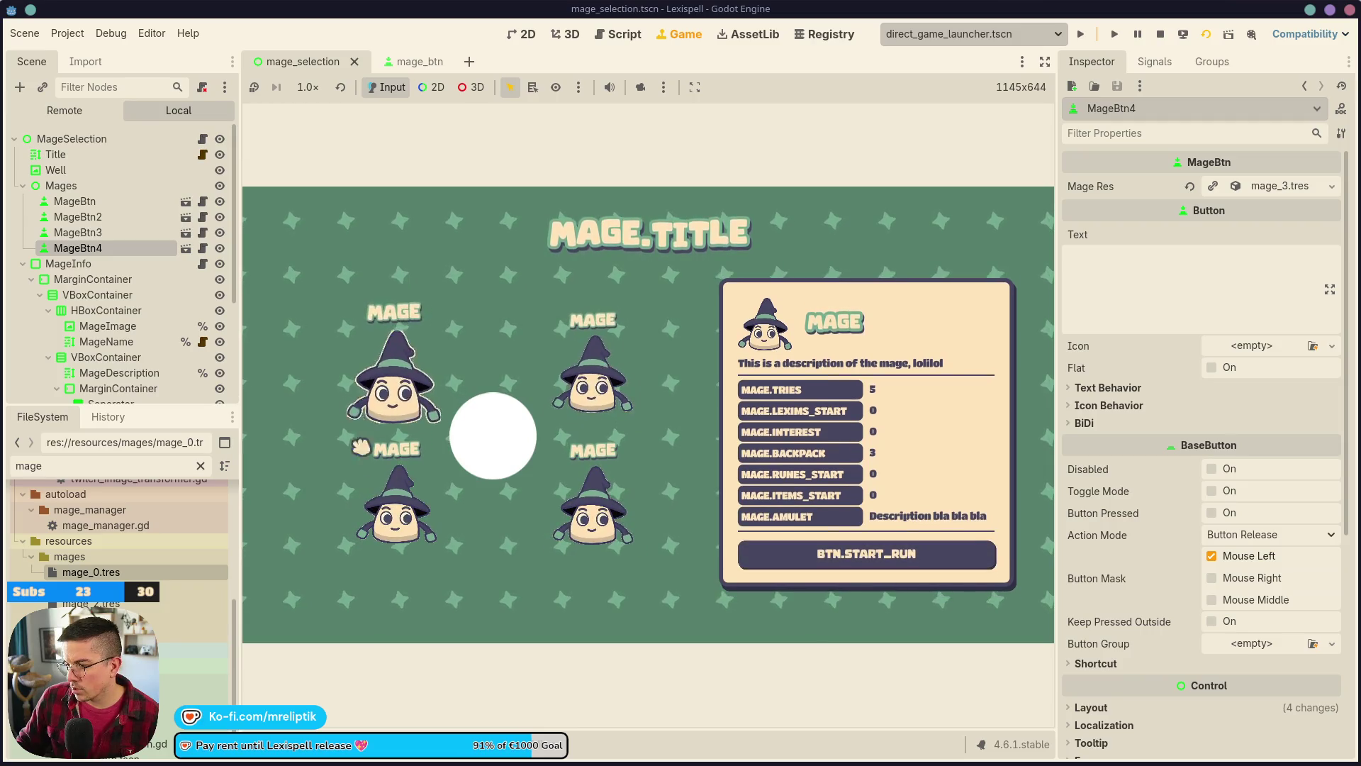
- Pick the bottom-right and bottom-left mages, then arrow between mages to check the demo-lock panel
click(567, 525)
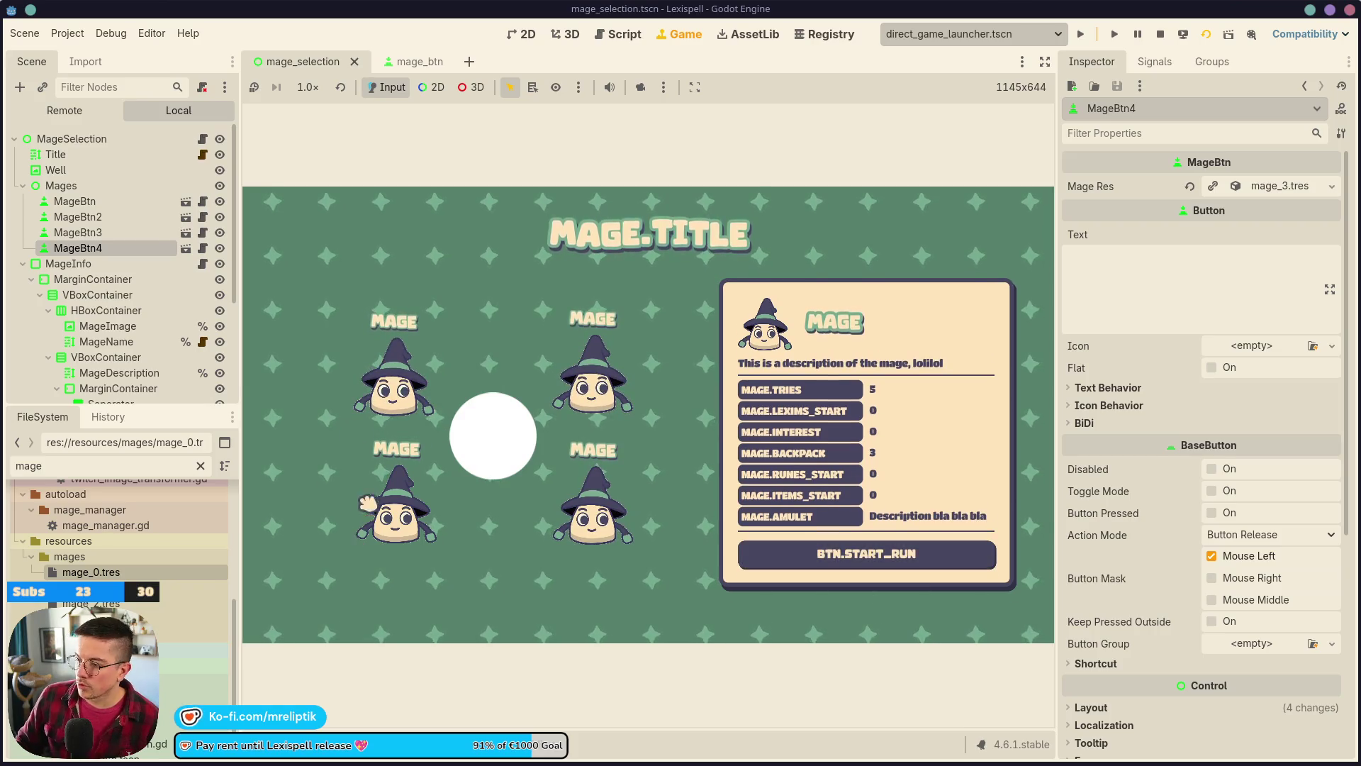
click(399, 496)
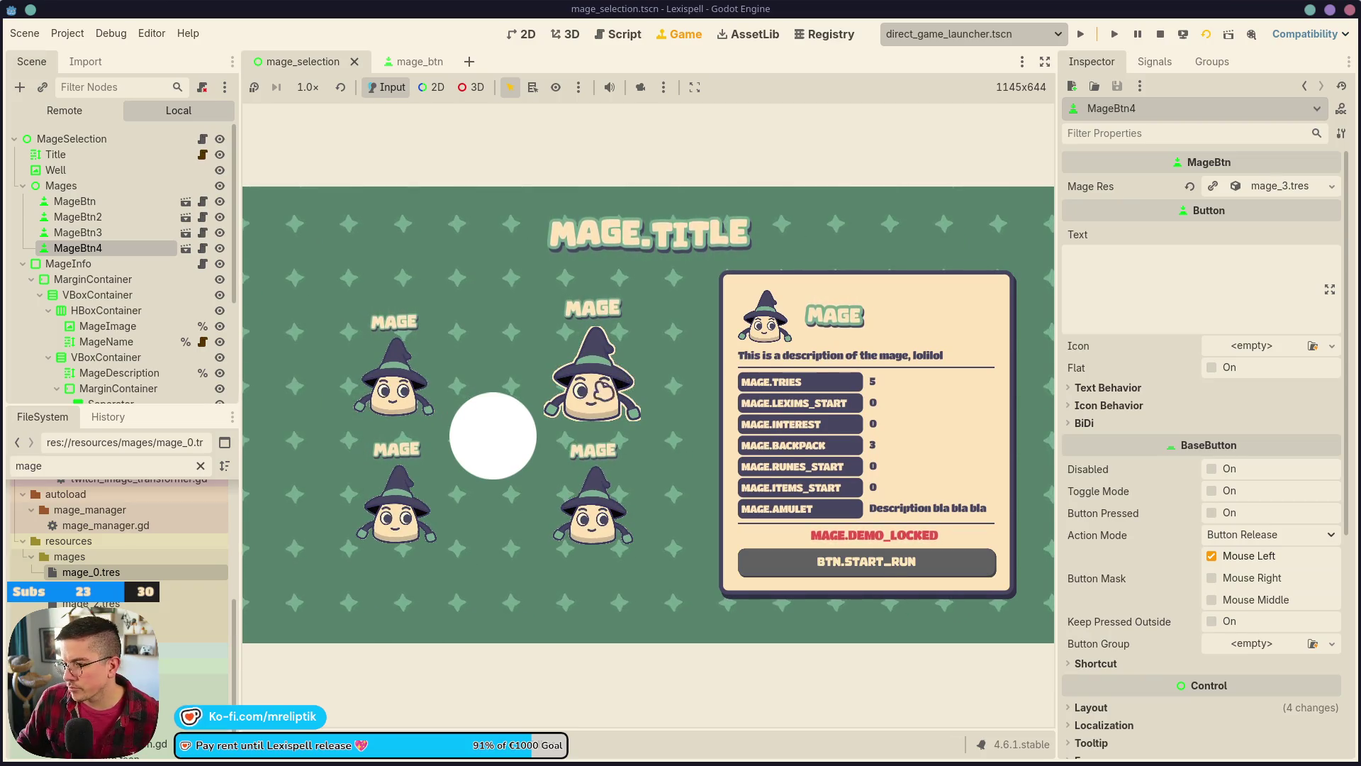
key(Left)
key(Right)
key(Left)
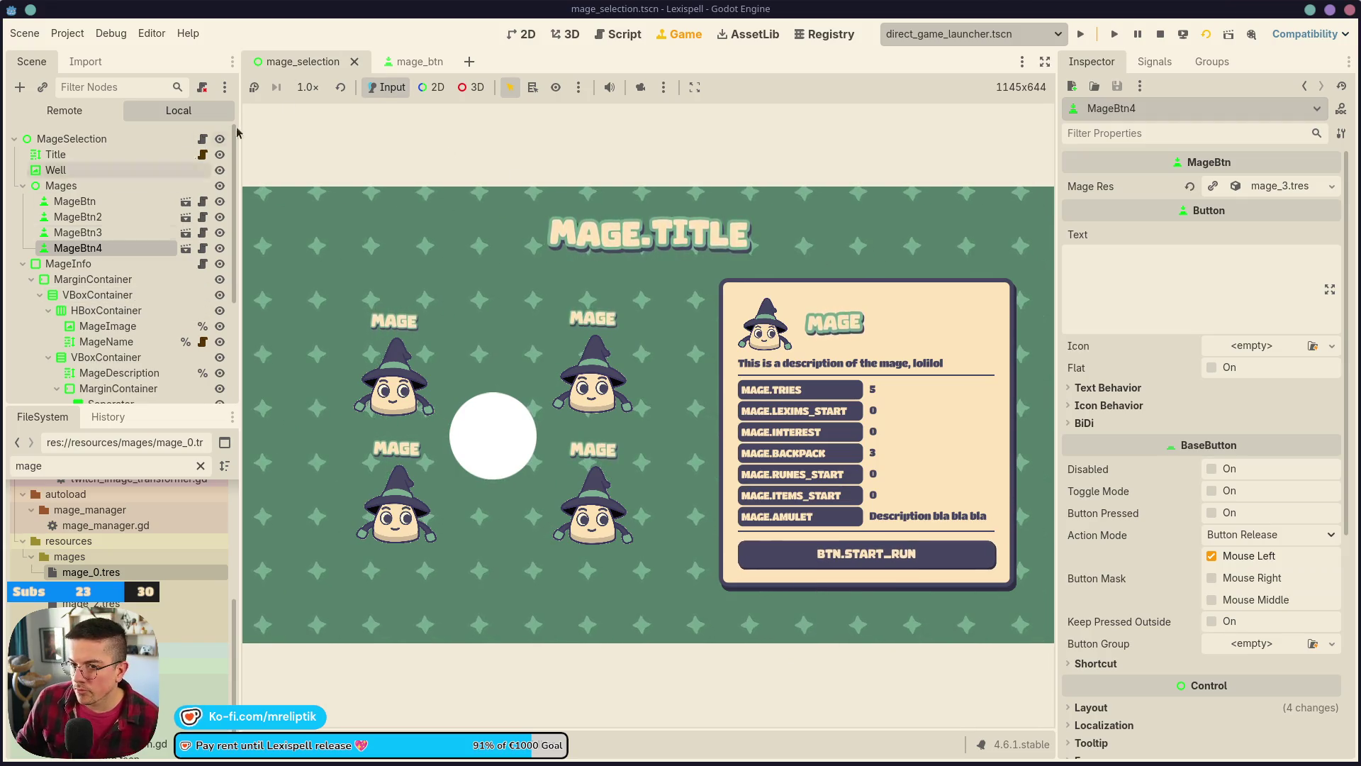
- Select the StartBtn node under BtnContainer and bring up its Layout container sizing settings
click(529, 35)
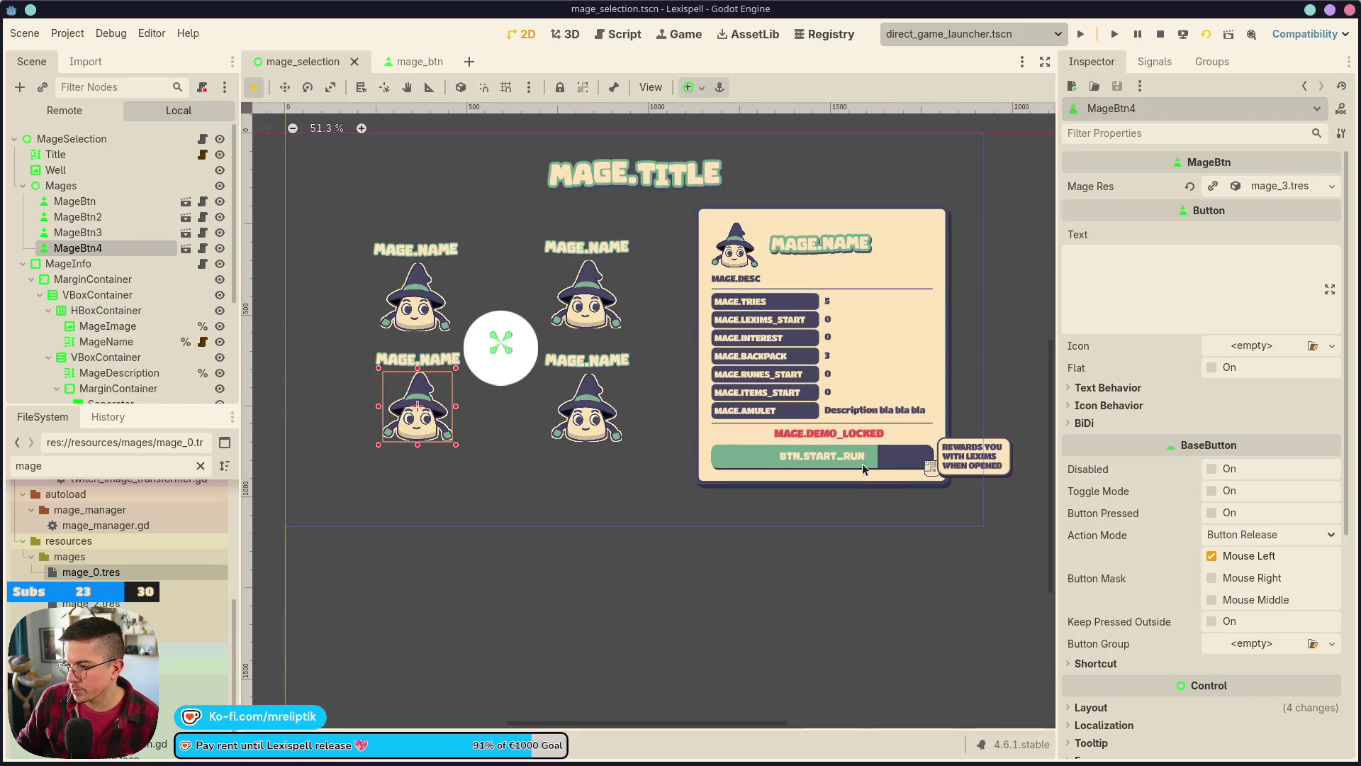
click(775, 458)
click(101, 342)
click(98, 357)
scroll(1163, 425, down, 8)
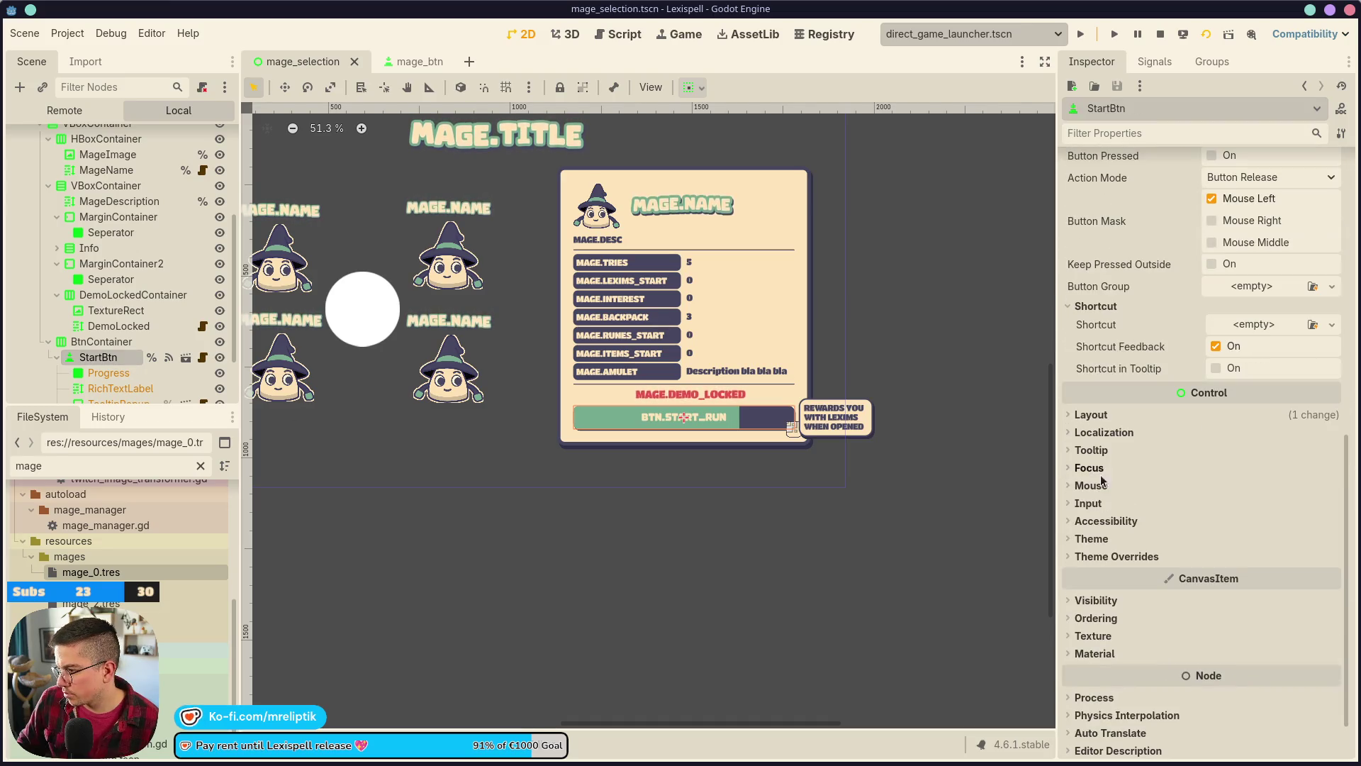
click(1092, 414)
scroll(1158, 560, down, 4)
click(1123, 363)
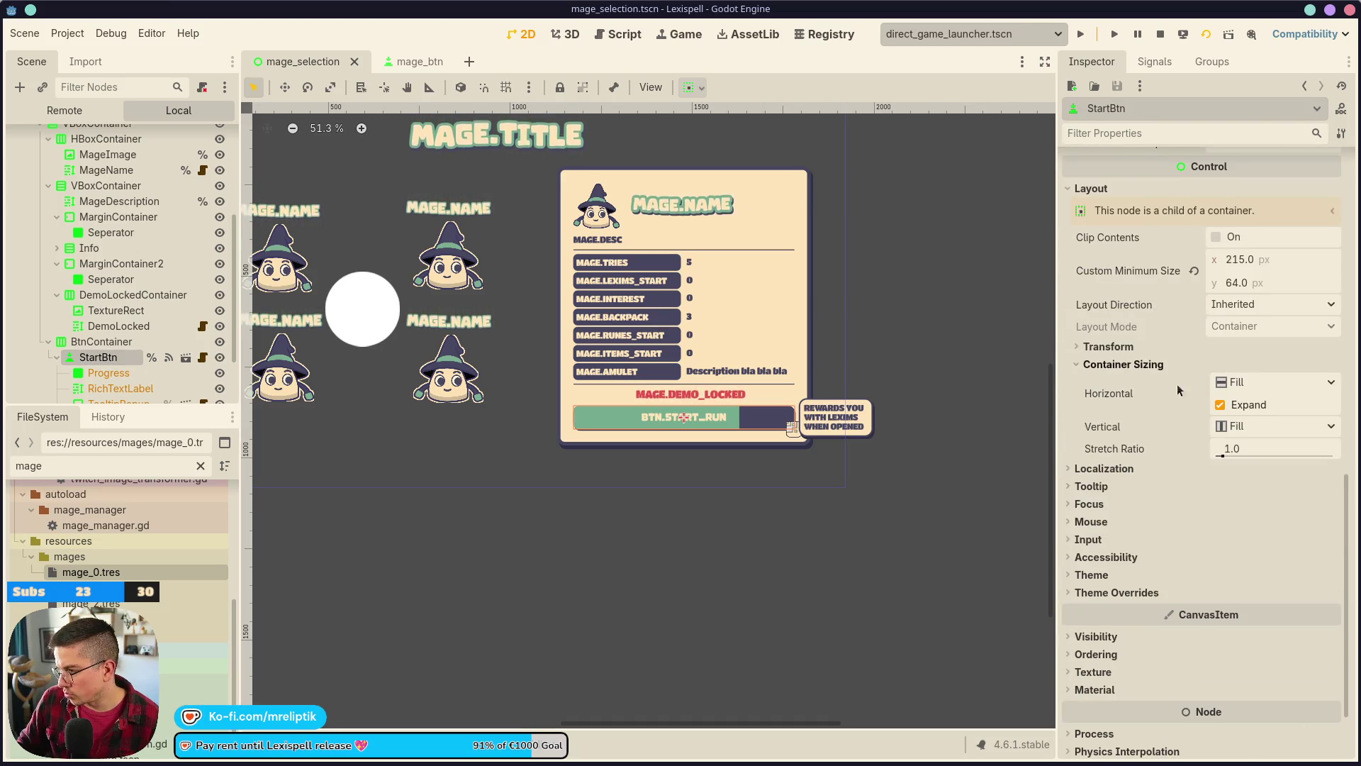
- Set StartBtn's horizontal sizing to Shrink End with Expand on, and save the scene
click(1221, 404)
click(1269, 382)
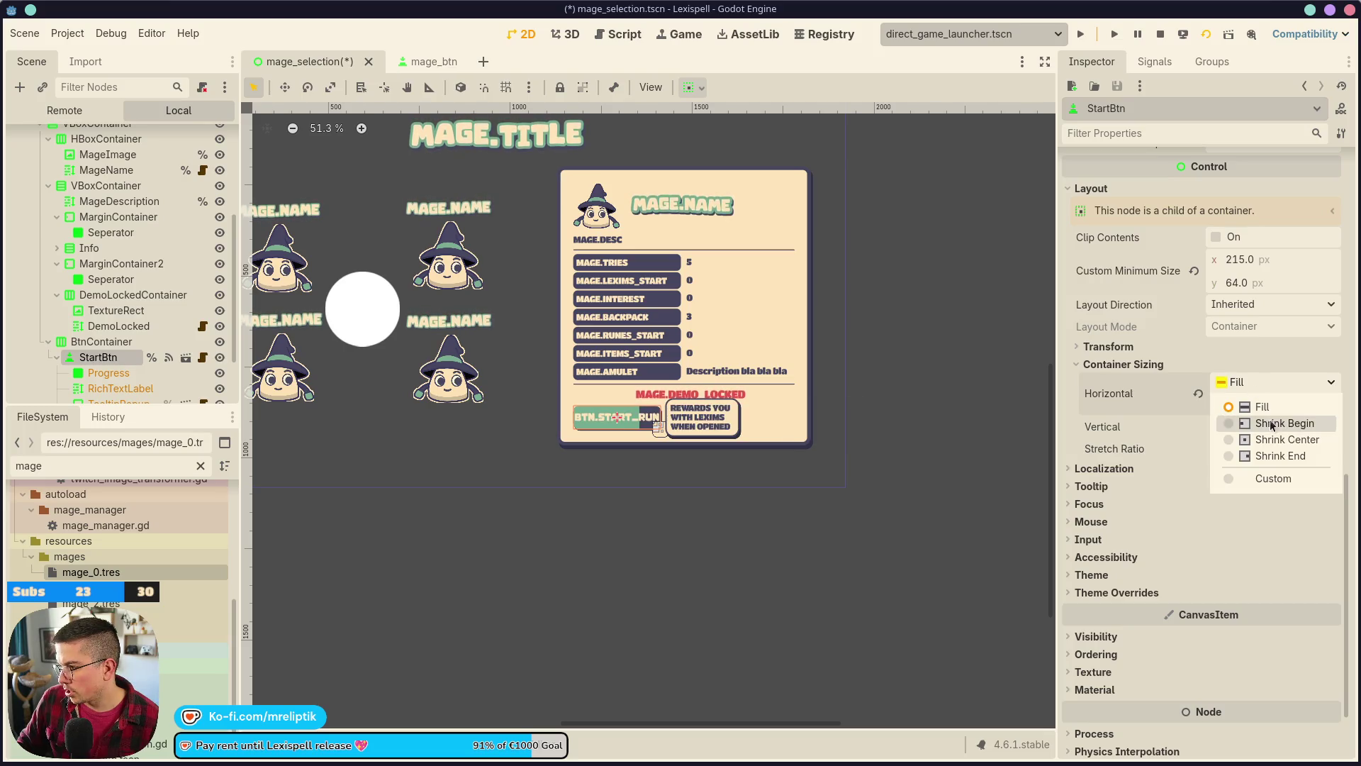
click(1177, 438)
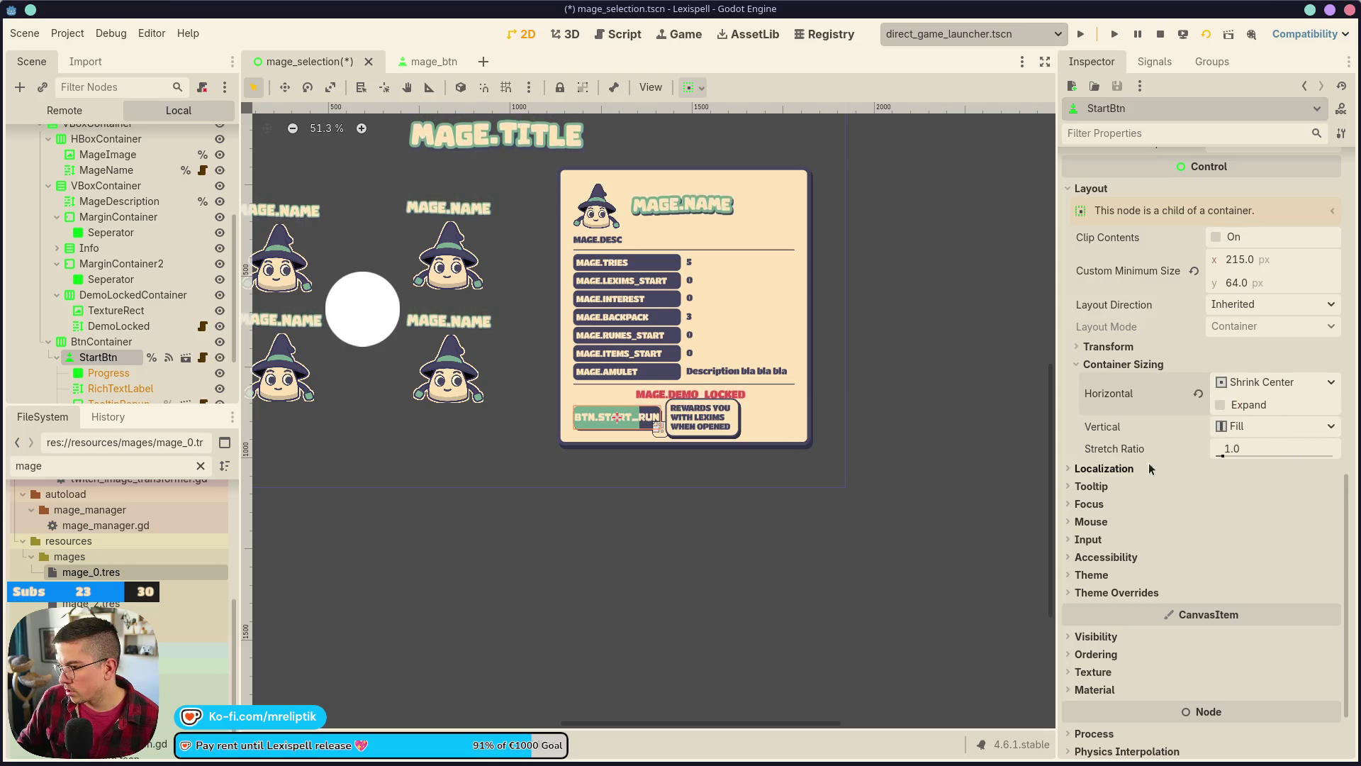
click(1220, 404)
click(1269, 383)
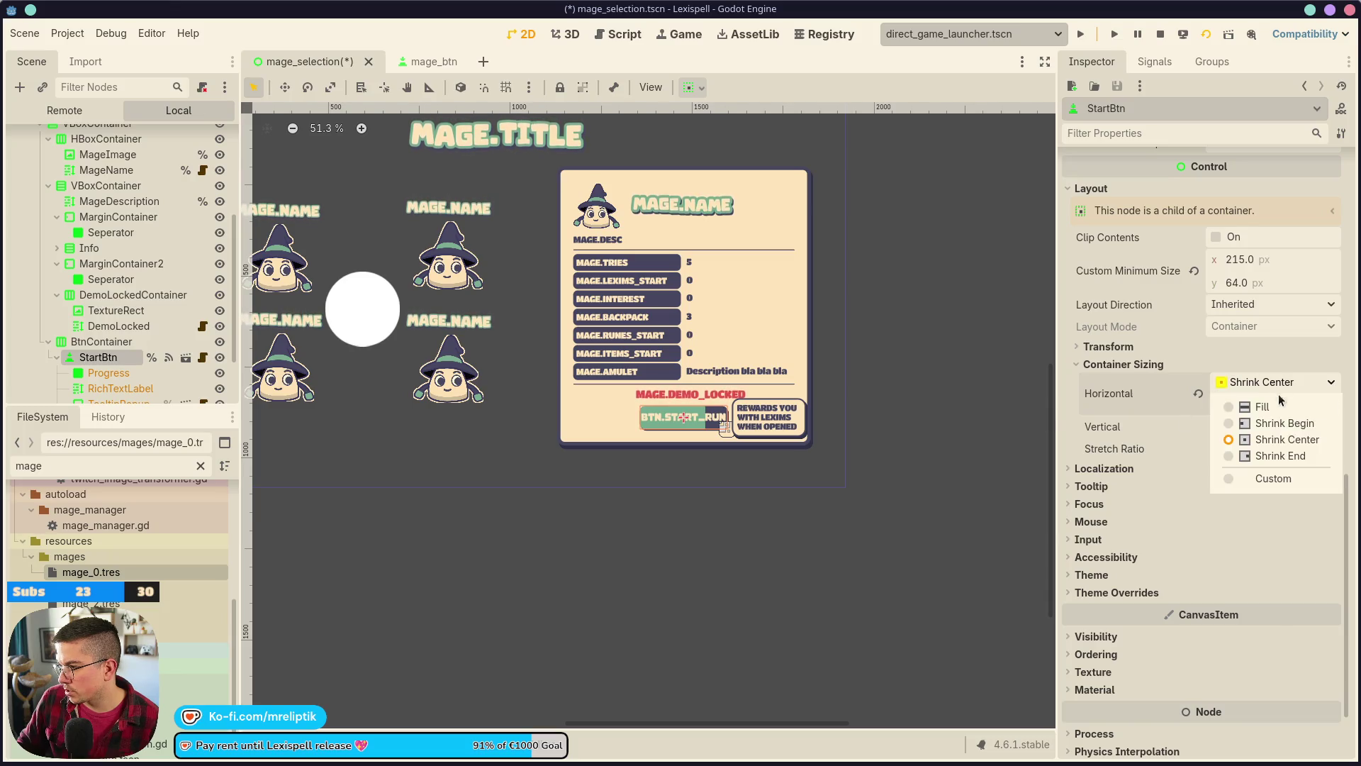
click(1252, 453)
scroll(796, 421, up, 5)
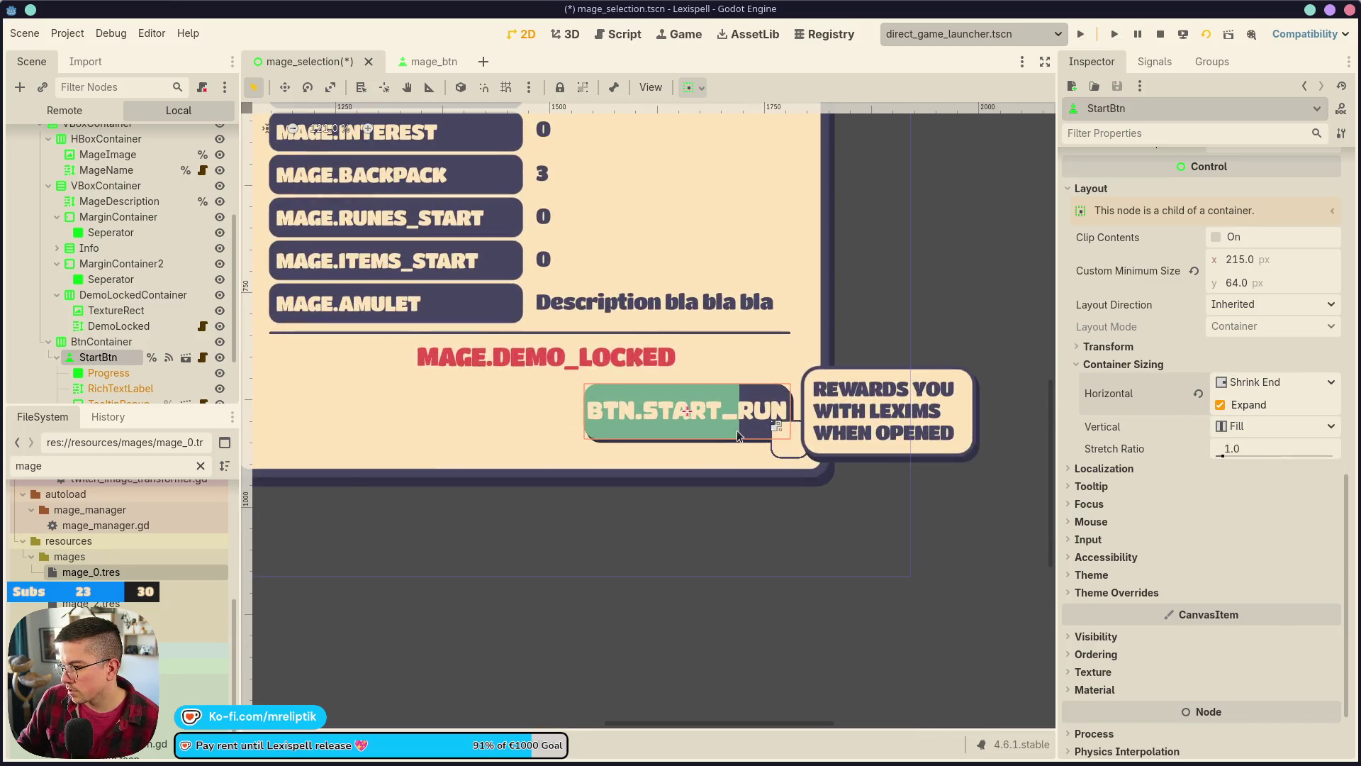
key(ctrl+s)
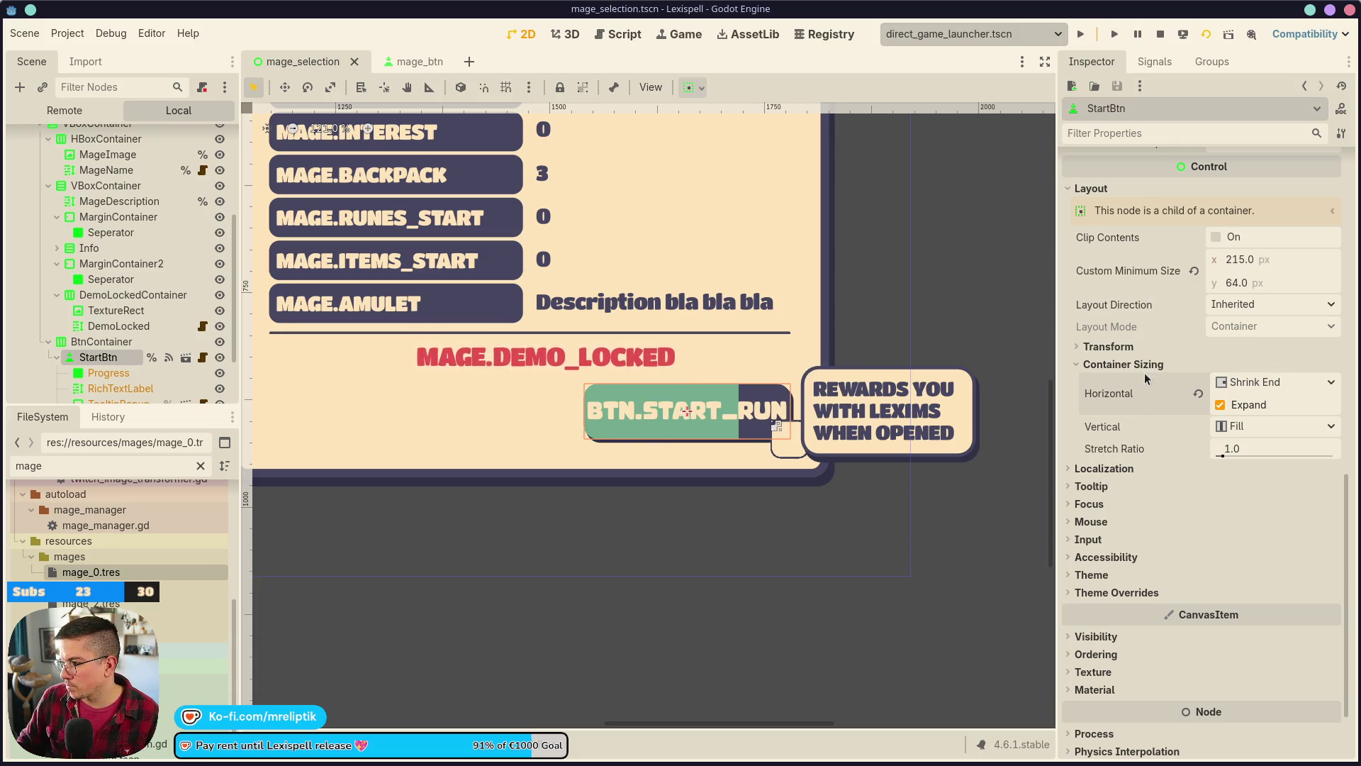
- Give StartBtn a custom minimum width of 256 px
click(1109, 347)
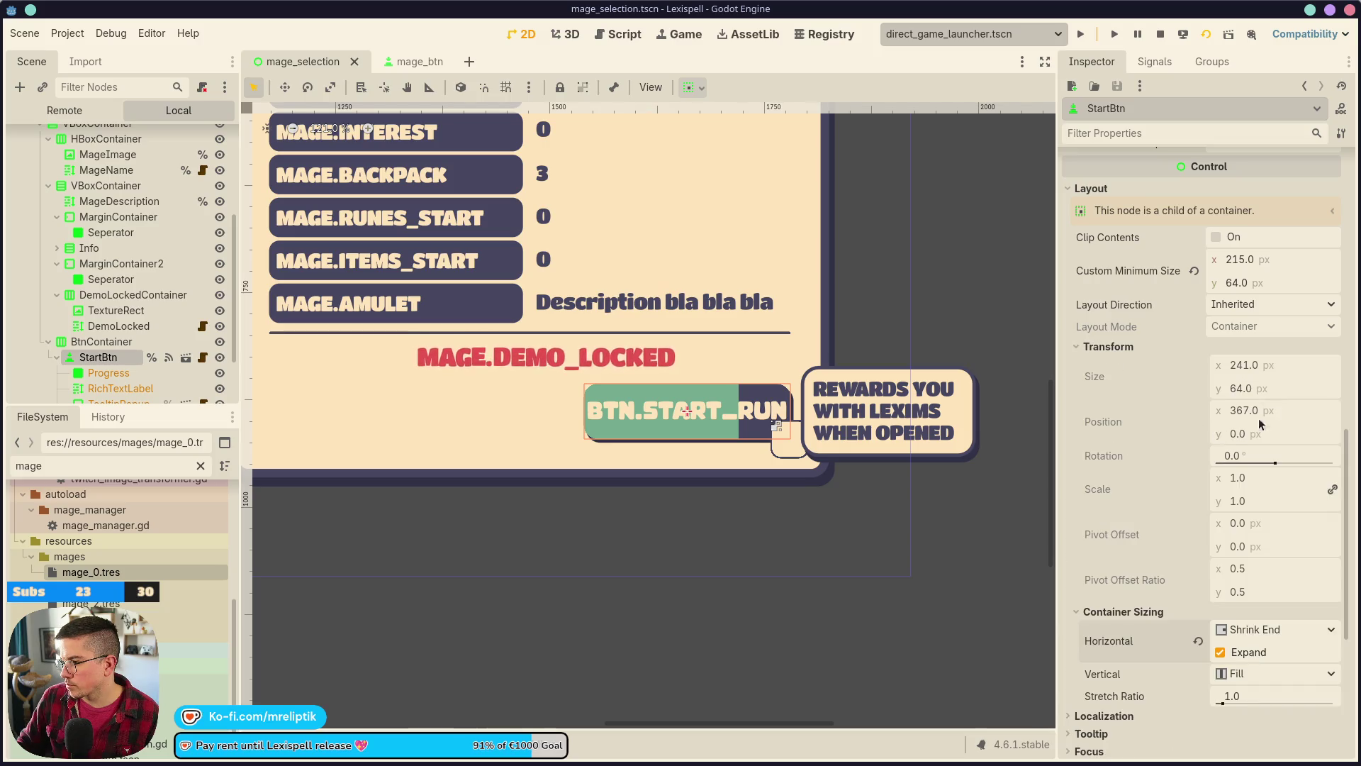
text(256)
key(Return)
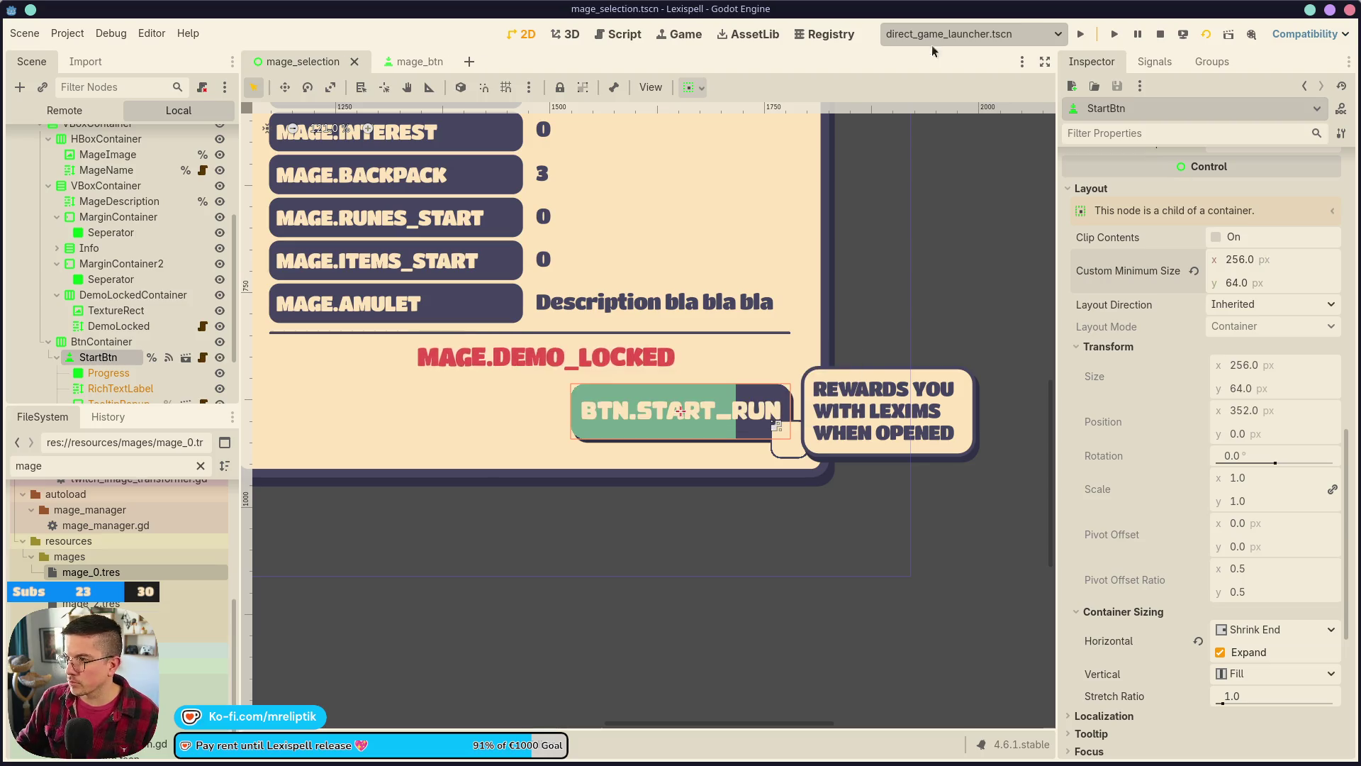
click(673, 35)
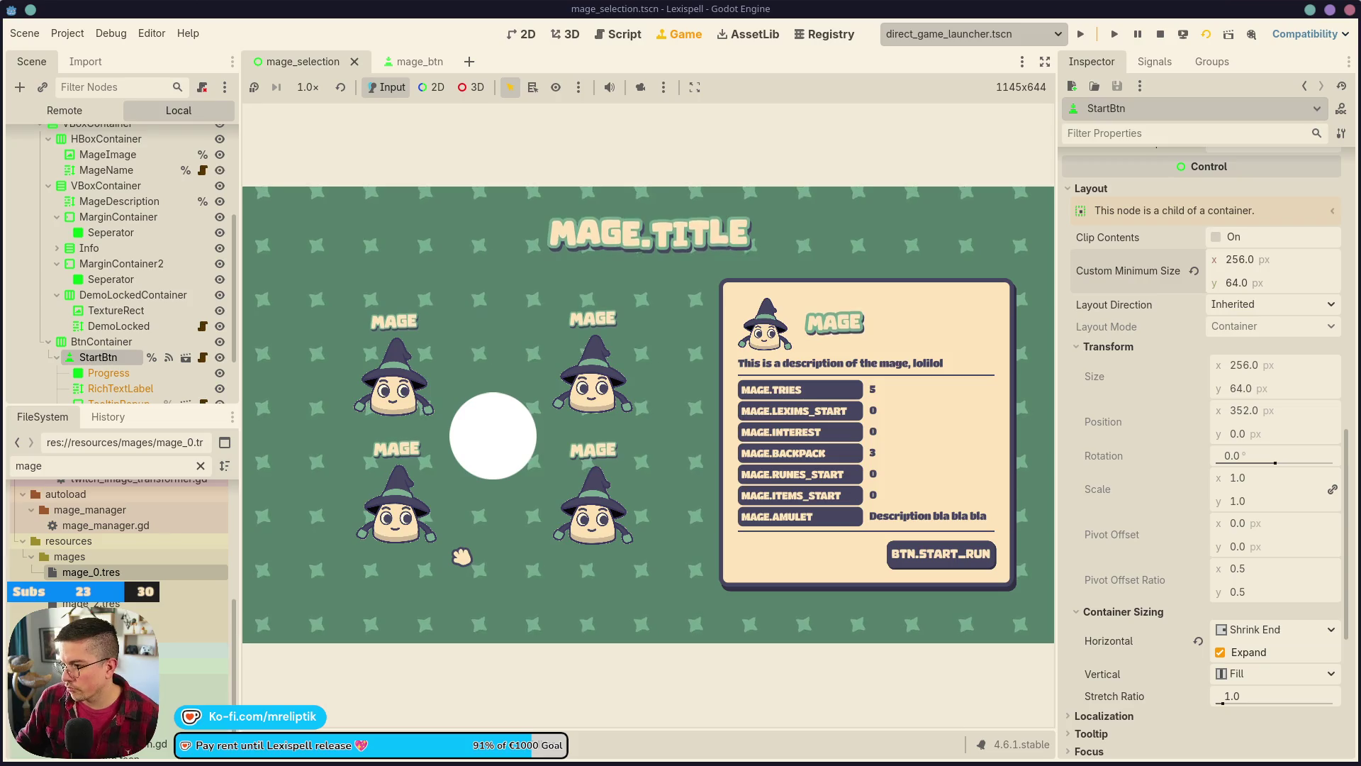
- Take a region screenshot of the mage info card and switch to the Lexispell_localization spreadsheet
key(Print)
drag(698, 254, 1015, 593)
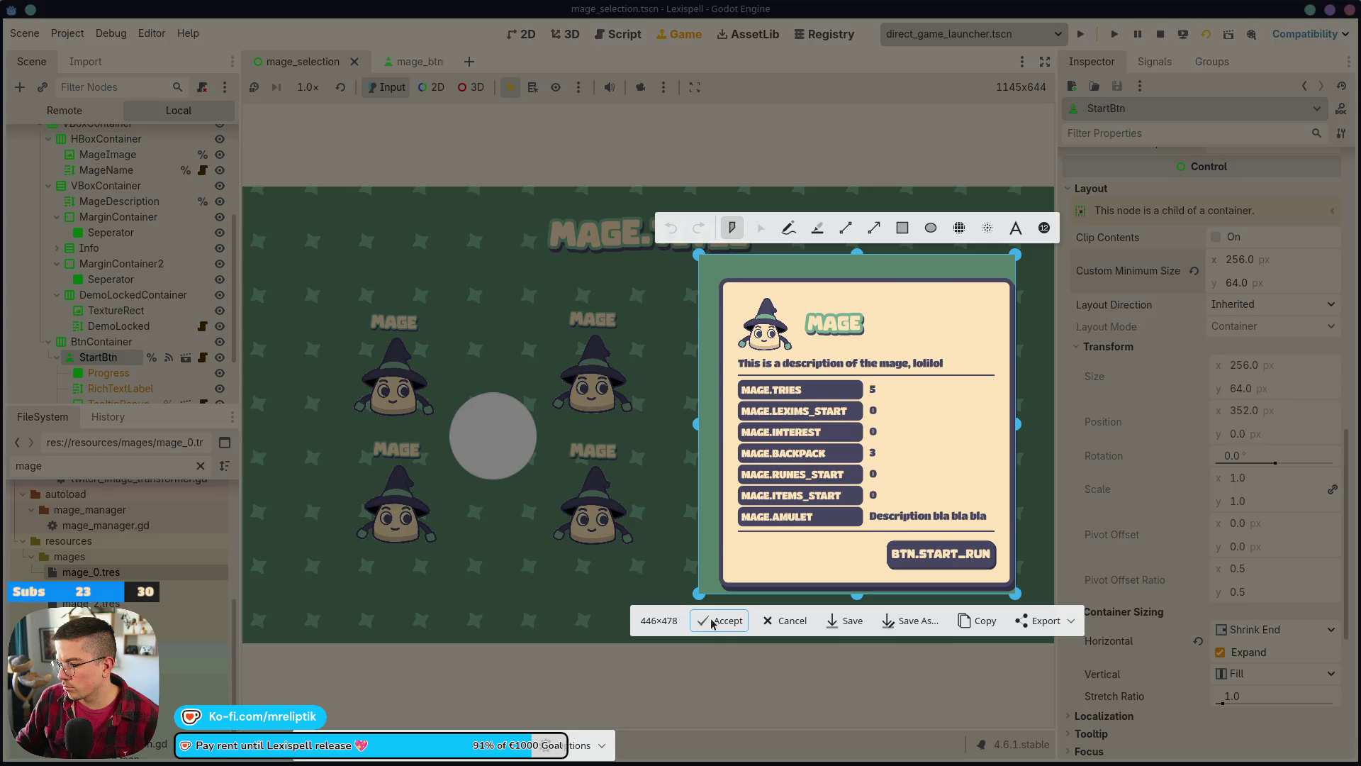
click(719, 620)
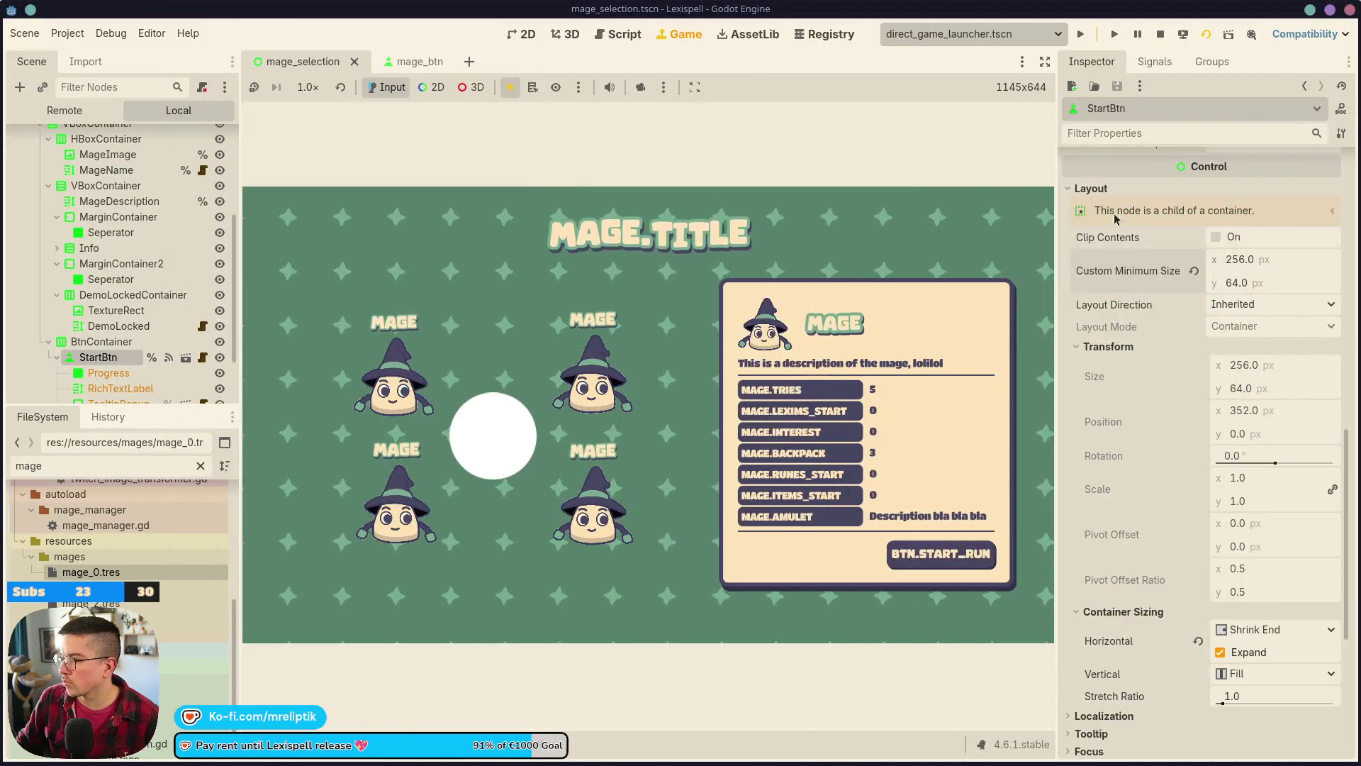
key(alt+Tab)
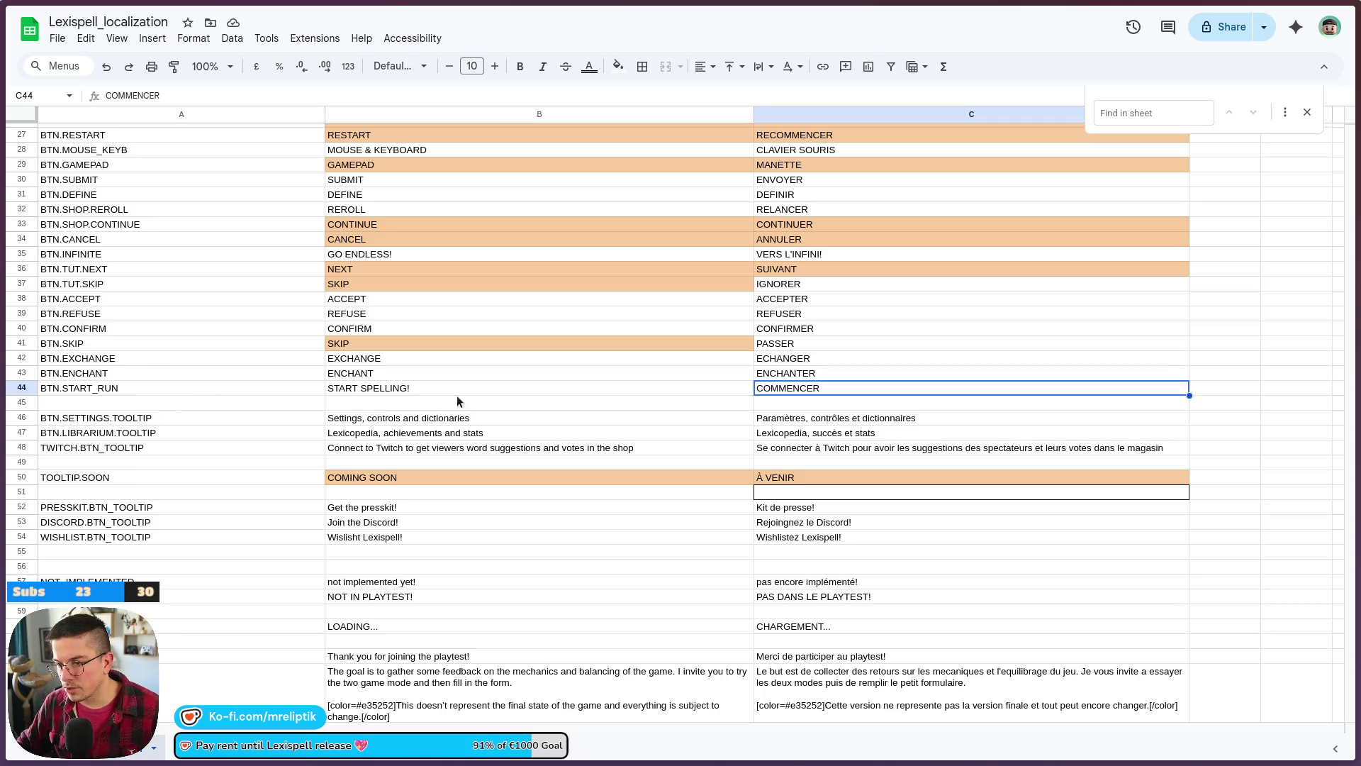
- Find the MAGE key rows and insert a blank row below MAGE.DEMO_LOCKED
scroll(432, 419, down, 3)
scroll(395, 535, down, 10)
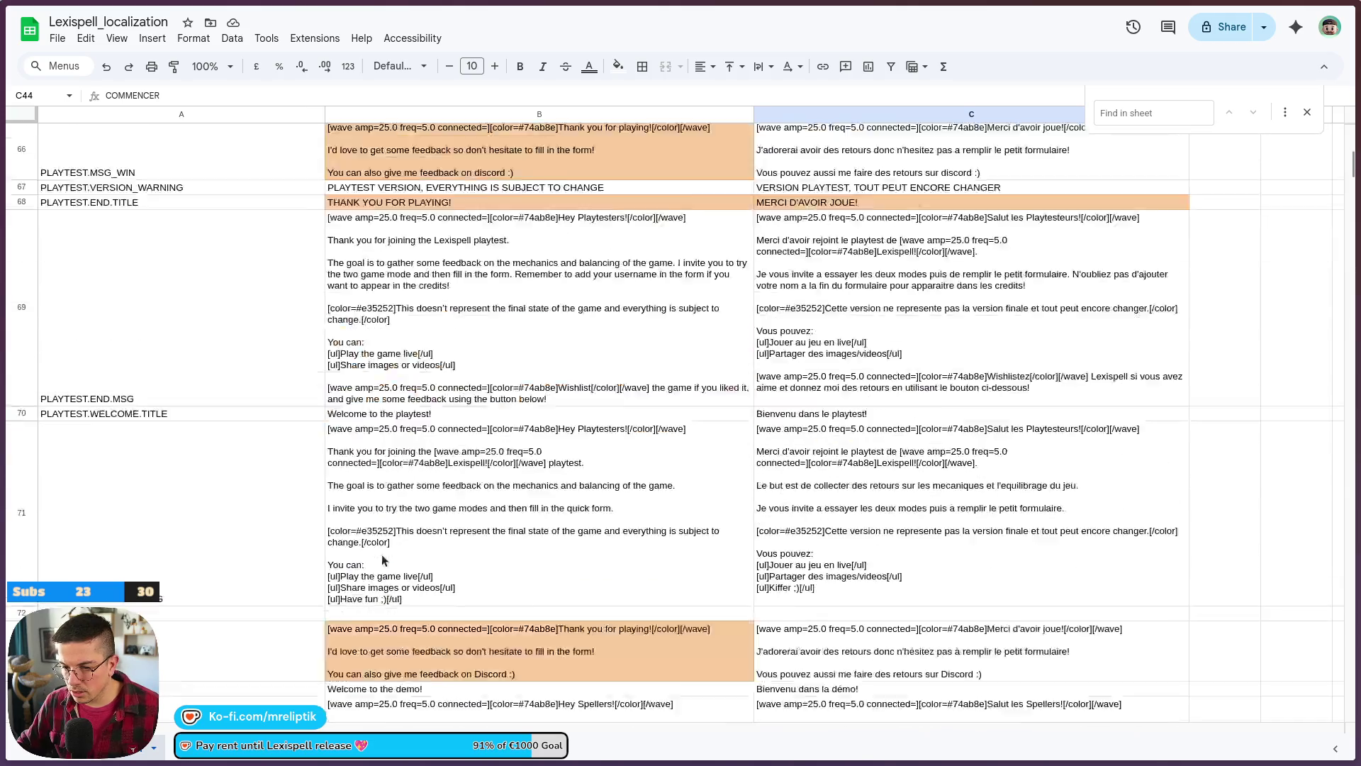
scroll(368, 558, down, 20)
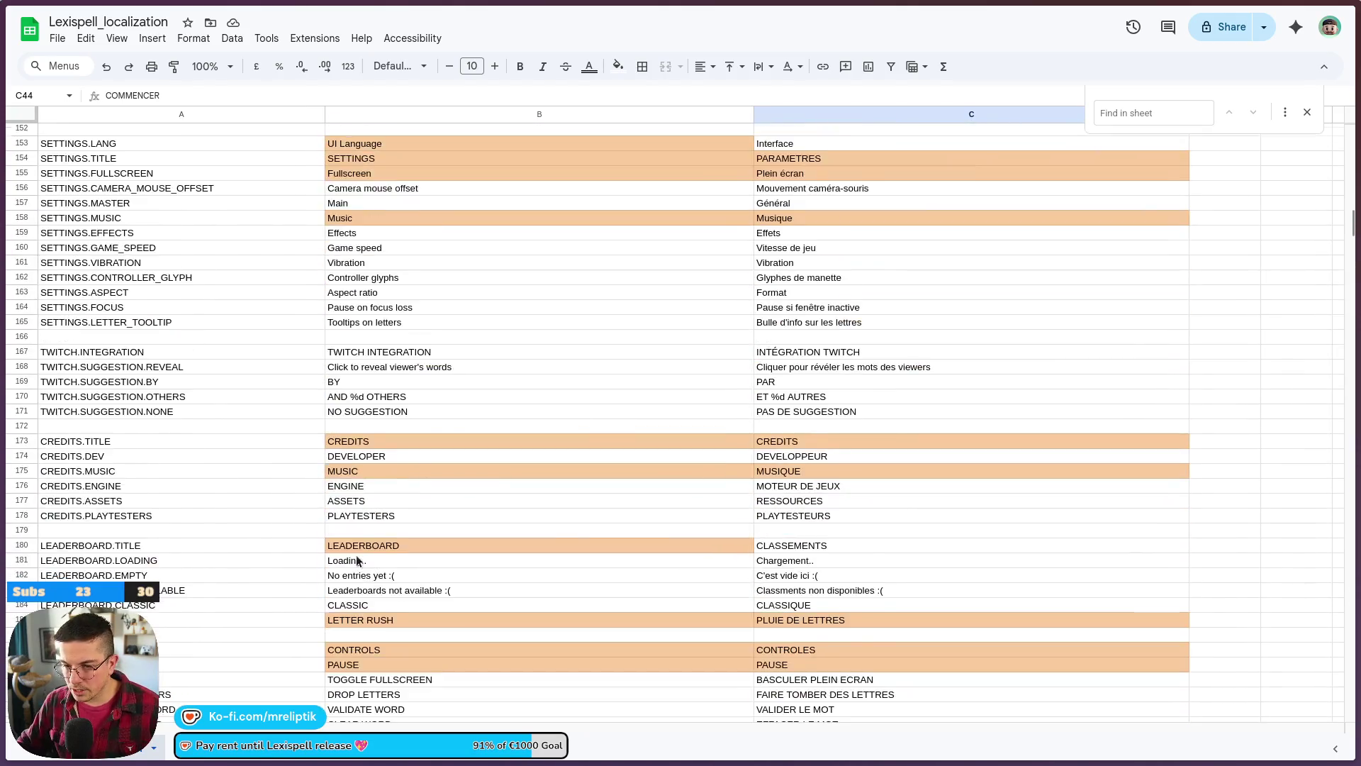
scroll(362, 566, down, 20)
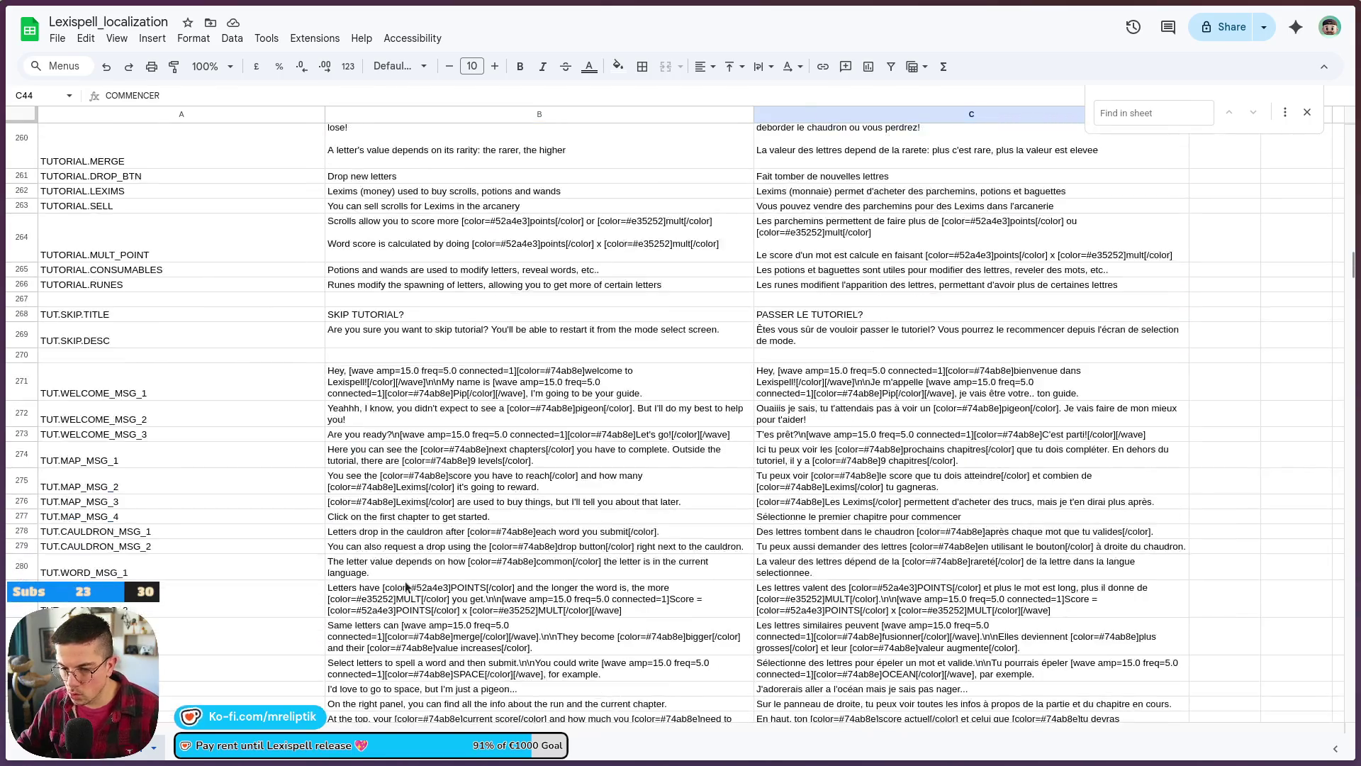
scroll(282, 533, down, 15)
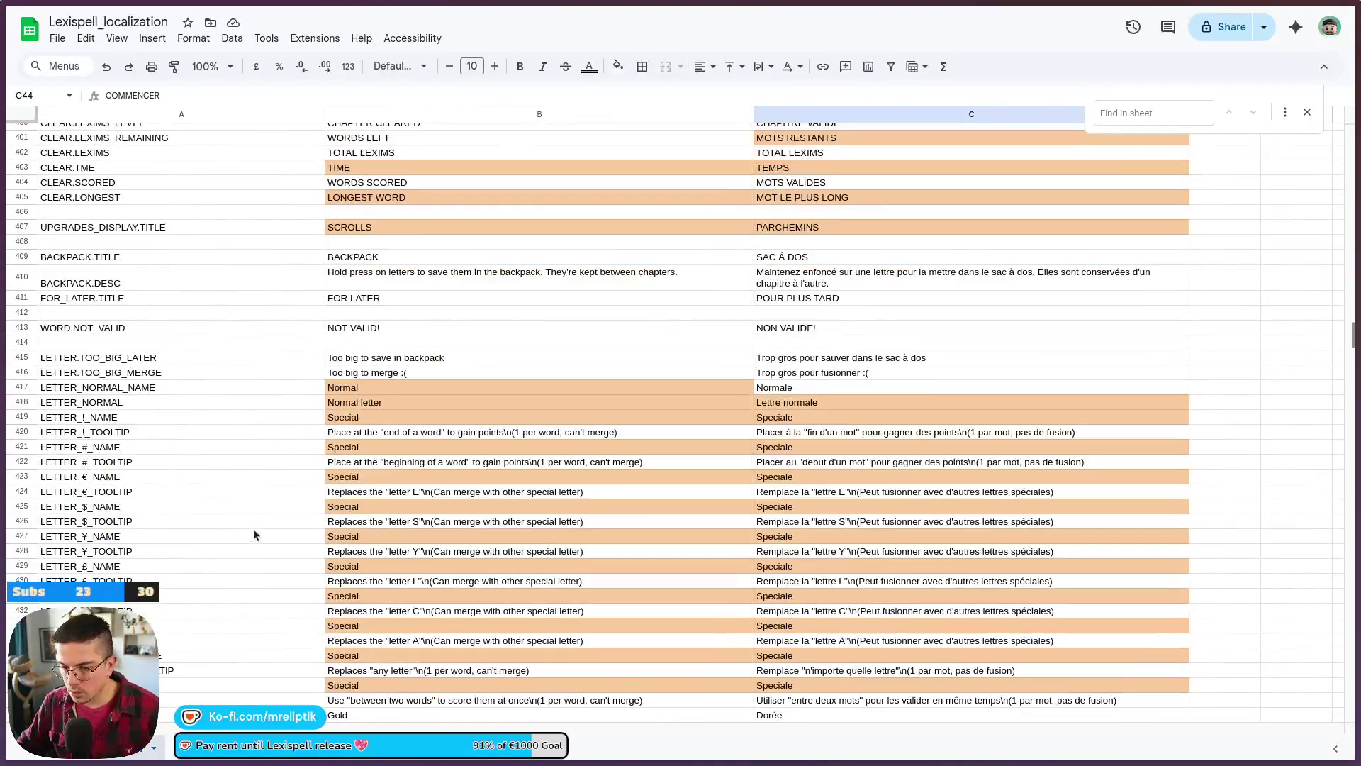
scroll(265, 553, up, 3)
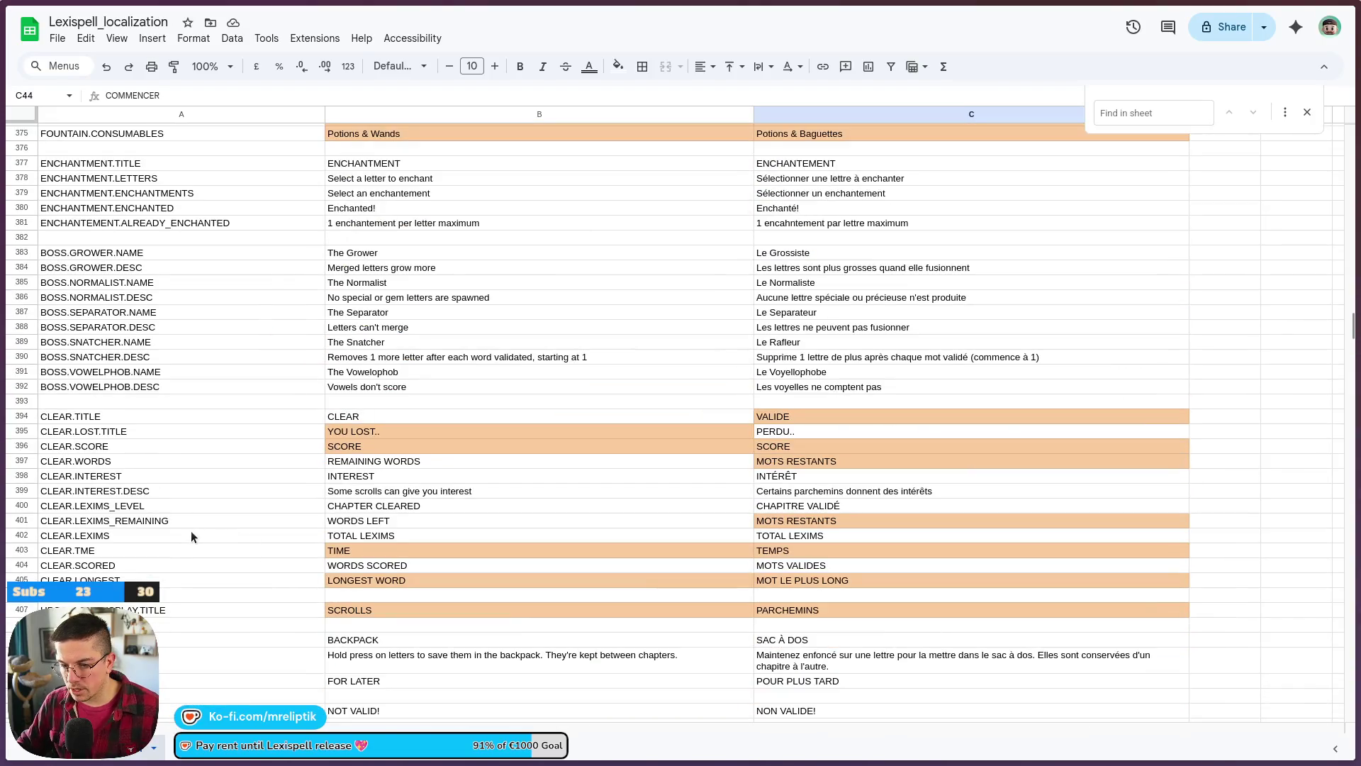
scroll(173, 323, up, 5)
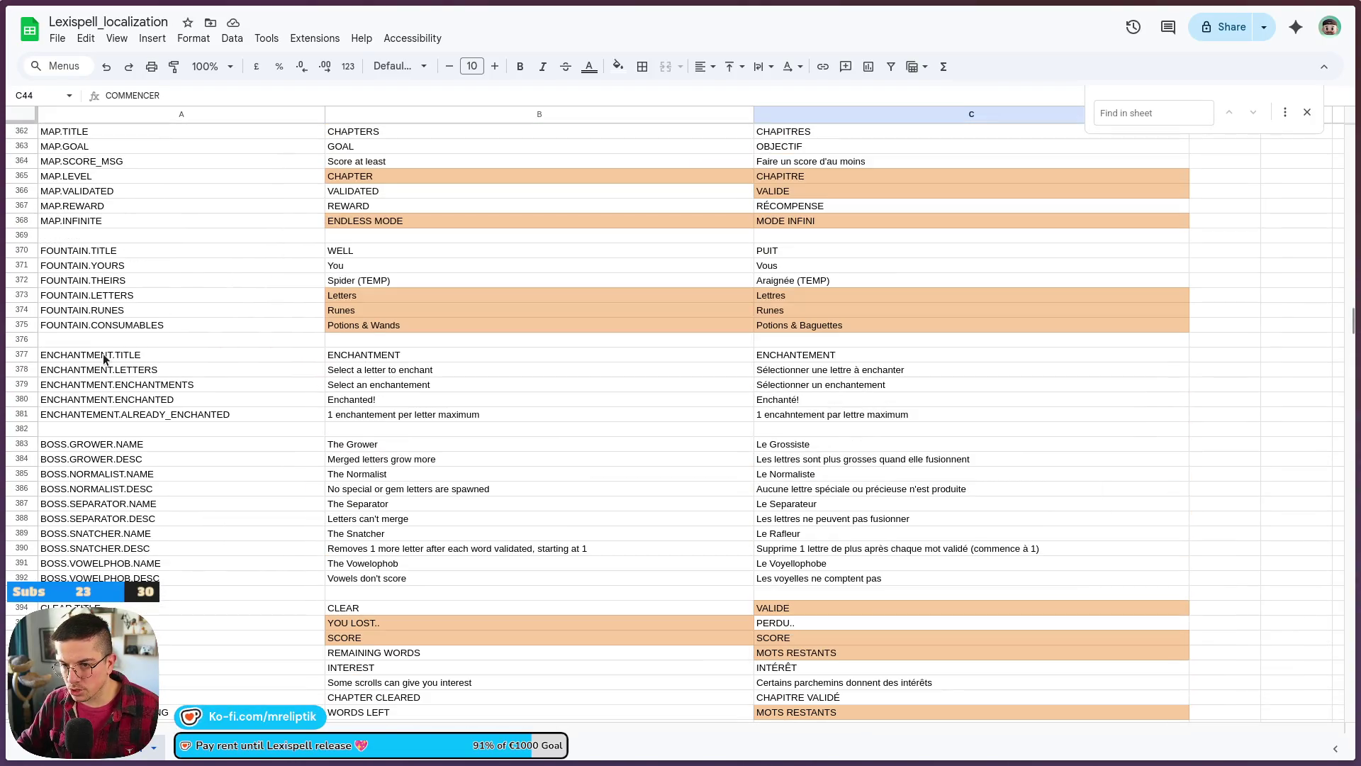
scroll(113, 381, up, 12)
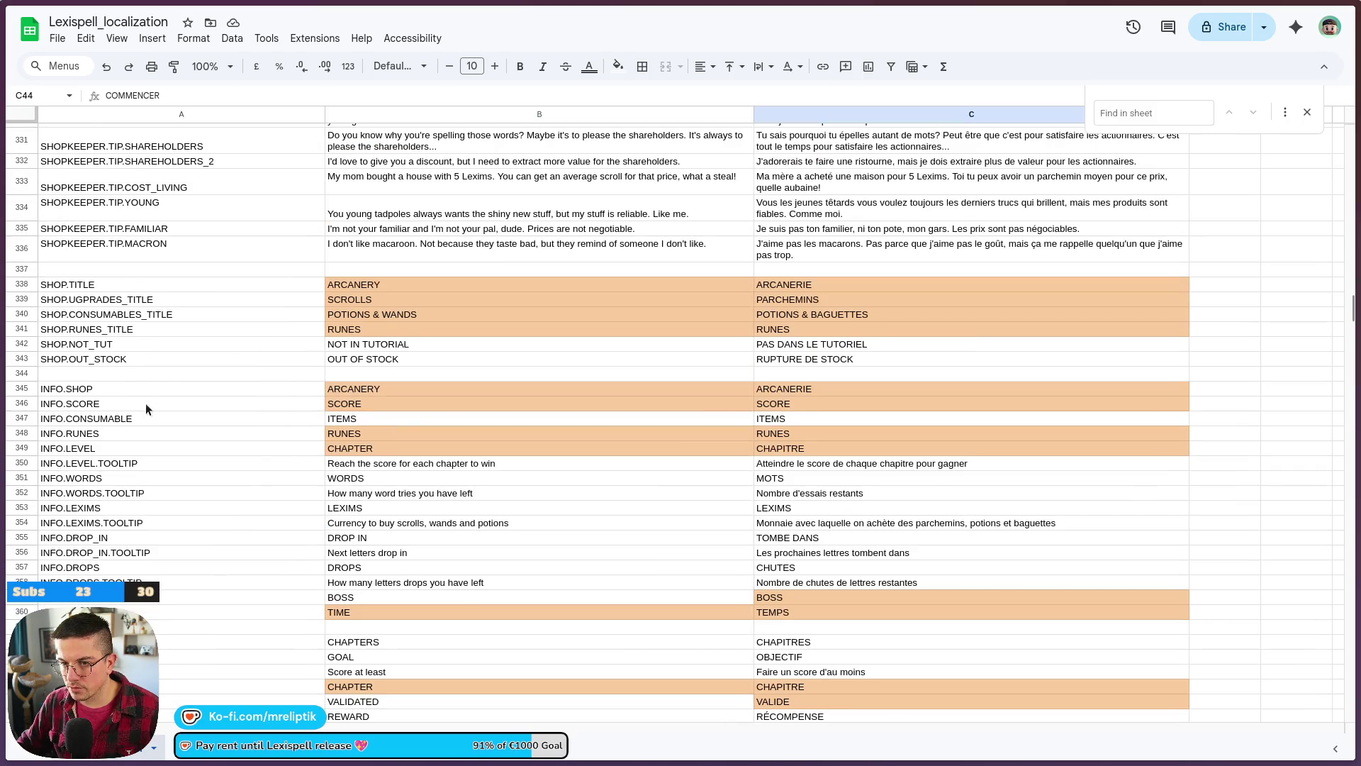
scroll(173, 418, up, 20)
scroll(220, 479, up, 17)
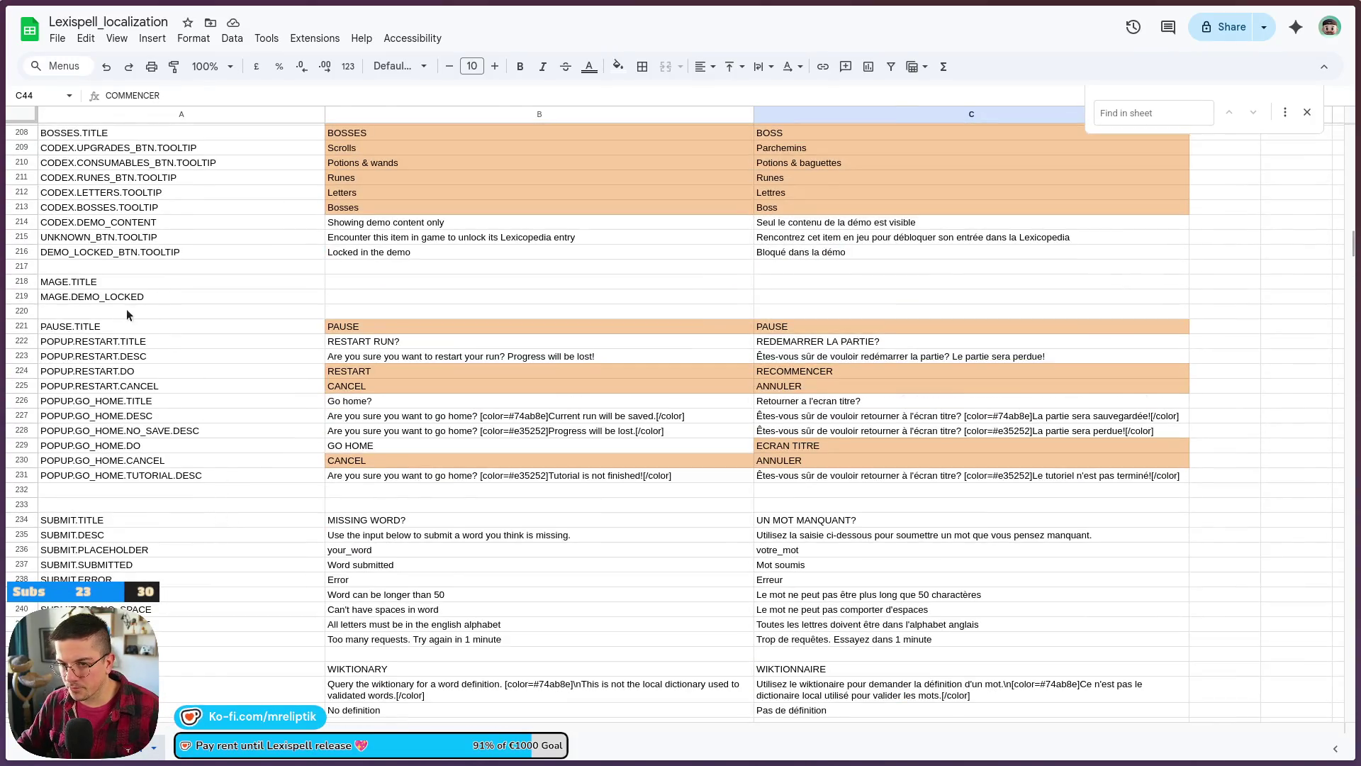
click(130, 280)
click(167, 306)
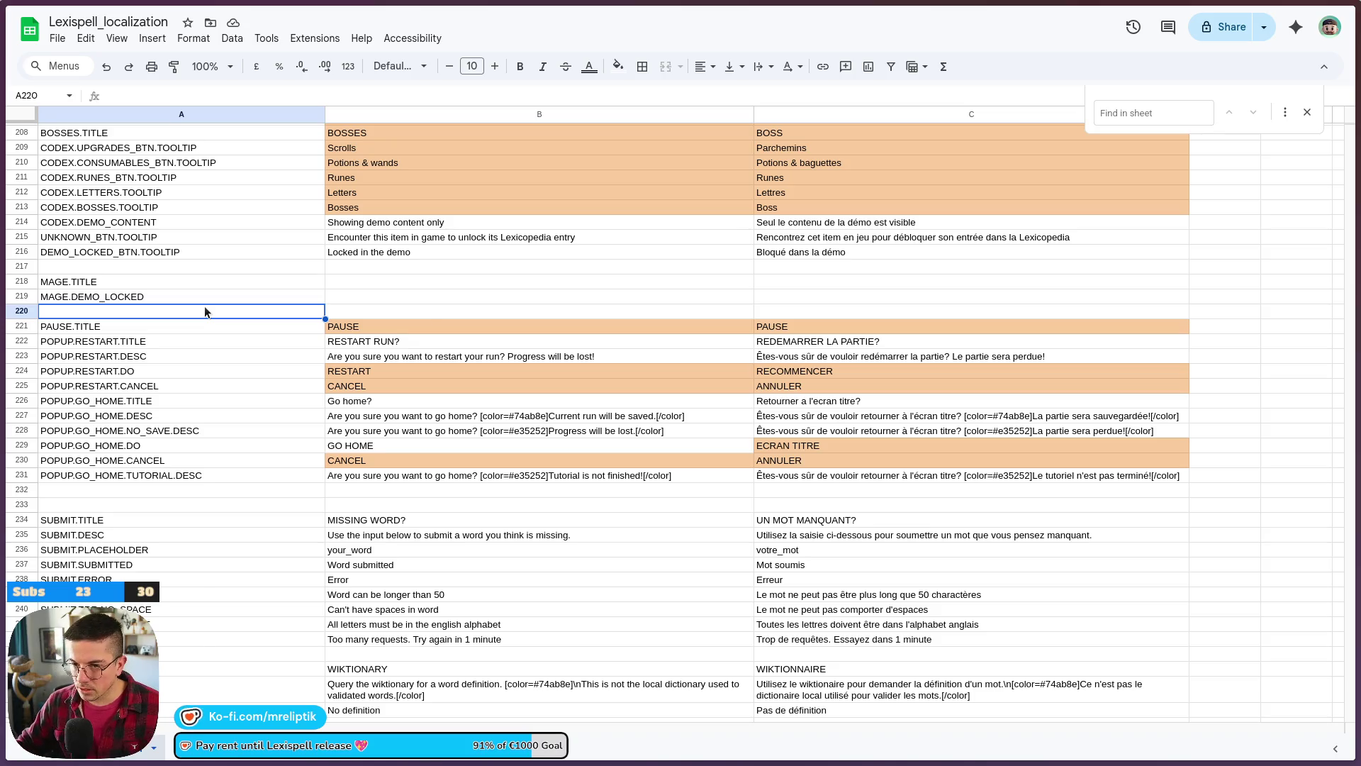
right_click(205, 311)
click(270, 343)
- Insert four more blank rows below MAGE.DEMO_LOCKED for new mage keys
right_click(146, 315)
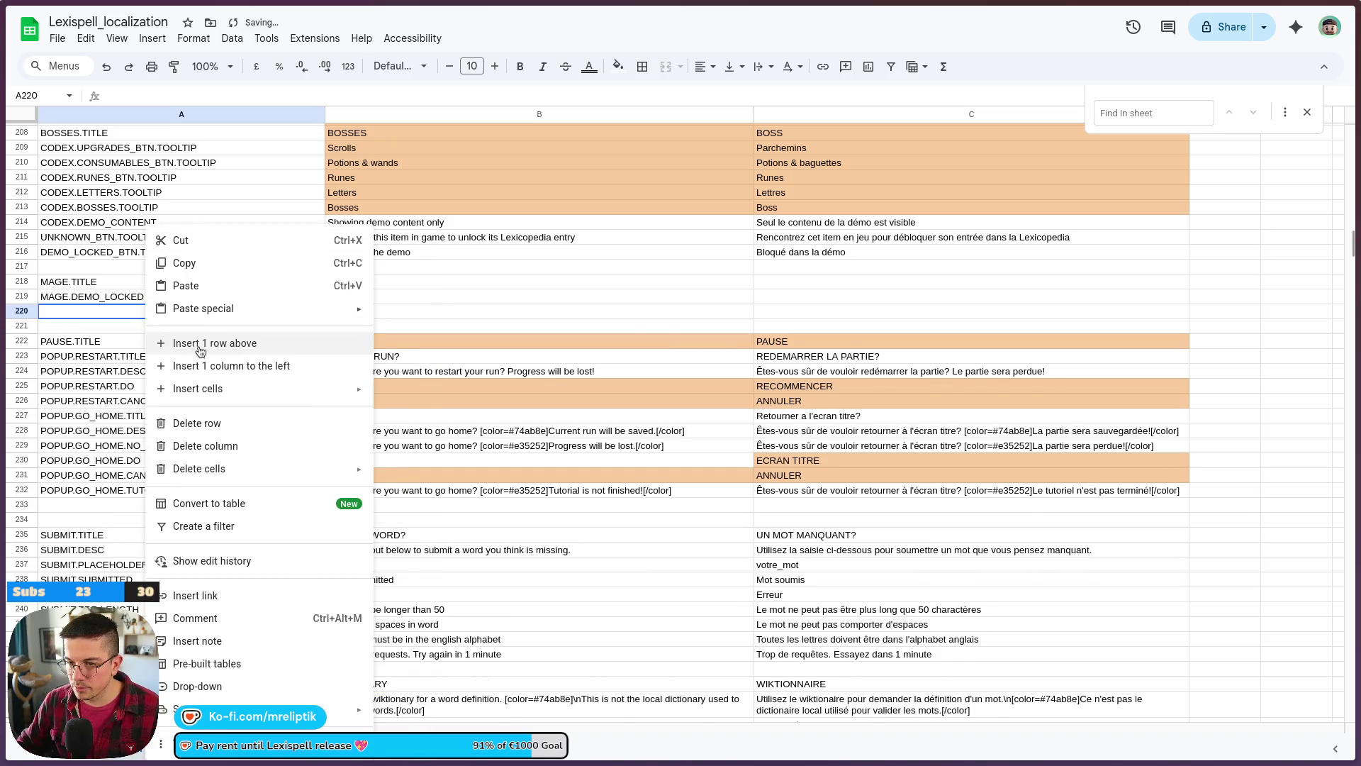
click(199, 344)
click(84, 335)
shift+click(78, 312)
right_click(79, 312)
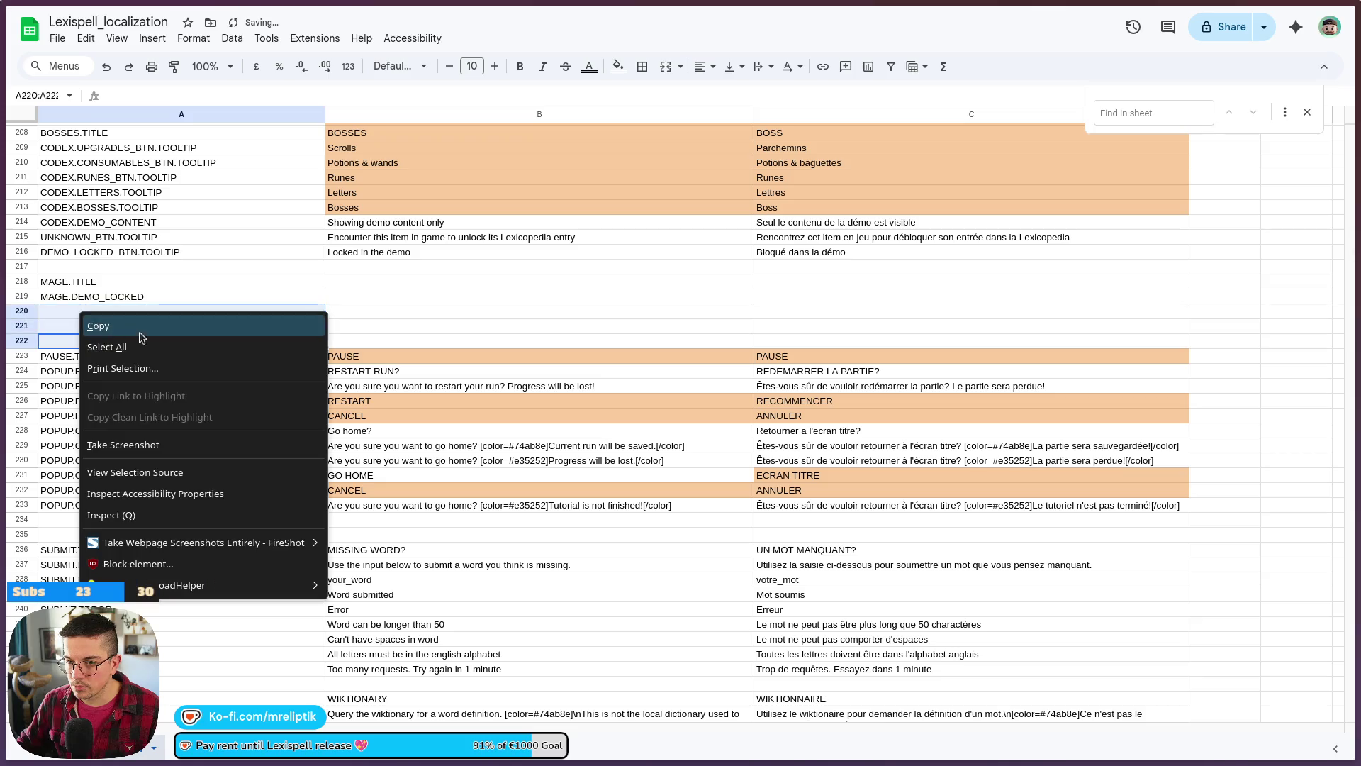
right_click(66, 312)
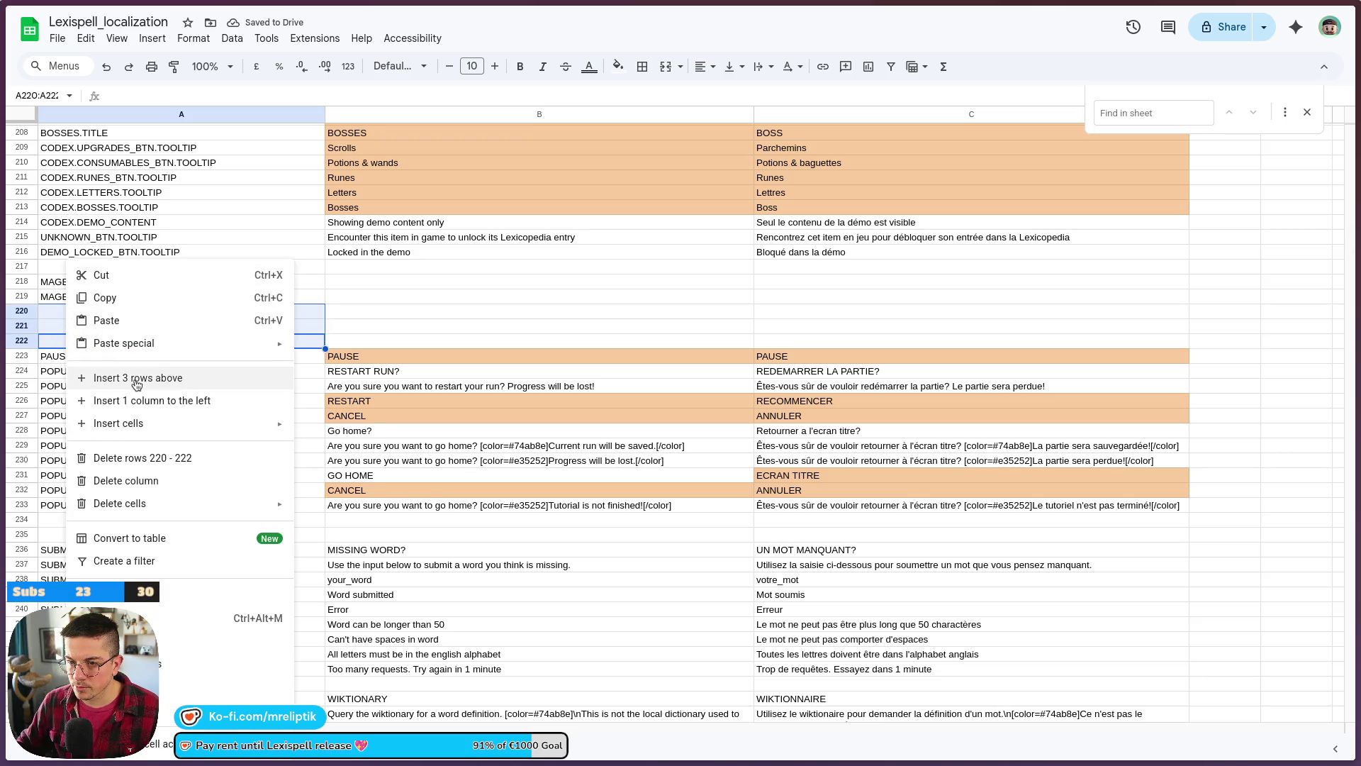
click(106, 377)
right_click(92, 343)
click(70, 356)
- Enter MAGE.TRIES, MAGE.LEXIMS_START, MAGE.INTEREST, MAGE.BACKPACK and MAGE.RUNES_START in A220–A224
click(156, 312)
text(MAGE.TRIES)
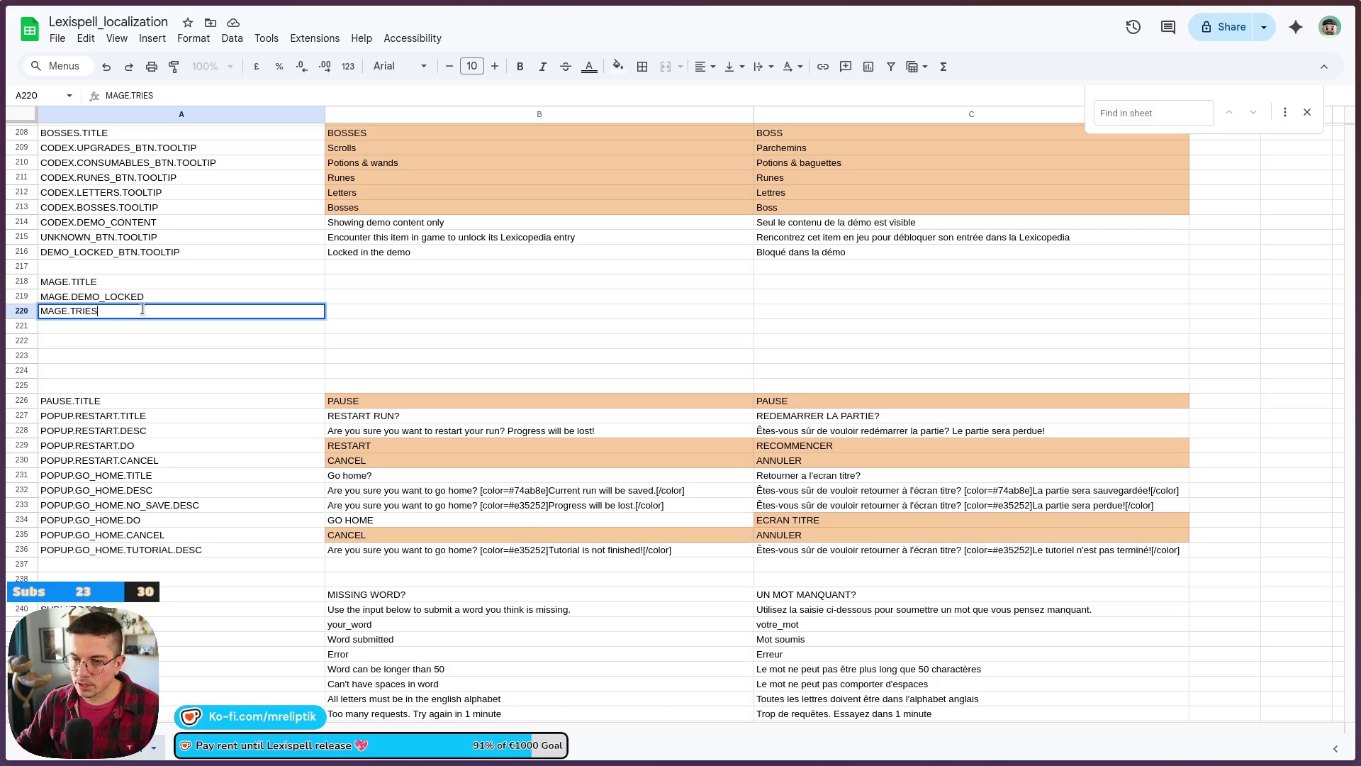
click(100, 327)
text(M%A)
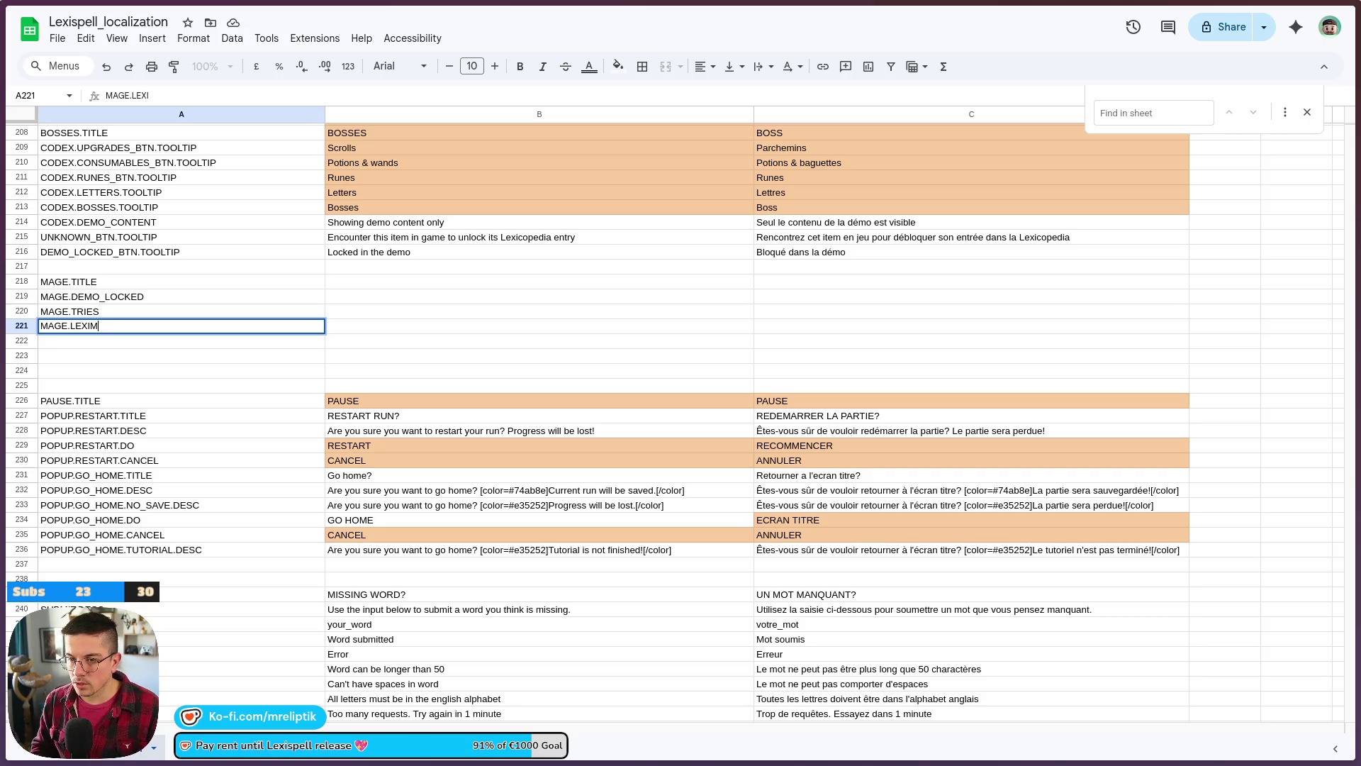
key(Return)
text(MAGE.INTEREST)
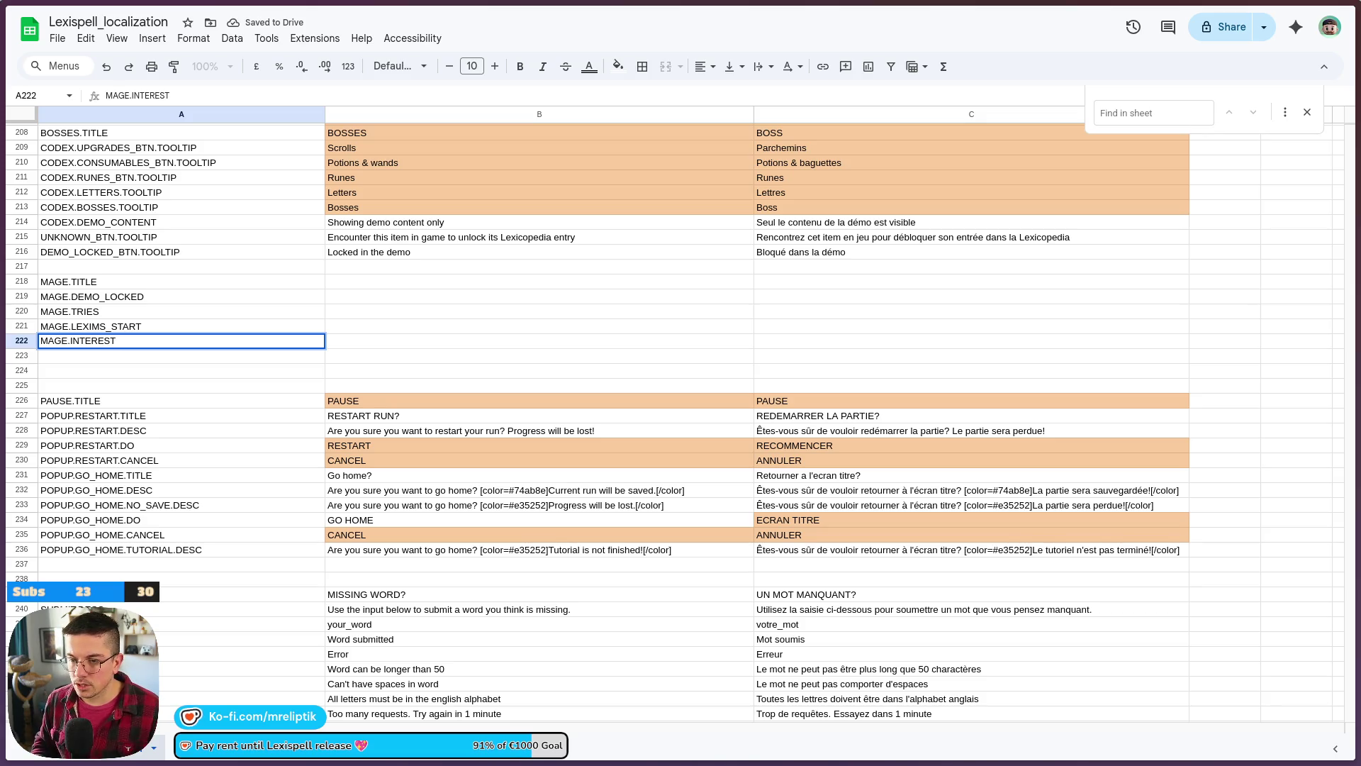
key(Return)
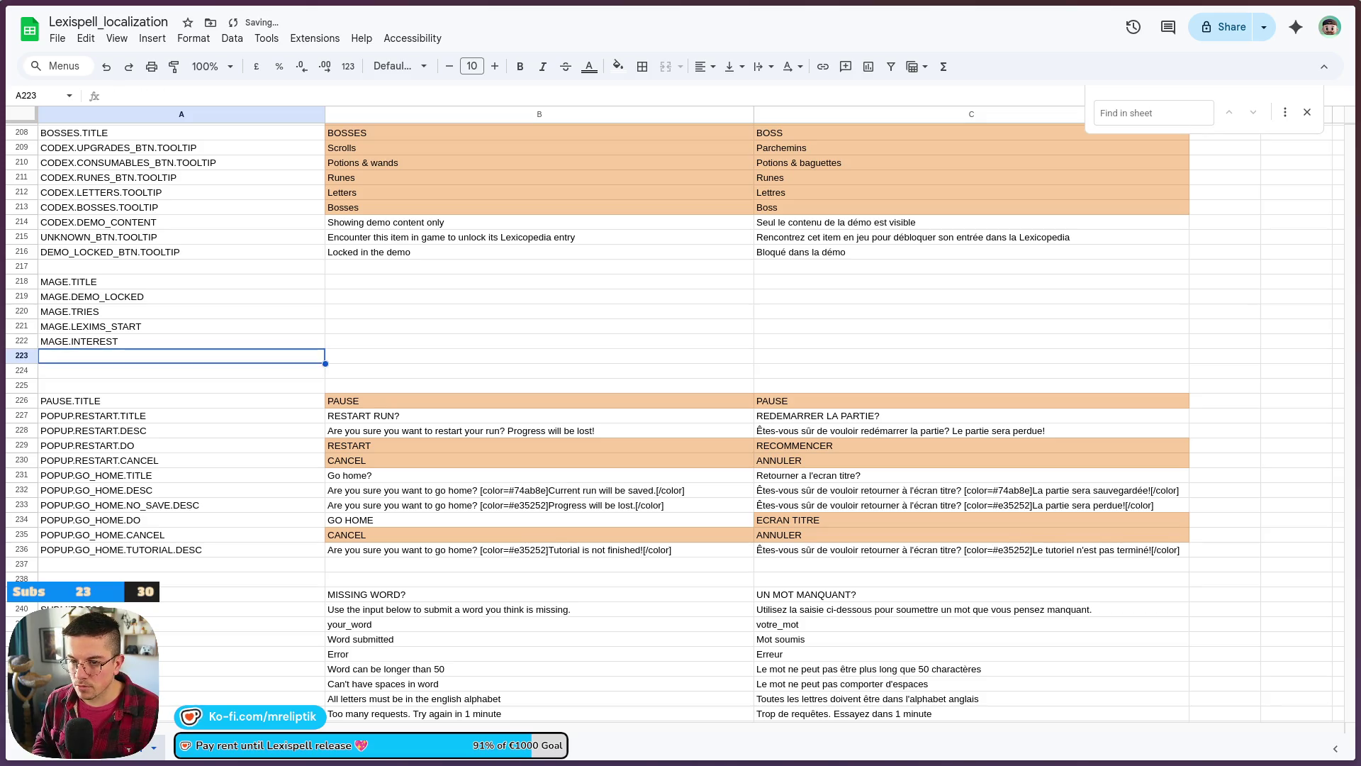
text(MAGE.BACKPACK)
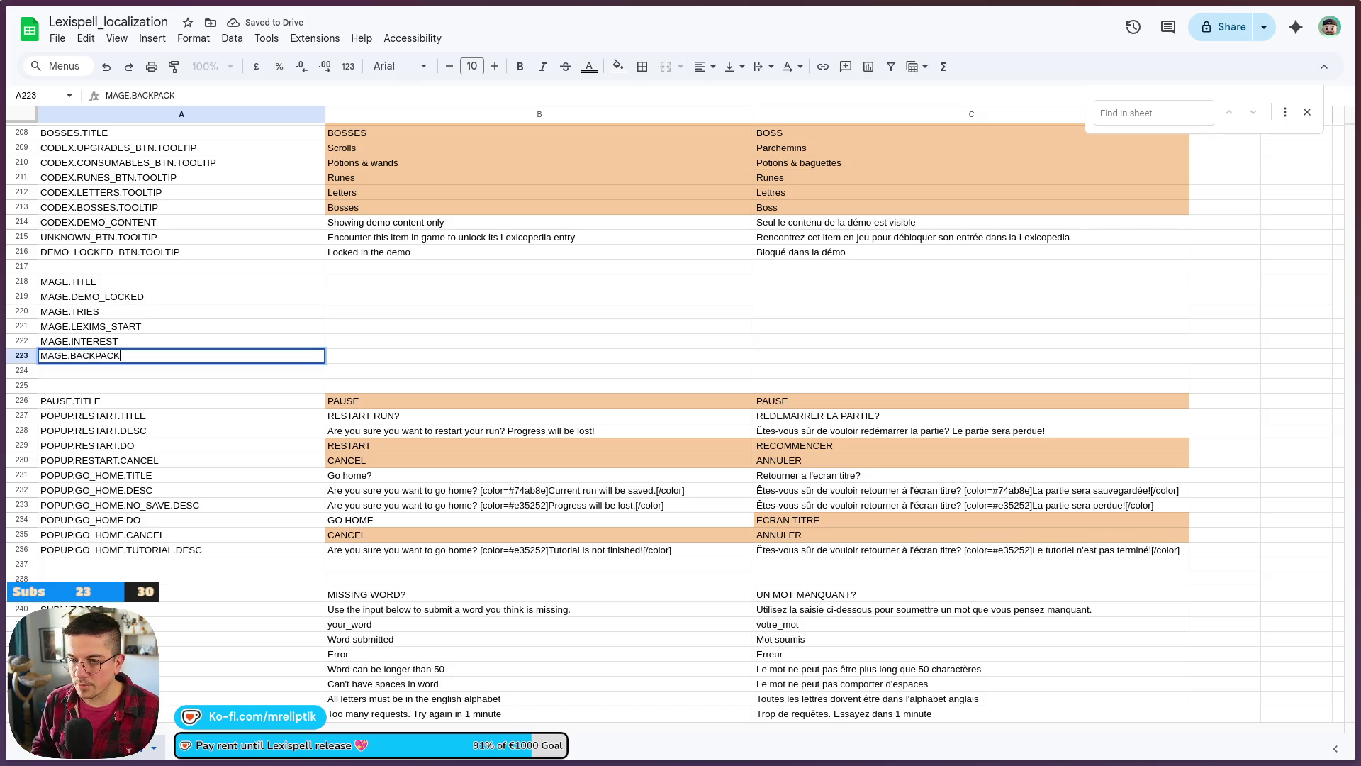
key(Return)
text(MAGE.RUNES_STAZ)
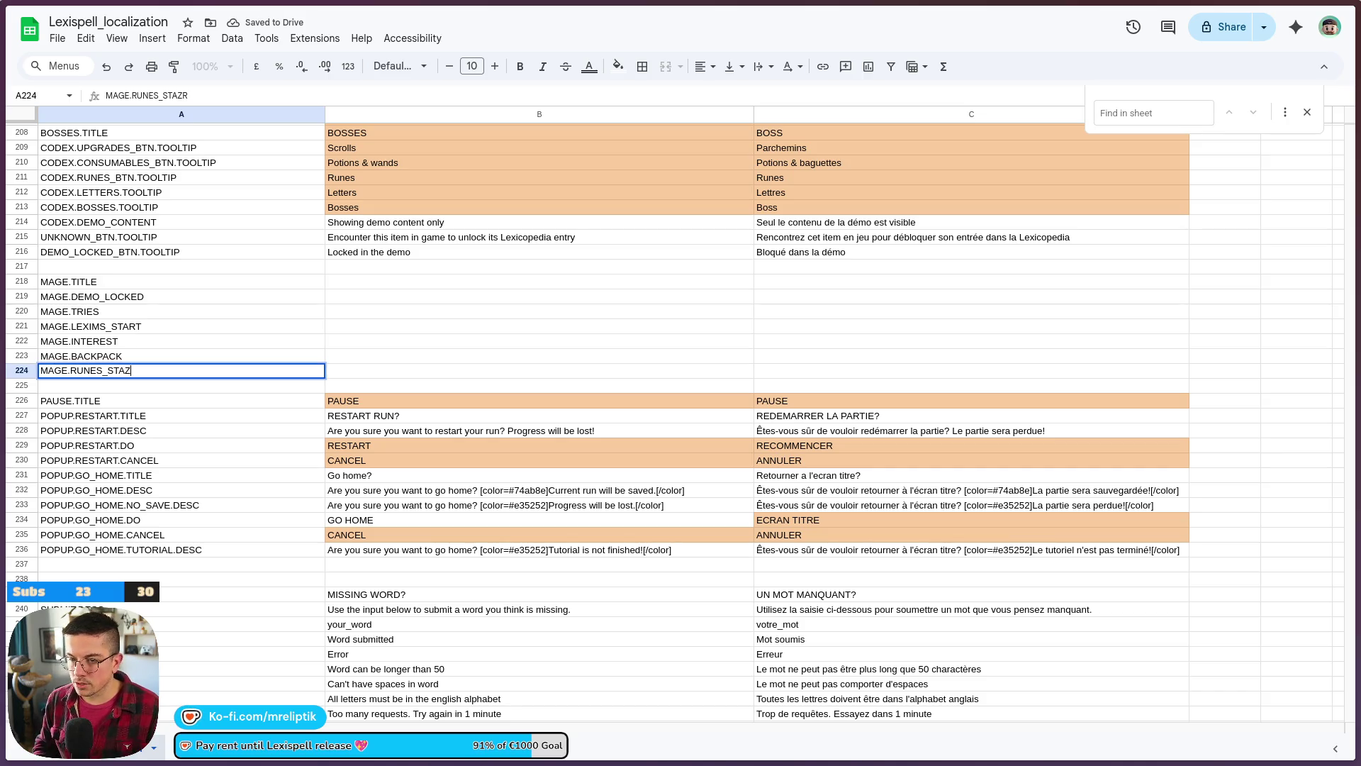
text(T)
key(Return)
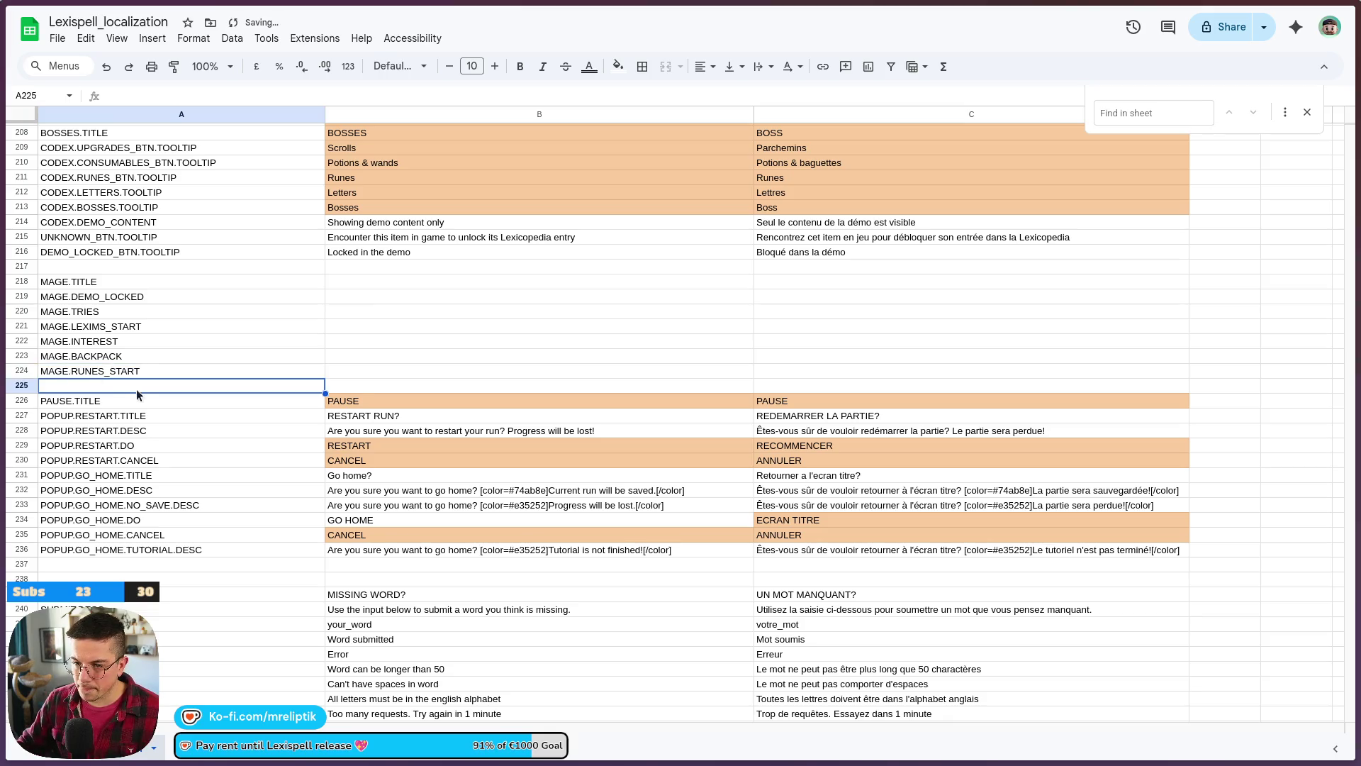
- Insert two rows above row 225 and enter MAGE.ITEMS_START in A225
right_click(138, 395)
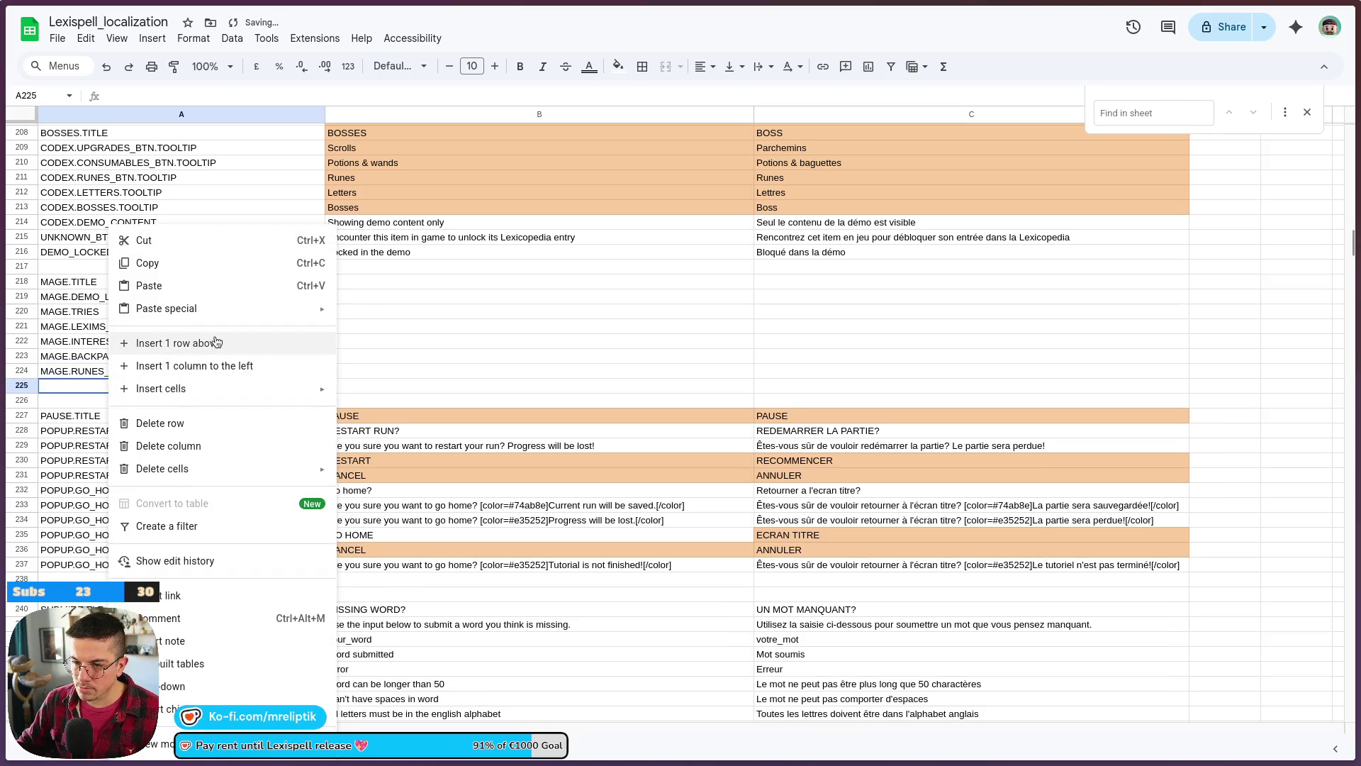
click(177, 344)
right_click(90, 385)
click(170, 343)
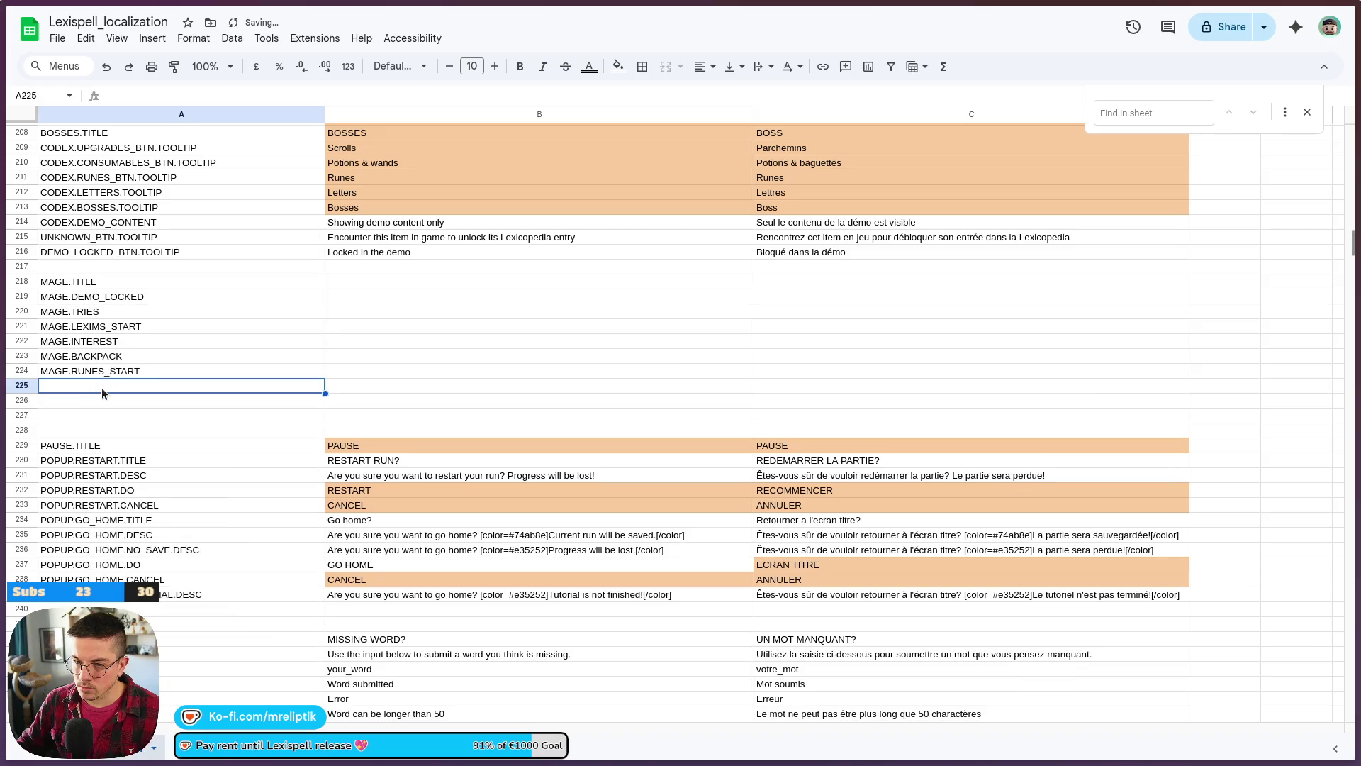
text(MAGE.)
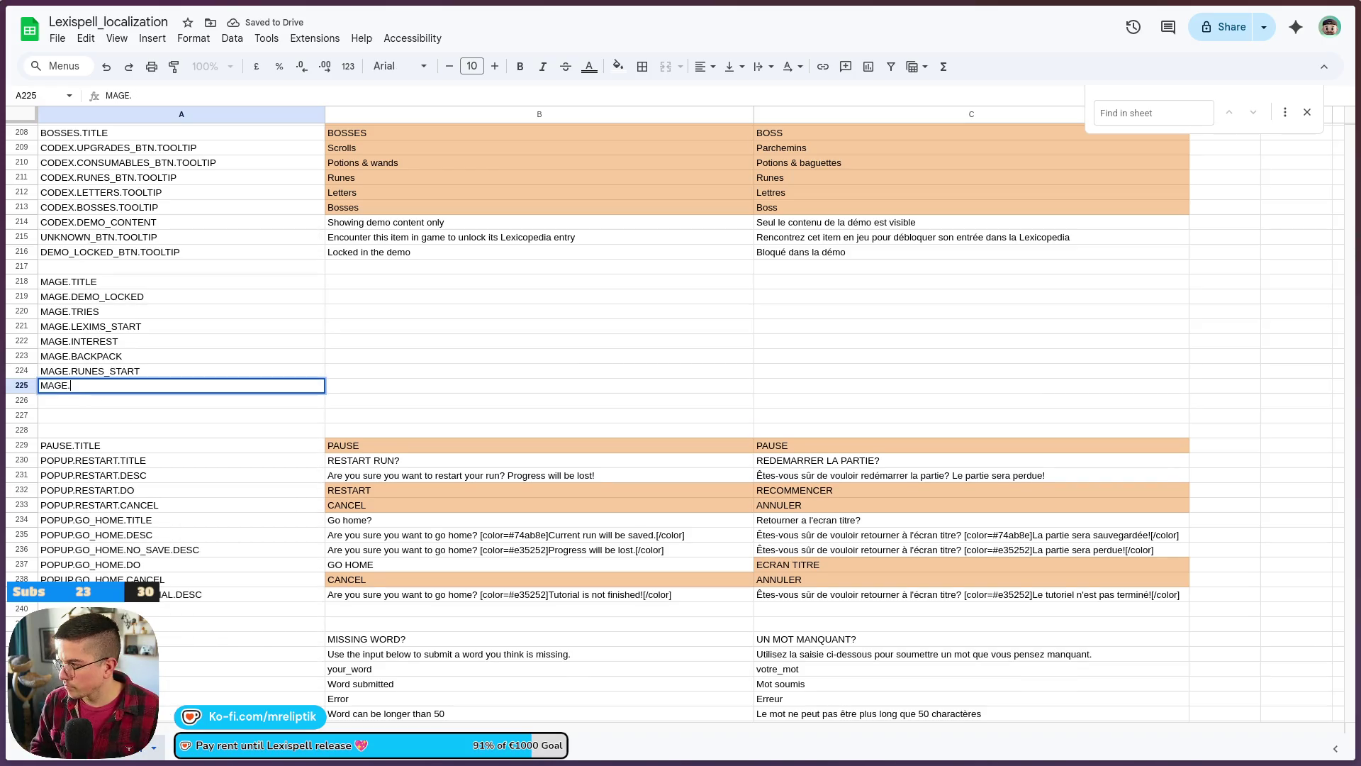
text(ITEMS_START)
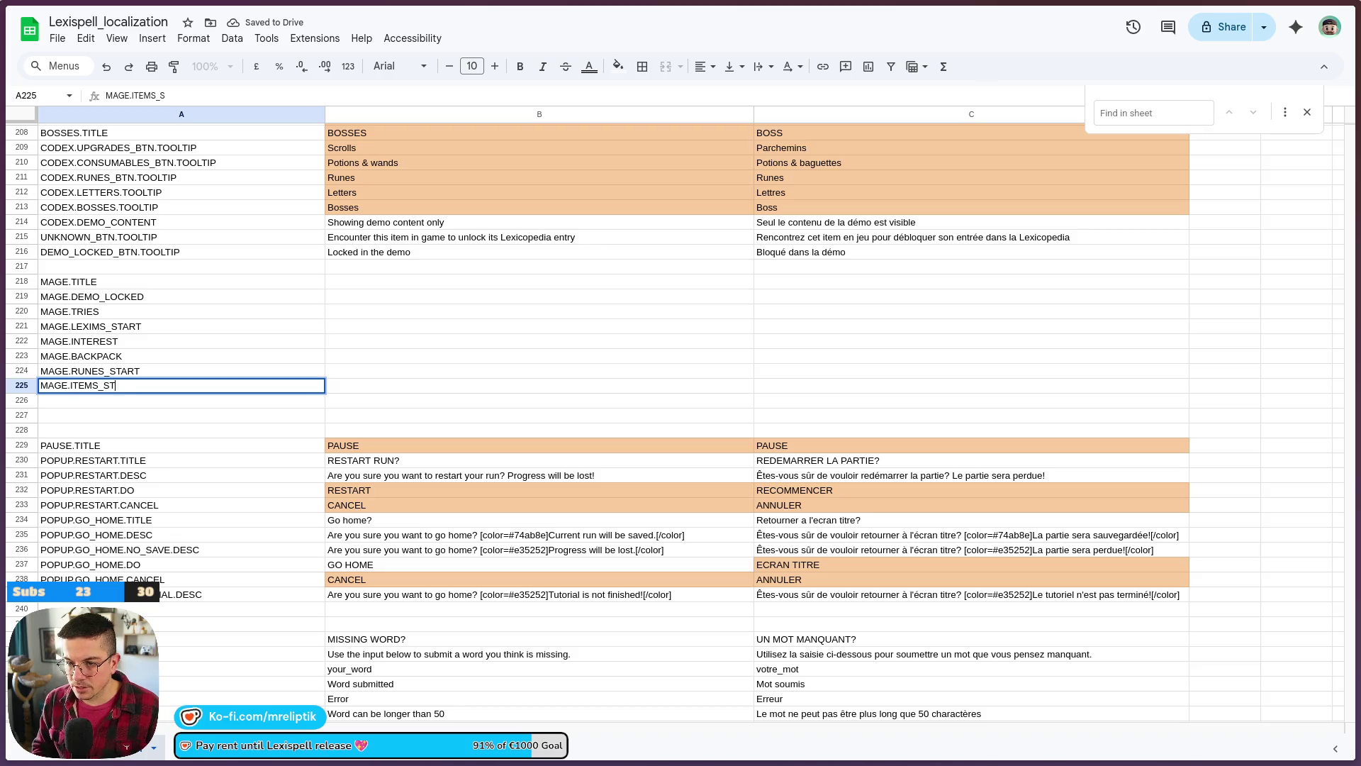
key(Return)
key(Down)
- Add the MAGE.AMULET key in A226
click(181, 400)
text(MA)
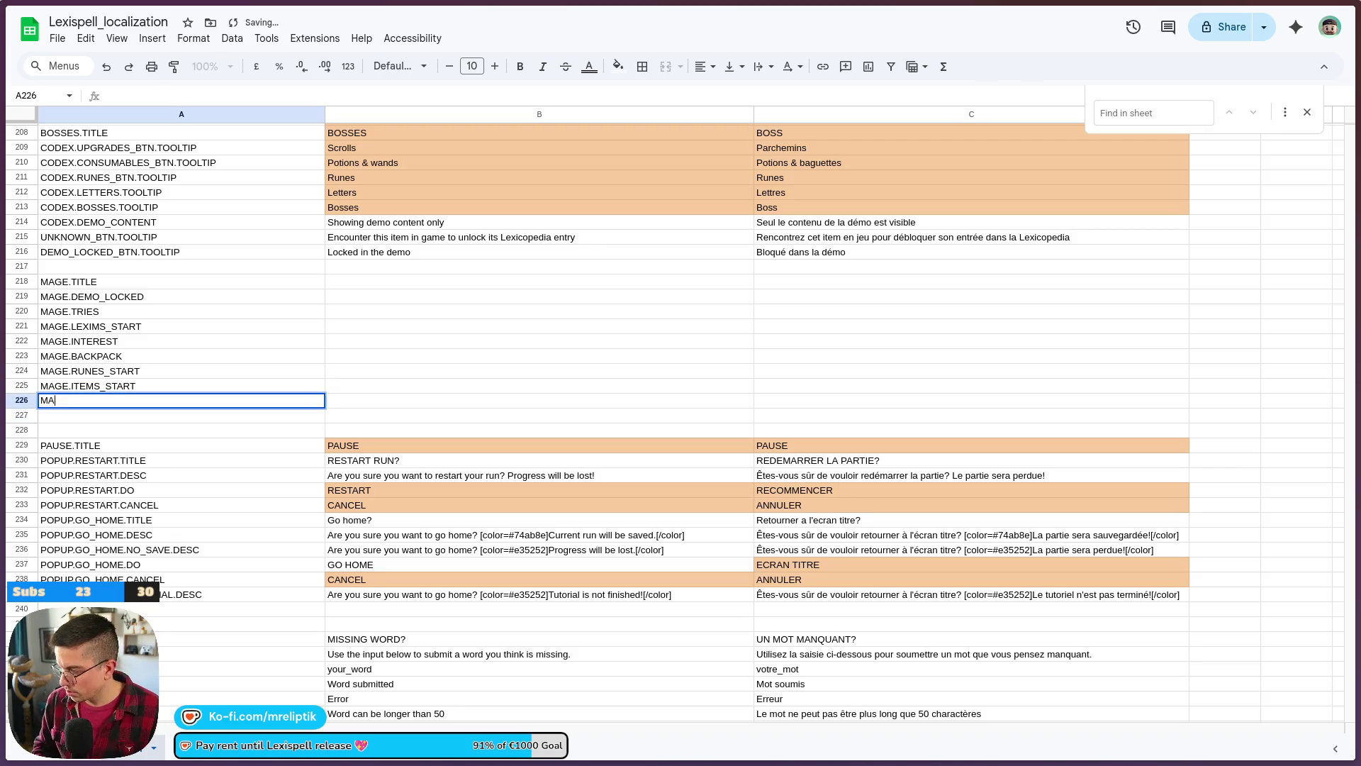
text(GE.AMULET)
key(Return)
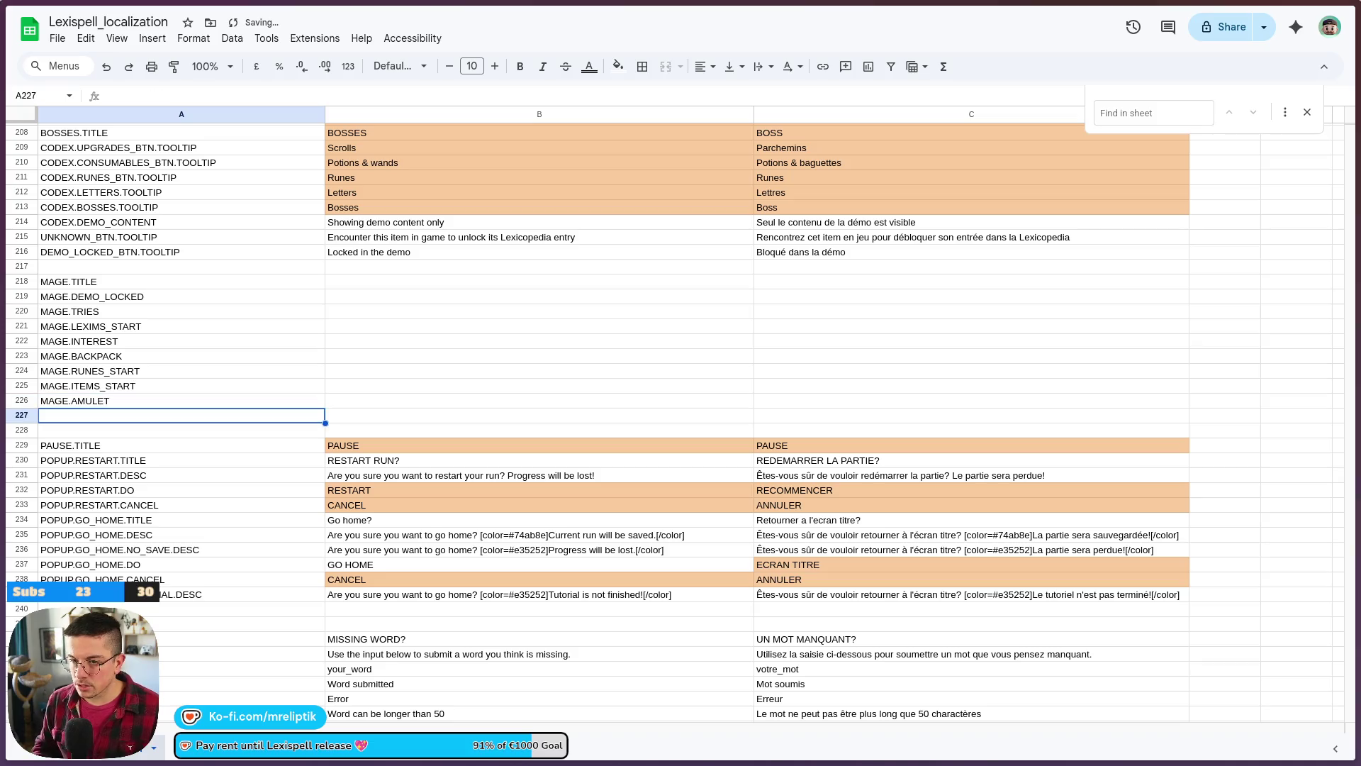
click(158, 403)
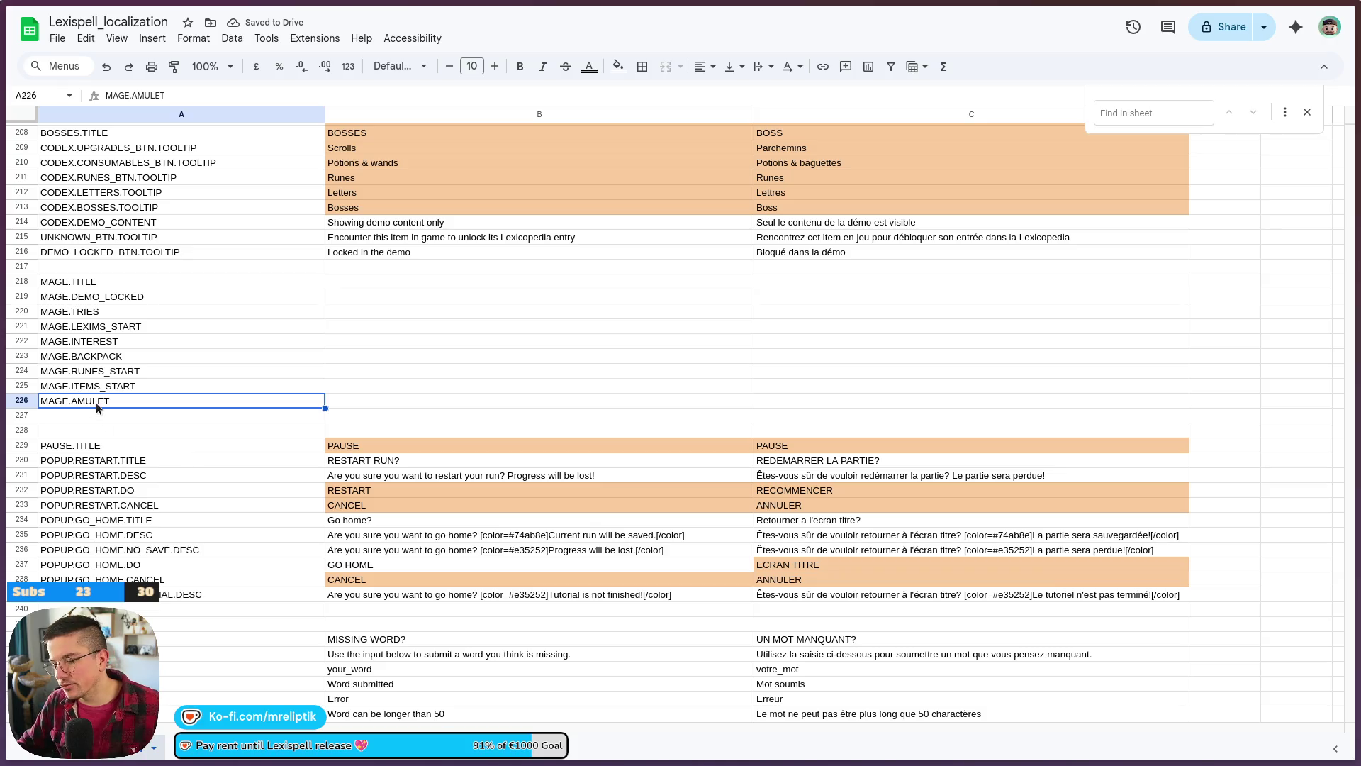
click(91, 419)
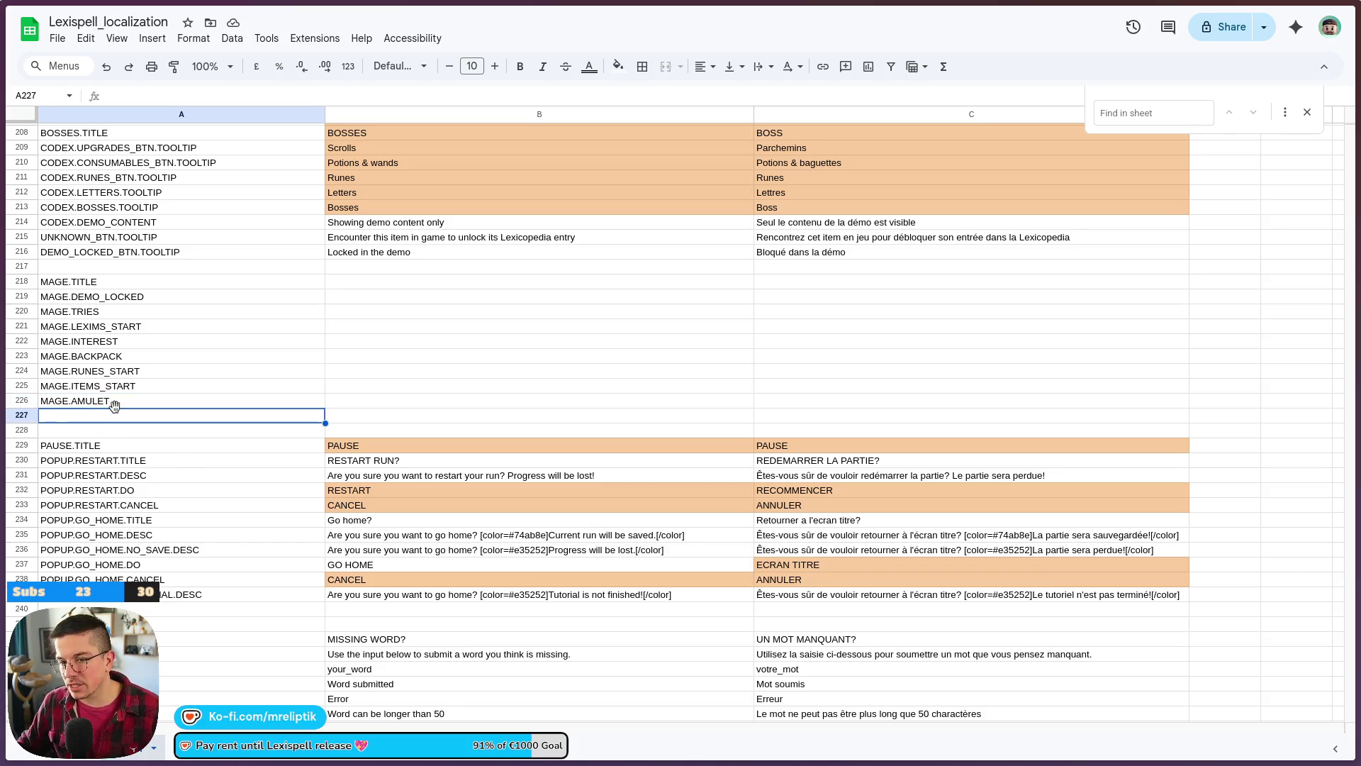
click(370, 283)
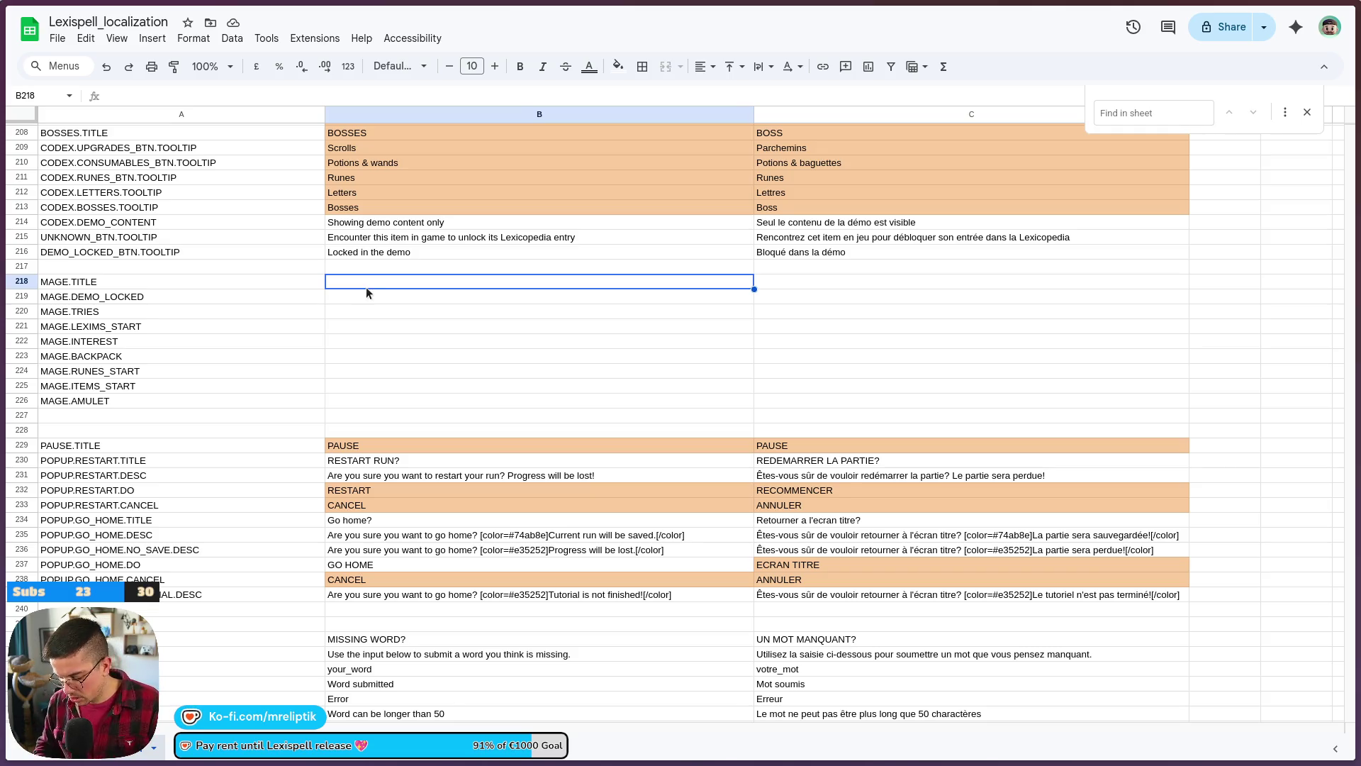
- Give MAGE.TITLE the English text CHOOSE A MAGE and French CHOISIRSSEZ UN MAGE
text(MAGES)
key(ctrl+a)
text(CHOOSE A MAGE)
key(Tab)
text(CHOISIR)
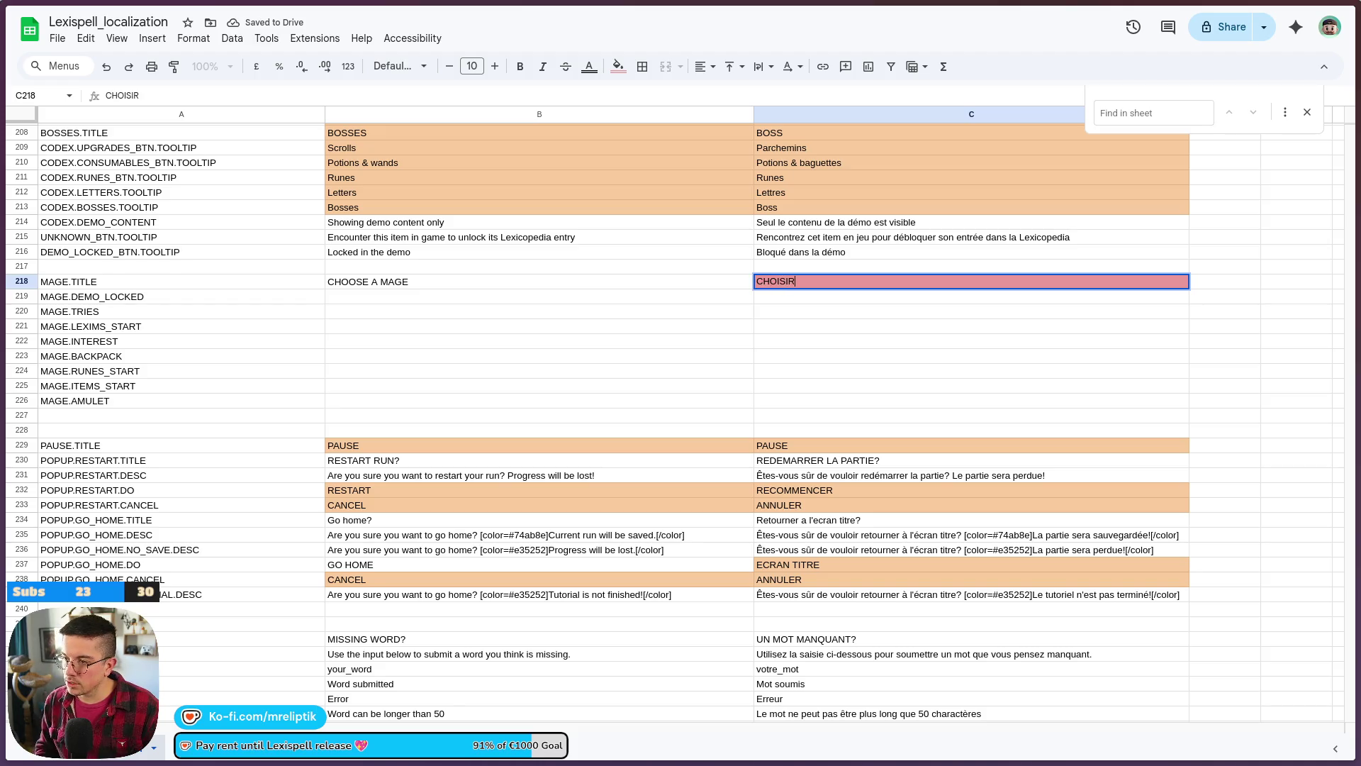
key(BackSpace)
text(SSEZ UN MAGE)
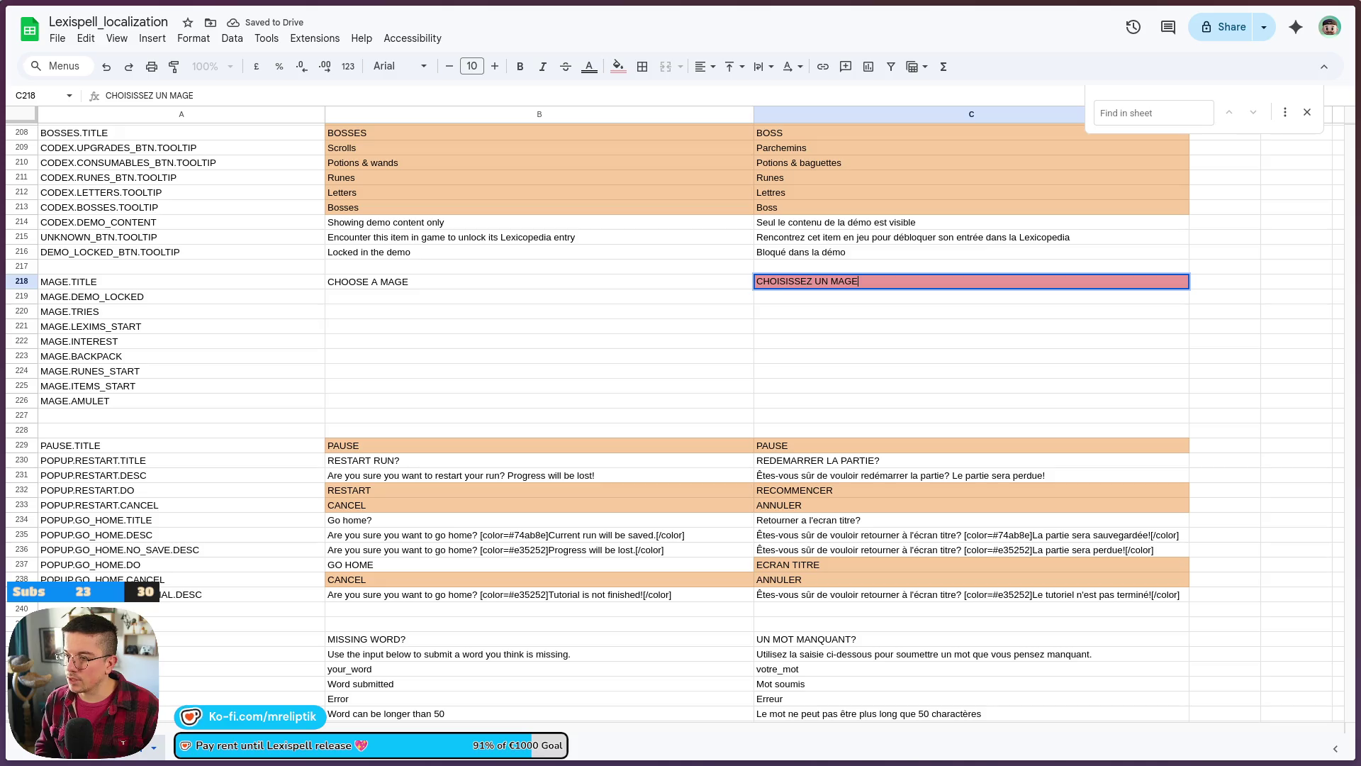
key(shift+Tab)
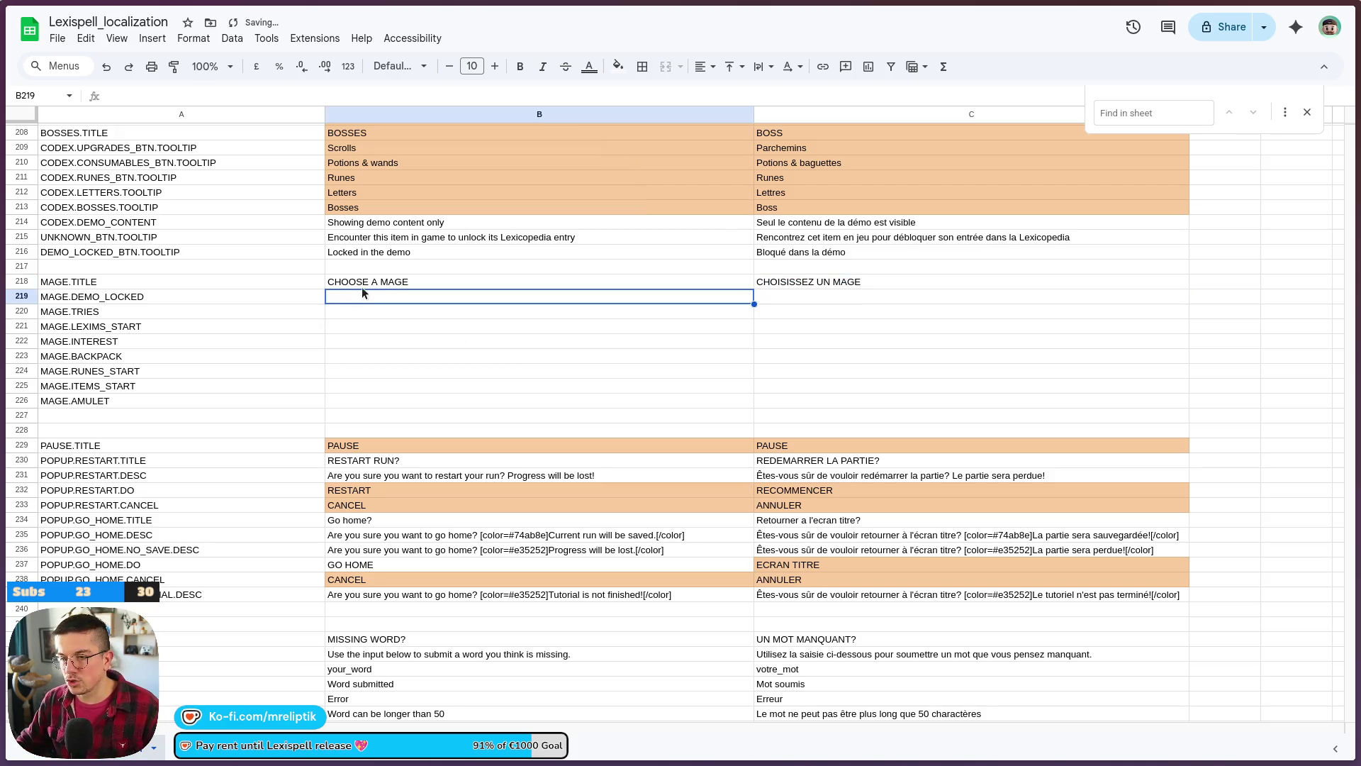
double_click(362, 286)
click(367, 296)
- Give MAGE.DEMO_LOCKED 'Available in the full game' and French 'Disponbile dans le jeu complet'
mouse_move(4, 213)
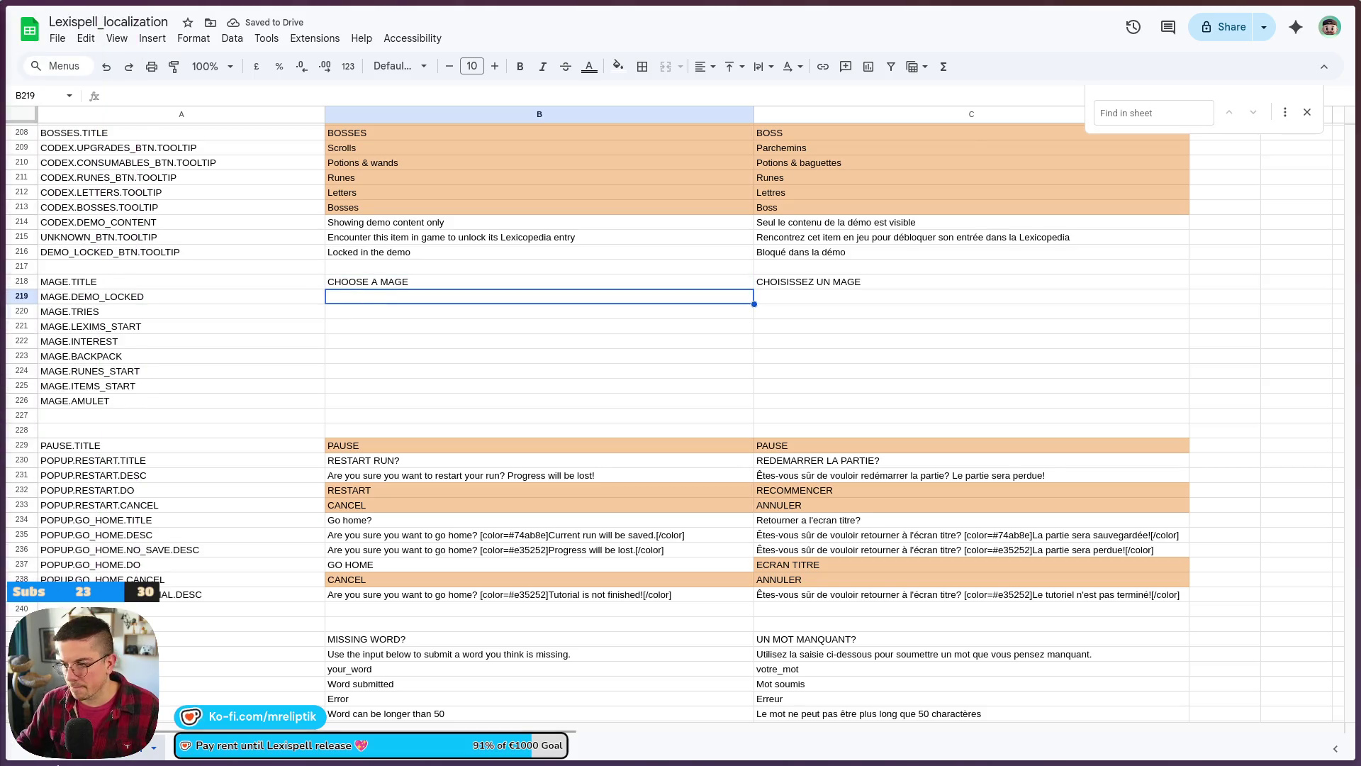
mouse_move(459, 758)
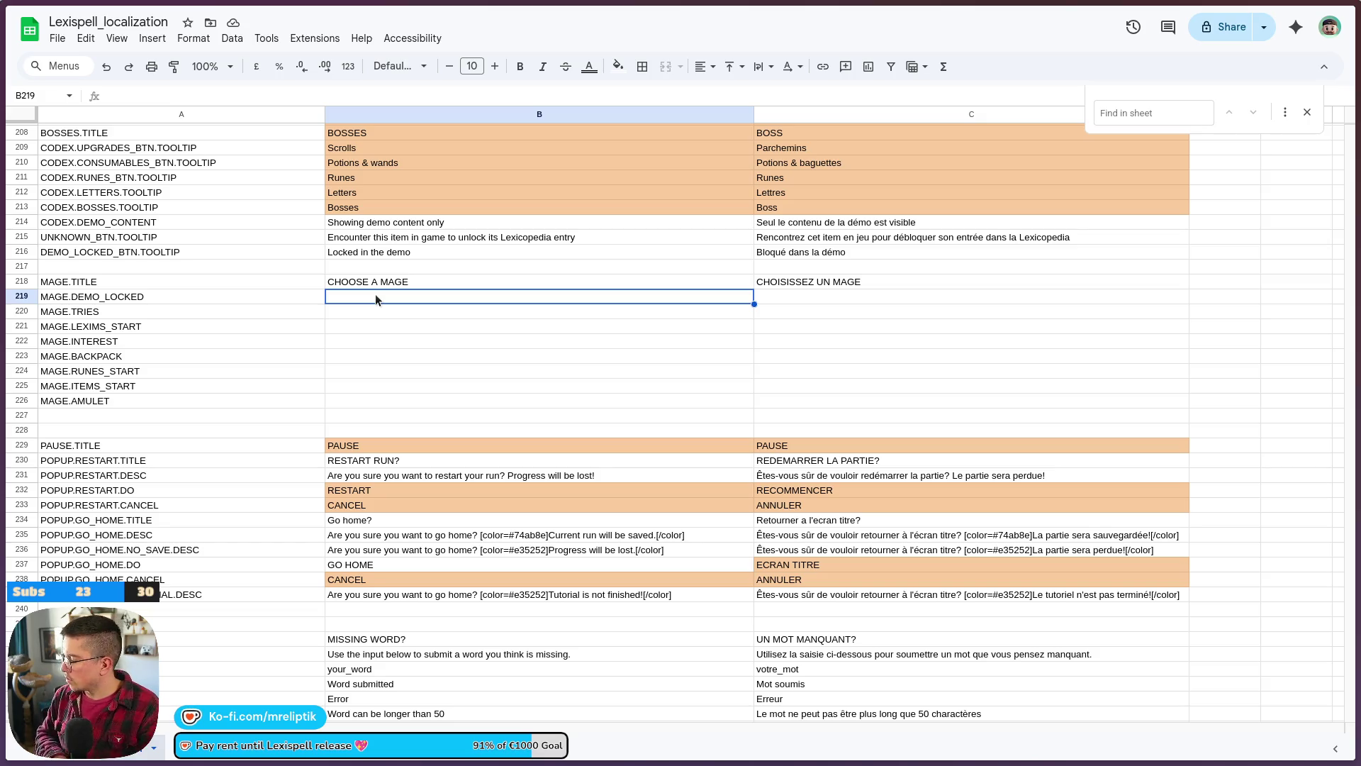
text(Avai)
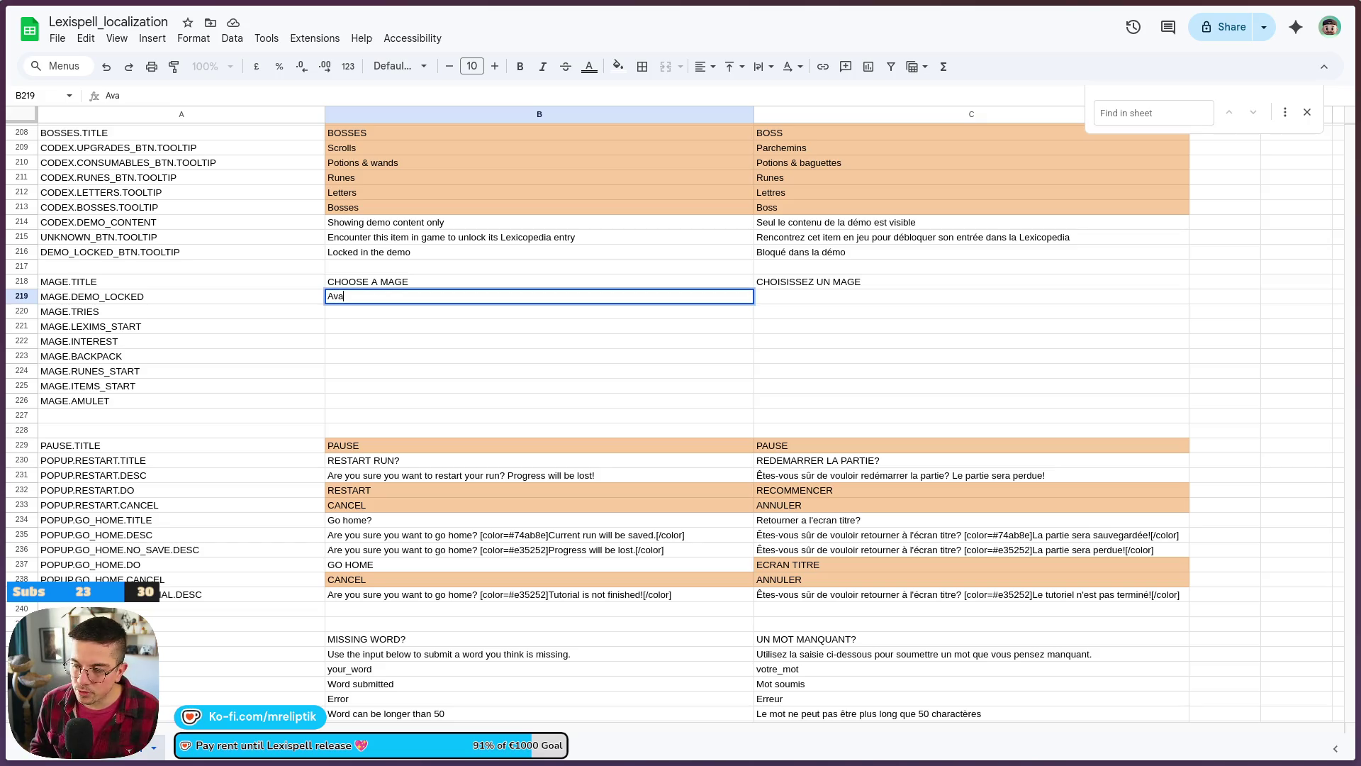
text(lable in the f)
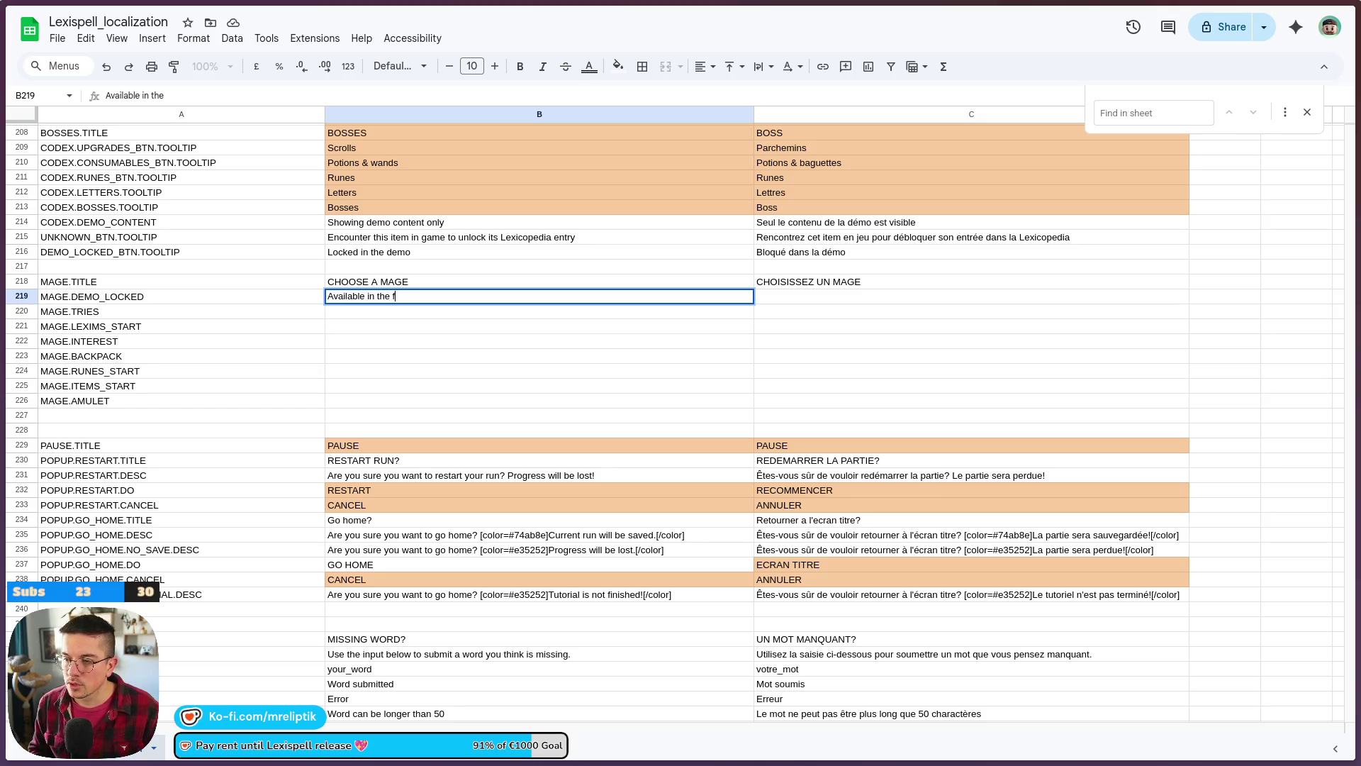
text(ull game)
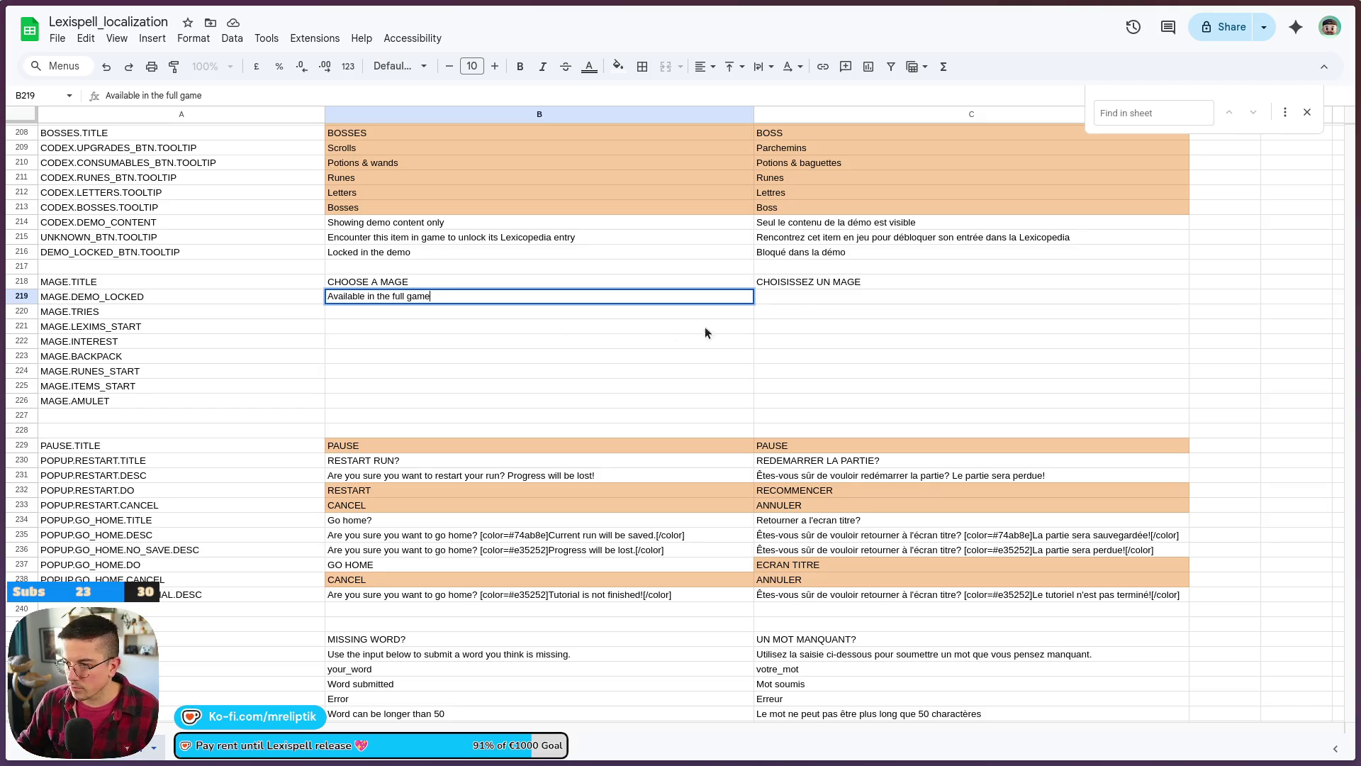
click(811, 296)
text(Disponbile)
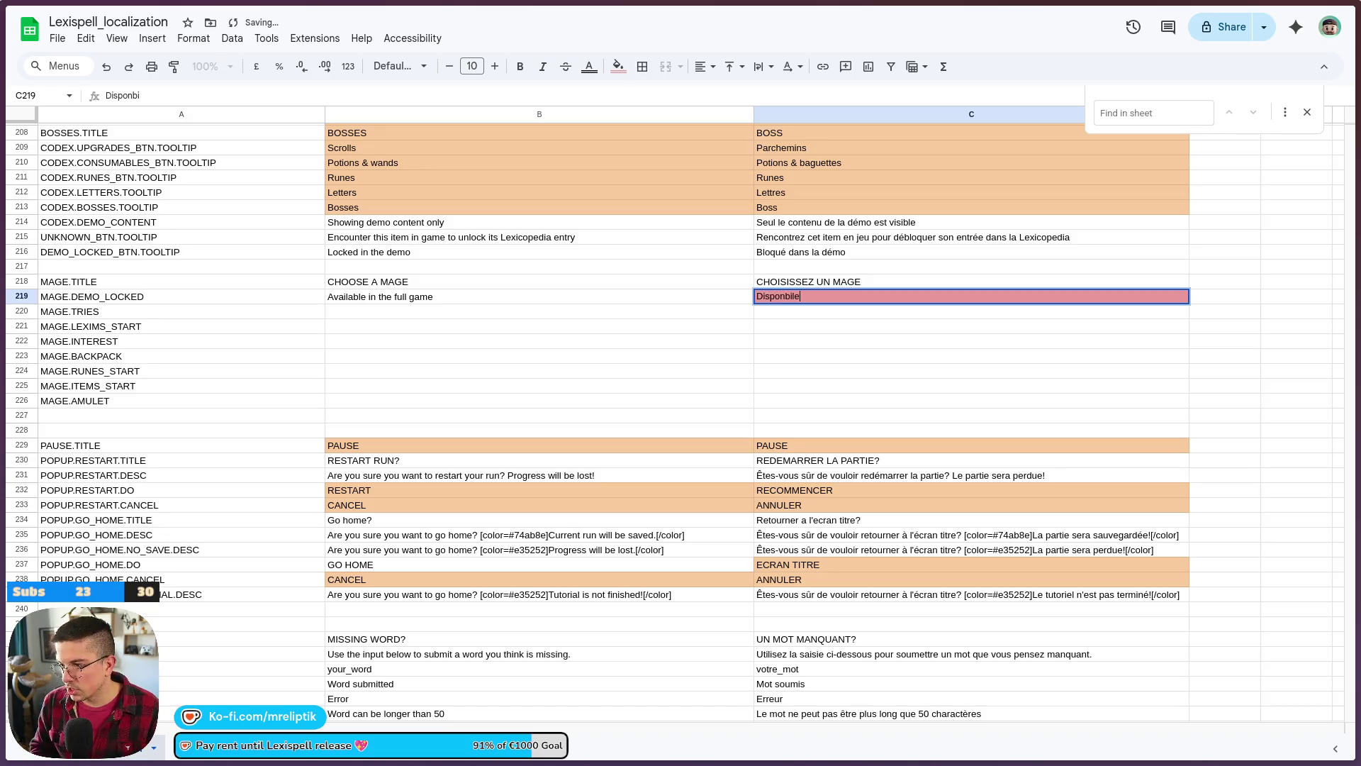
text( dans la)
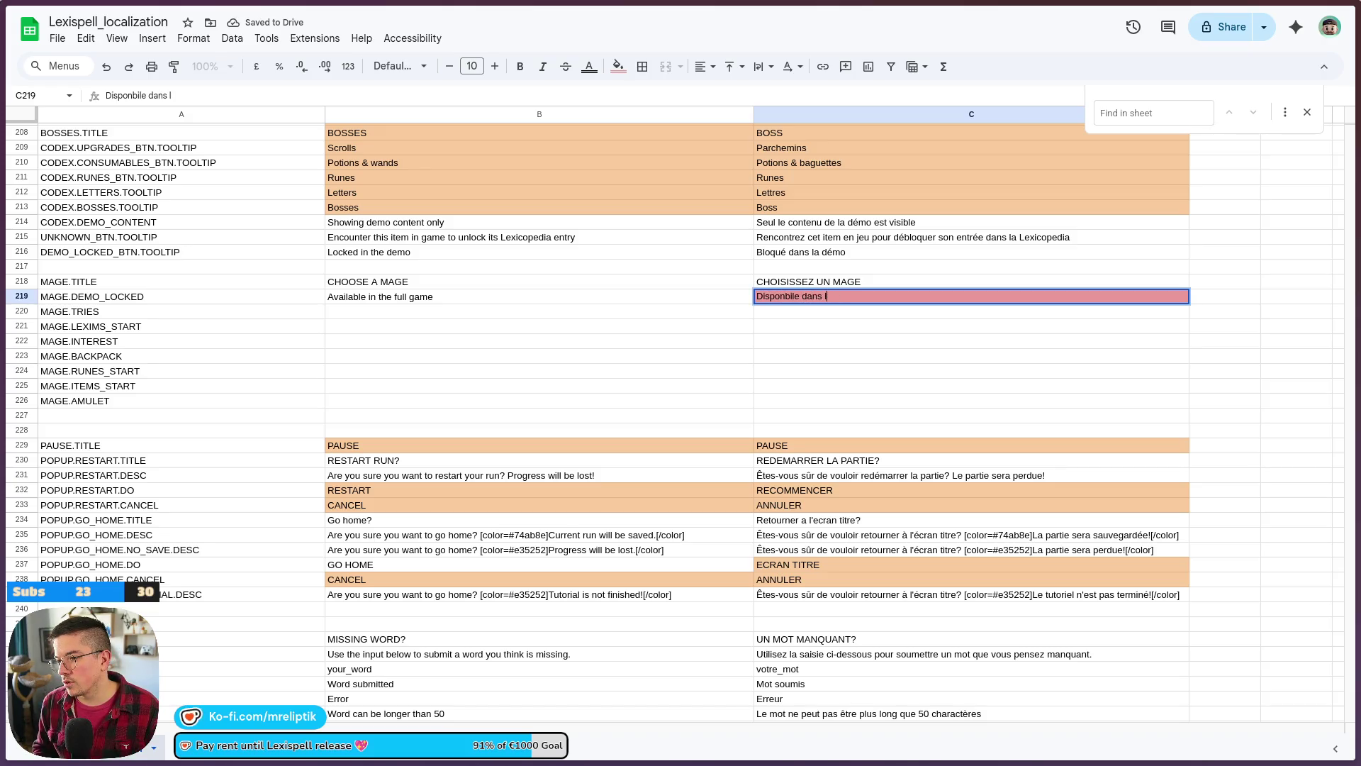
key(BackSpace)
text(e jeu complet)
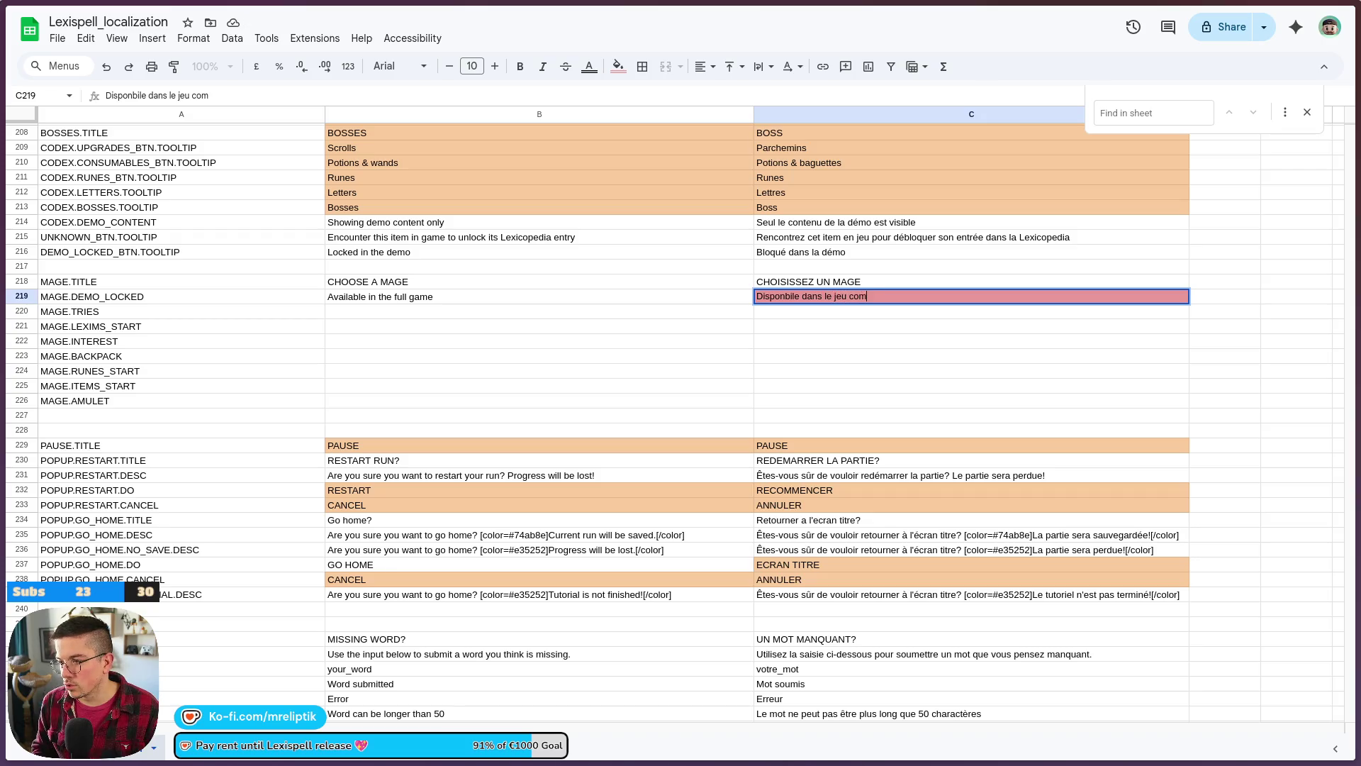
click(428, 302)
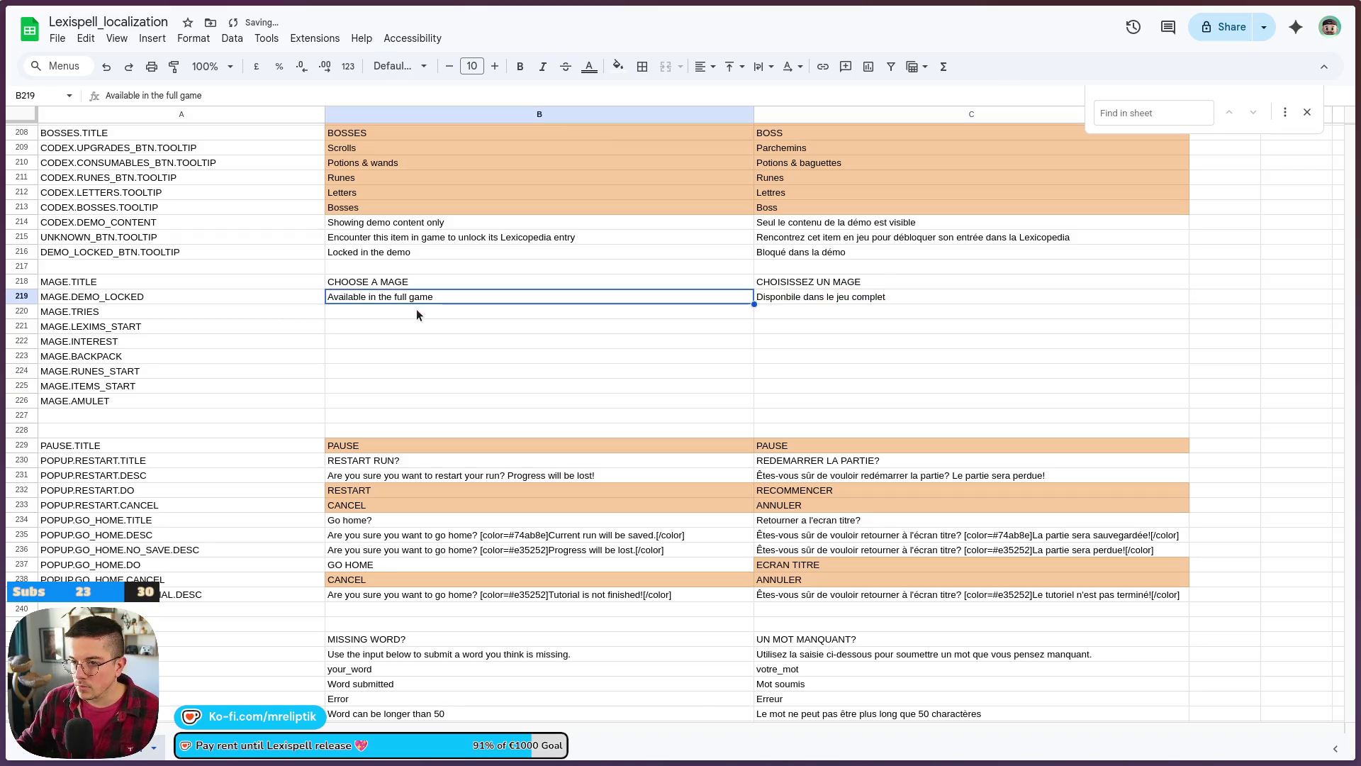
- Enter English texts Word tries, Starting Lexims, Lexims interest, backpack size and rune start amount in B220–B224
click(387, 312)
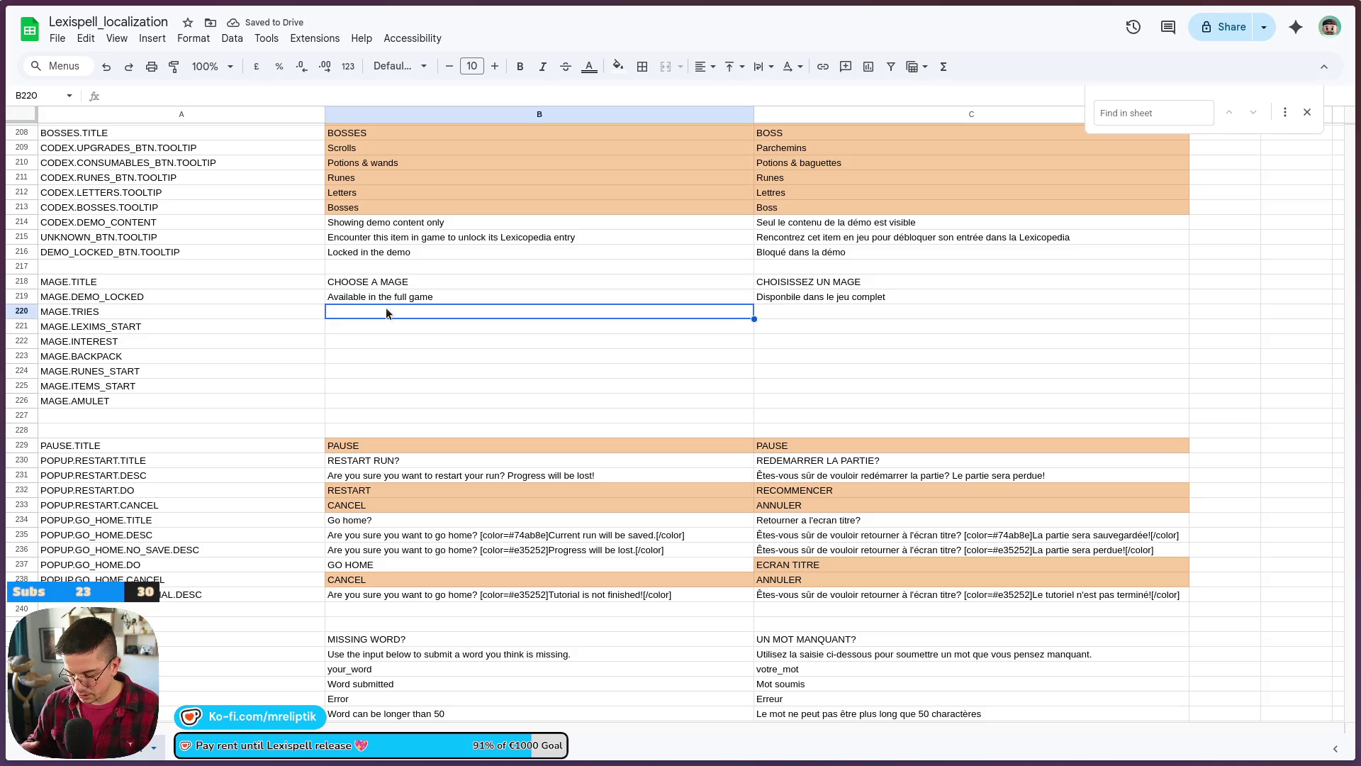
text(Word tried)
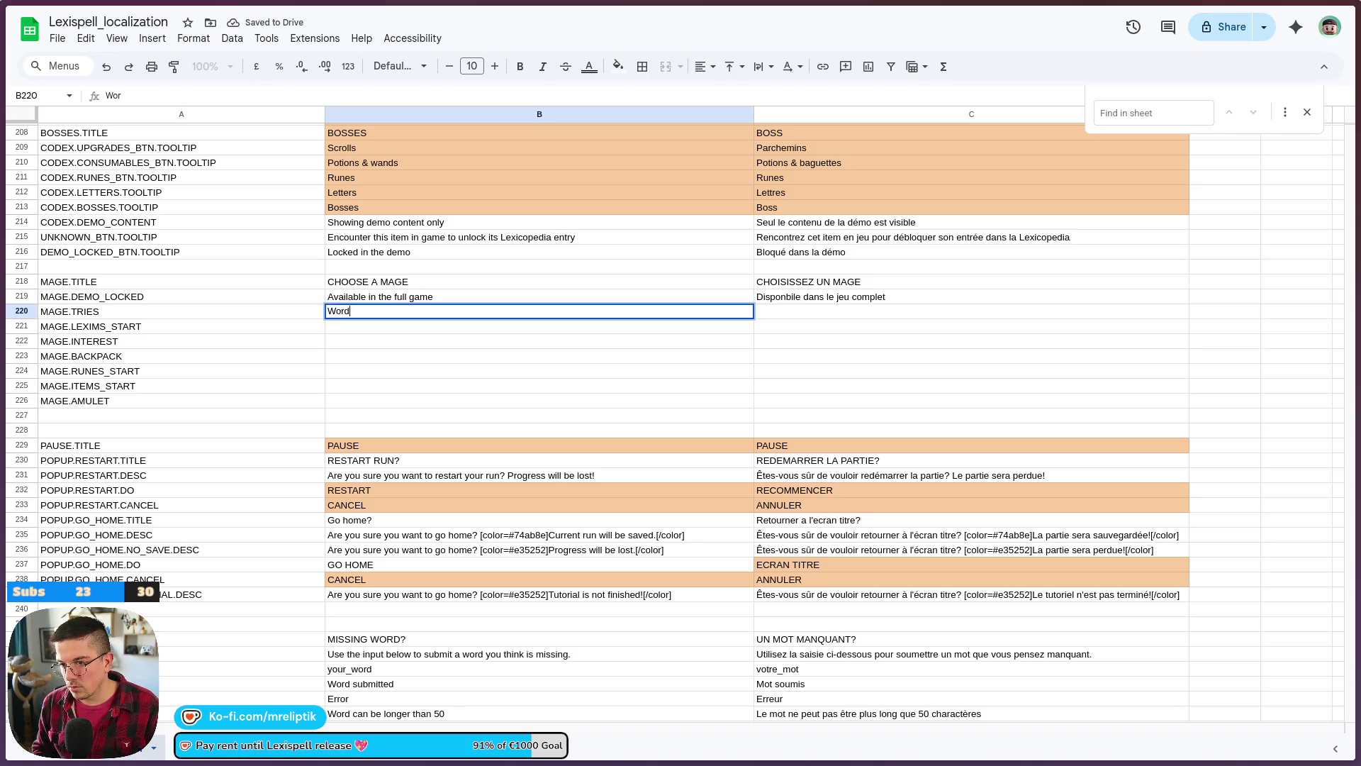
key(BackSpace)
text(s)
key(Return)
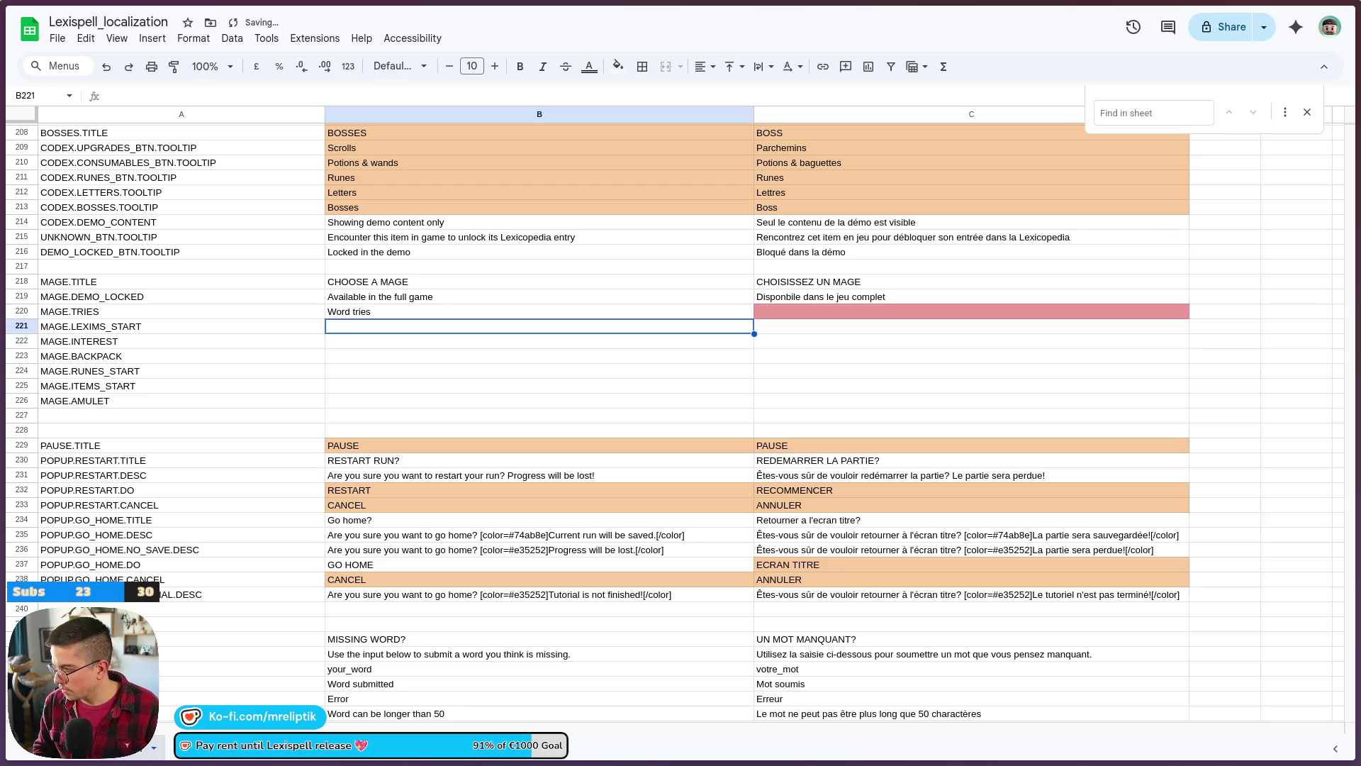
text(Starting Lexims)
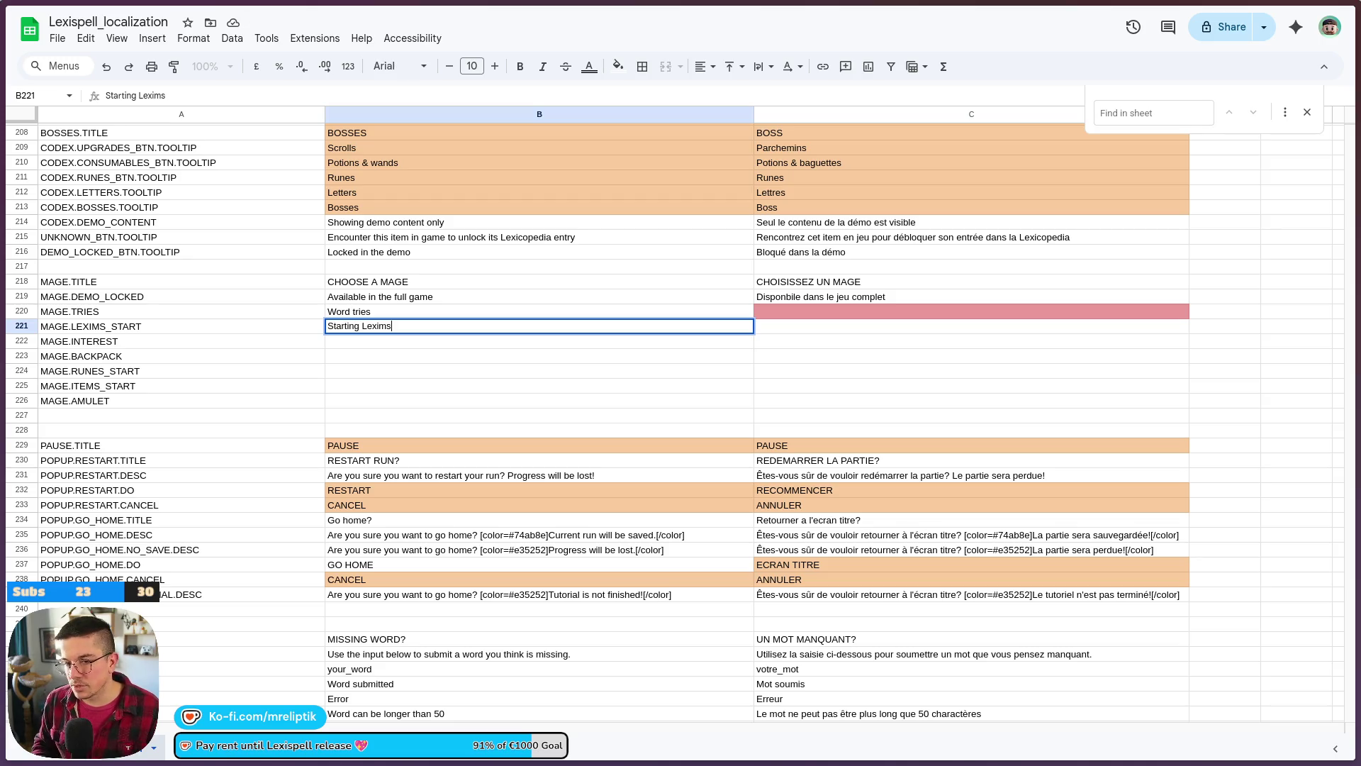
key(Return)
text(Lexims interest)
key(Return)
text(Backpack s ize)
key(Return)
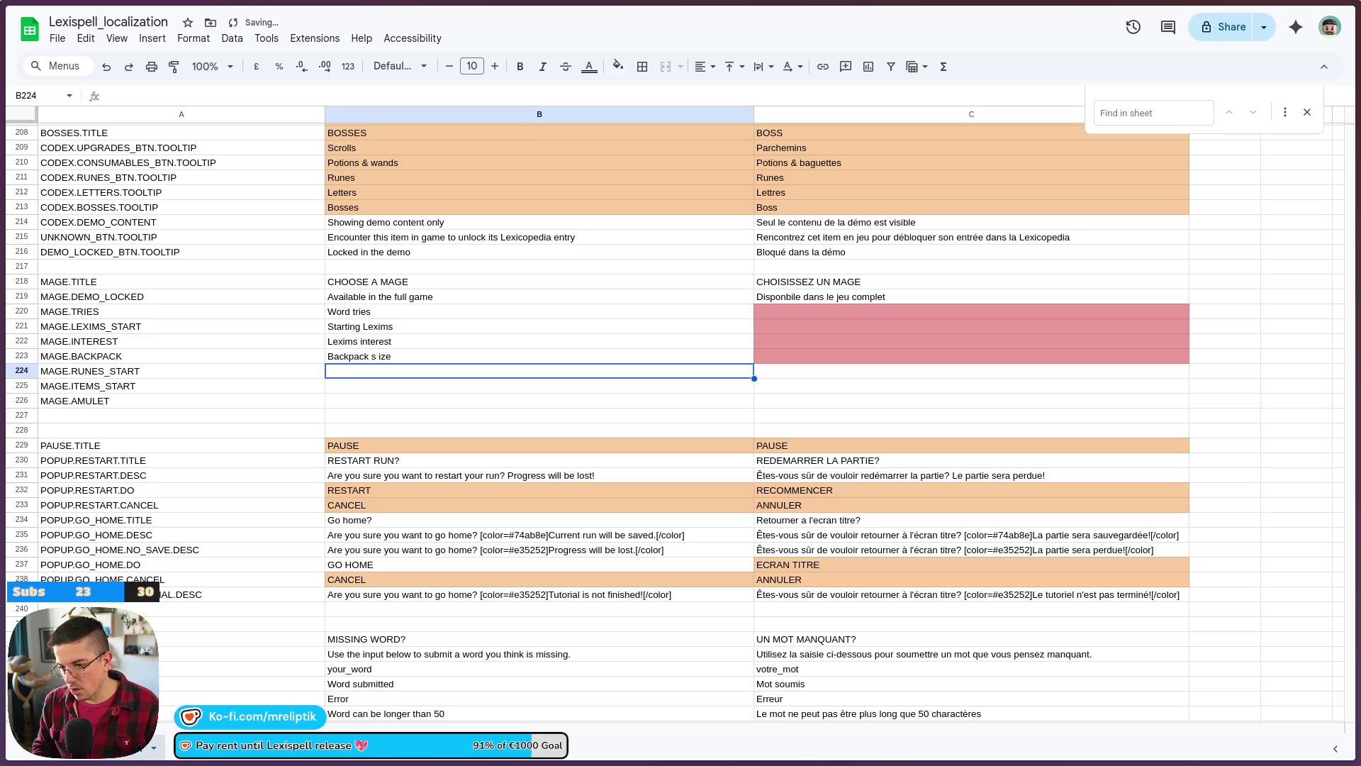
text(Randome rune)
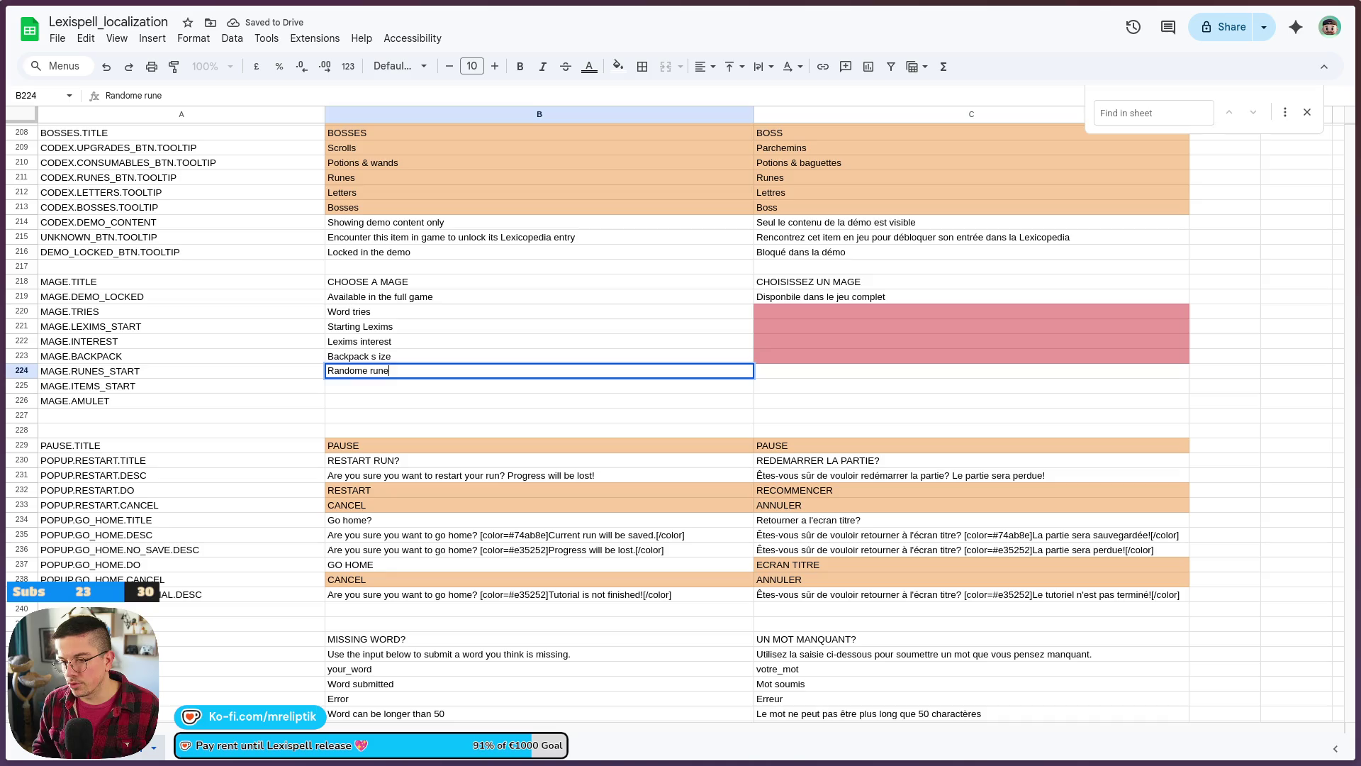
text( star t)
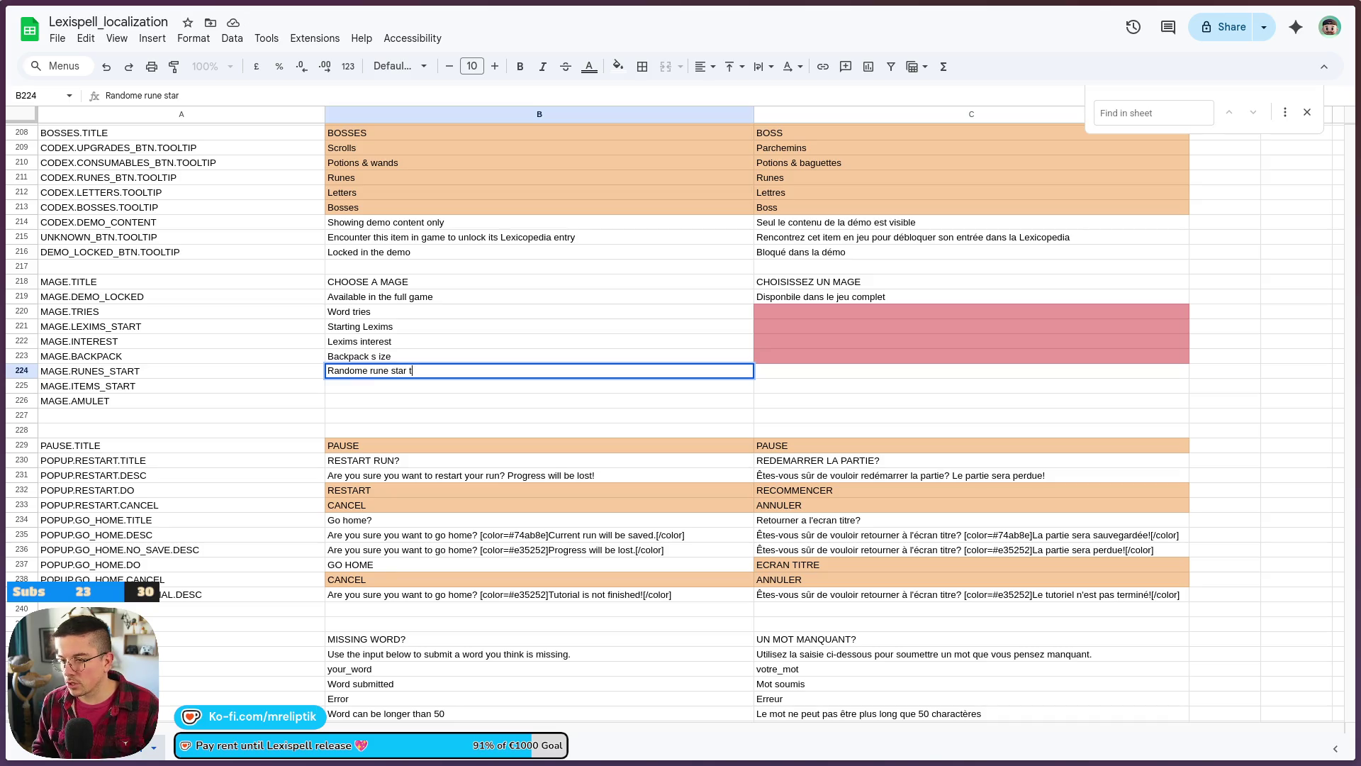
key(BackSpace)
key(BackSpace)
text(t amount)
click(181, 356)
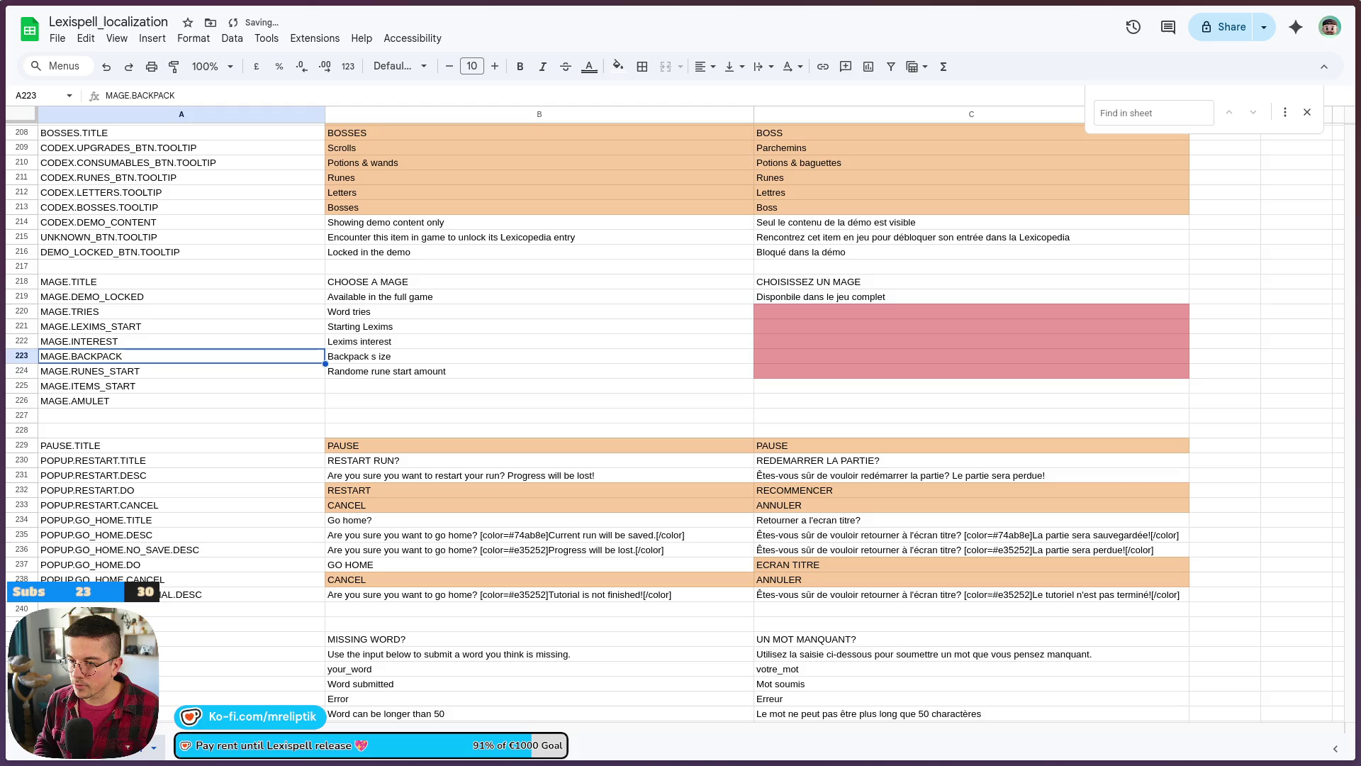
- Correct the typos so the cells read Backpack size and Random rune start amount
double_click(378, 356)
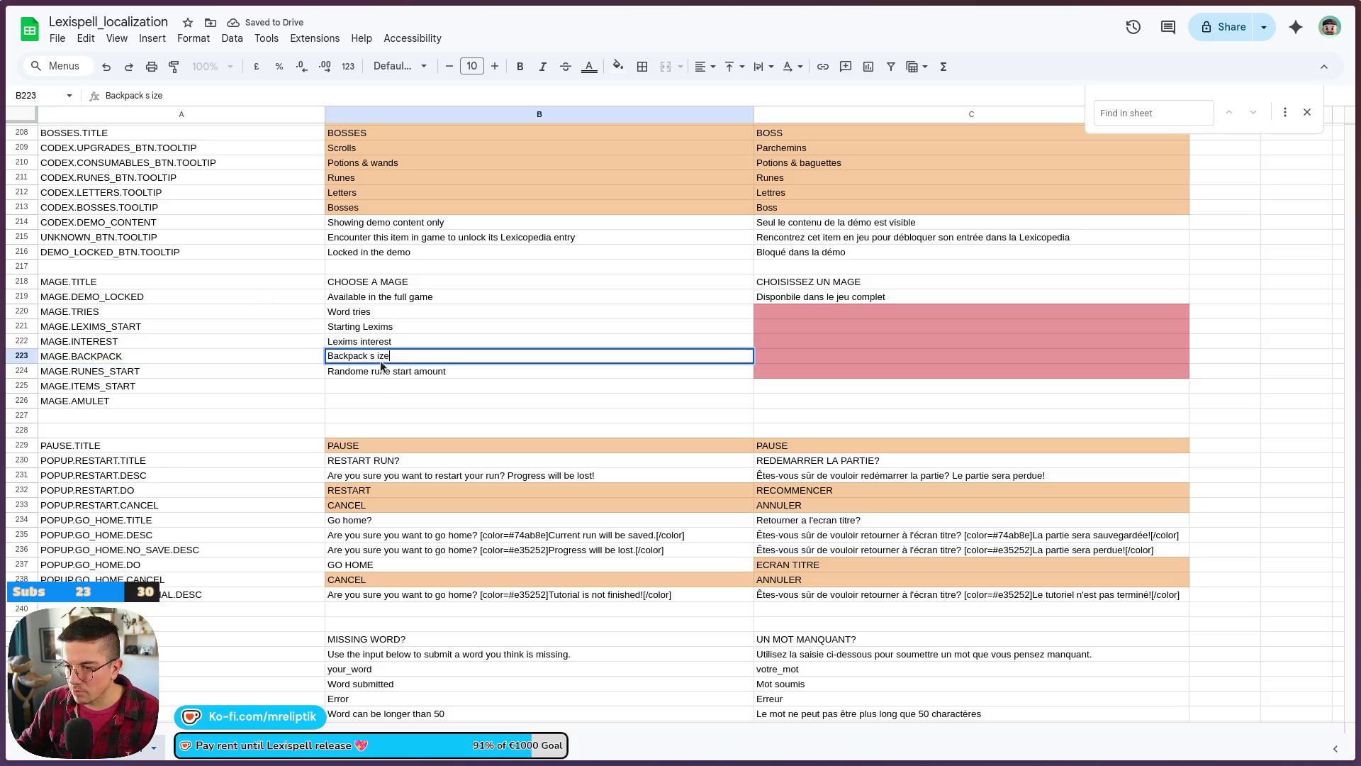
key(BackSpace)
key(Return)
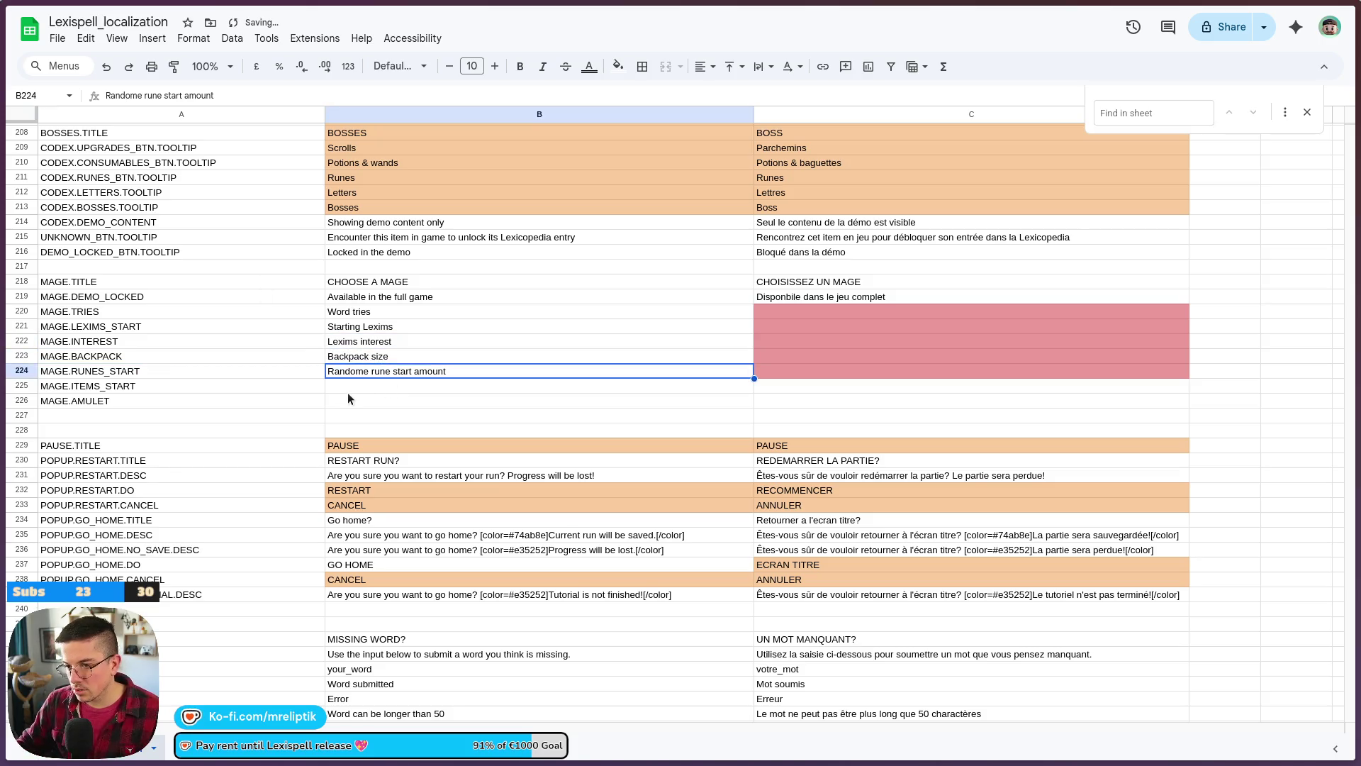
click(356, 389)
key(Up)
key(Return)
click(367, 370)
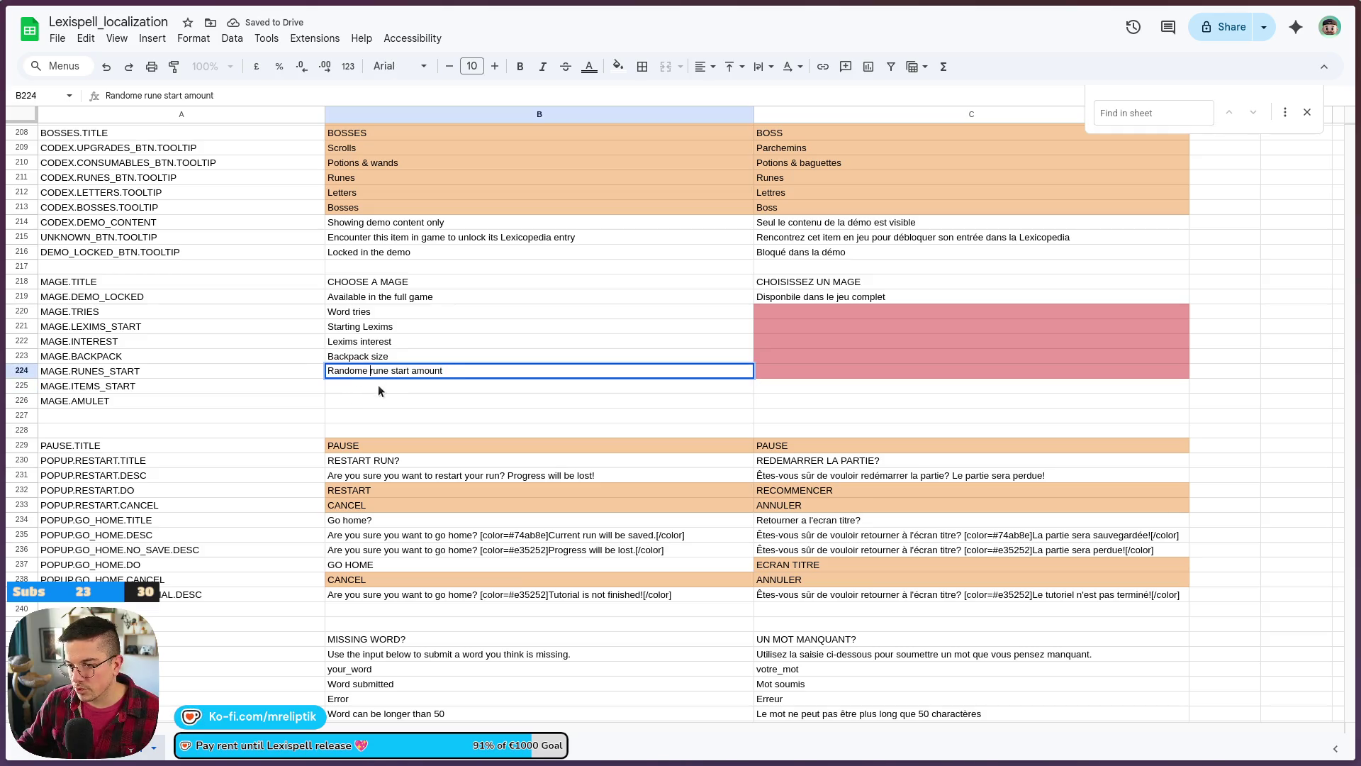
key(BackSpace)
key(Return)
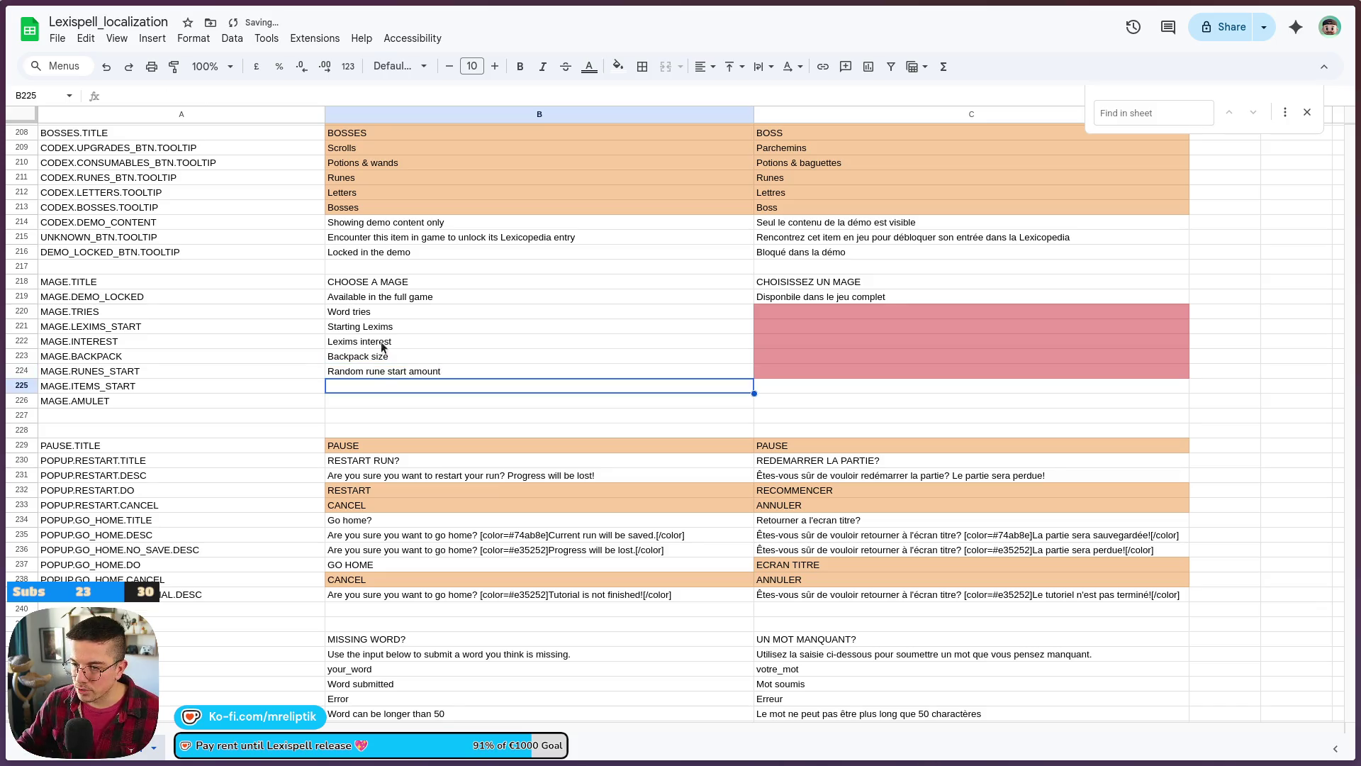
- Set B225 to 'Random item start amount' and B226 to 'Amulet'
text(Items)
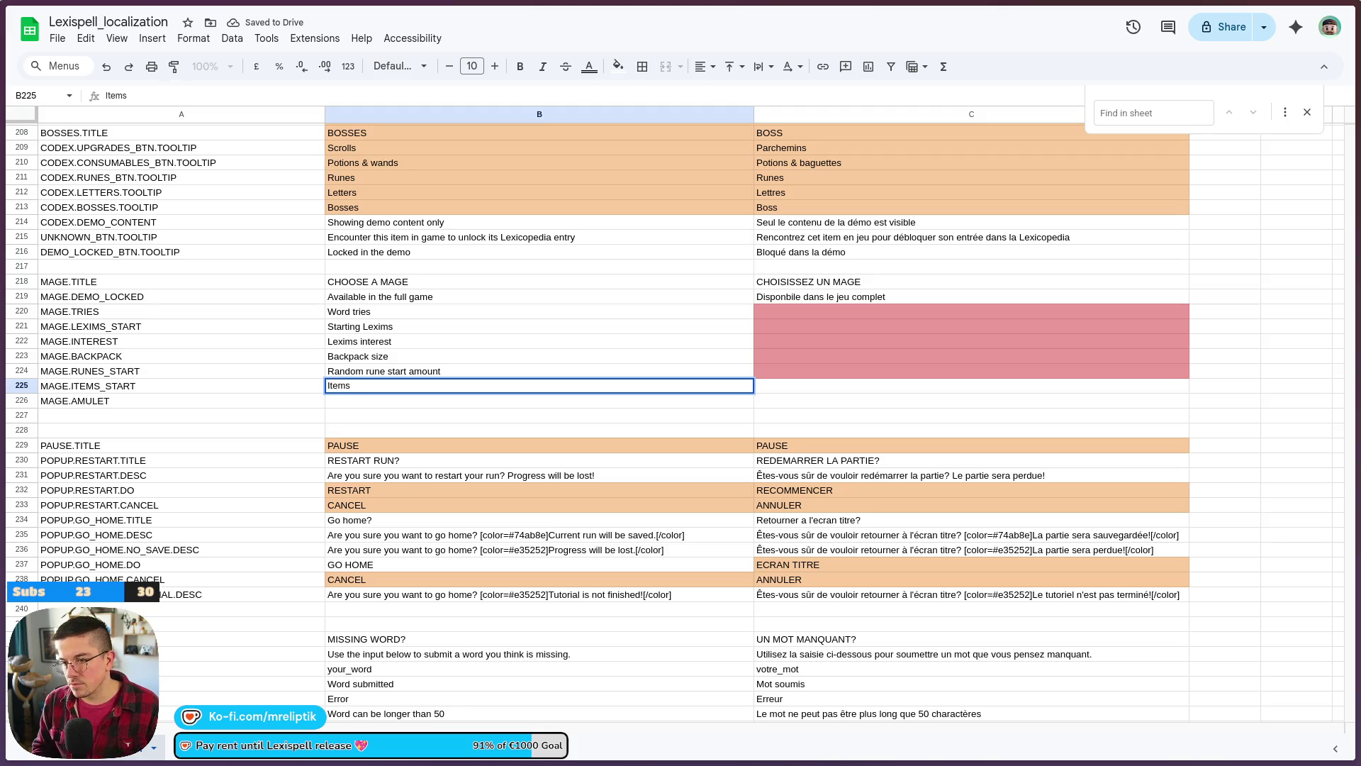
key(shift+Tab)
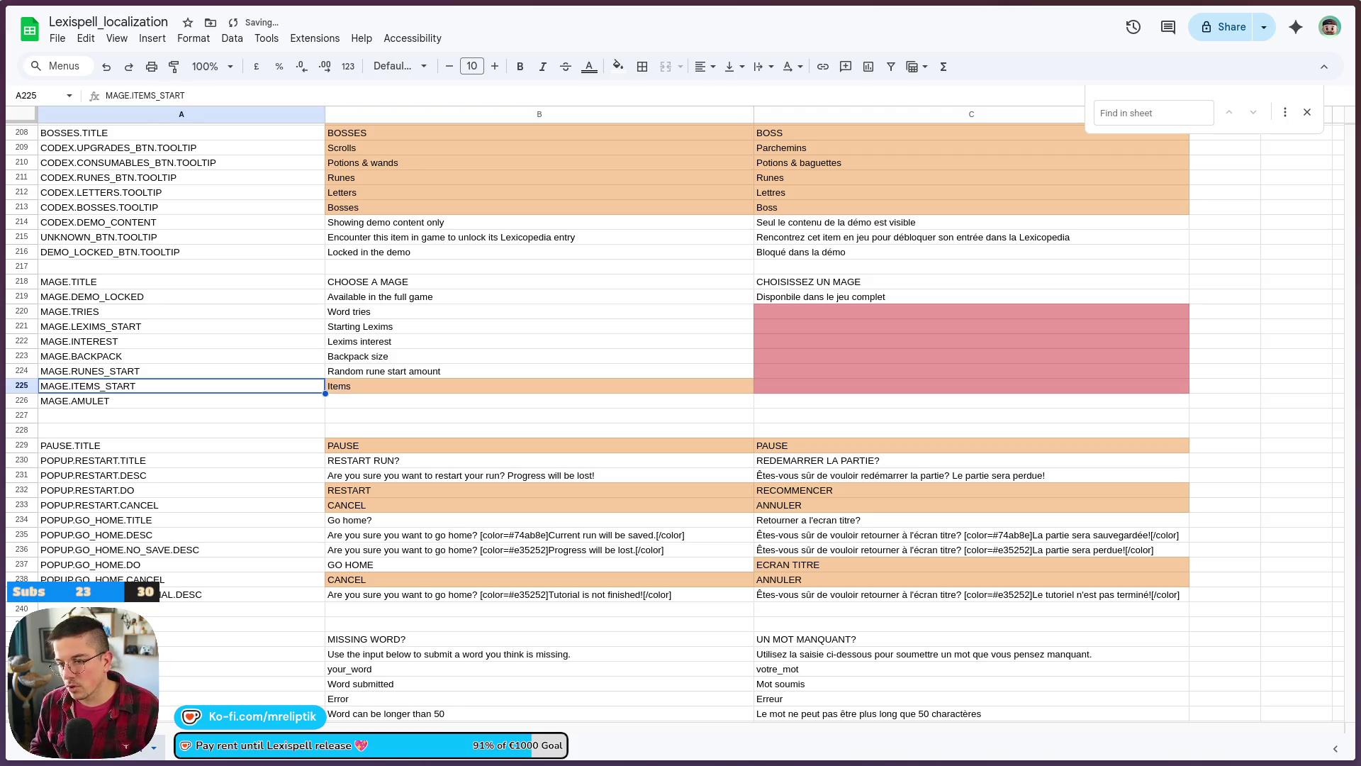
scroll(375, 504, up, 3)
double_click(374, 508)
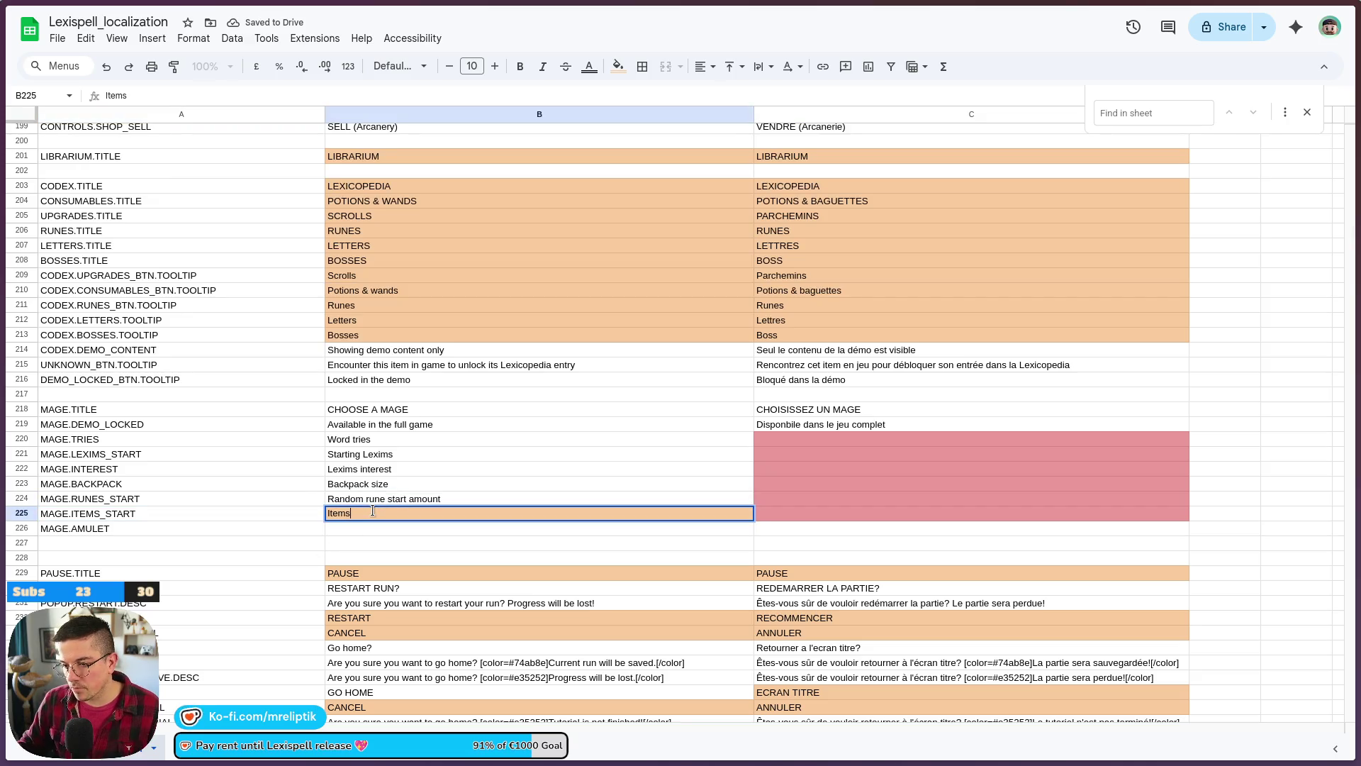
key(BackSpace)
key(BackSpace)
key(BackSpace)
text(Random )
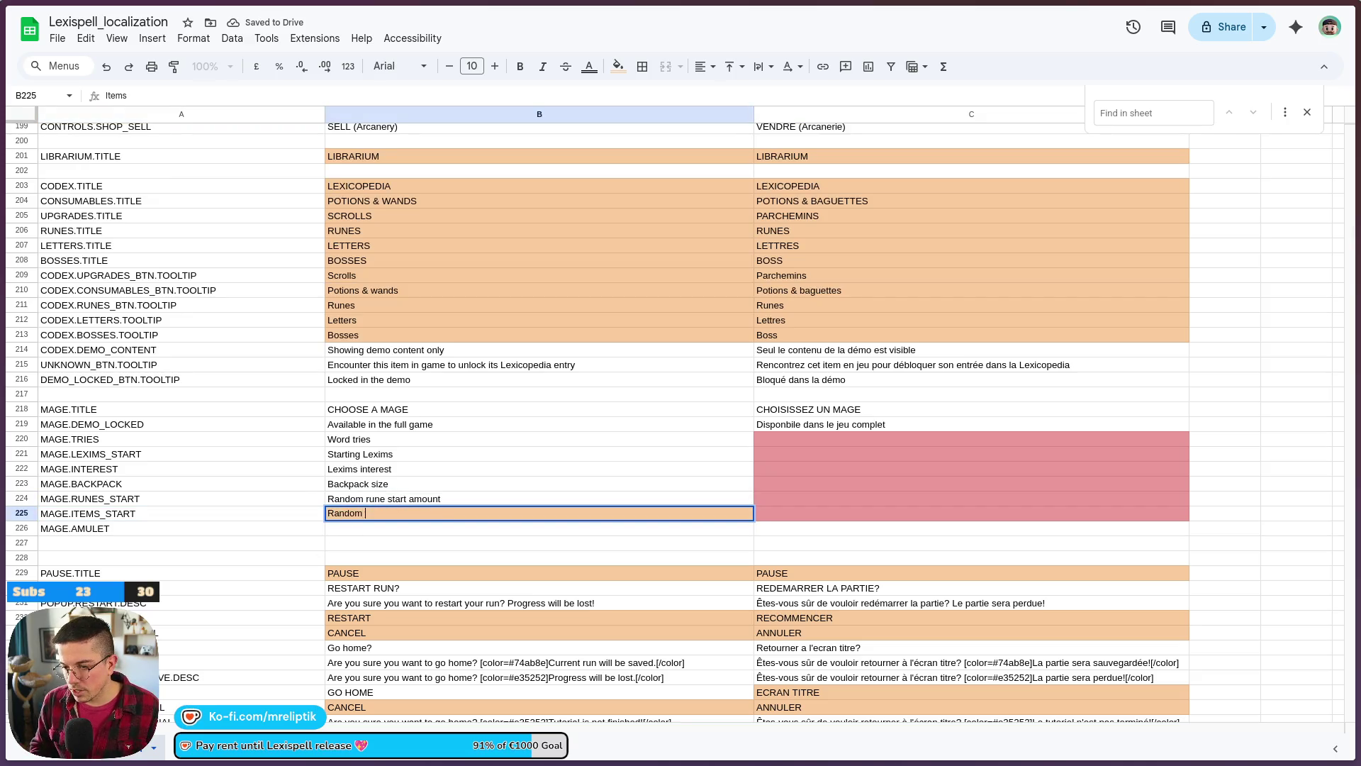
text(item start amount)
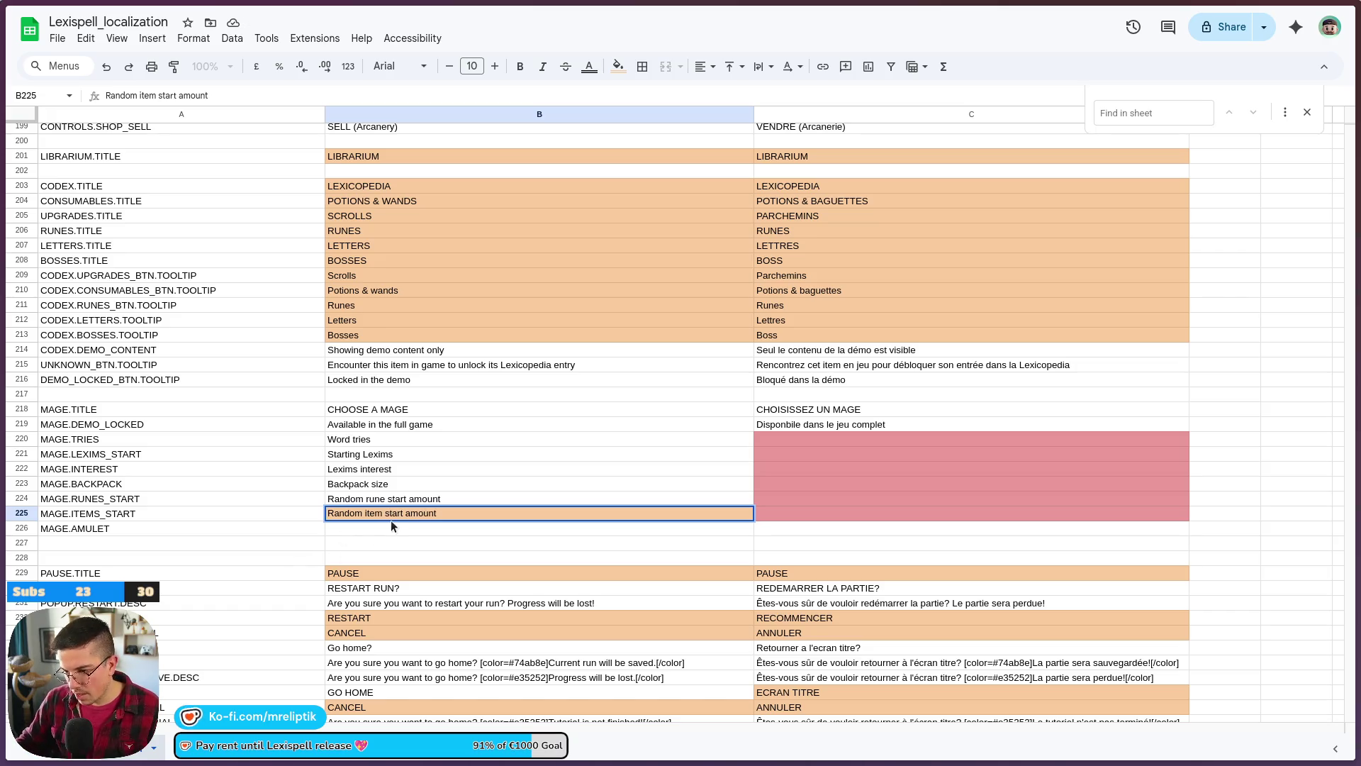
key(Return)
text(Amulet)
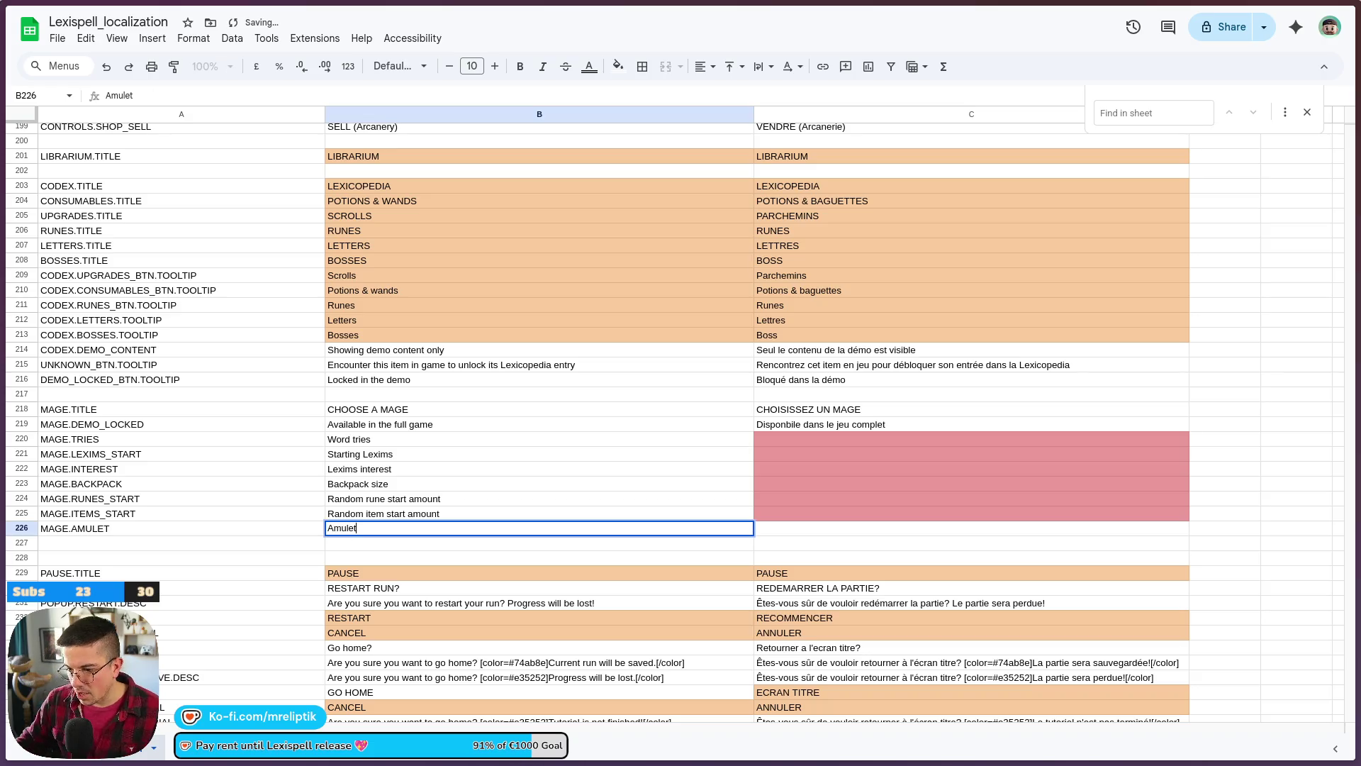
click(458, 488)
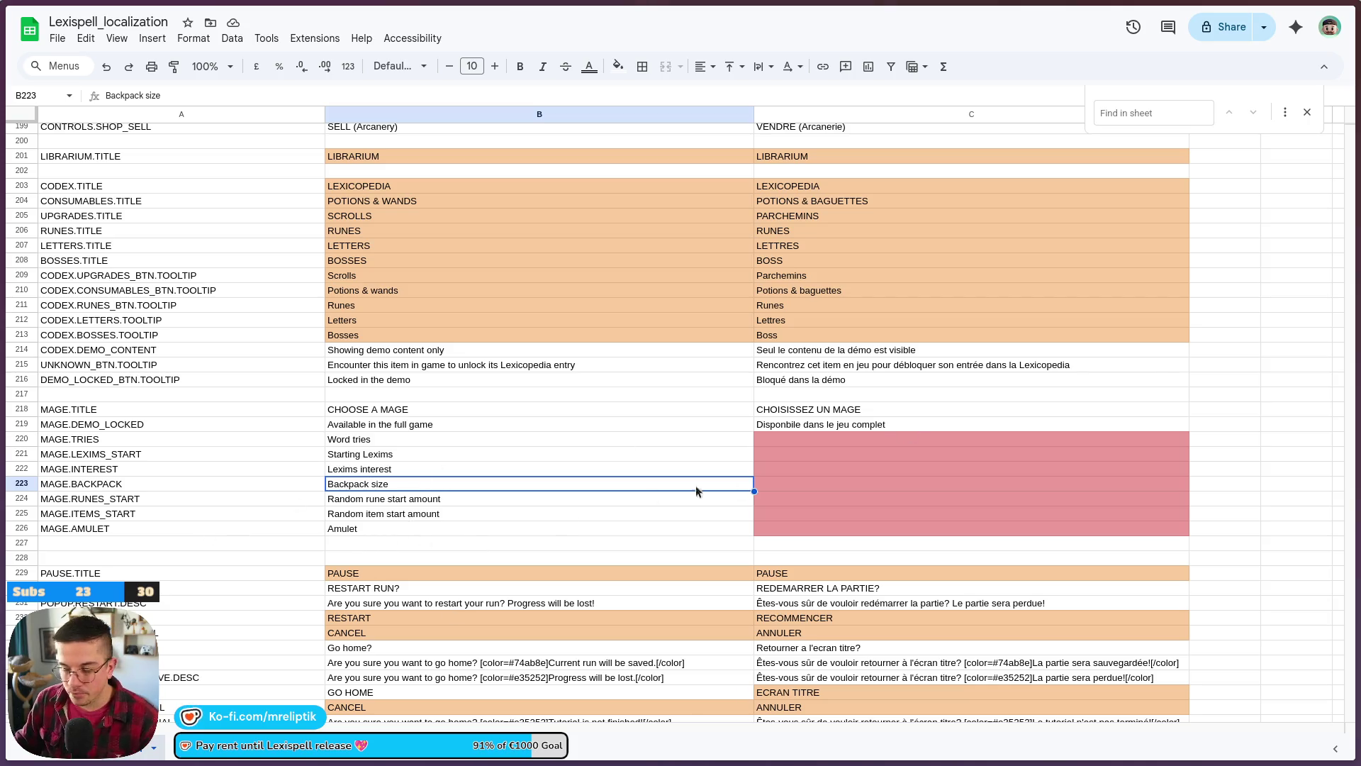
click(796, 440)
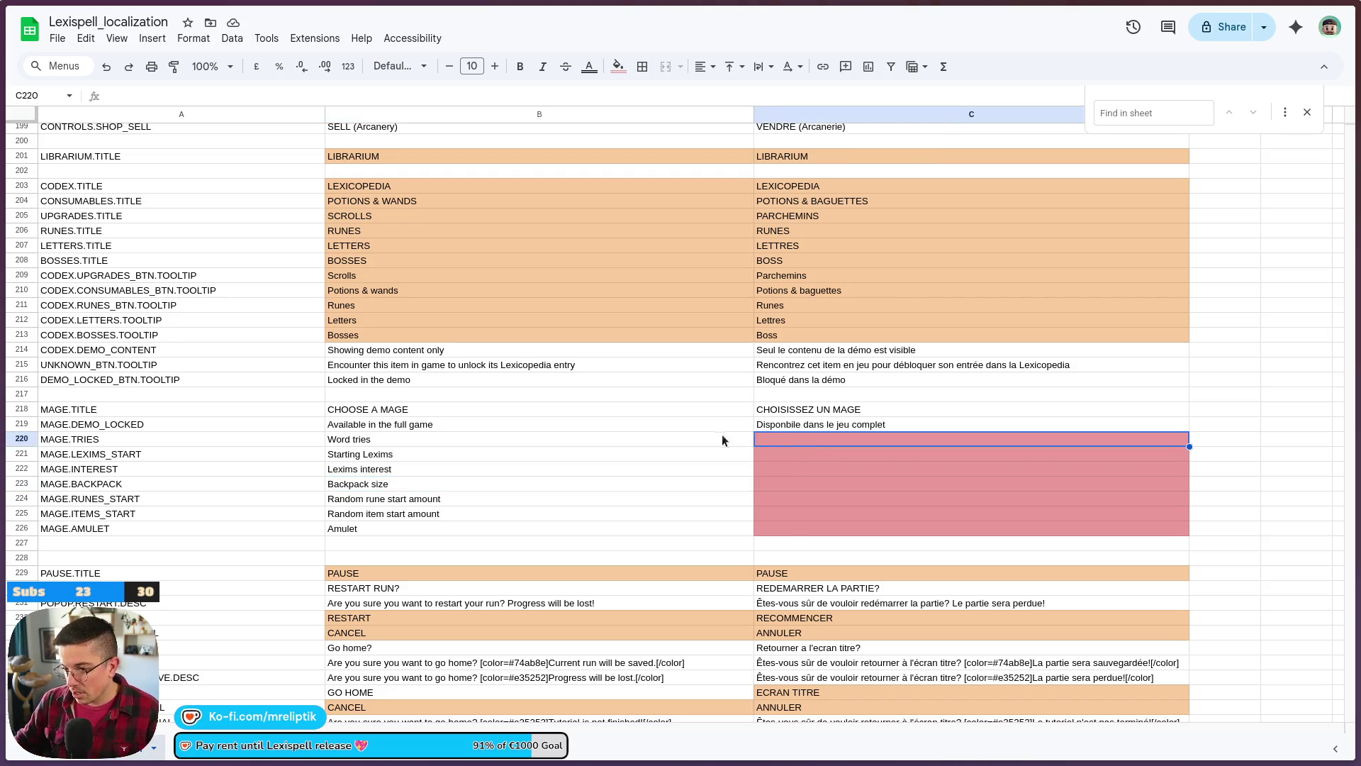
- Search the sheet for 'word tries' to find the MAGE.TRIES rows
key(ctrl+f)
text(word tries)
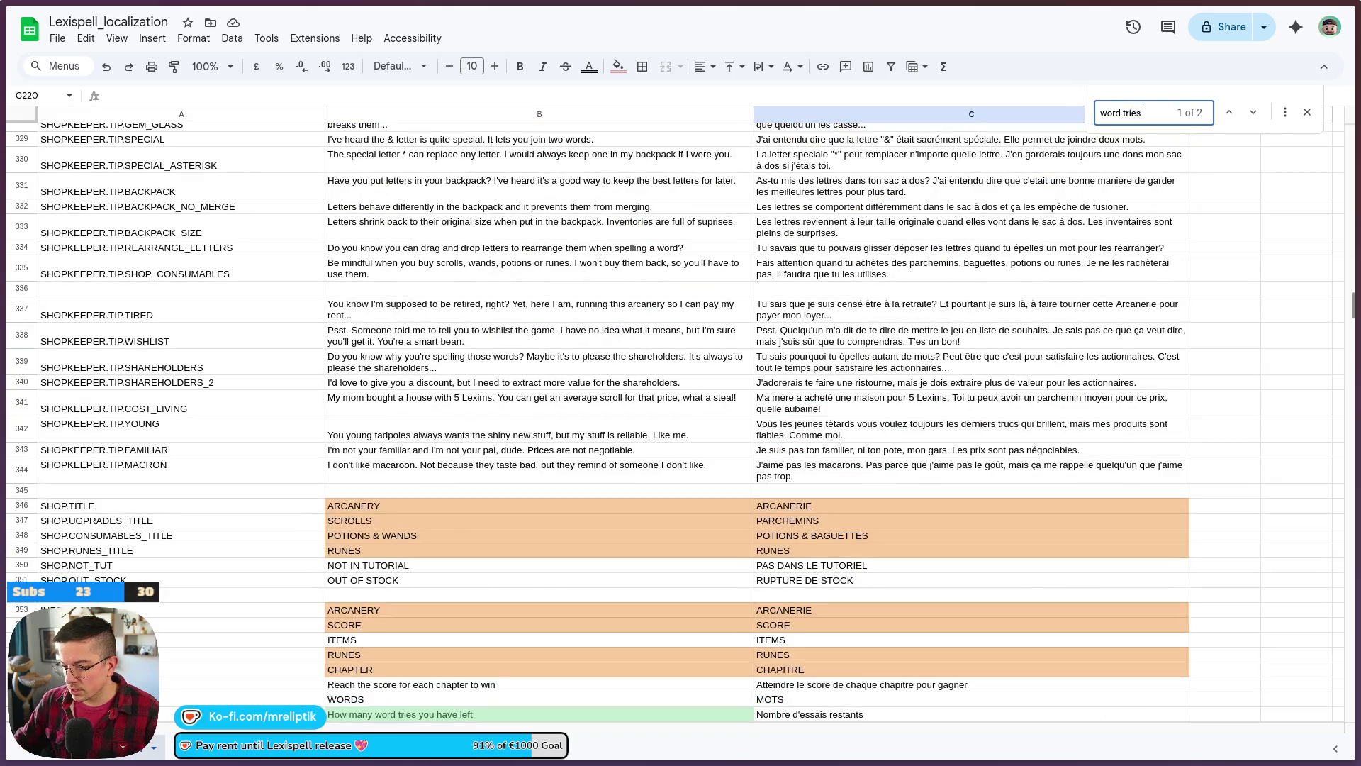
scroll(851, 681, up, 15)
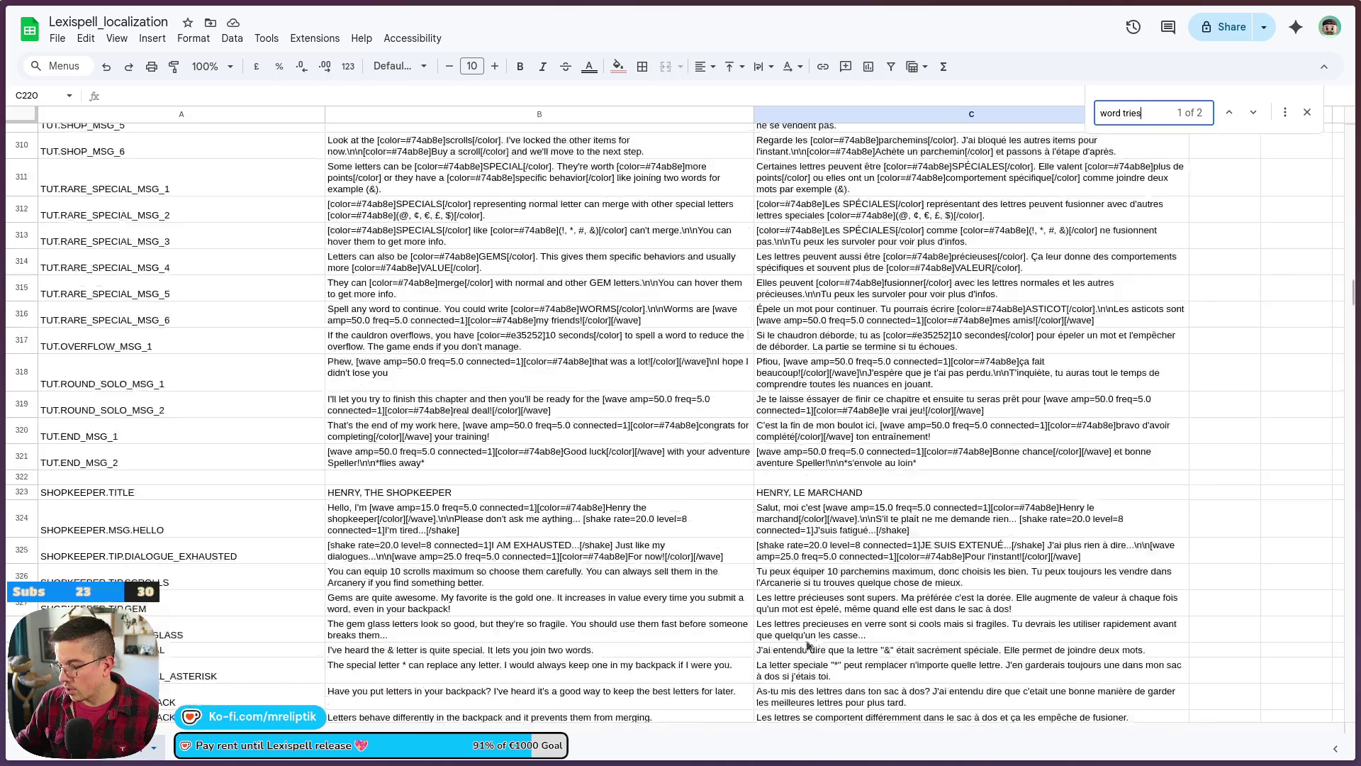
scroll(846, 664, up, 10)
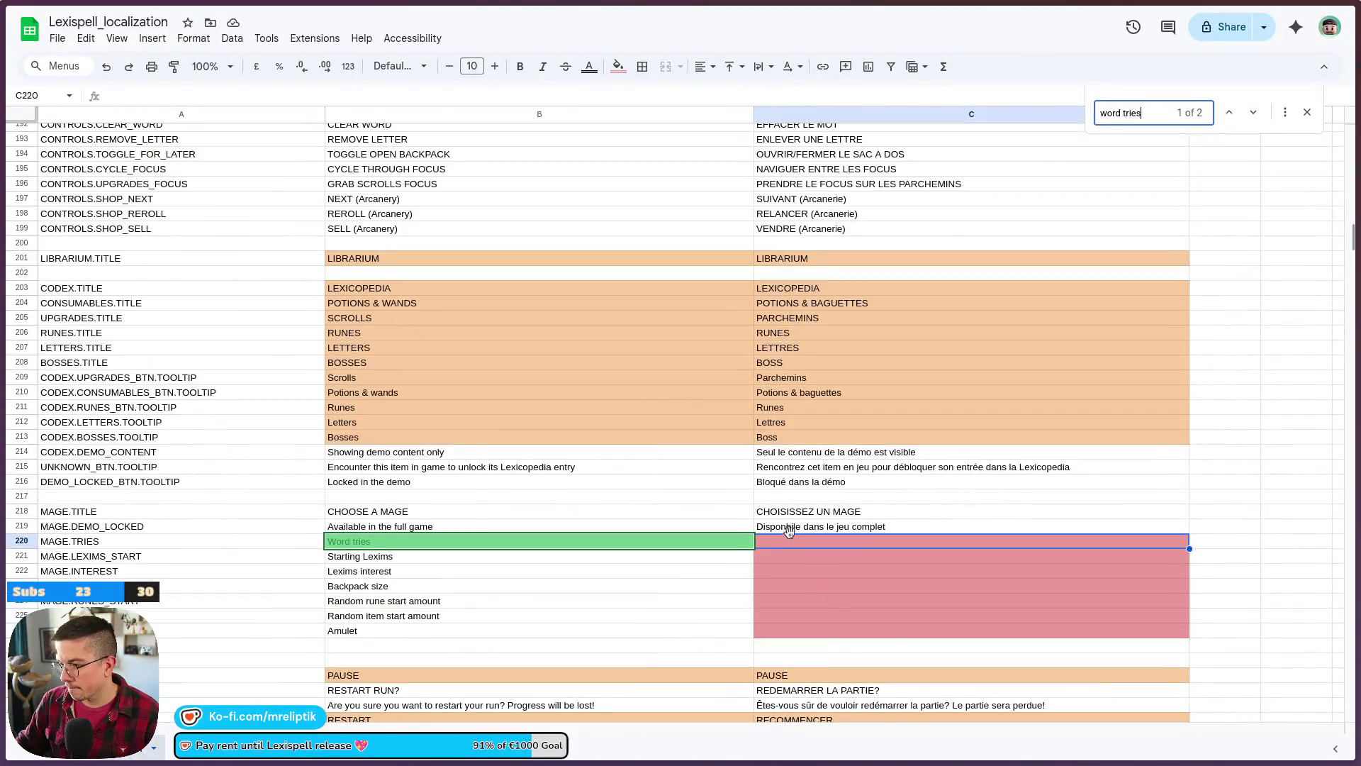
- Enter the French texts 'Mots' and 'Lexims de départ' in C220 and C221
double_click(795, 542)
text(Essa)
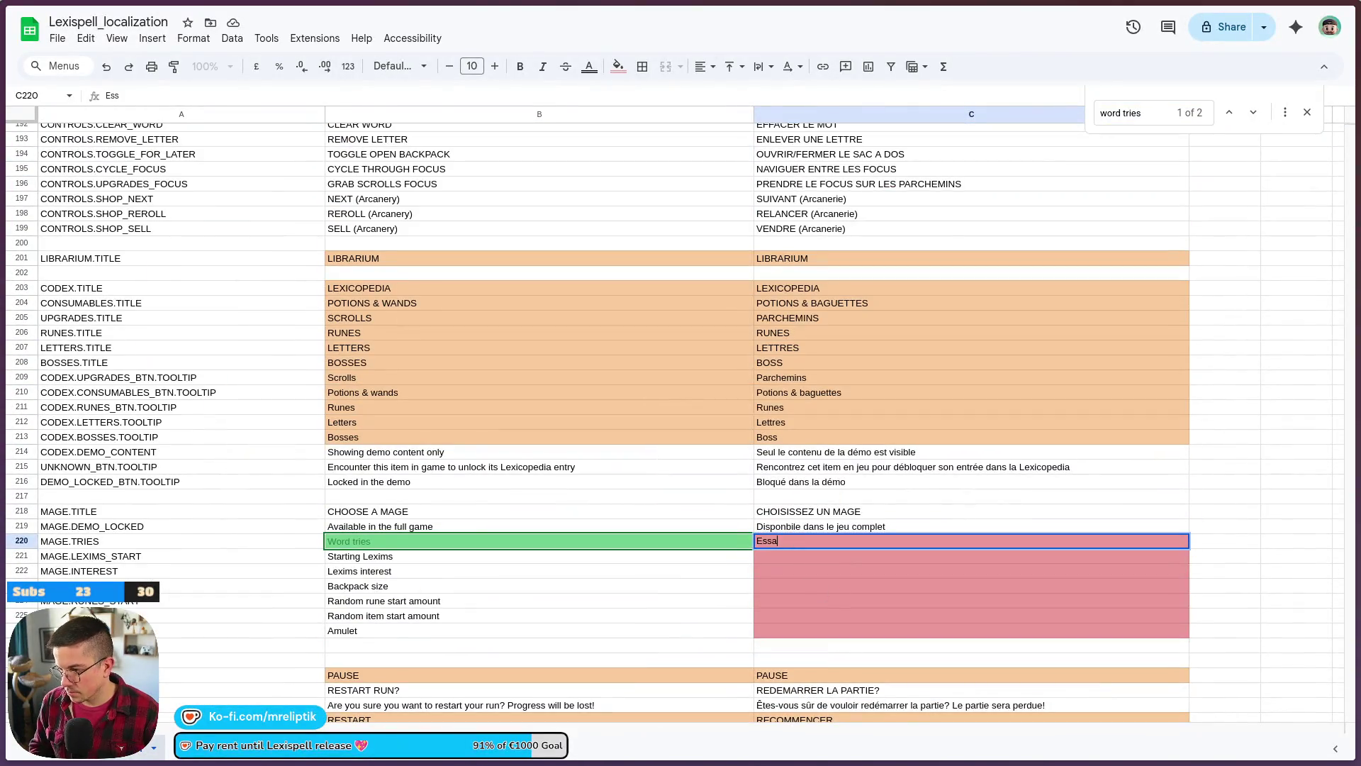
key(BackSpace)
key(BackSpace)
key(BackSpace)
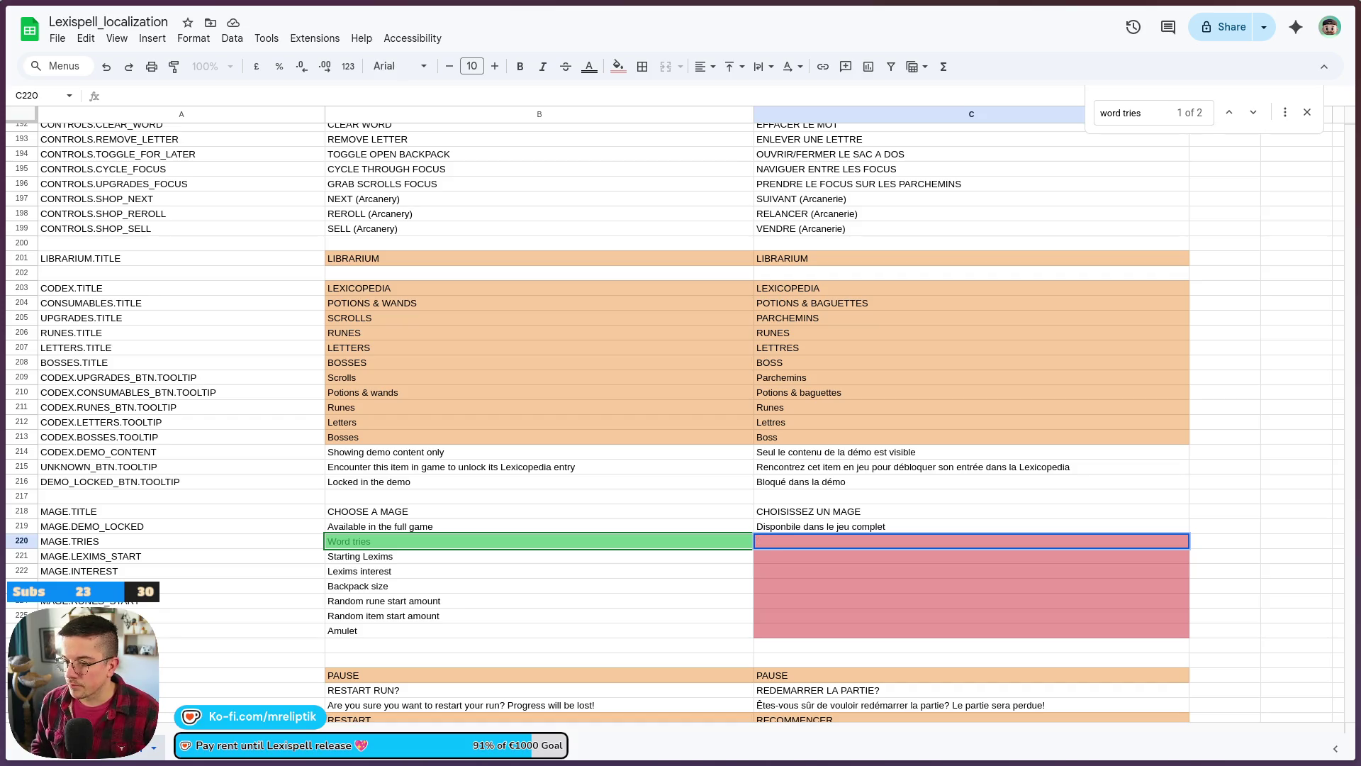
text(E)
key(BackSpace)
text(M)
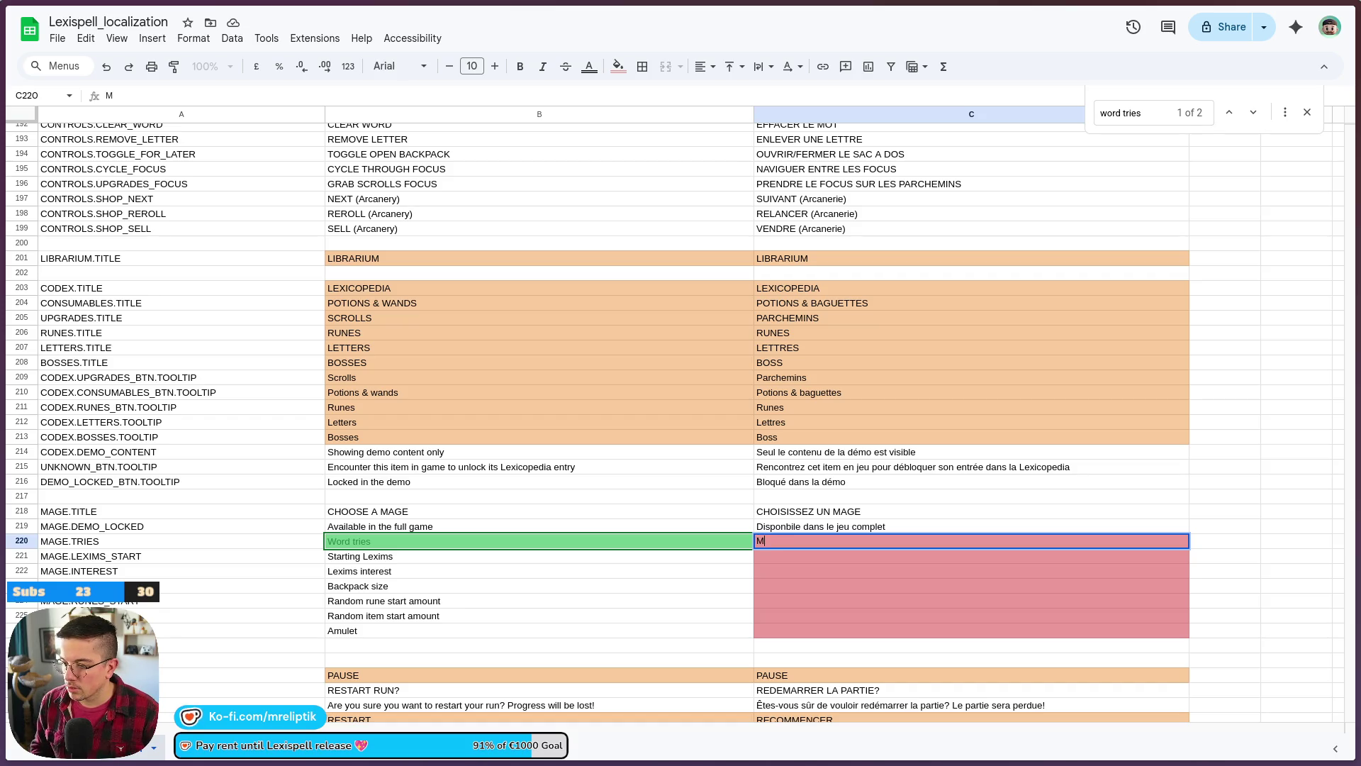
text(iots)
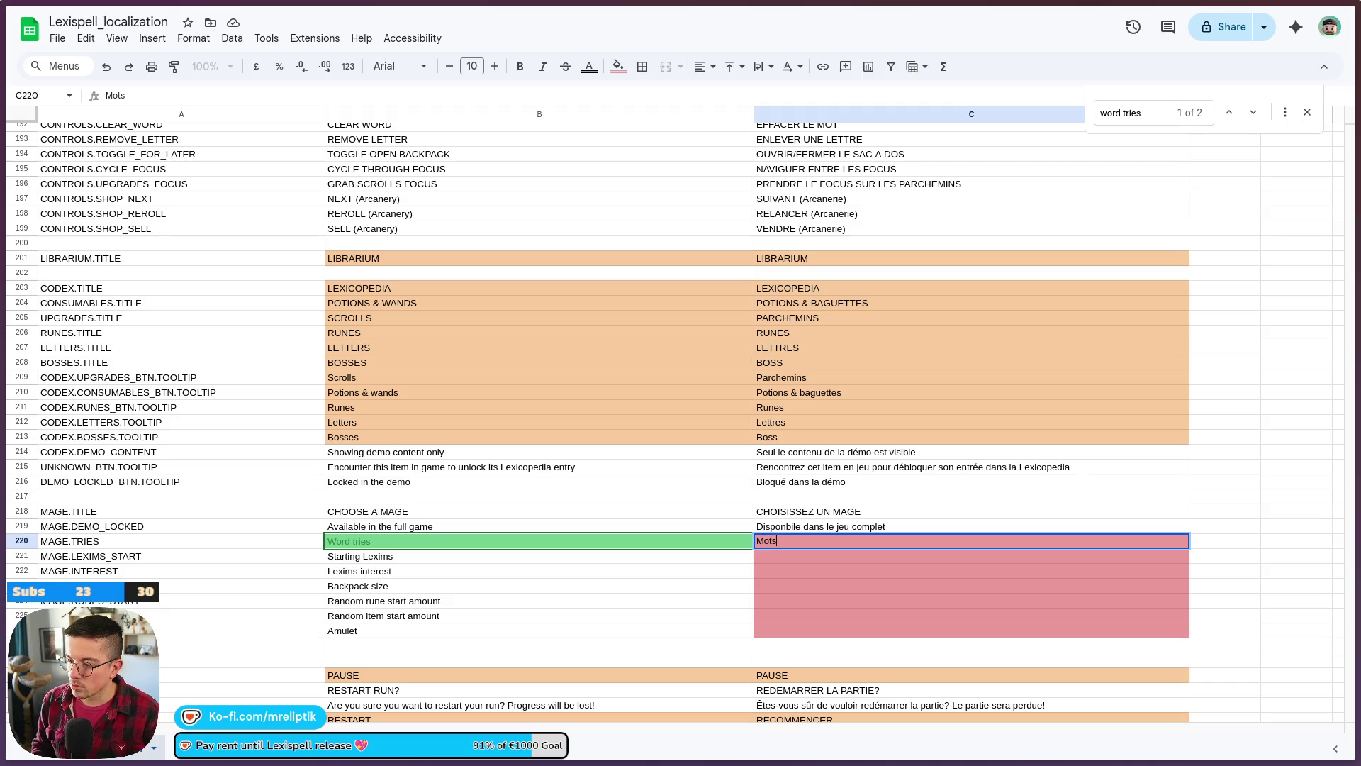
key(Return)
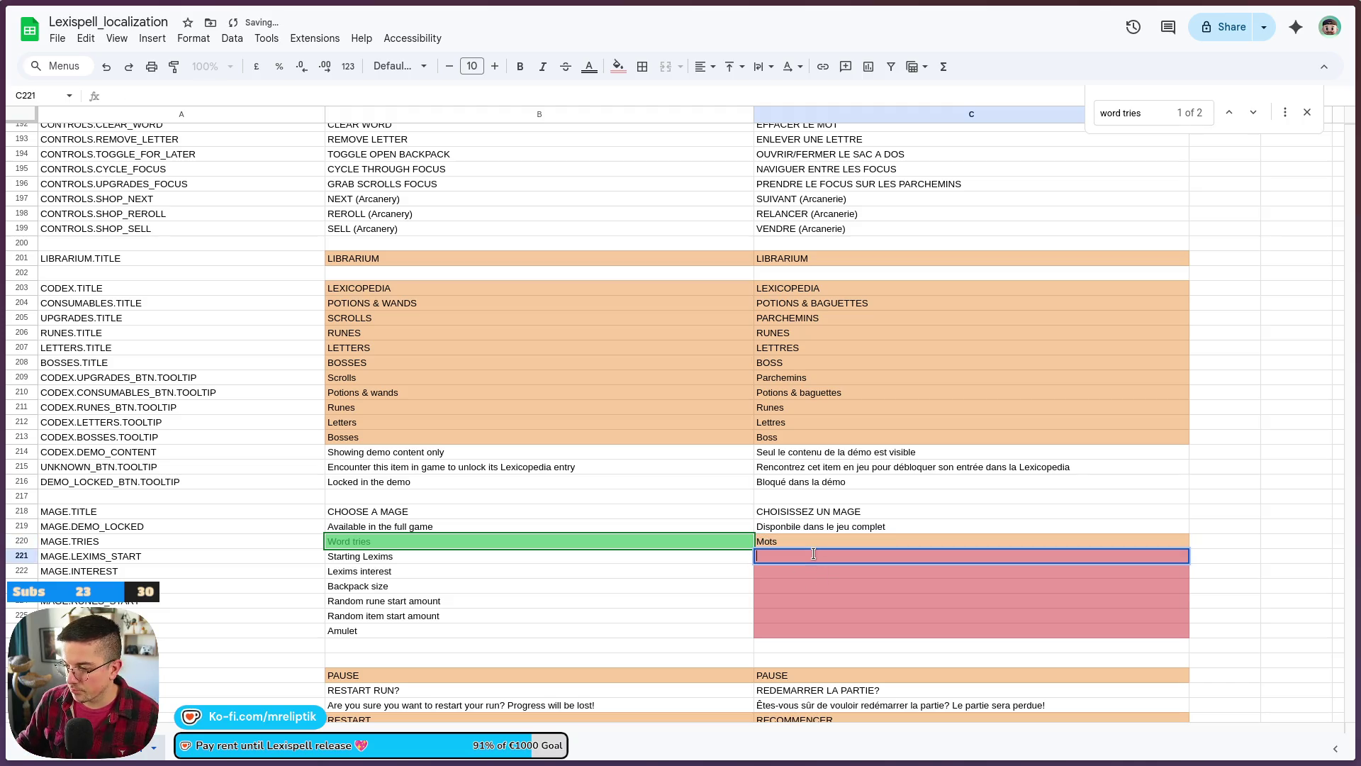
text(Lexi)
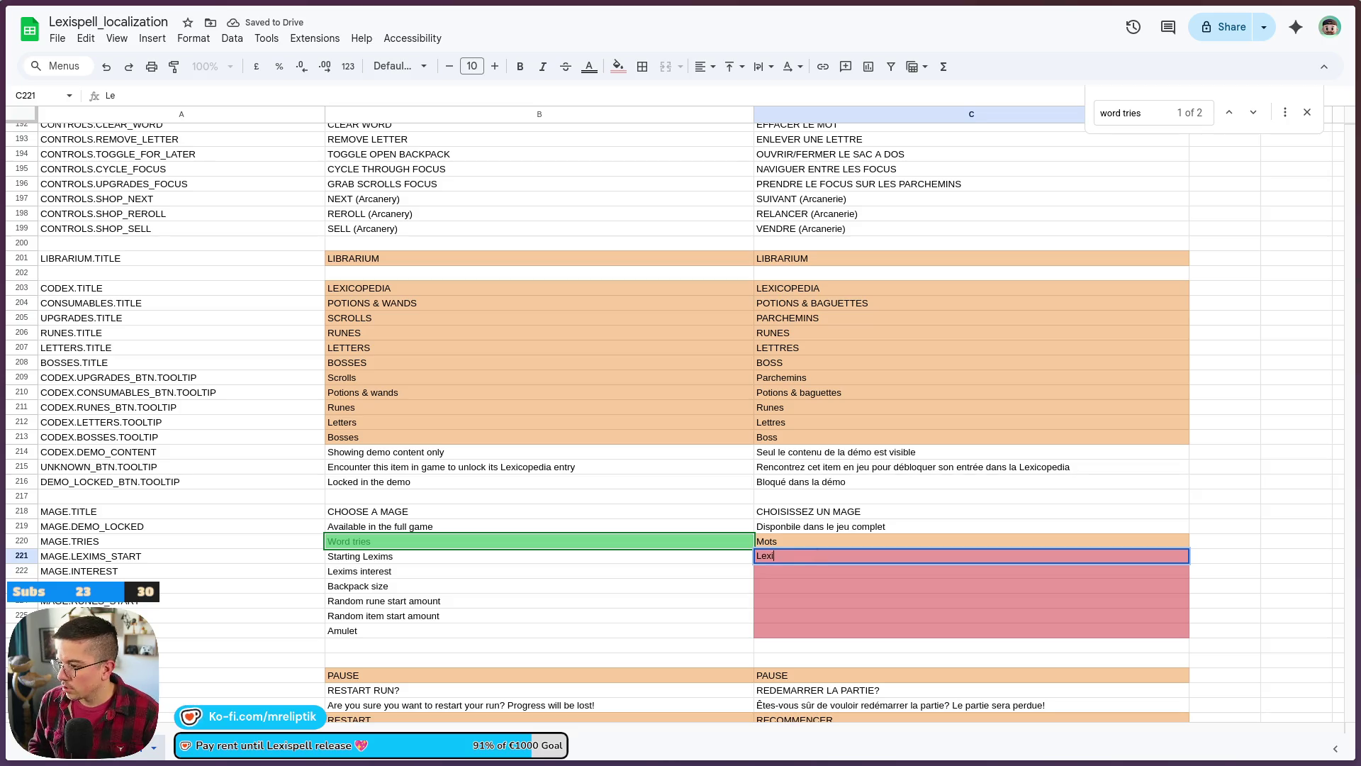
text(ms de départ)
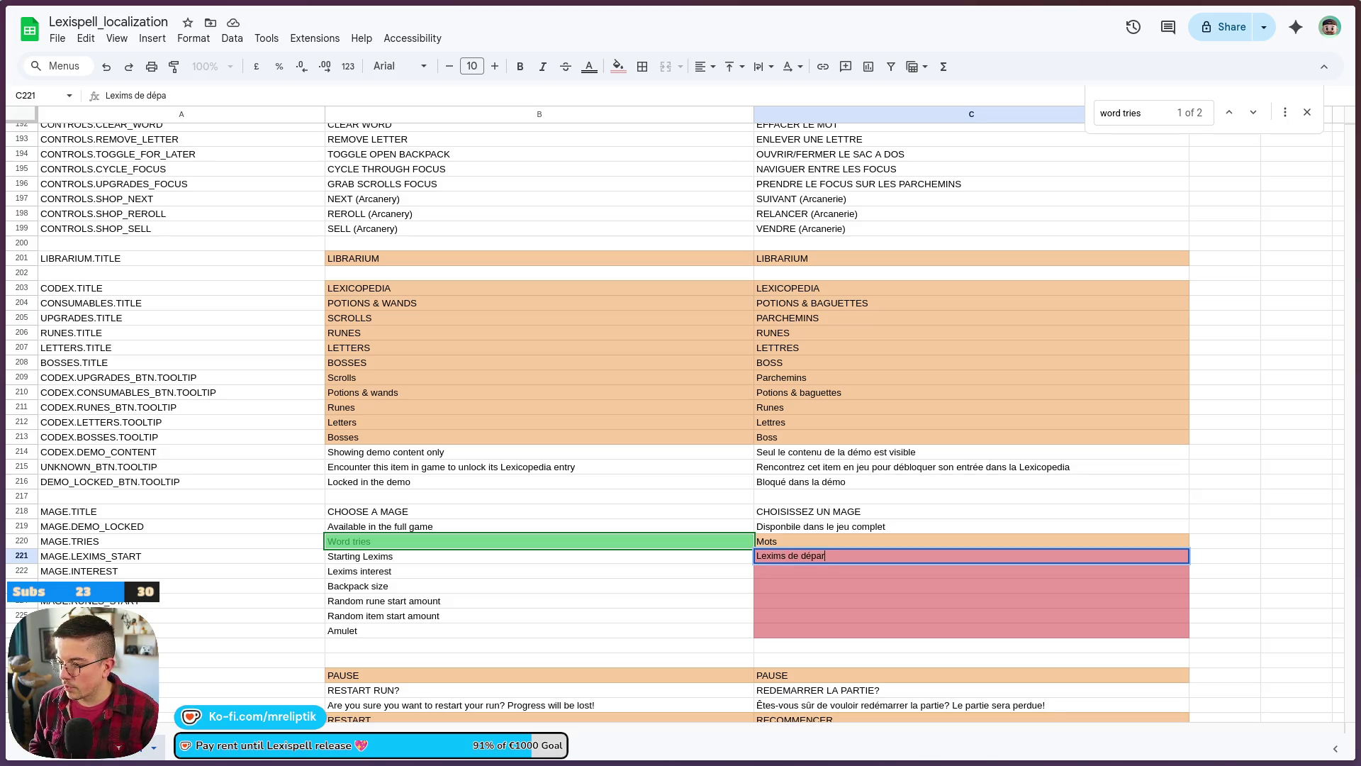
key(Return)
- Enter 'Intérêts de Lexims', 'Taille du sac à dos' and the random start rune and item translations
text(In)
key(BackSpace)
key(BackSpace)
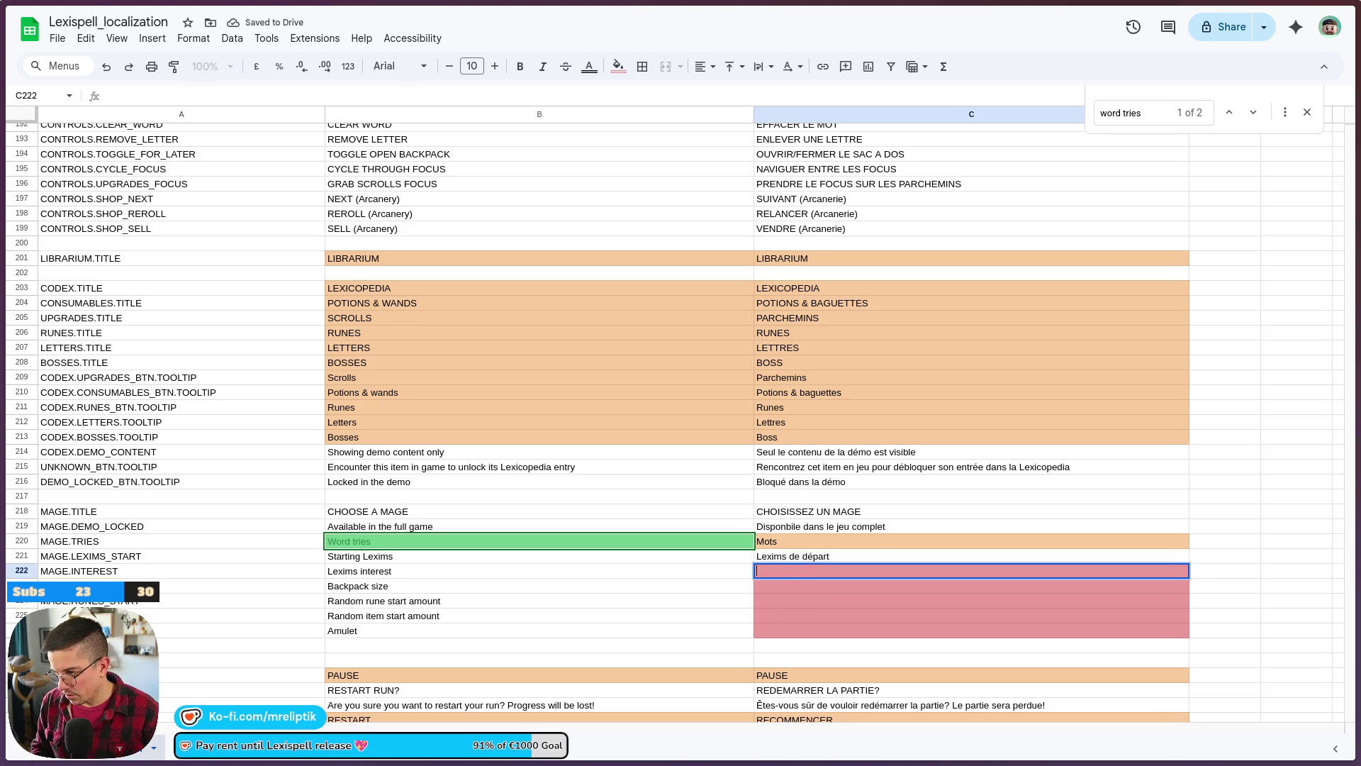
text(ntérêts)
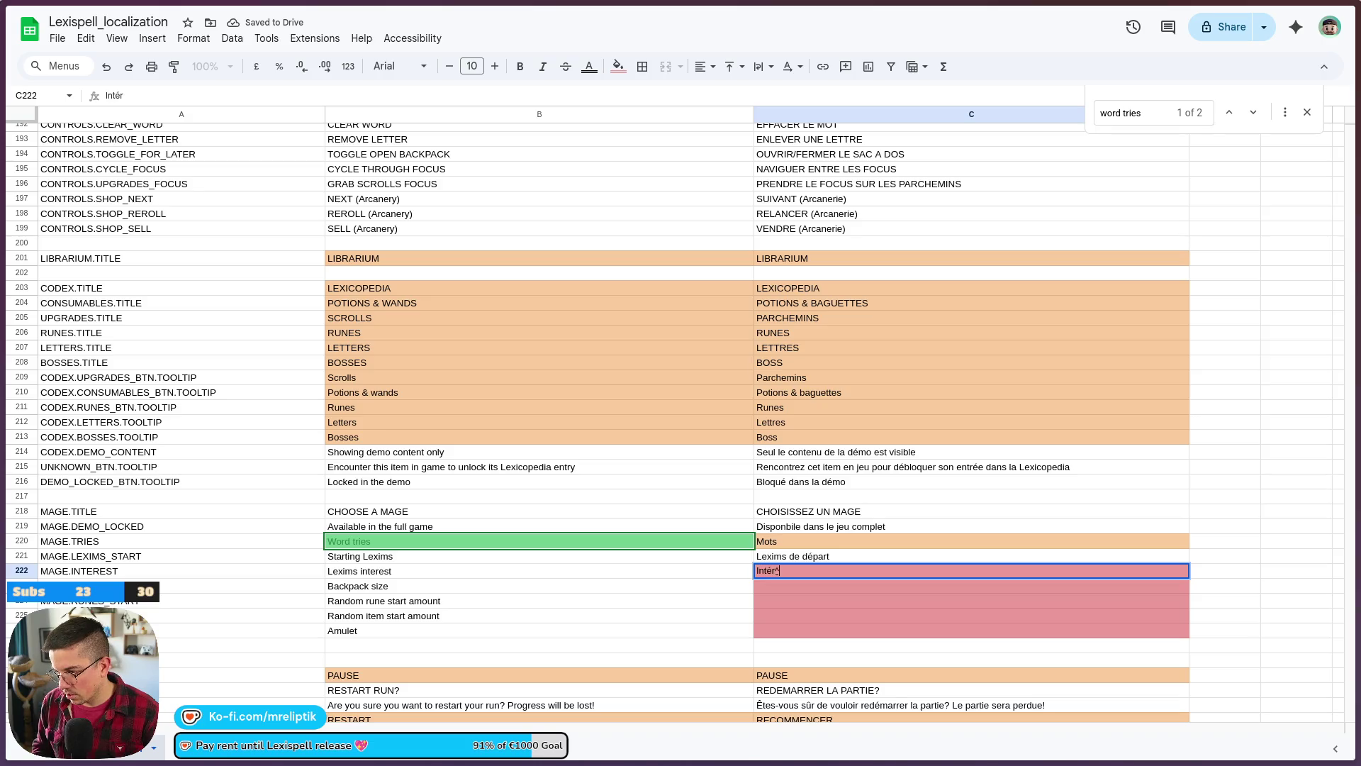
text( de Lexims)
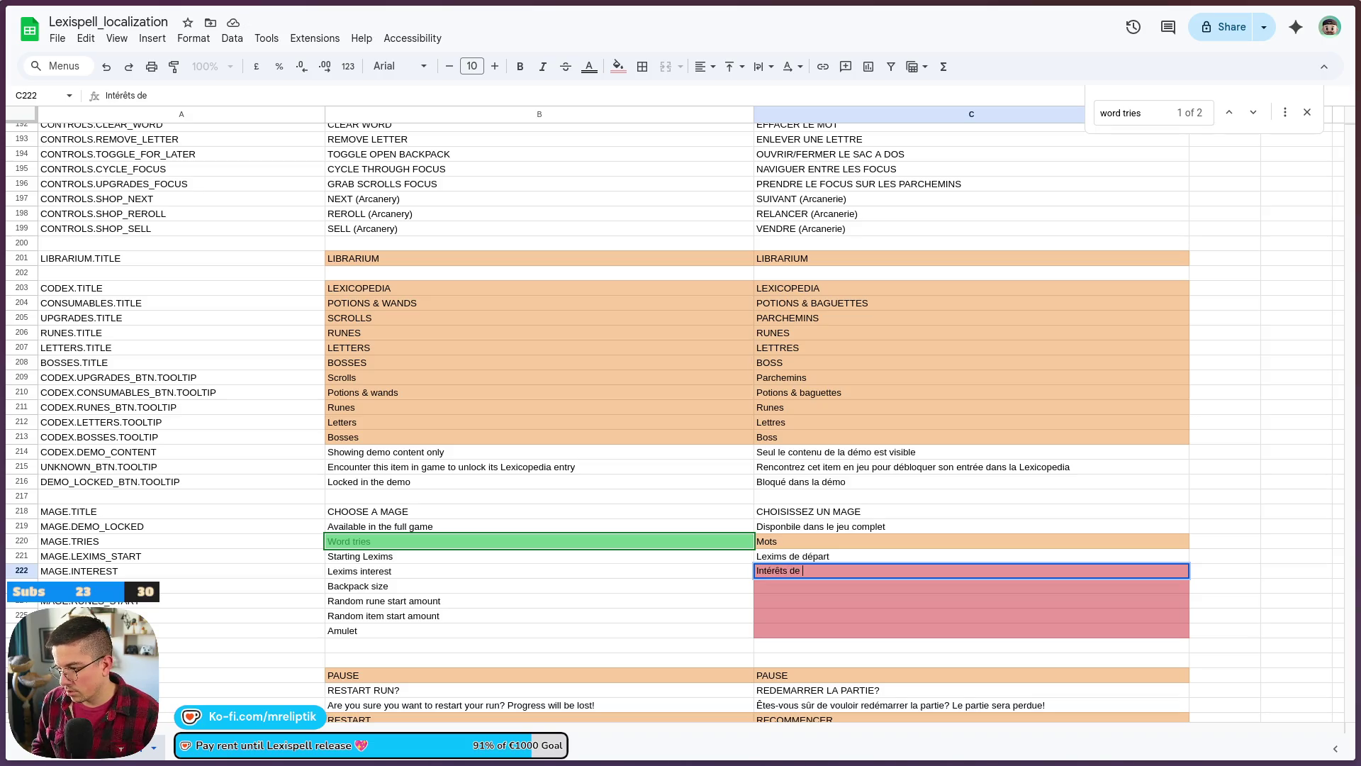
key(Return)
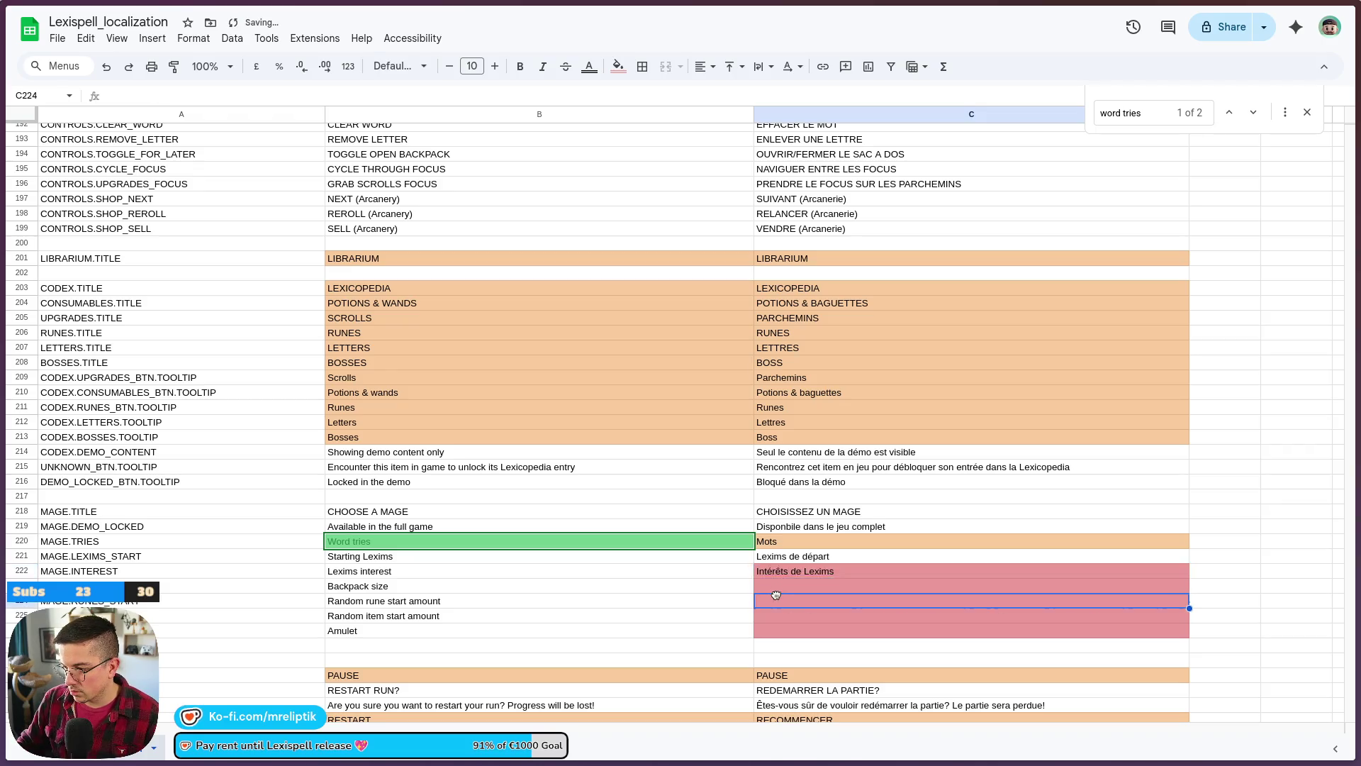
text(Taille t)
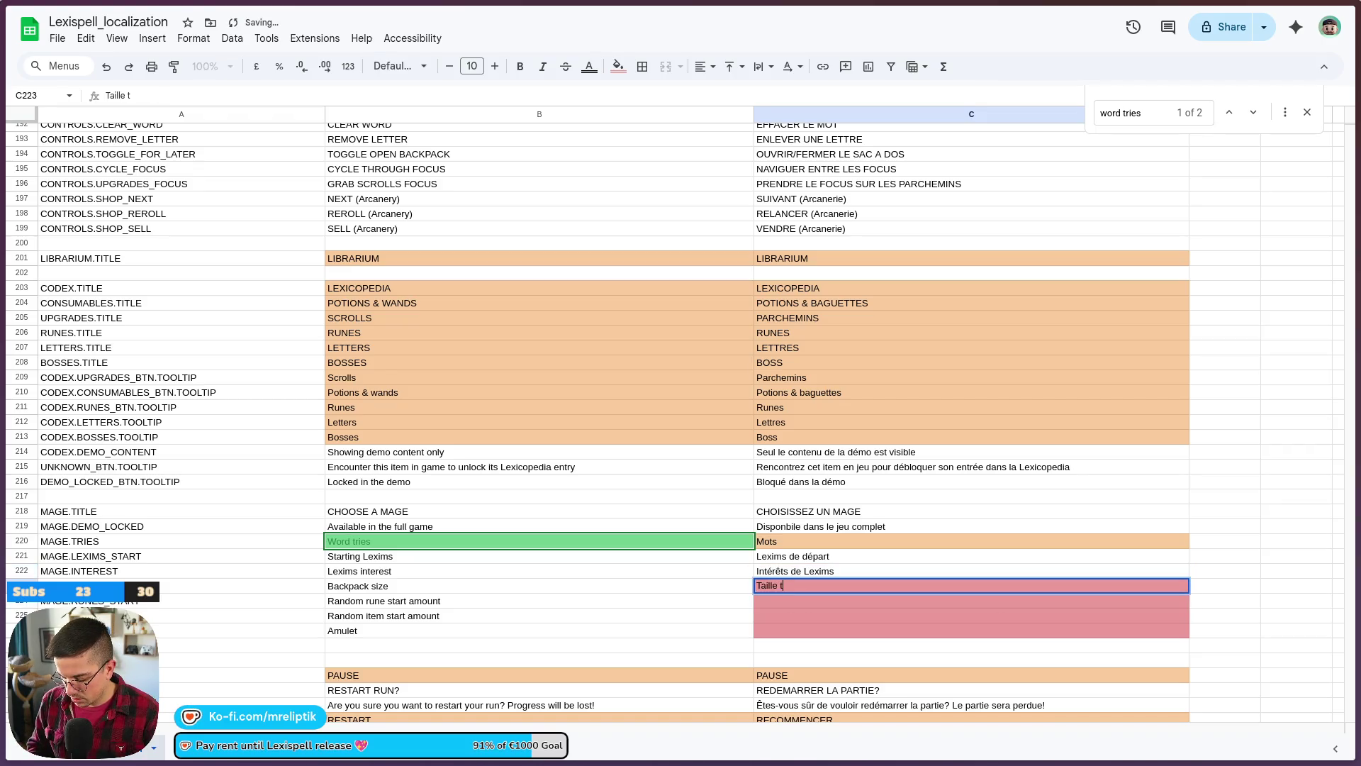
key(BackSpace)
text(du sac à dos)
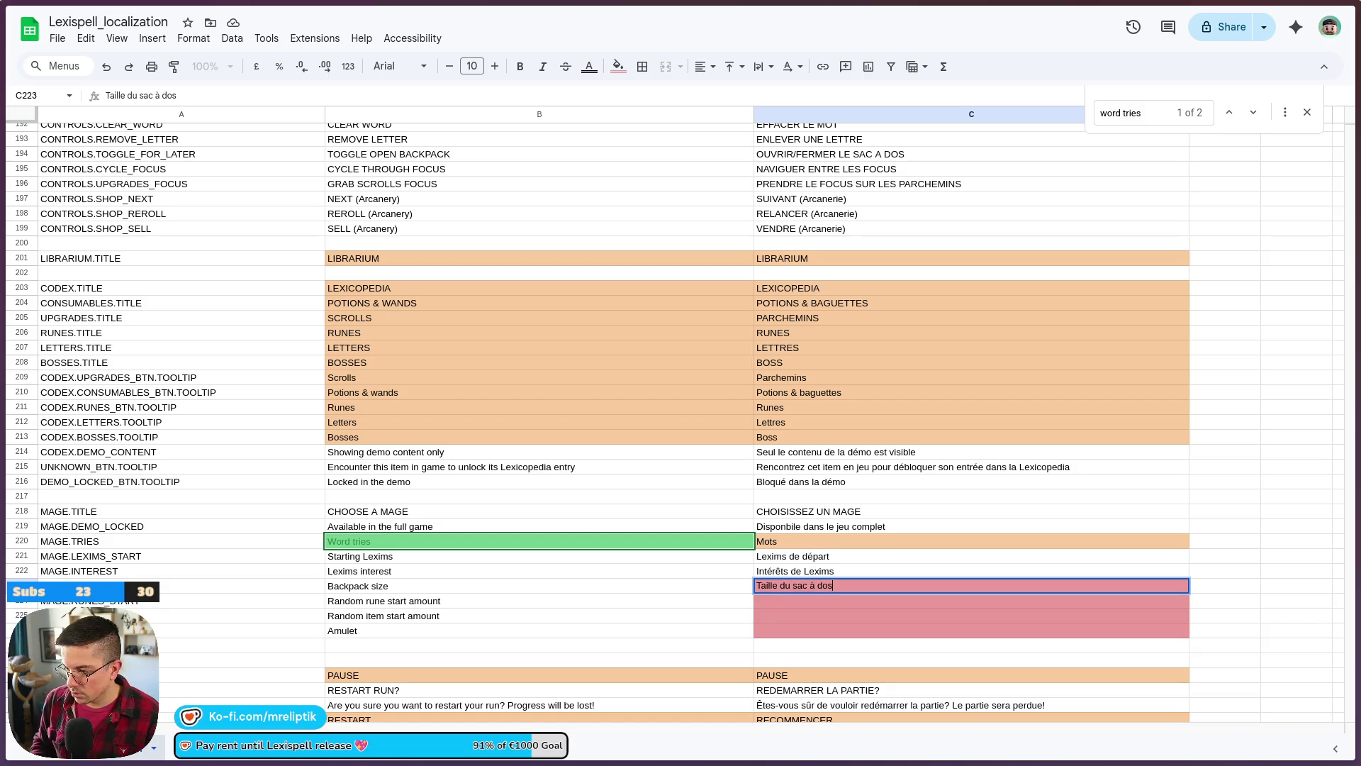
key(Return)
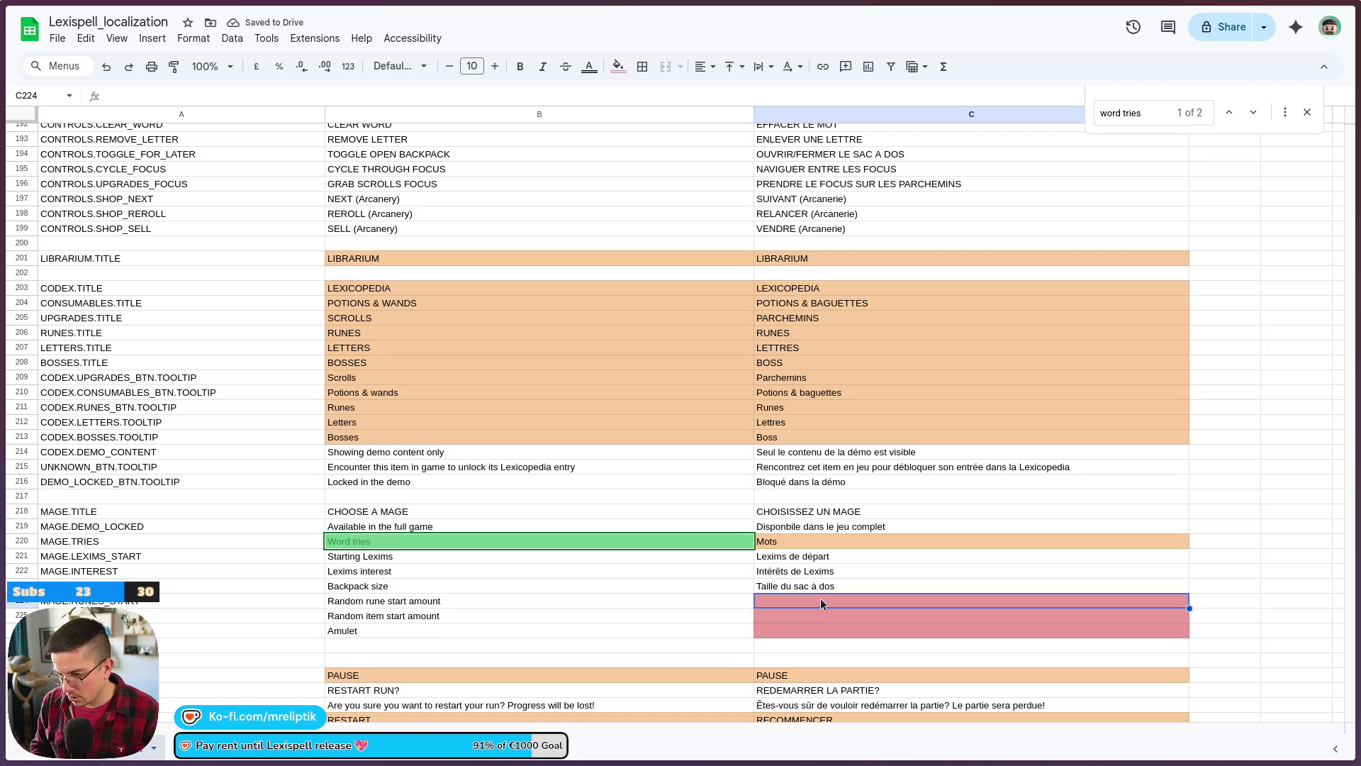
text(R)
key(BackSpace)
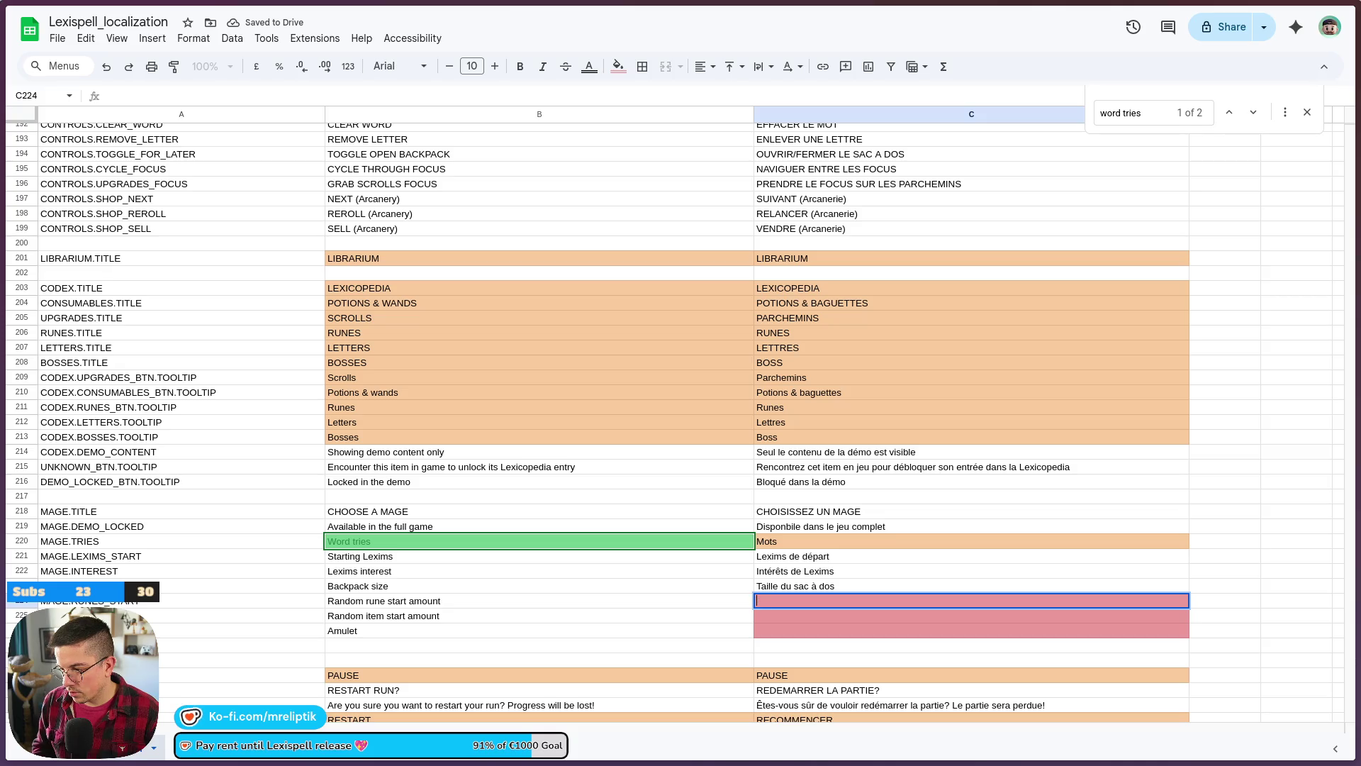
text(Nombre de rune de départ aléa)
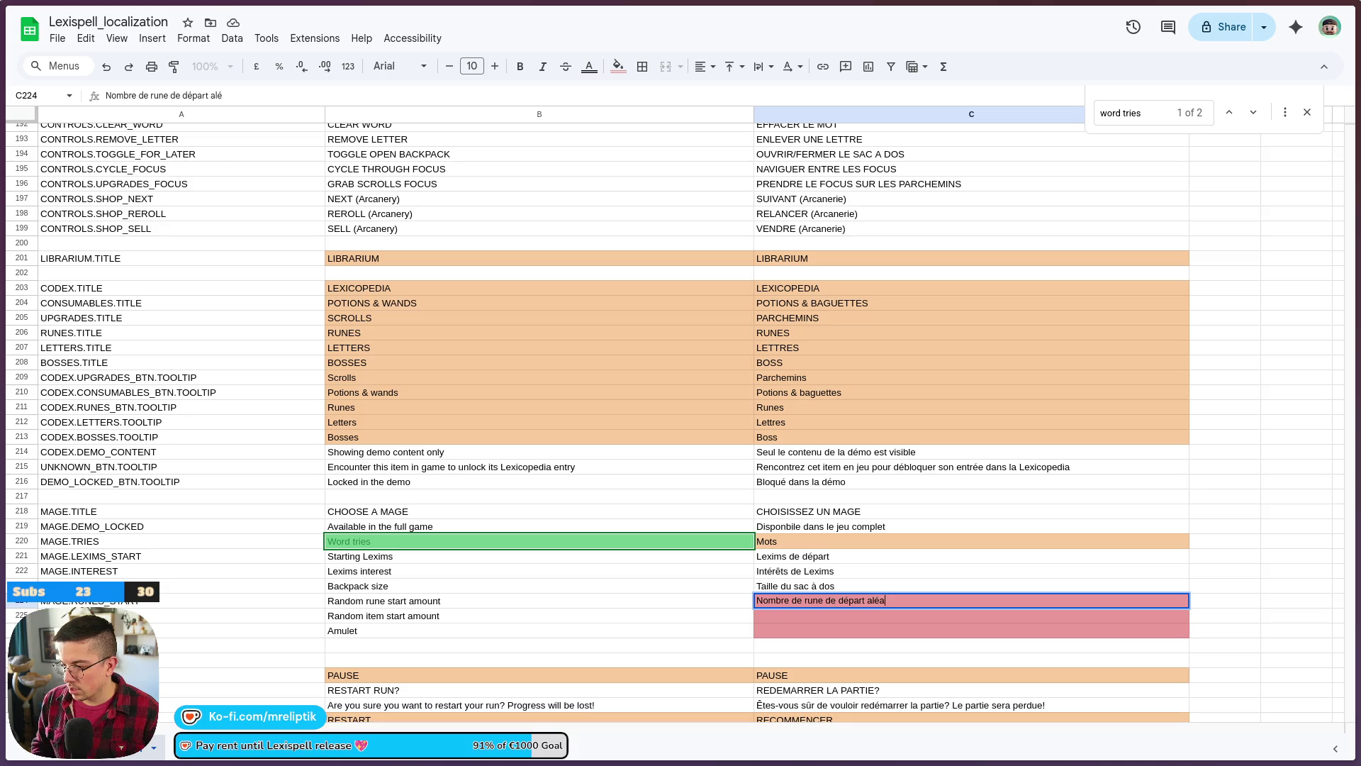
key(Return)
text(Nombre)
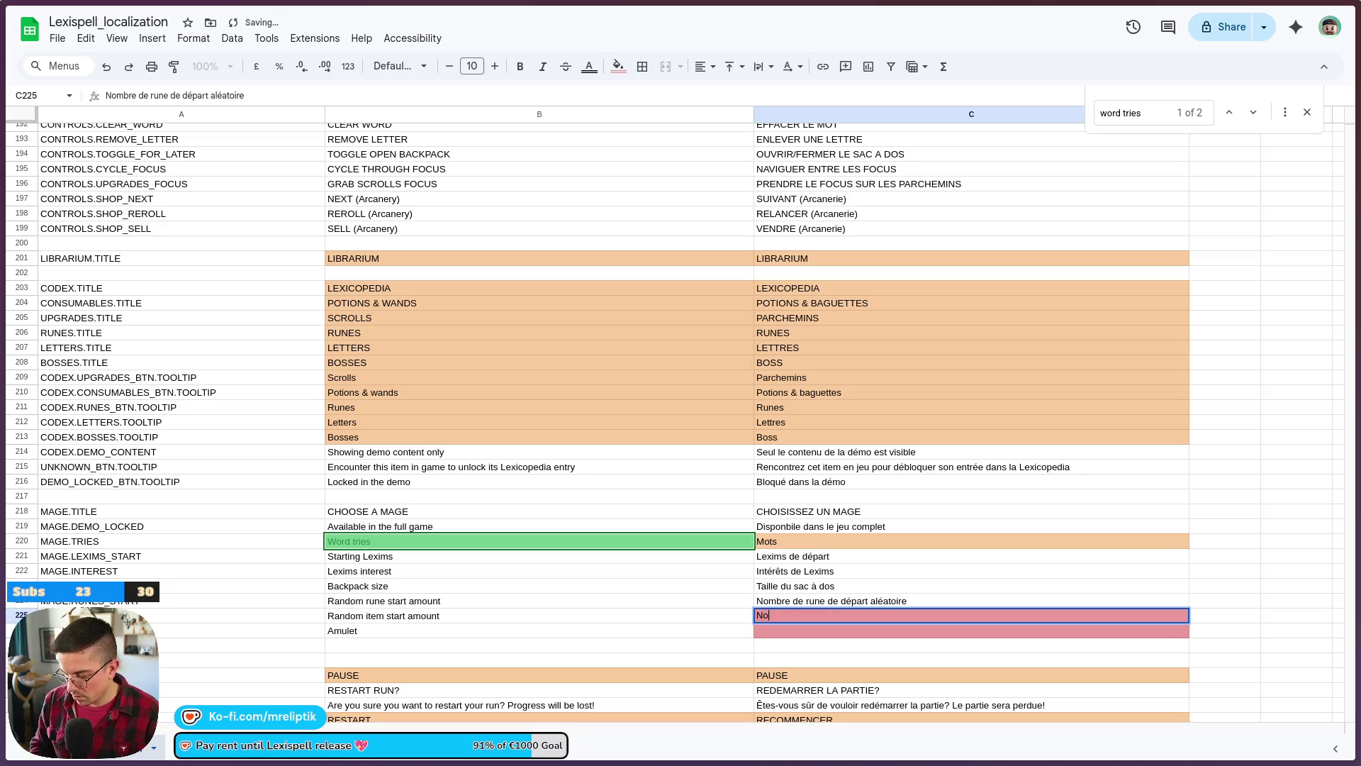
shift+click(106, 616)
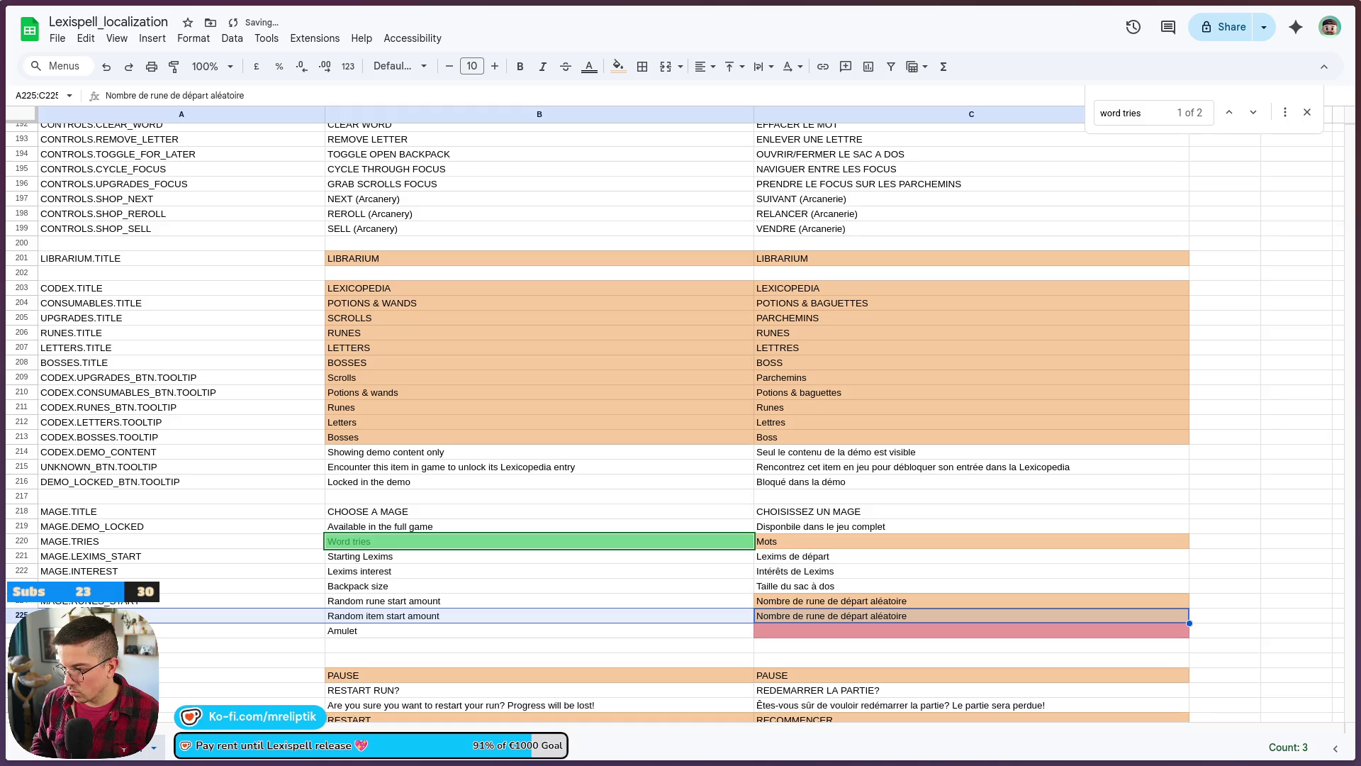
- Append '(s)' to the French random rune and item texts in C224 and C225
double_click(804, 600)
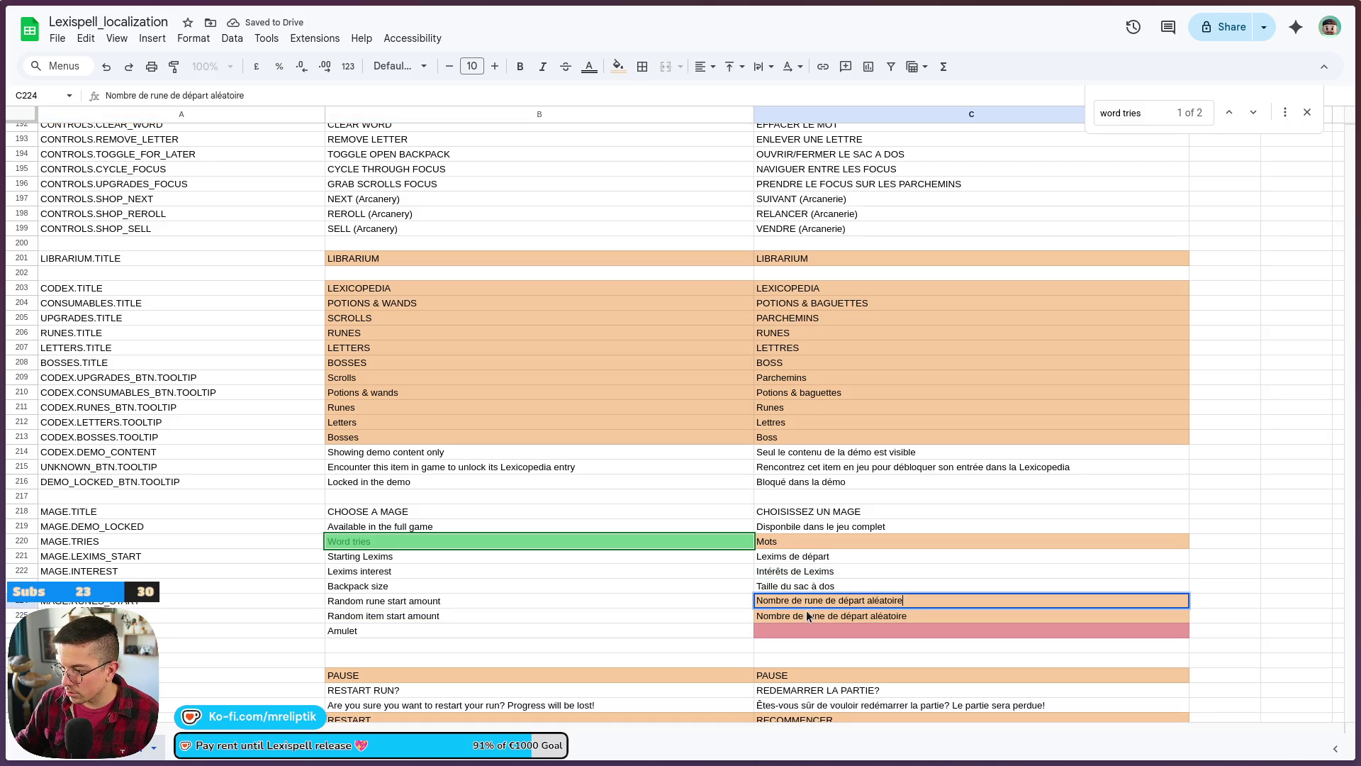
text(R)
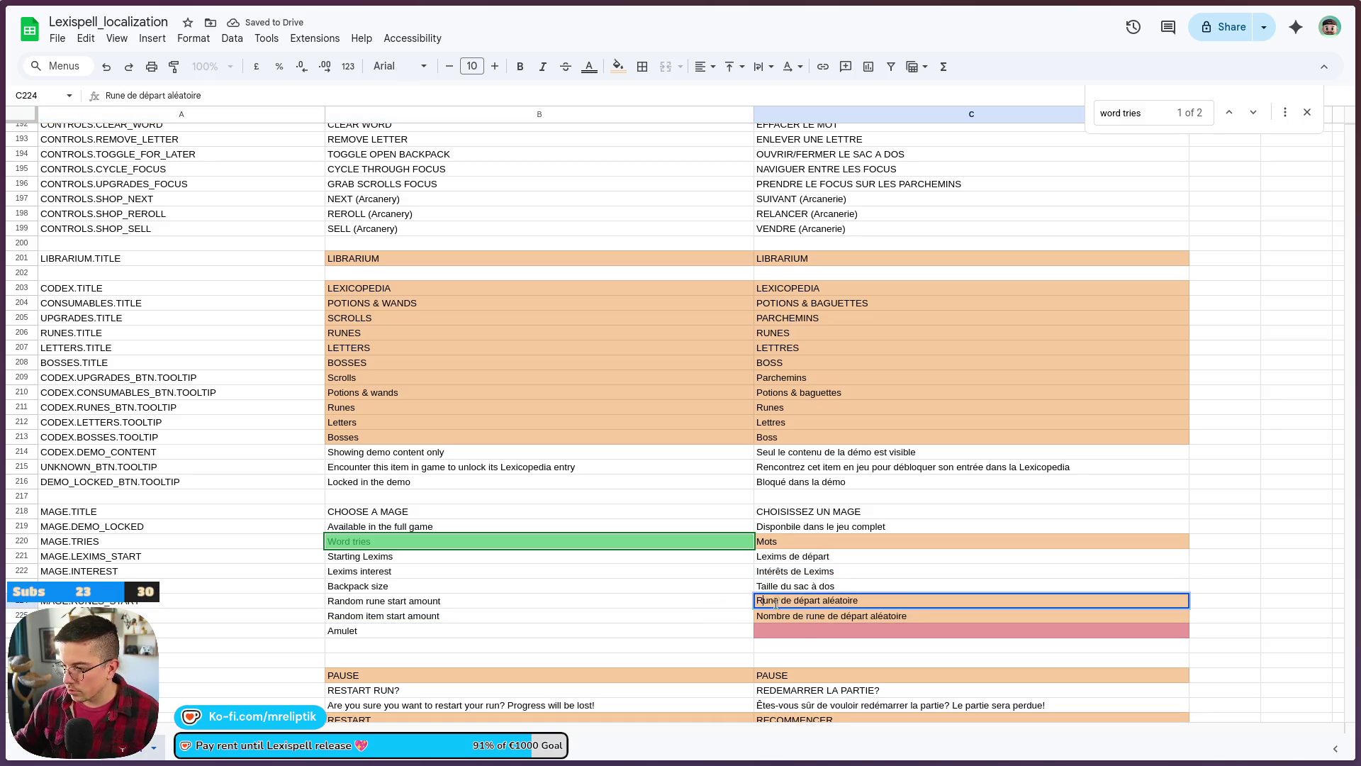
double_click(808, 616)
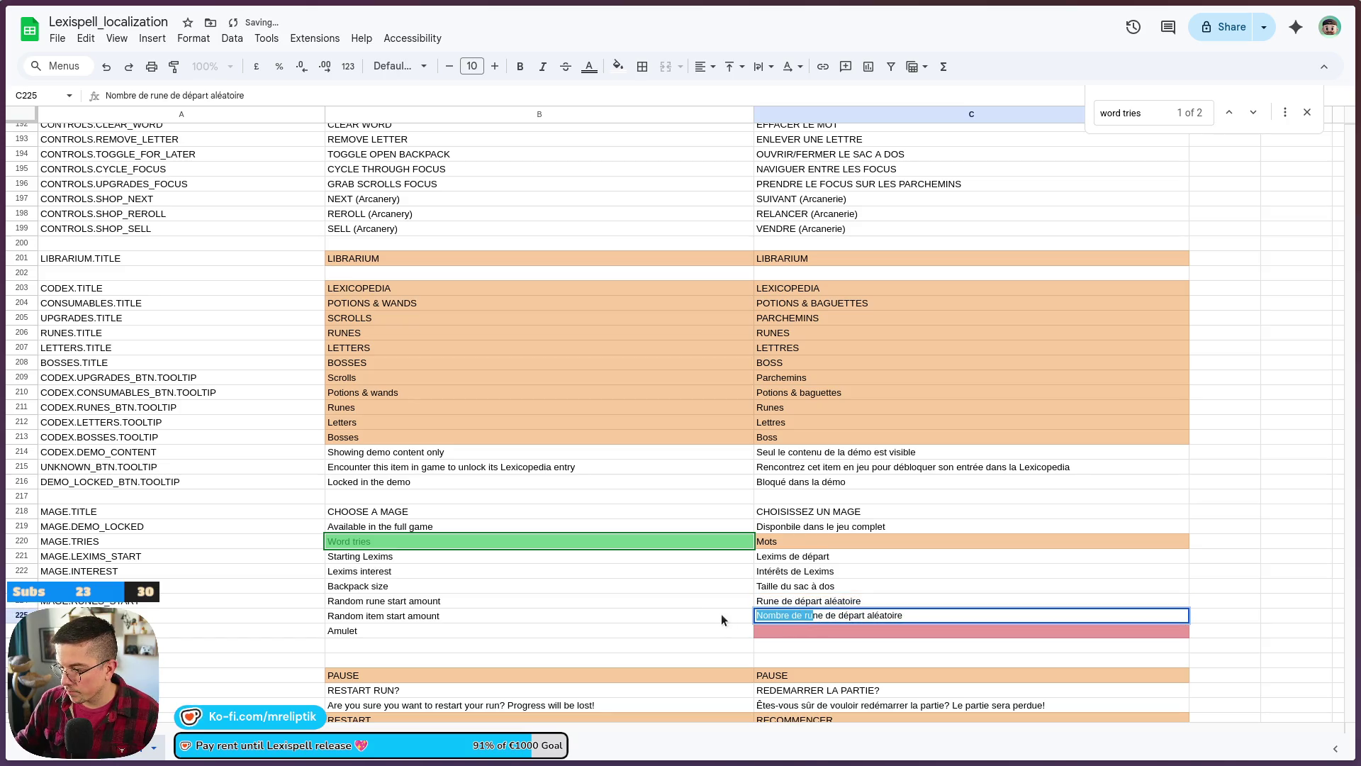
text(Ite)
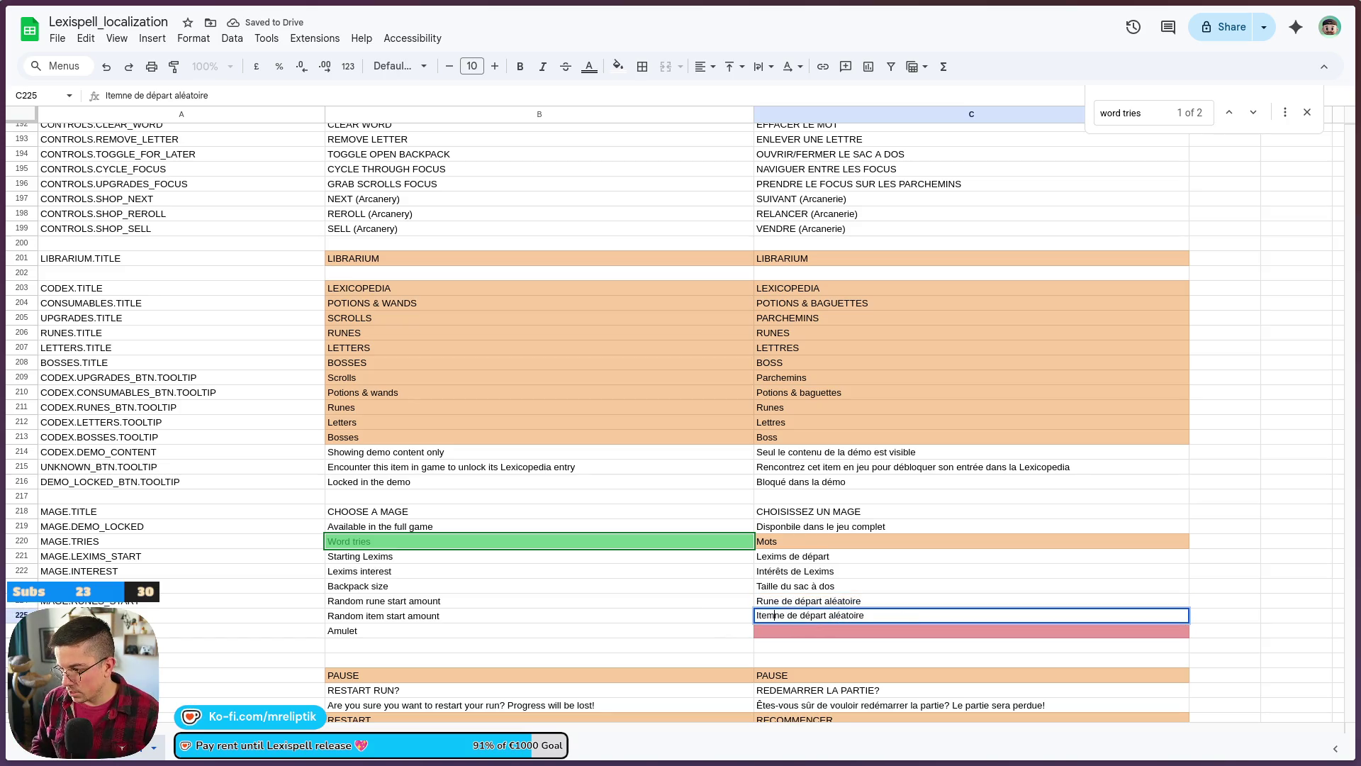
double_click(878, 600)
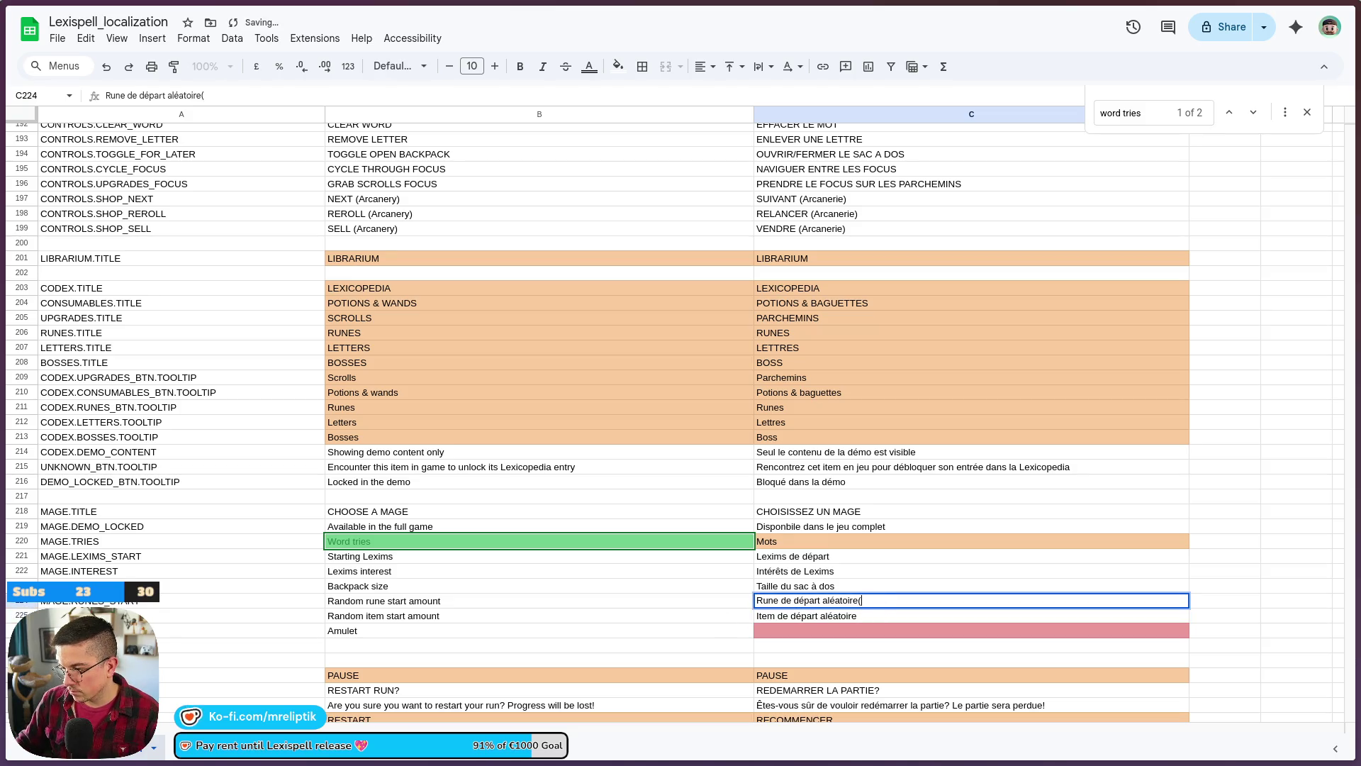
click(870, 621)
double_click(876, 622)
text((s)
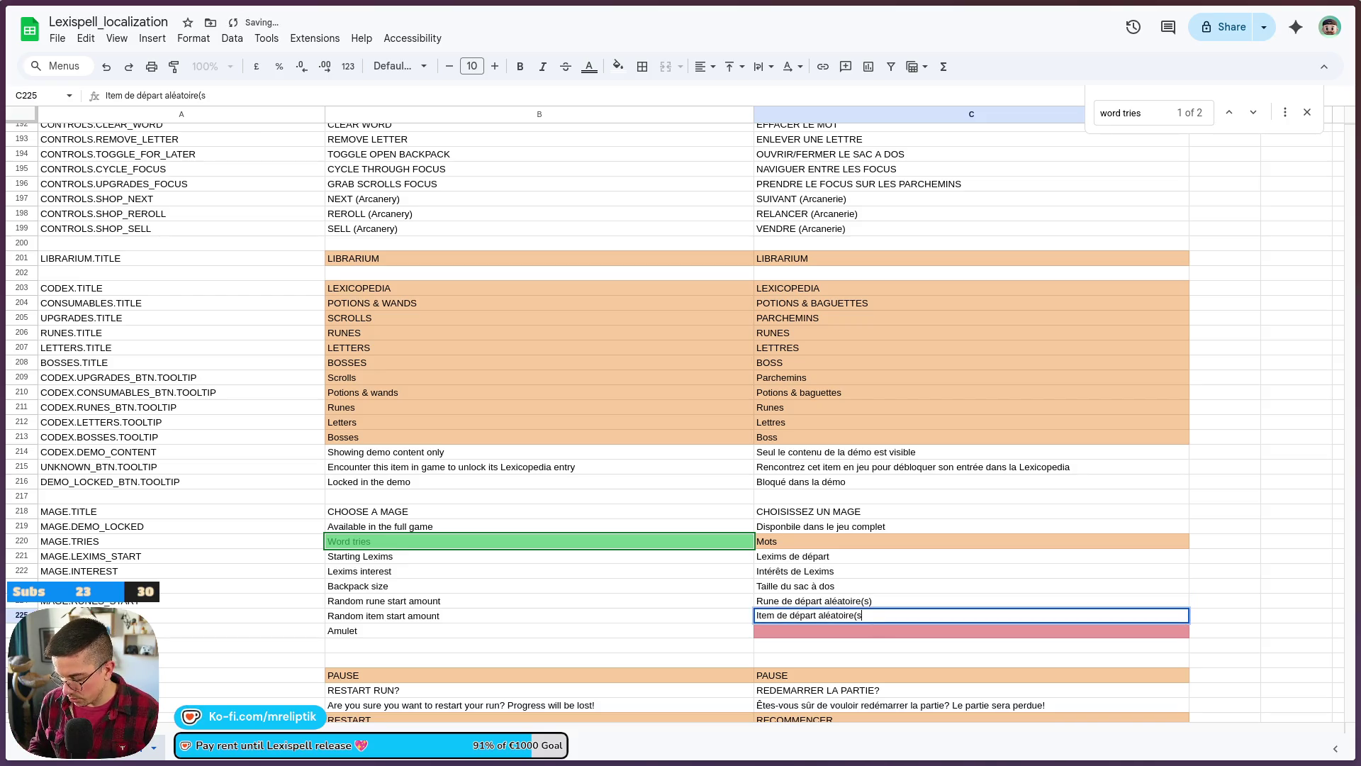
text())
key(Return)
double_click(353, 602)
text(rune)
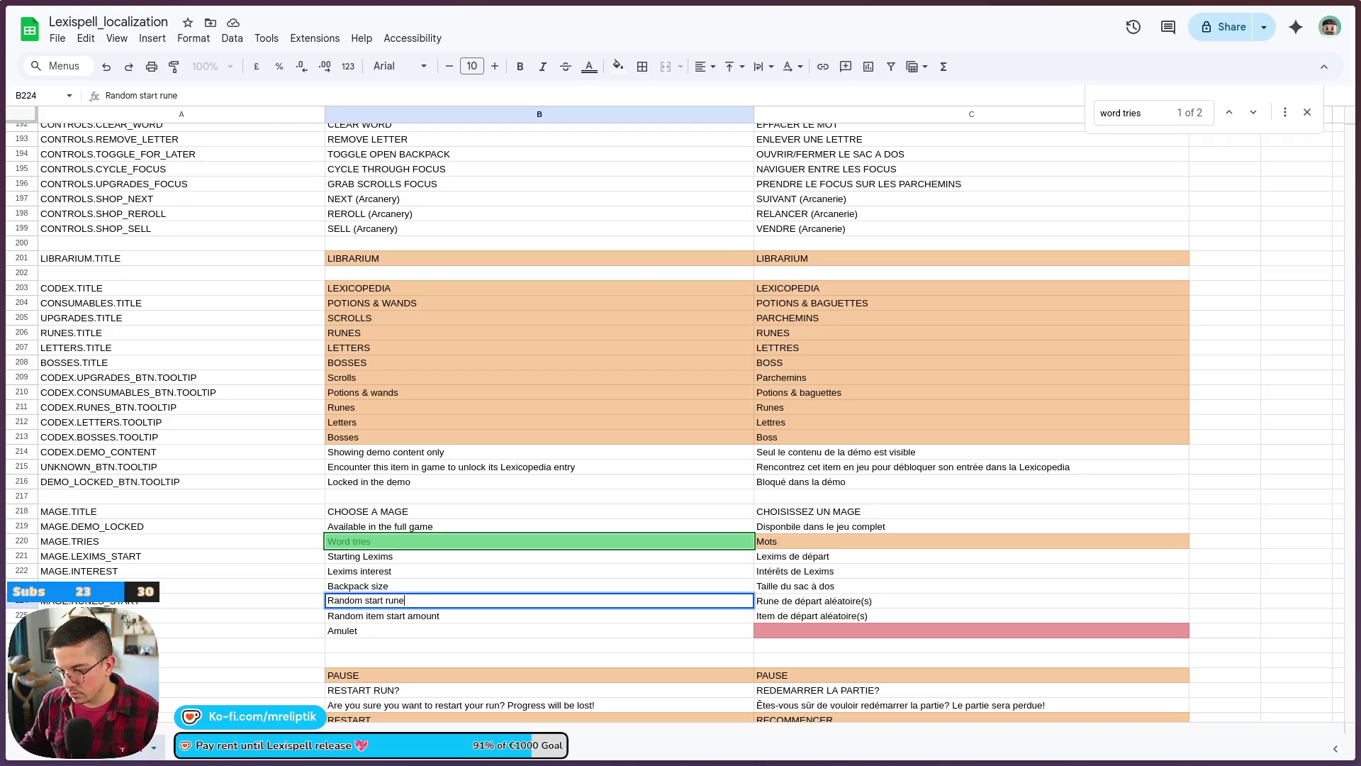
- Finish the English rune label as 'Random start rune(s)'
click(374, 617)
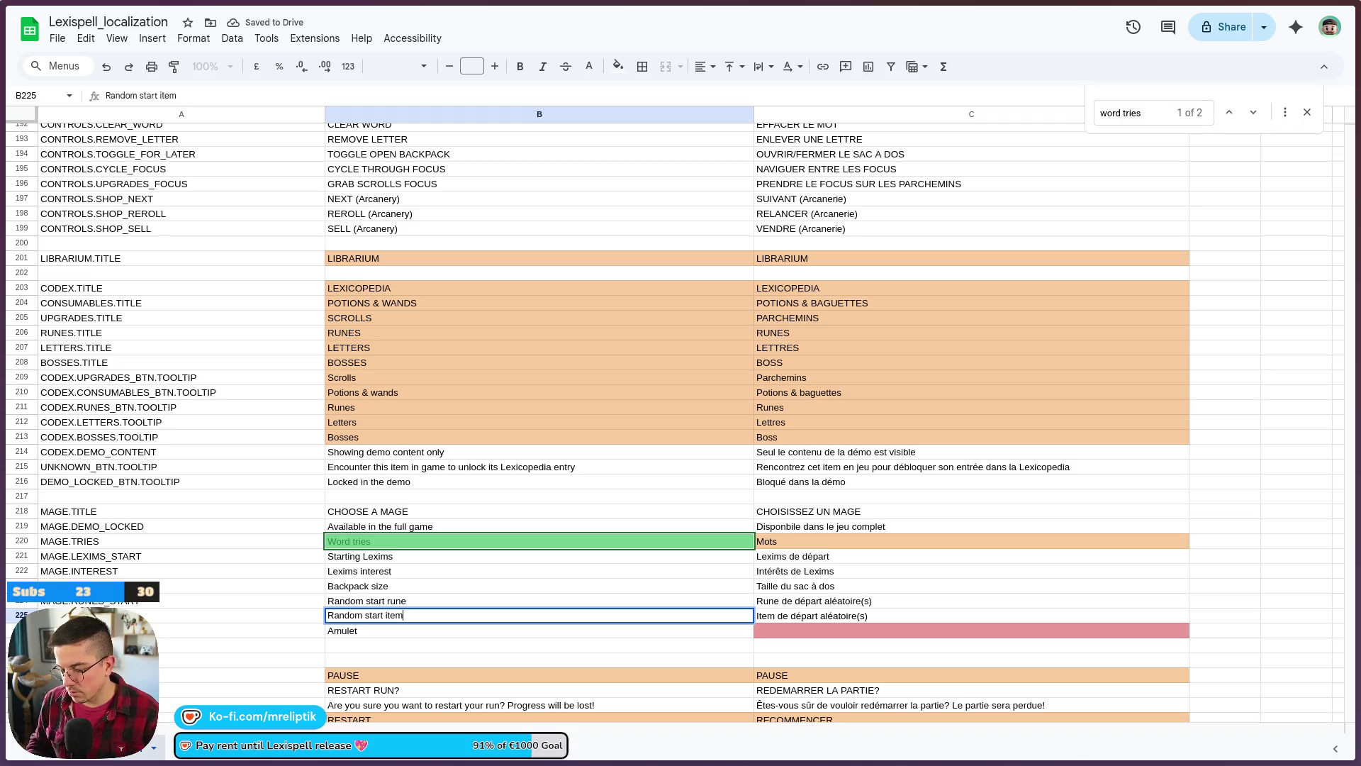
double_click(431, 599)
text())
key(Return)
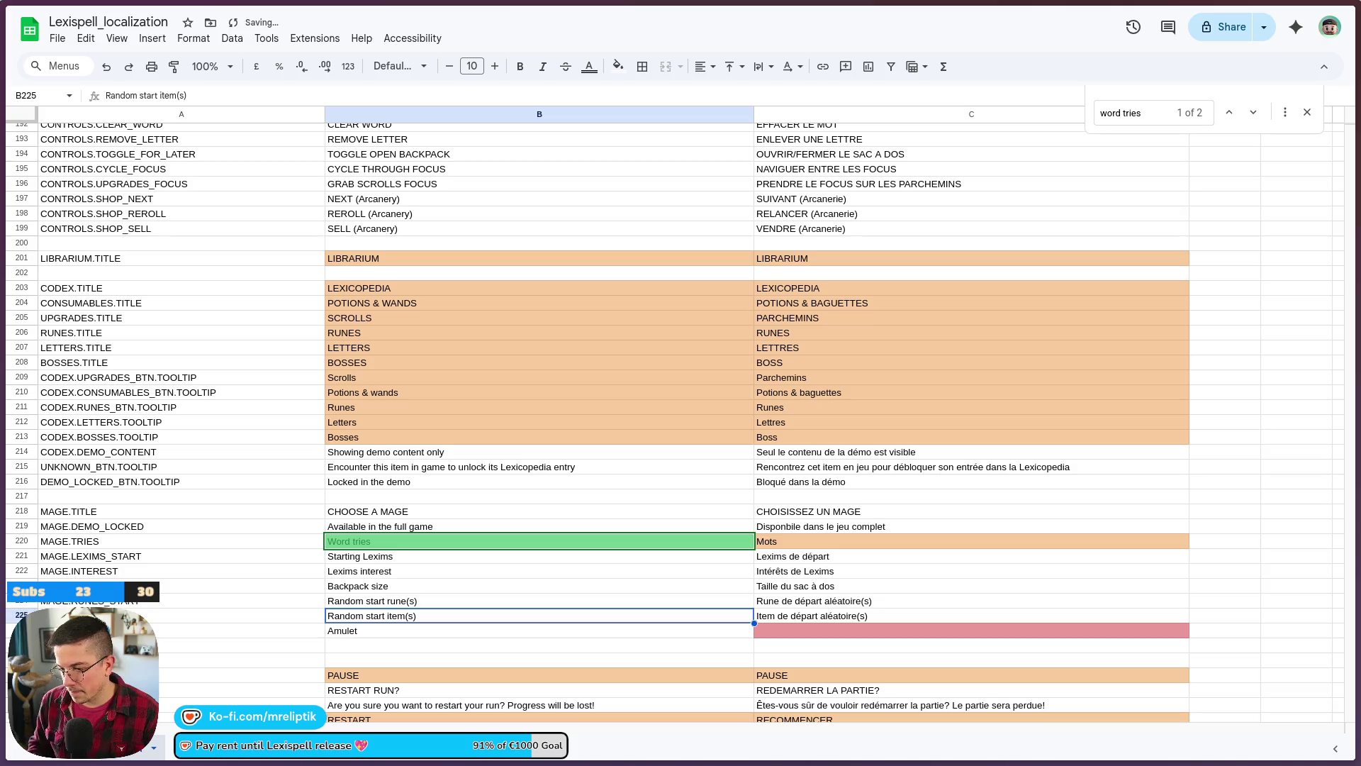
- Complete the French amulet translation as 'Amulette' in C226
click(791, 631)
double_click(790, 631)
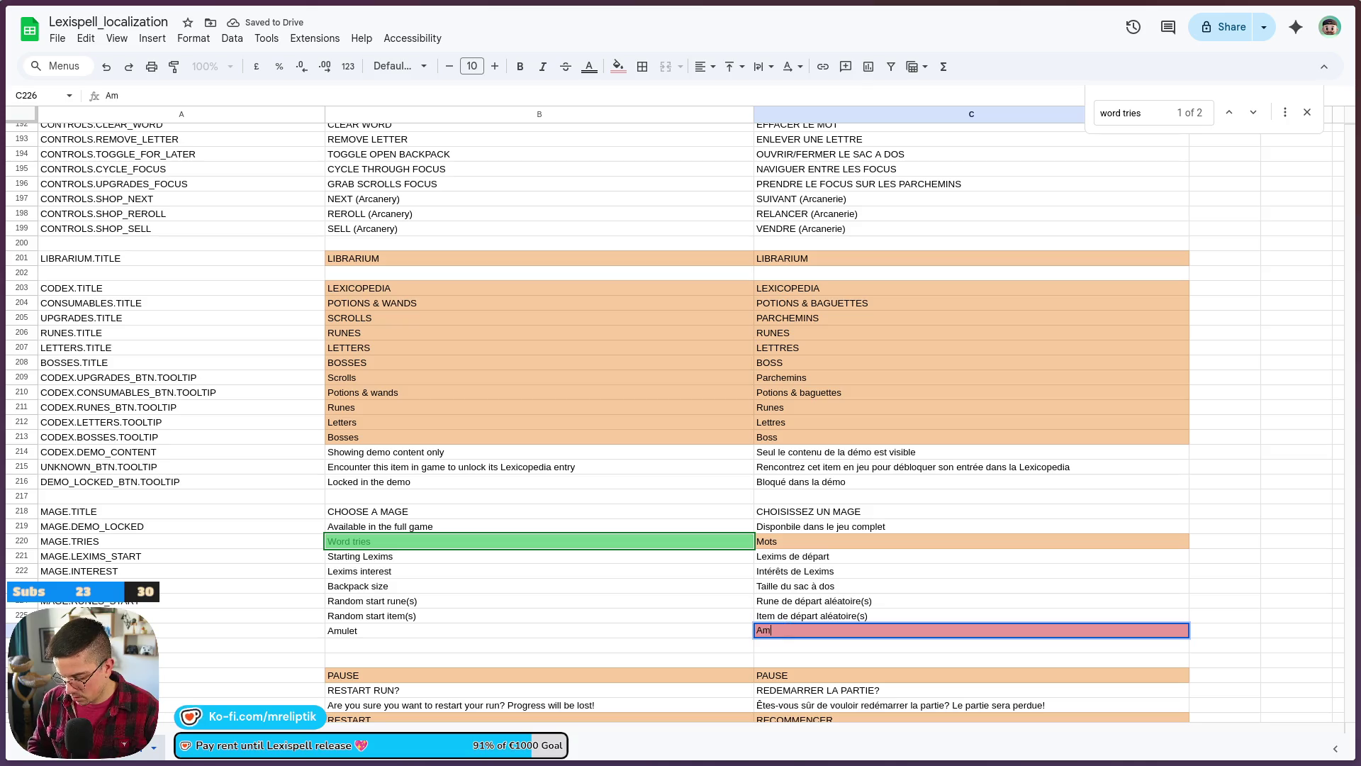
text(ulett)
key(Return)
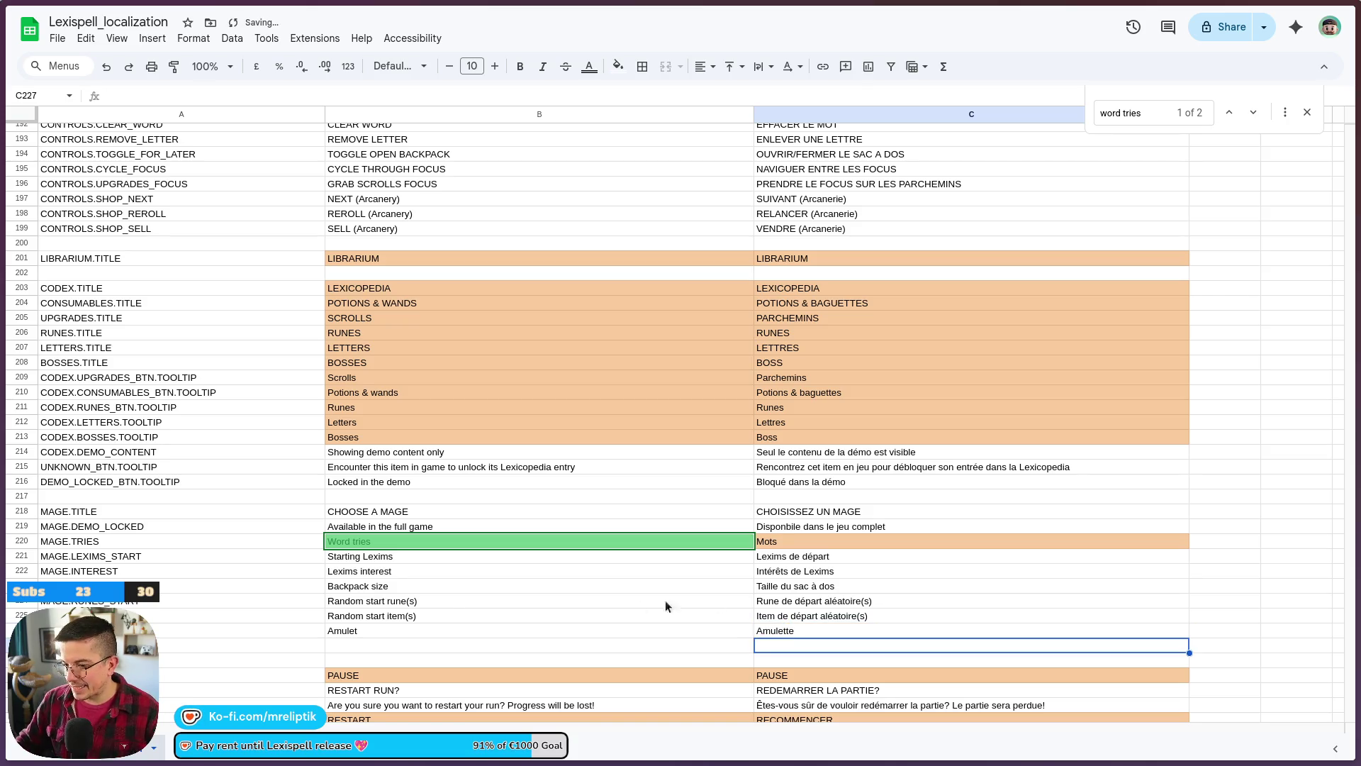
- Download the sheet as a CSV file and return to Godot
click(57, 38)
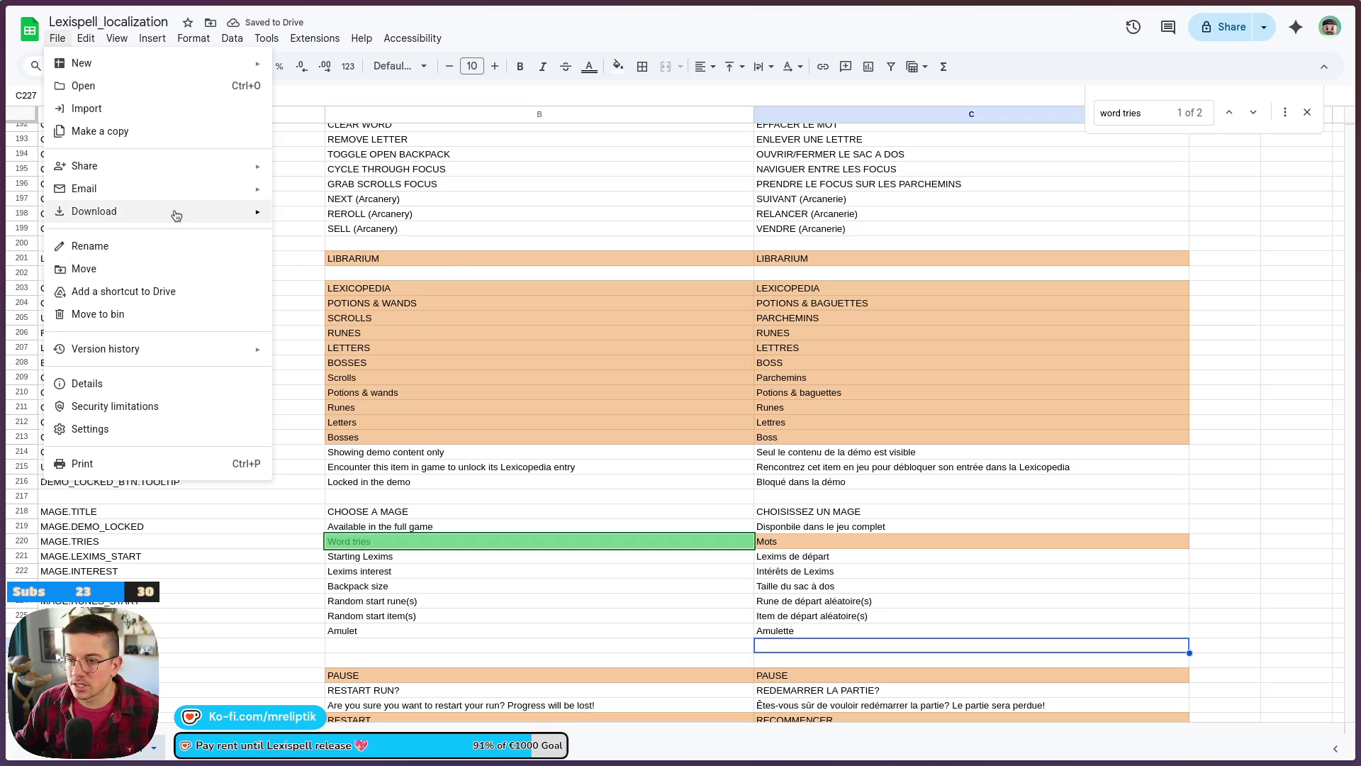
click(333, 304)
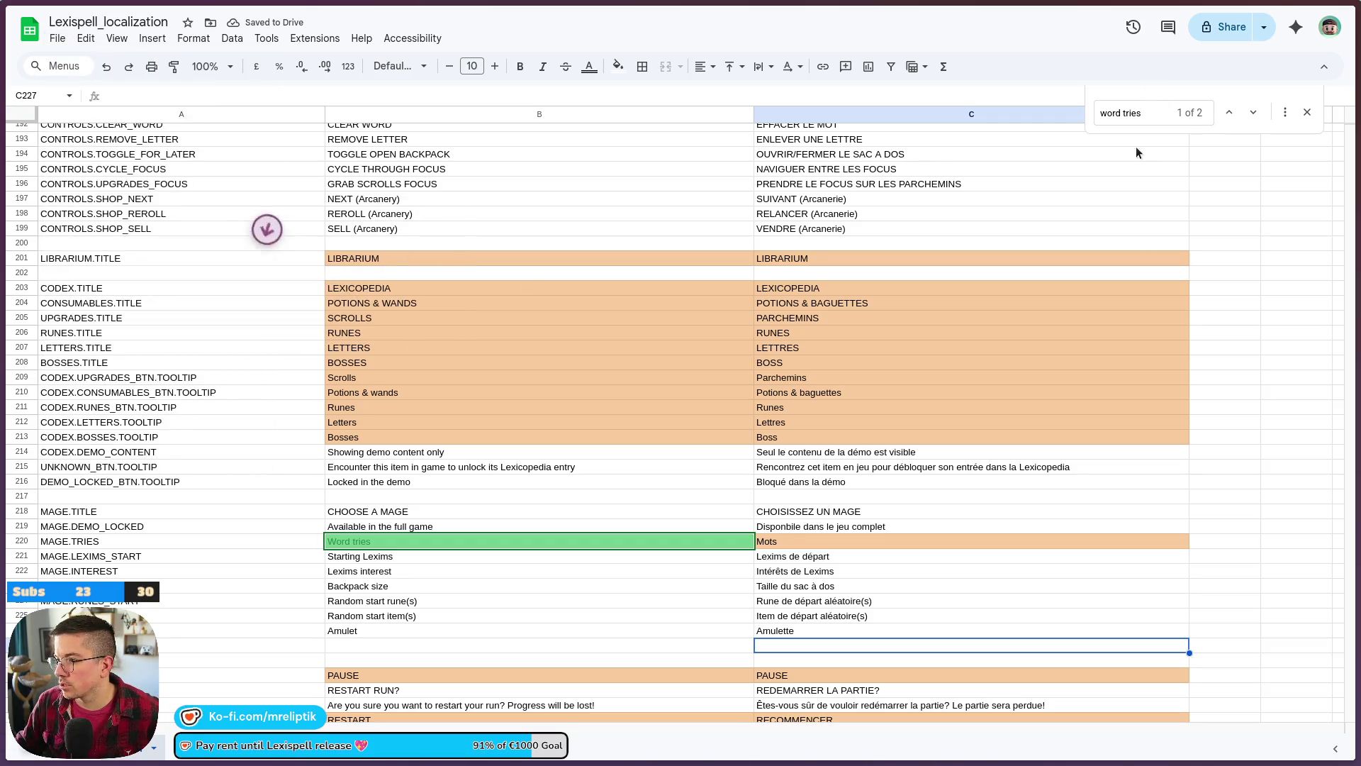
key(alt+Tab)
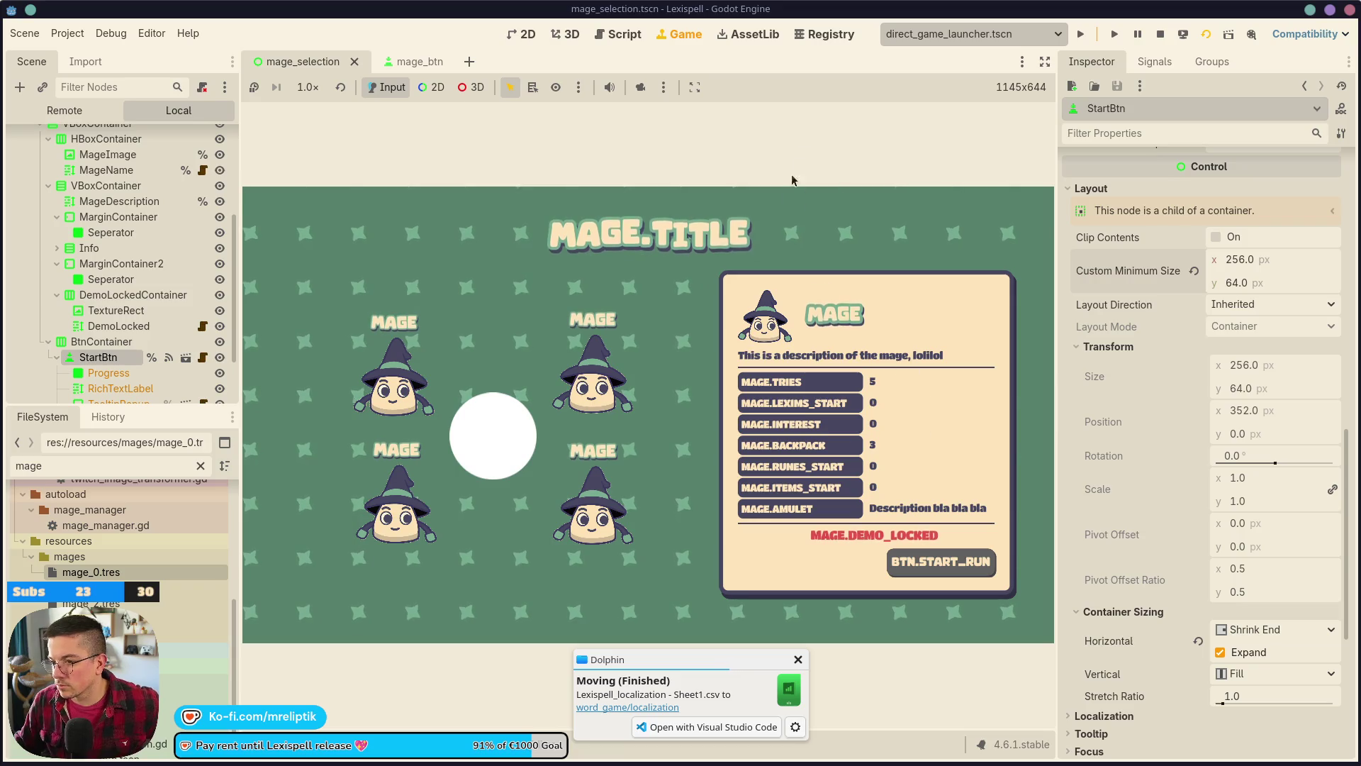
- Stop the running game, zoom out the 2D canvas and dismiss the file-moved notification
click(1160, 34)
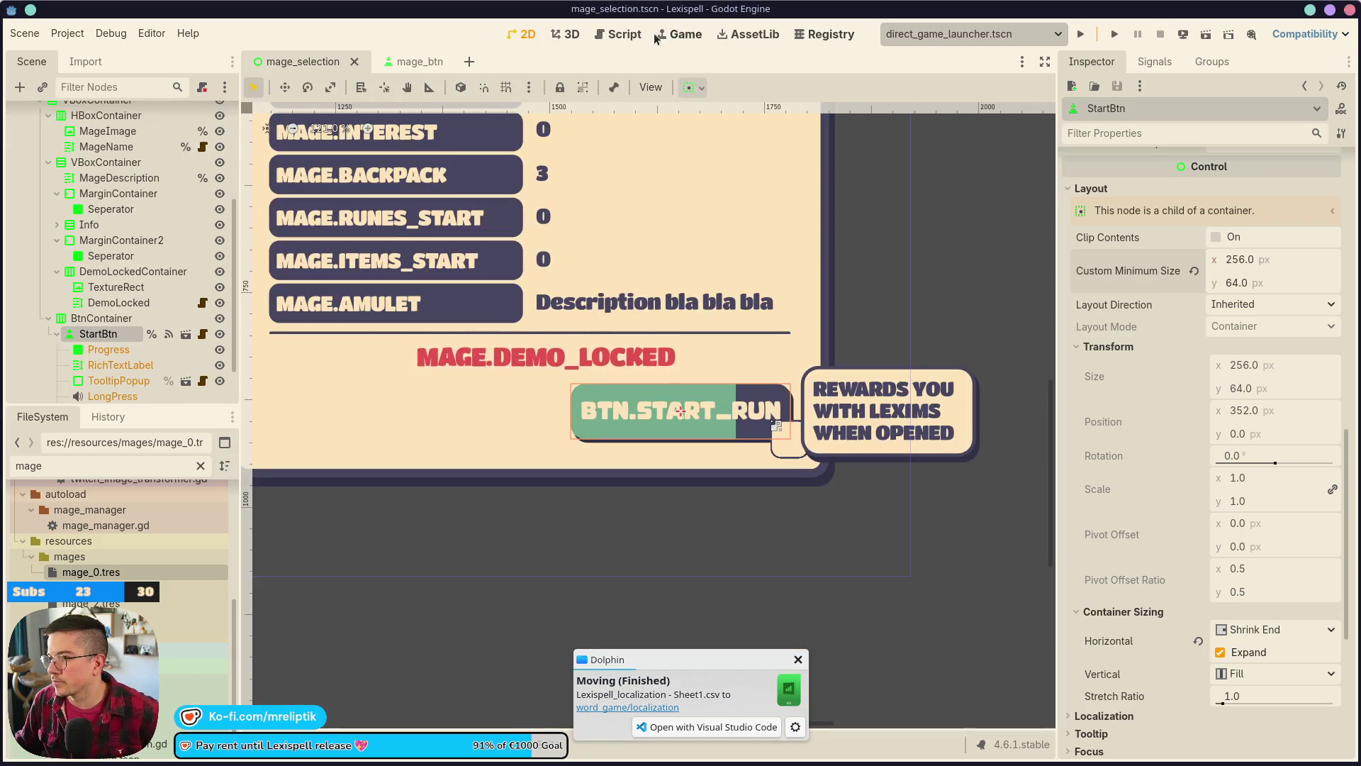
scroll(719, 502, down, 3)
click(798, 660)
- Run the mage selection scene to check labels like Word tries, then return to 2D
scroll(784, 401, down, 3)
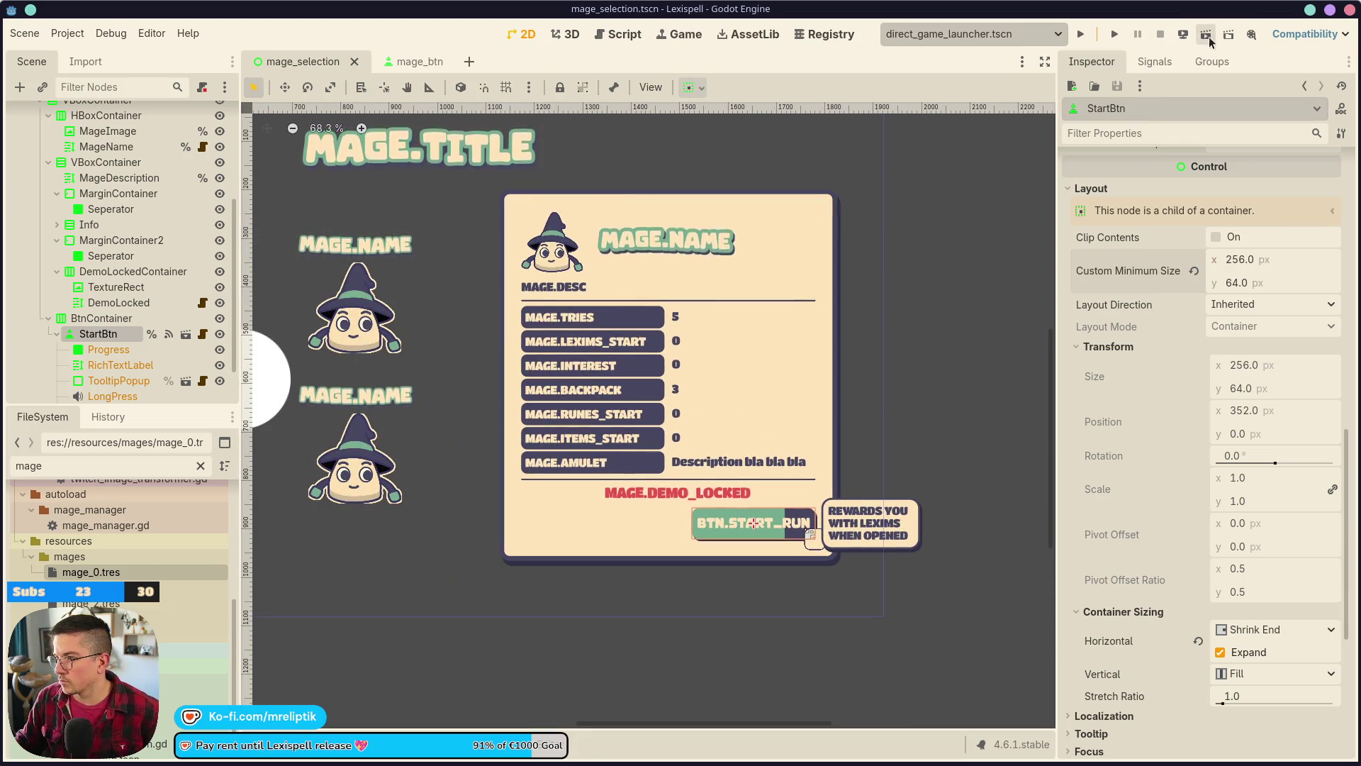
click(1206, 34)
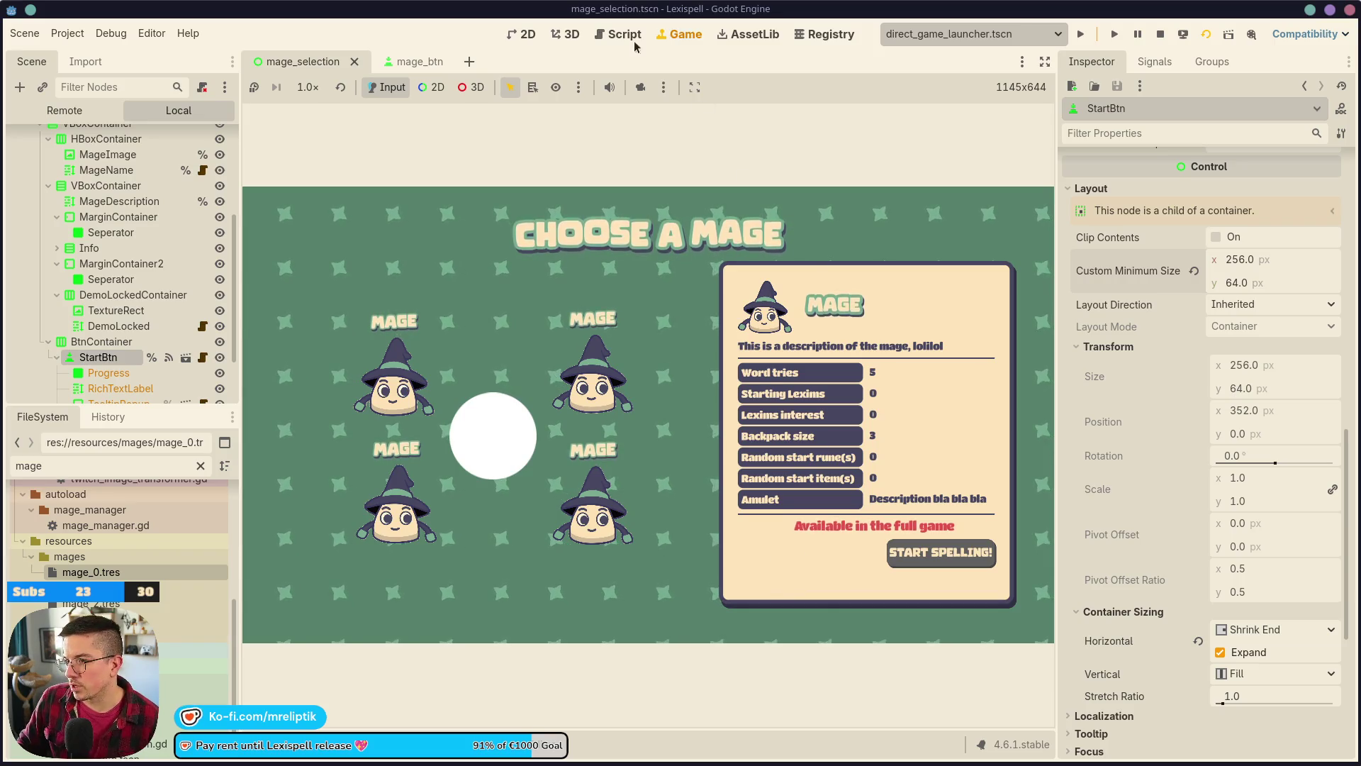
click(523, 34)
- Move DemoLockedContainer into BtnContainer ahead of StartBtn and save the scene
click(601, 460)
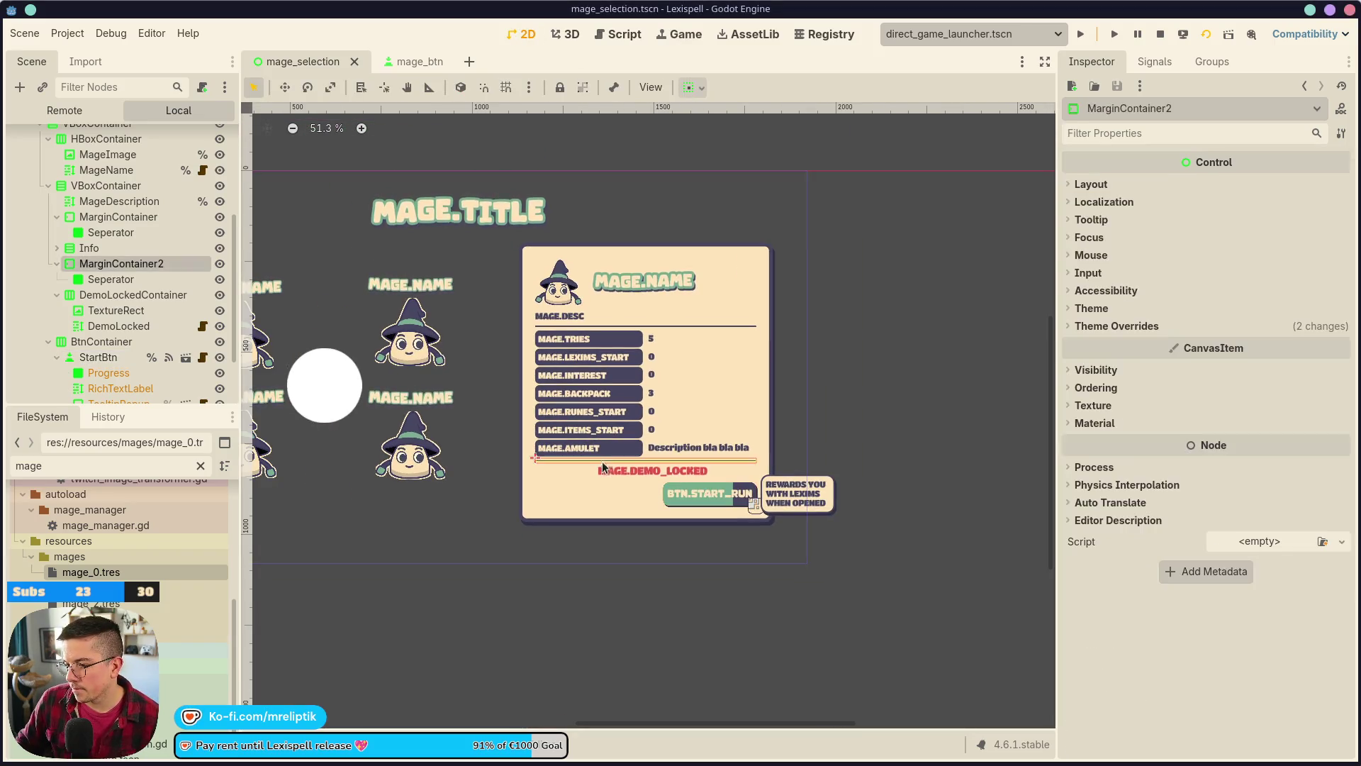
click(604, 468)
scroll(616, 468, up, 3)
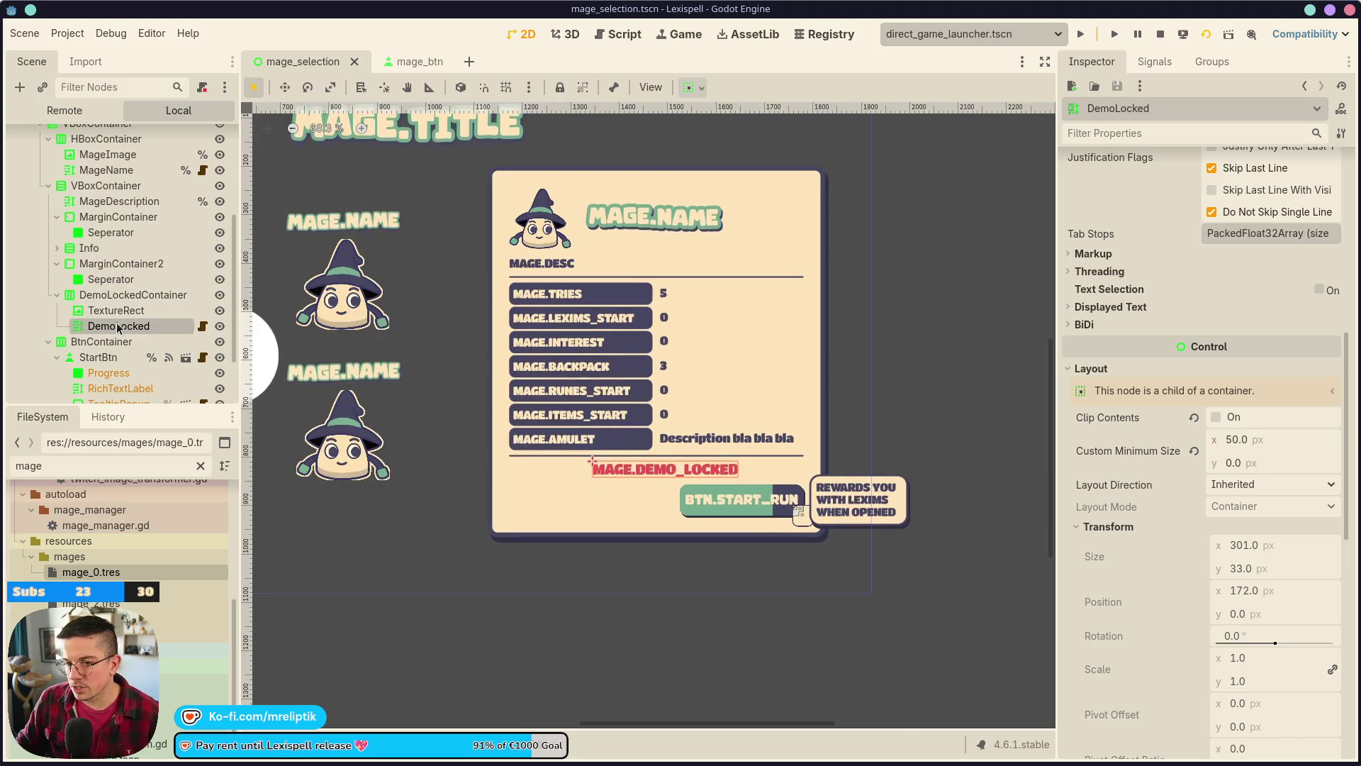
click(118, 295)
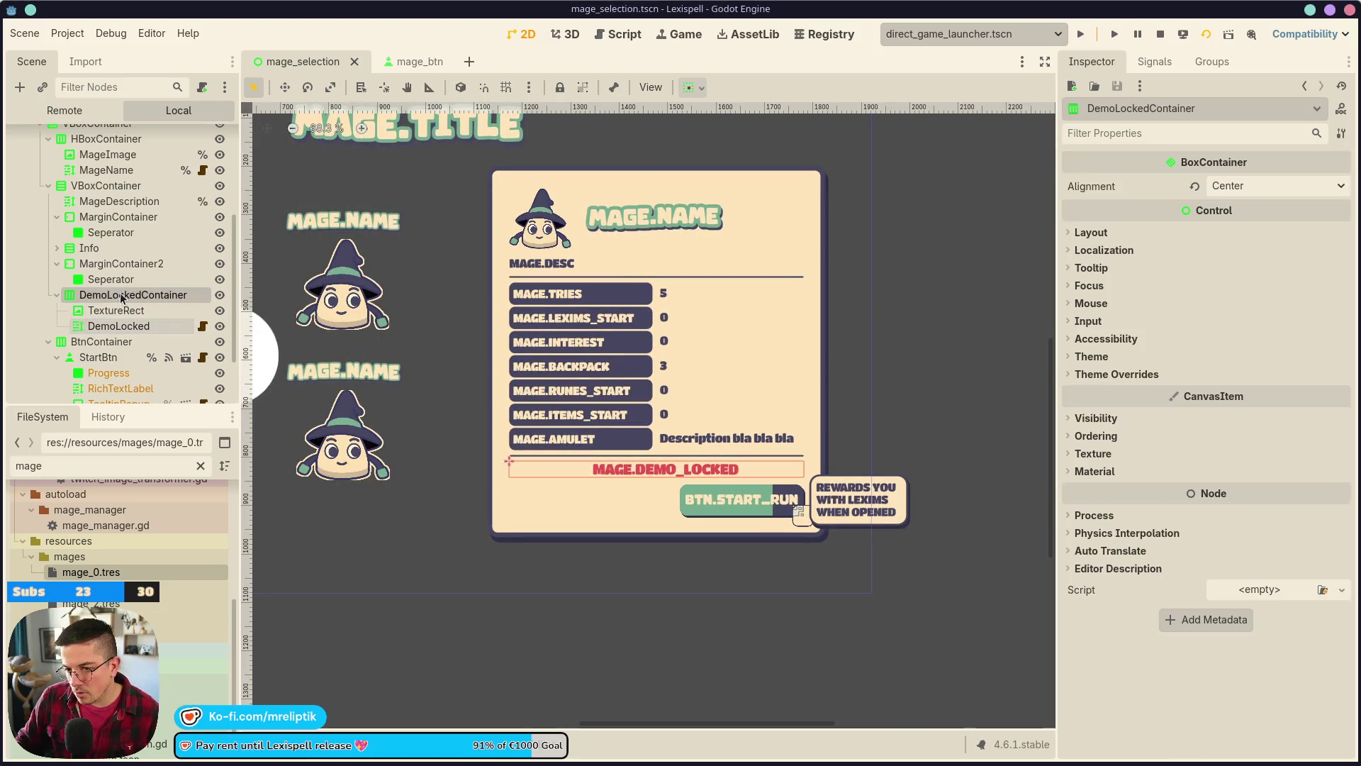
mouse_move(114, 363)
mouse_down()
mouse_move(124, 327)
mouse_move(106, 275)
mouse_up()
key(ctrl+s)
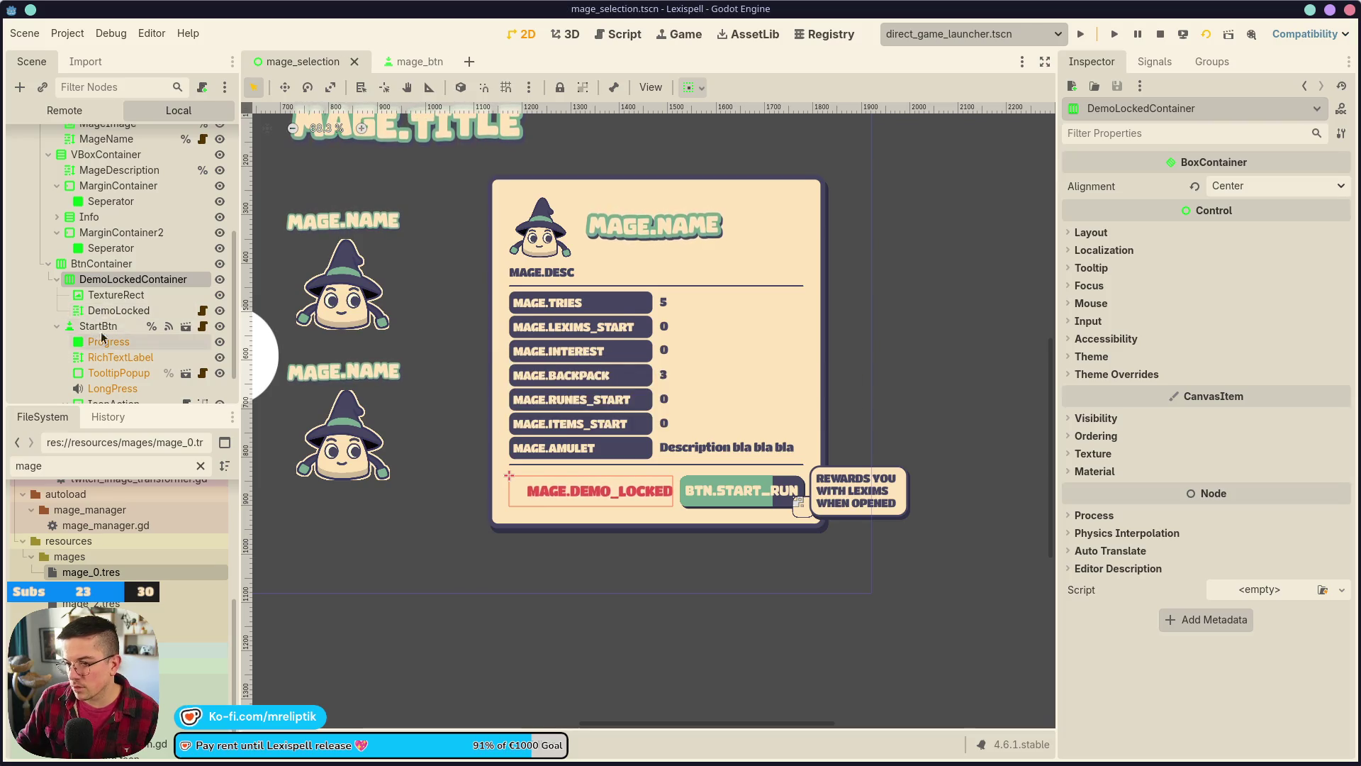
- Delete the empty TextureRect from DemoLockedContainer and run the game
click(109, 295)
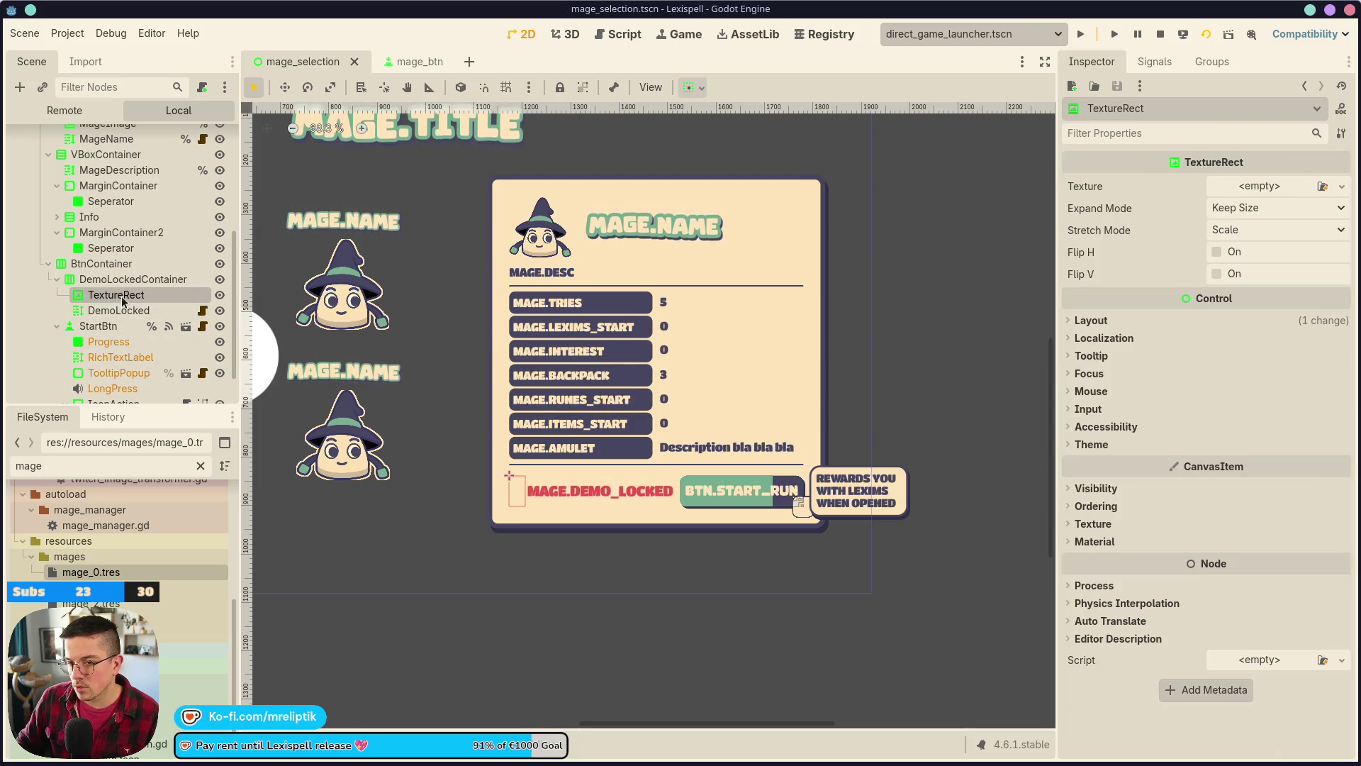
key(Delete)
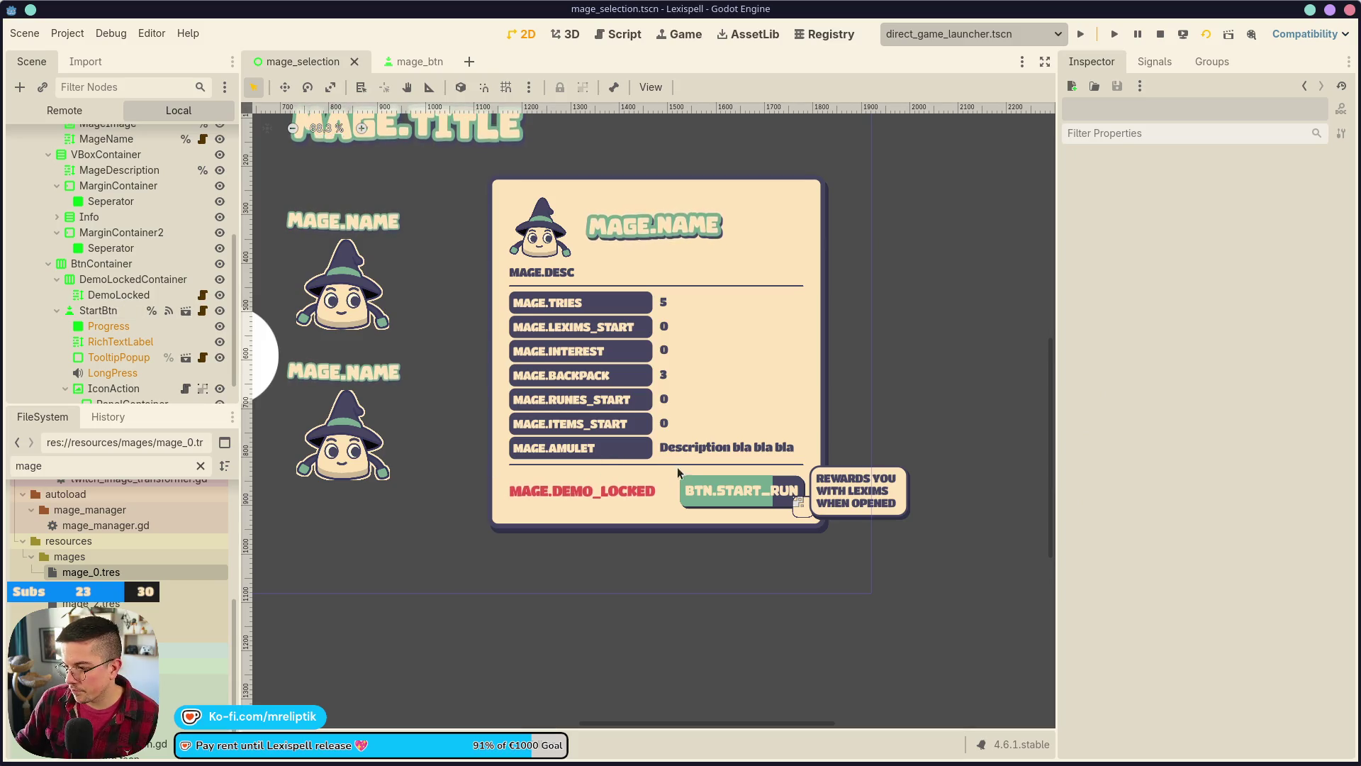
click(624, 479)
click(1183, 34)
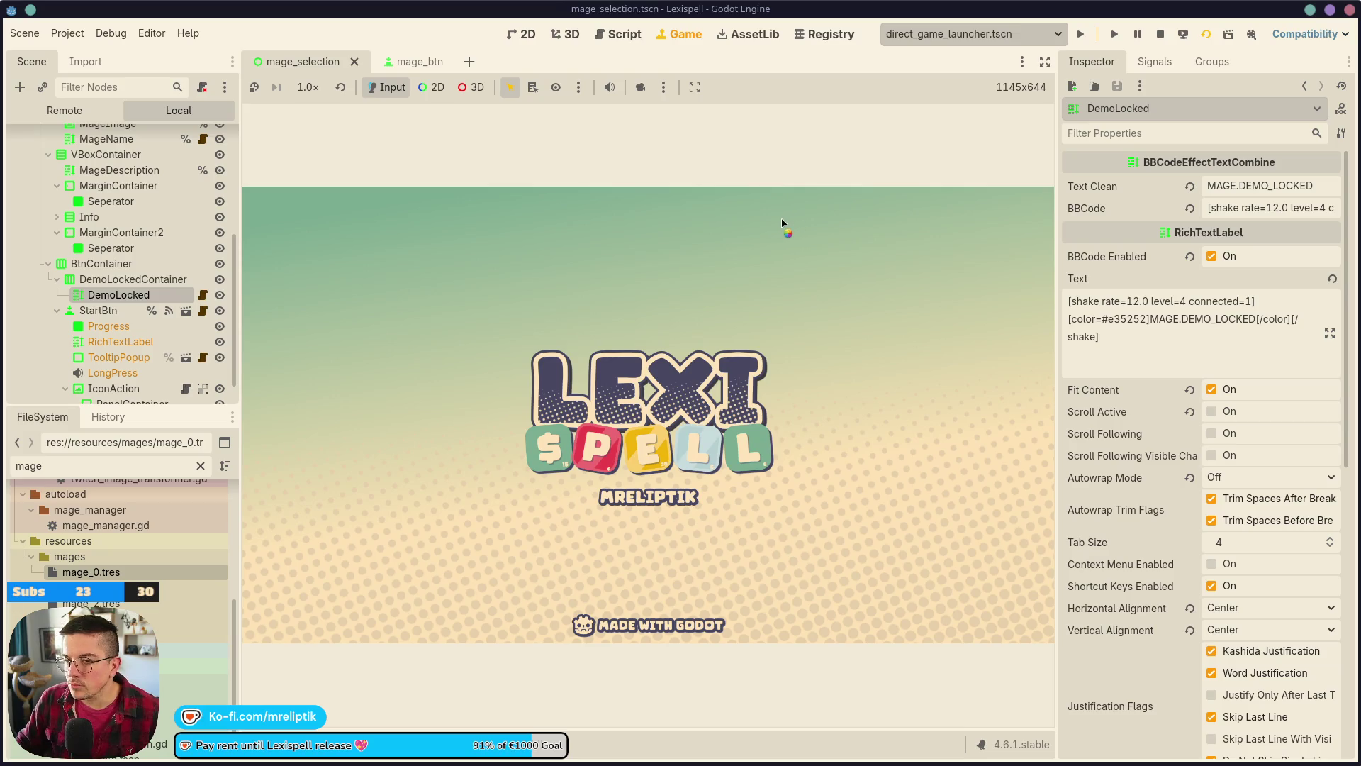
- Replace line 13's node path in mage_info.gd with DemoLockedContainer's new BtnContainer path, then rerun
click(1160, 34)
scroll(217, 151, up, 5)
click(203, 239)
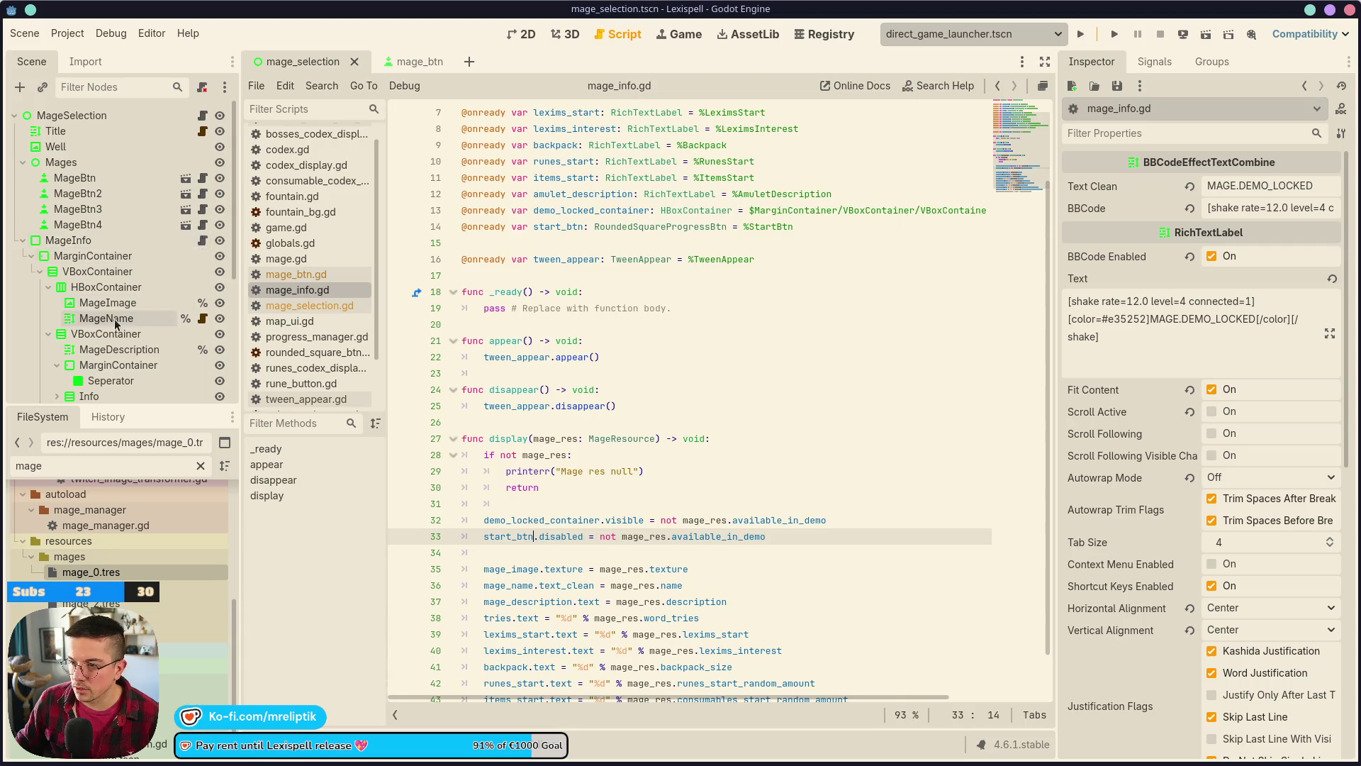
scroll(697, 261, up, 2)
drag(749, 260, 1006, 256)
key(BackSpace)
drag(127, 314, 775, 259)
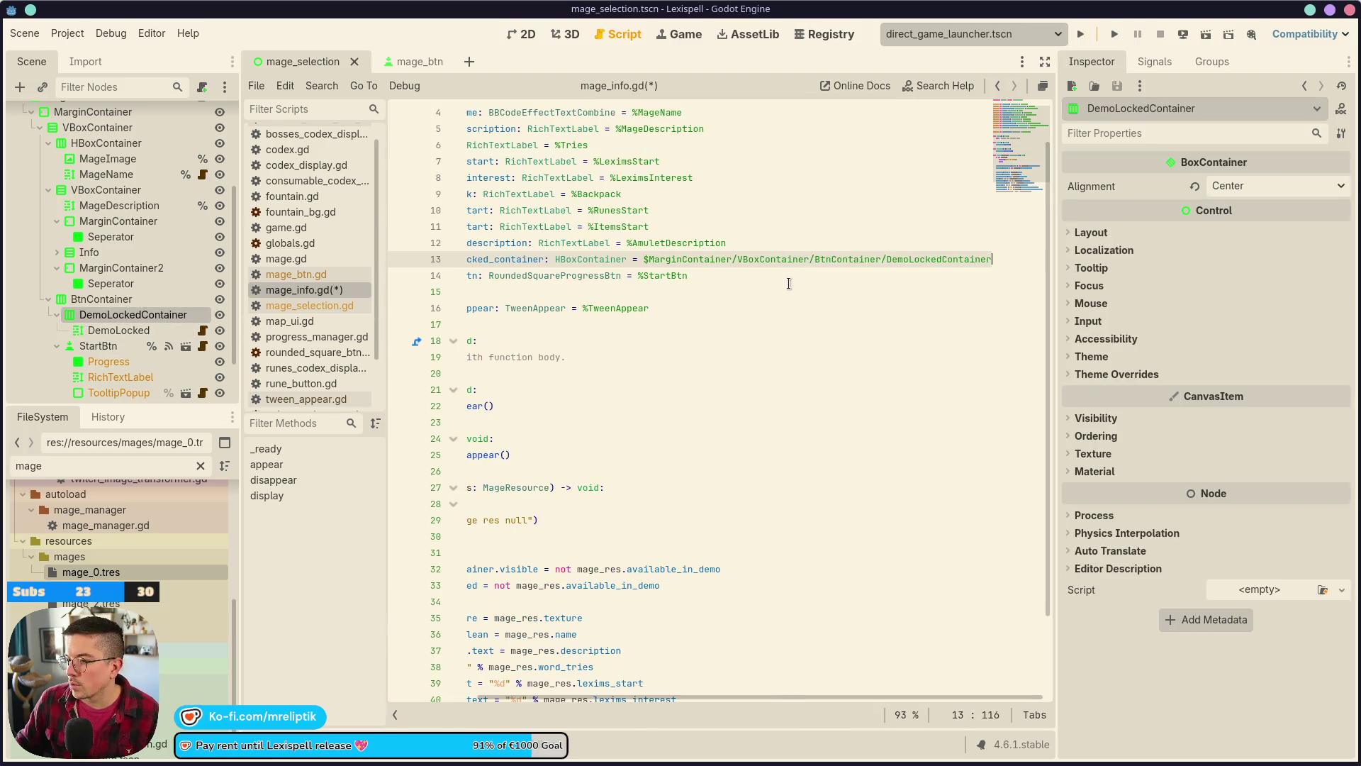
click(1205, 36)
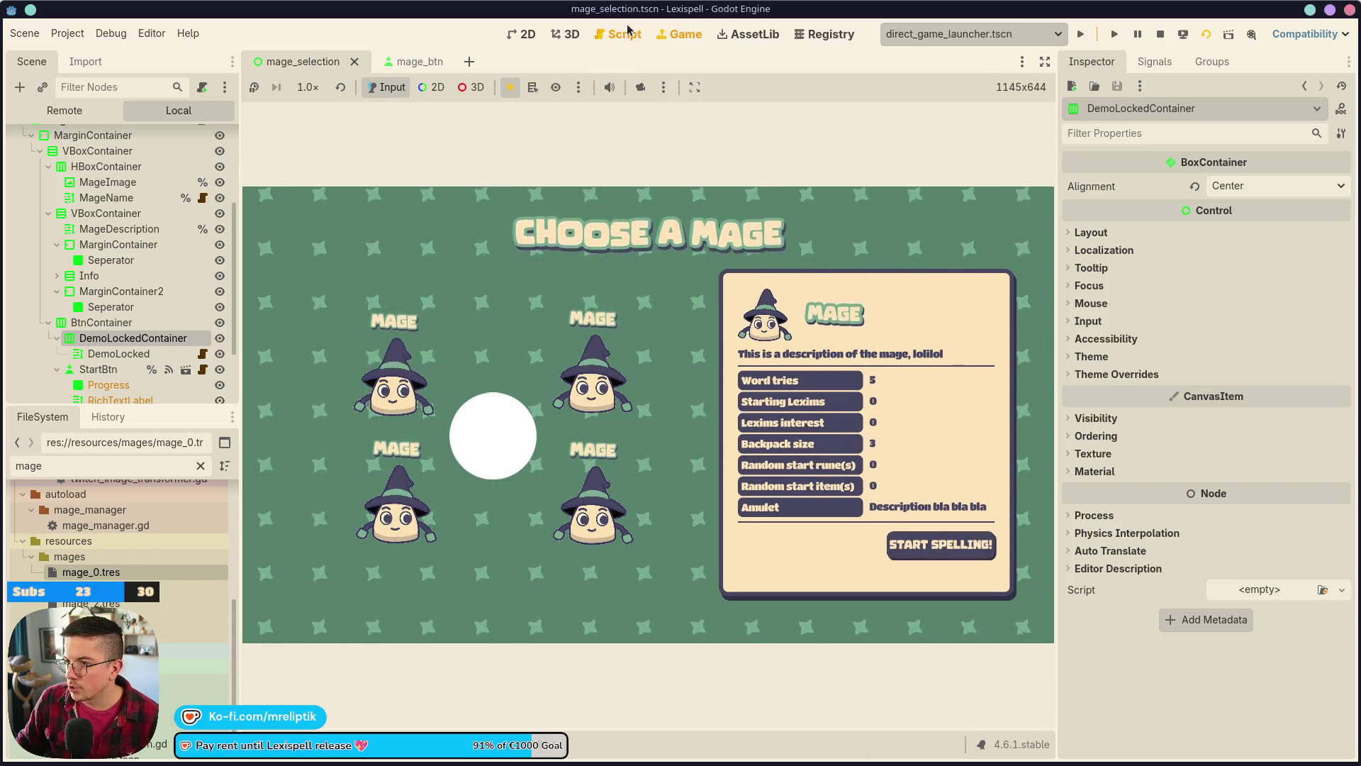
- Set DemoLockedContainer's Custom Minimum Size x to 325 and save the scene
click(527, 35)
click(126, 328)
click(125, 336)
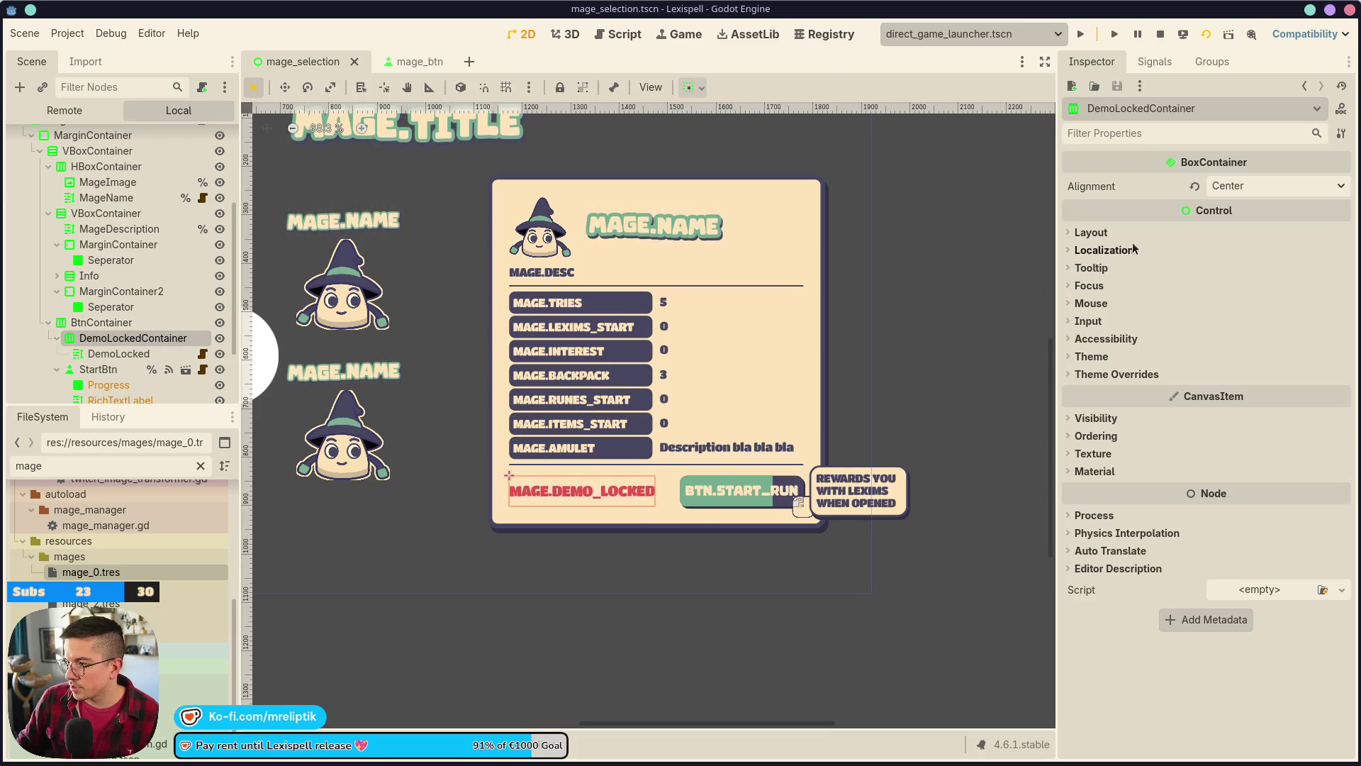
click(1096, 250)
click(1090, 233)
click(1112, 390)
click(1113, 390)
click(1115, 390)
click(1114, 390)
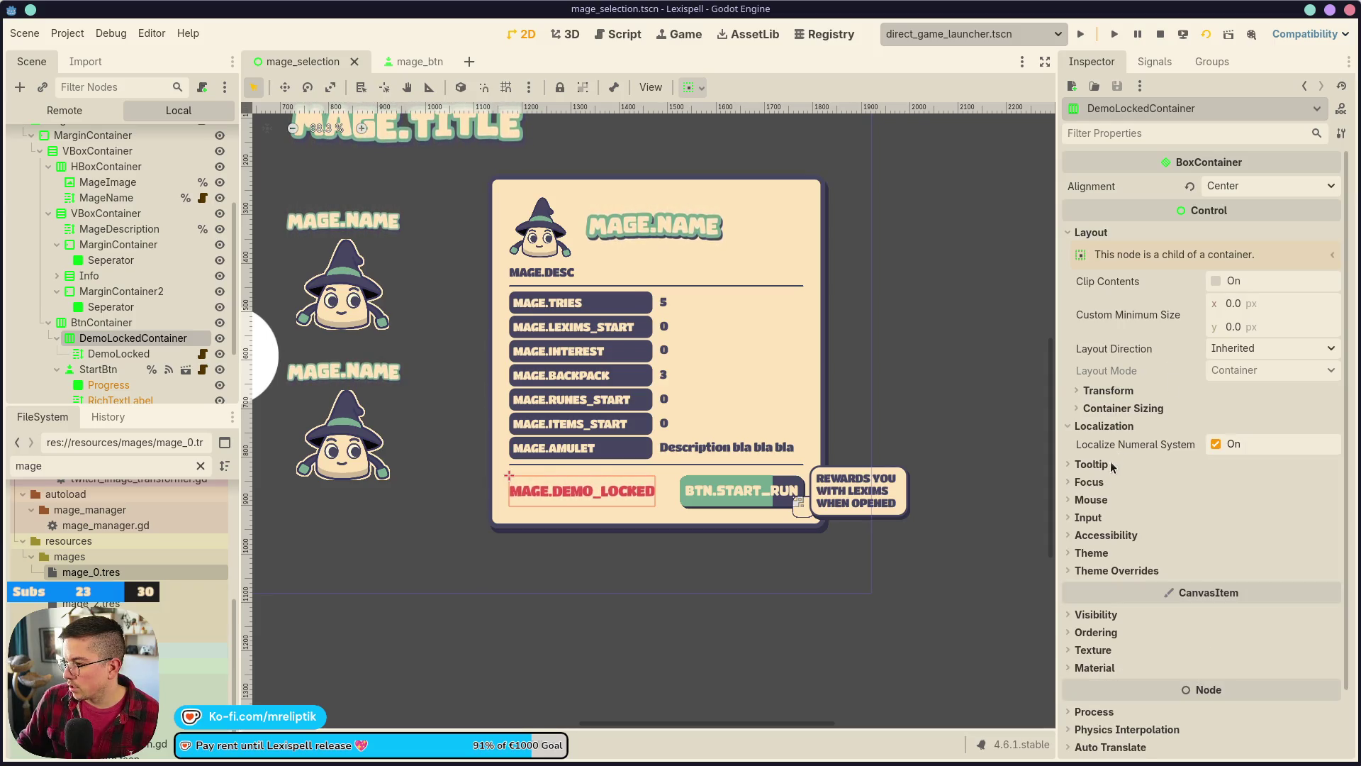
click(1116, 394)
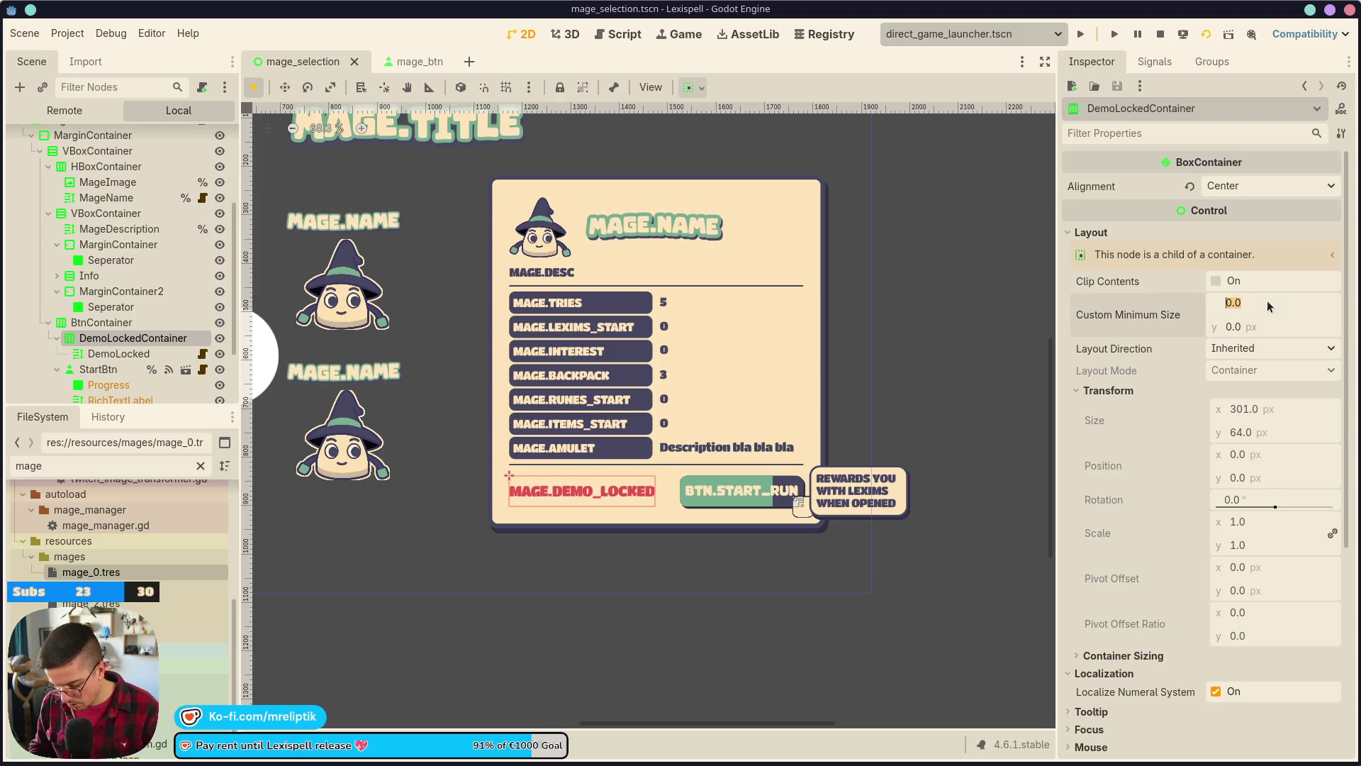
text(315)
key(Return)
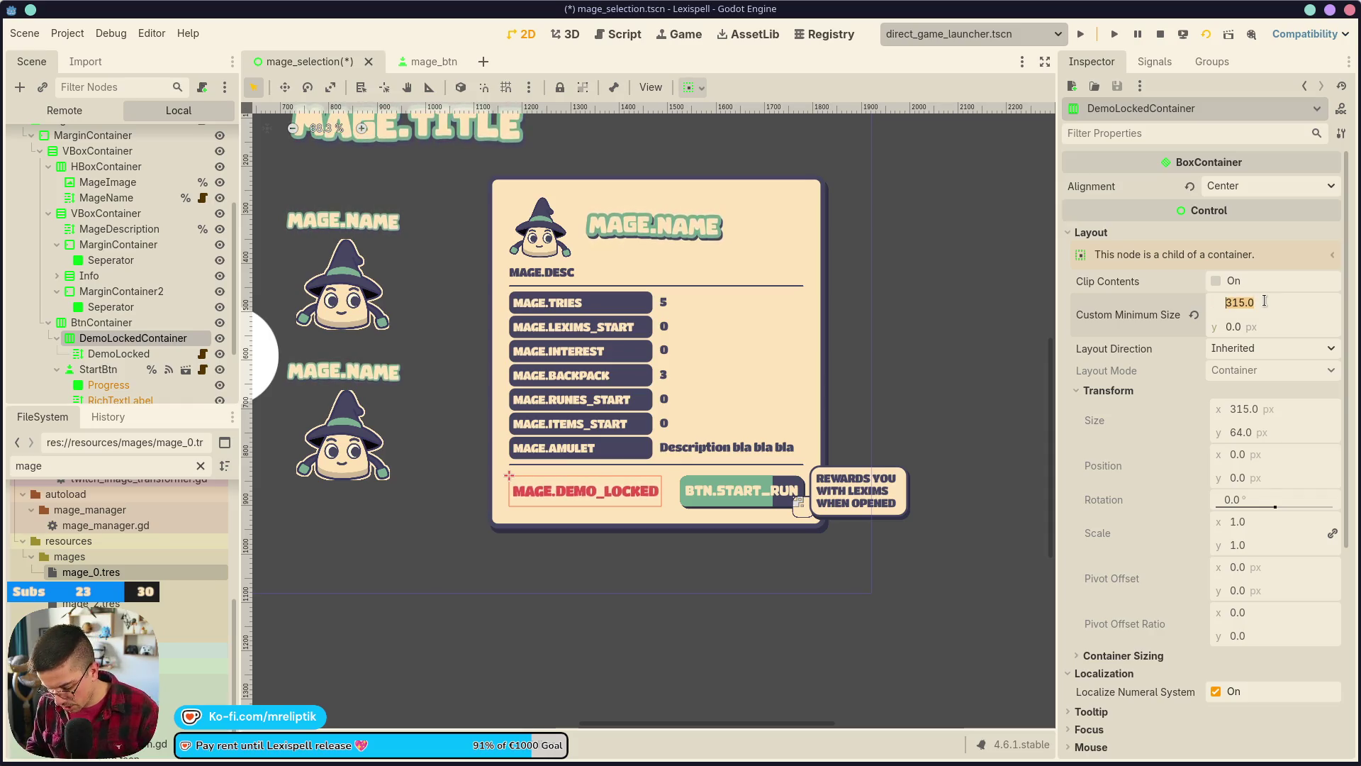
key(ctrl+s)
- Switch DemoLockedContainer's alignment from Center to Begin and save
click(119, 352)
click(153, 338)
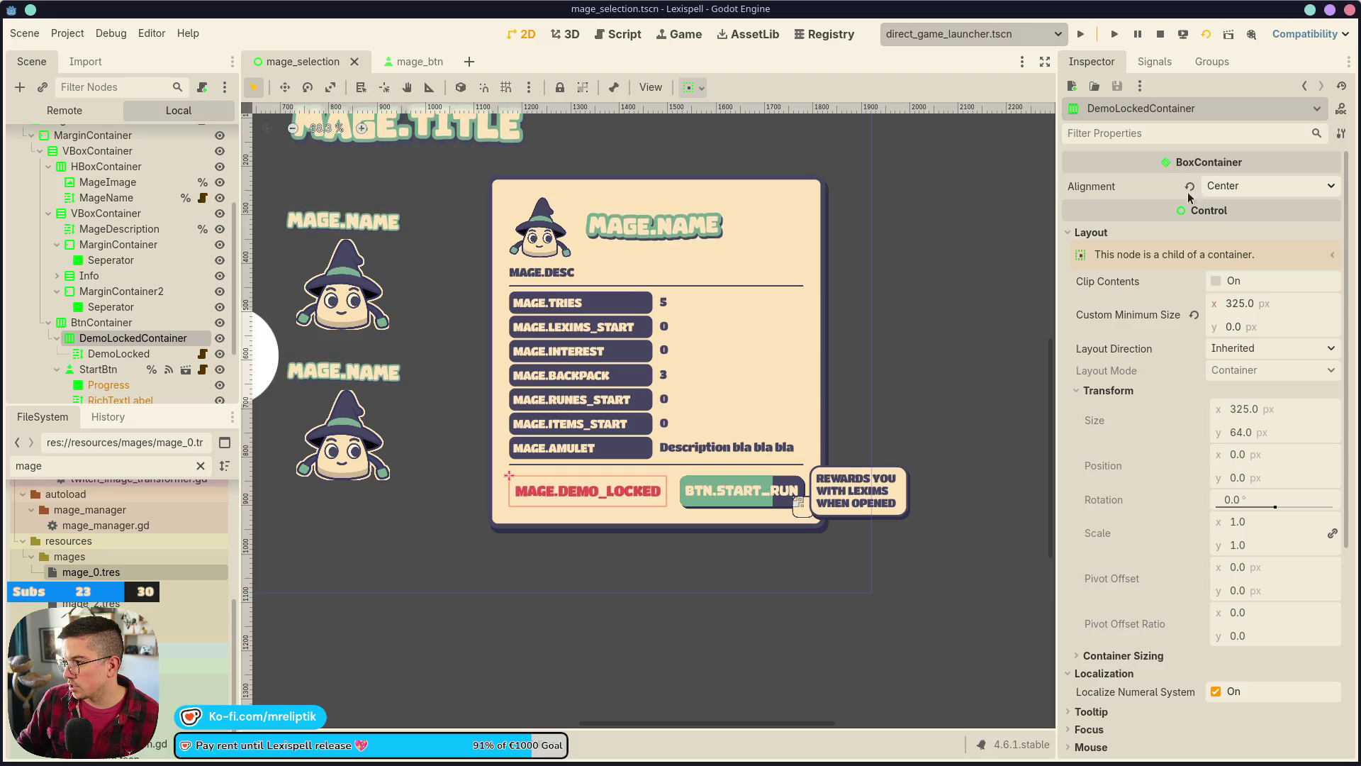
click(1187, 187)
key(ctrl+s)
click(118, 351)
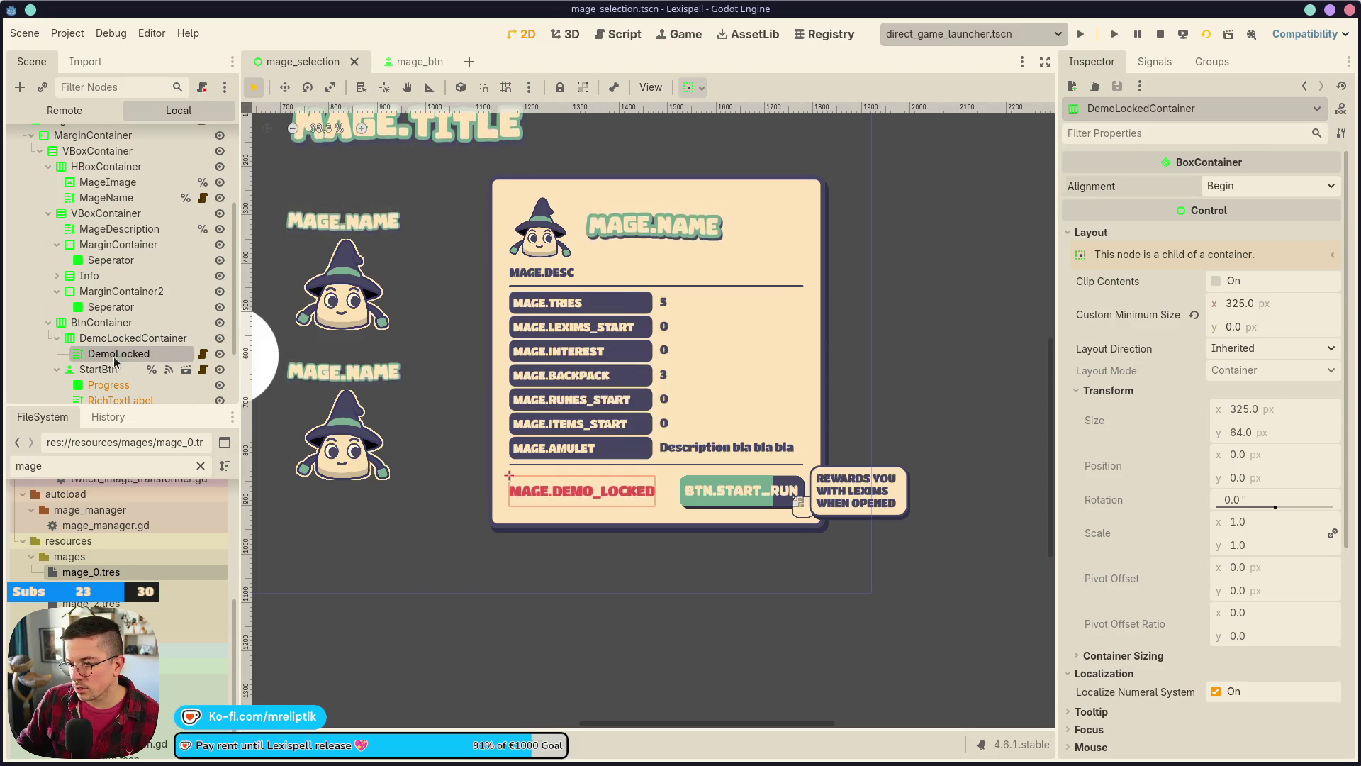
- Set DemoLocked's autowrap to whole words and enable Horizontal Expand container sizing
scroll(1157, 409, down, 2)
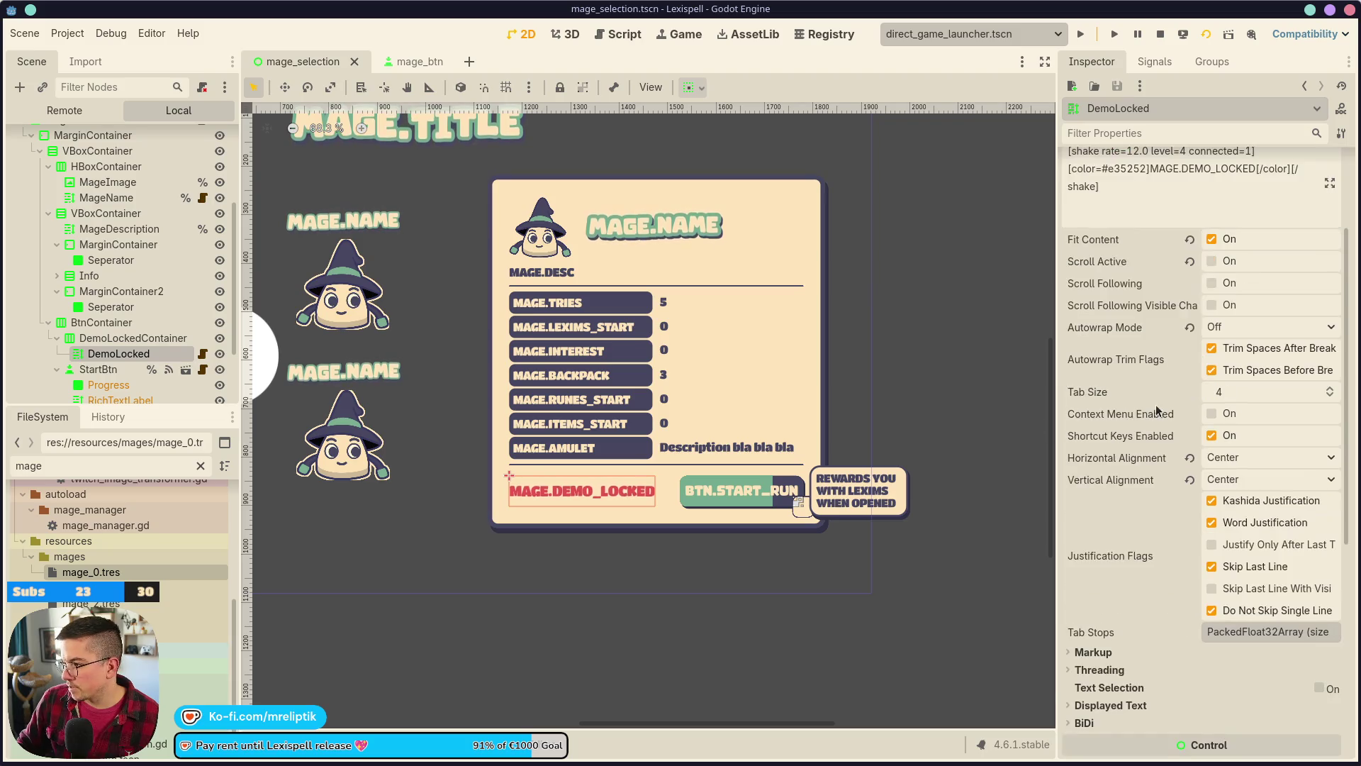
click(1227, 327)
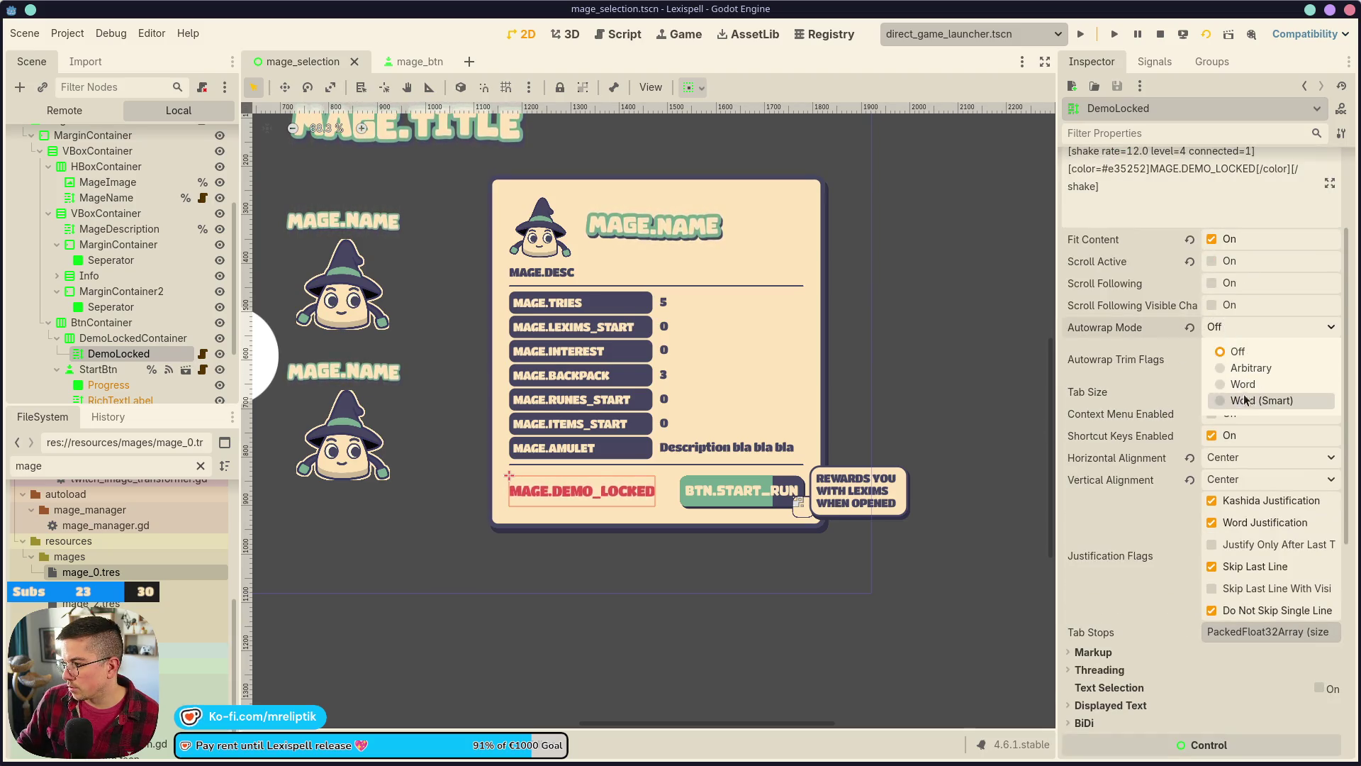
click(1237, 393)
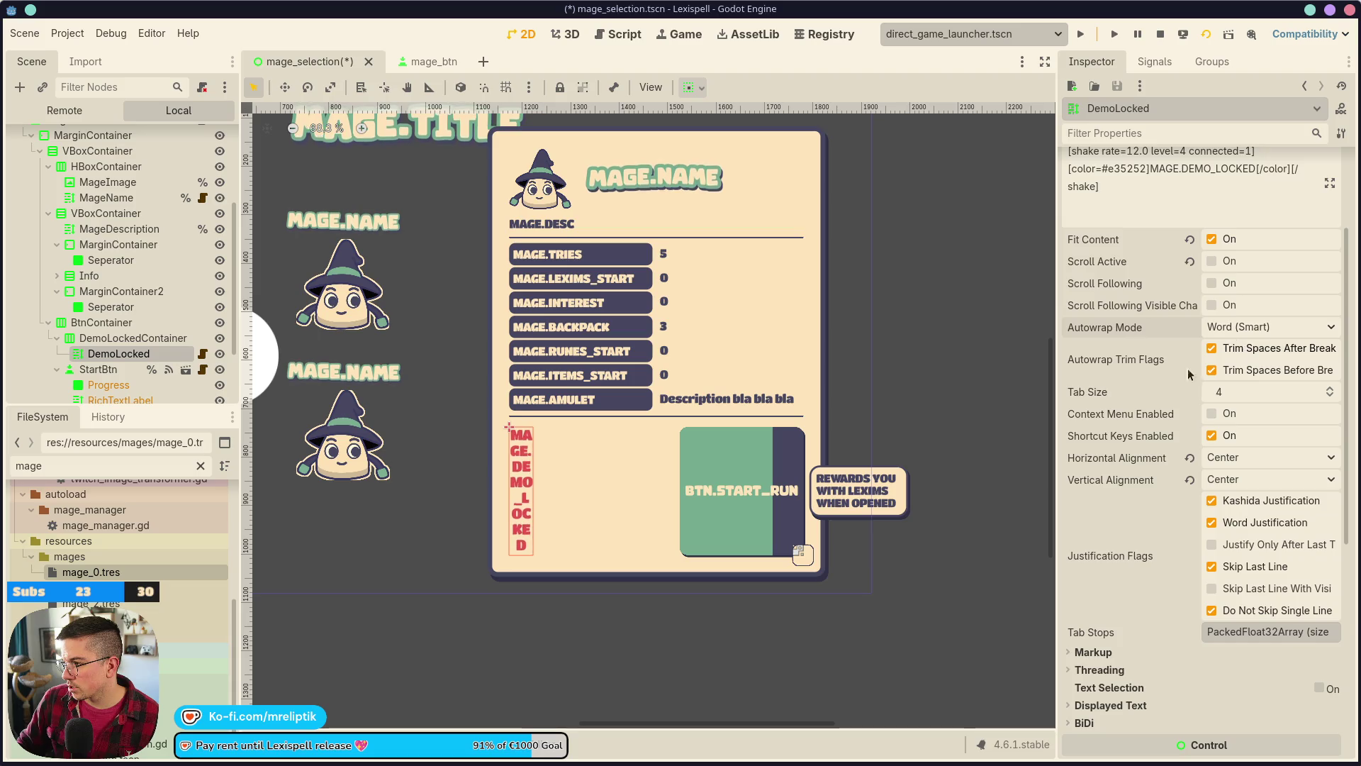
scroll(1233, 339, up, 2)
key(Up)
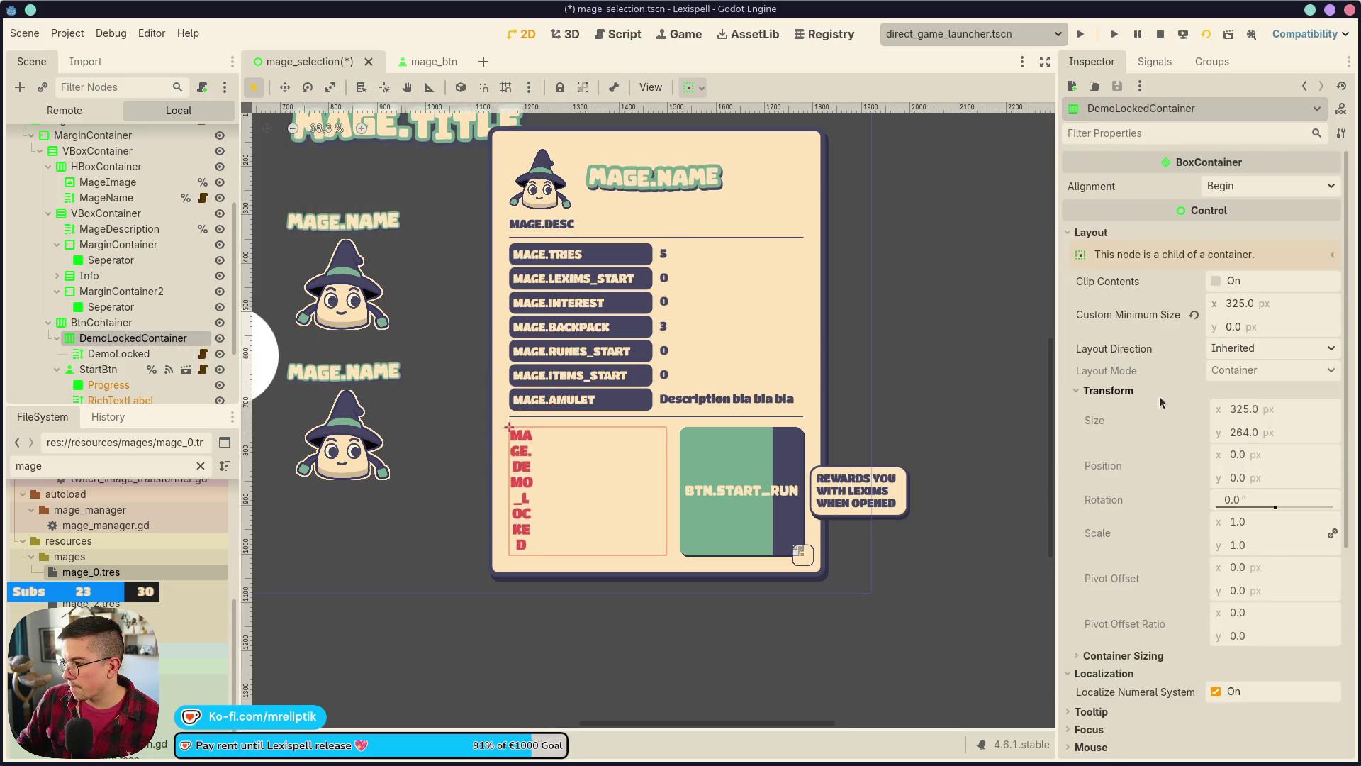
click(118, 353)
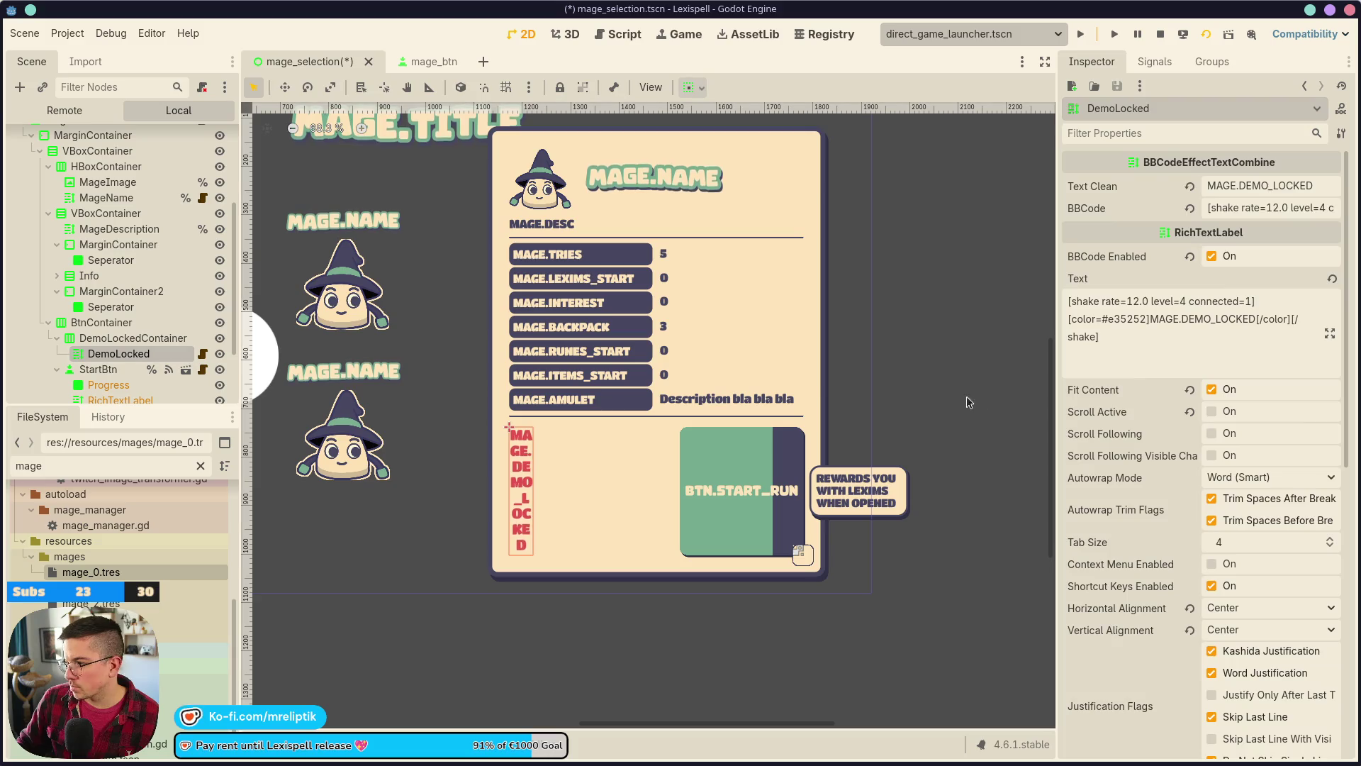
scroll(1129, 502, down, 5)
scroll(1129, 501, down, 2)
click(1124, 465)
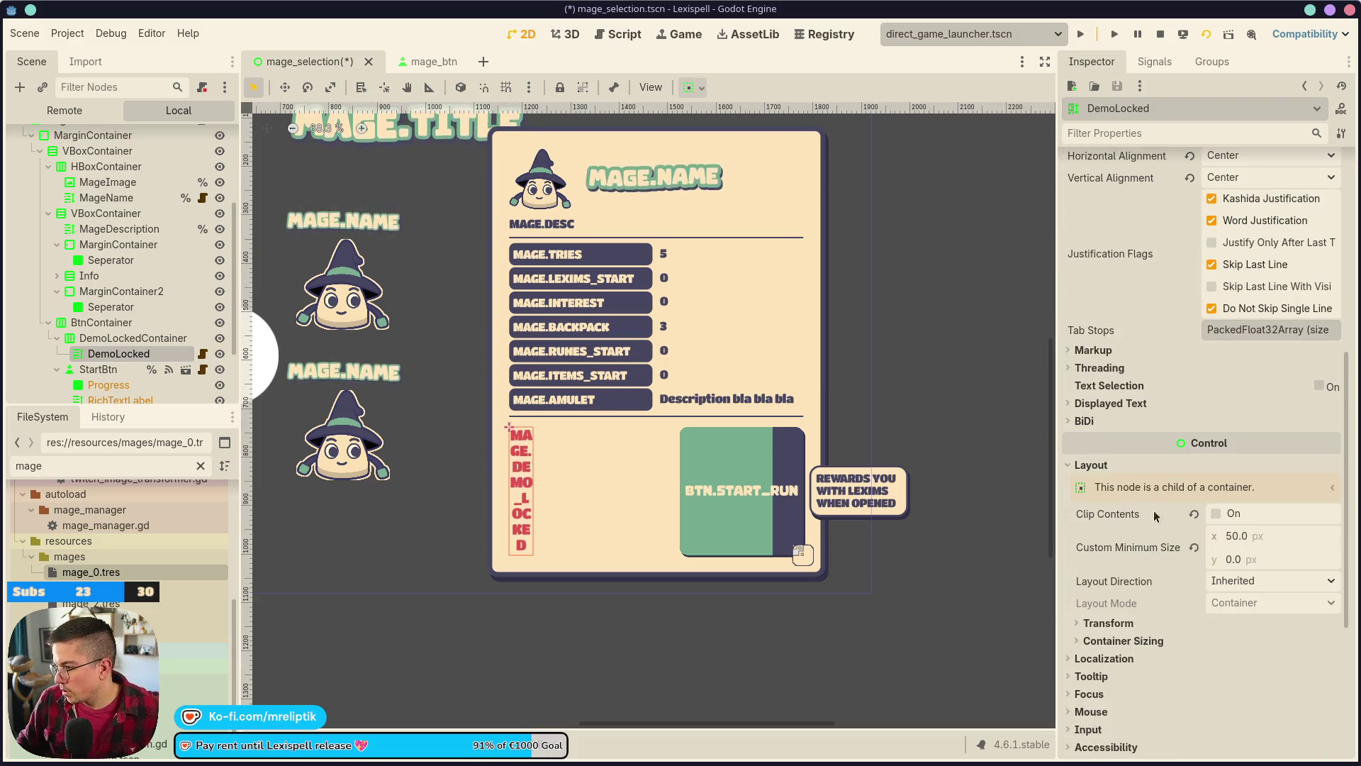
click(1220, 640)
scroll(1219, 624, down, 3)
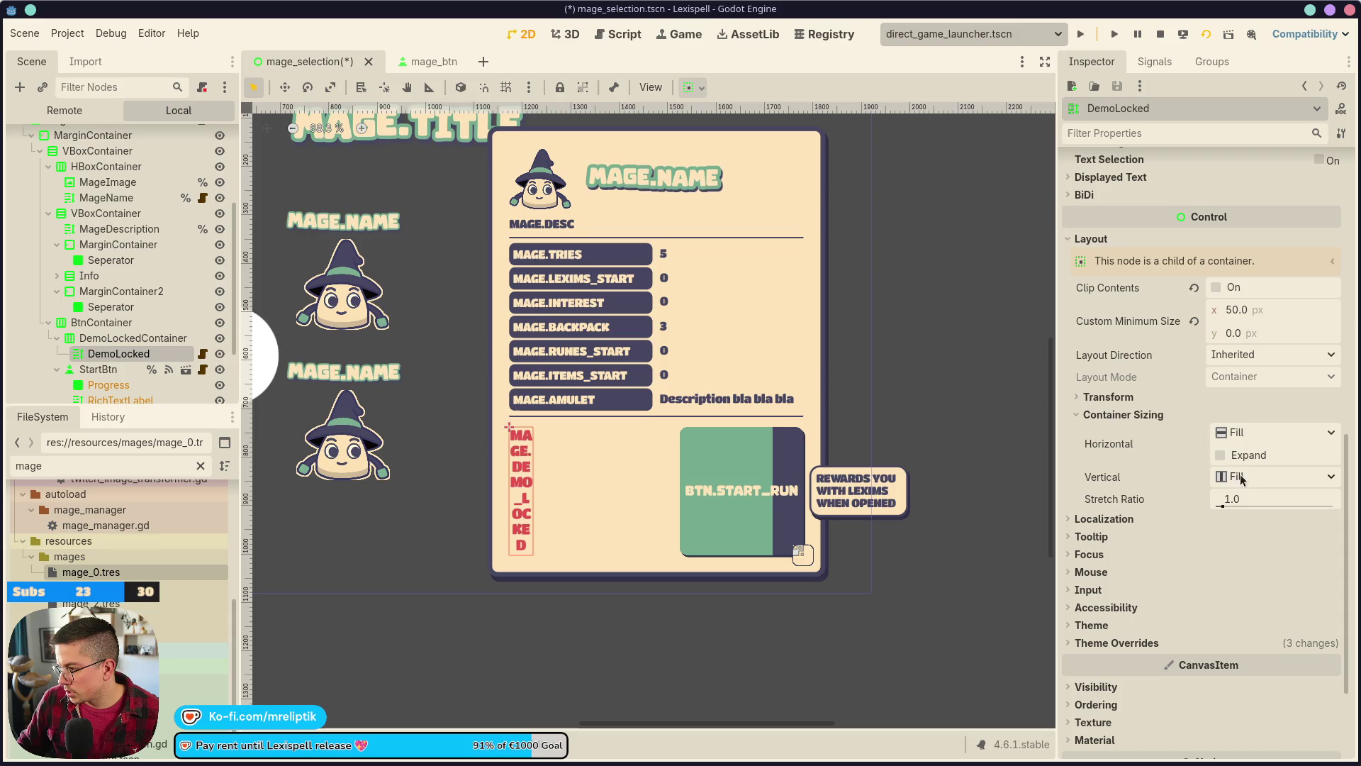
click(1222, 455)
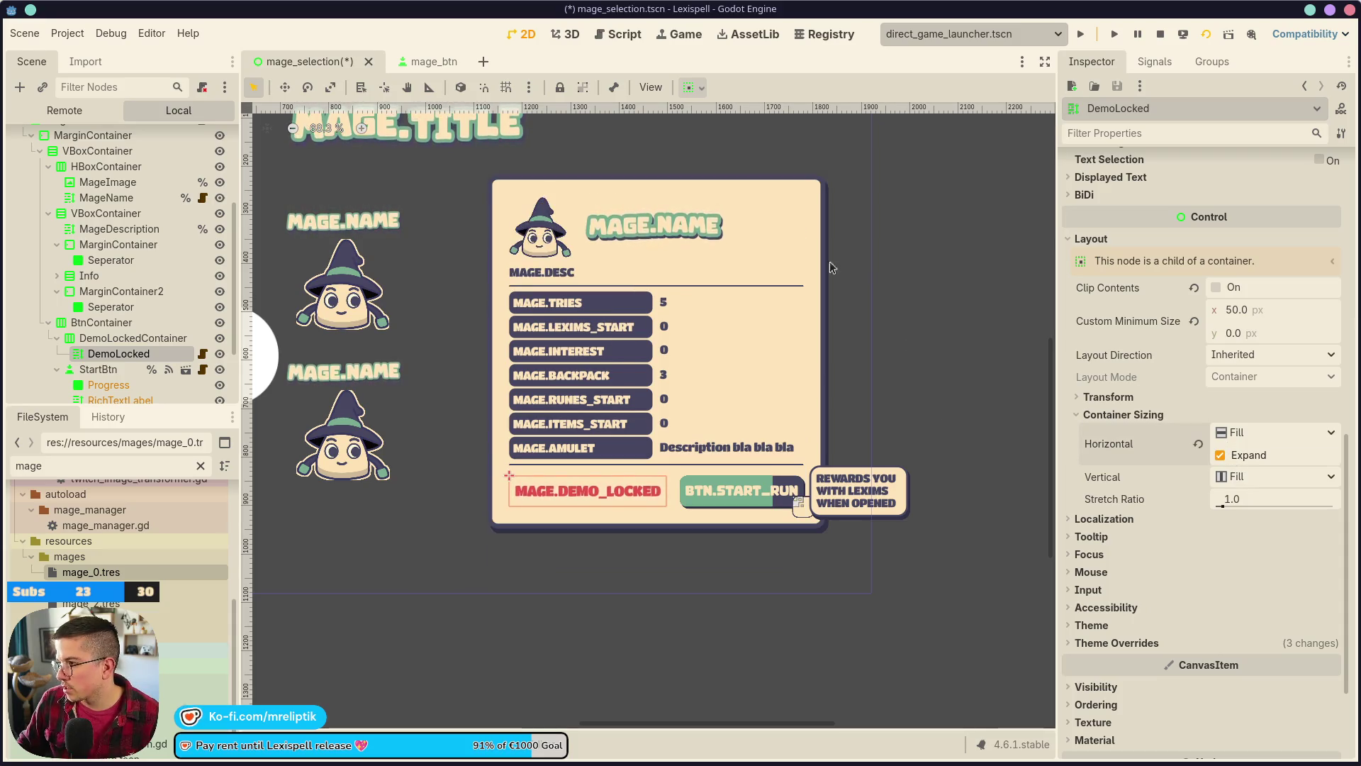
- Set DemoLocked's Horizontal Alignment to Left, then save and run the game
click(133, 338)
click(133, 354)
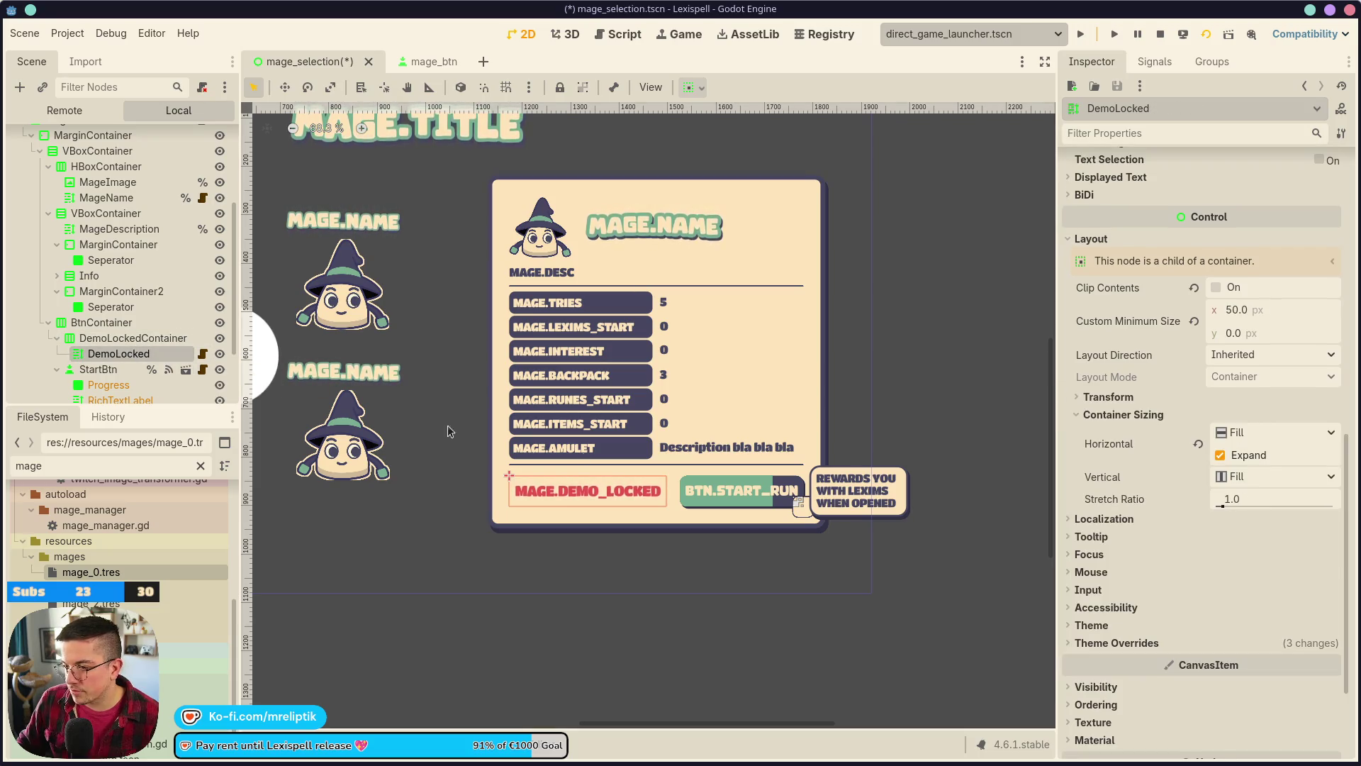
scroll(1218, 425, up, 5)
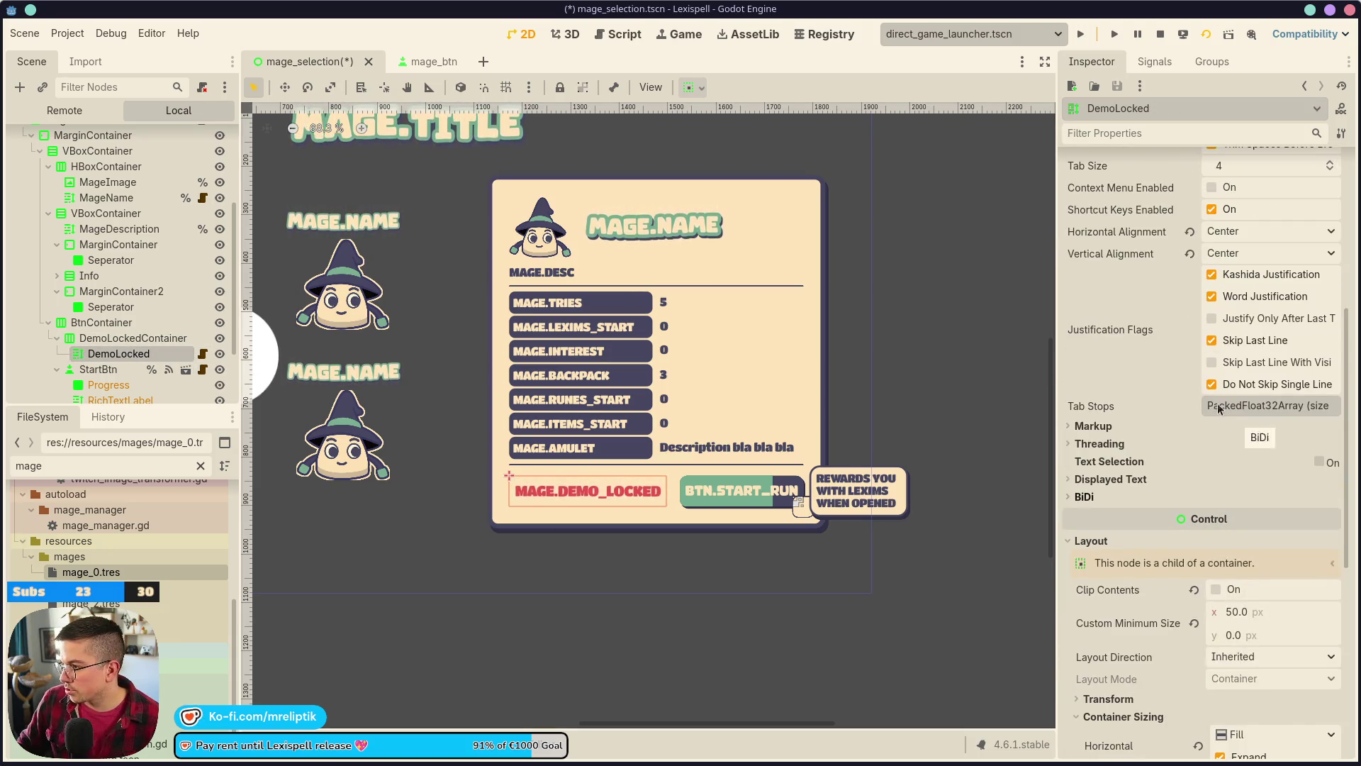
click(1233, 234)
click(1254, 262)
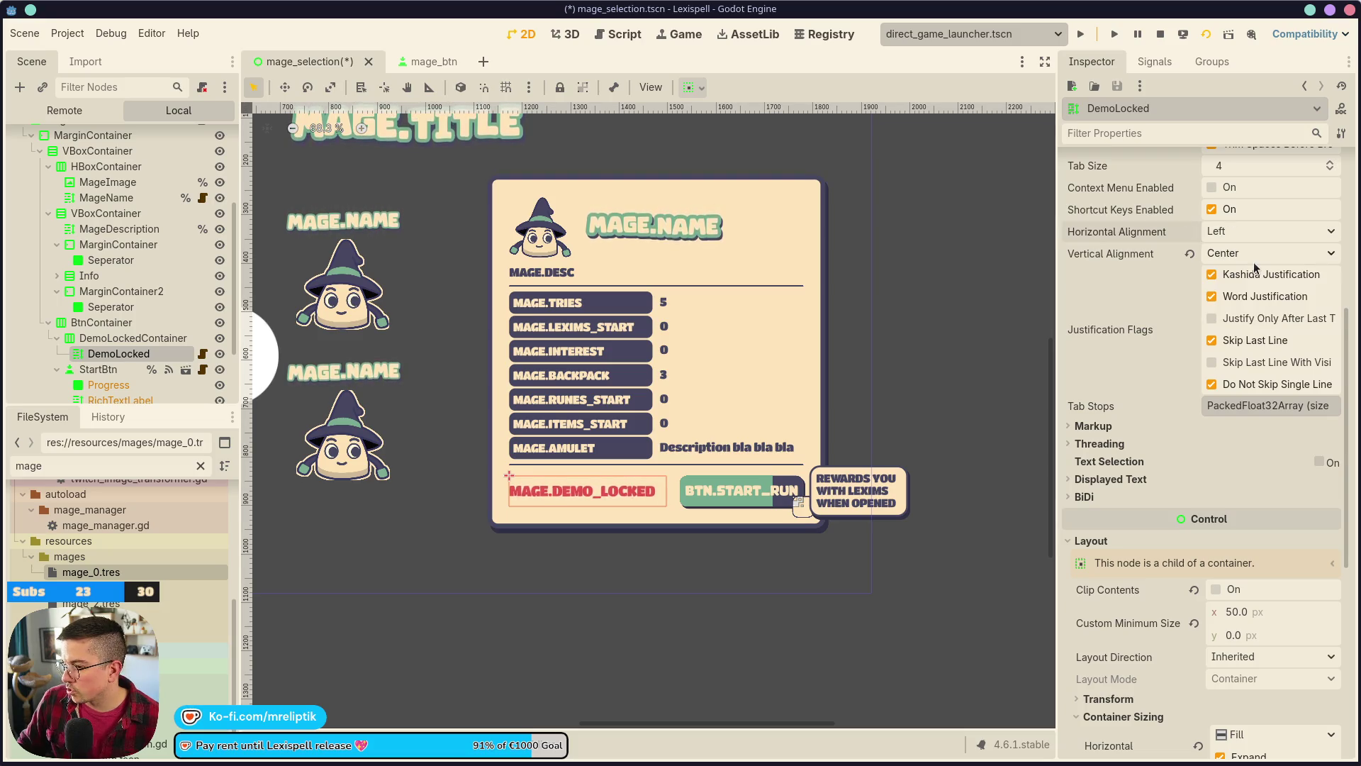
click(1207, 35)
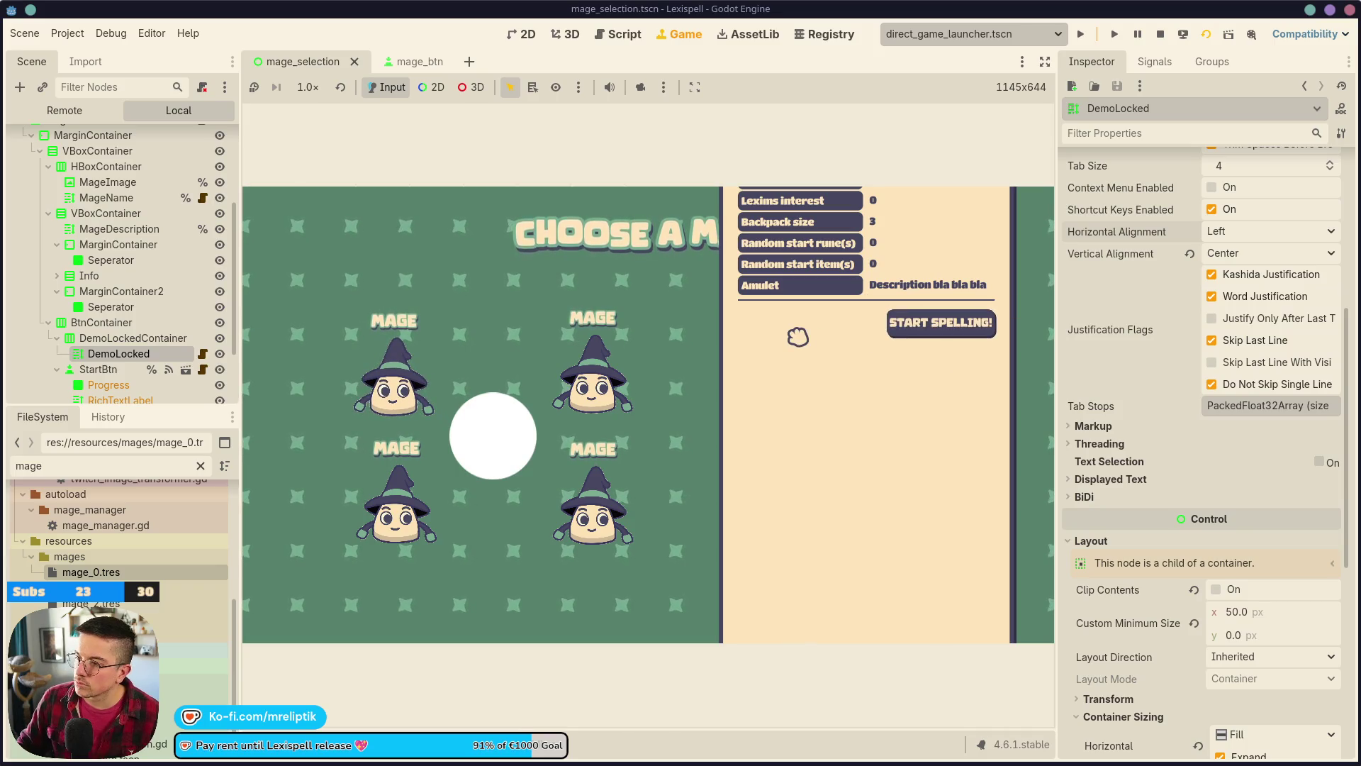
- Raise DemoLocked's Custom Minimum Size x from 50 to 325 and save
click(120, 338)
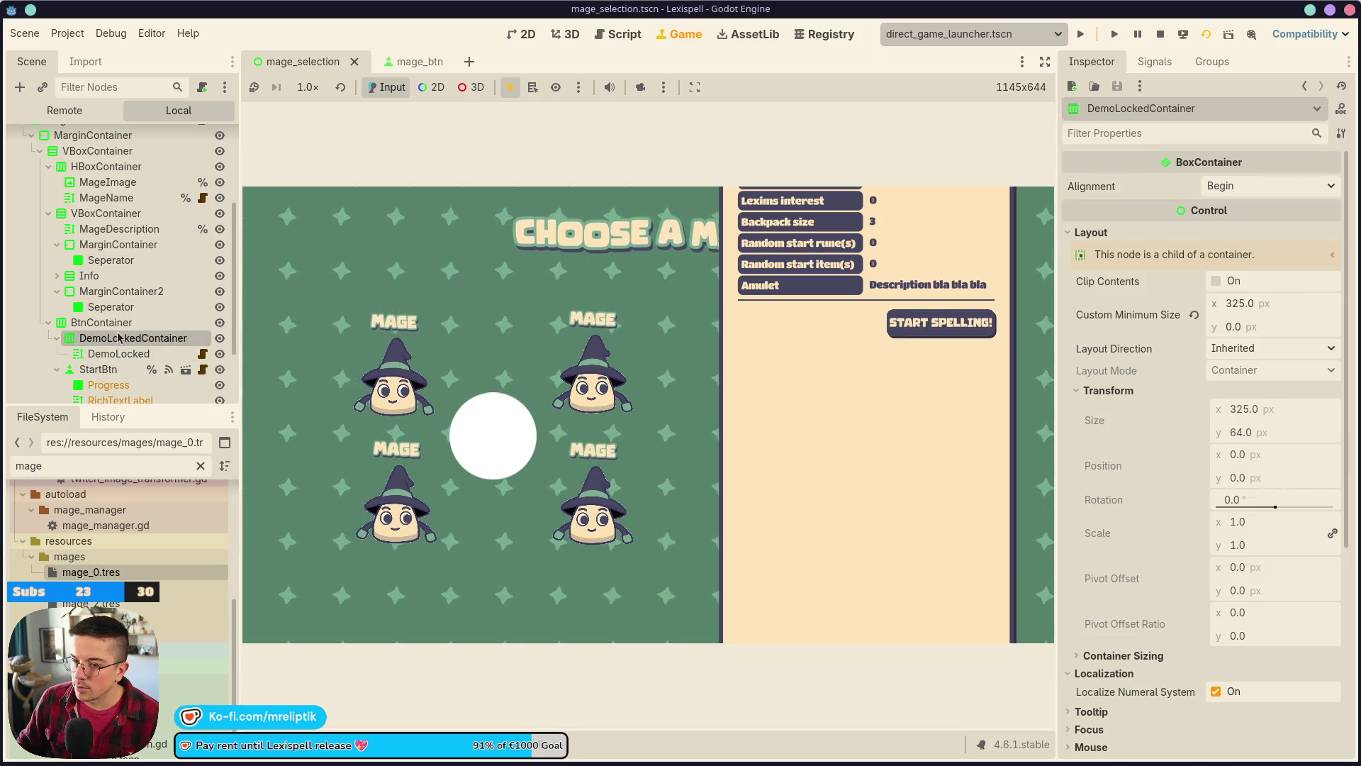
scroll(1170, 354, down, 10)
scroll(1150, 323, up, 10)
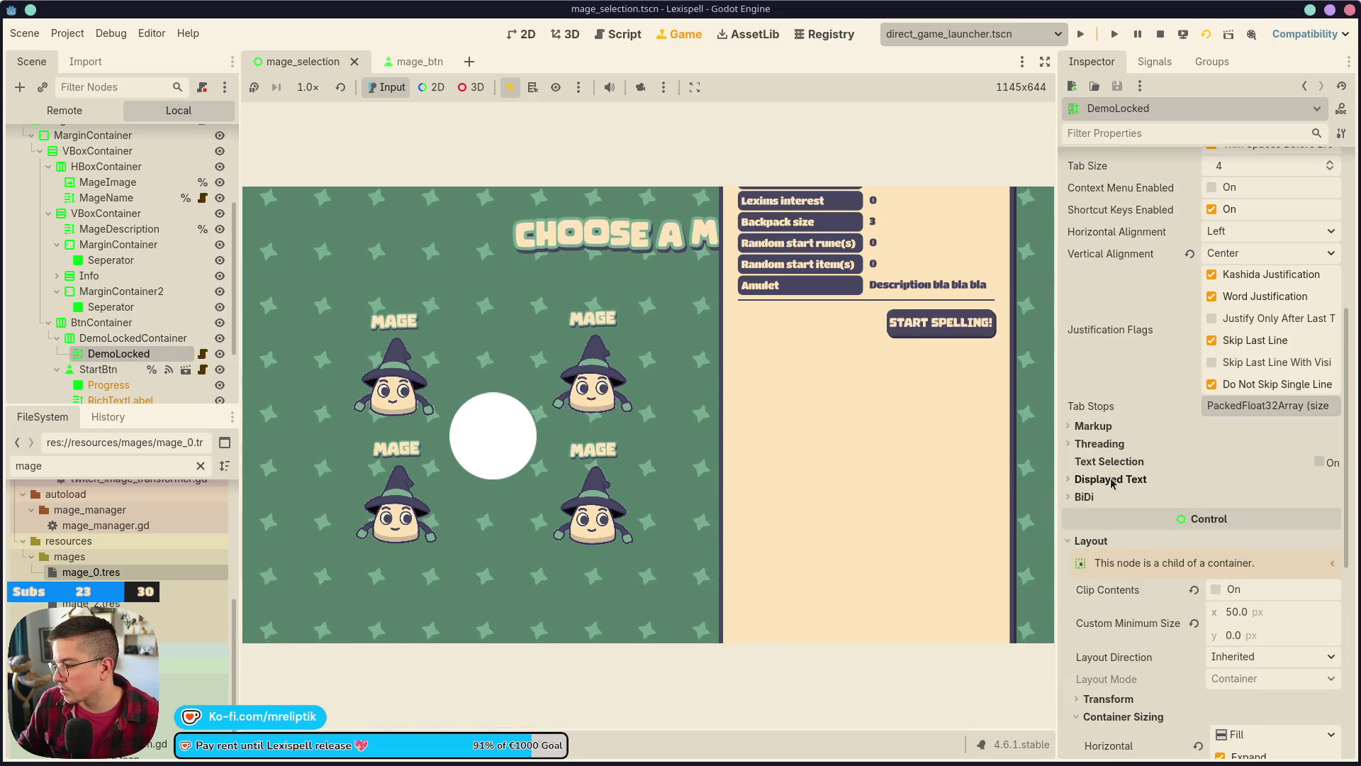
scroll(1241, 461, down, 4)
click(1260, 462)
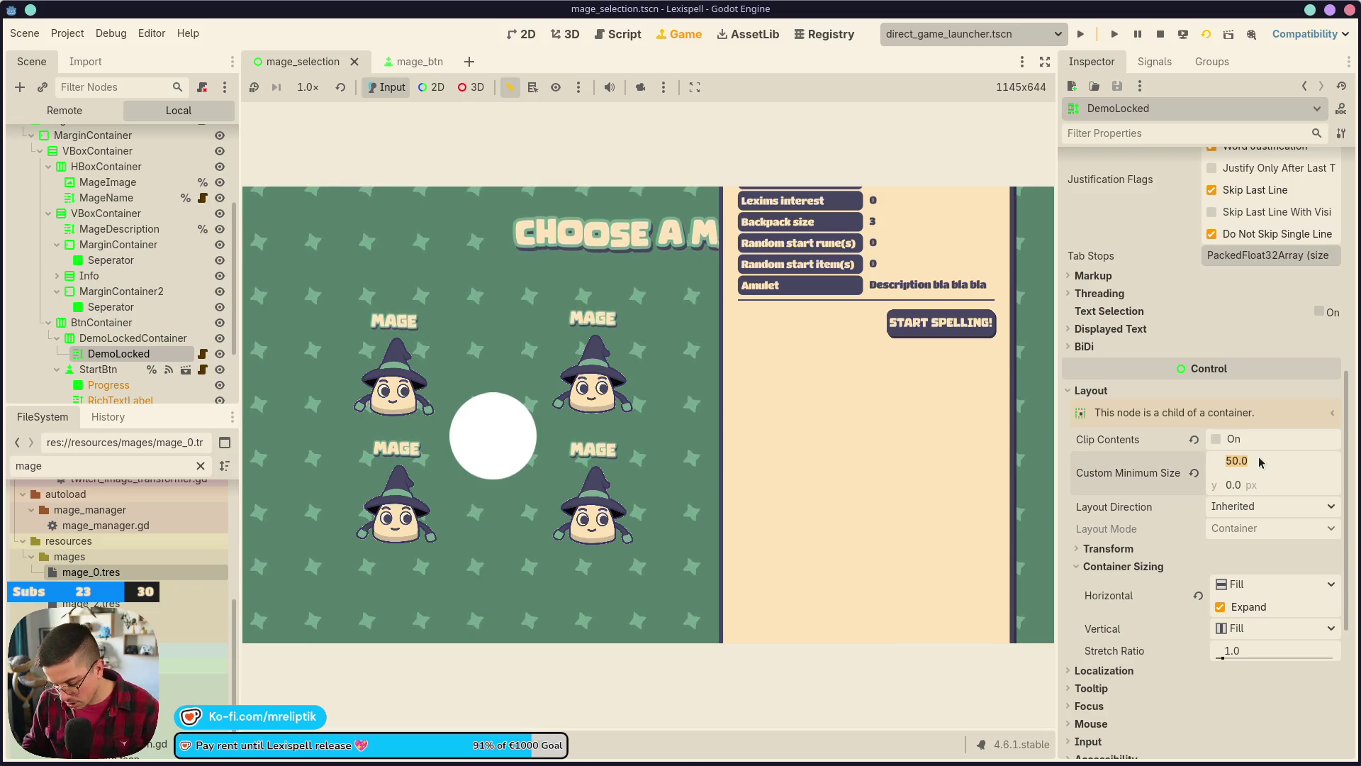
text(325)
key(Return)
key(ctrl+s)
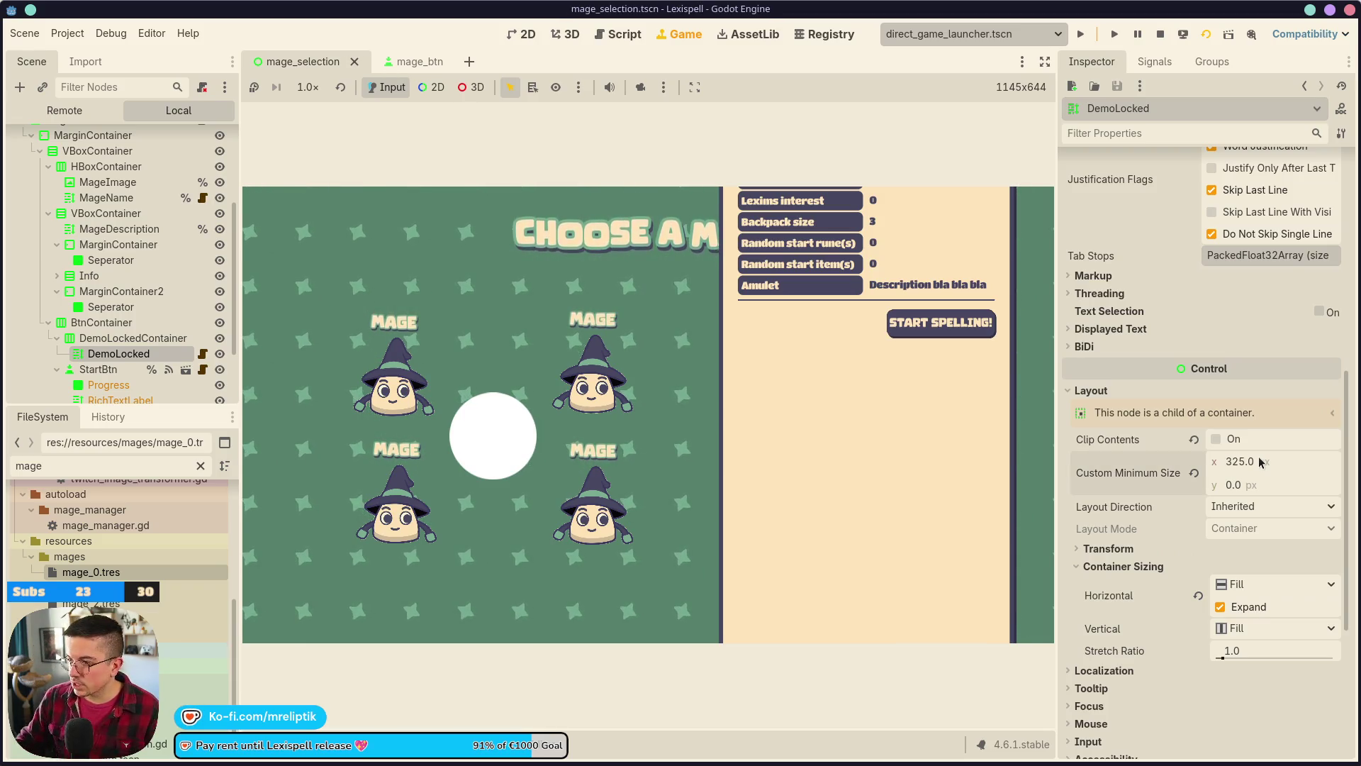
- Restart the game to test the wider label, then stop it
click(1203, 41)
click(1214, 41)
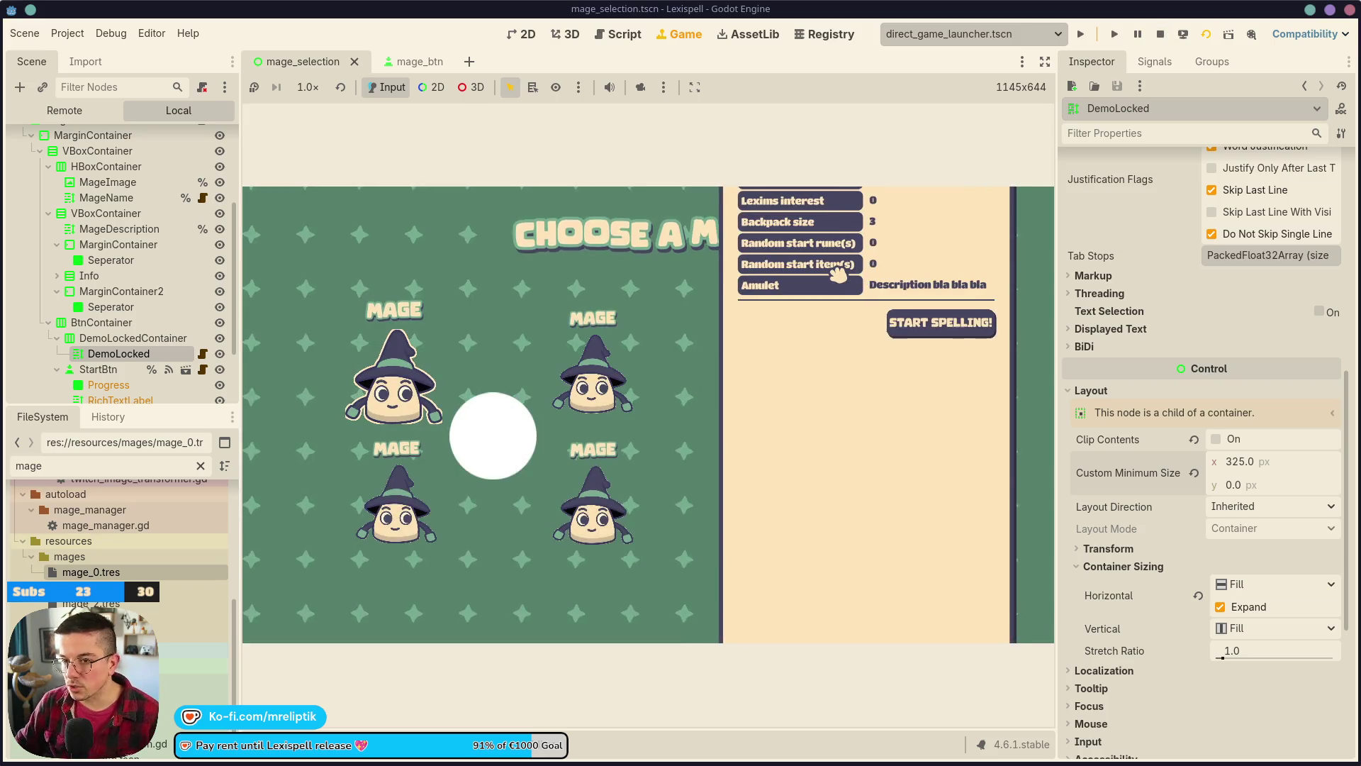
click(1161, 34)
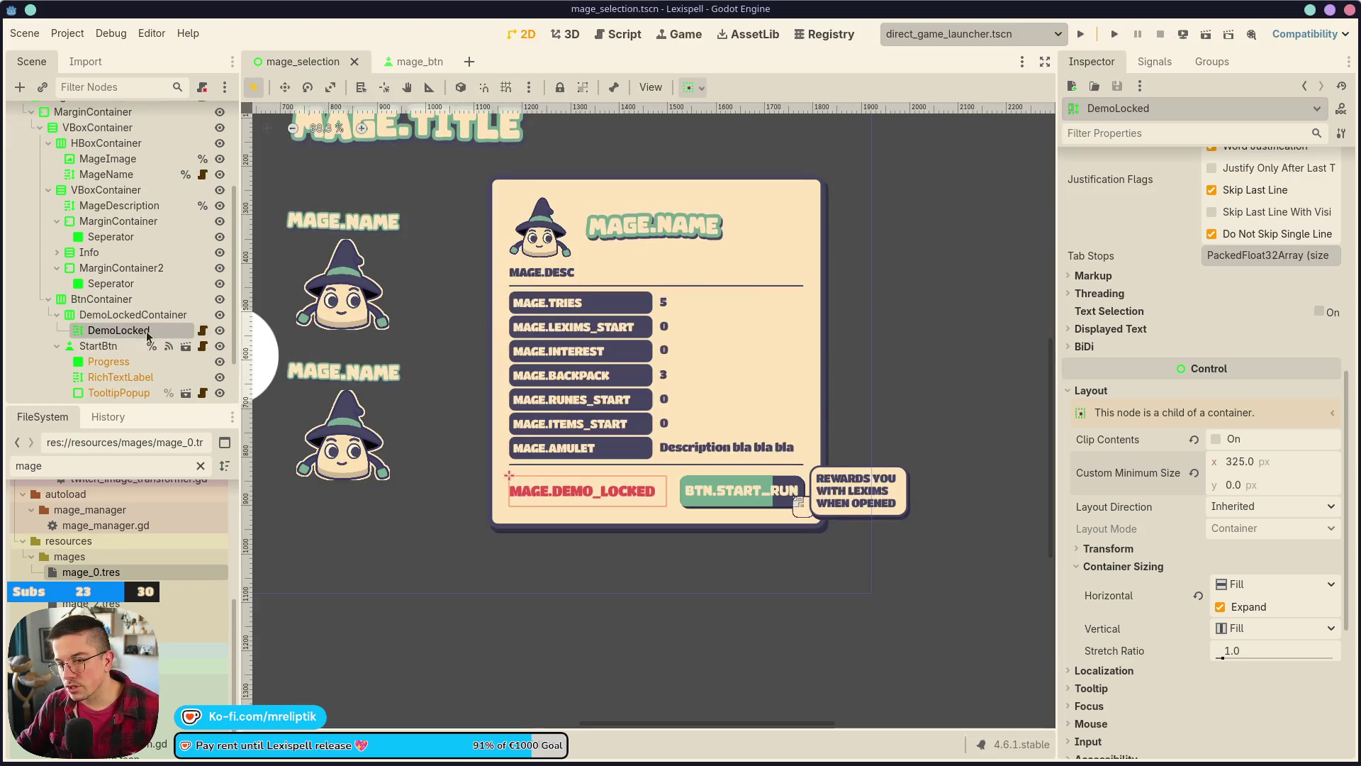
click(104, 318)
click(106, 330)
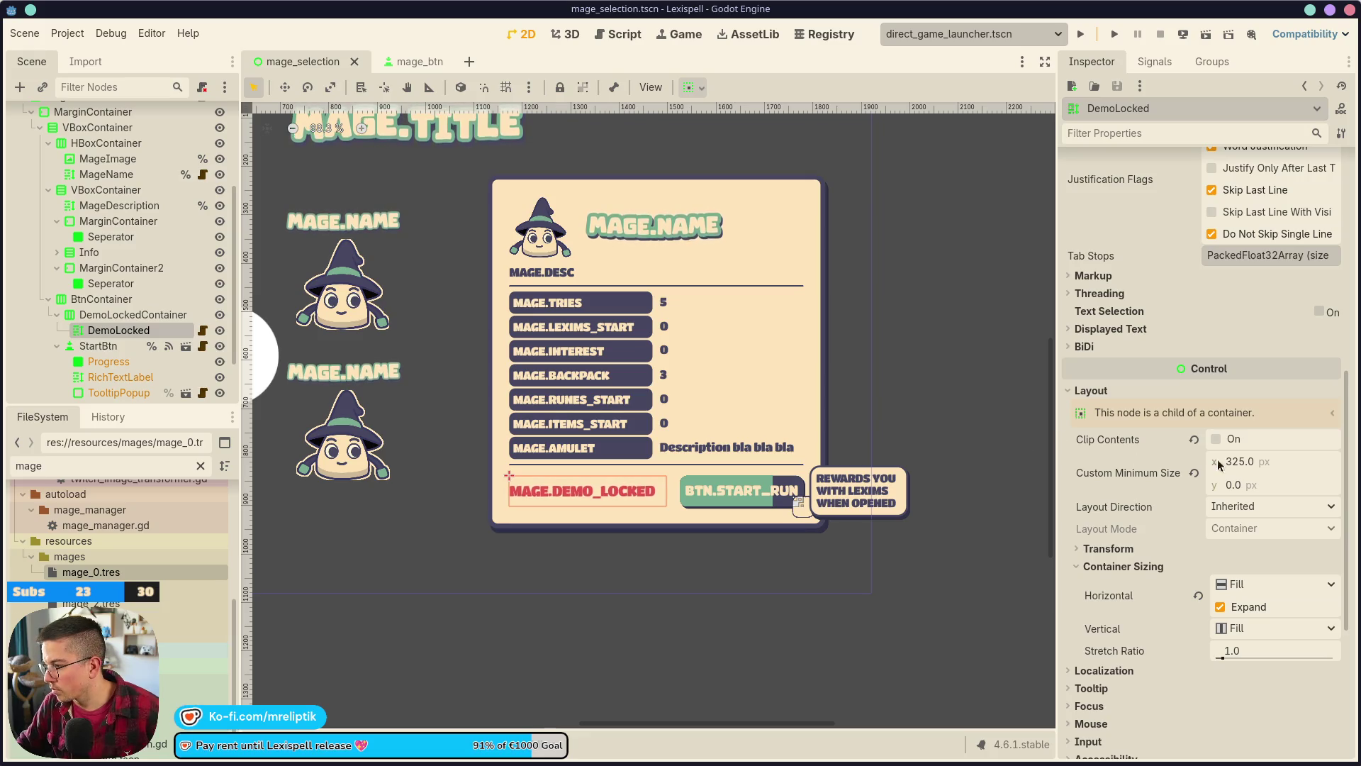
scroll(1163, 468, up, 6)
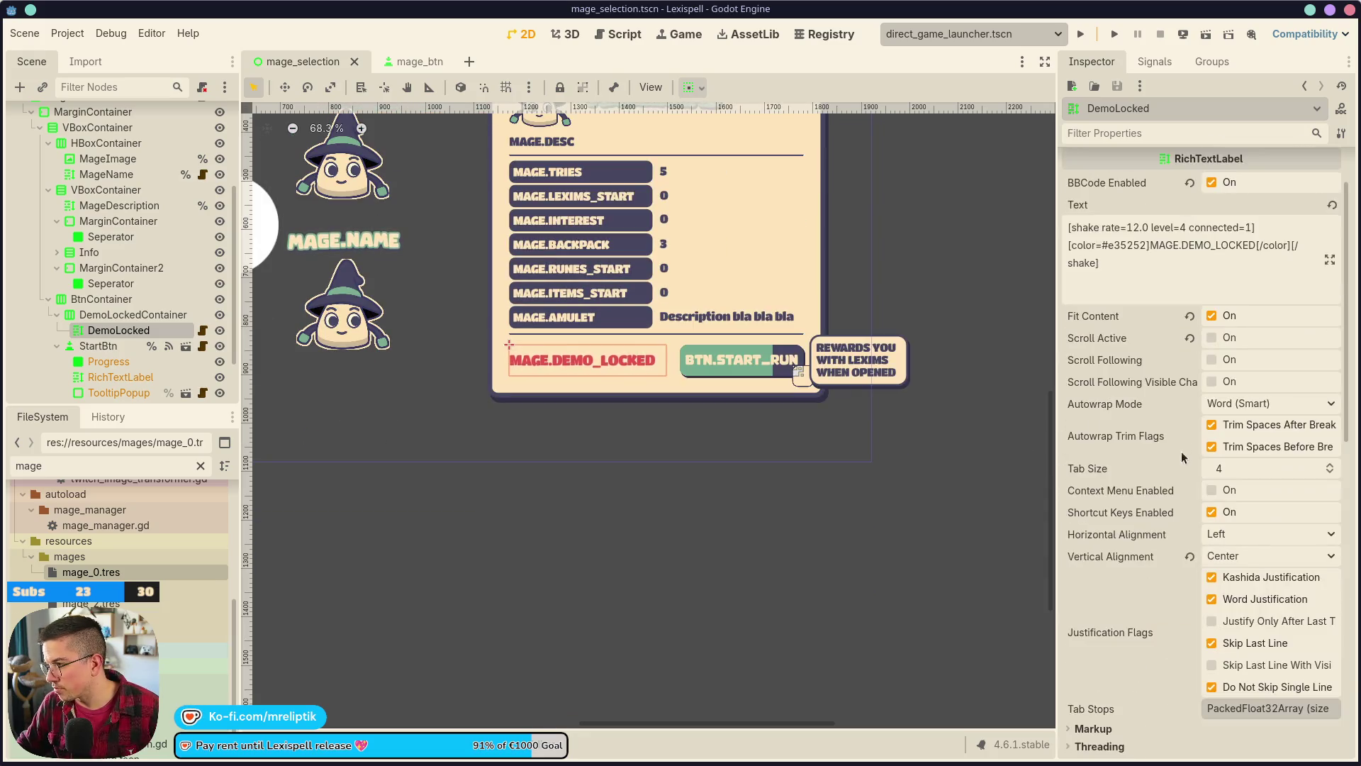
scroll(751, 434, down, 3)
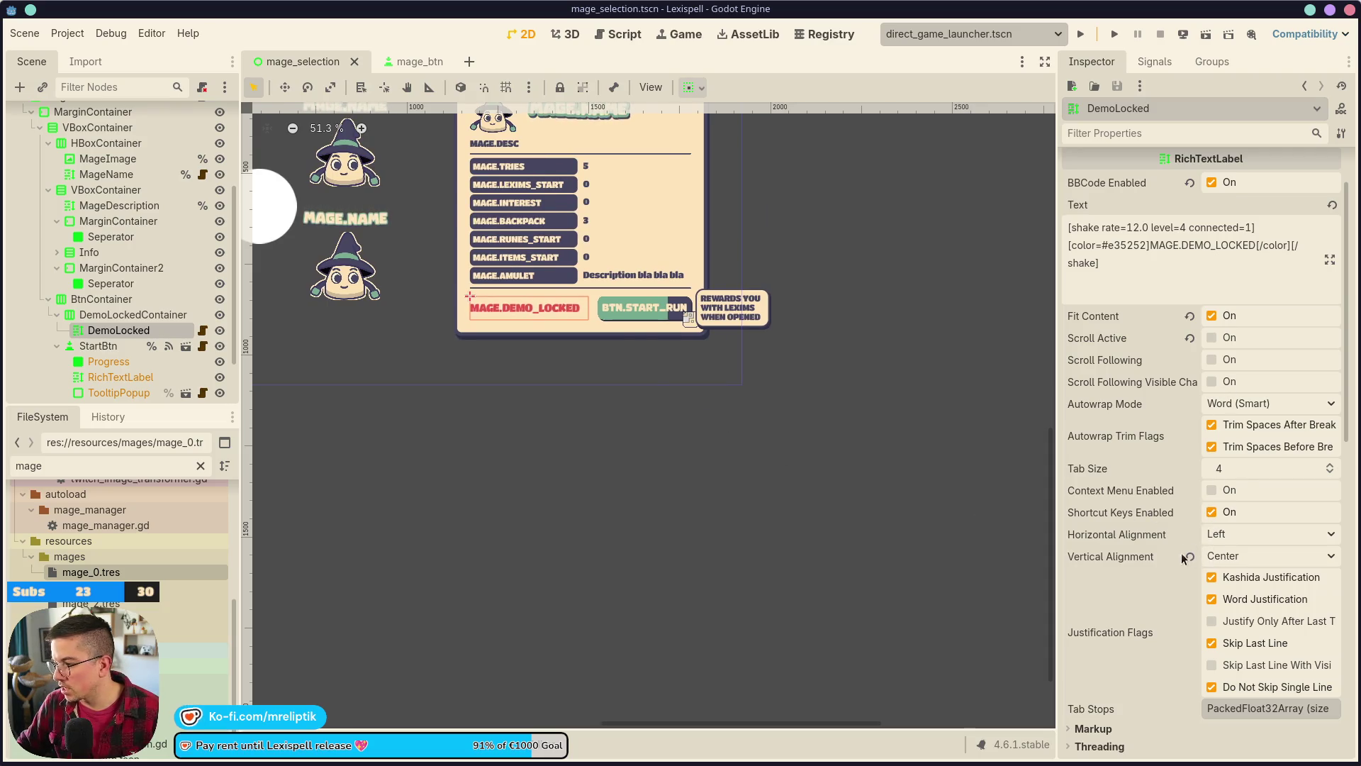
scroll(609, 373, up, 4)
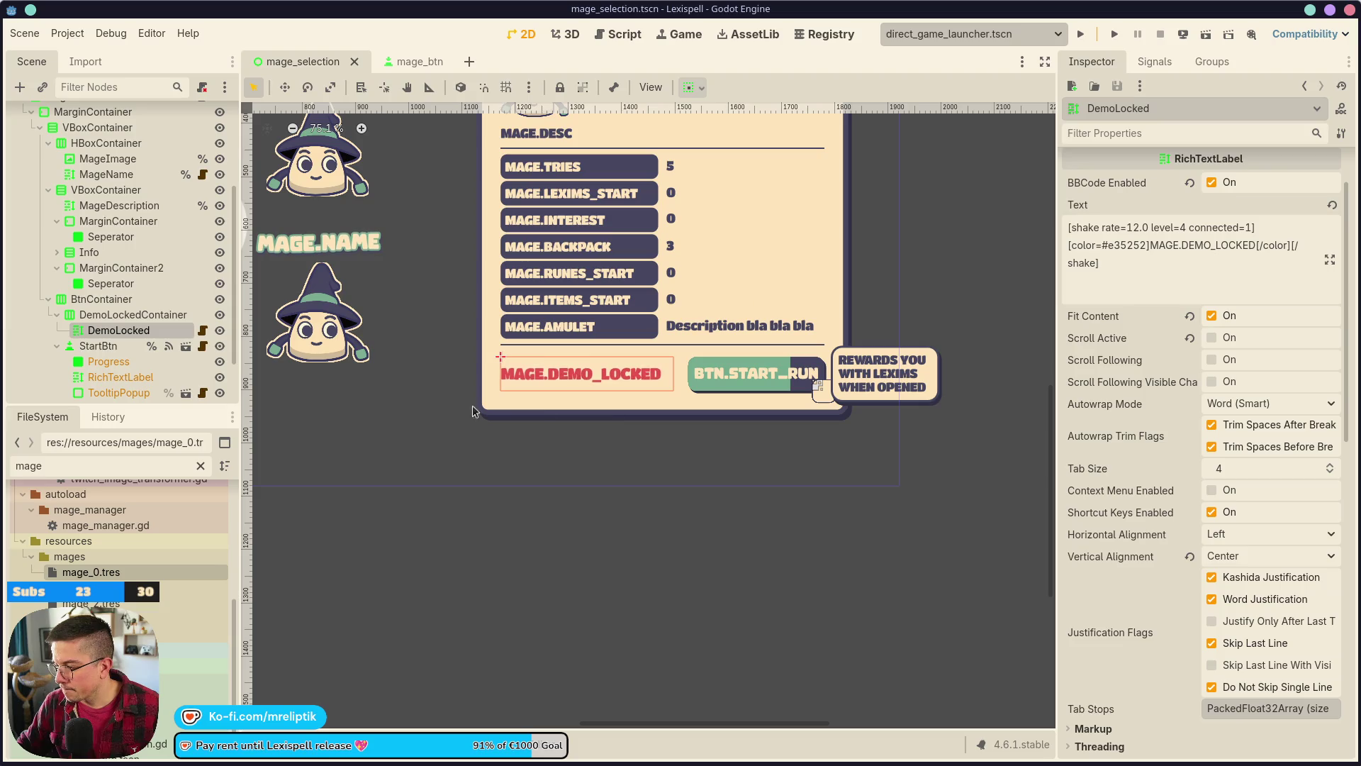
click(131, 317)
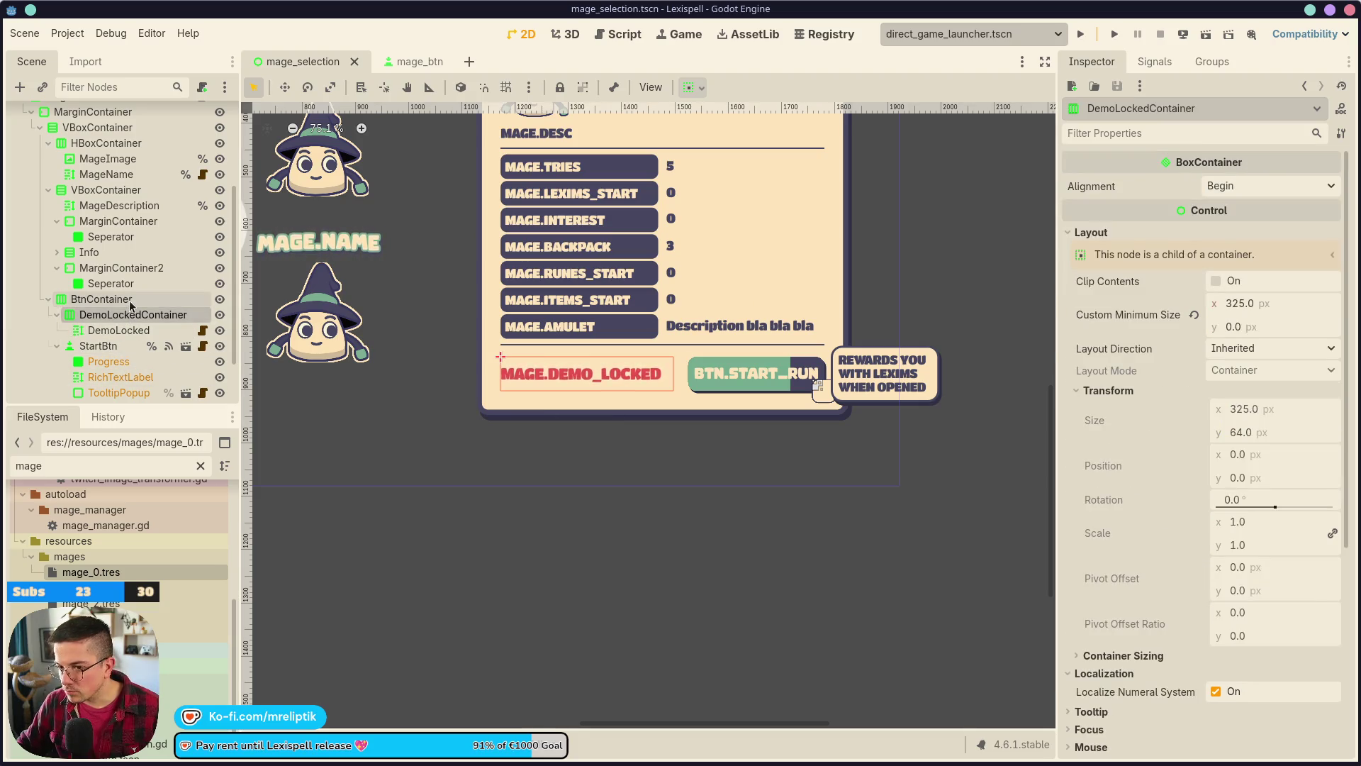
click(132, 330)
double_click(217, 334)
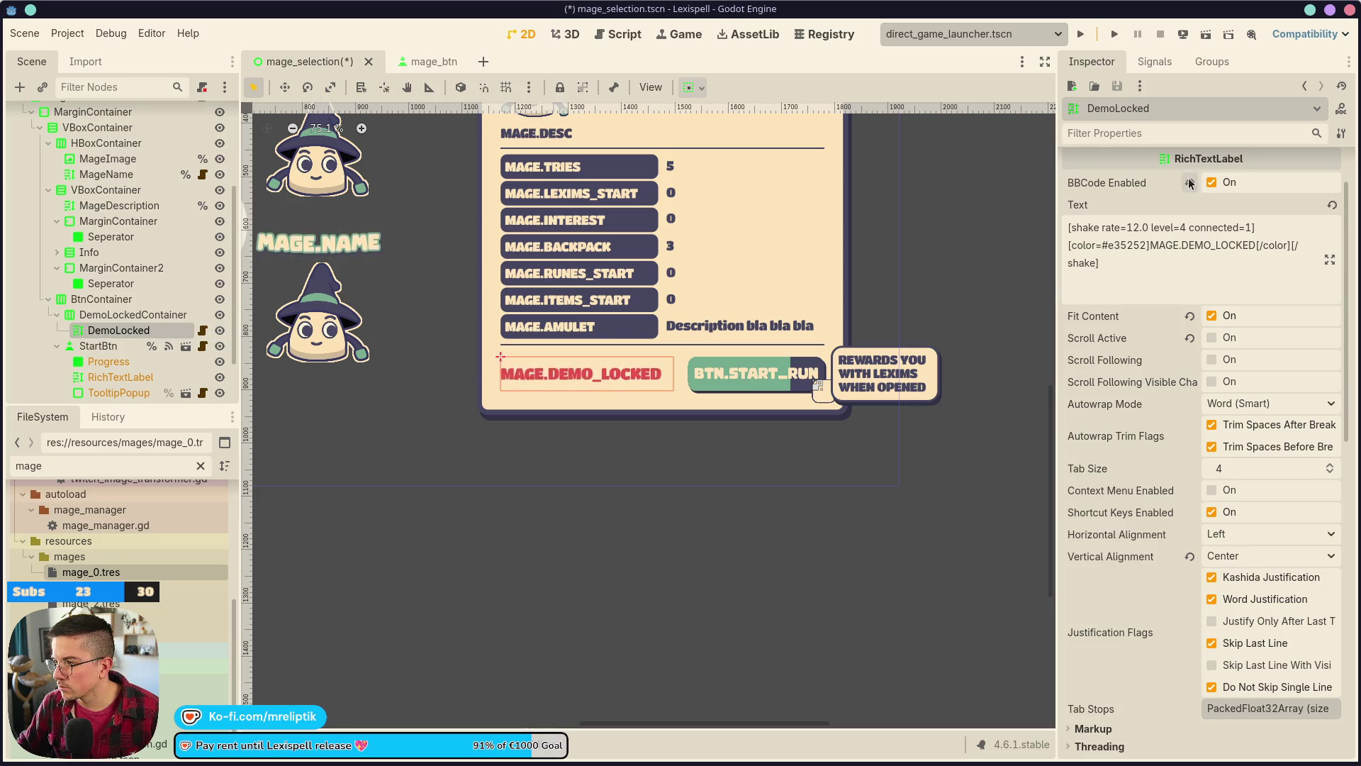
click(219, 330)
click(219, 330)
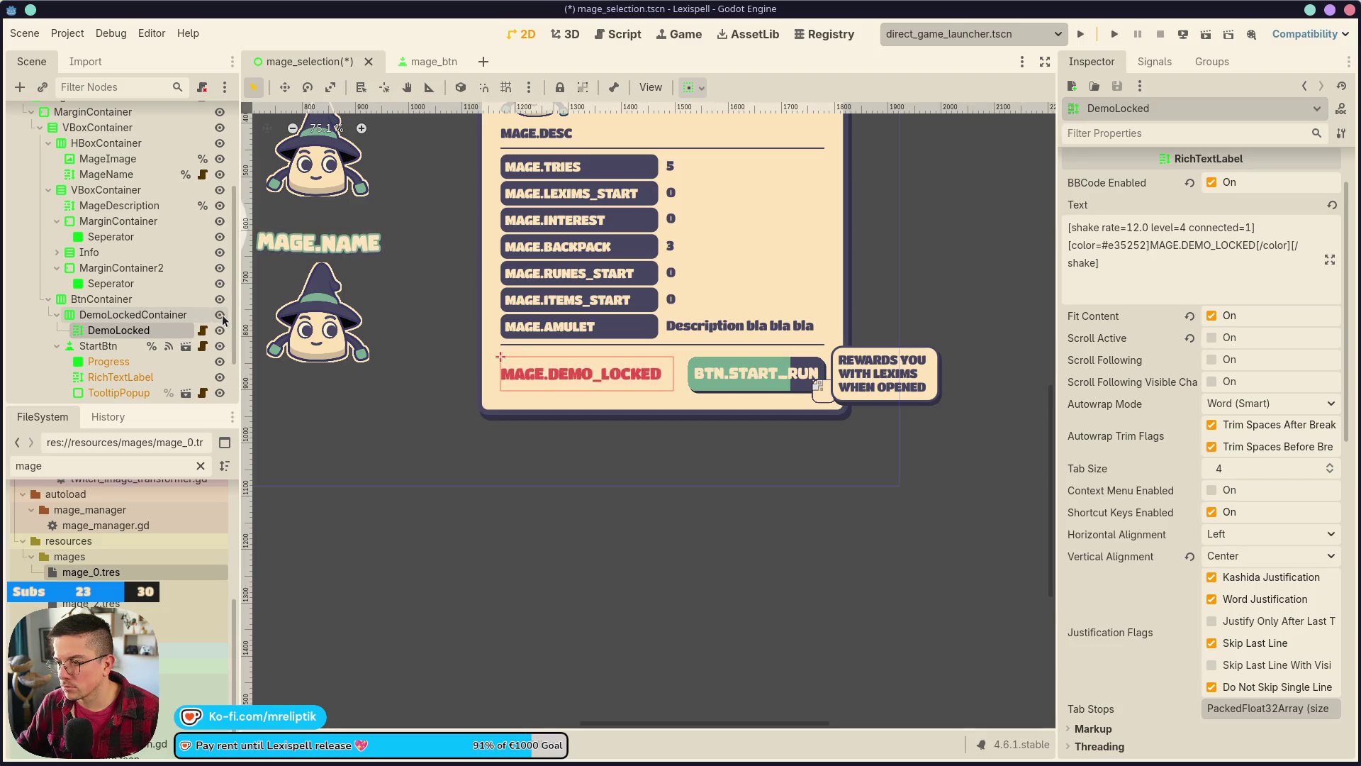
- Run the scene, try START SPELLING! in the game, then select the info panel's margin container
click(1200, 40)
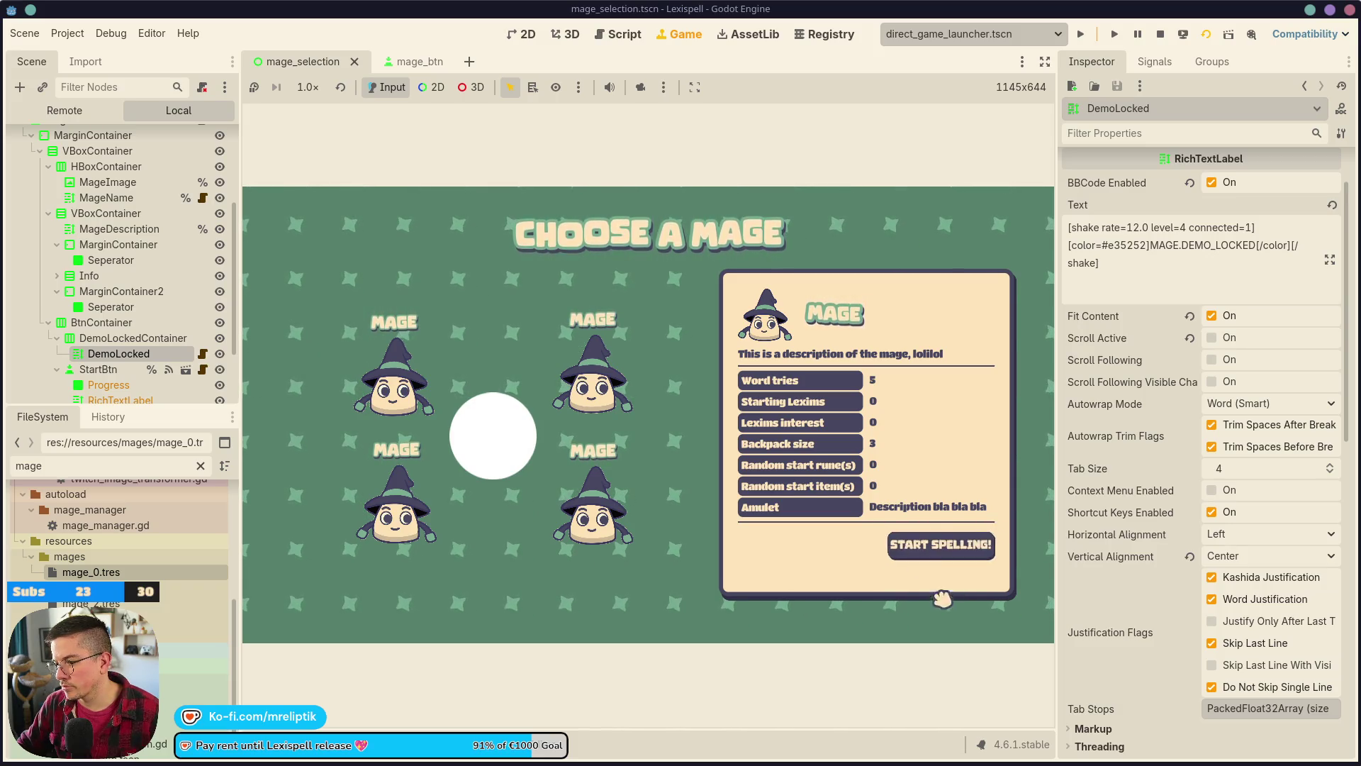
click(943, 565)
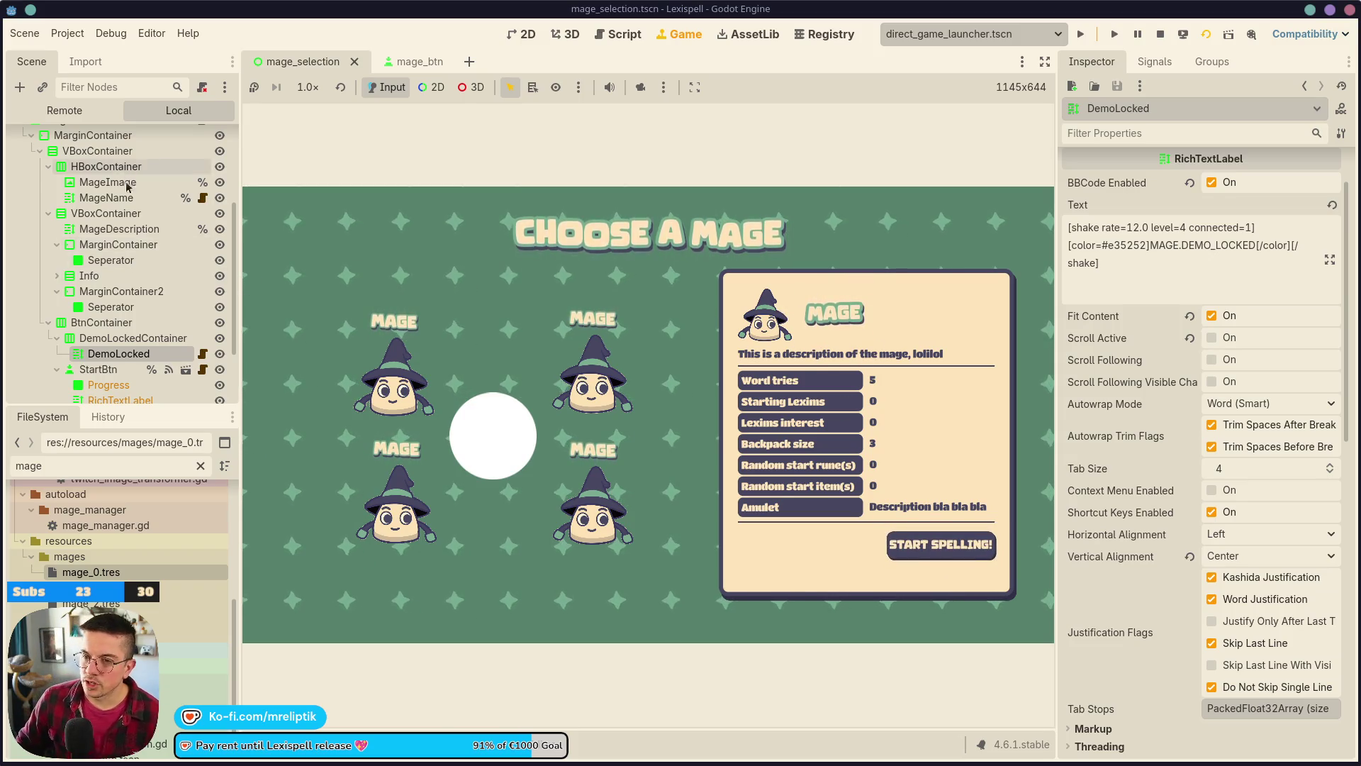
scroll(123, 172, up, 3)
click(65, 236)
- Back in the scene editor, center the alignment of the mage image-and-name header row
key(ctrl+F1)
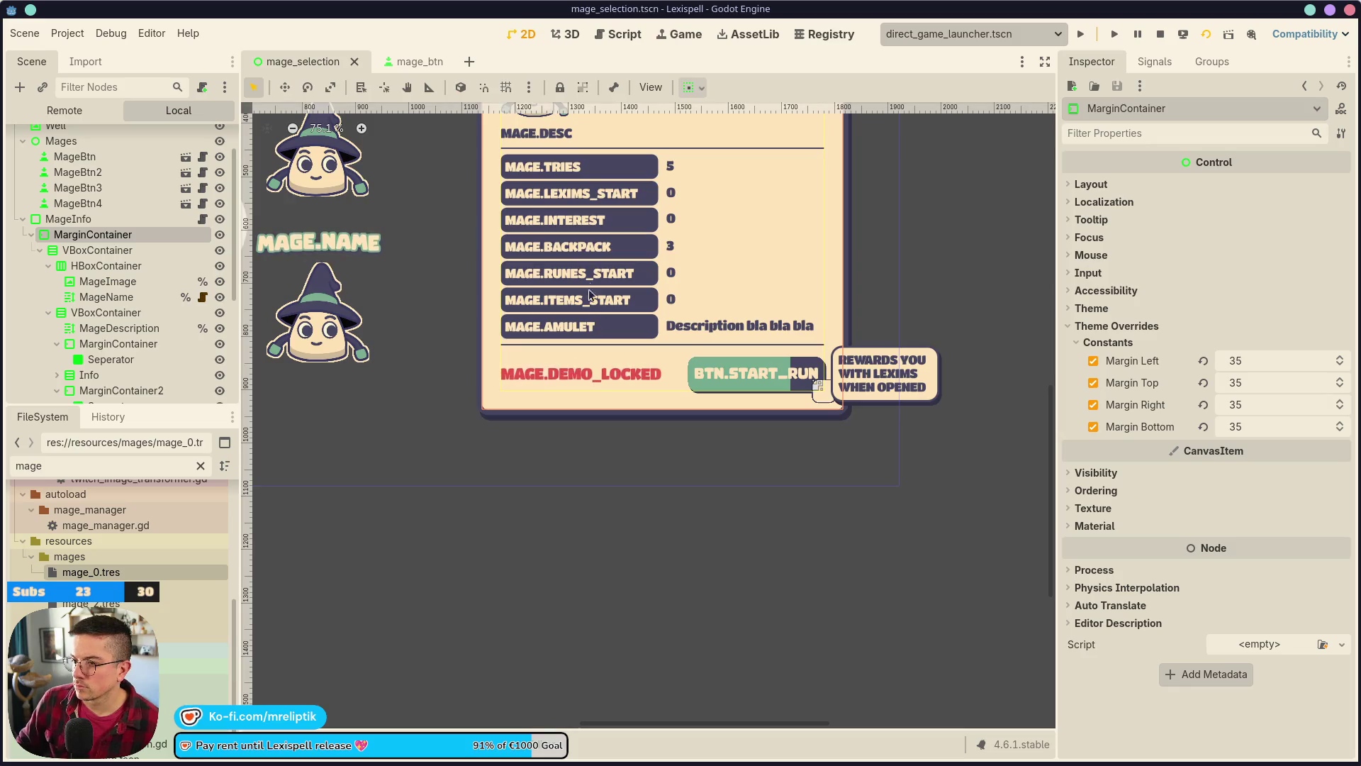
scroll(651, 291, down, 2)
scroll(687, 307, up, 2)
click(532, 241)
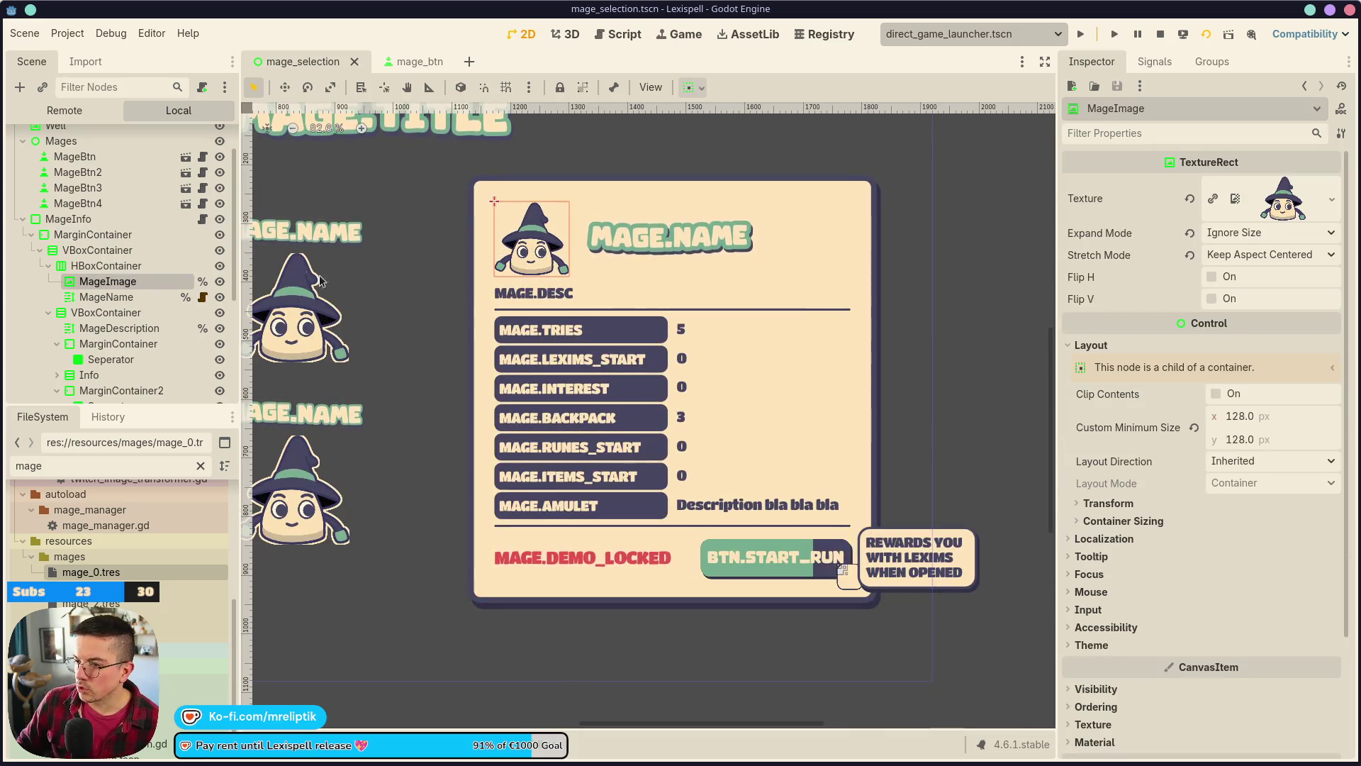
click(568, 266)
click(1275, 185)
click(1270, 225)
- Inspect the header hierarchy: content containers, header row, MageName label and MageImage
click(178, 282)
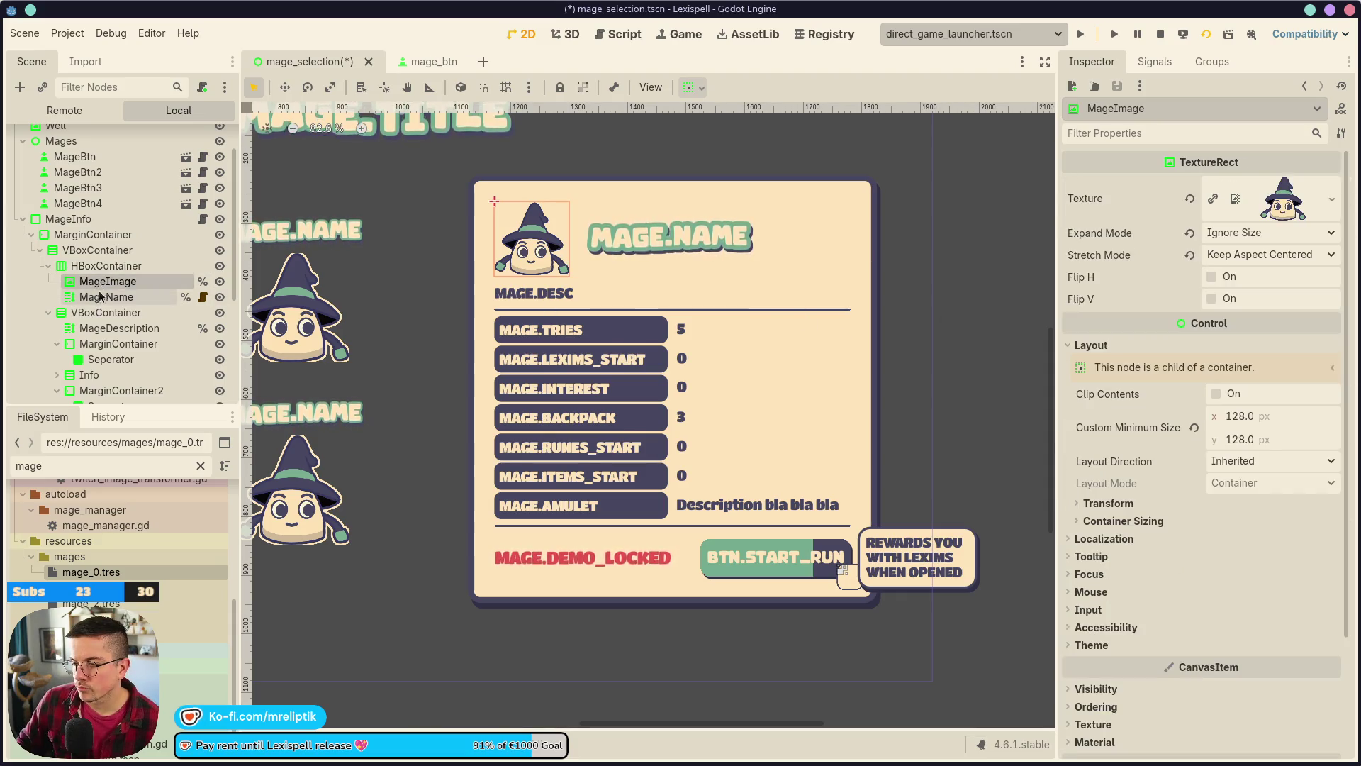
click(103, 312)
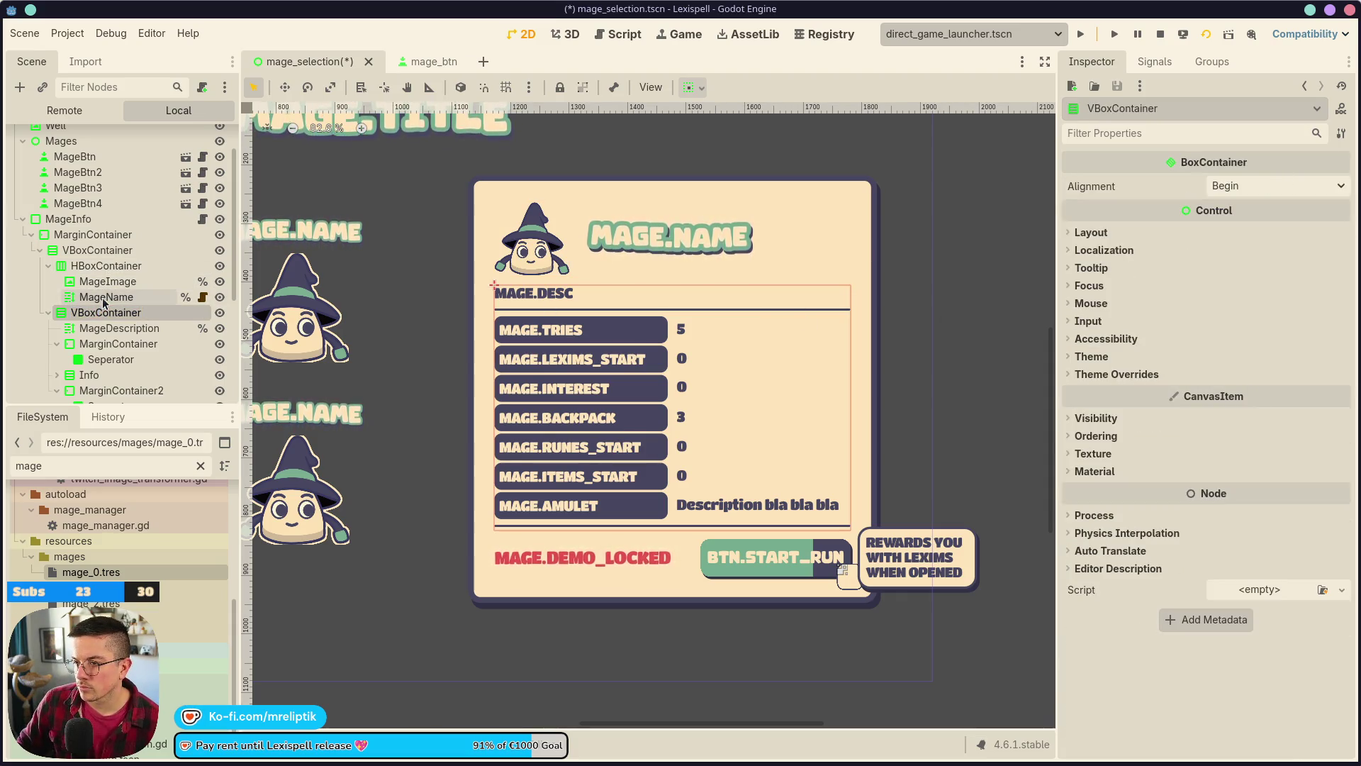
click(106, 296)
click(107, 251)
click(106, 265)
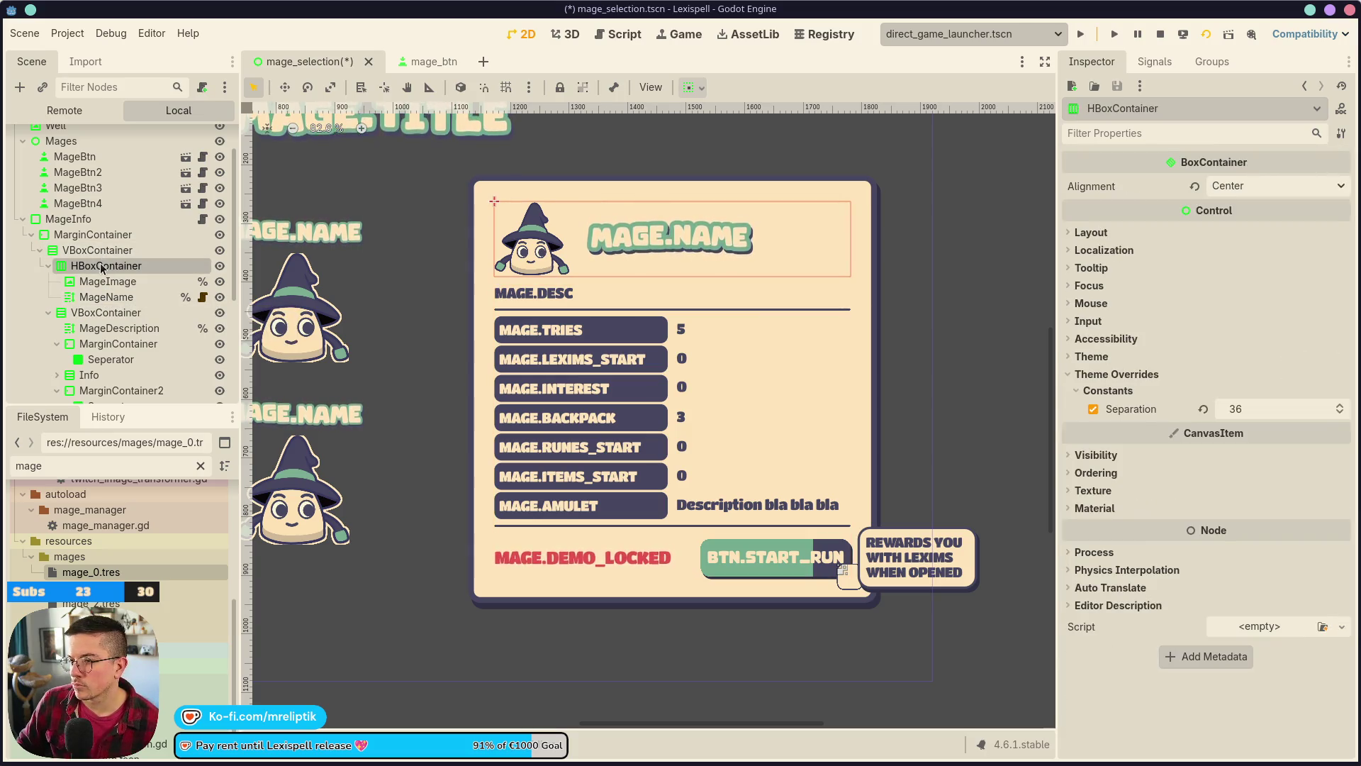
click(172, 281)
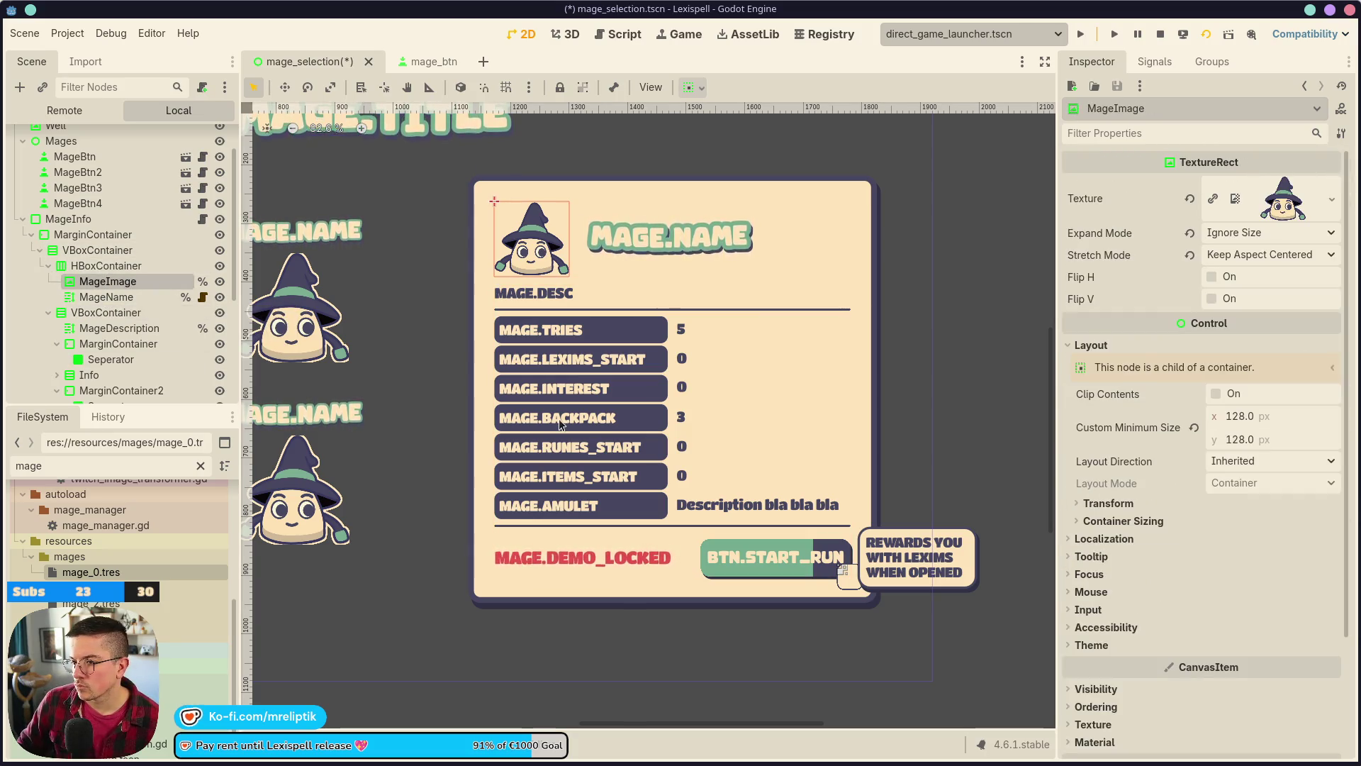
- Set MageImage horizontal sizing to Shrink Center, trying the Expand toggle on and off
scroll(1162, 512, down, 2)
click(1123, 446)
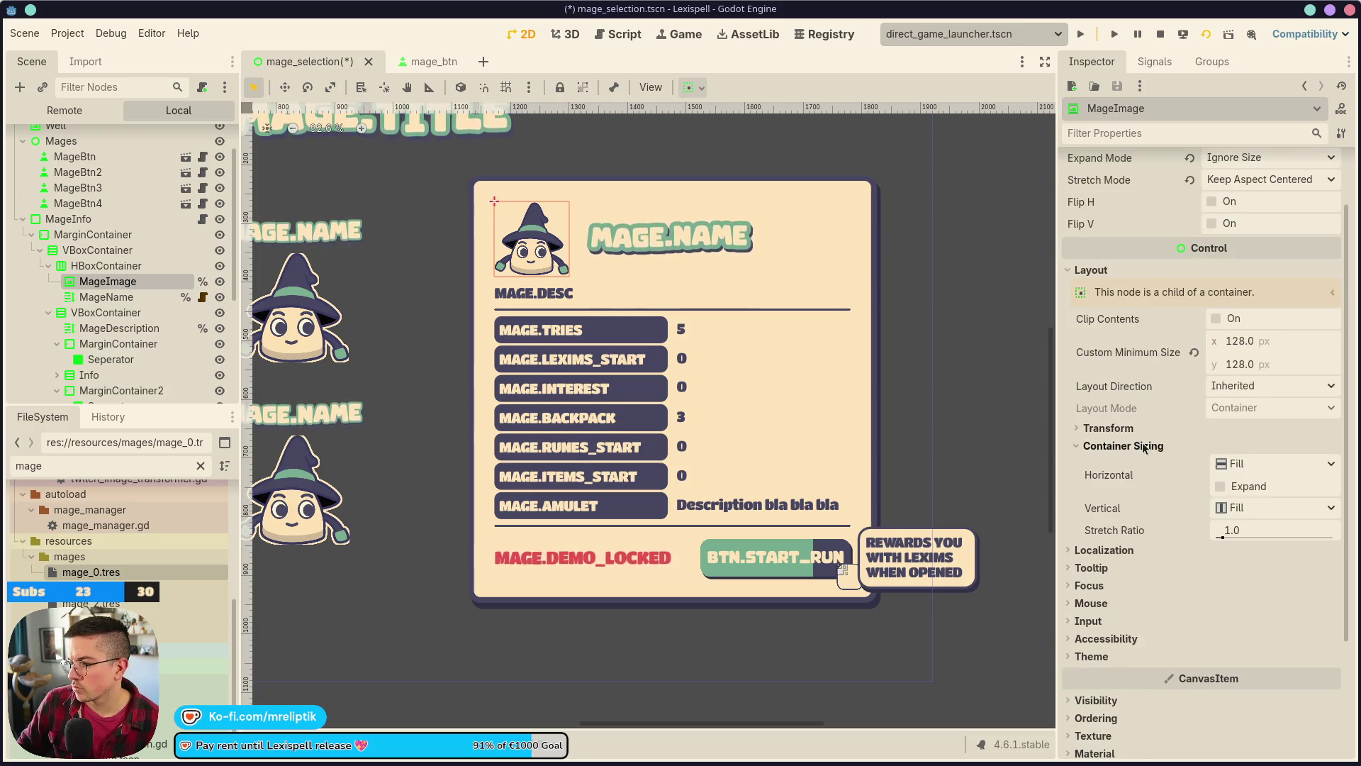
click(1220, 486)
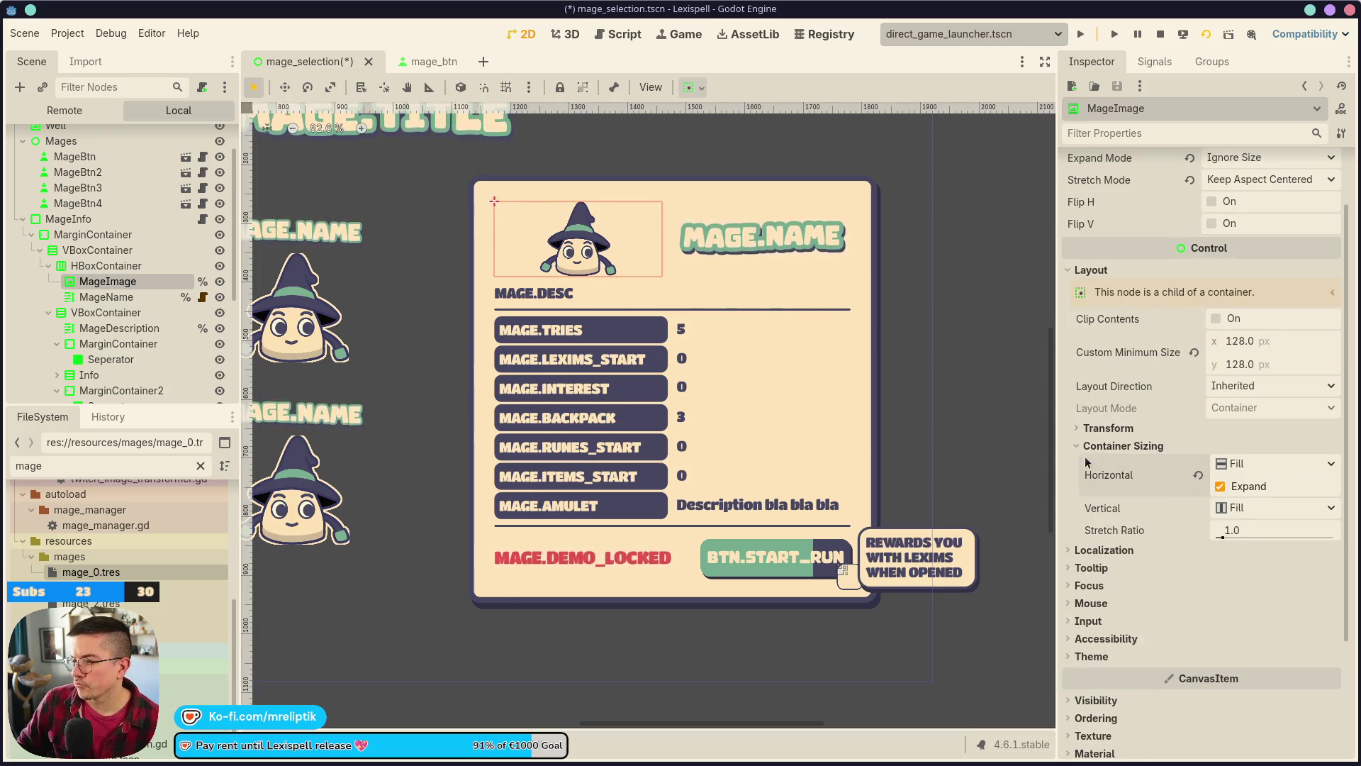
click(1221, 486)
click(1280, 465)
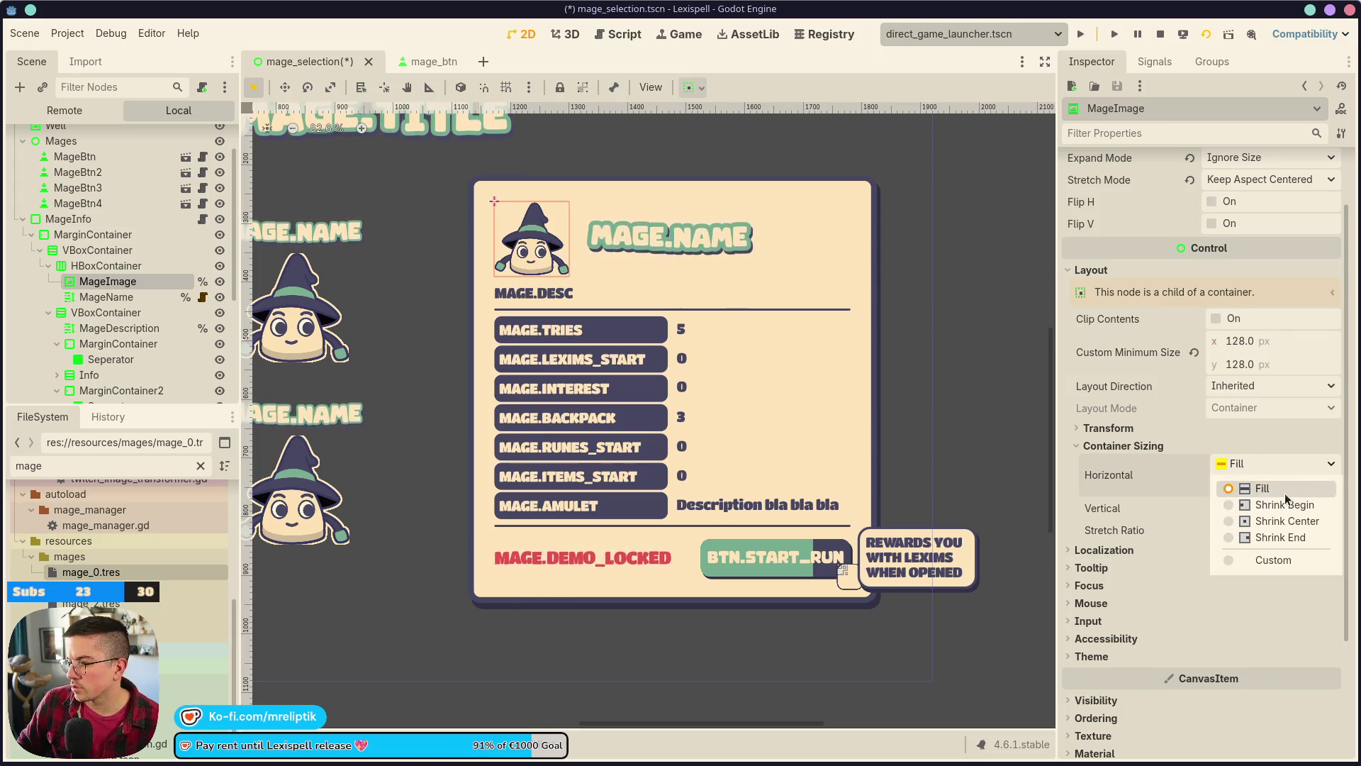
click(1283, 521)
click(1237, 486)
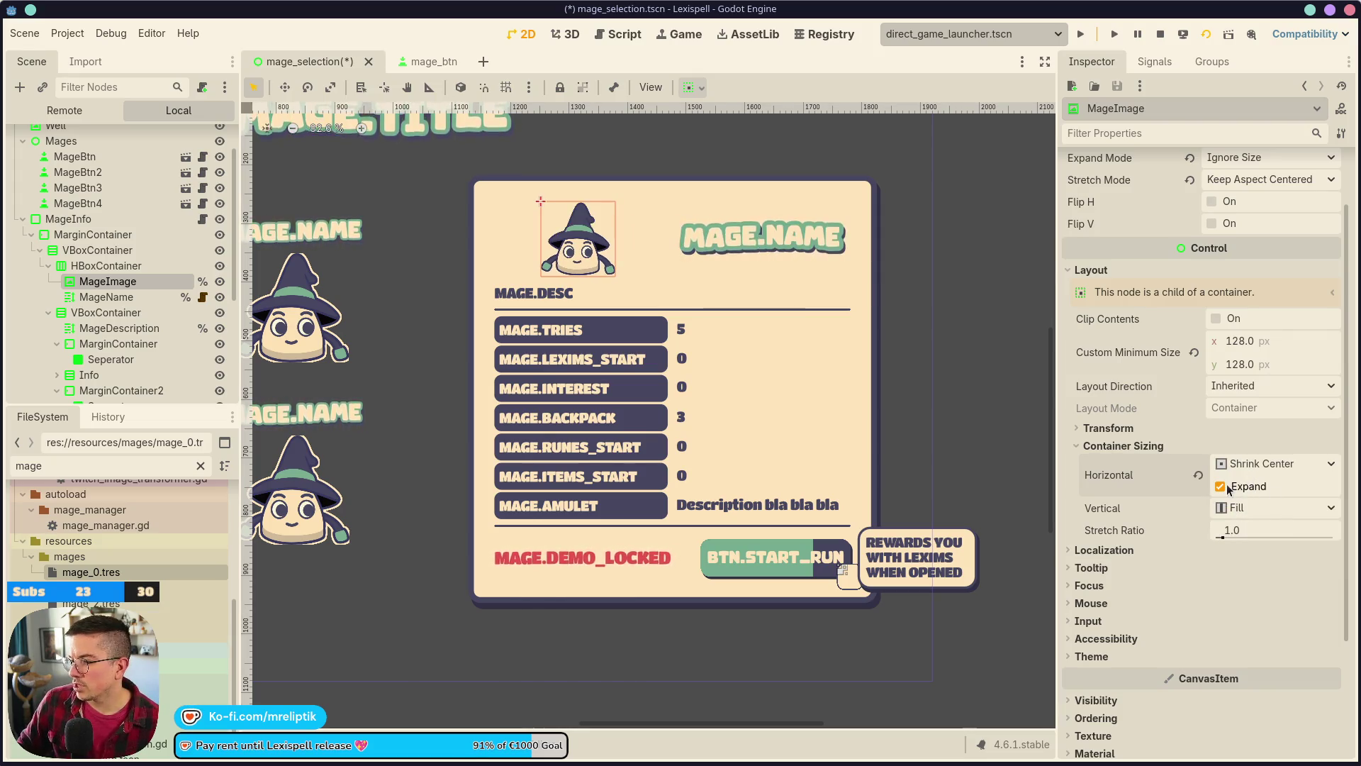
- Try Shrink Center and Expand on the MageName label, then reset its horizontal sizing to default
click(713, 253)
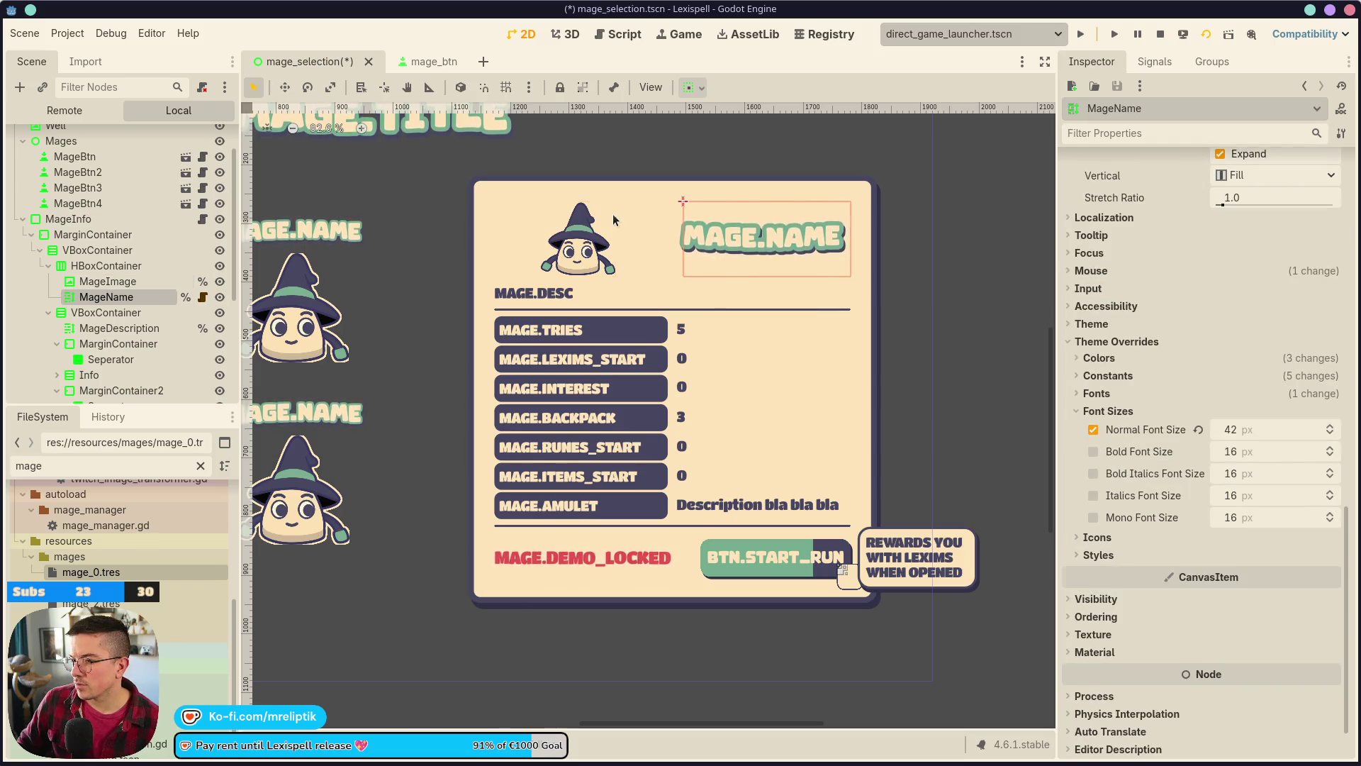
click(632, 241)
click(714, 253)
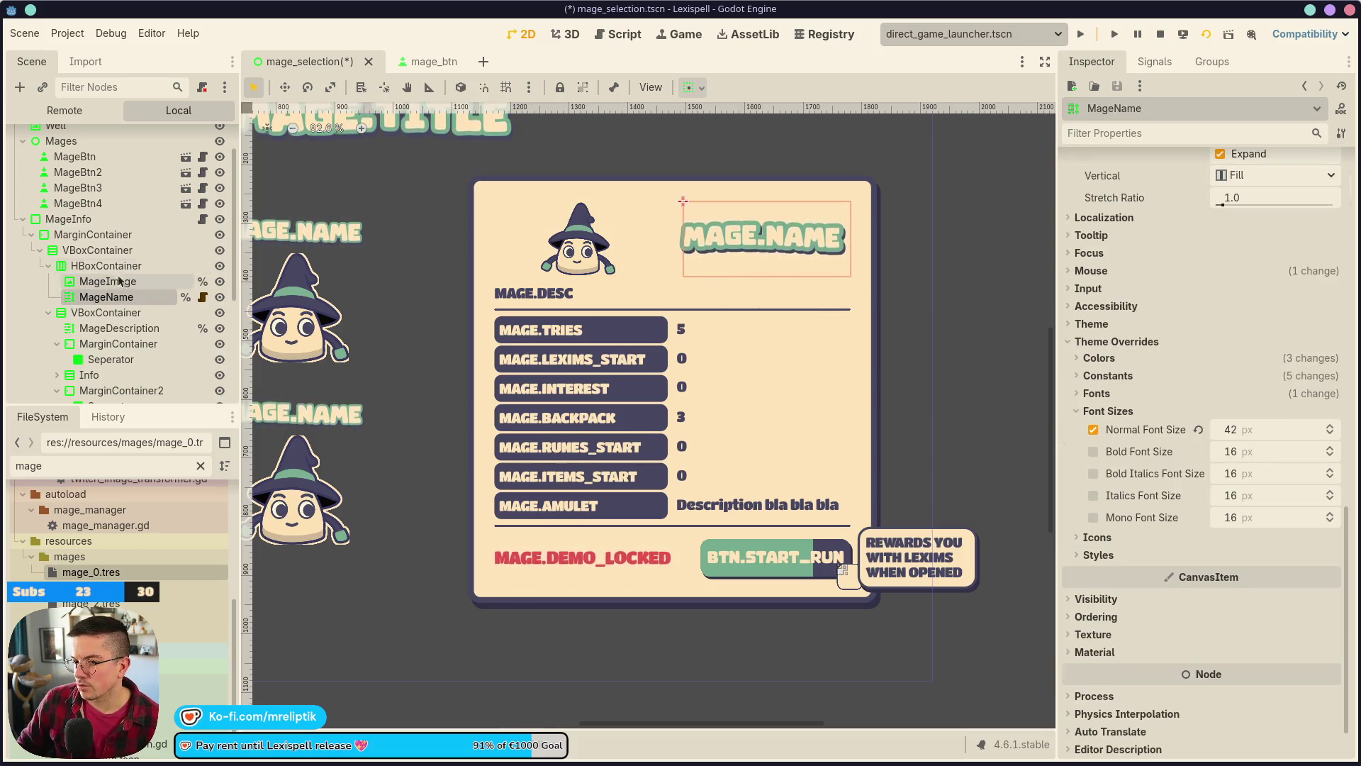
click(99, 265)
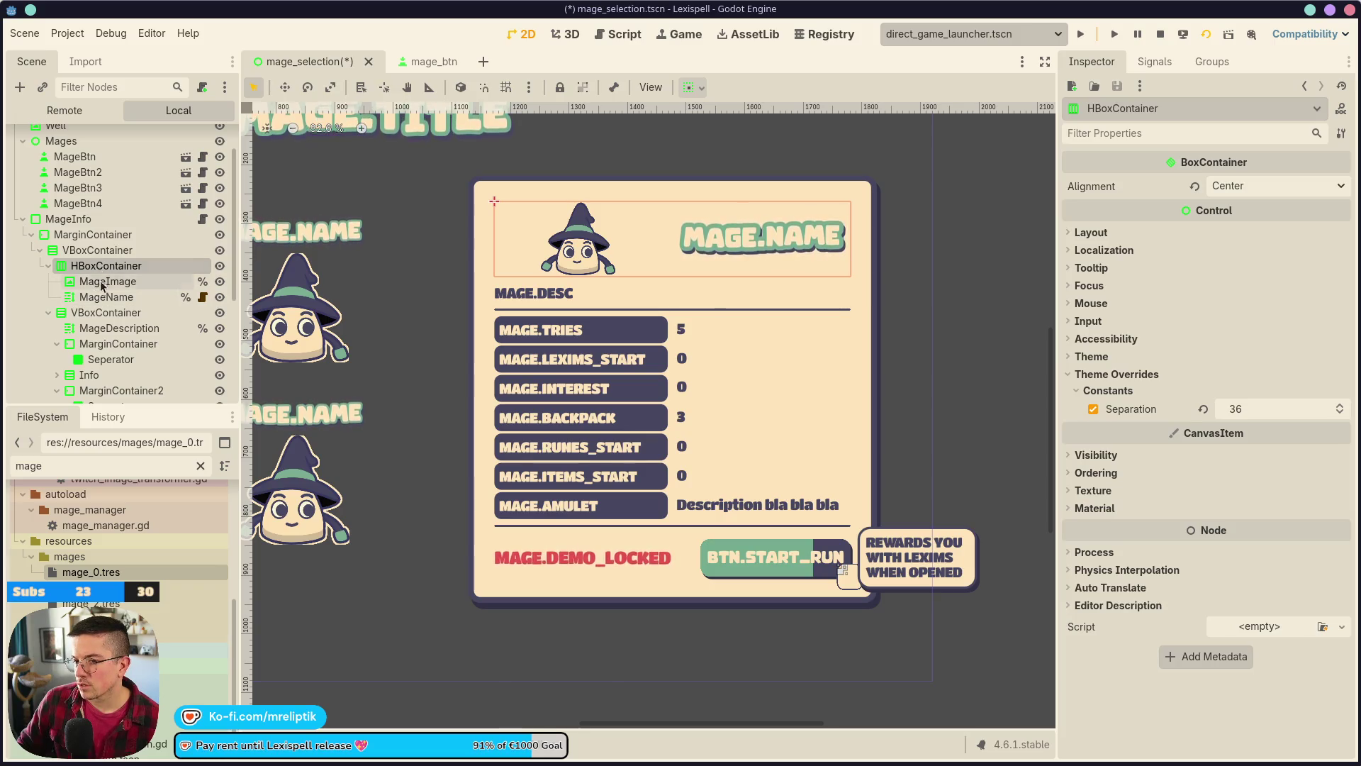
click(95, 298)
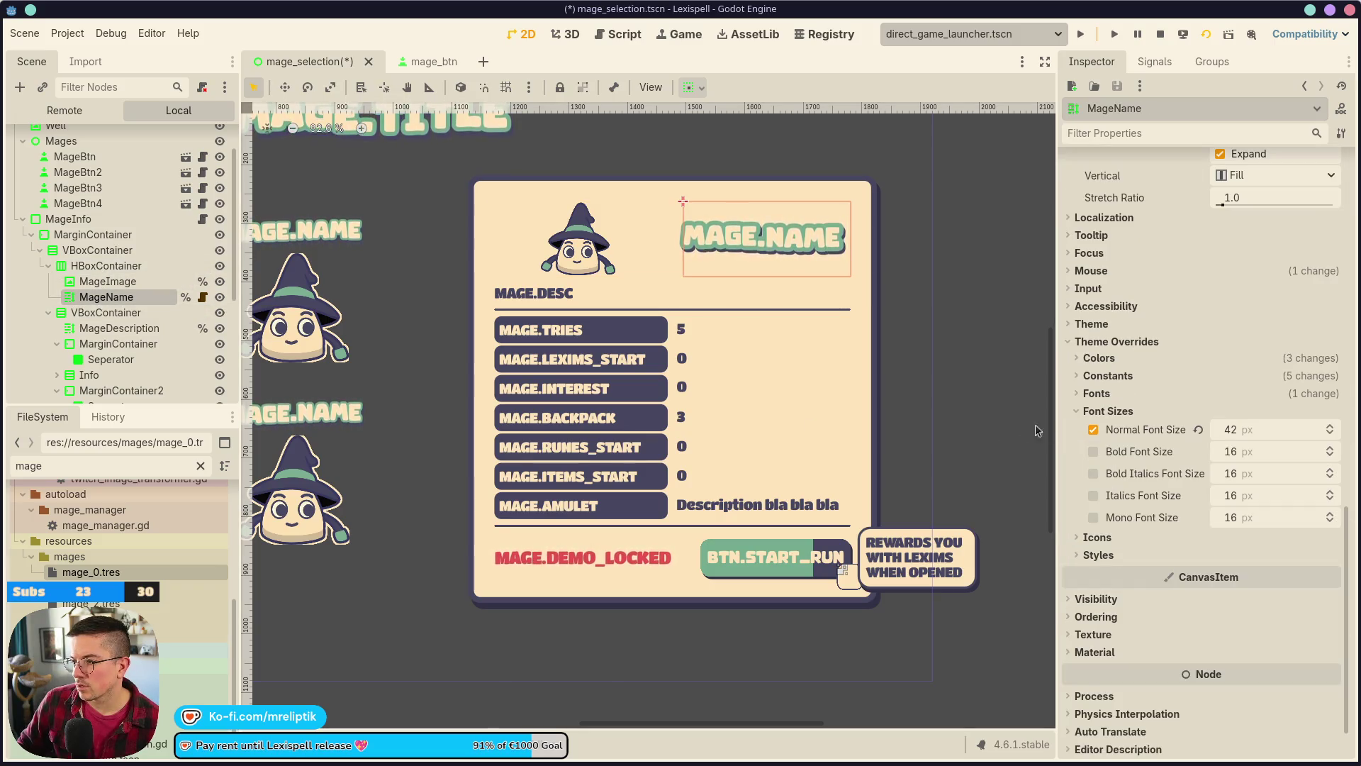
scroll(1113, 558, down, 2)
scroll(1113, 559, up, 5)
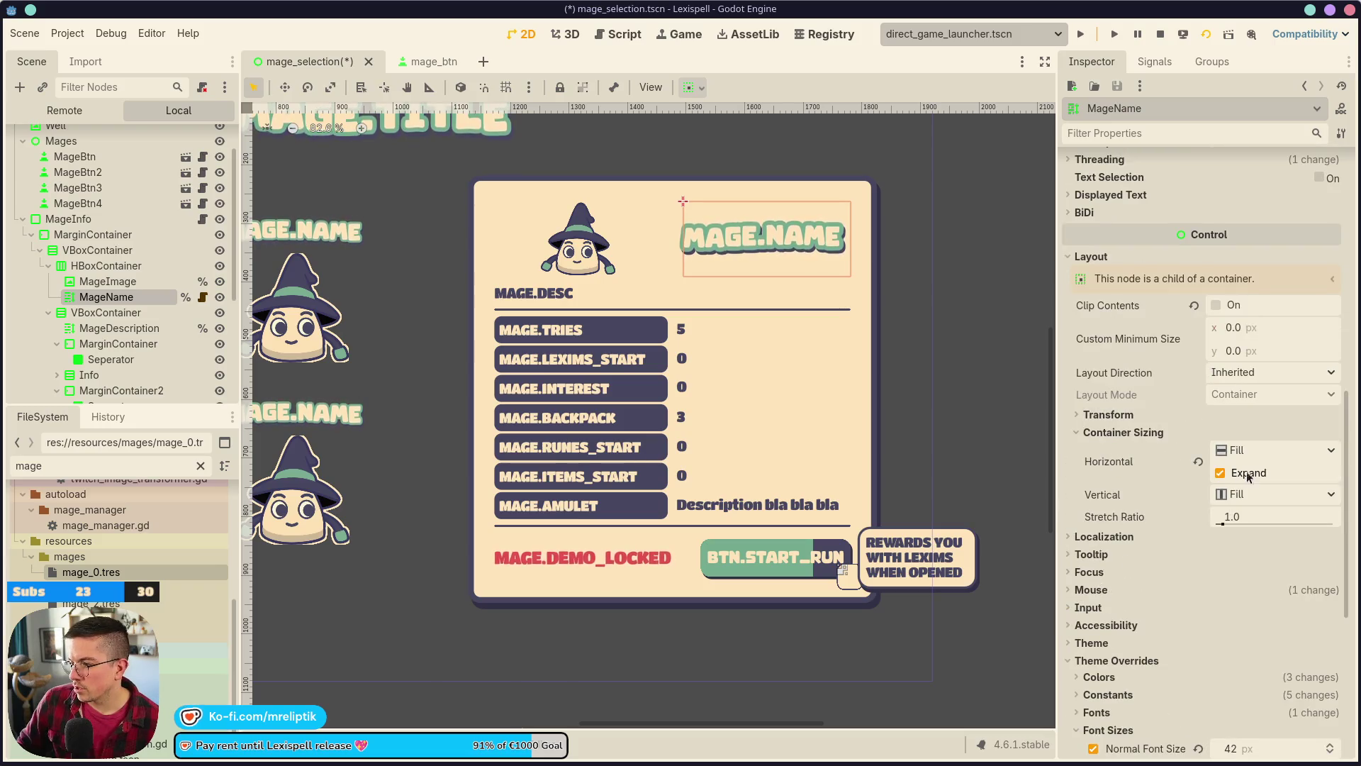
click(1221, 473)
click(1229, 451)
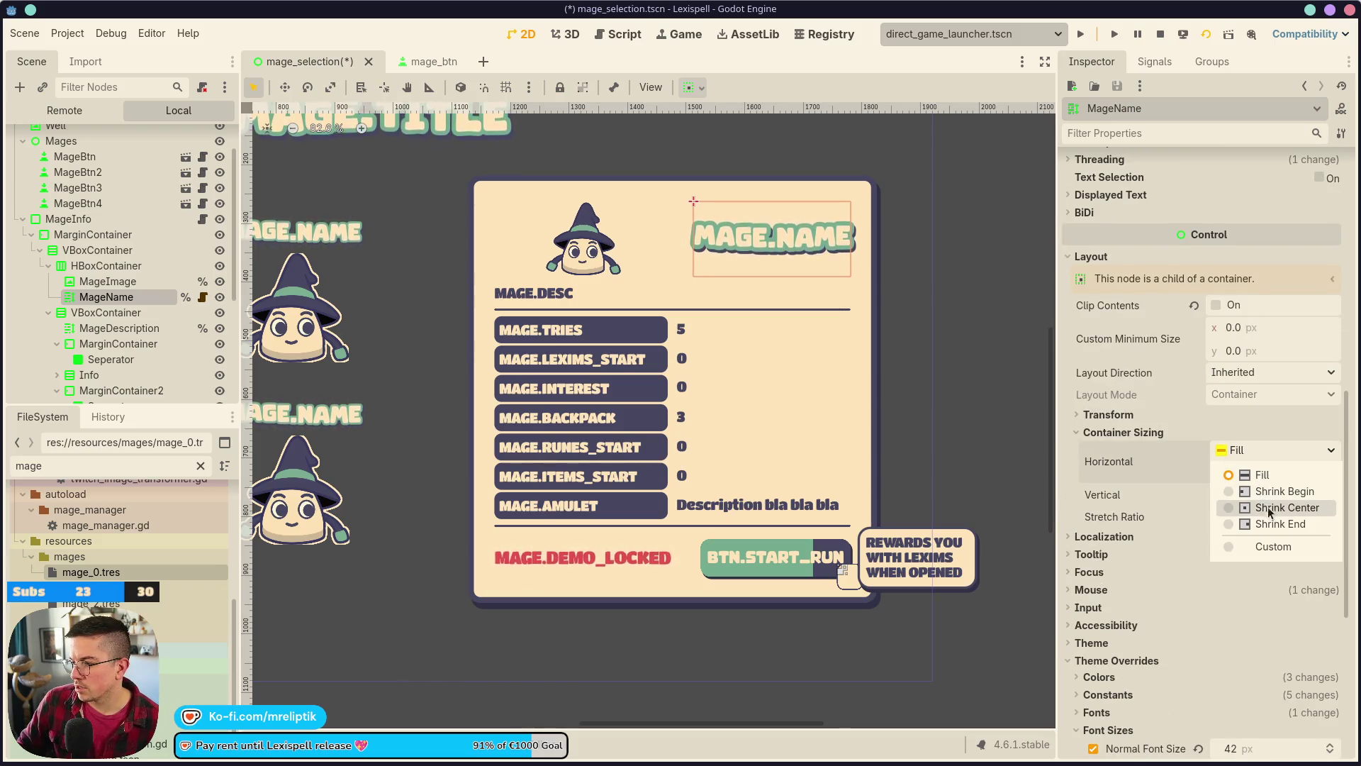
click(1250, 504)
click(1248, 473)
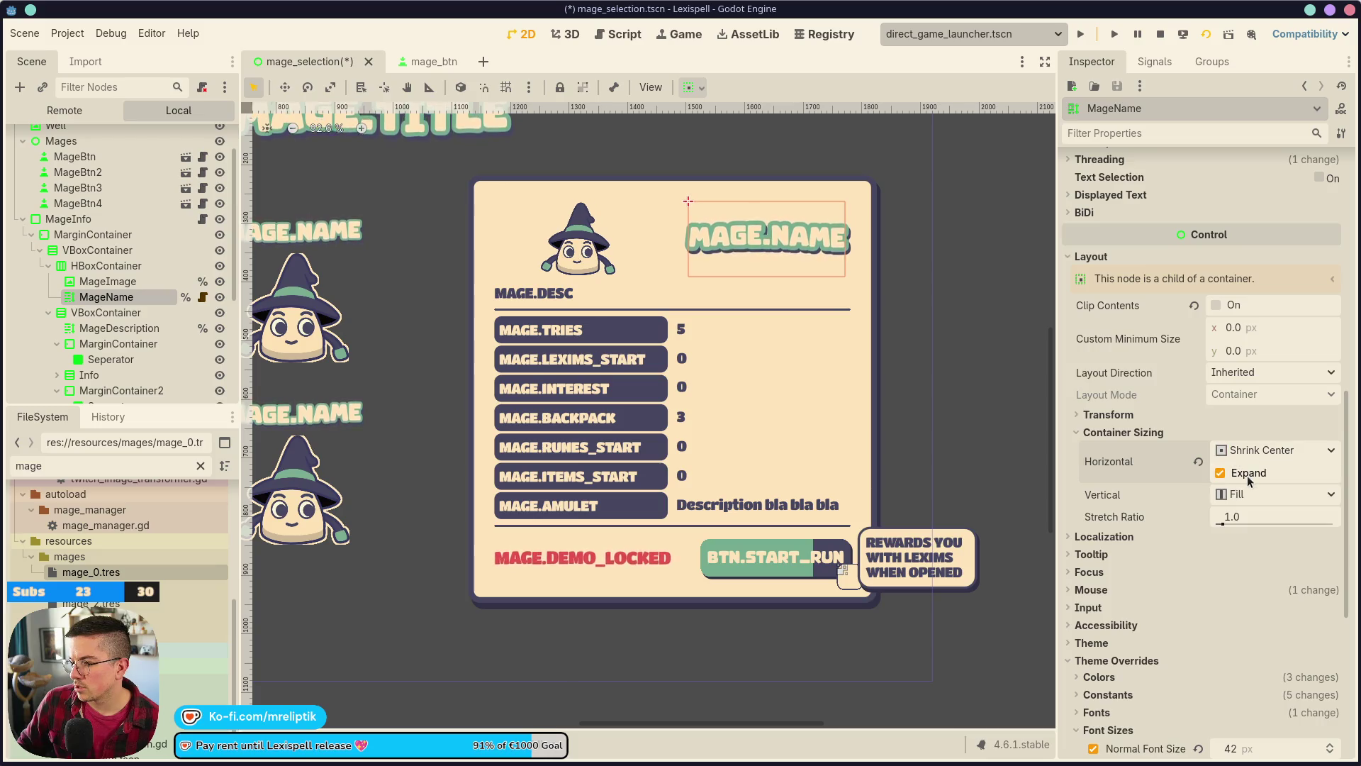
click(1198, 461)
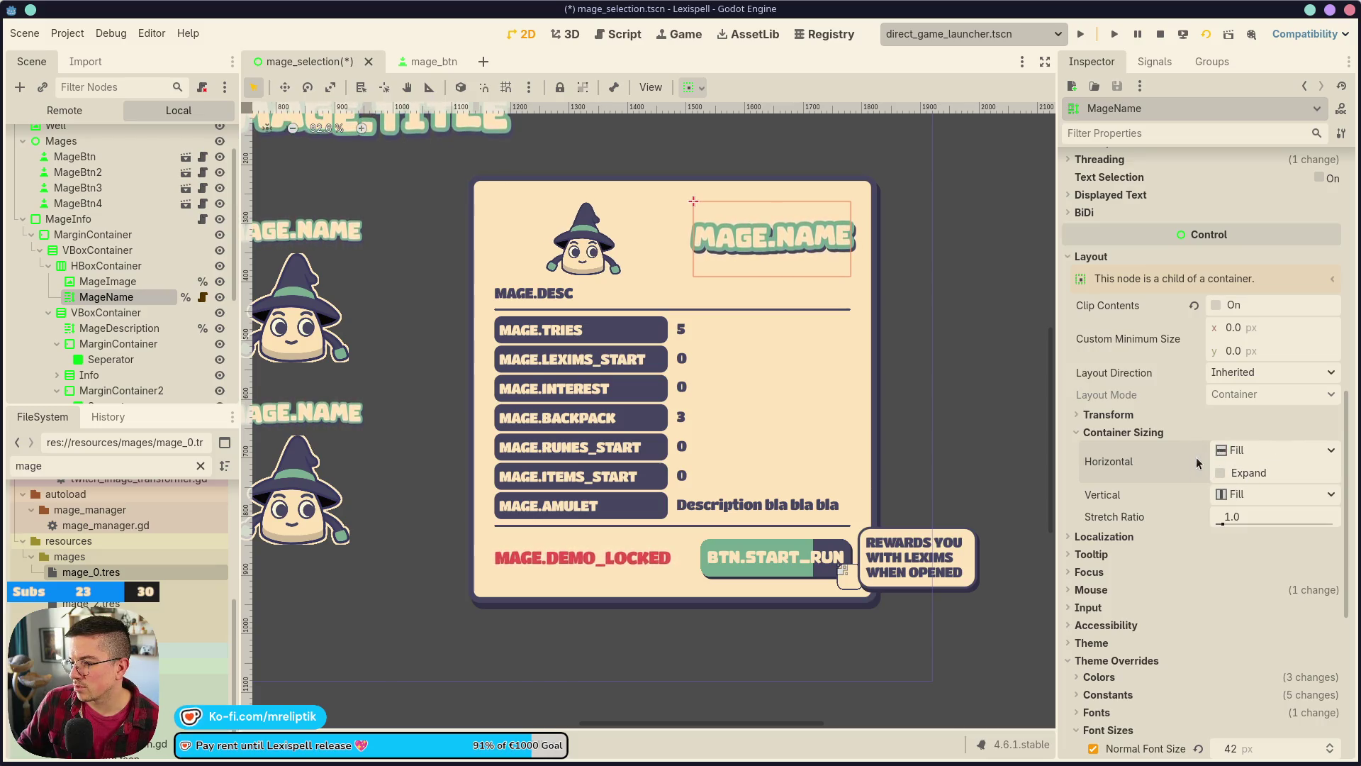
- Reset the header row's separation to default and turn off MageImage's horizontal Expand
click(643, 231)
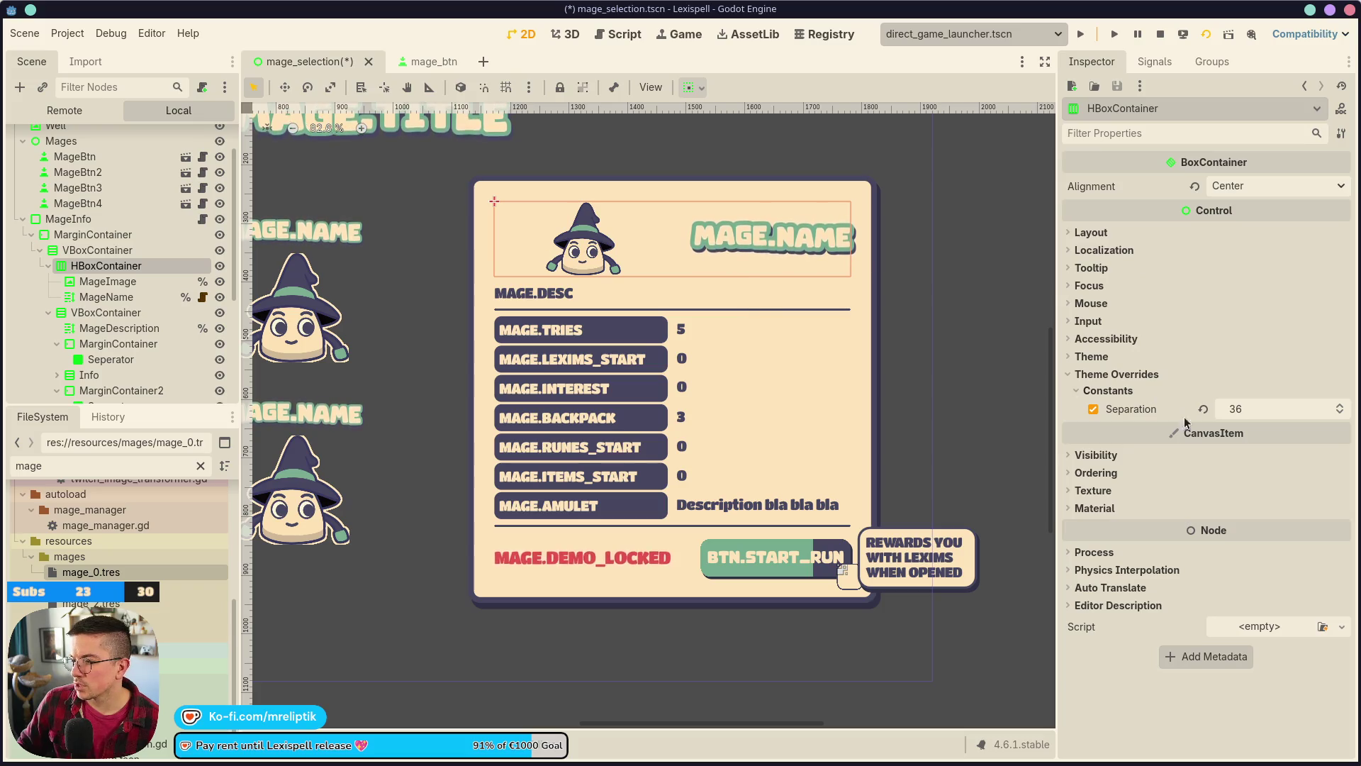
click(1205, 410)
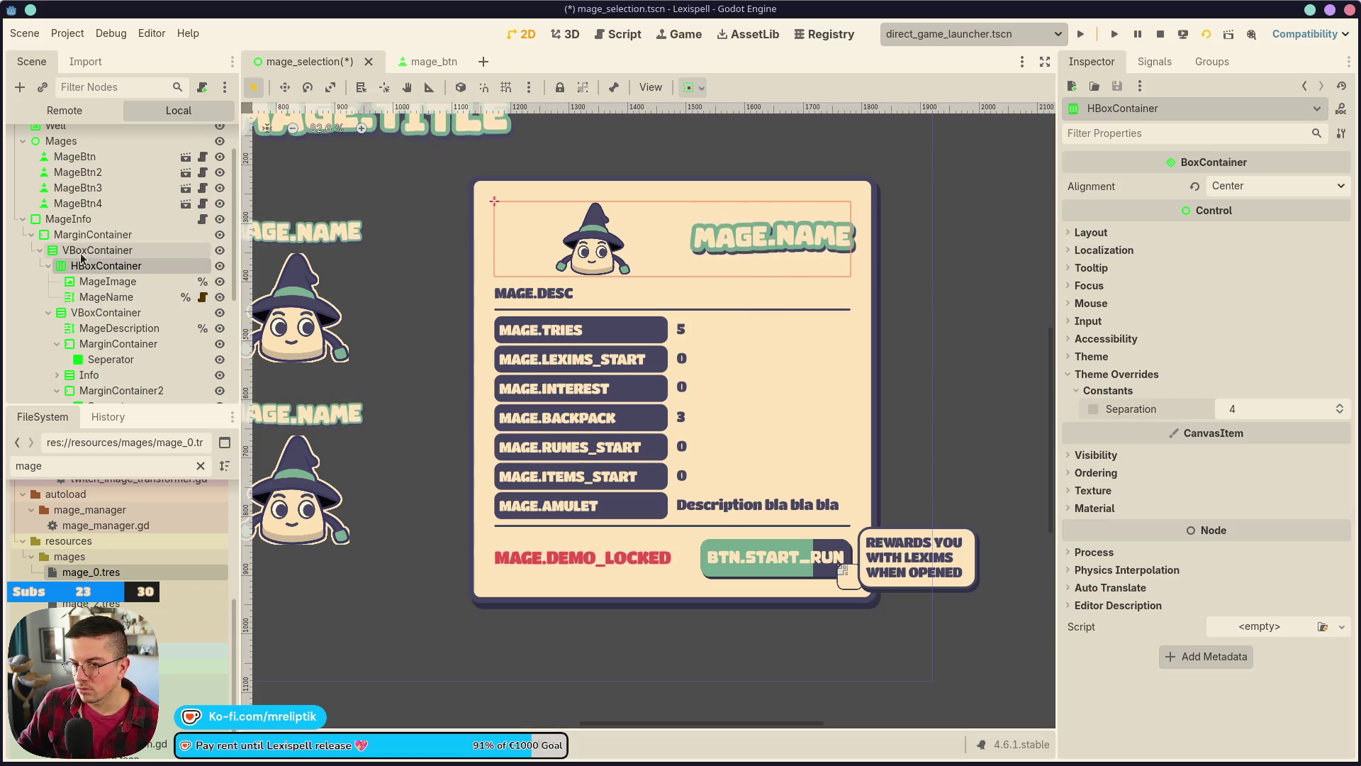
click(95, 283)
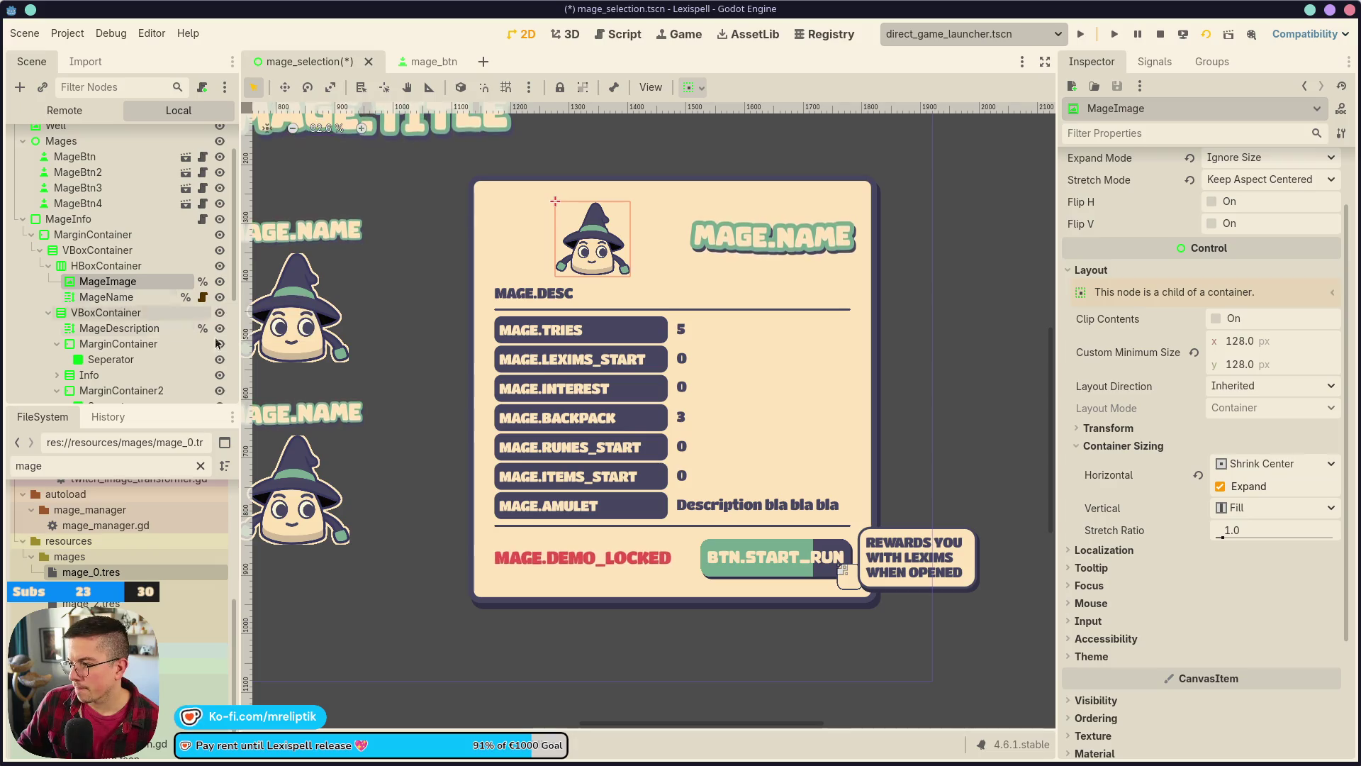
click(1221, 486)
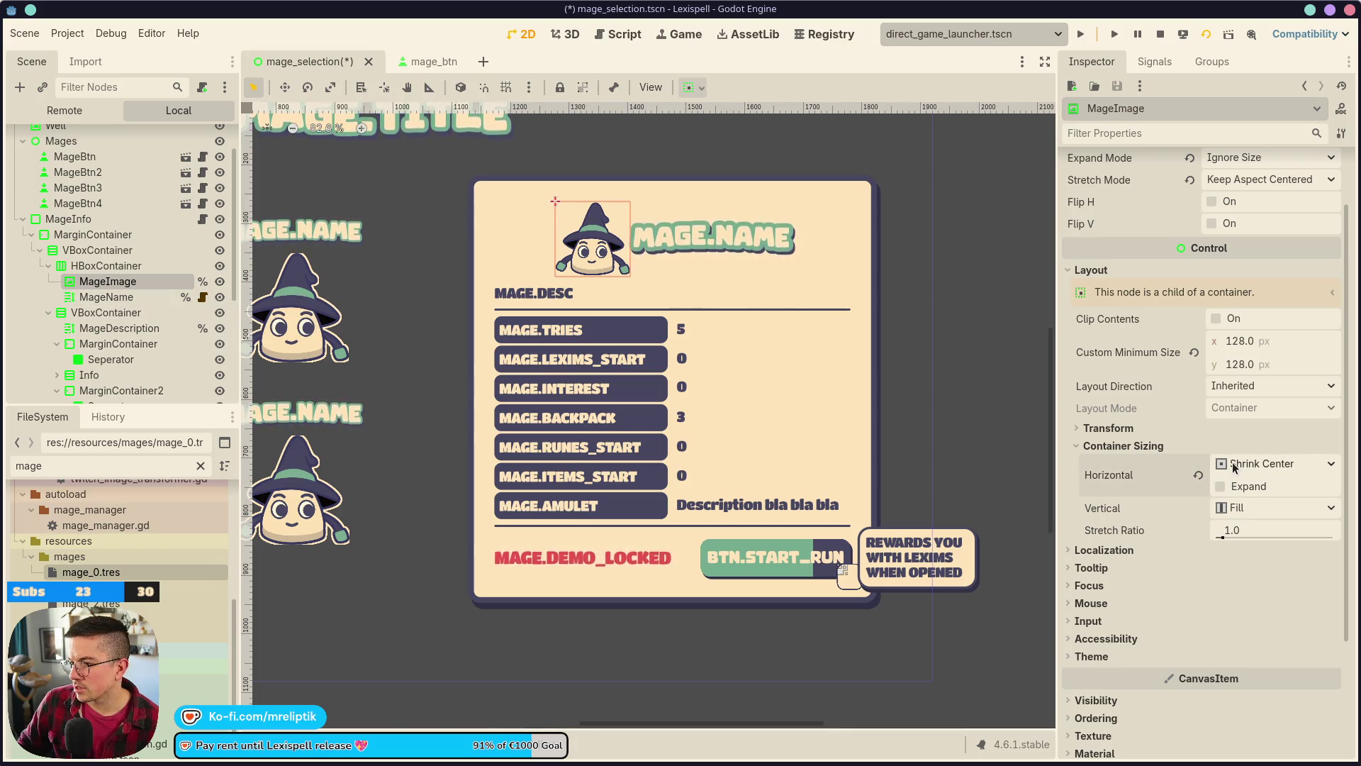
- Set the header HBoxContainer separation override to 35, save the scene, and view the running game
click(678, 245)
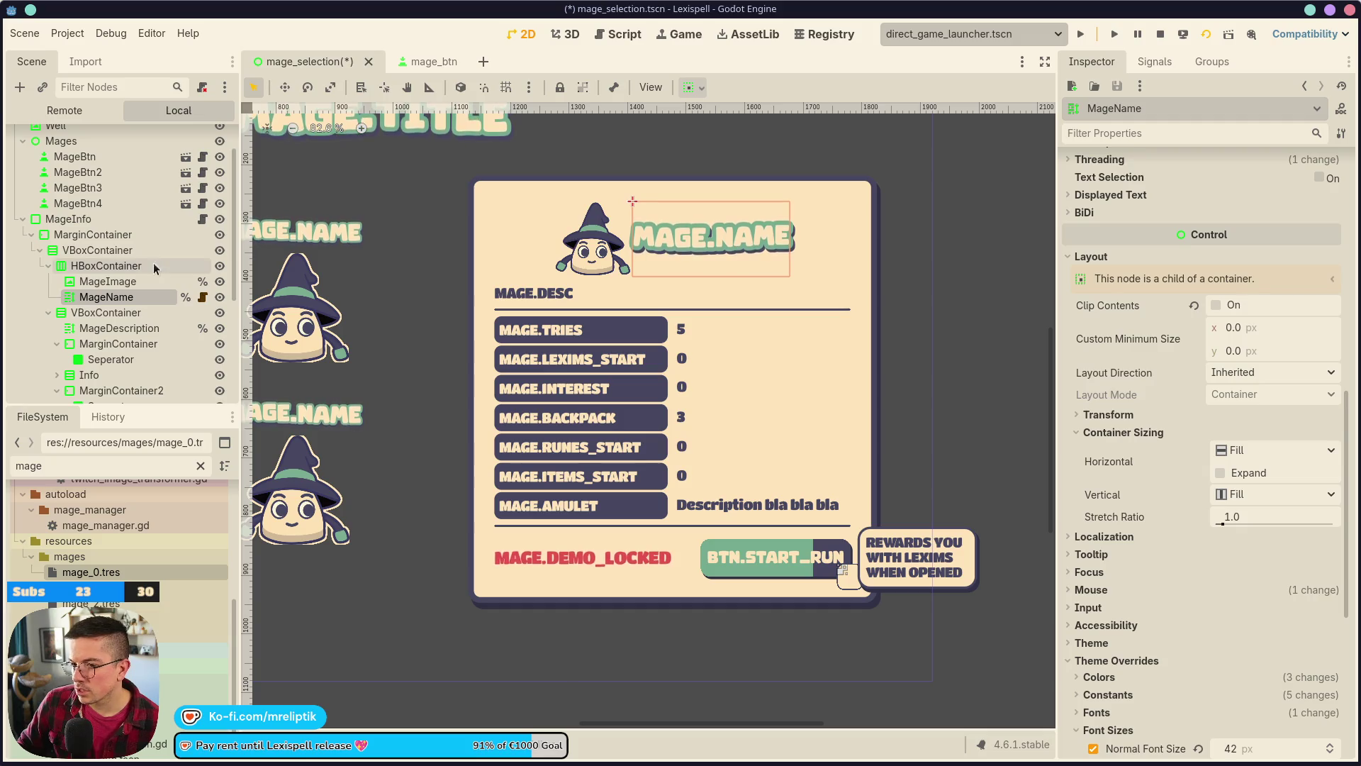
click(142, 266)
click(1264, 408)
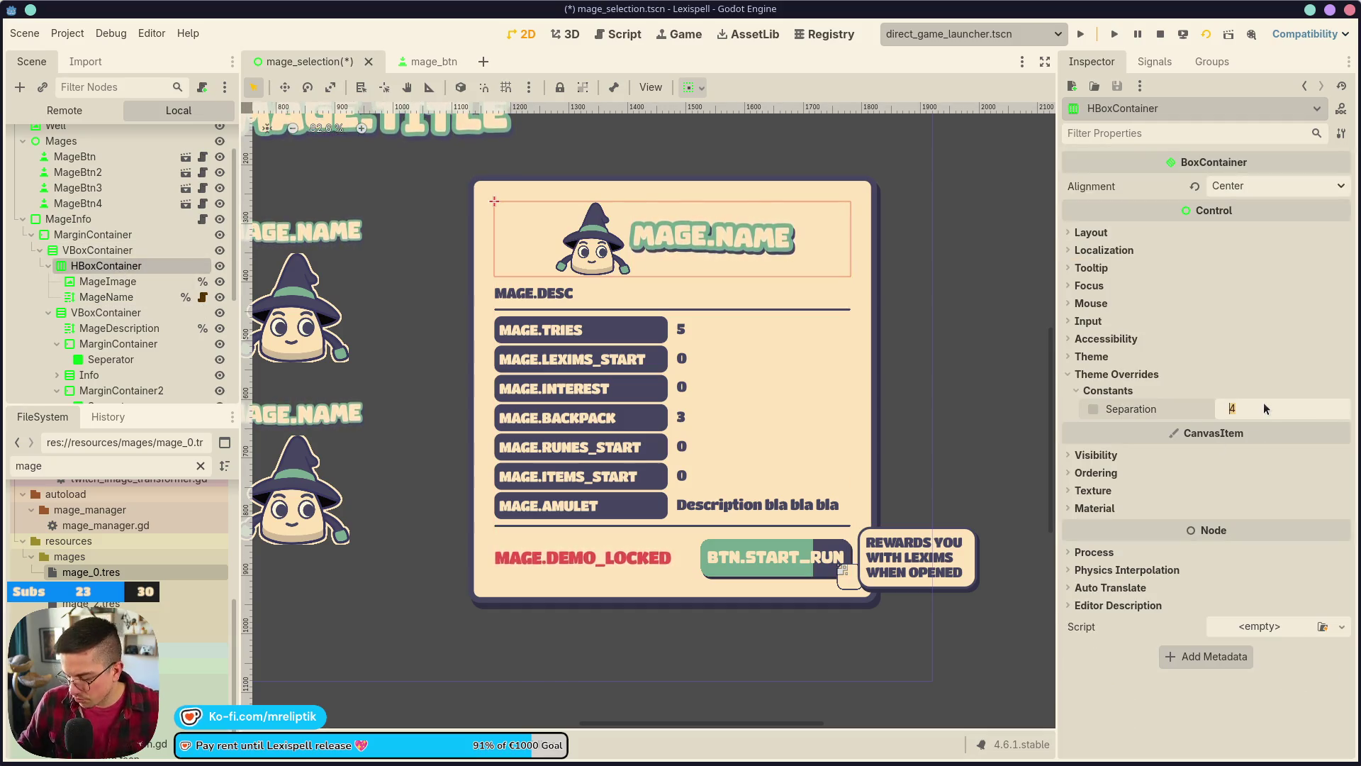
text(30)
key(Return)
key(ctrl+s)
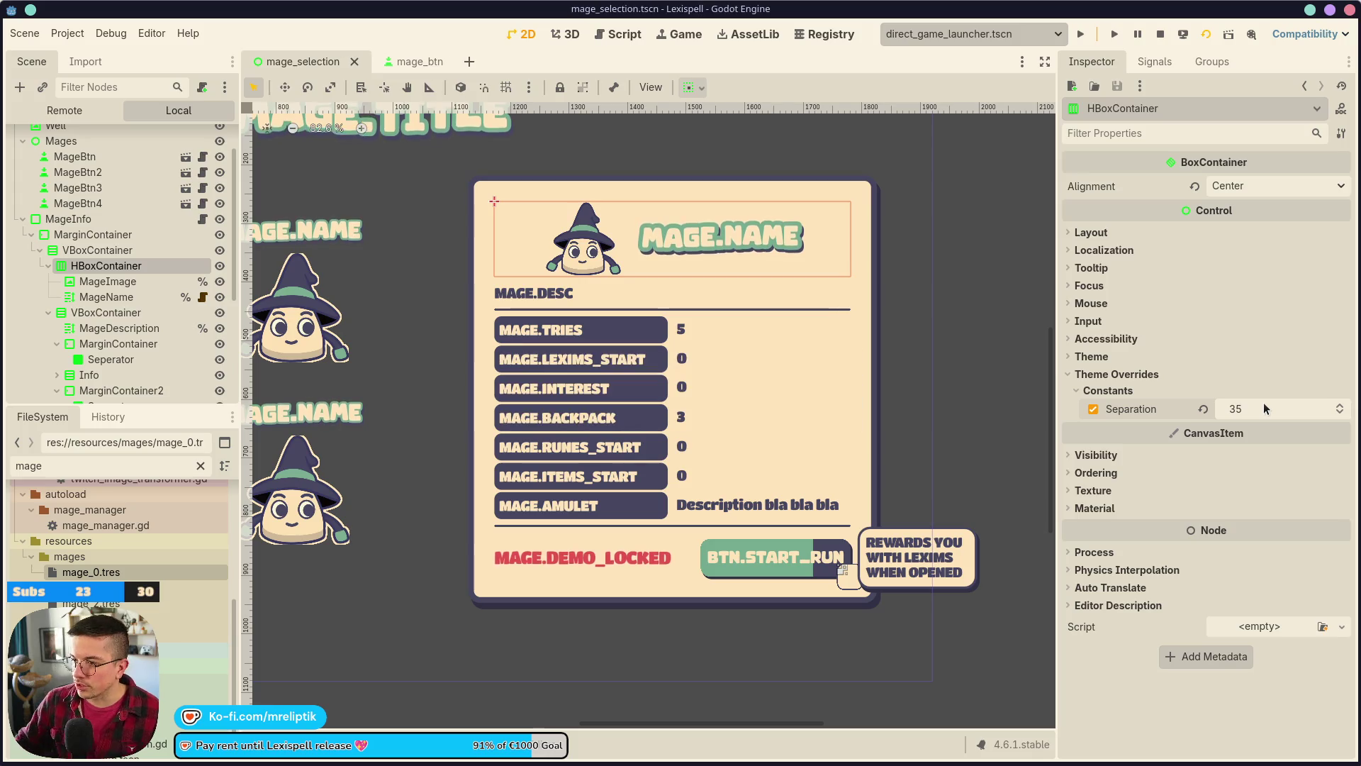
click(914, 221)
click(671, 38)
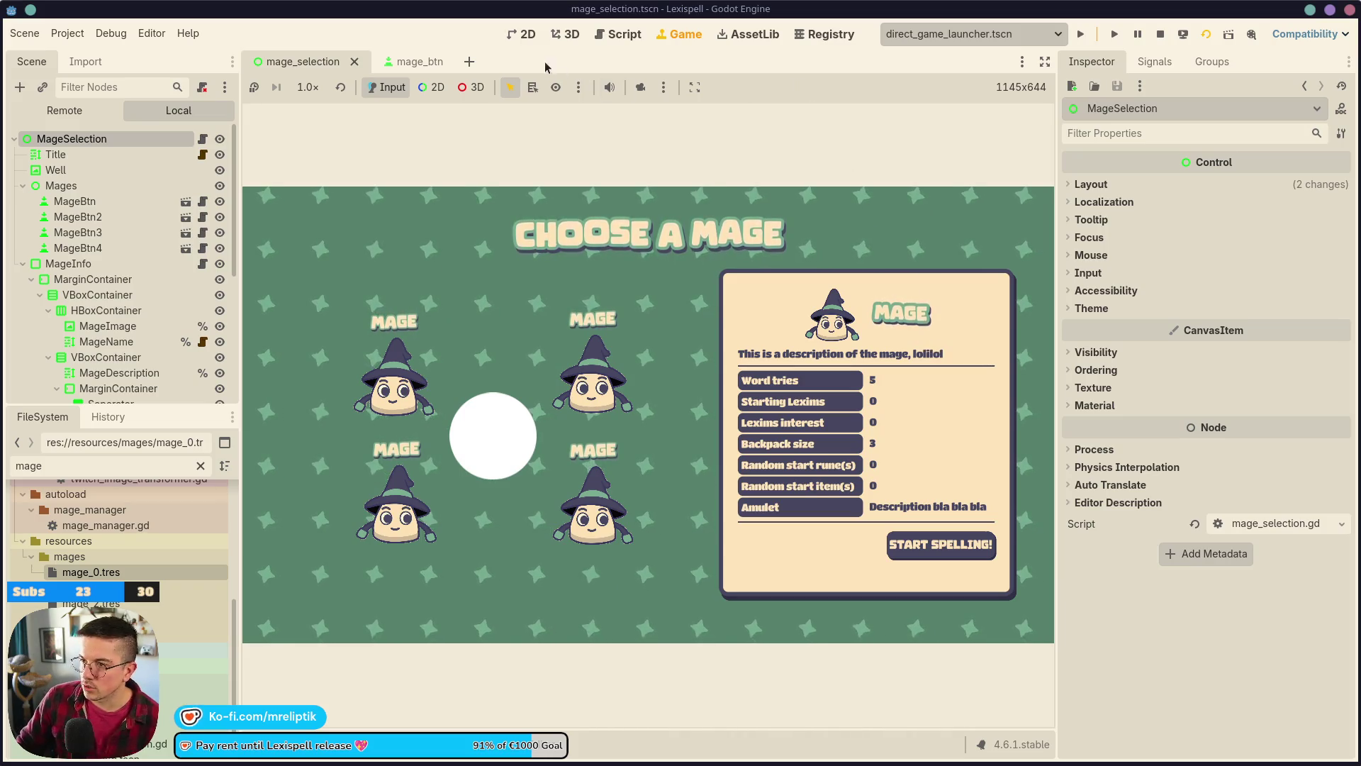
- Back in the 2D editor, save, then hide the Seperator line under the MAGE.AMULET row
click(524, 34)
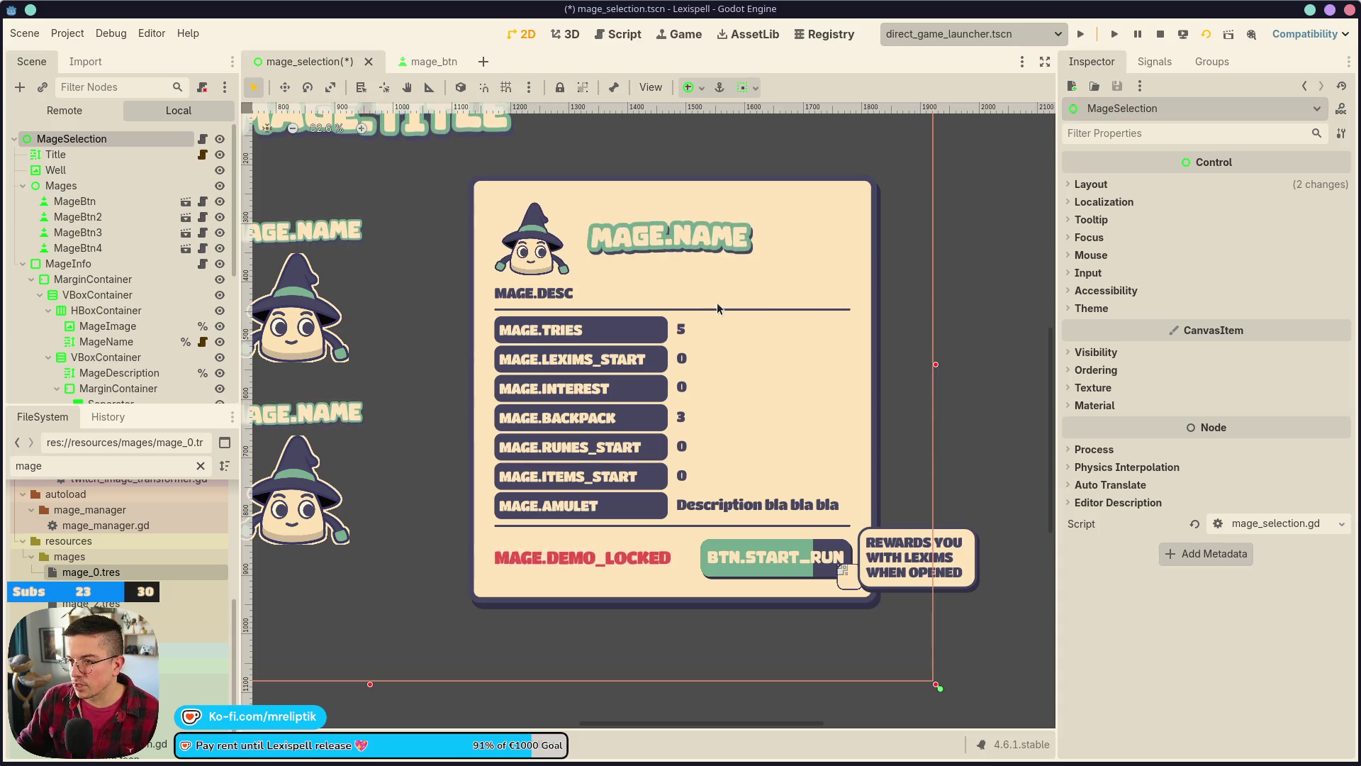
key(ctrl+s)
click(641, 236)
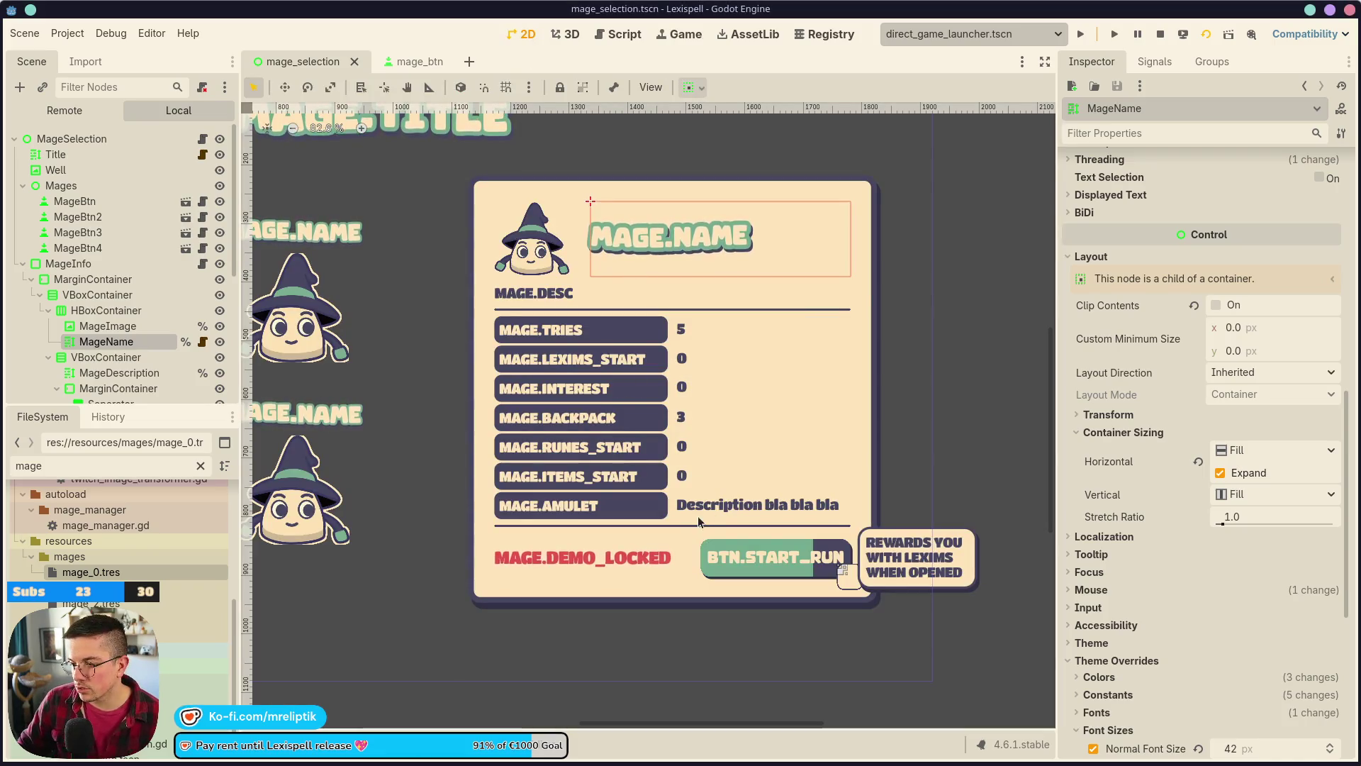
click(692, 527)
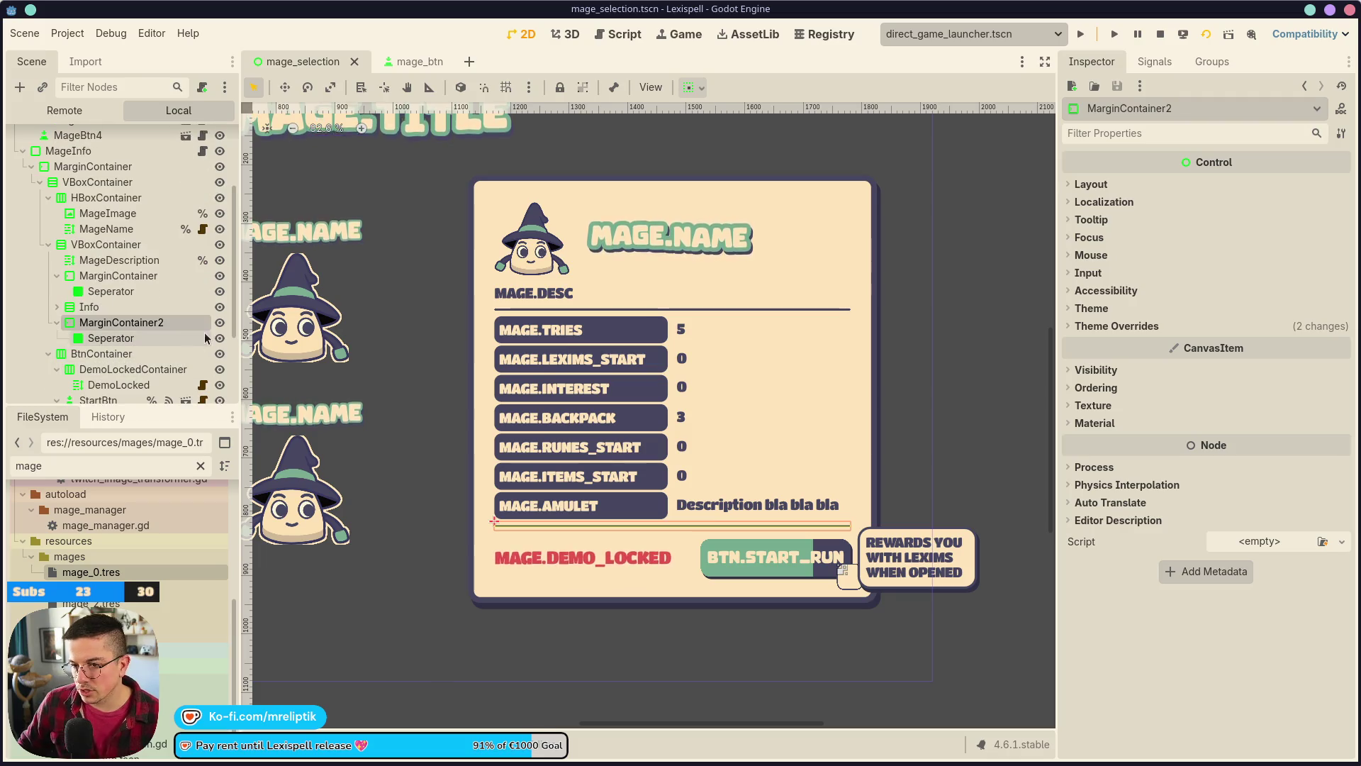
click(220, 338)
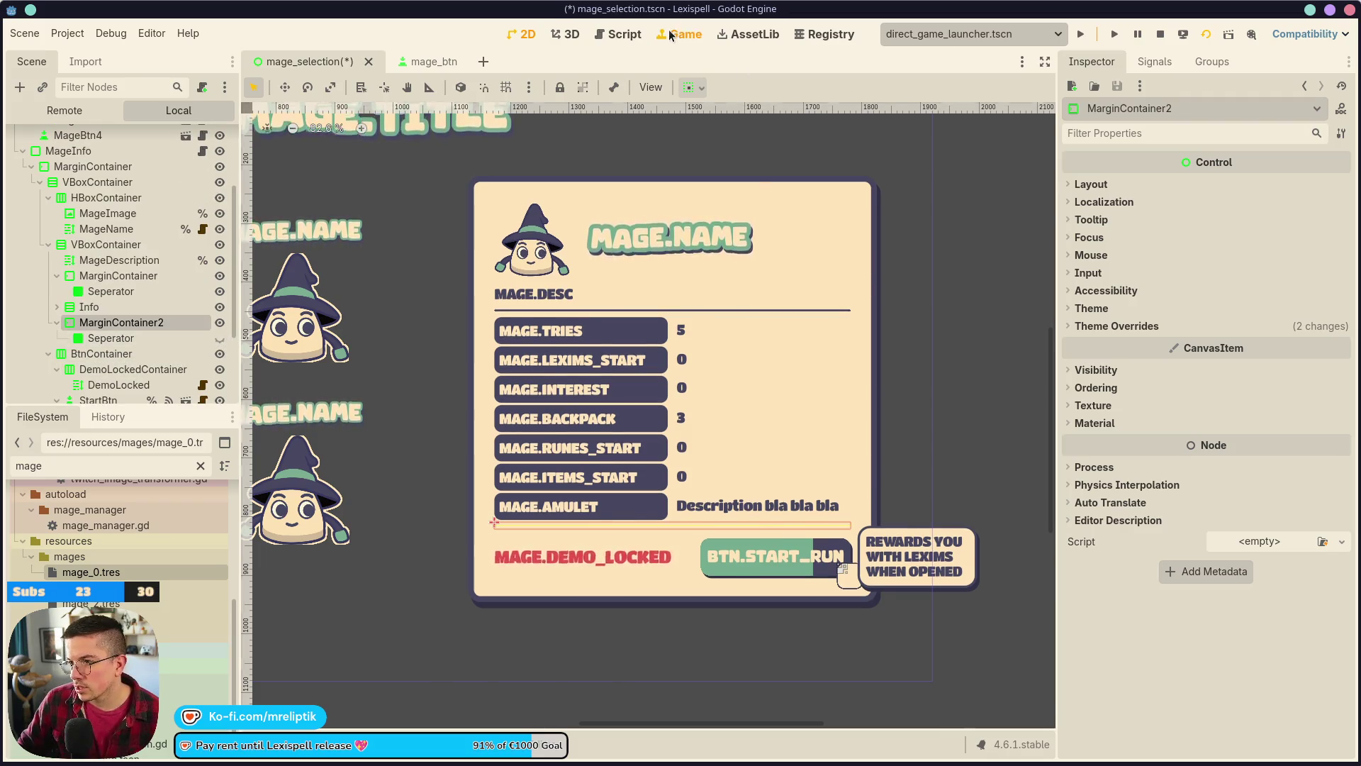
- Save the mage_selection scene and relaunch the game with F6 to view the CHOOSE A MAGE screen
click(670, 32)
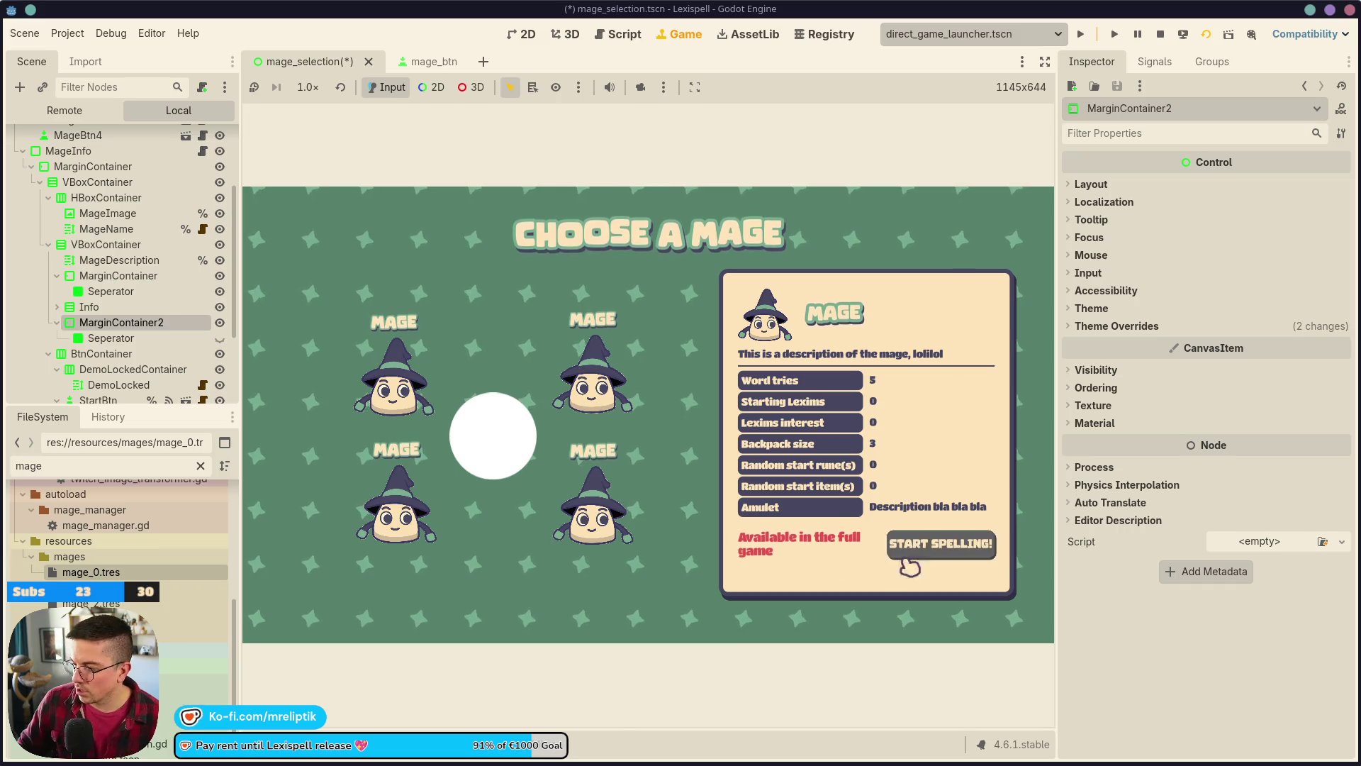
click(144, 151)
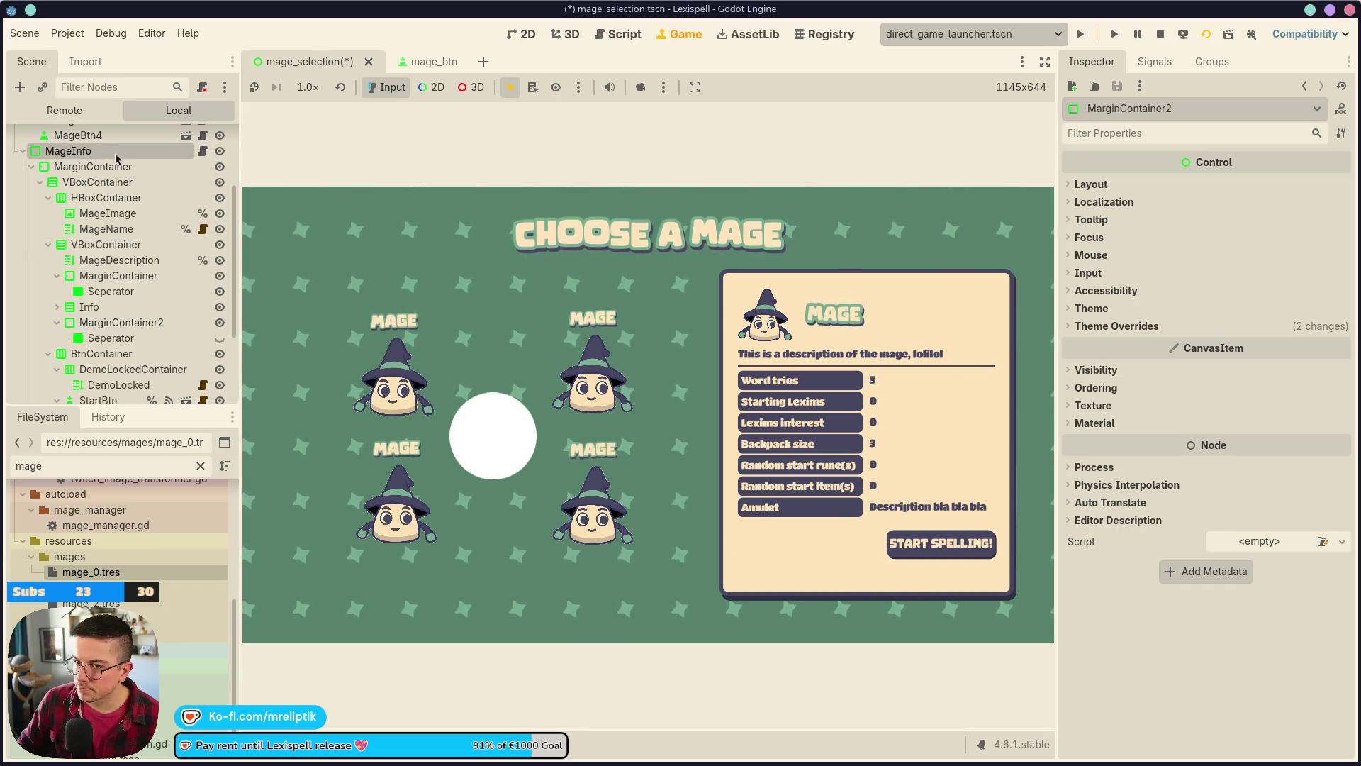
click(522, 34)
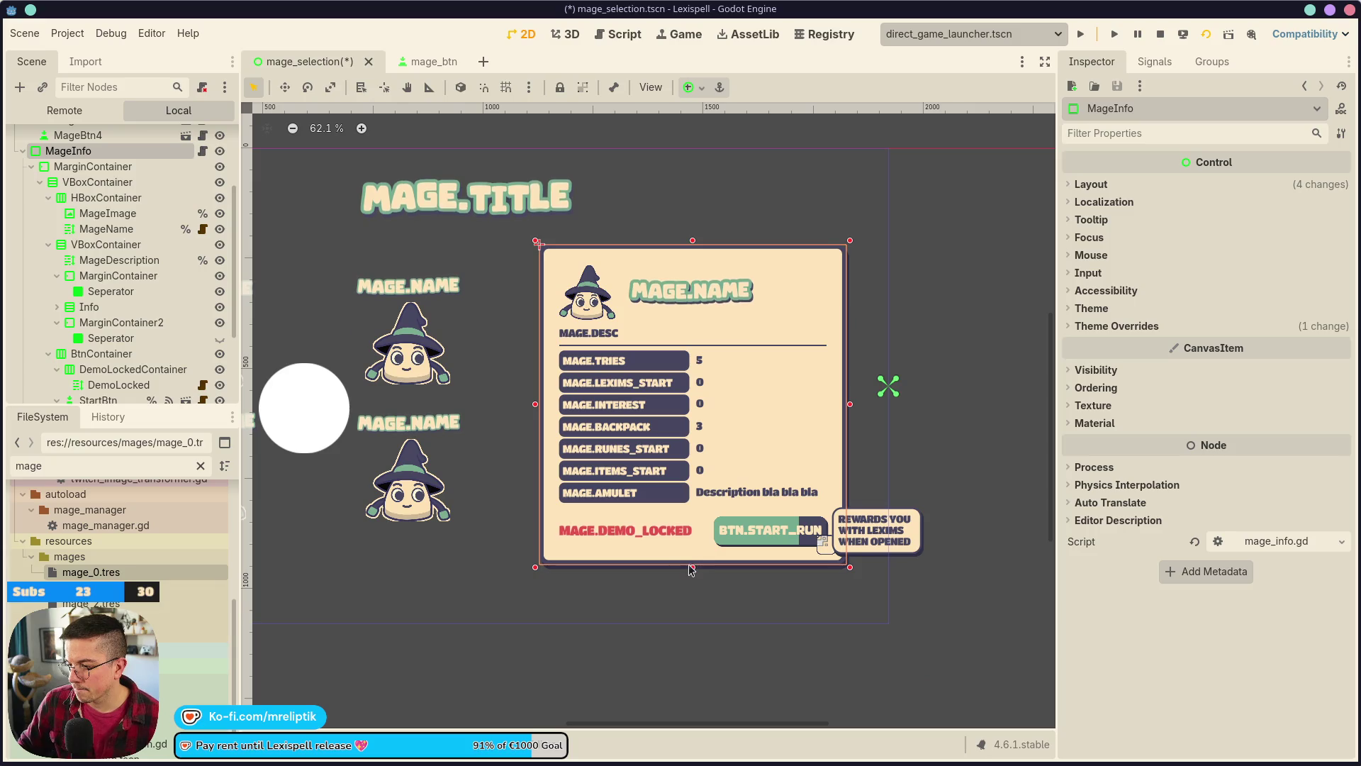
scroll(731, 422, down, 2)
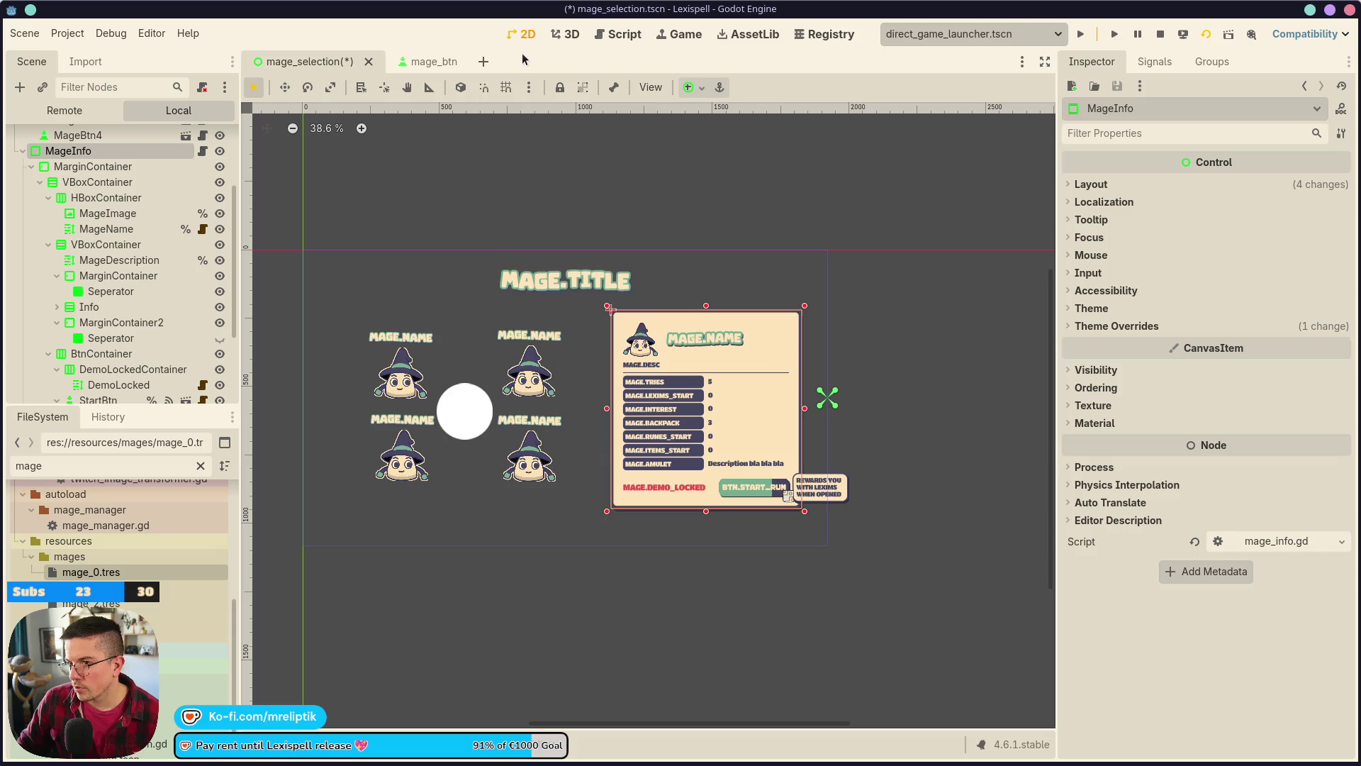
key(ctrl+s)
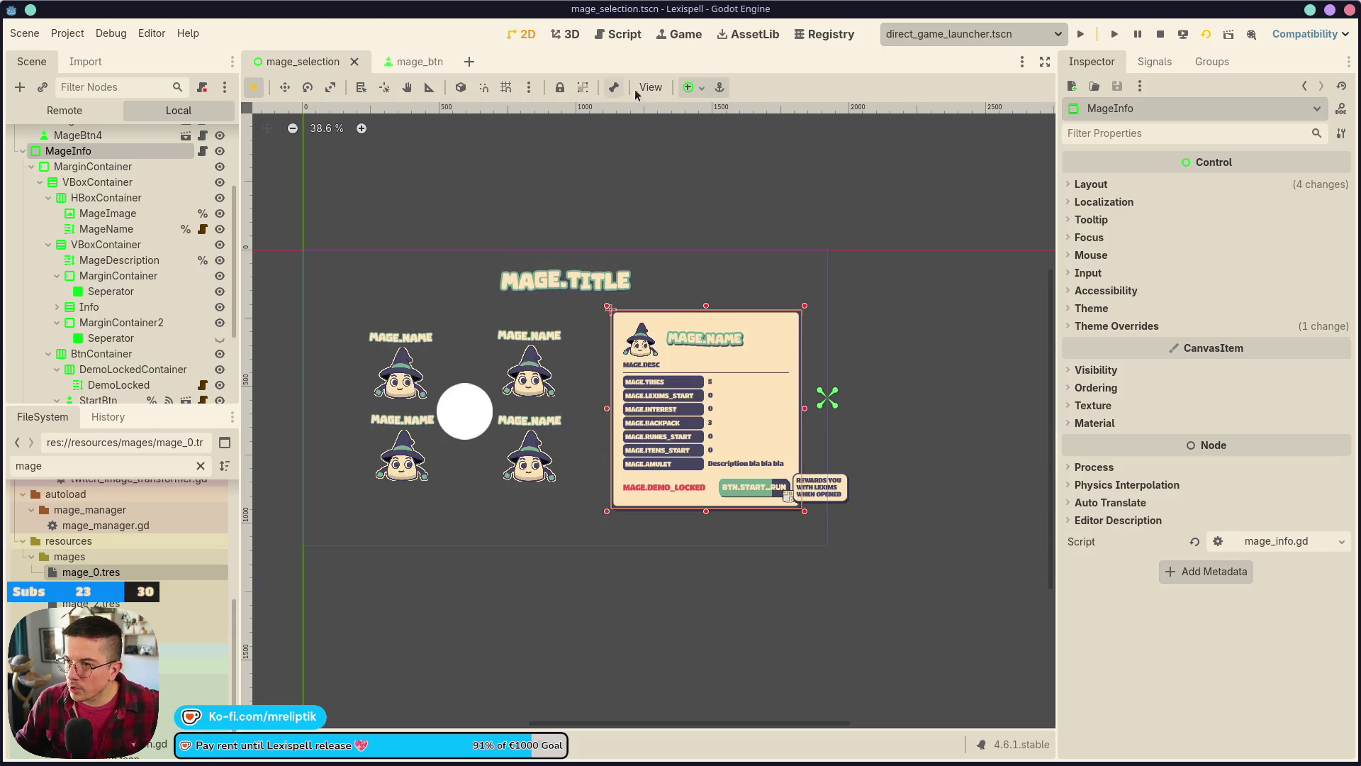
key(F6)
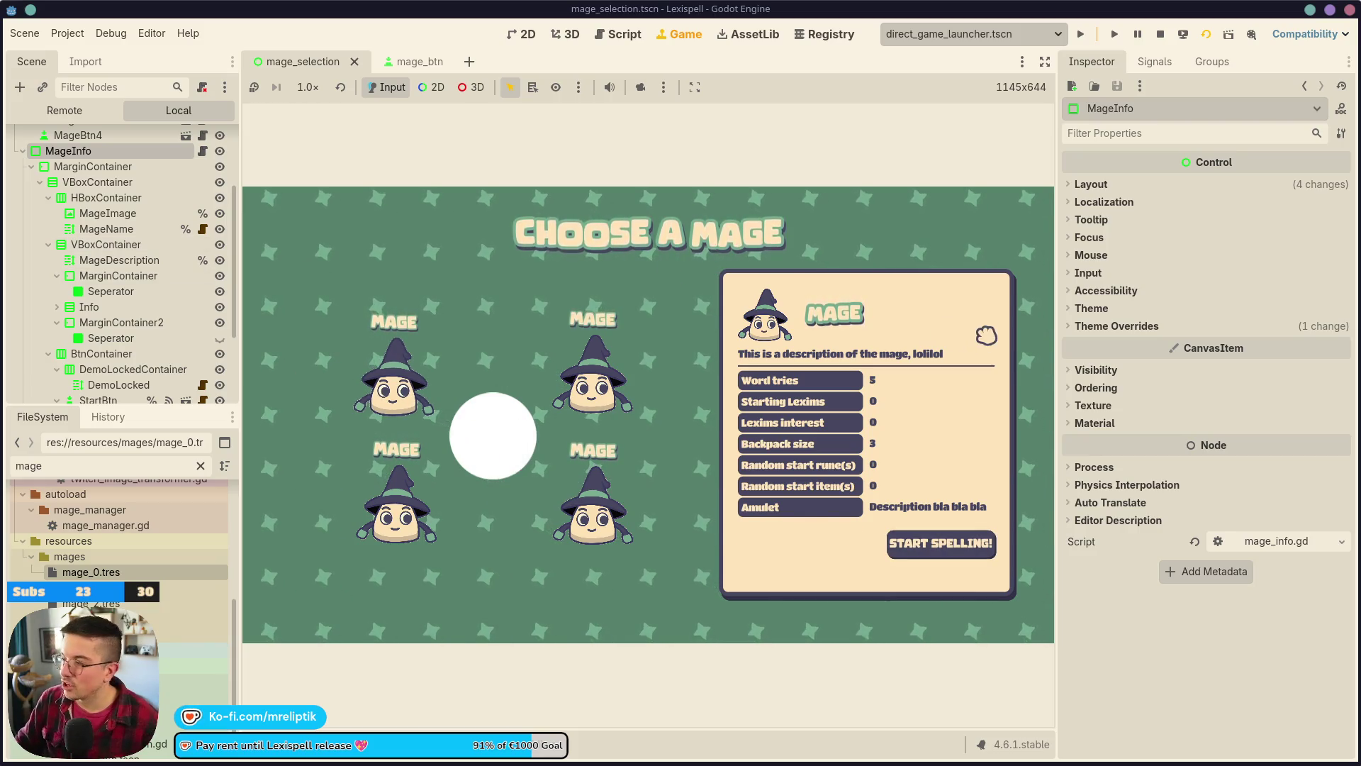
key(XF86AudioLowerVolume)
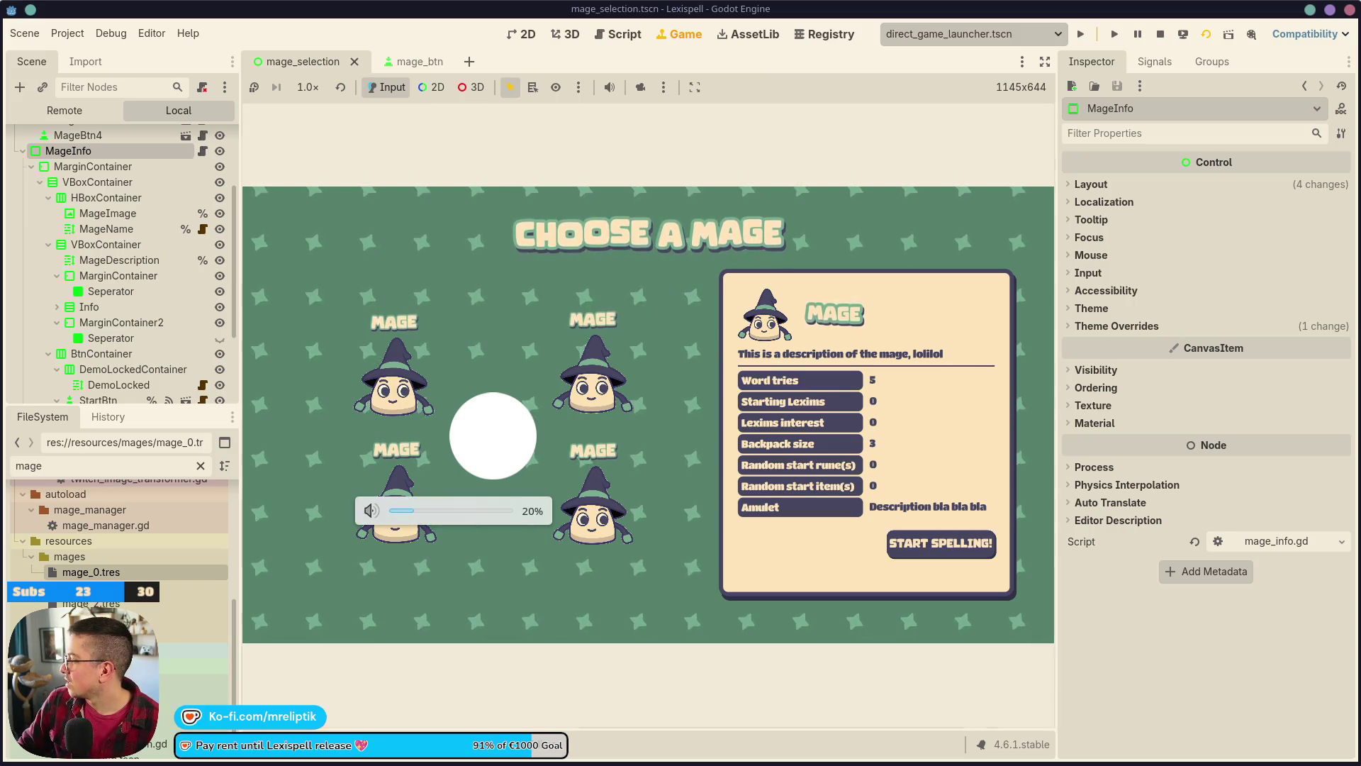
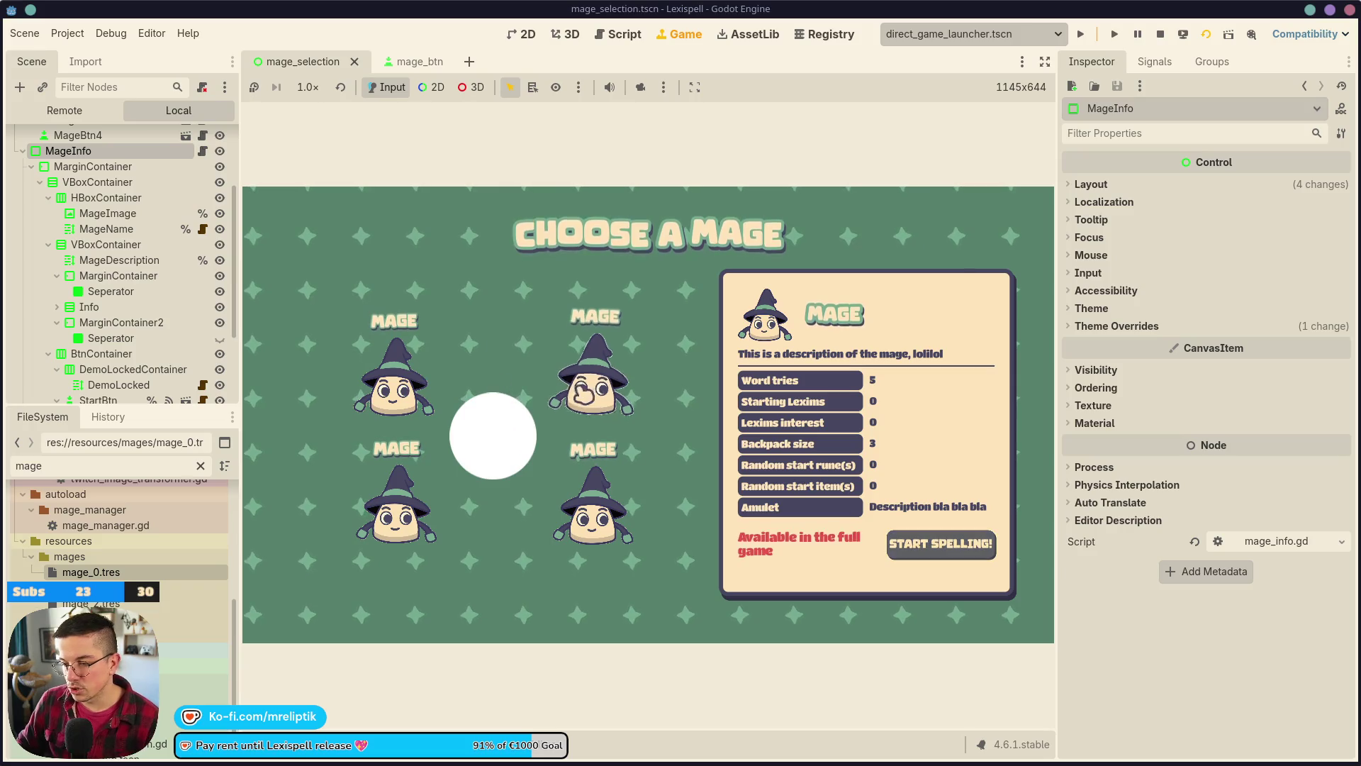
- Add a GPUParticles2D child node under the Well node
click(78, 135)
click(23, 150)
click(57, 158)
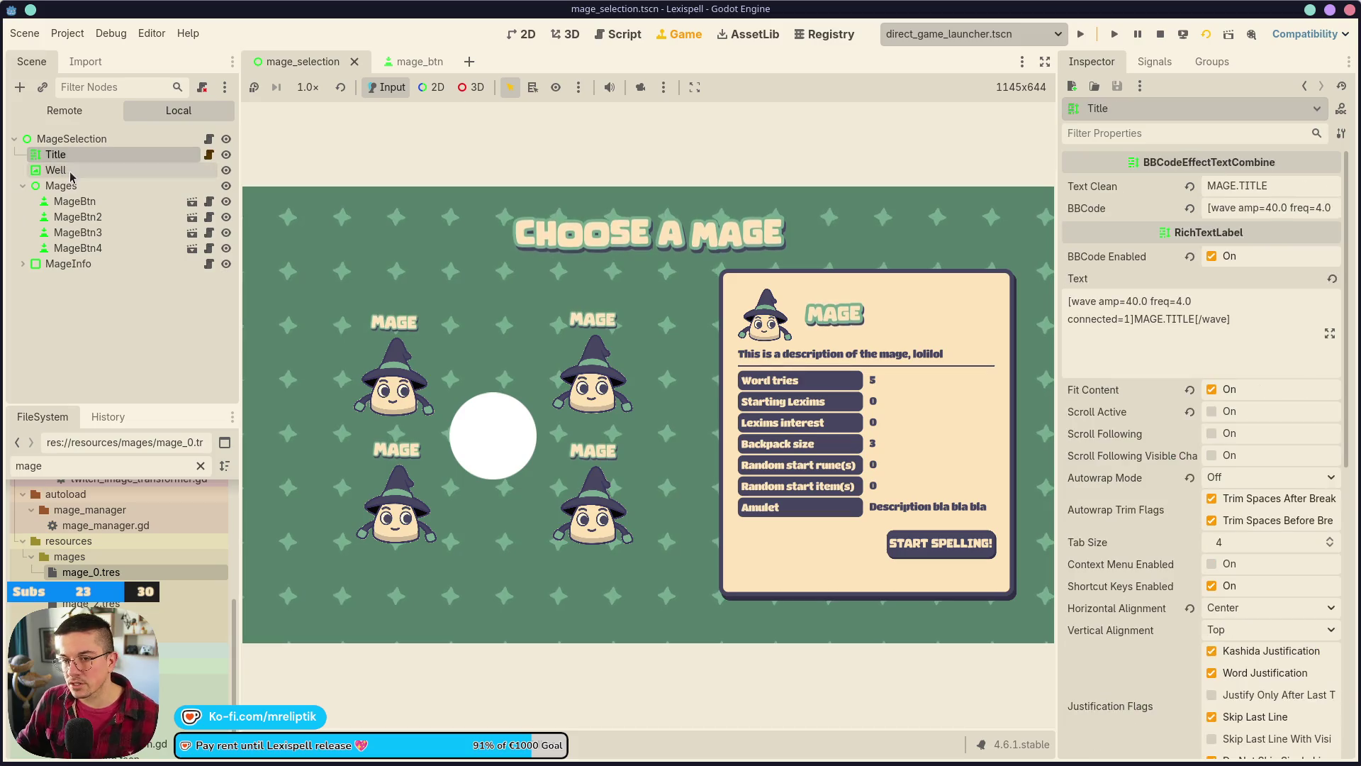
click(56, 170)
right_click(69, 170)
click(153, 206)
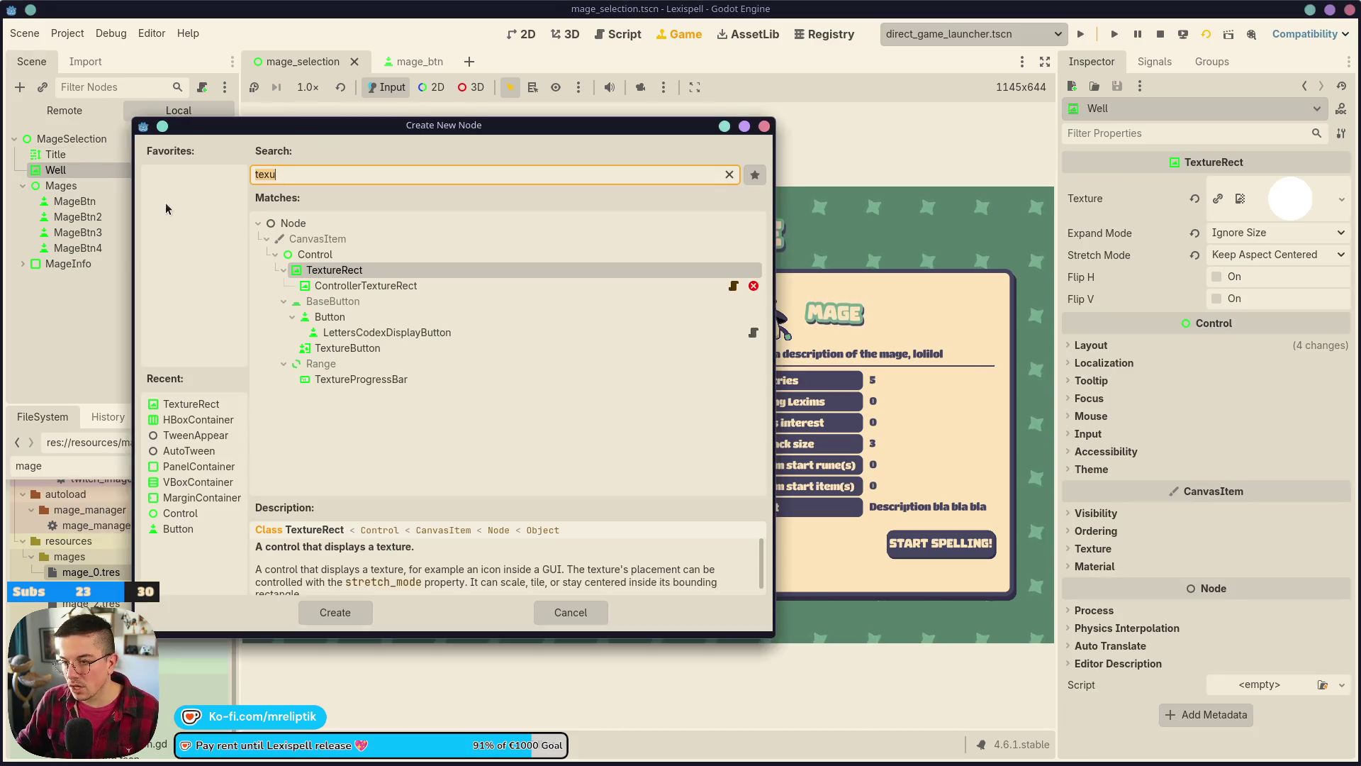
text(particles)
key(Down)
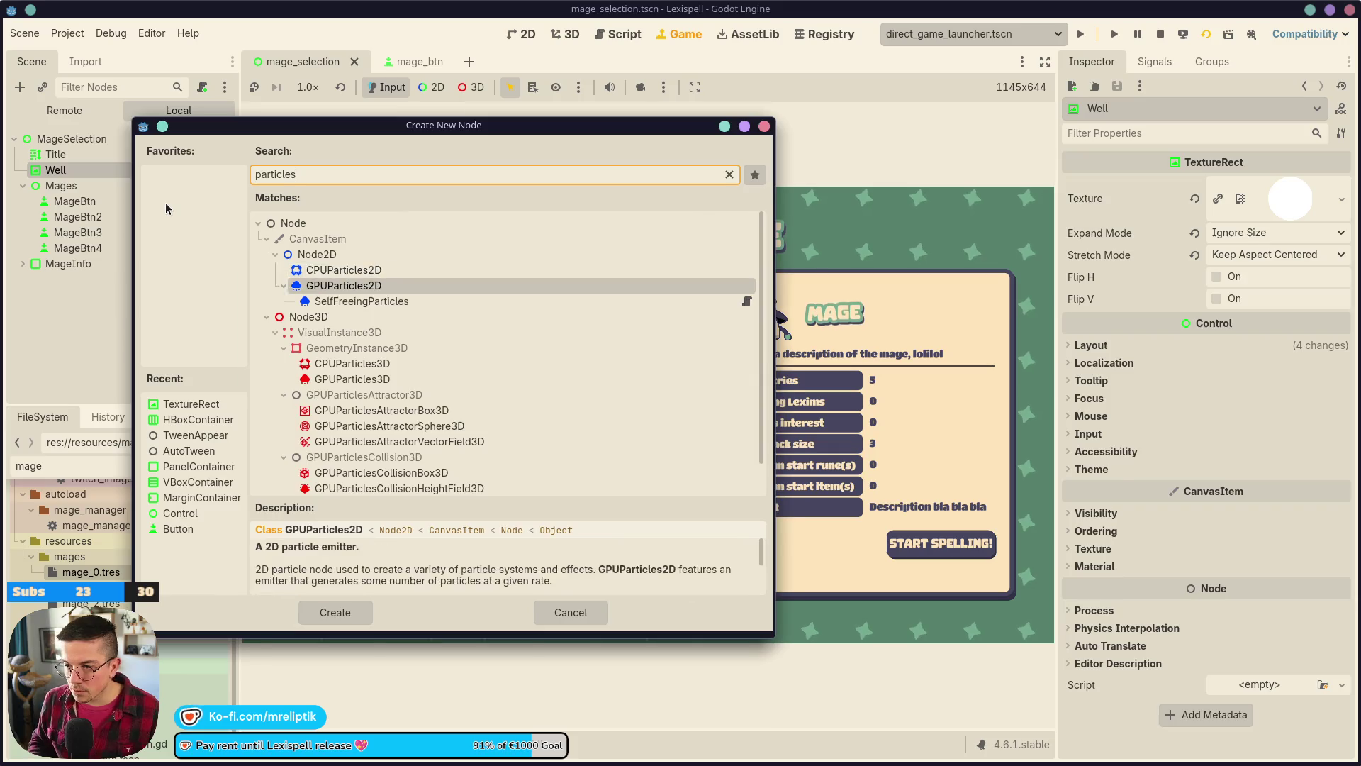
key(Return)
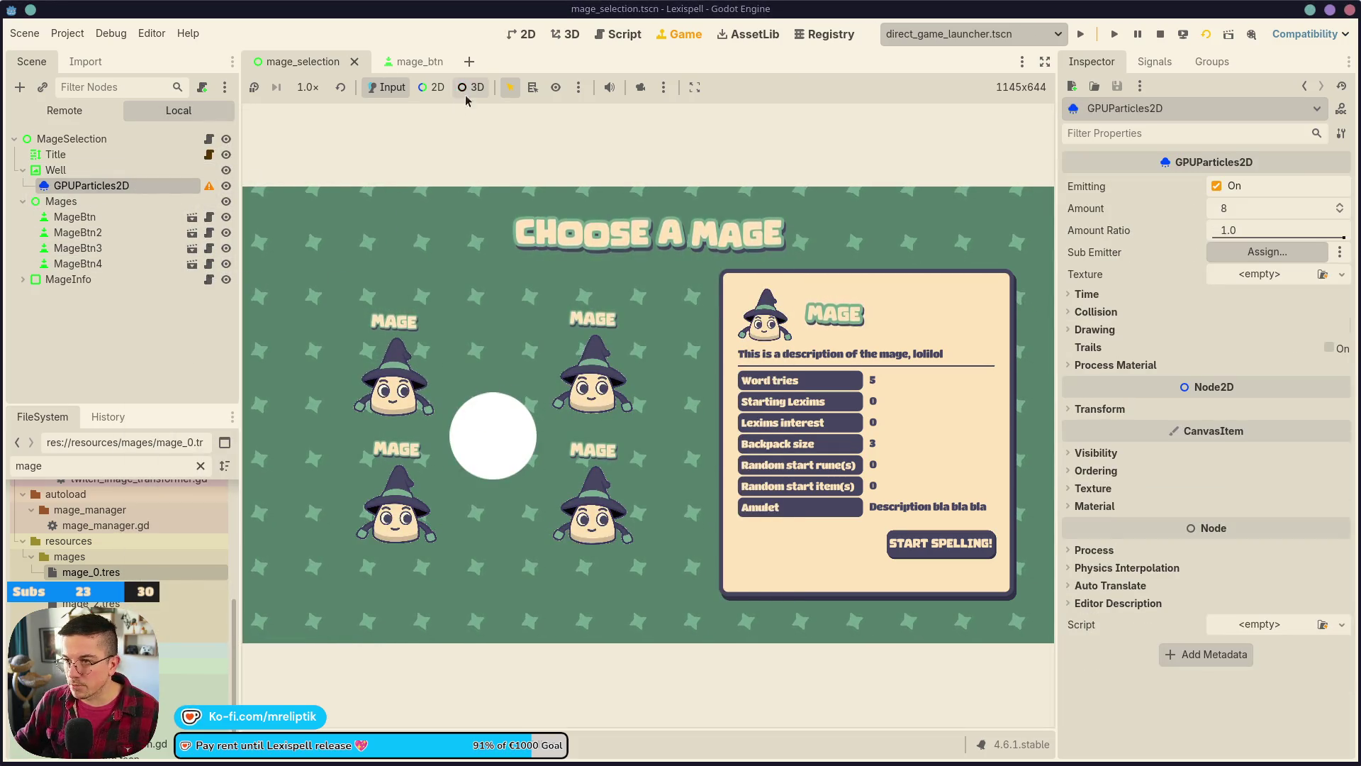
- In the 2D view, centre the particle emitter on the well's white circle and save the scene
click(525, 34)
scroll(454, 437, up, 4)
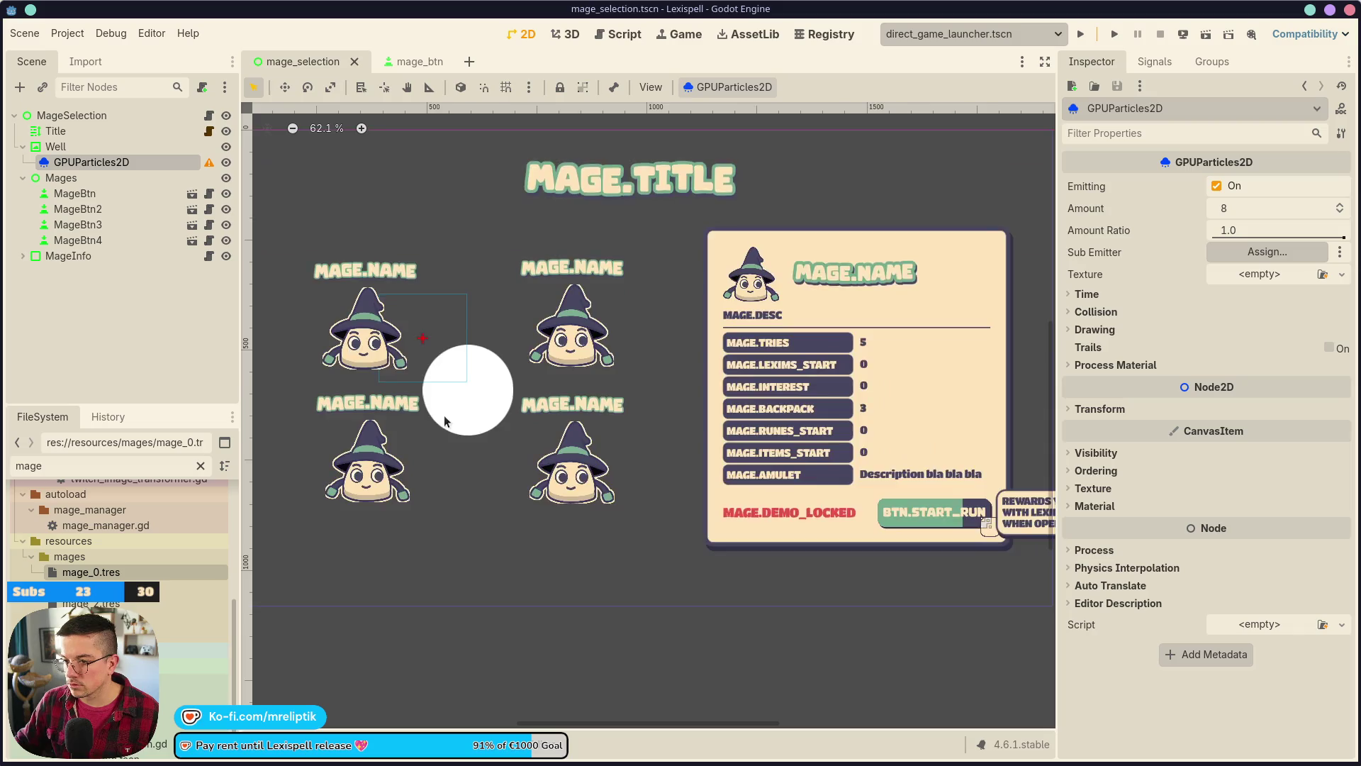
mouse_move(411, 320)
mouse_down()
mouse_move(440, 379)
mouse_move(469, 348)
mouse_up()
click(91, 162)
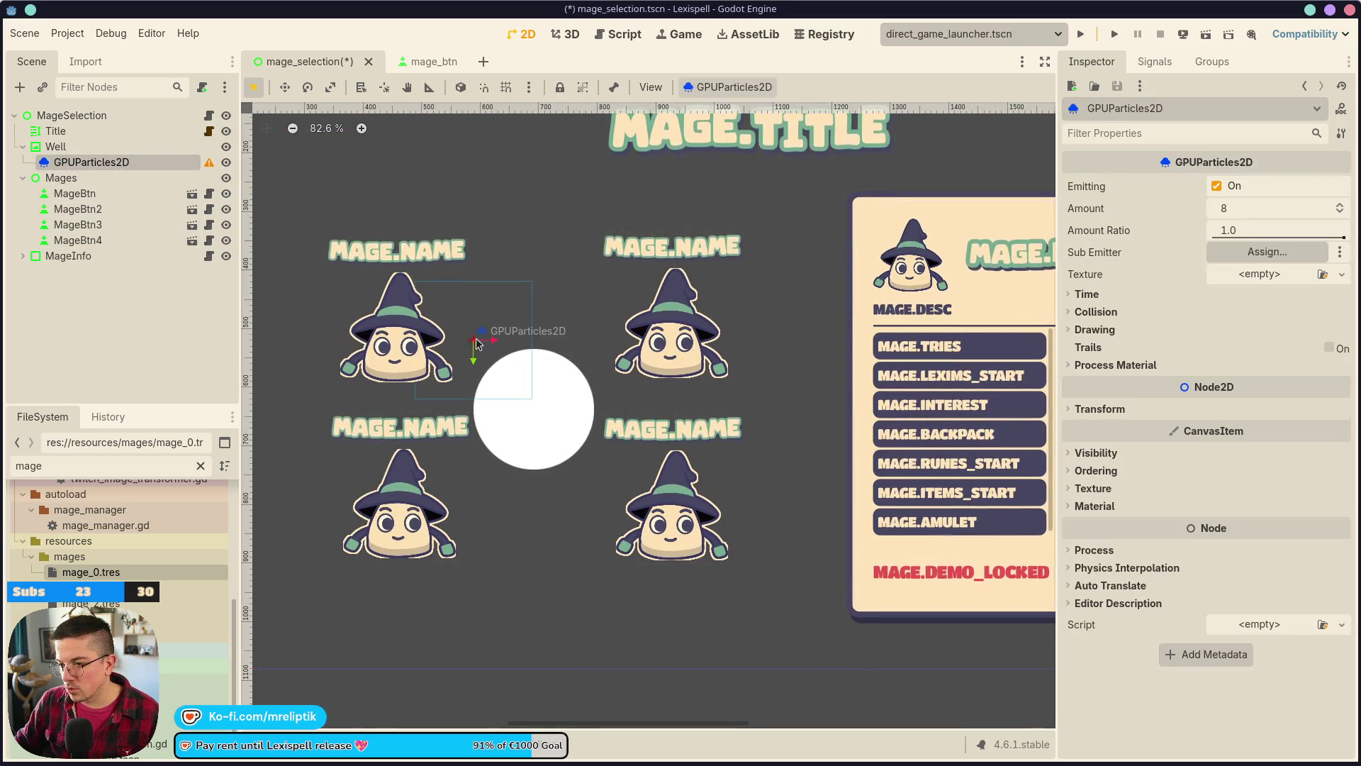
drag(529, 417, 534, 409)
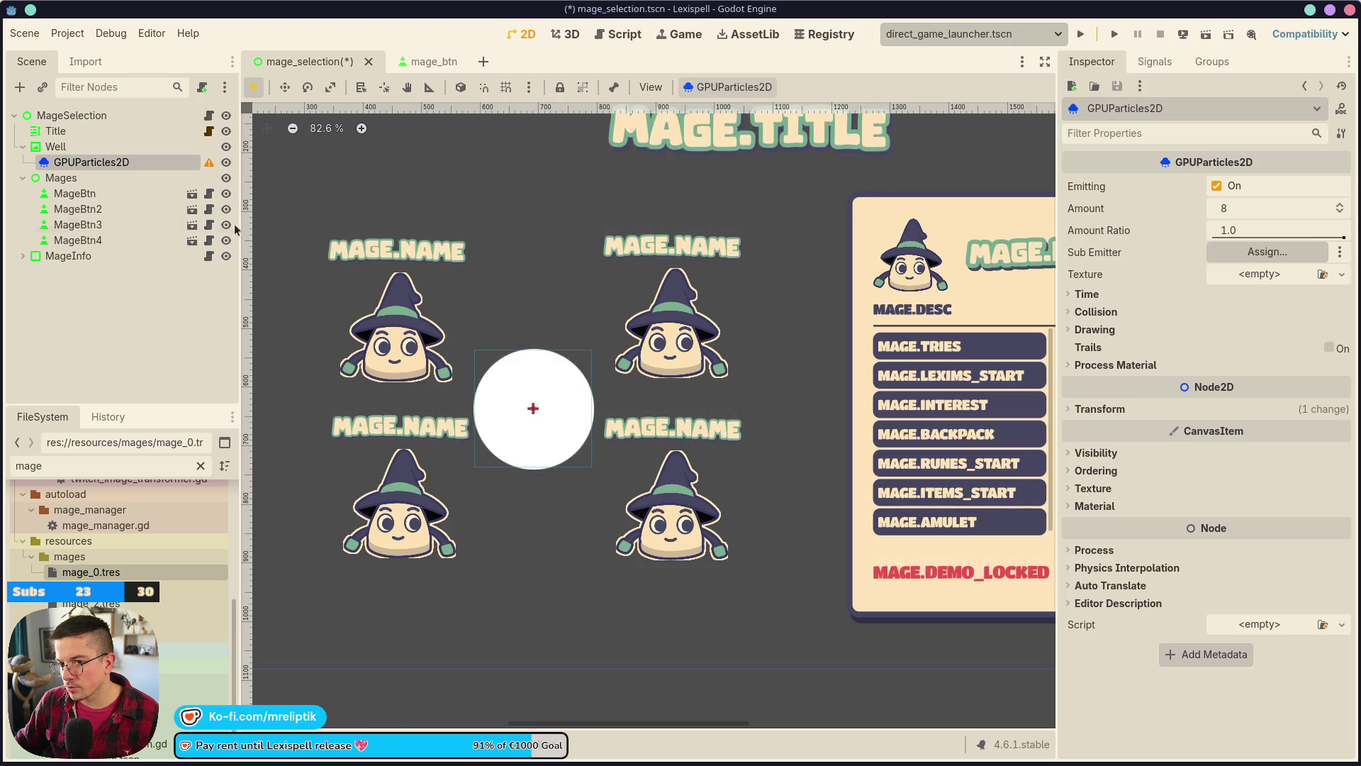
key(ctrl+s)
click(75, 149)
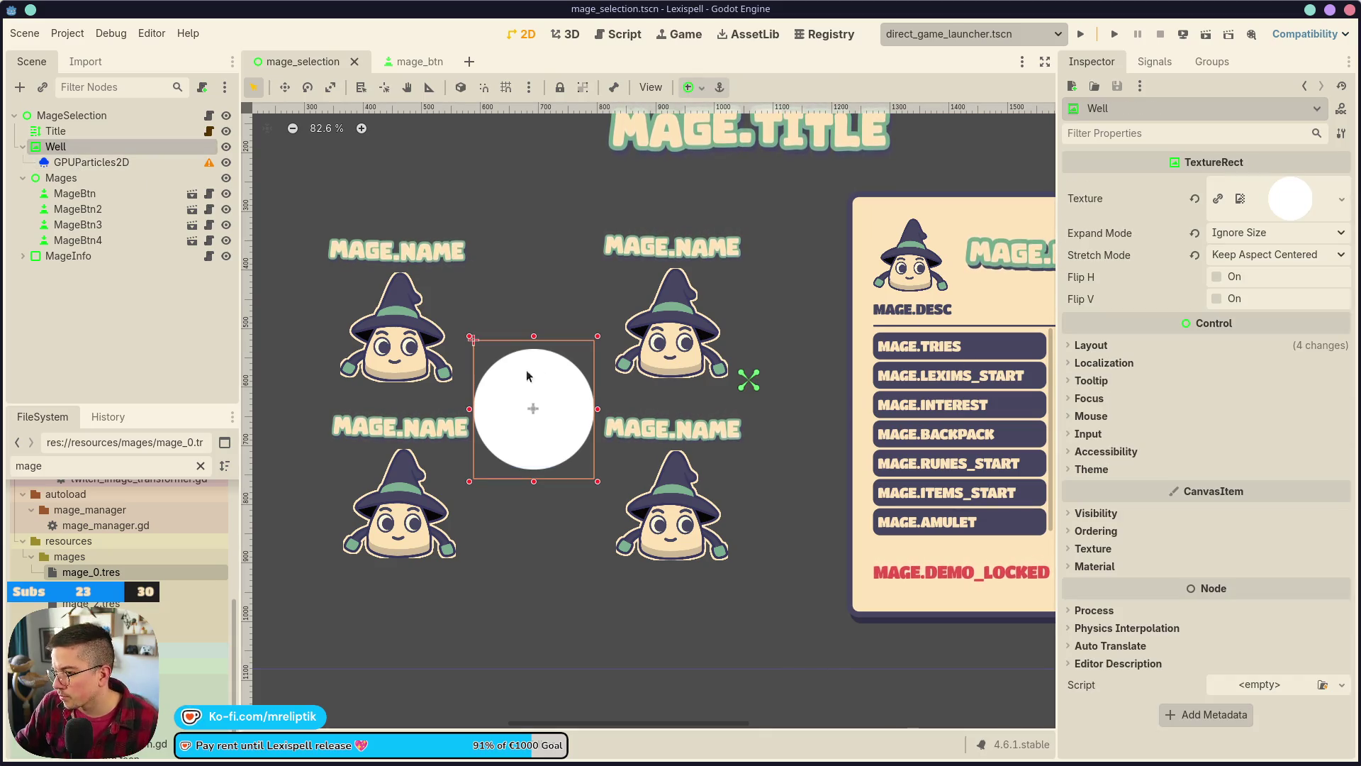
scroll(552, 415, up, 5)
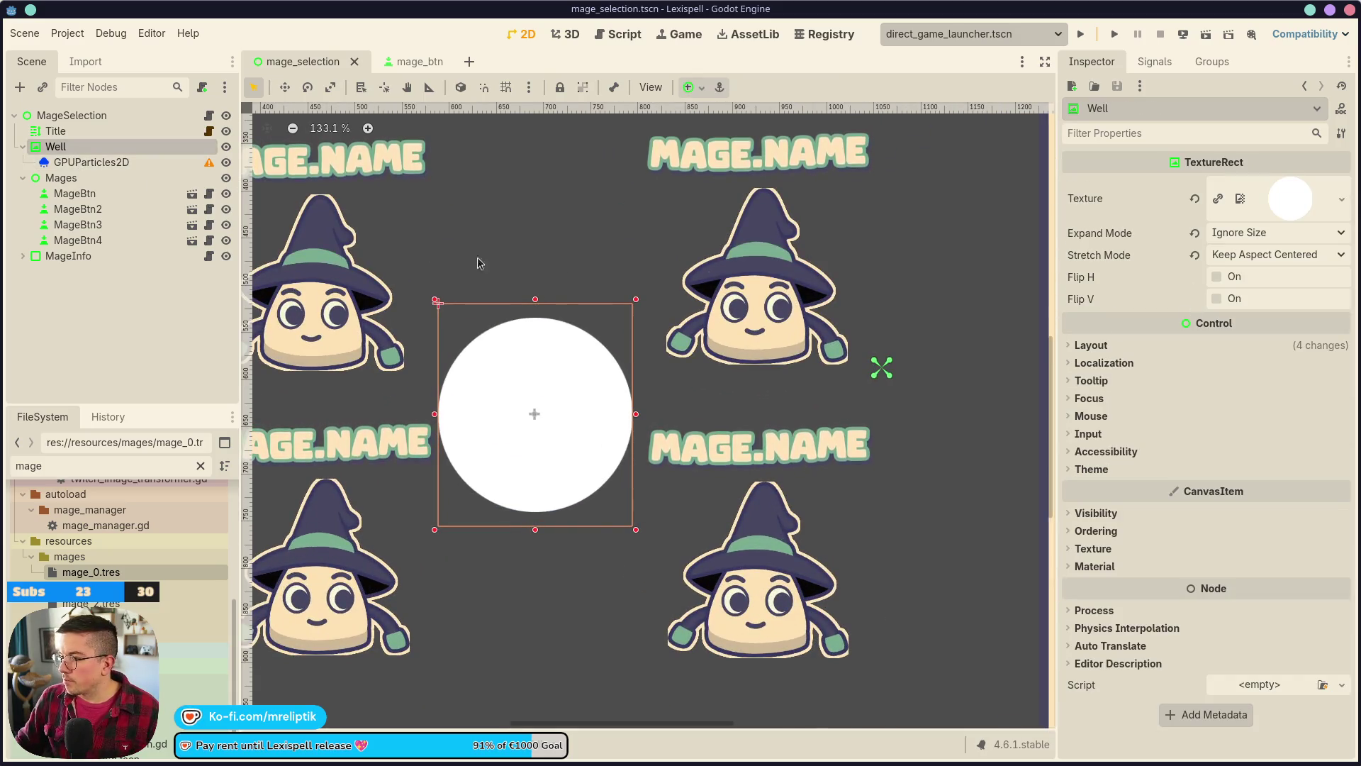
click(157, 165)
click(1116, 365)
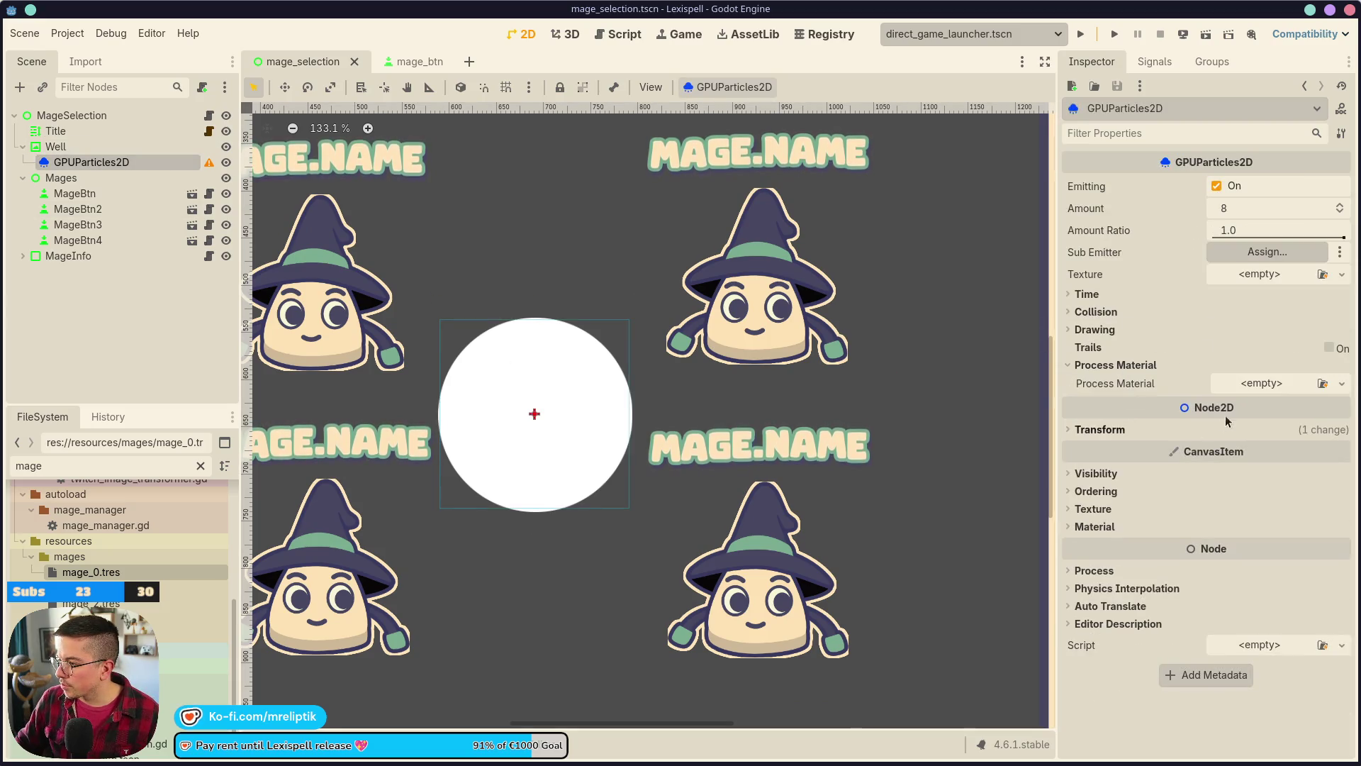
- Assign a new ParticleProcessMaterial and set the particle Amount to 13, then save
click(1342, 383)
click(1319, 424)
click(1250, 209)
text(13)
key(Return)
key(ctrl+s)
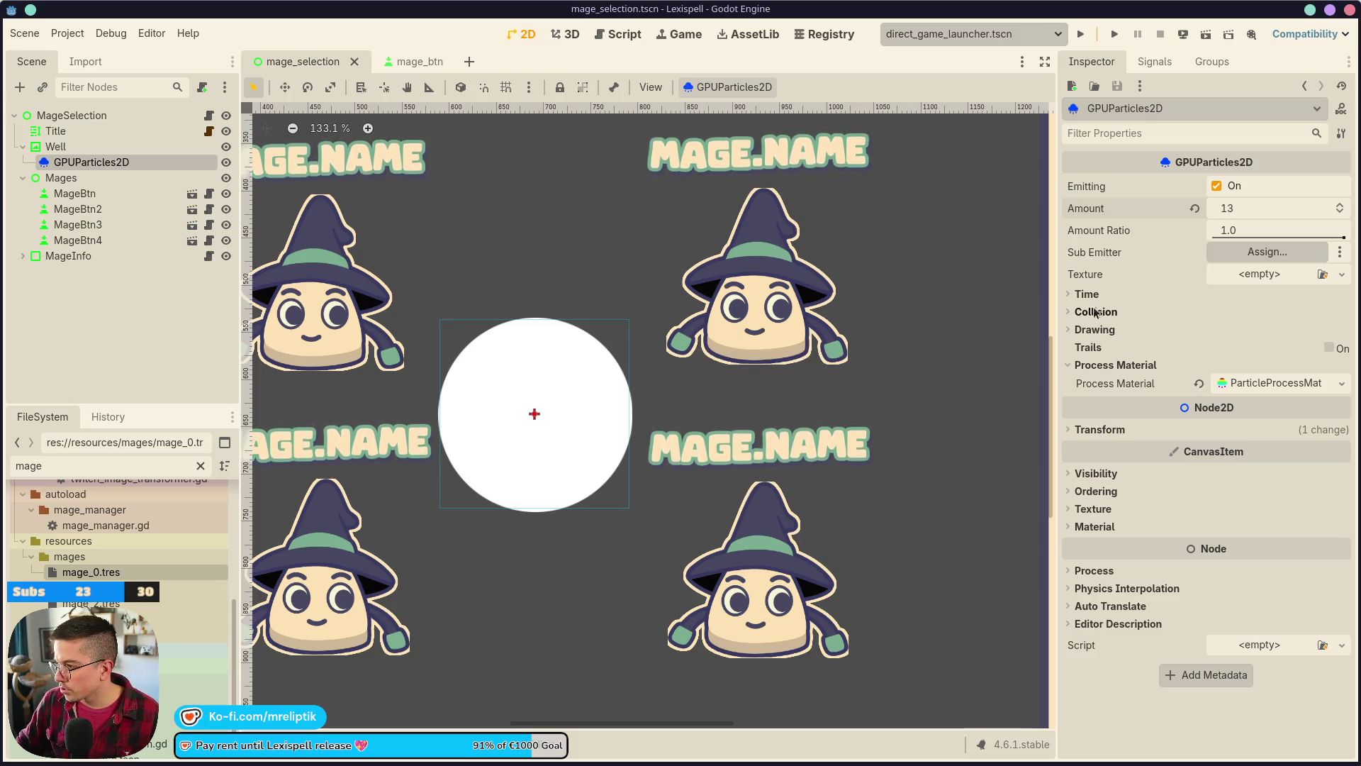
- Quick-load star_128.png as the particle texture
click(1093, 332)
click(1093, 332)
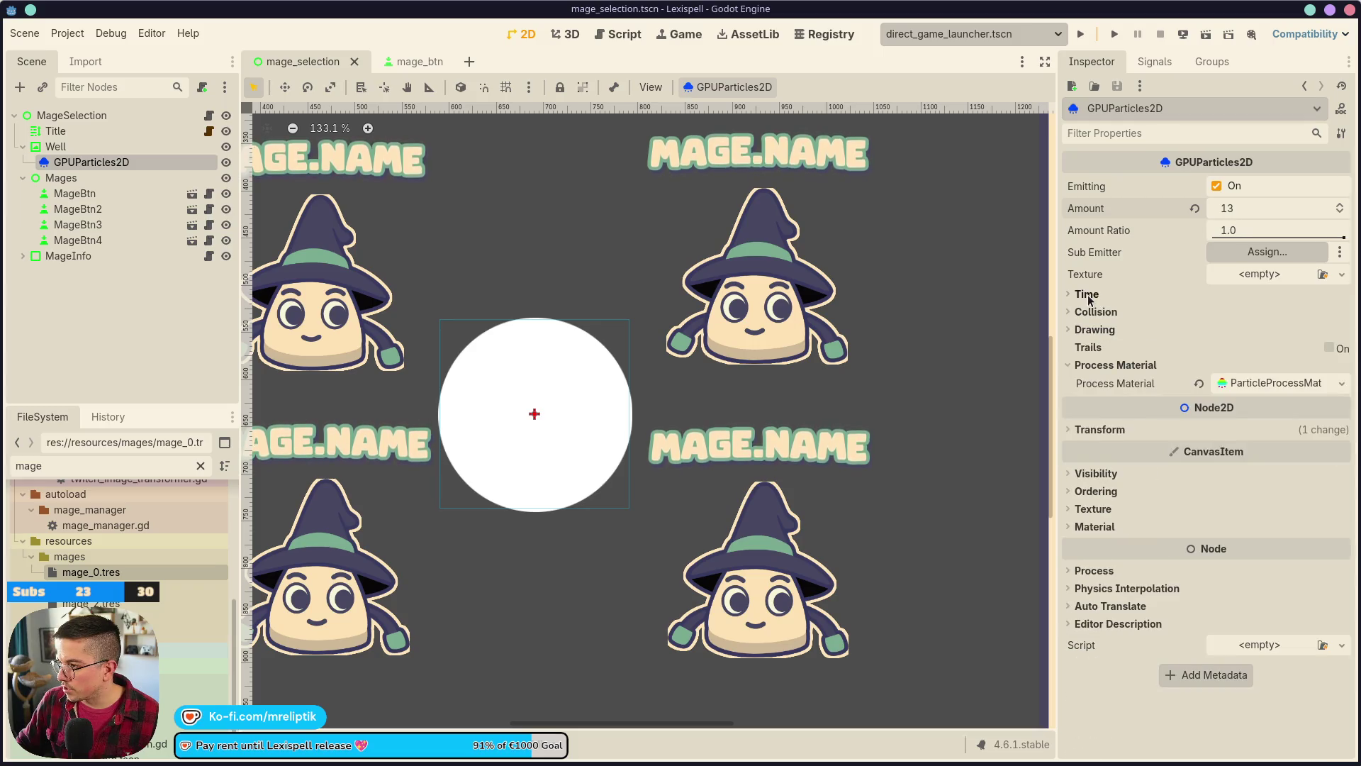
click(1259, 275)
click(1206, 628)
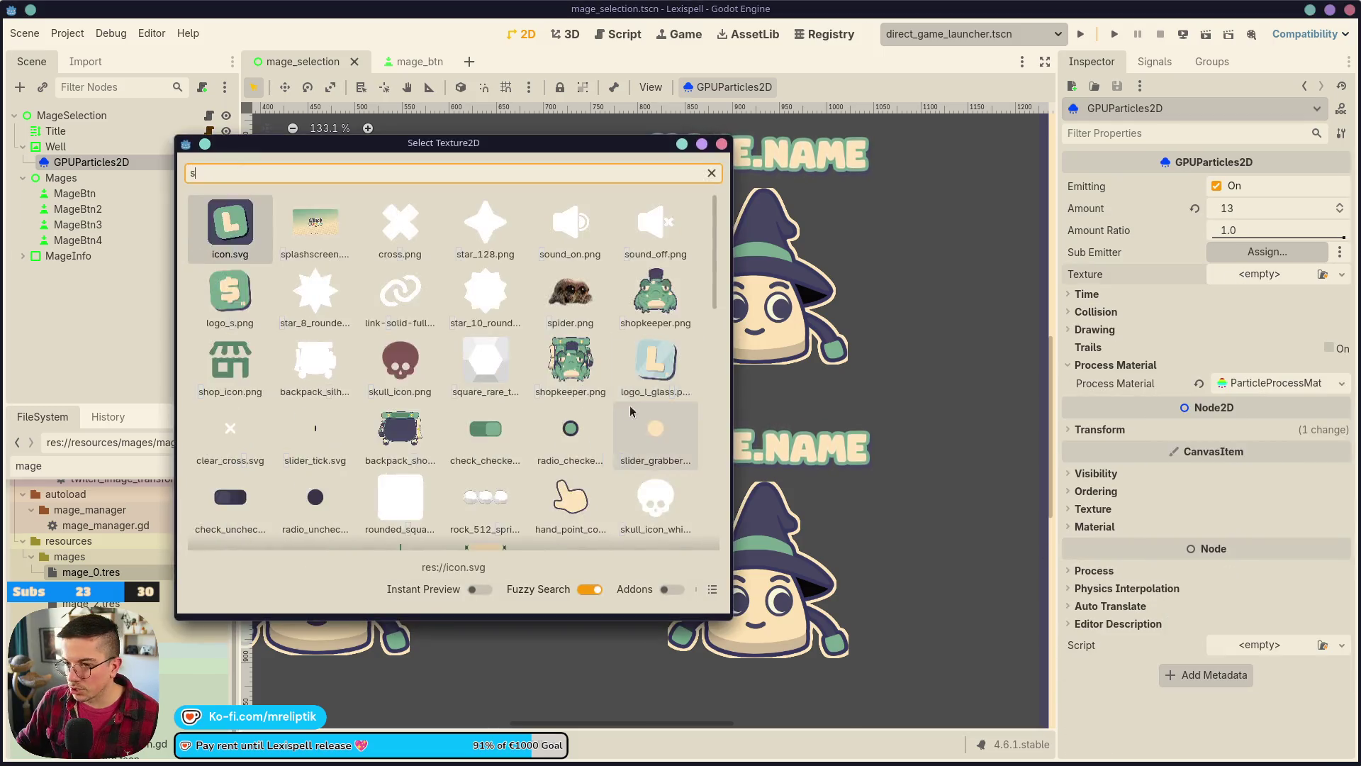
text(star)
double_click(231, 226)
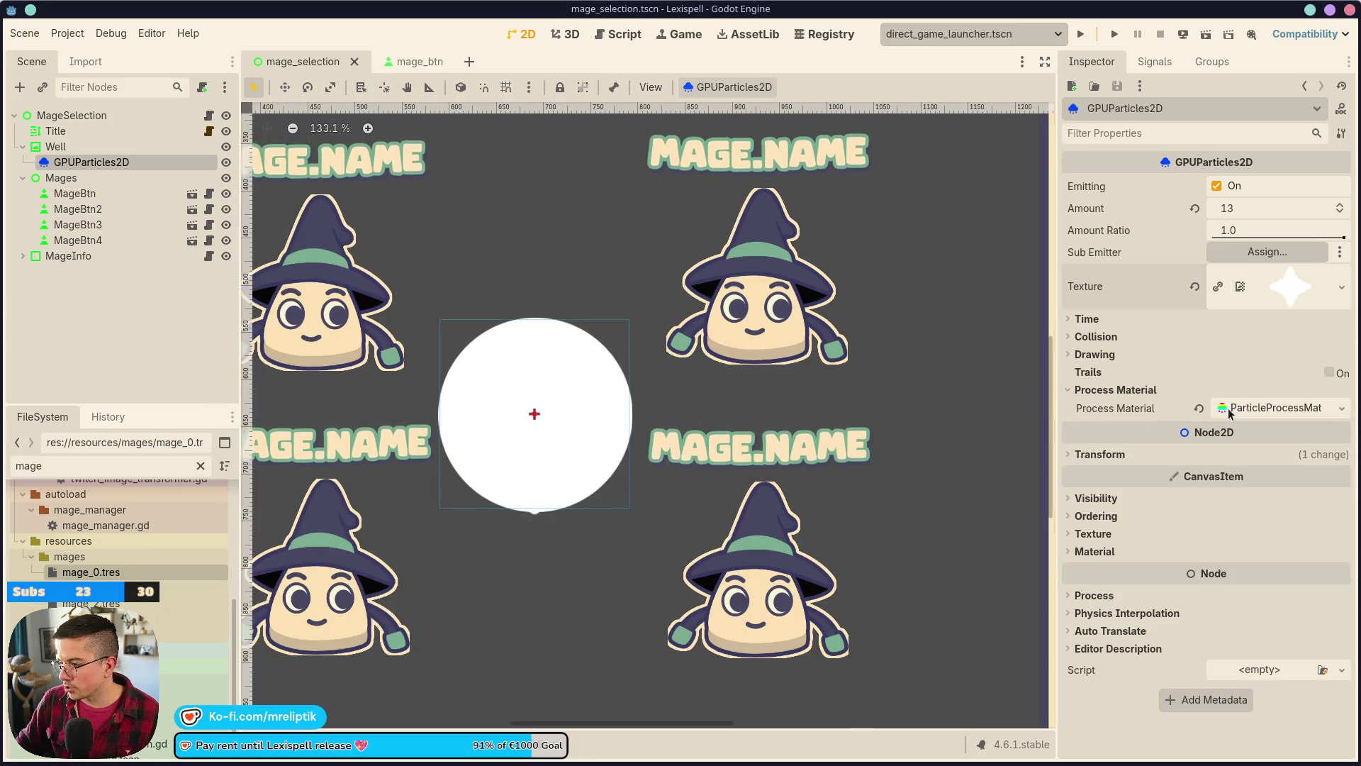
- Expand the process material's Spawn, Display and Scale sections
click(1257, 413)
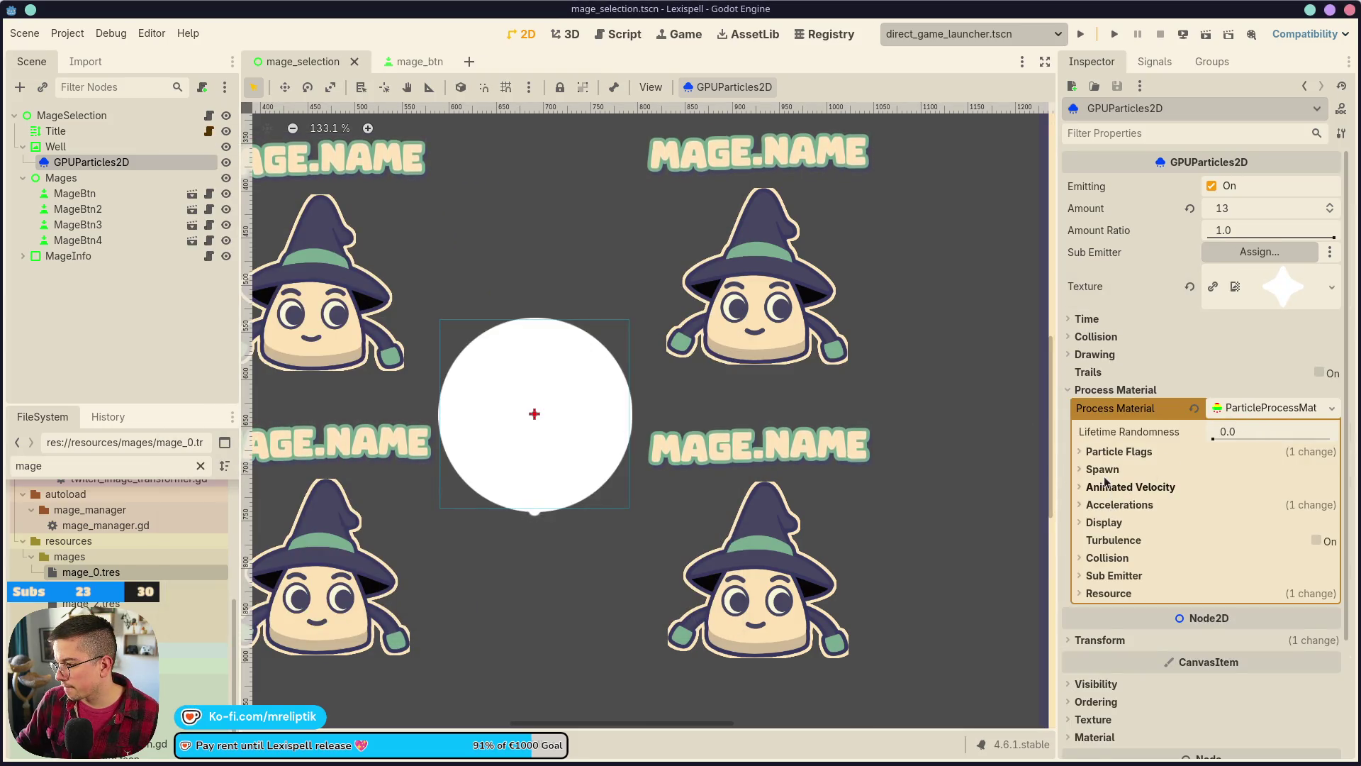
click(1167, 469)
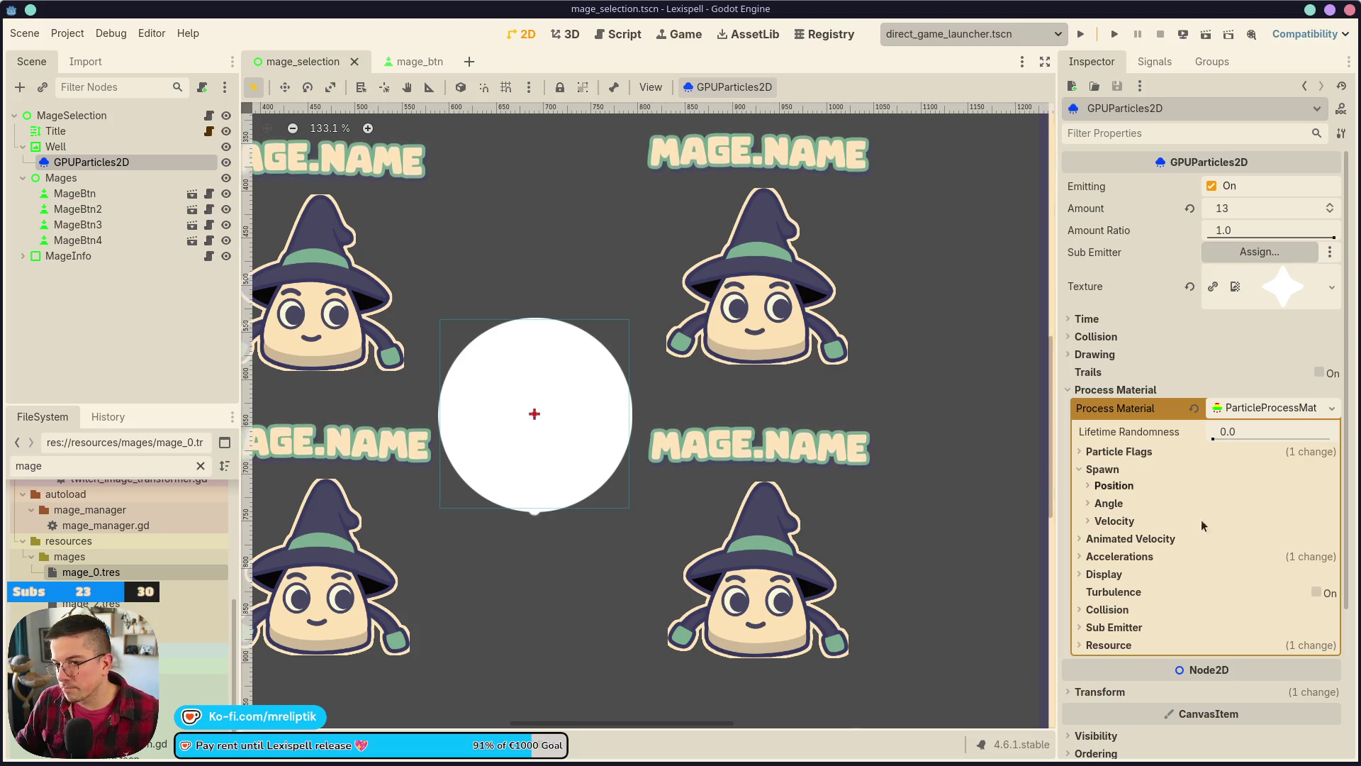
scroll(1129, 505, down, 3)
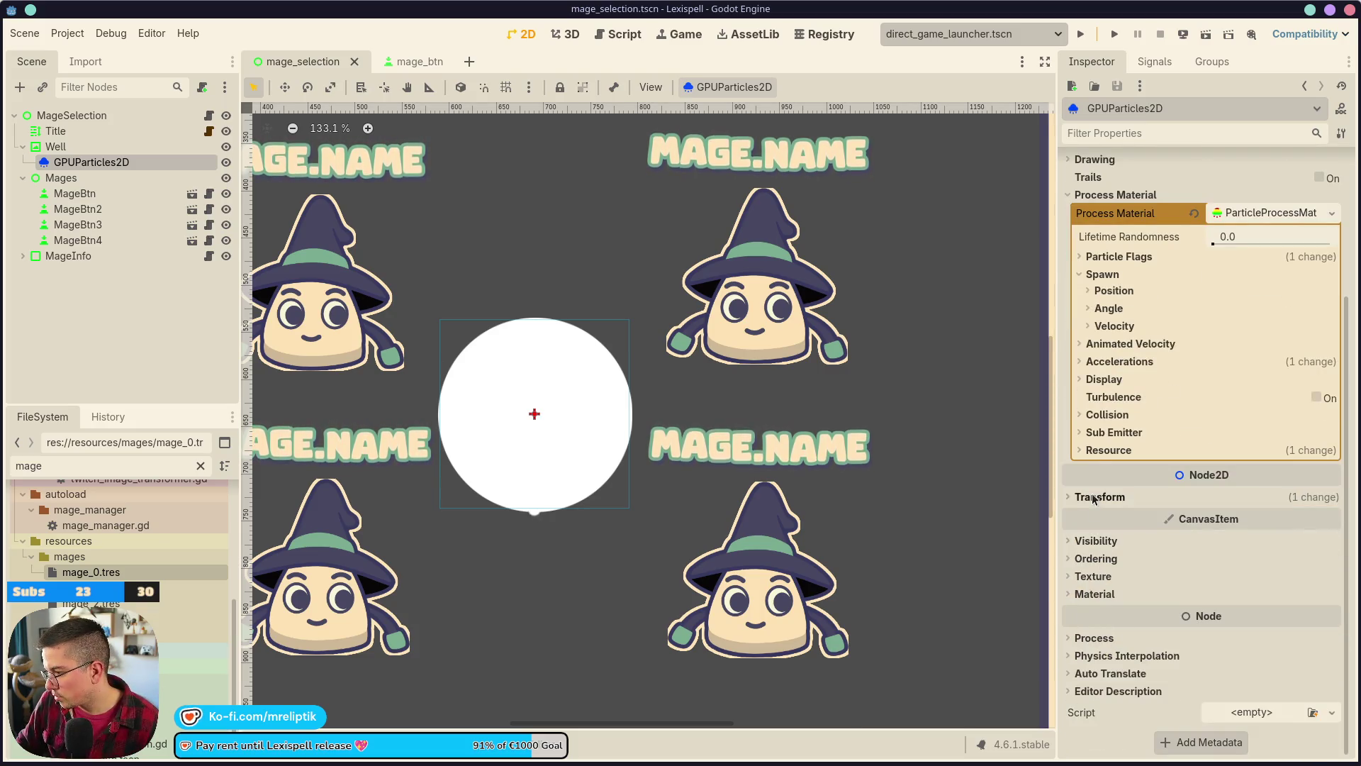
click(1105, 380)
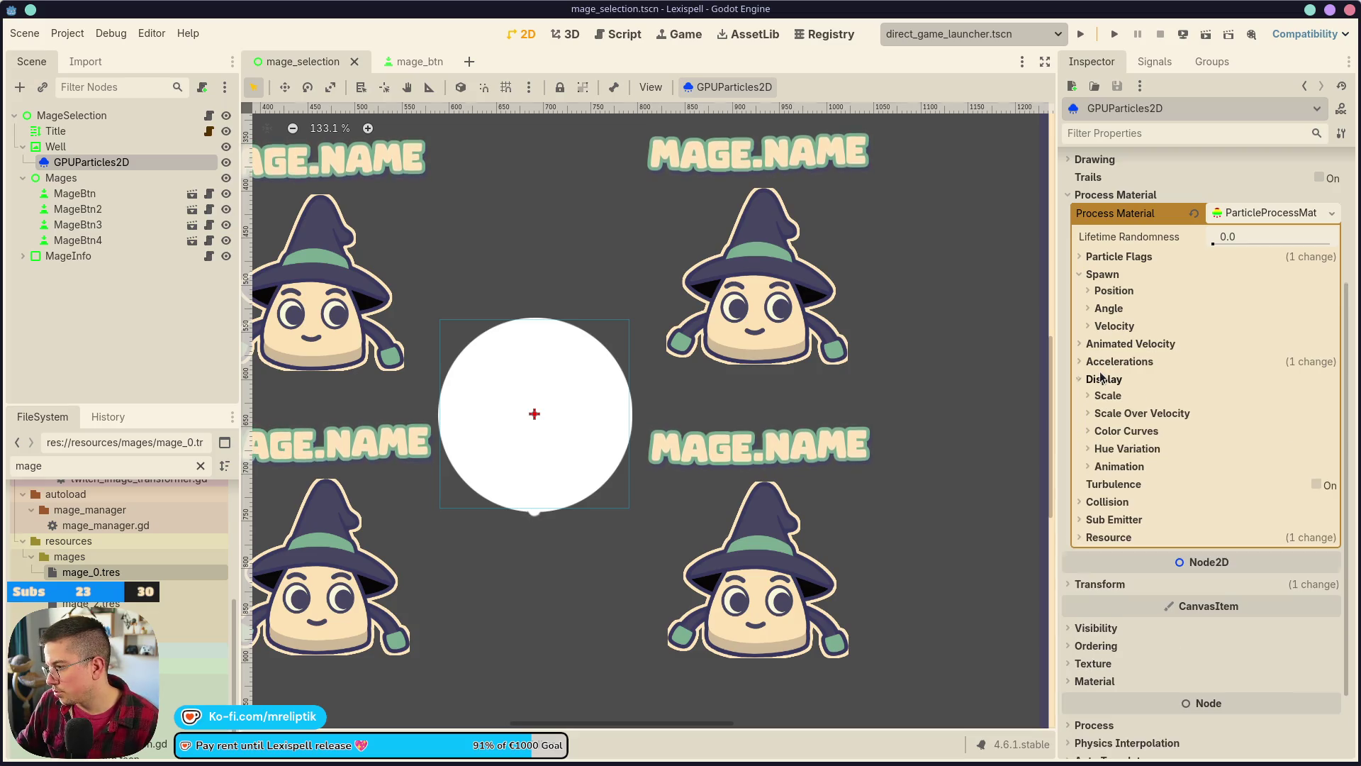
click(1106, 395)
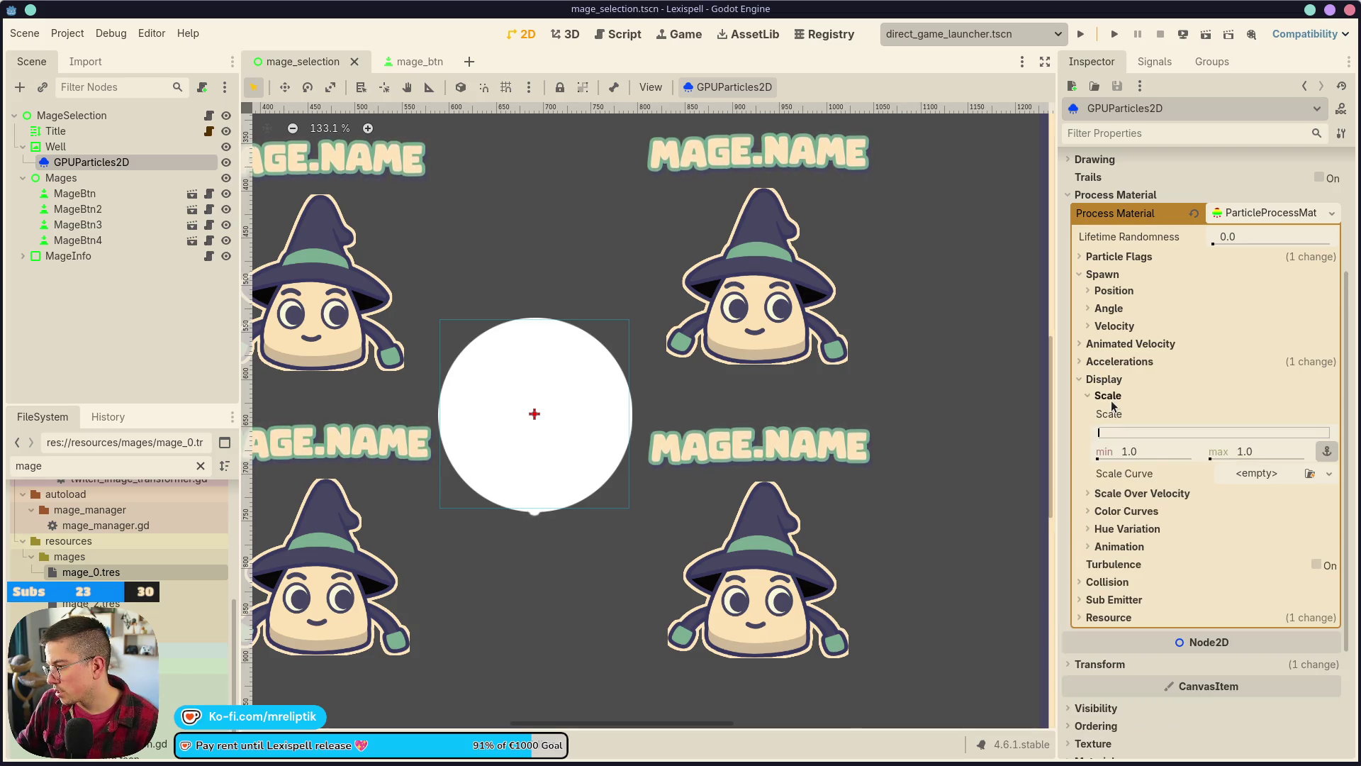
- Set minimum scale 0.5 and add a CurveTexture scale curve that rises to 1.0 then falls
click(1158, 453)
text(0)
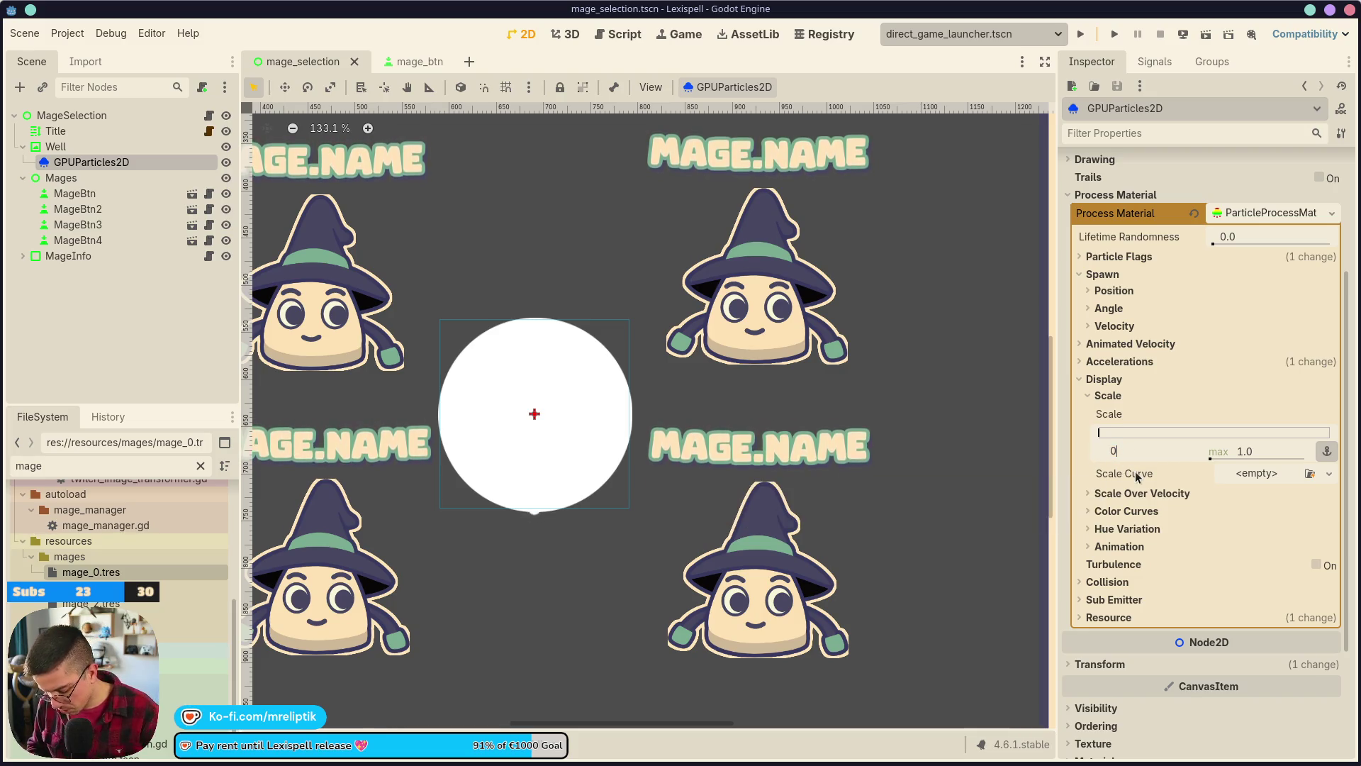
key(Return)
click(1261, 476)
click(1262, 511)
click(1260, 481)
click(1230, 564)
drag(1124, 623, 1122, 712)
mouse_move(1316, 622)
mouse_down()
mouse_move(1139, 621)
mouse_move(1316, 698)
mouse_move(1290, 689)
mouse_up()
click(1206, 634)
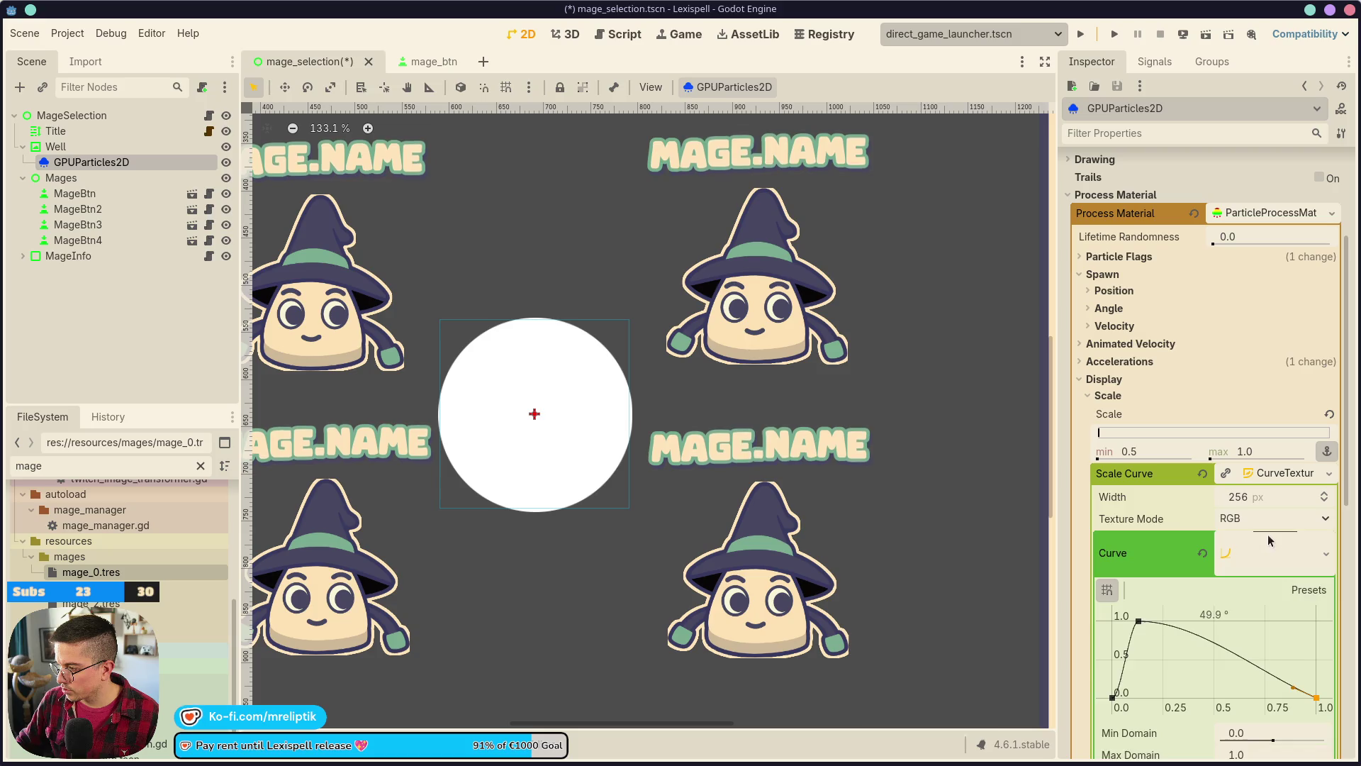
key(ctrl+s)
- Add a Gradient colour ramp under Color Curves with a purple left stop, then save
scroll(1105, 363, down, 3)
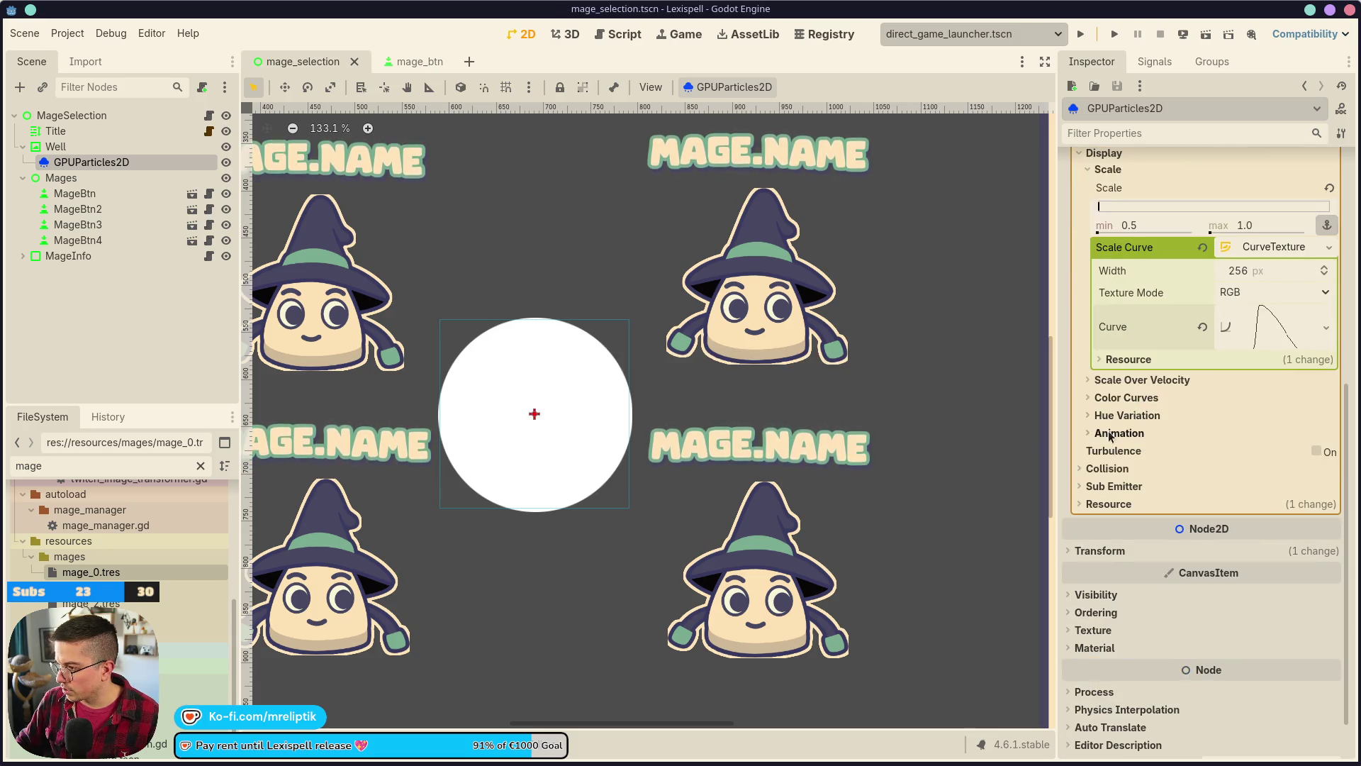
click(1107, 401)
click(1267, 438)
click(1269, 477)
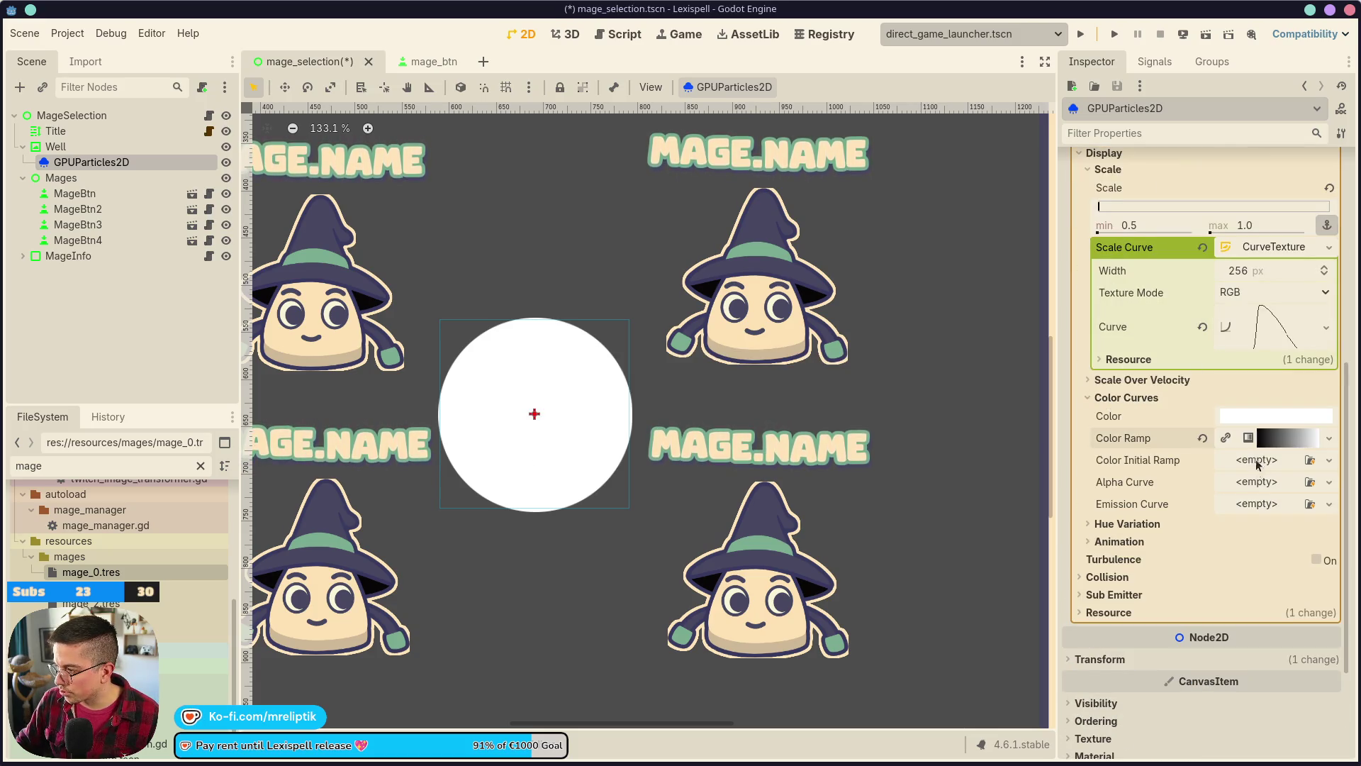
click(1273, 460)
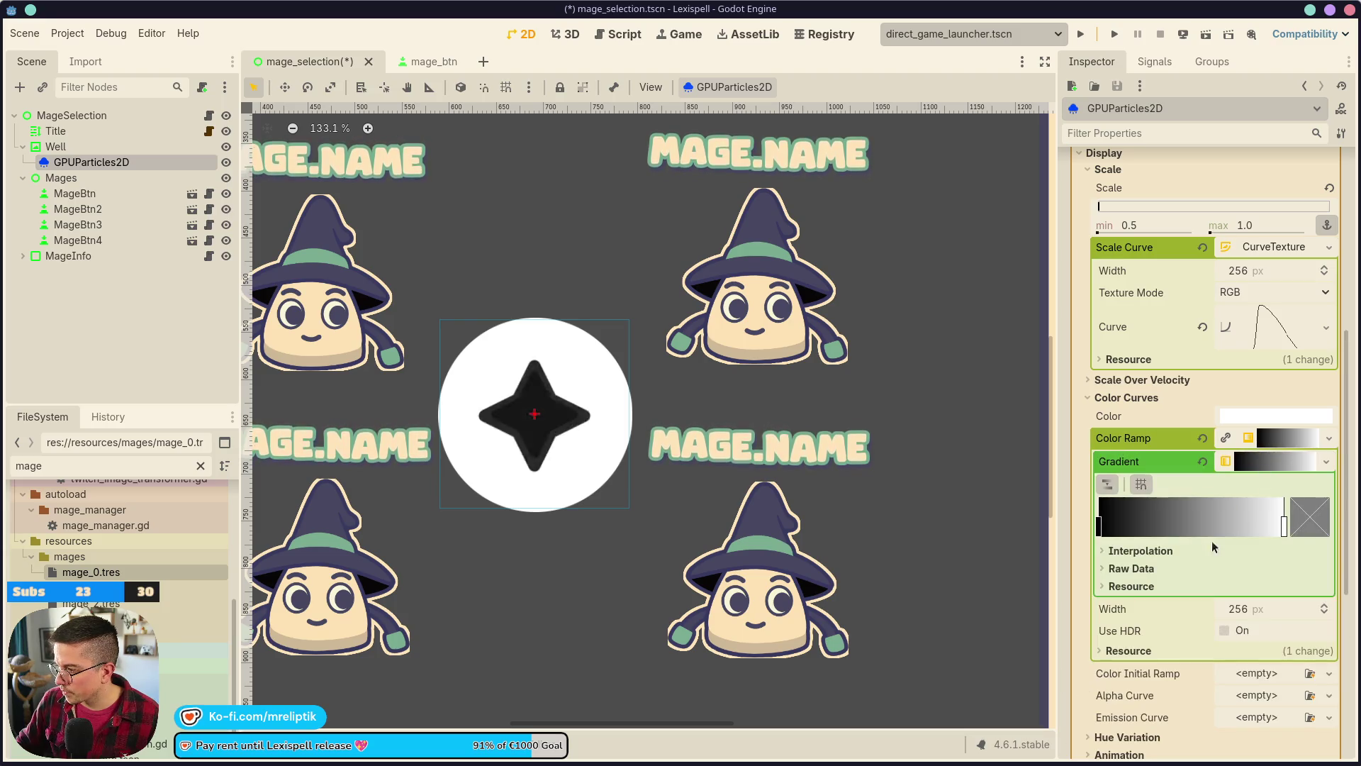
click(1100, 526)
click(1314, 517)
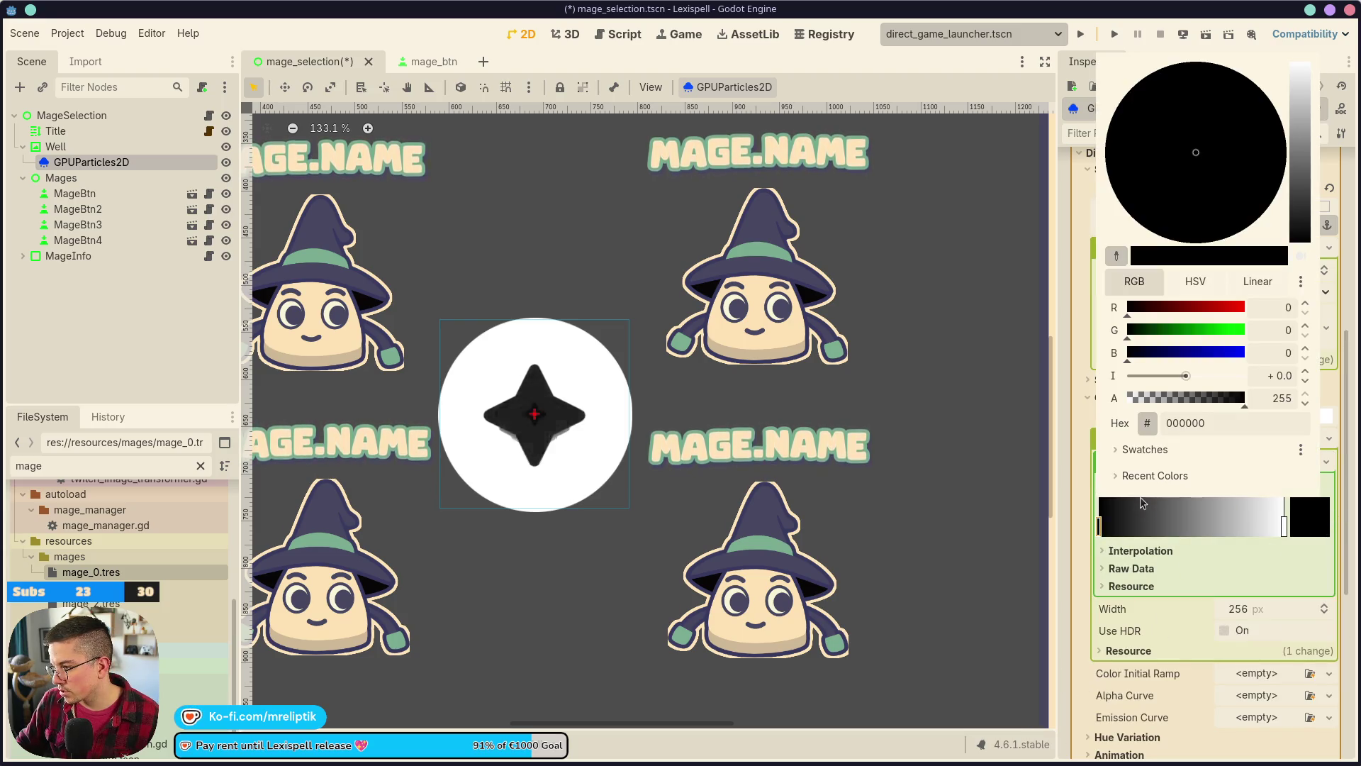
click(1145, 449)
click(1249, 477)
click(1166, 550)
key(ctrl+s)
- Set the gradient's right stop to dark purple-grey 474660 and save
click(1284, 526)
click(1302, 515)
click(1188, 452)
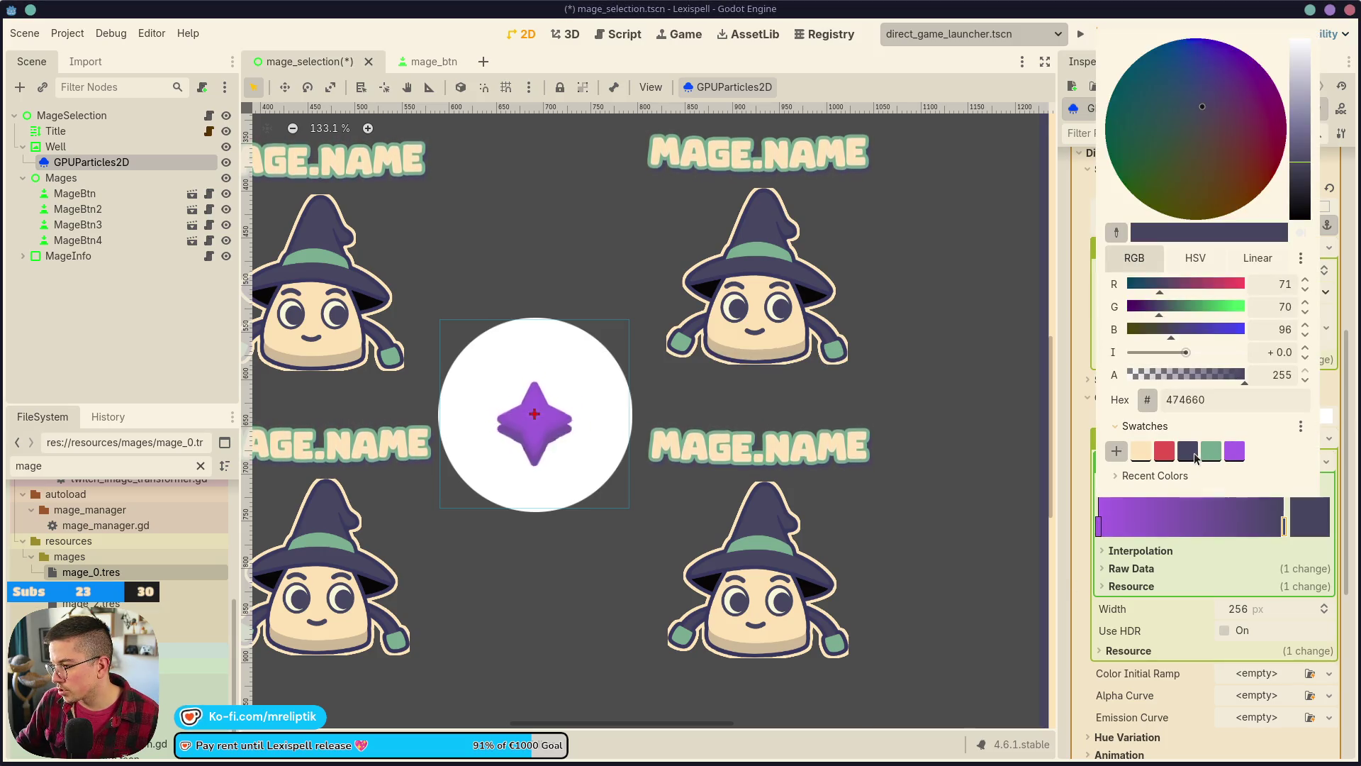
click(1063, 589)
key(ctrl+s)
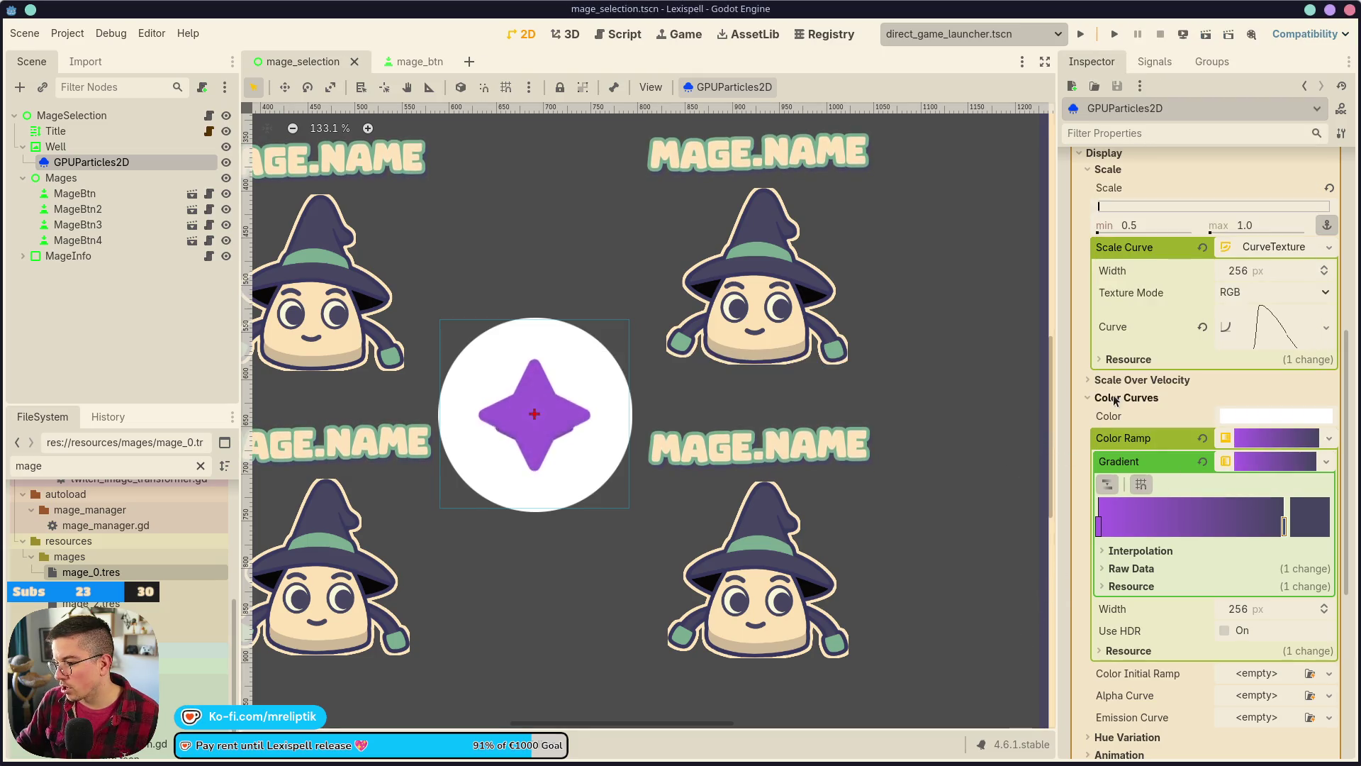
scroll(1163, 450, up, 5)
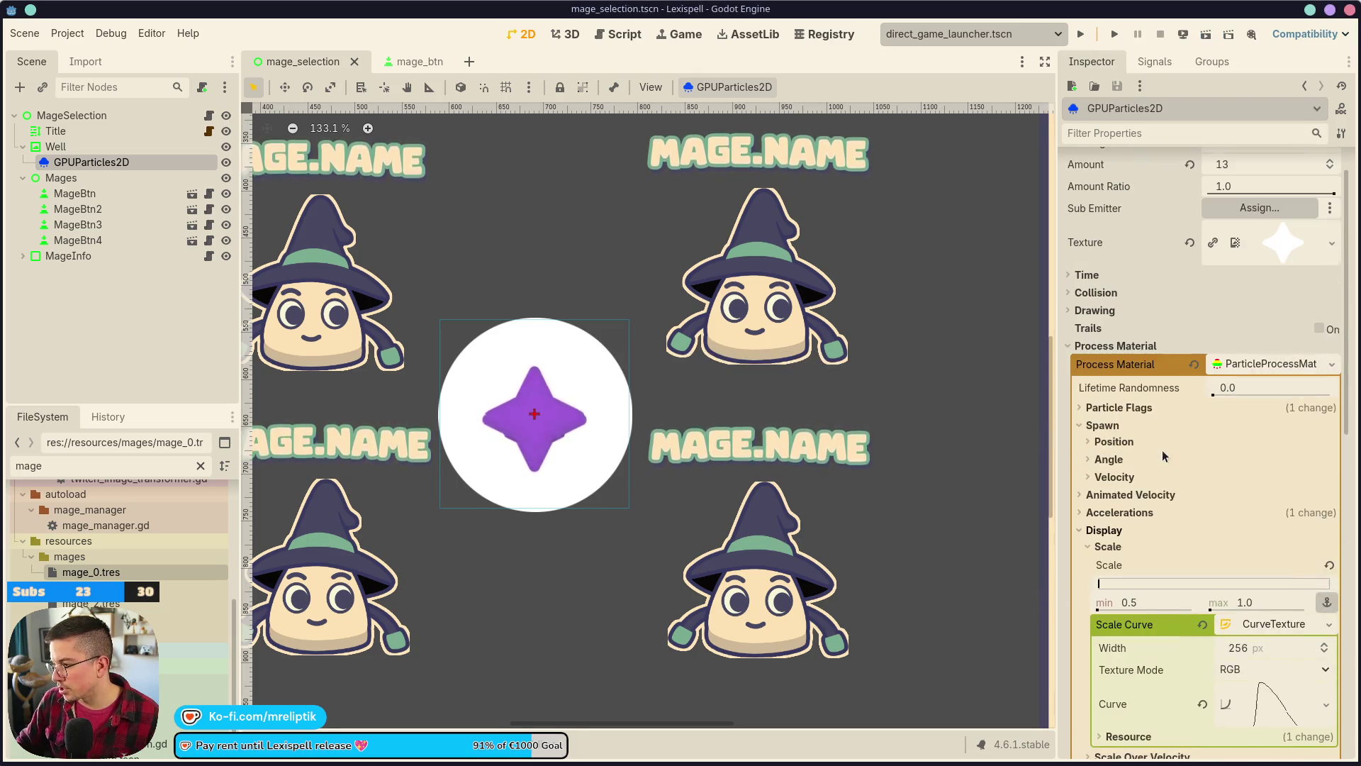
- Set the emission shape to Ring with radius about 98 (inner 88.92) and save
click(1099, 426)
click(1102, 478)
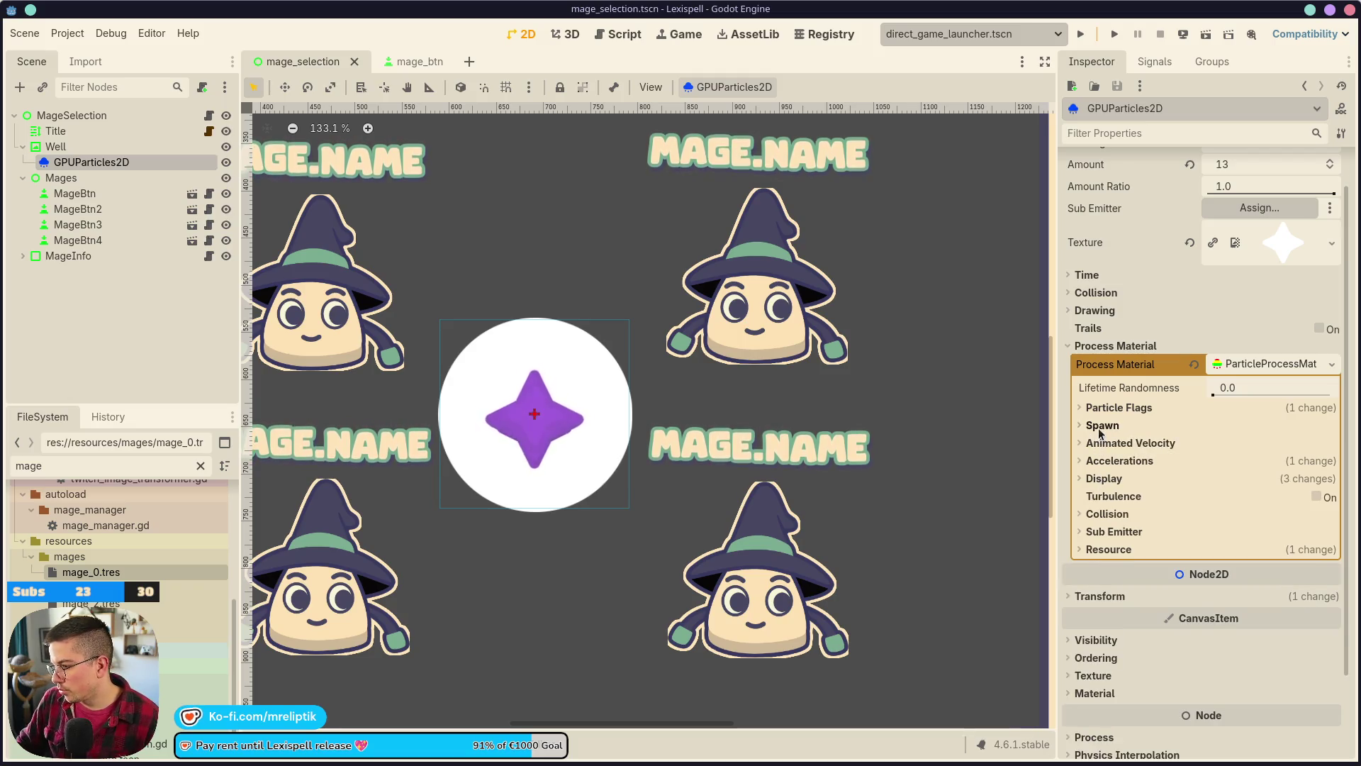
click(1102, 427)
click(1111, 442)
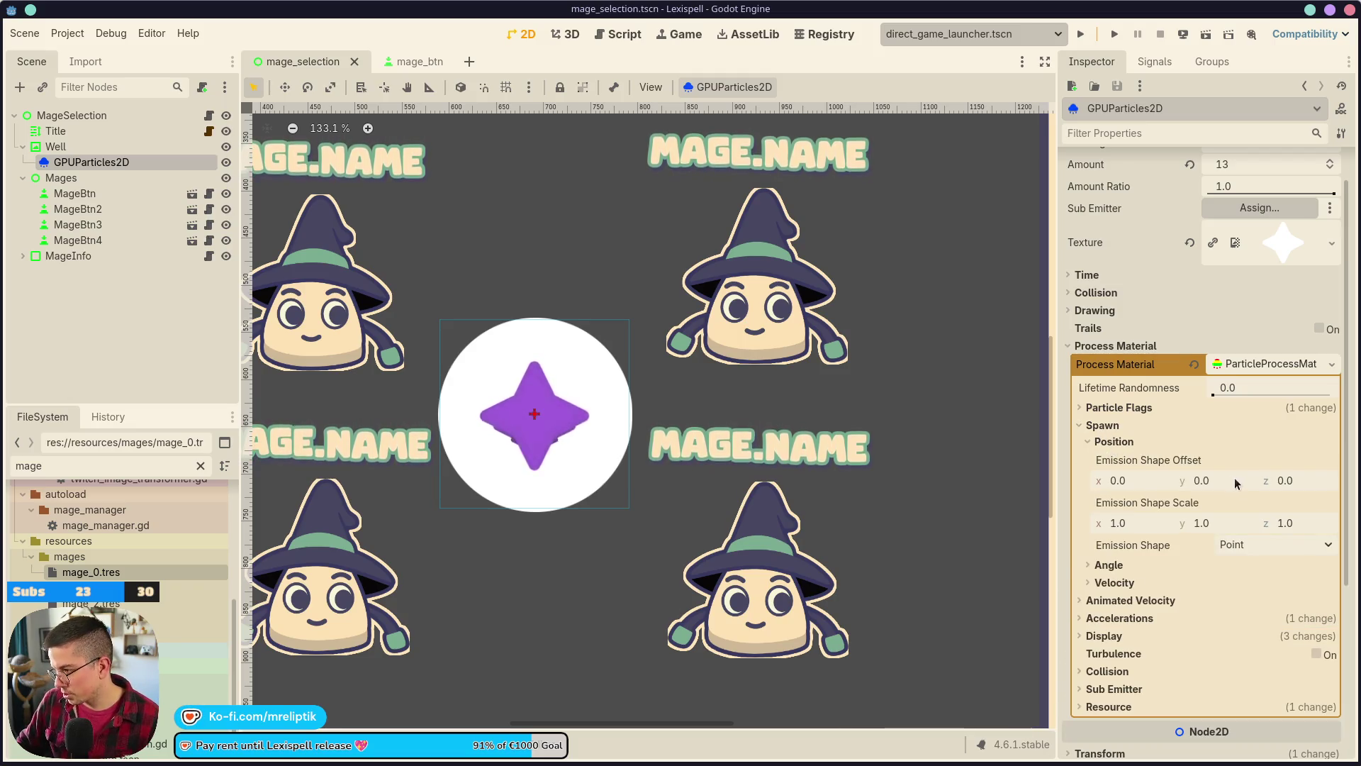
click(1247, 547)
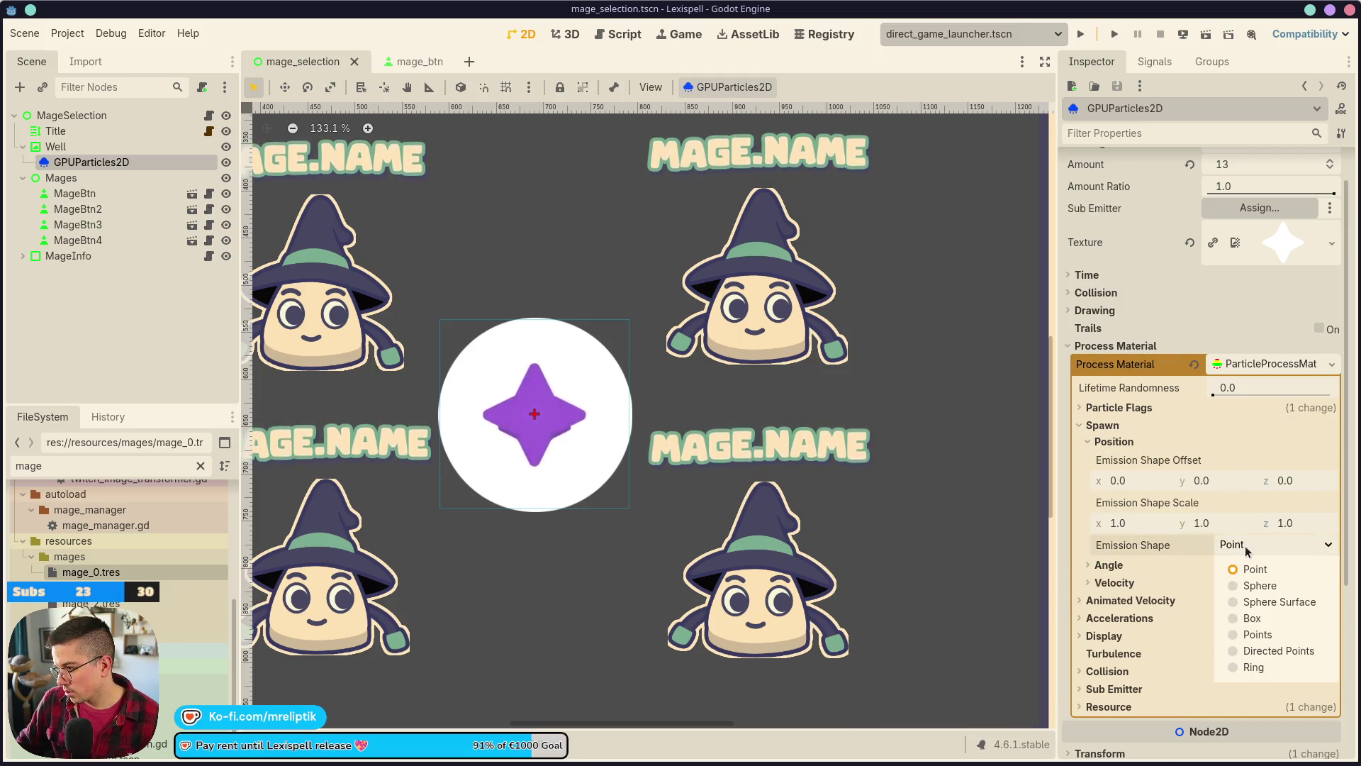
click(1277, 668)
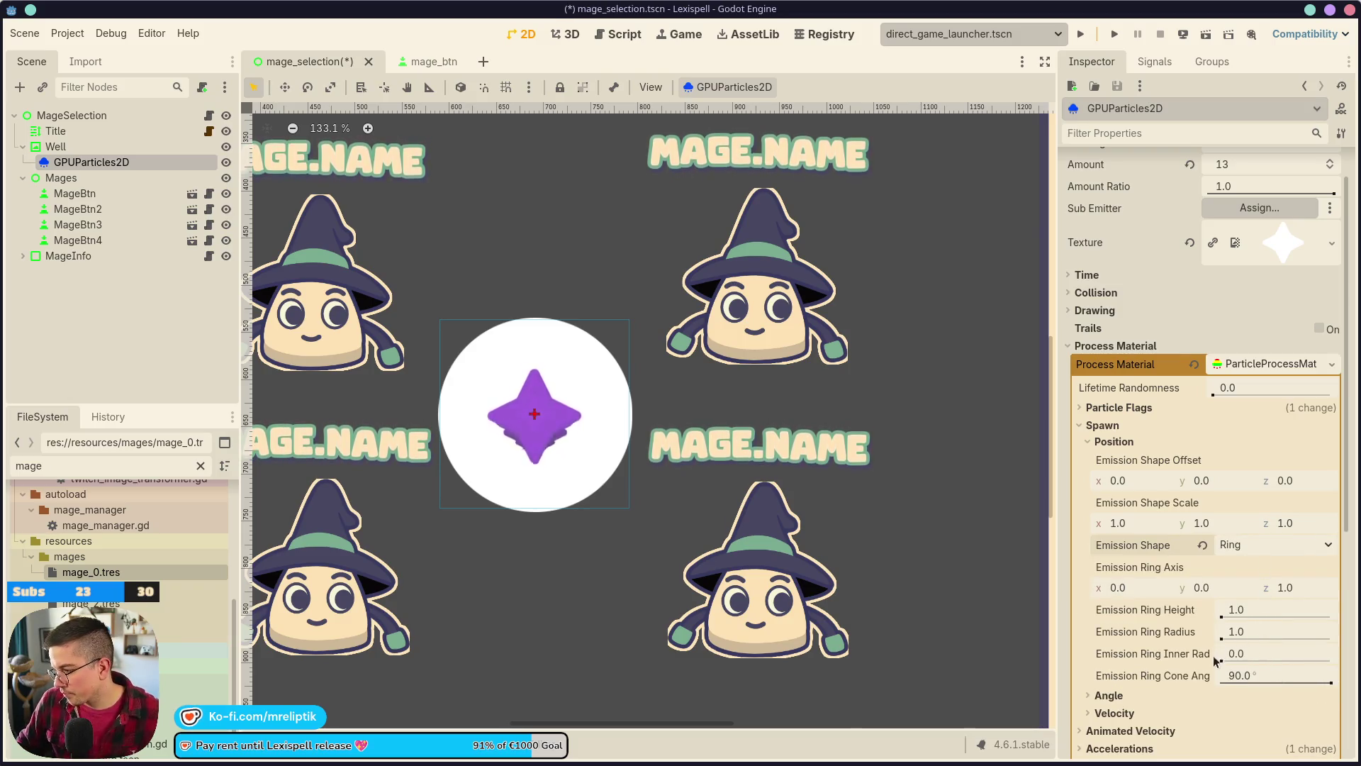
drag(1221, 641, 1234, 648)
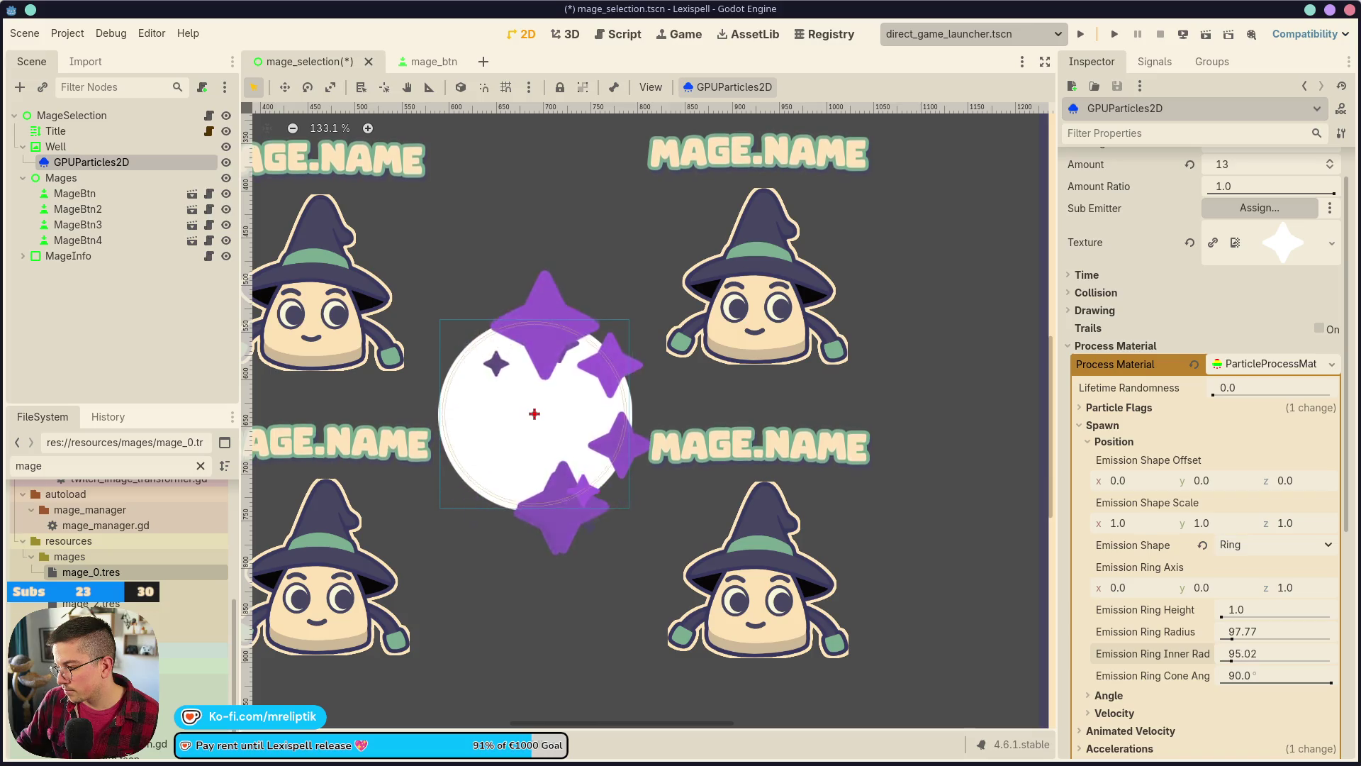
key(ctrl+s)
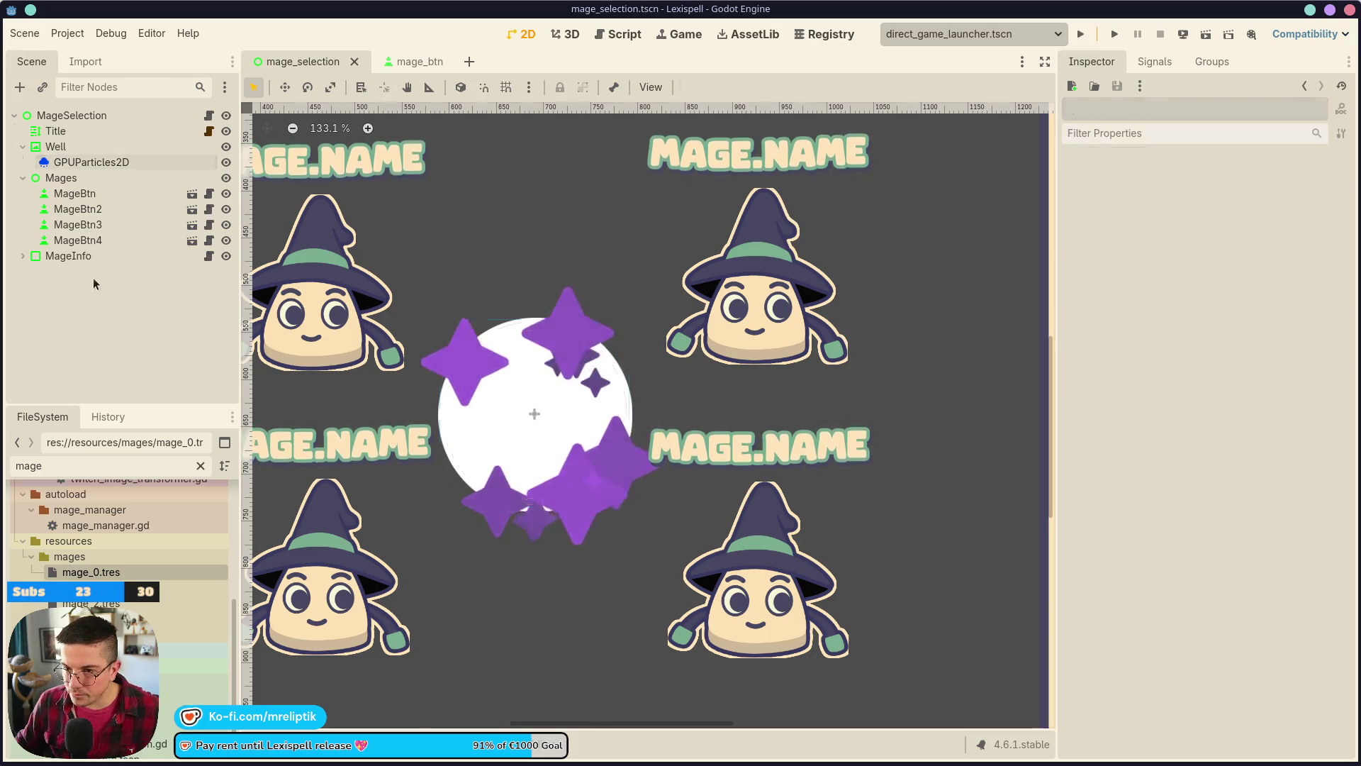
scroll(1177, 468, down, 5)
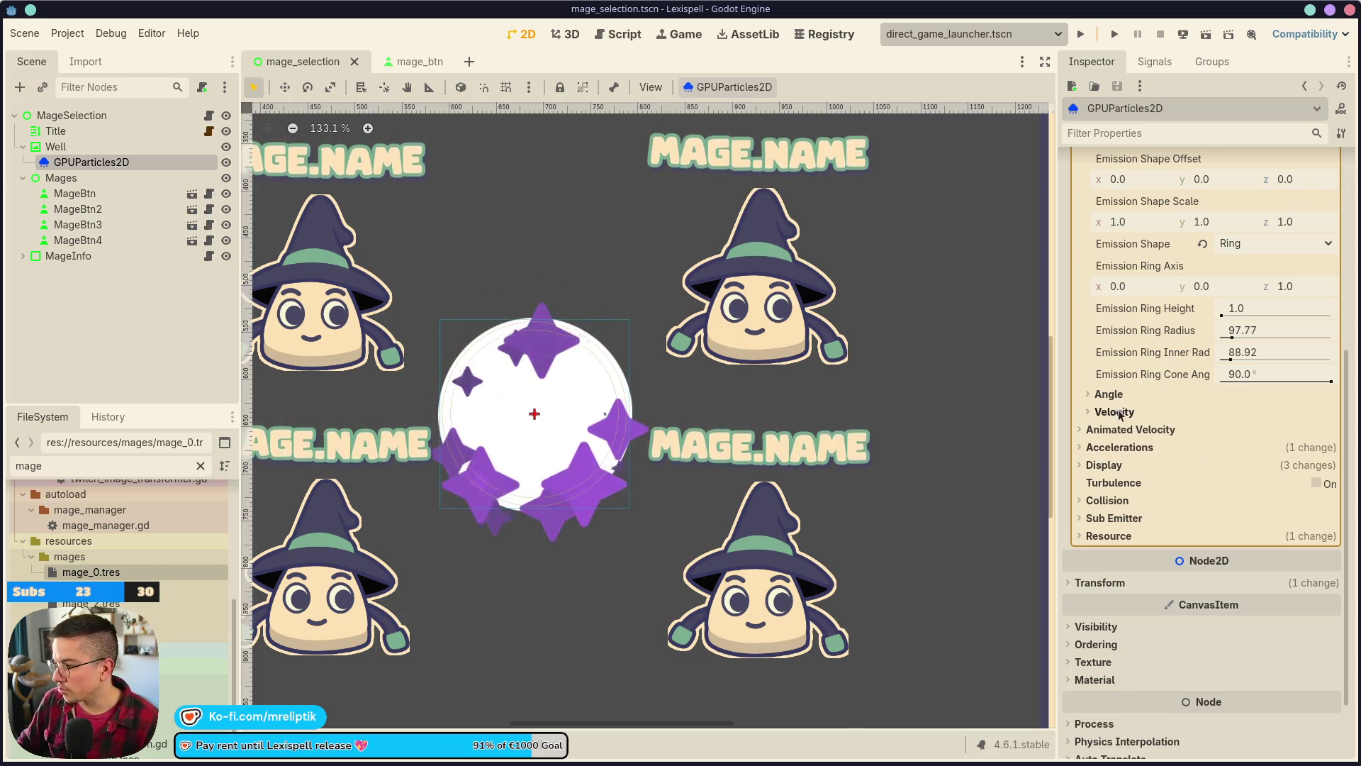
scroll(1119, 410, up, 5)
- Set the spawn angle range to -720 to 720 degrees and save
click(1096, 440)
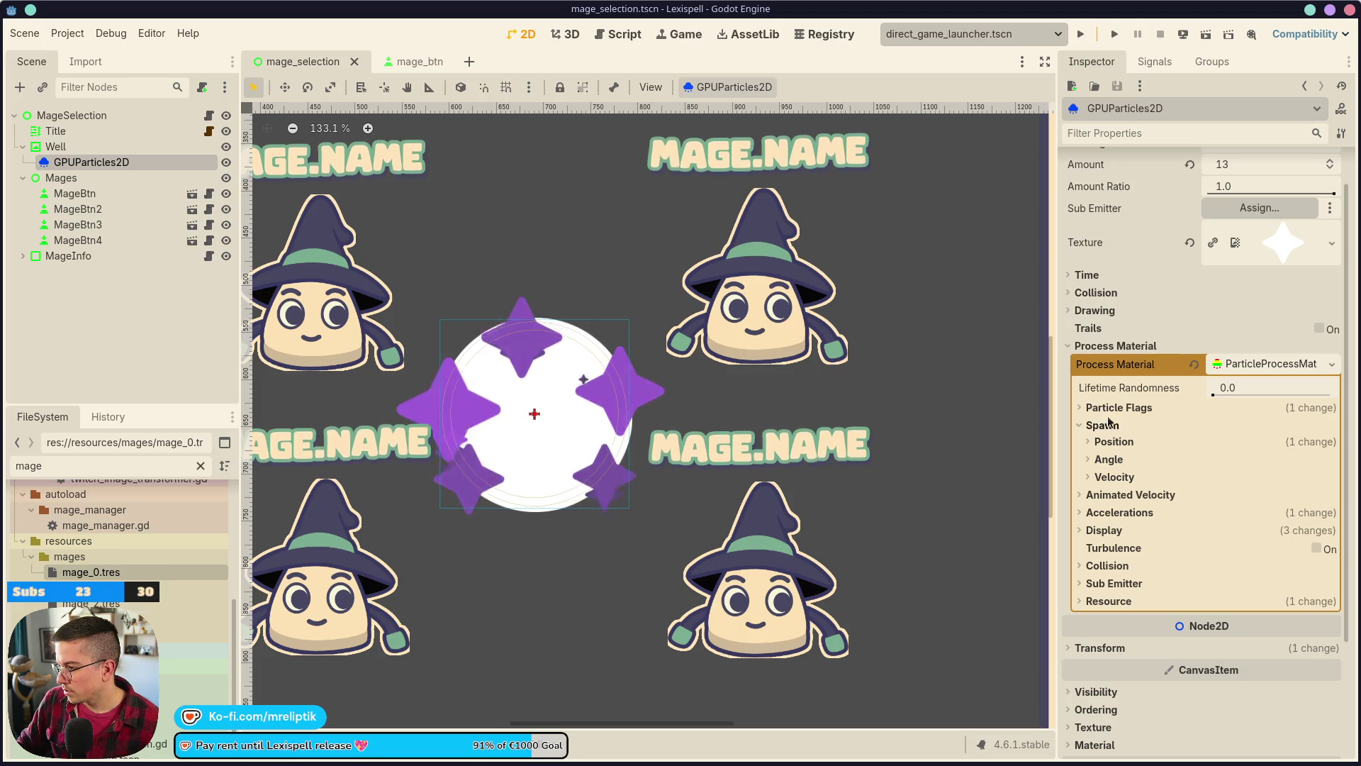
click(1110, 460)
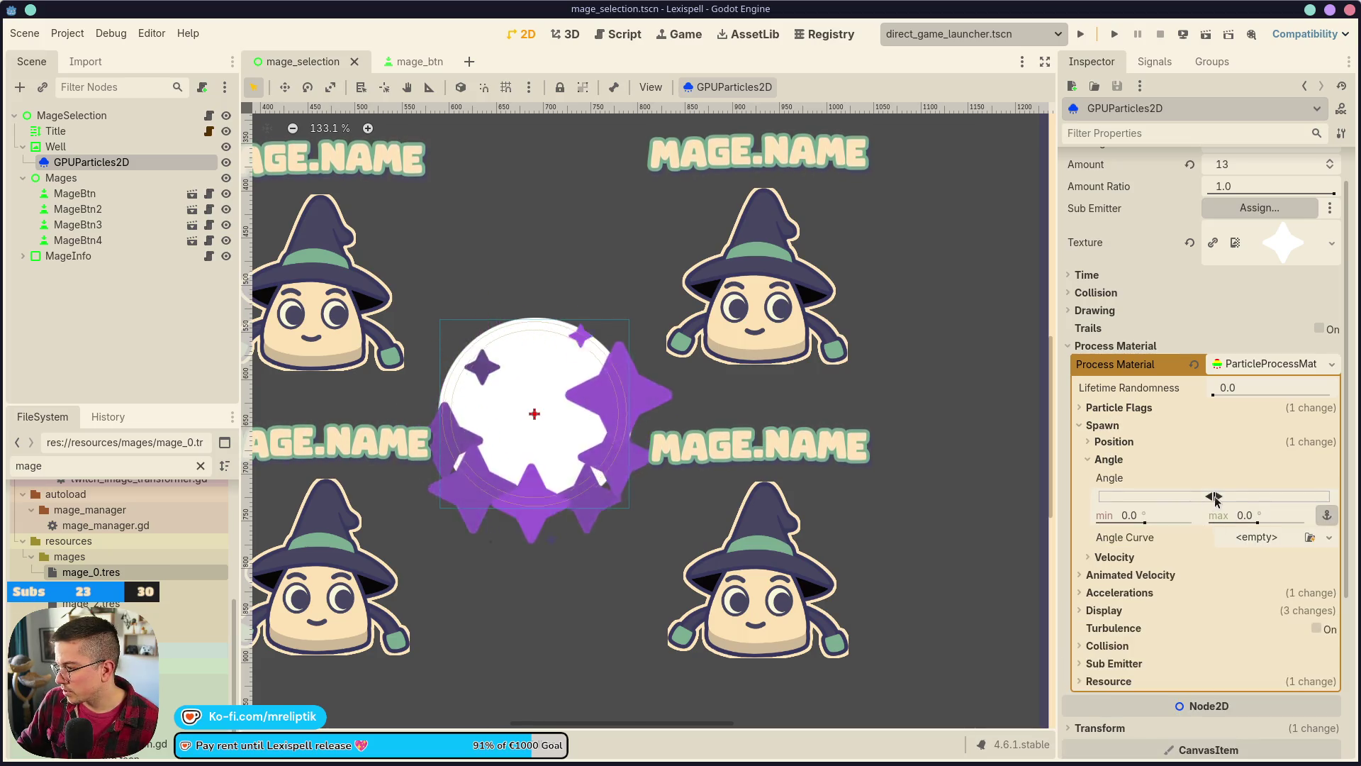
drag(1214, 498, 1347, 497)
drag(1209, 497, 934, 509)
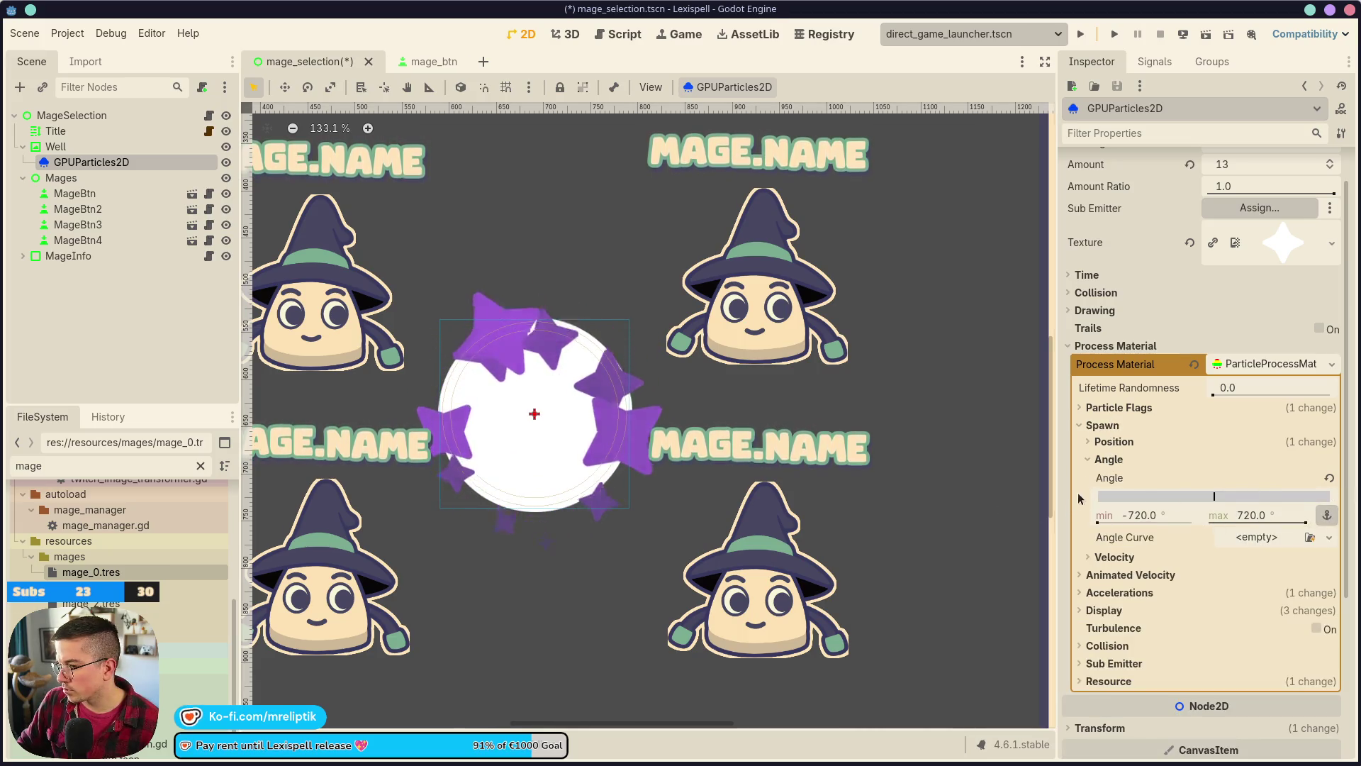
click(1108, 460)
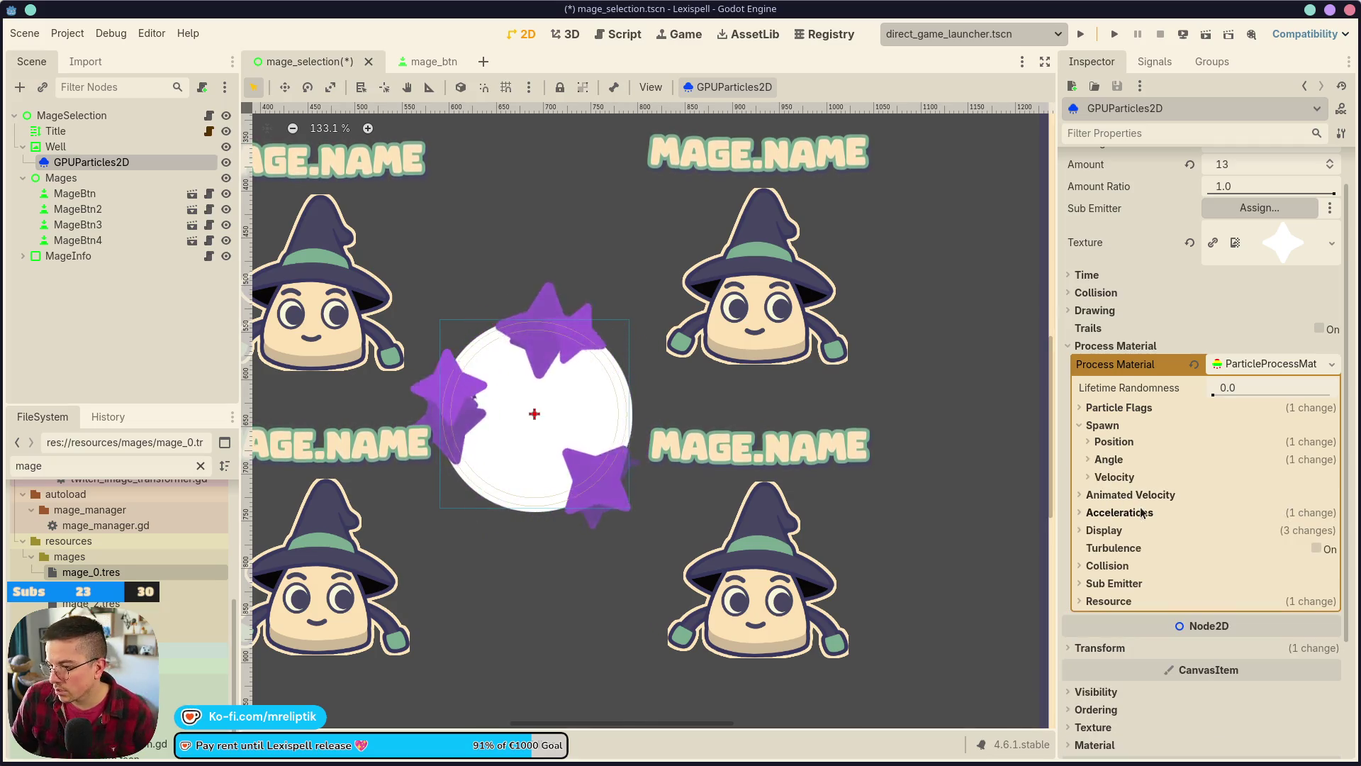
key(ctrl+s)
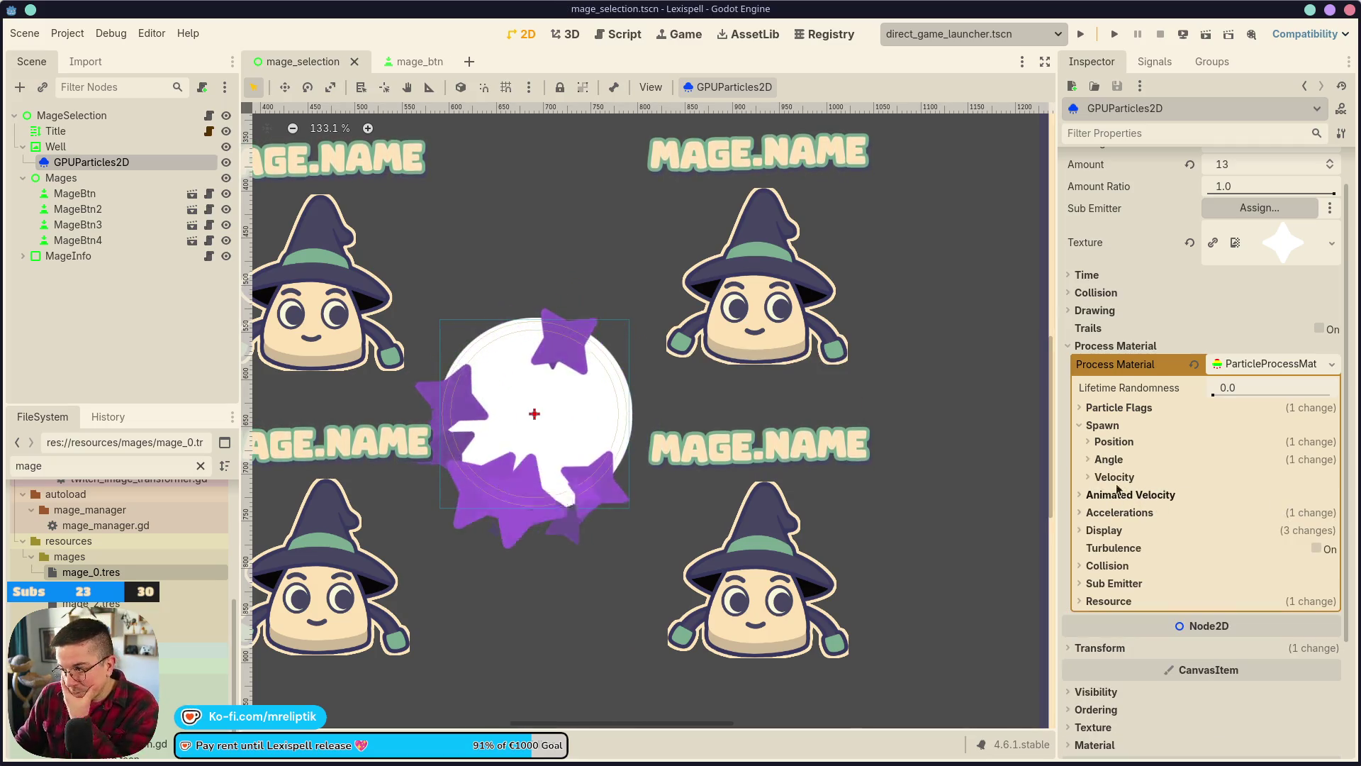
- Browse the Animated Velocity, Accelerations and Gravity settings, then show Spawn Velocity
click(1096, 497)
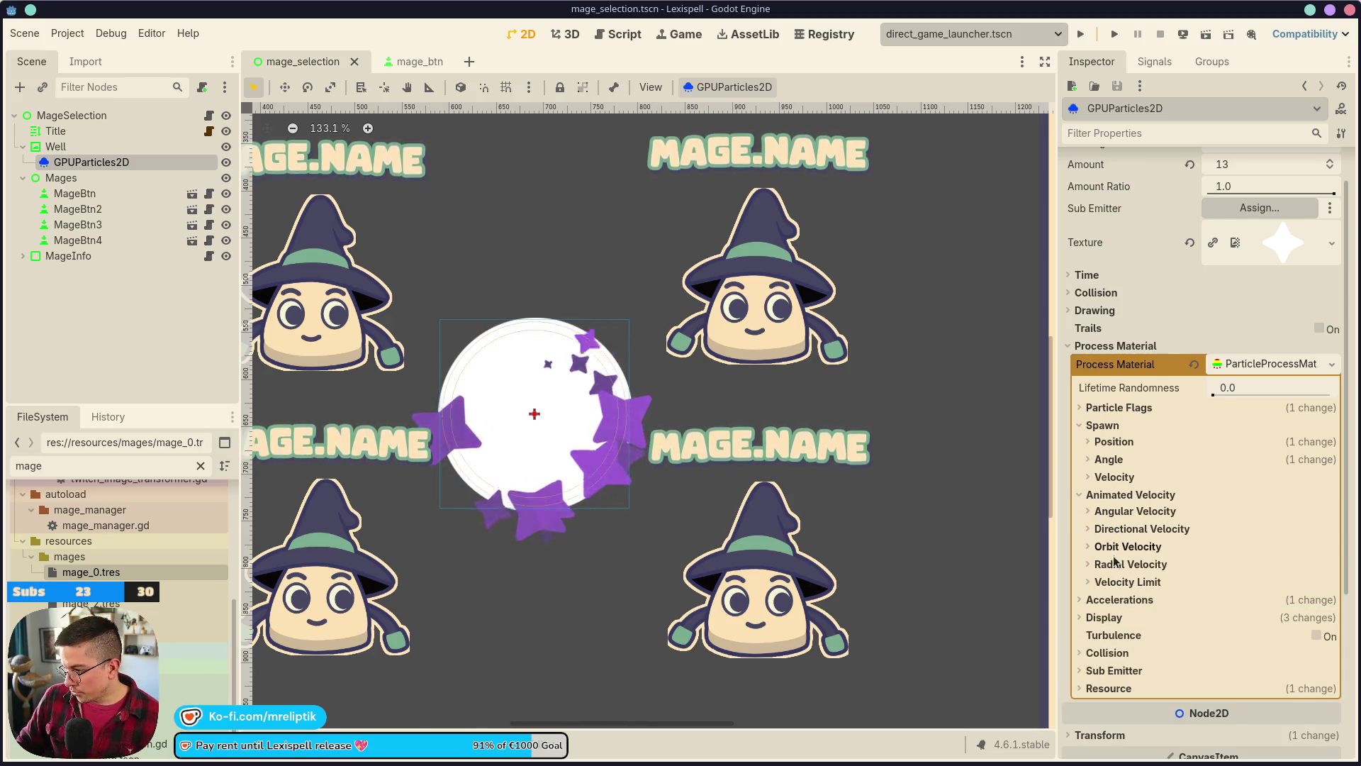
click(1119, 600)
scroll(1143, 508, down, 3)
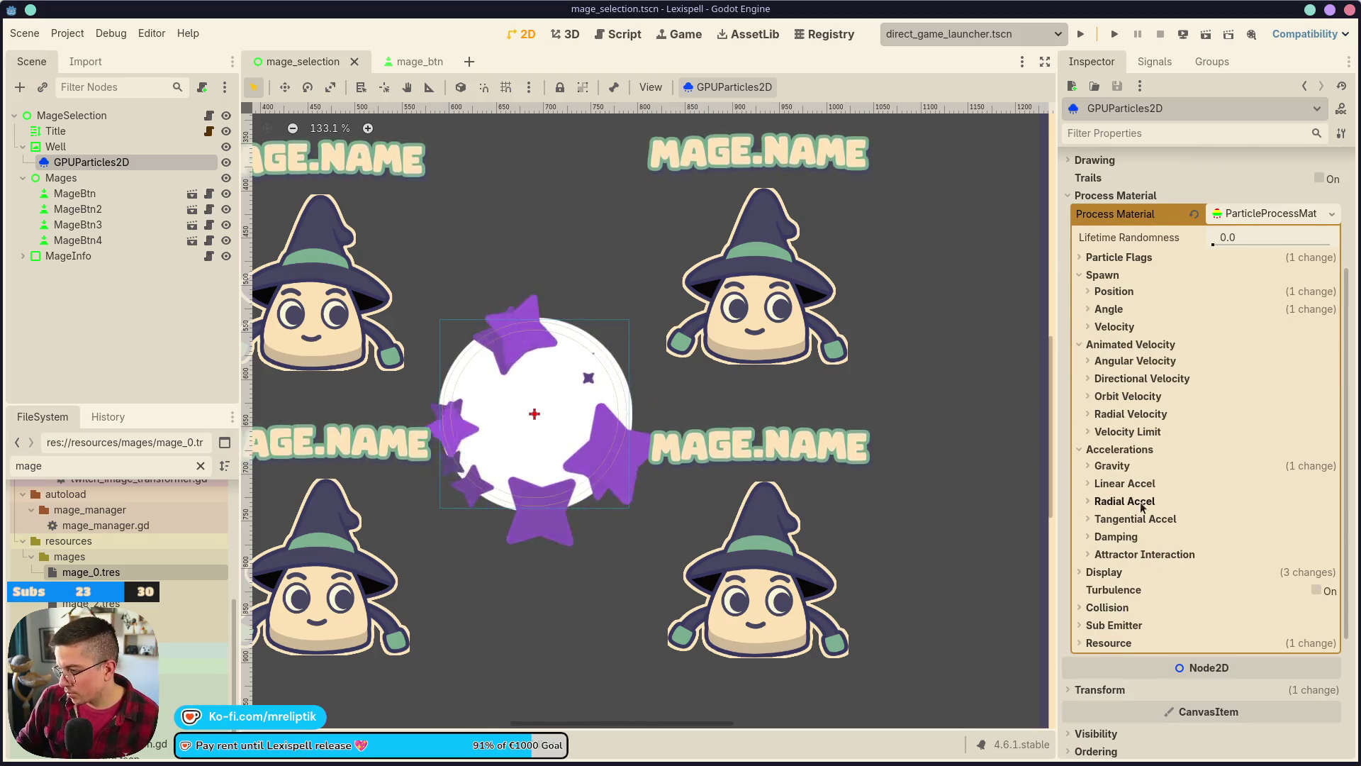
click(1103, 468)
click(1209, 504)
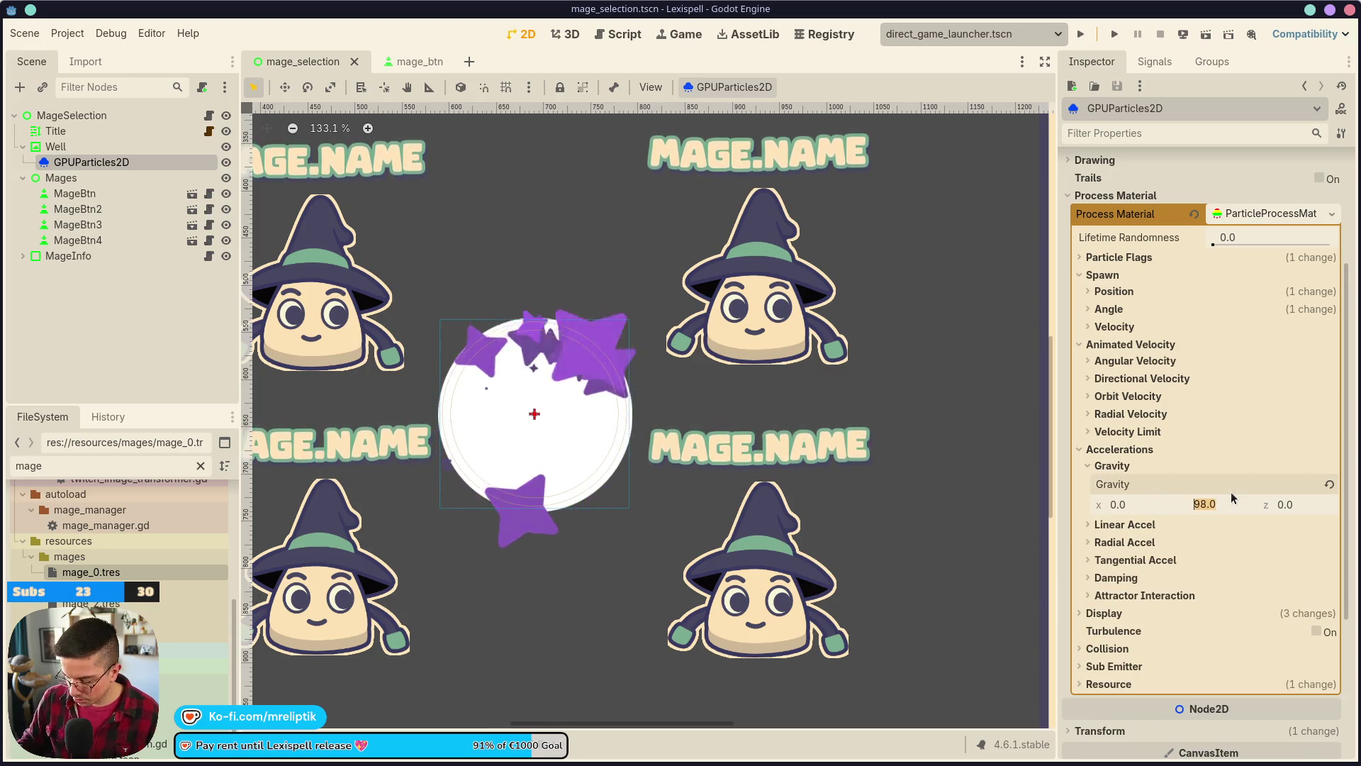
click(1112, 466)
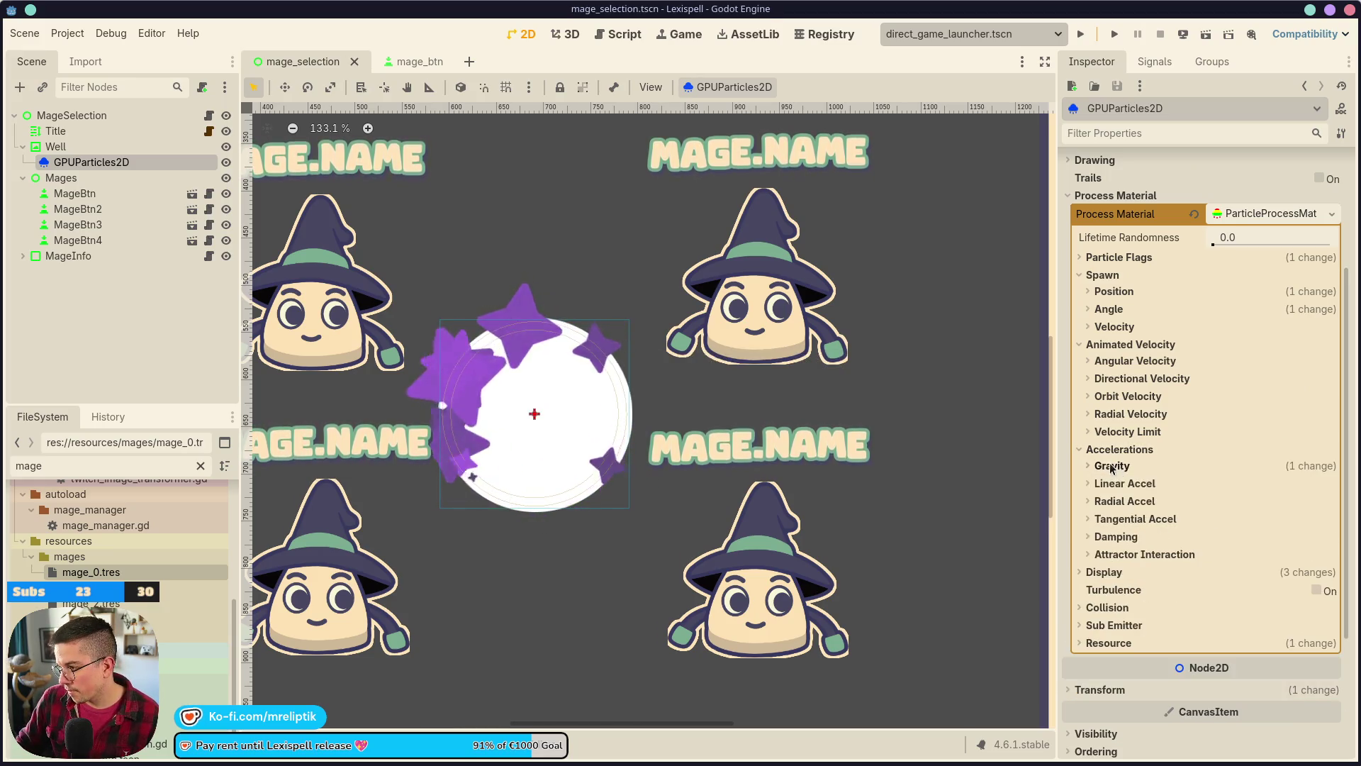
click(1115, 327)
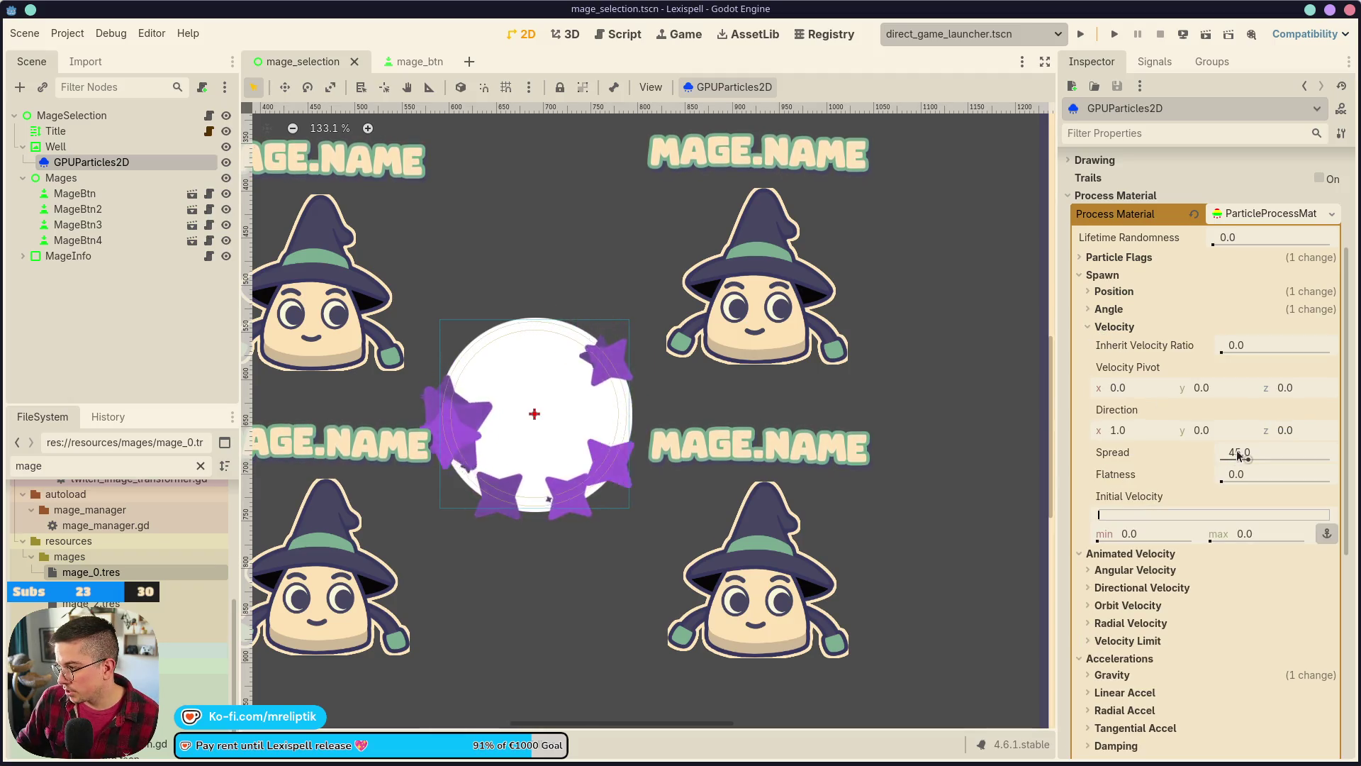
- Reset the spawn velocity spread to 45 and the initial velocity to 0
drag(1239, 454, 1300, 459)
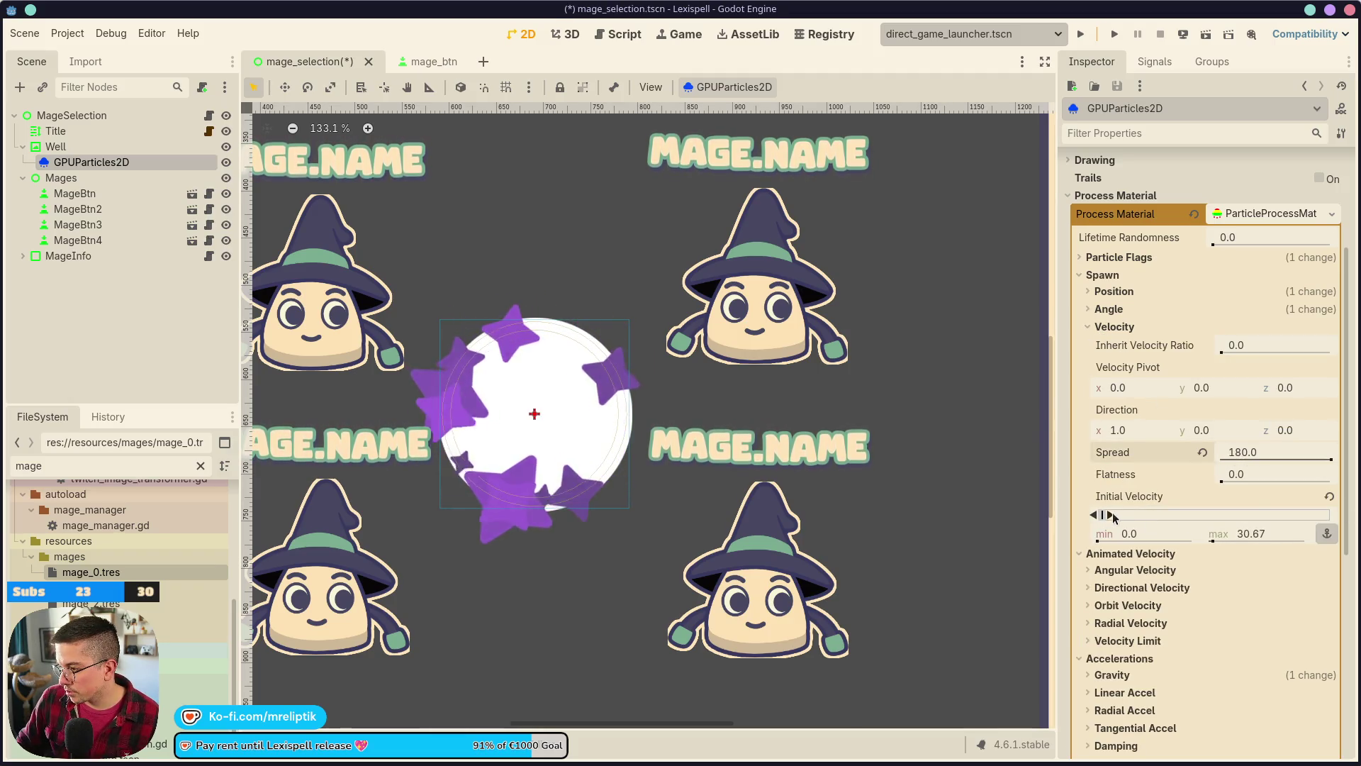
drag(1117, 514, 1128, 513)
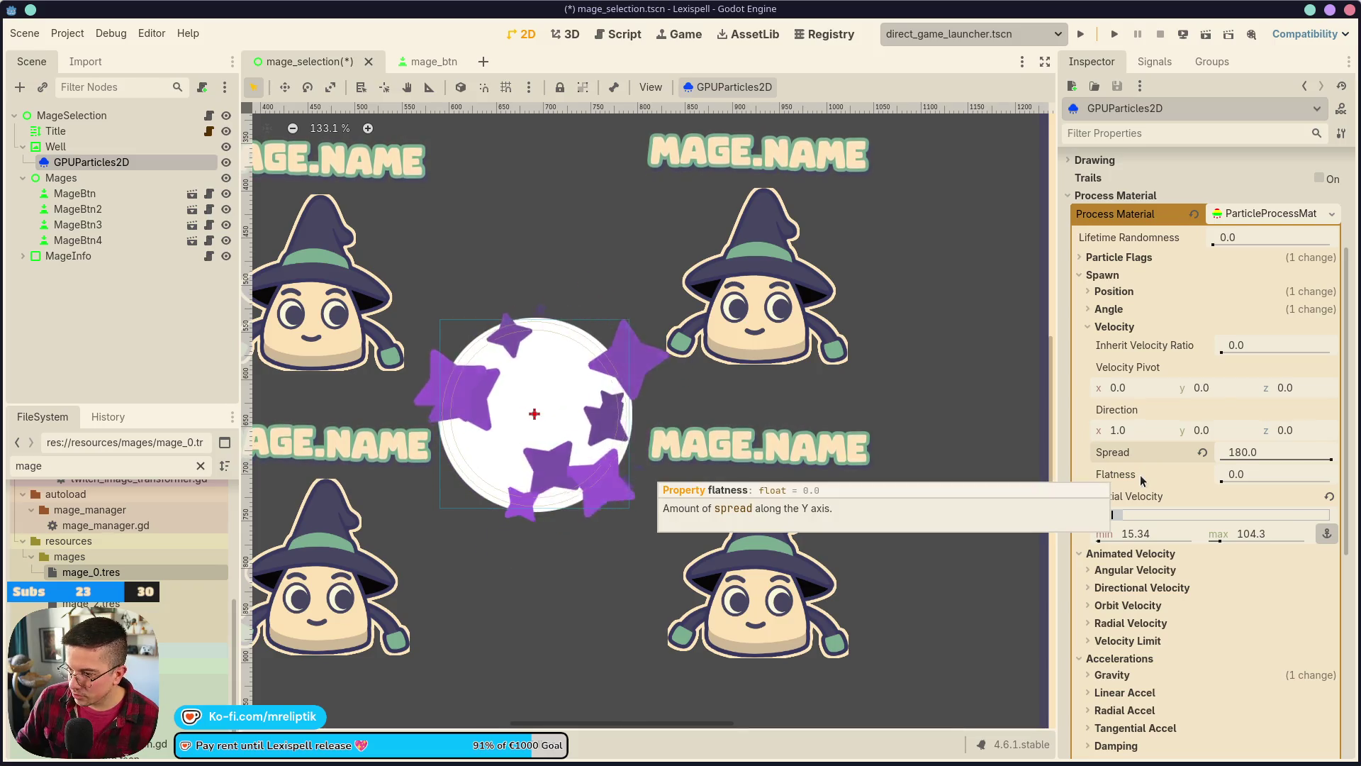
click(1203, 451)
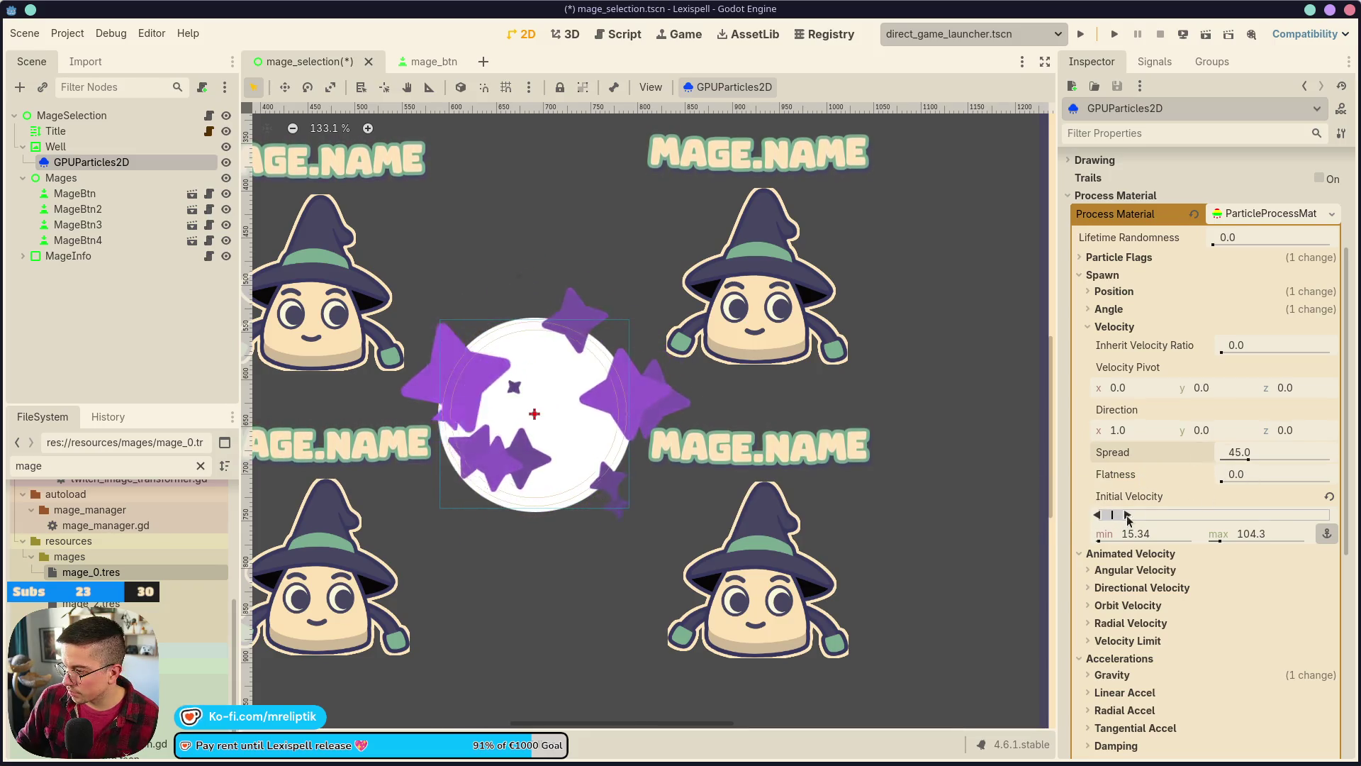
drag(1128, 520, 1100, 536)
click(1329, 497)
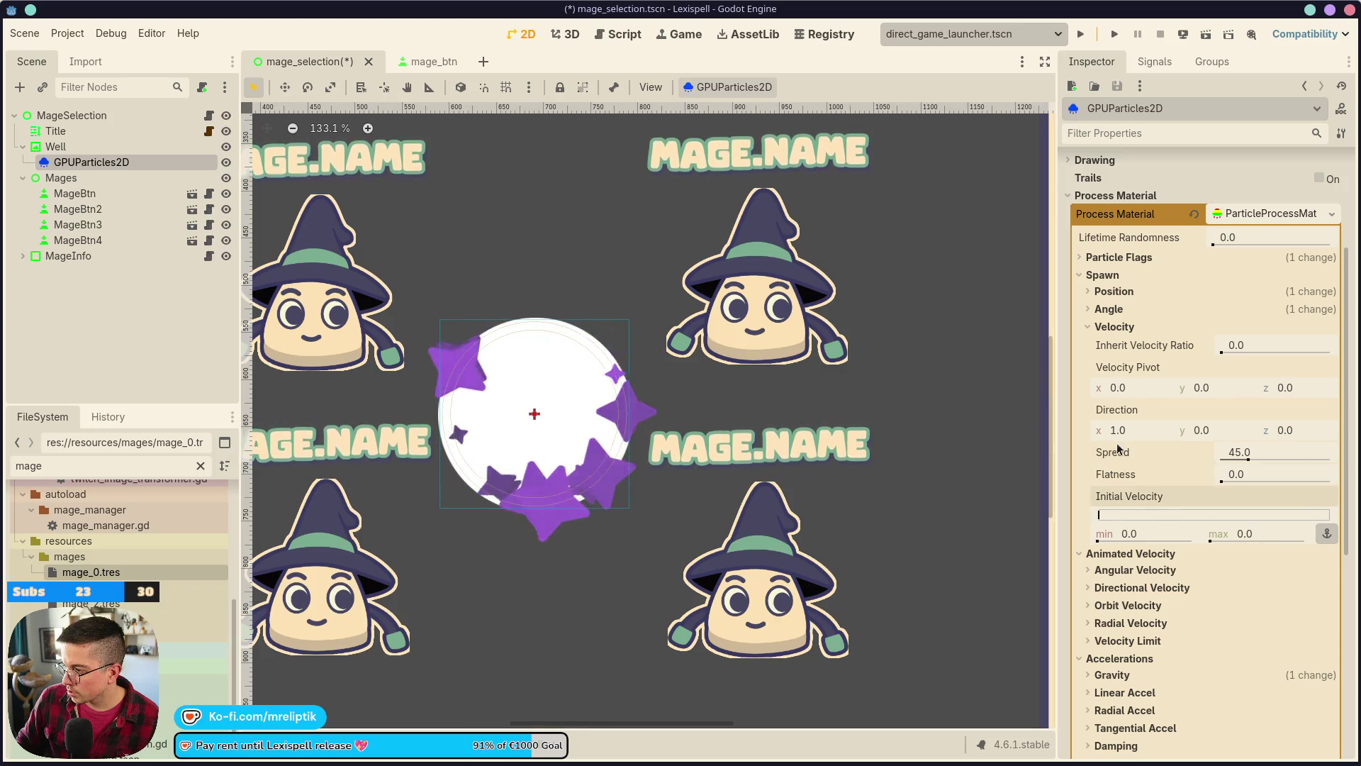
click(1116, 328)
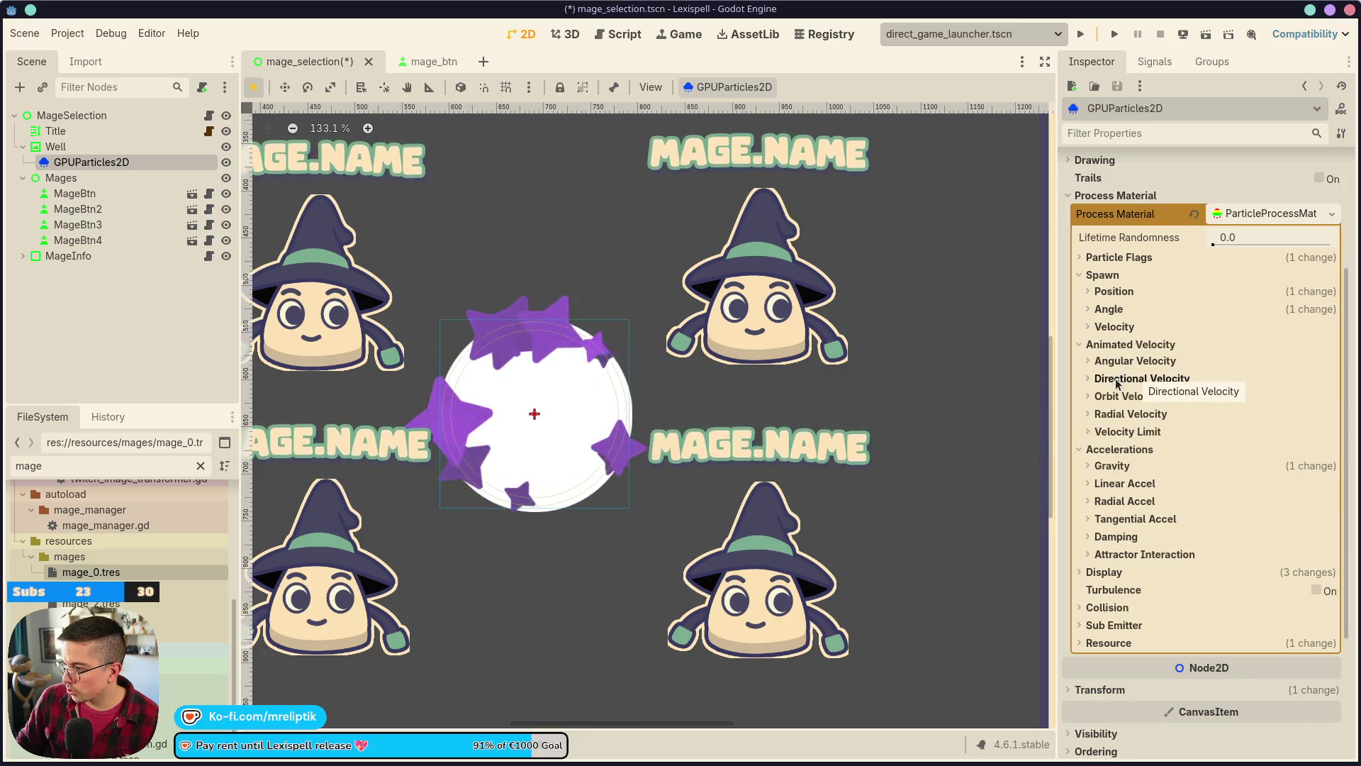
- Set radial velocity max to about 61 and orbit velocity 0.012–0.098, then save
click(1119, 417)
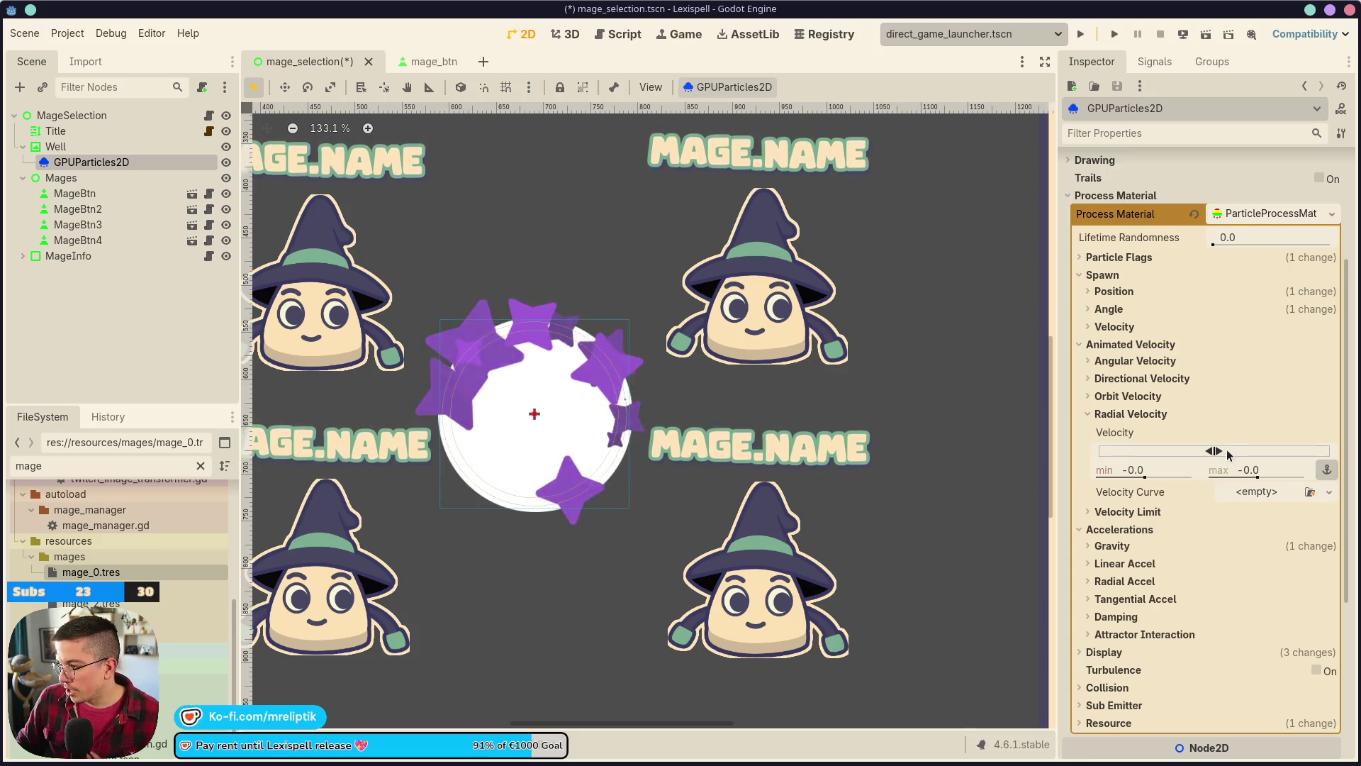
drag(1223, 458, 1226, 458)
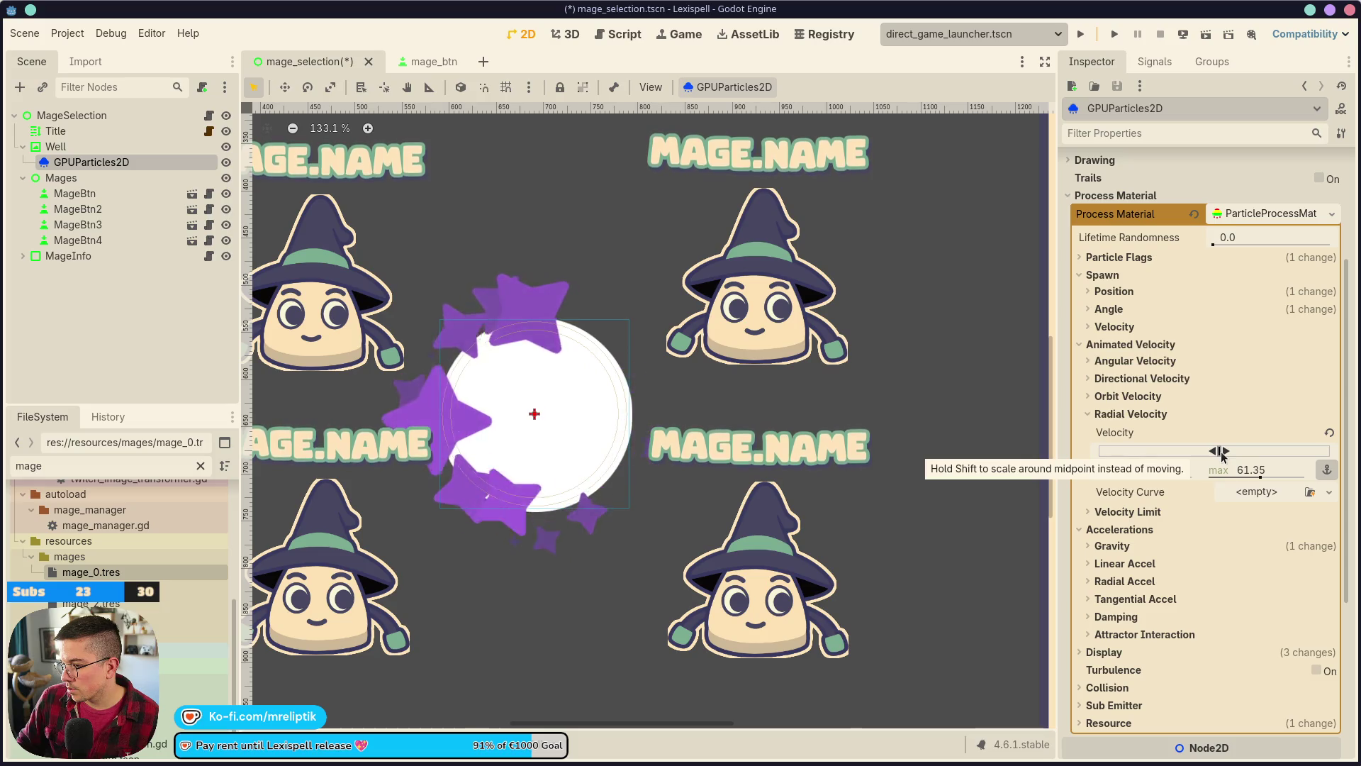
click(1134, 395)
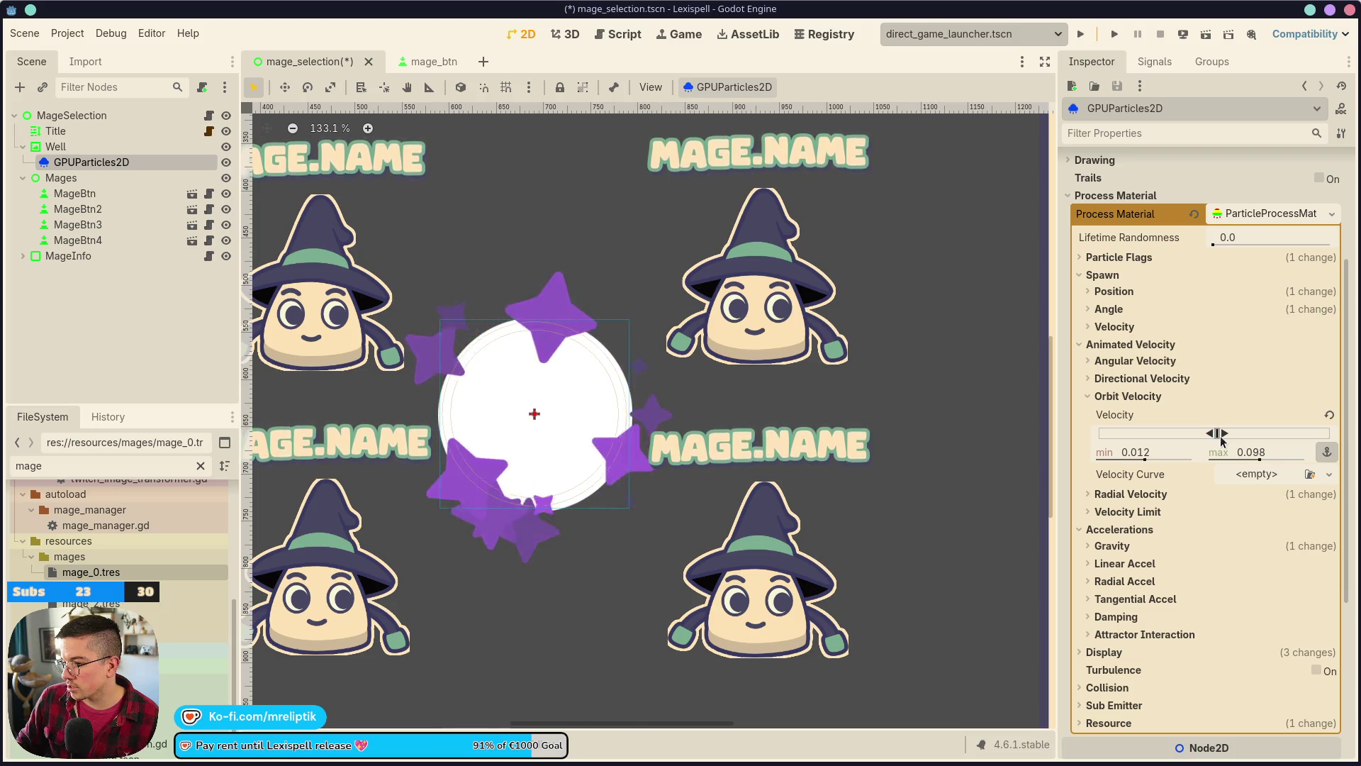
key(ctrl+s)
- Set angular velocity to about -70.67 to 176.69 and show the emitter's Time settings
click(1133, 397)
click(1119, 362)
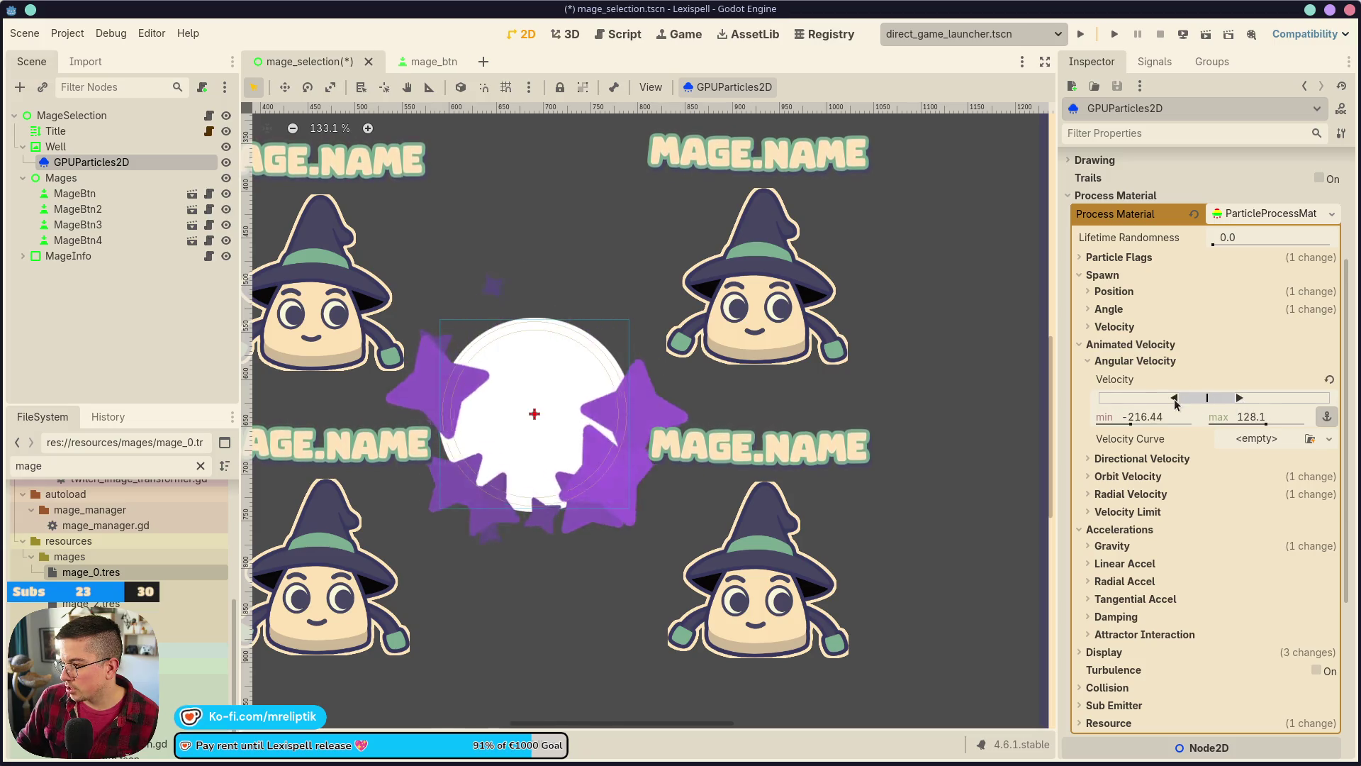
drag(1177, 398, 1190, 399)
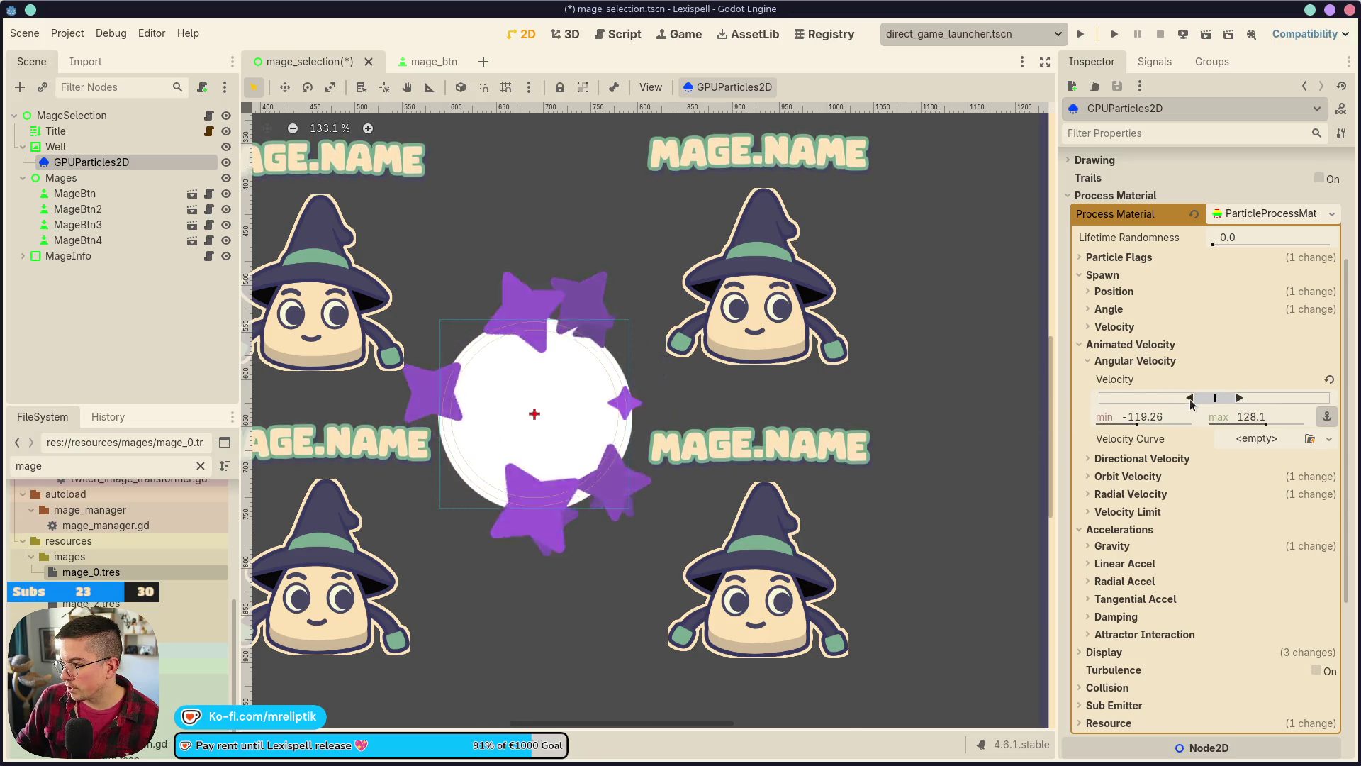
click(1135, 361)
scroll(1171, 346, up, 3)
click(1133, 320)
click(1133, 320)
click(1133, 320)
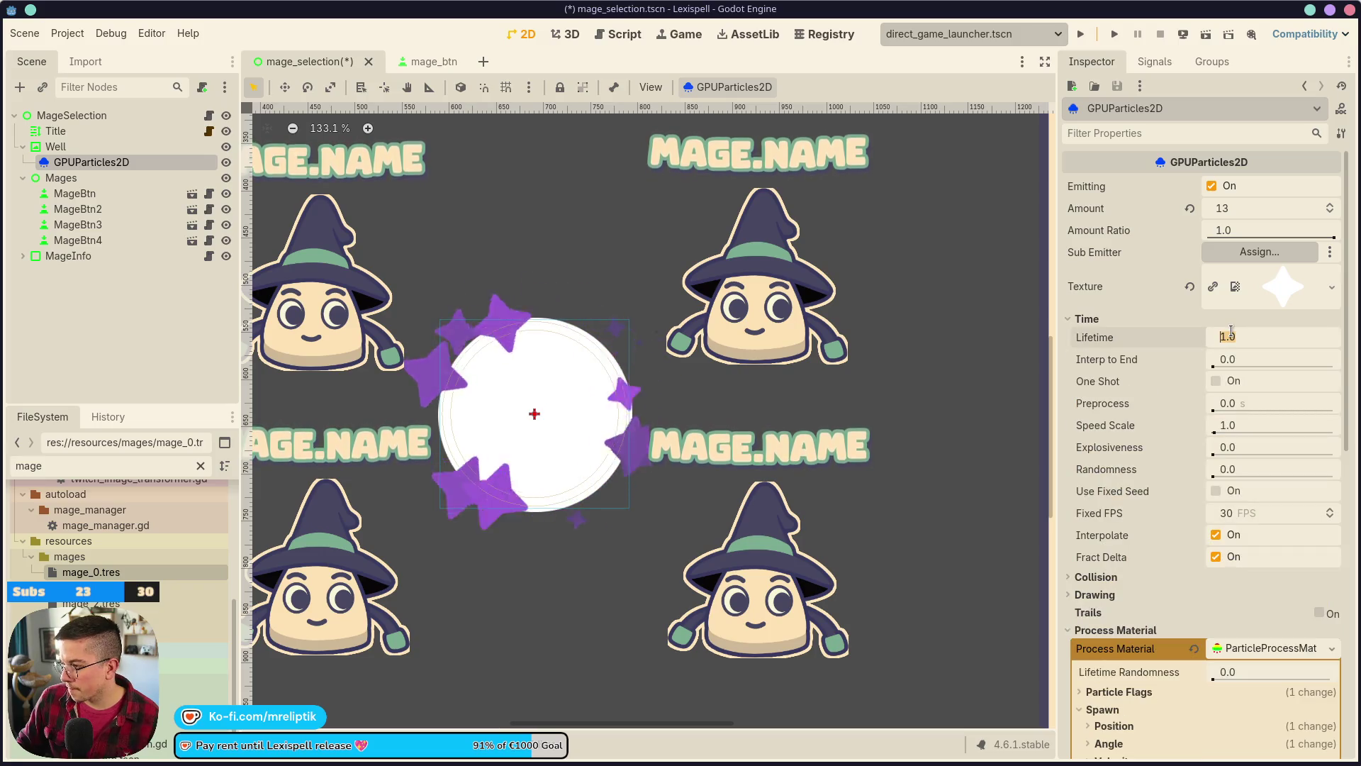
- Confirm a 2-second lifetime, save, and bring up Display > Scale showing 0.5–1.0
key(Return)
key(ctrl+s)
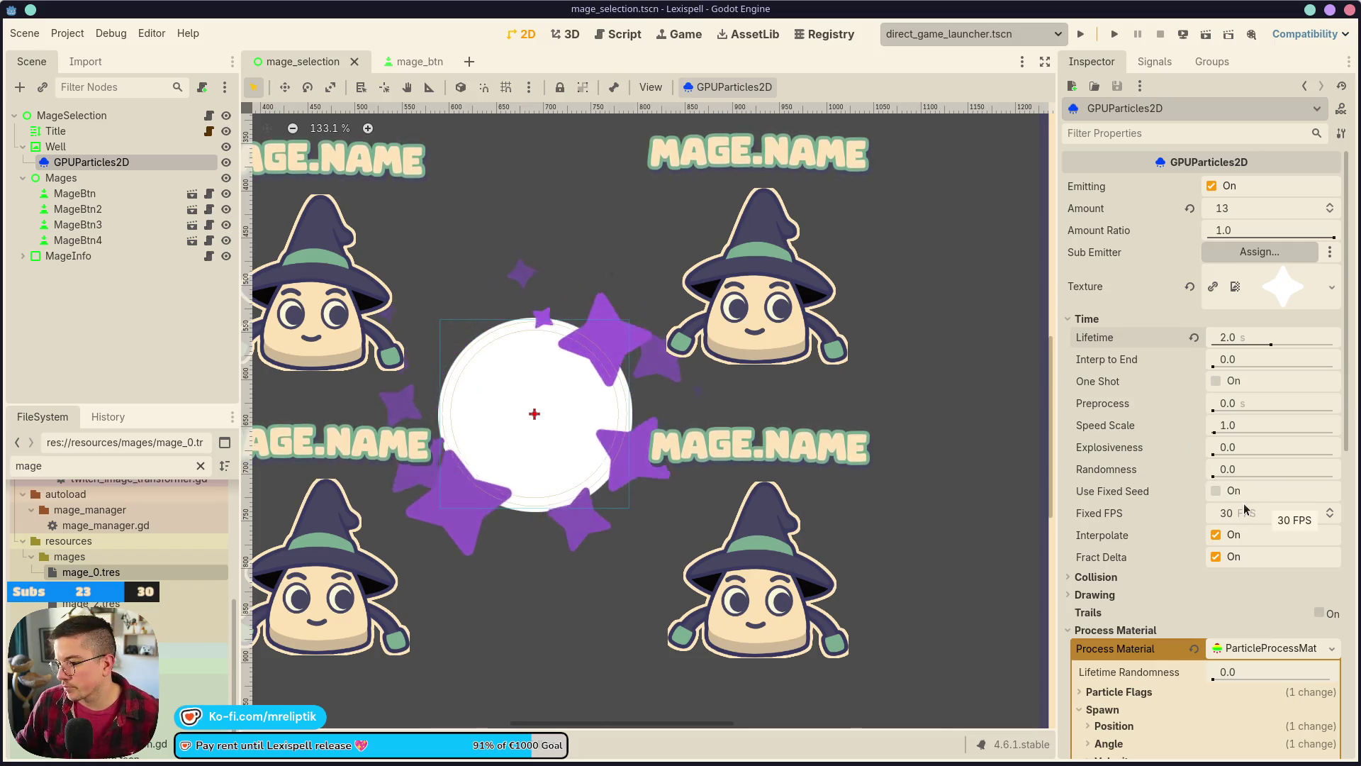
scroll(1175, 511, down, 5)
scroll(485, 436, down, 5)
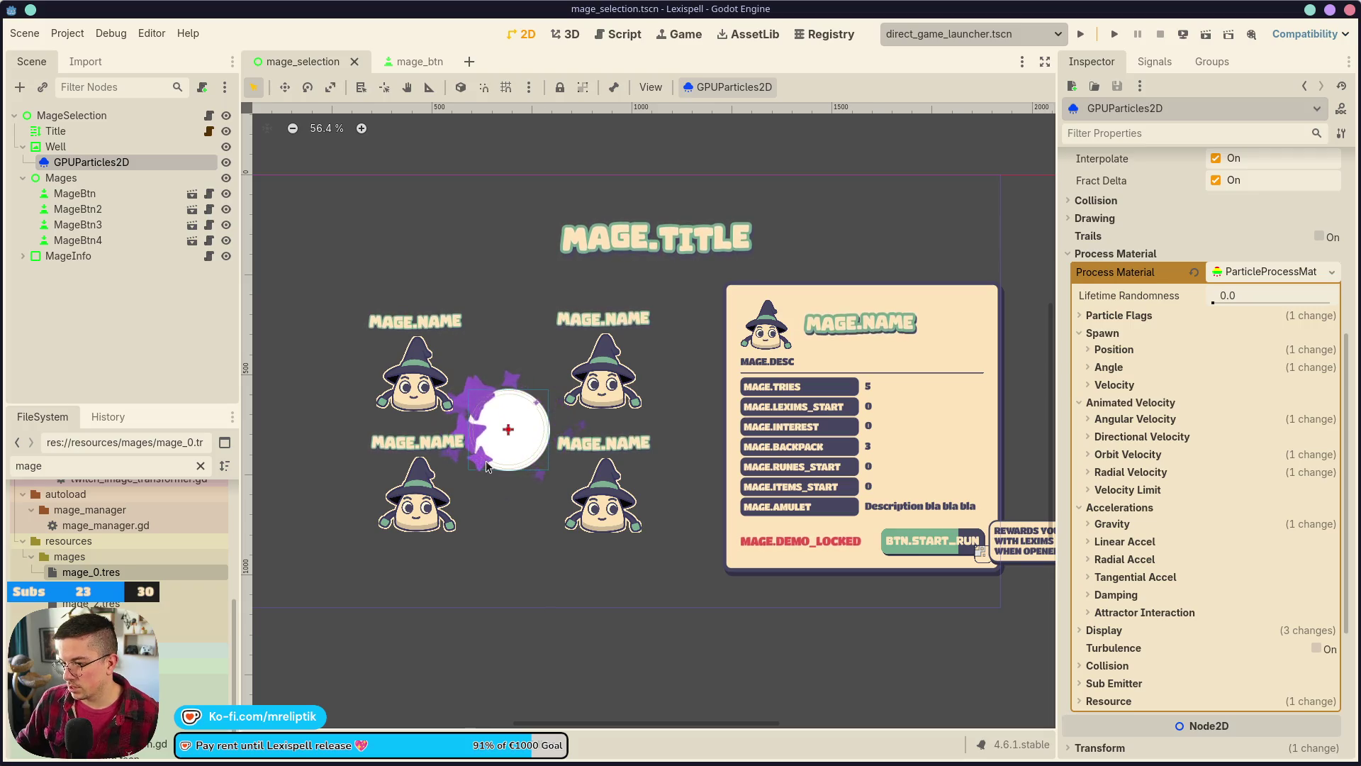
scroll(501, 453, up, 1)
scroll(473, 414, up, 6)
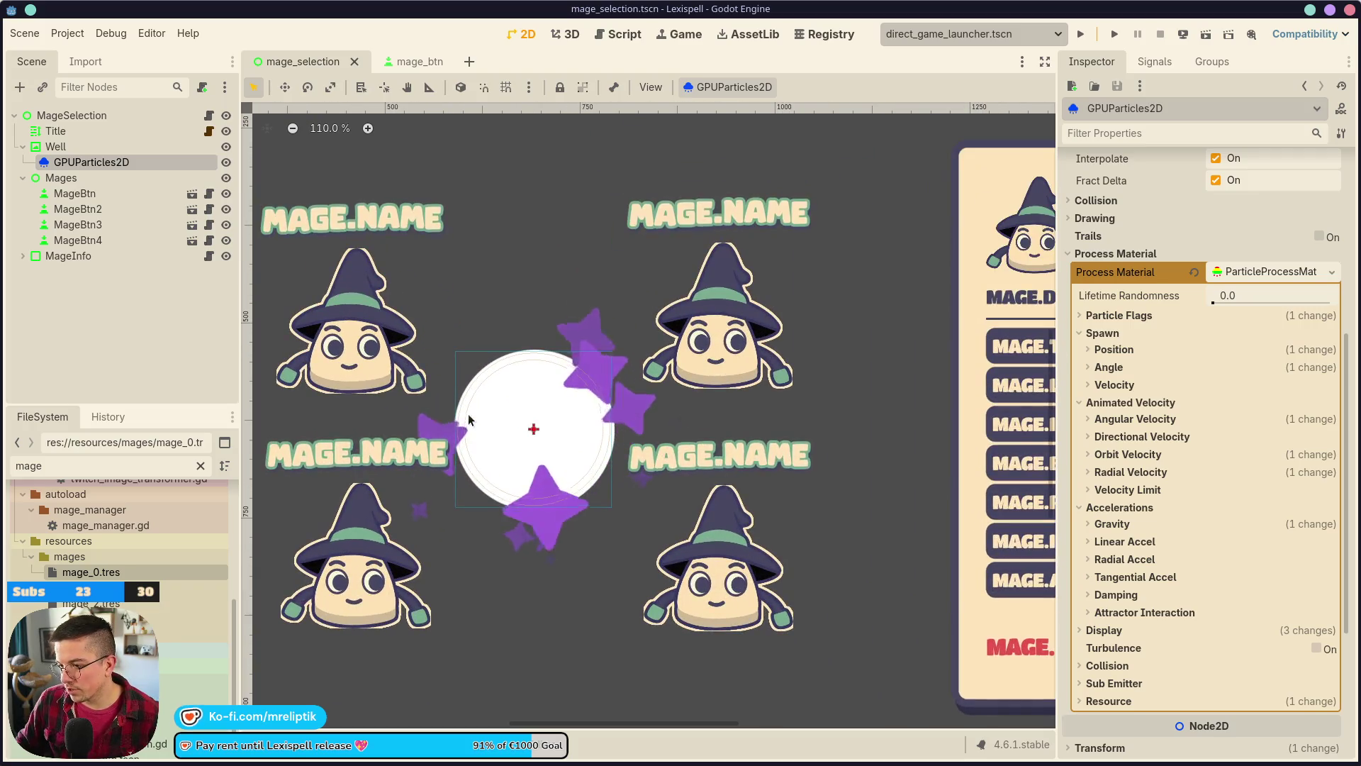
scroll(1164, 391, up, 4)
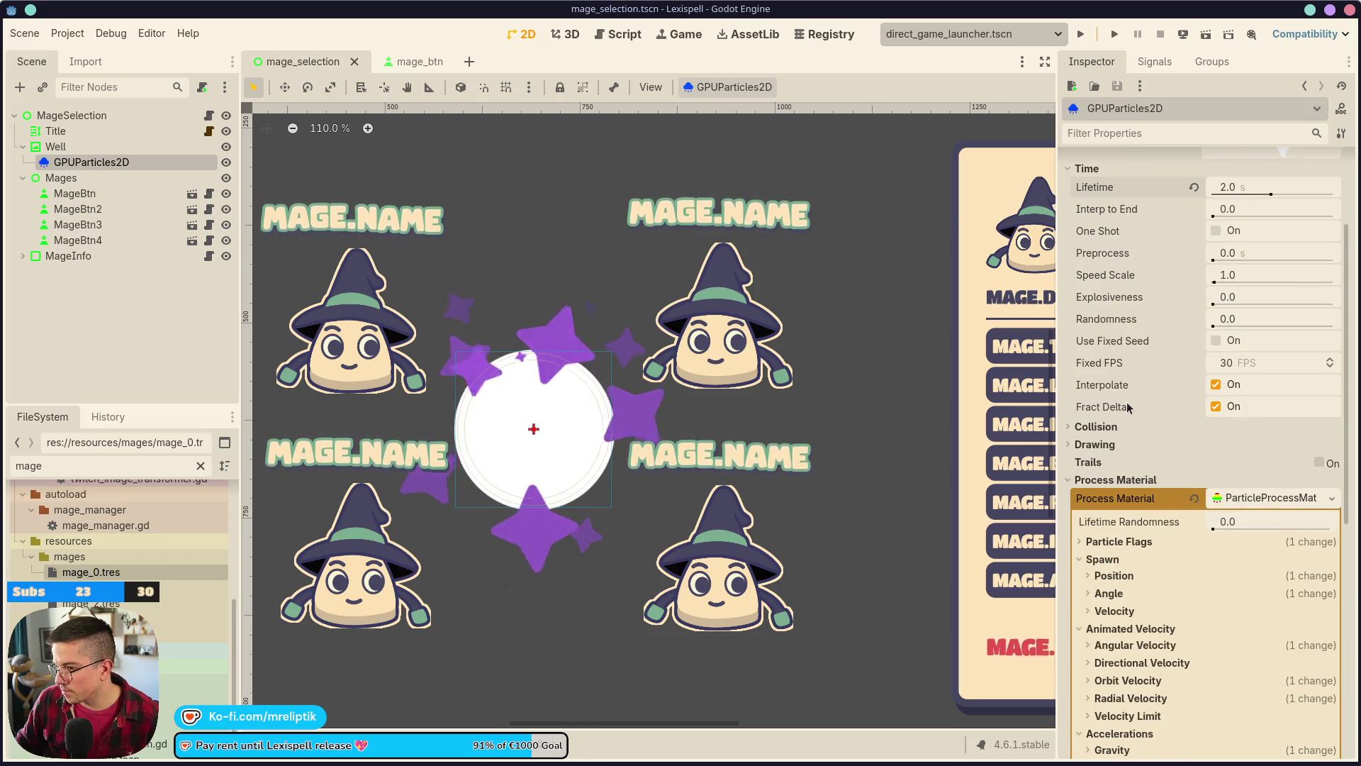
scroll(1185, 367, up, 1)
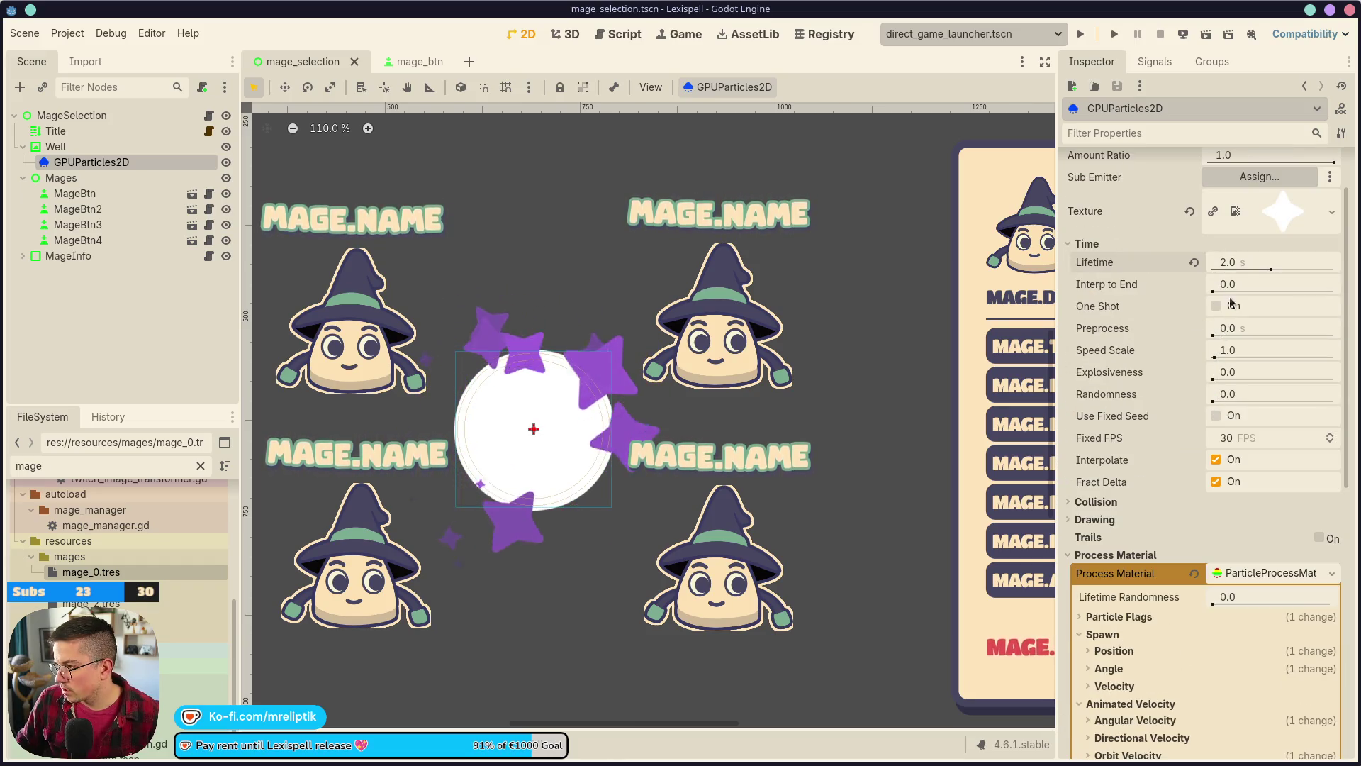
scroll(1138, 441, down, 9)
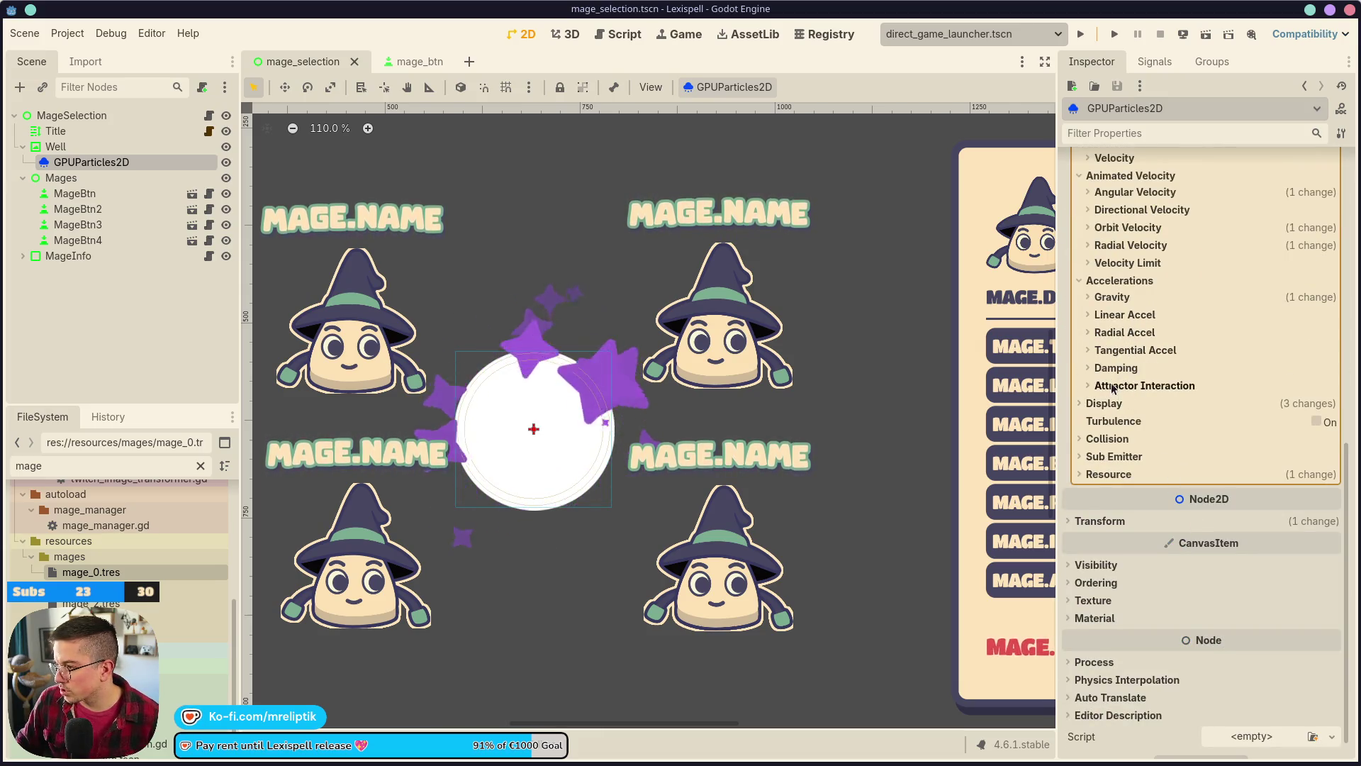
scroll(1153, 306, up, 1)
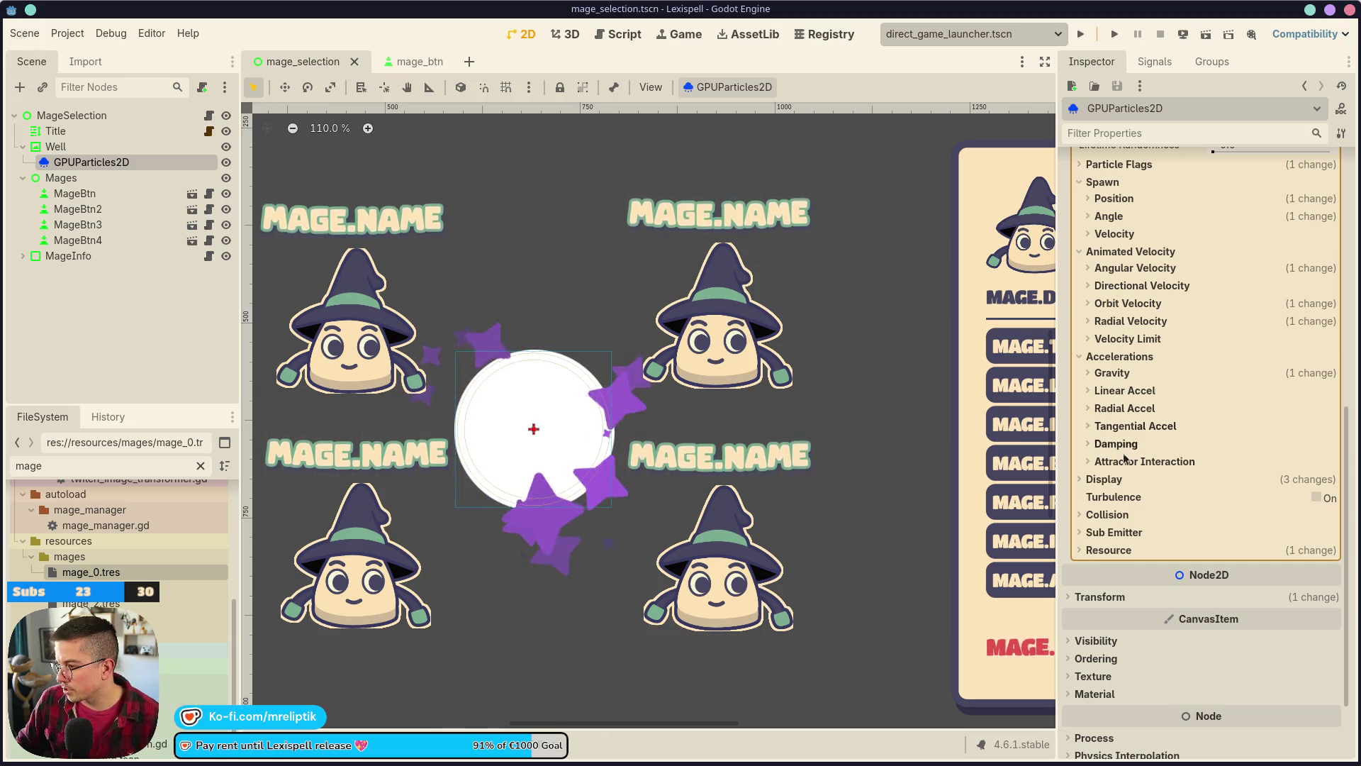
click(1105, 479)
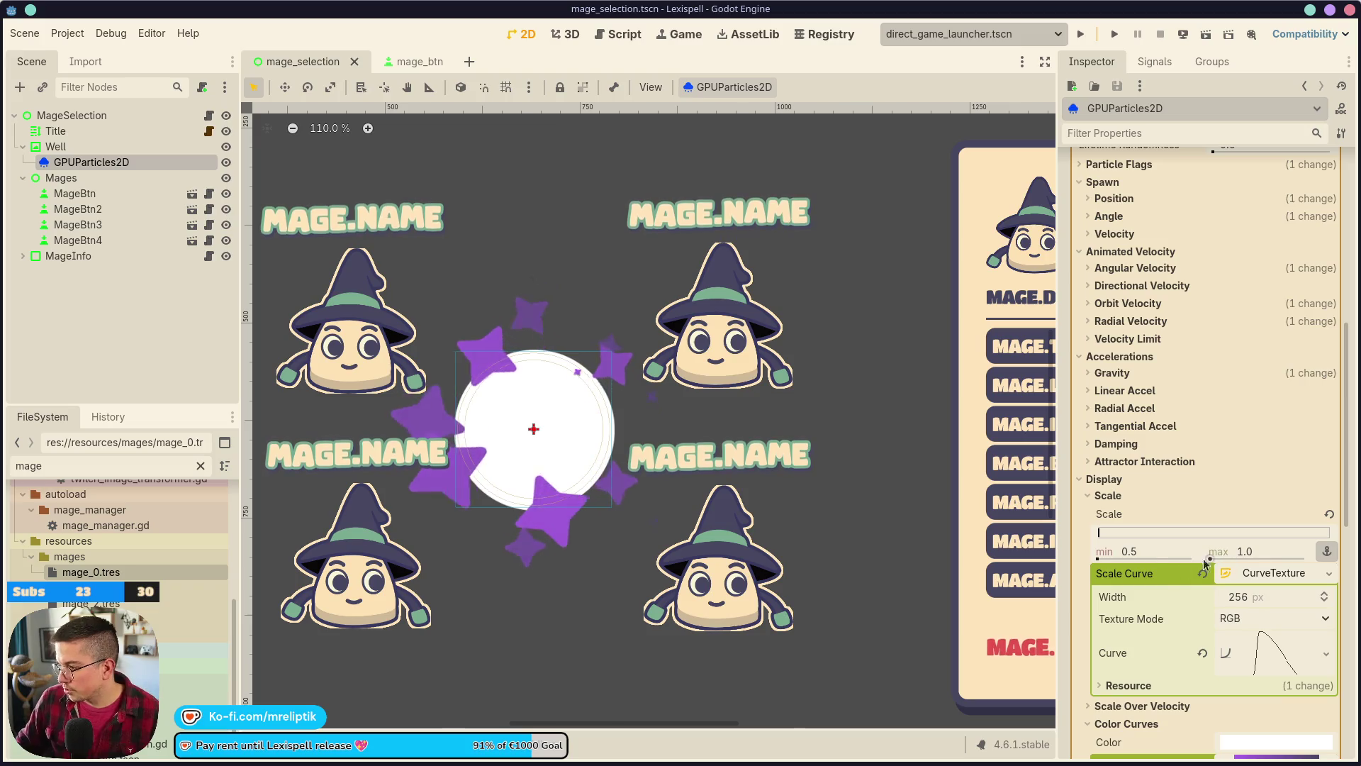
- Lower the particle scale minimum to 0.2, for a 0.2–0.6 scale range
click(1147, 550)
text(0.2)
key(Tab)
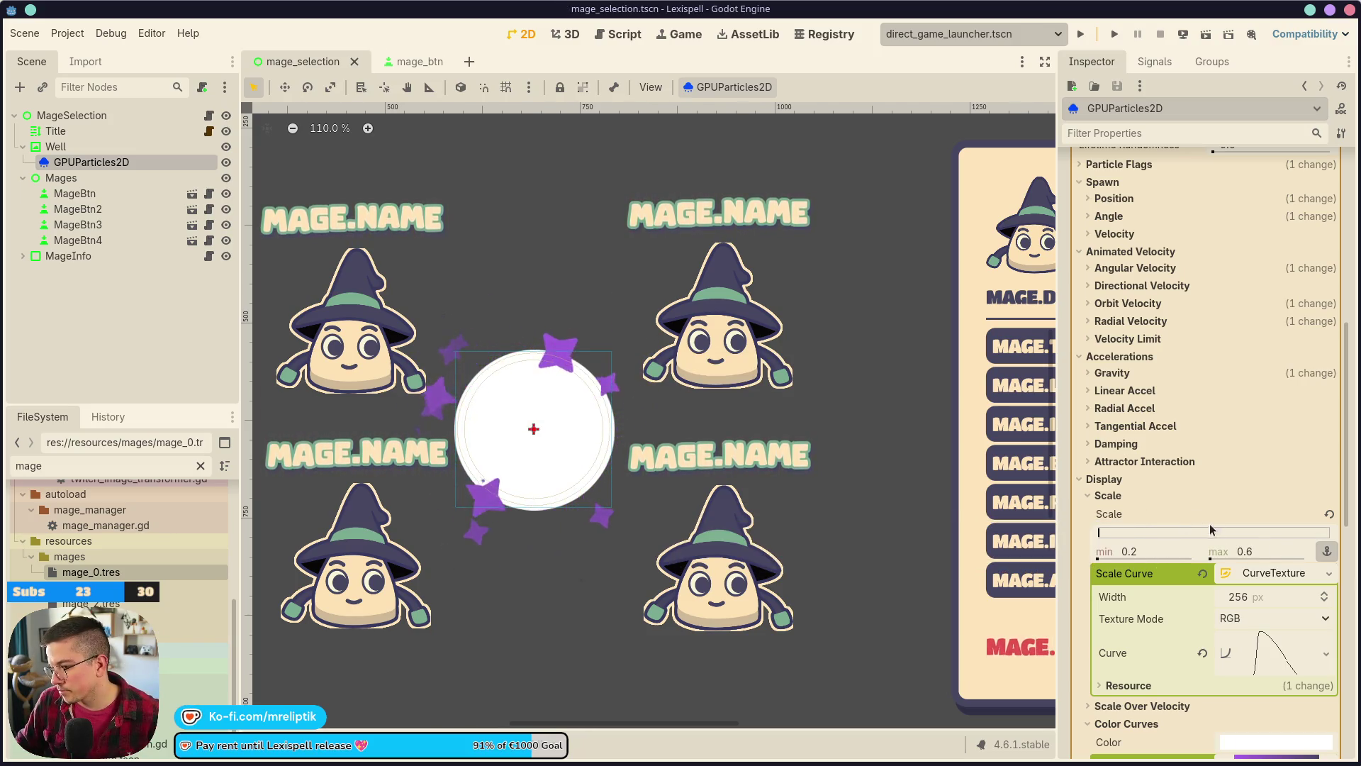
scroll(1219, 506, up, 5)
scroll(1139, 439, down, 3)
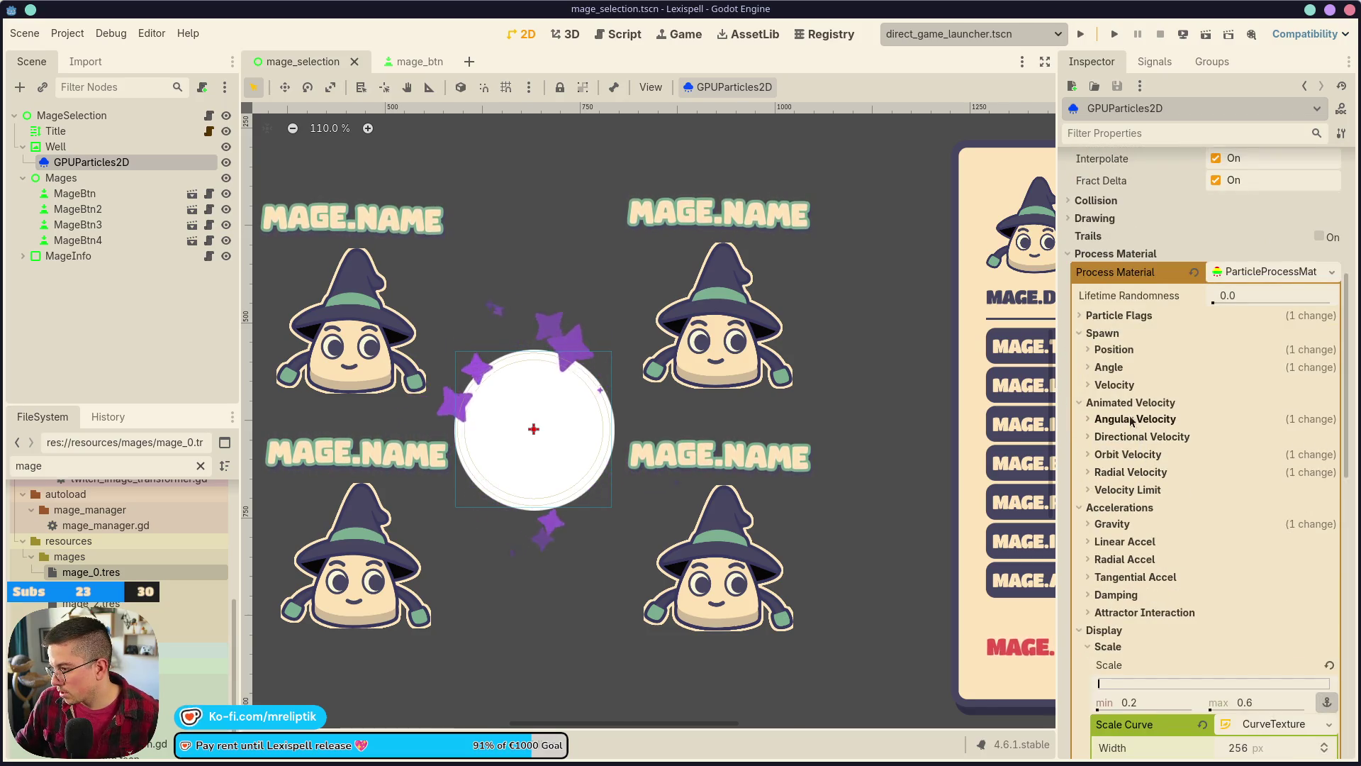
click(1127, 454)
click(1127, 454)
- Set radial velocity to 15–30 and save the scene
click(1131, 472)
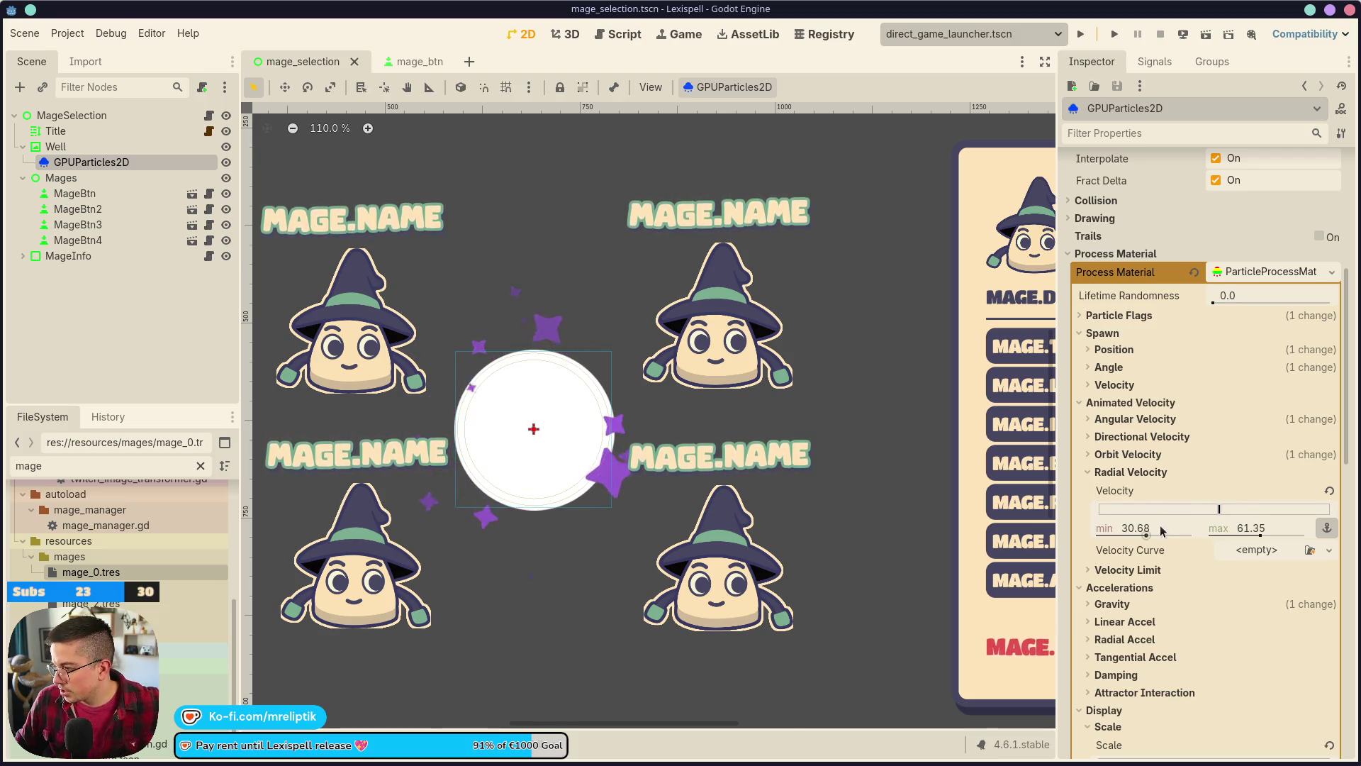
text(15)
key(Return)
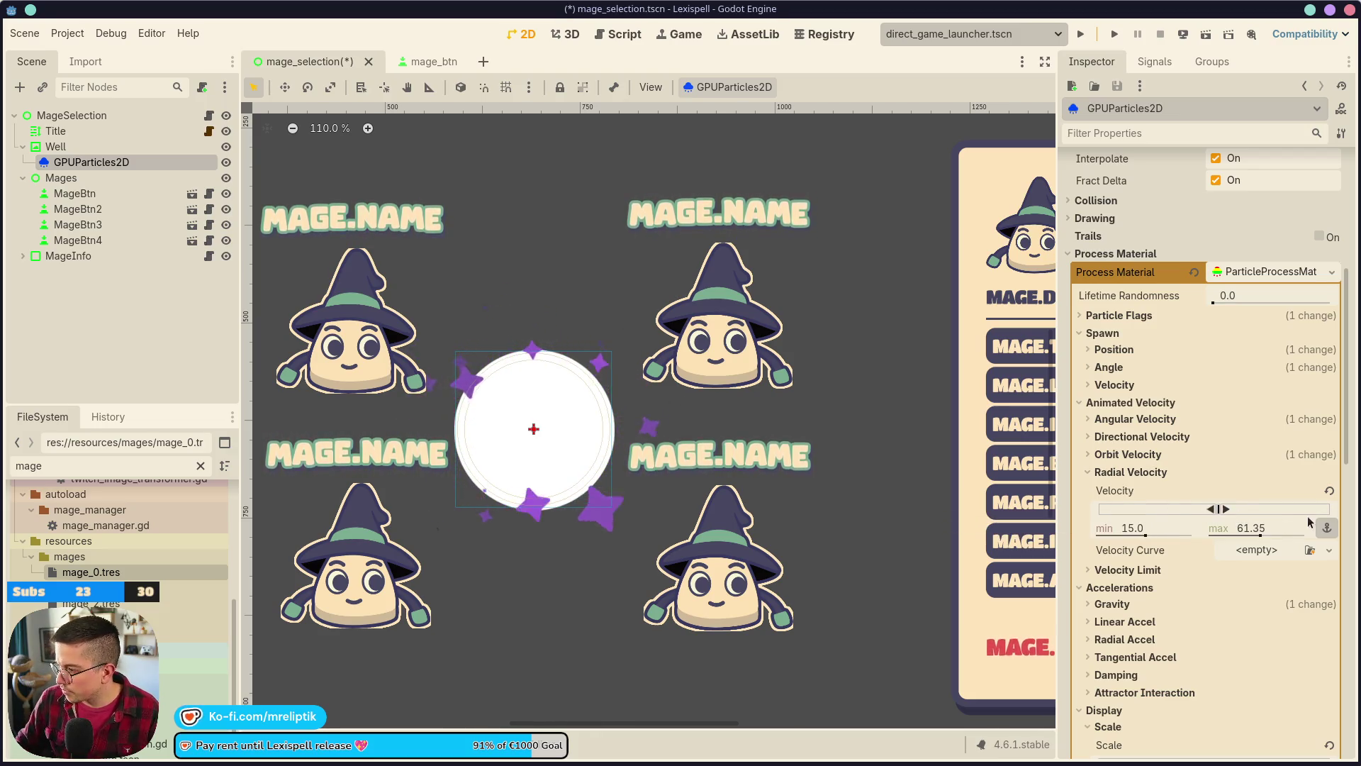
click(1277, 533)
text(0)
key(Return)
key(ctrl+s)
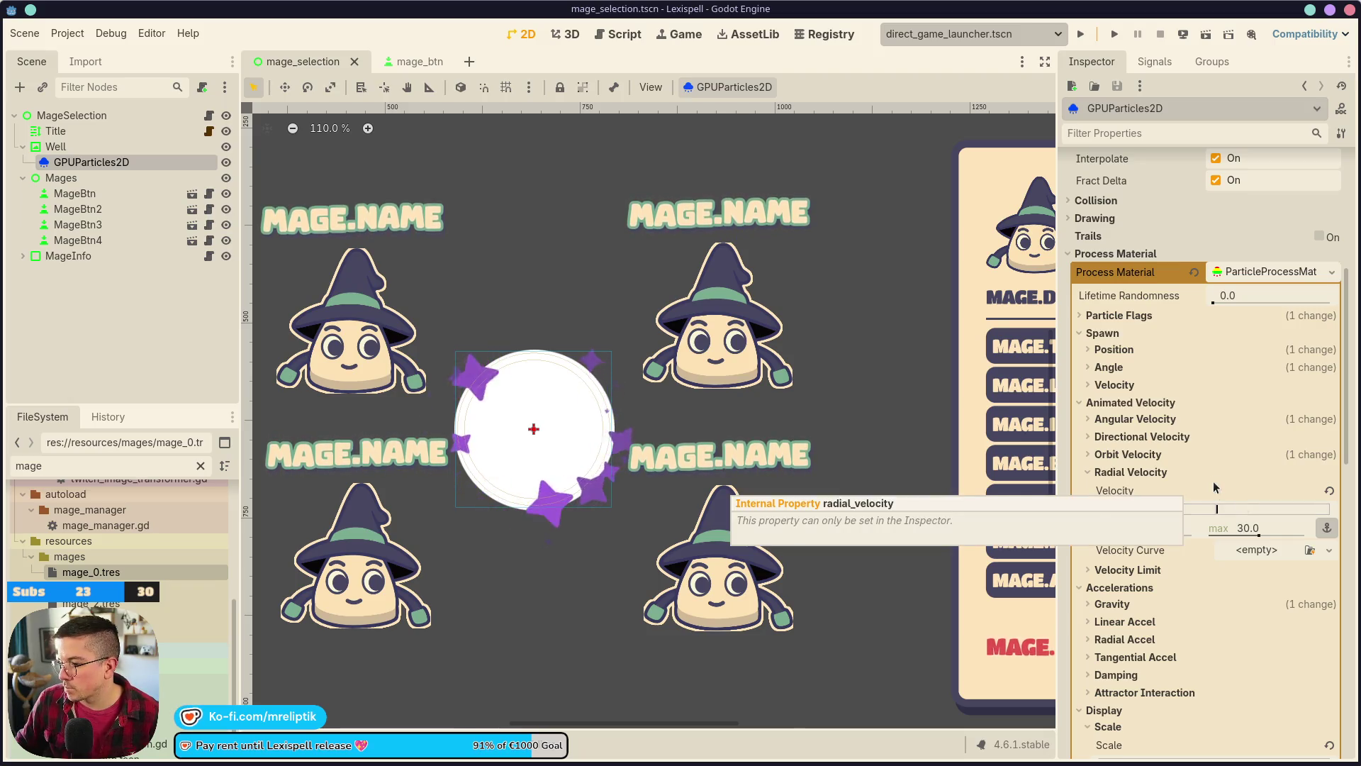
- Move the scale curve's peak to 0.21, then select the Well orb
click(1261, 272)
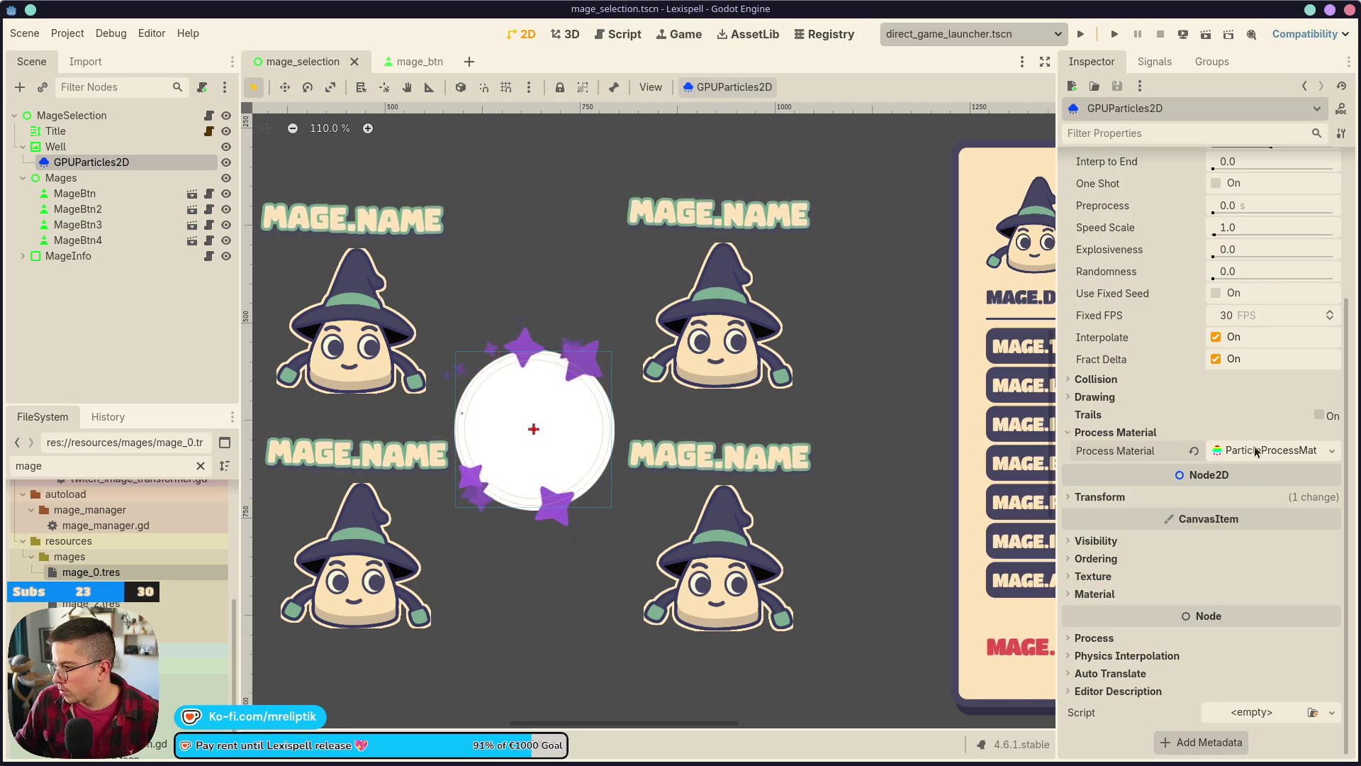
click(1239, 451)
scroll(1180, 553, down, 10)
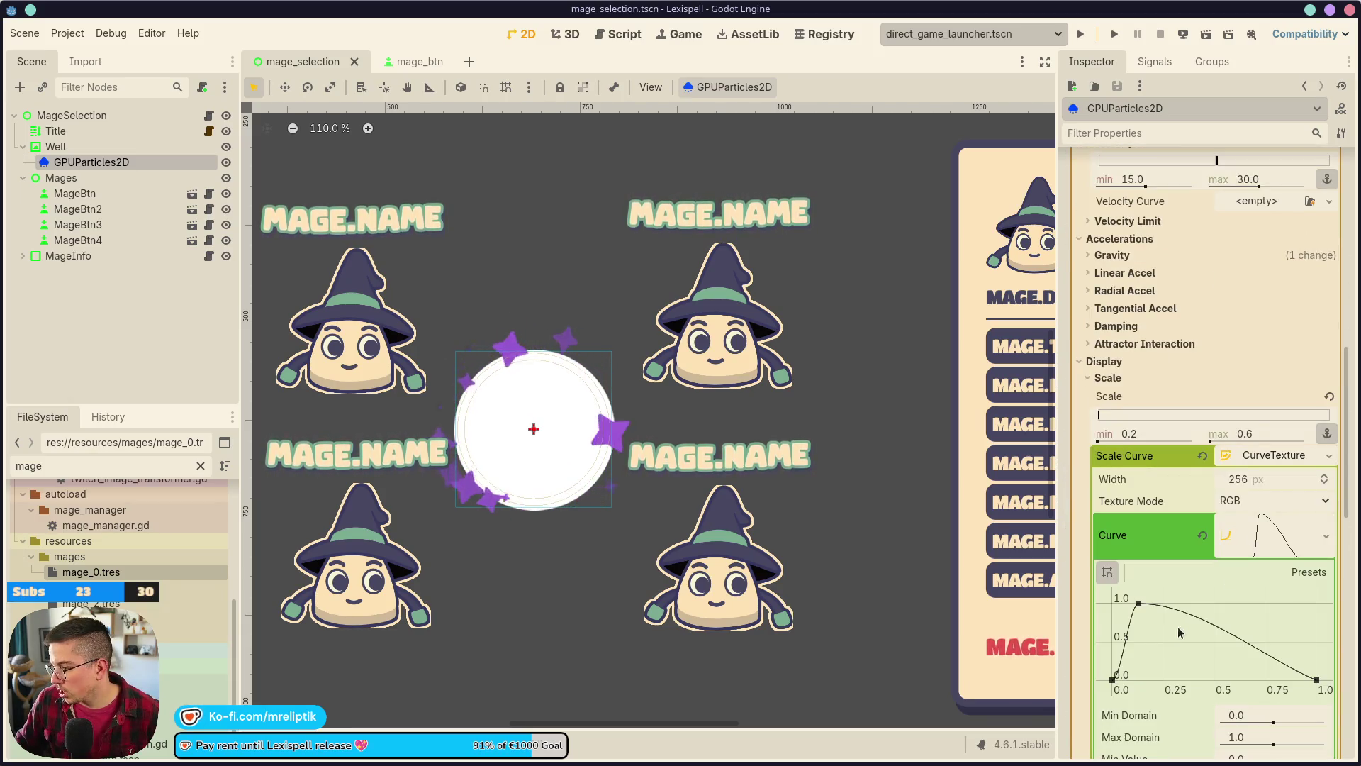
drag(1138, 603, 1156, 604)
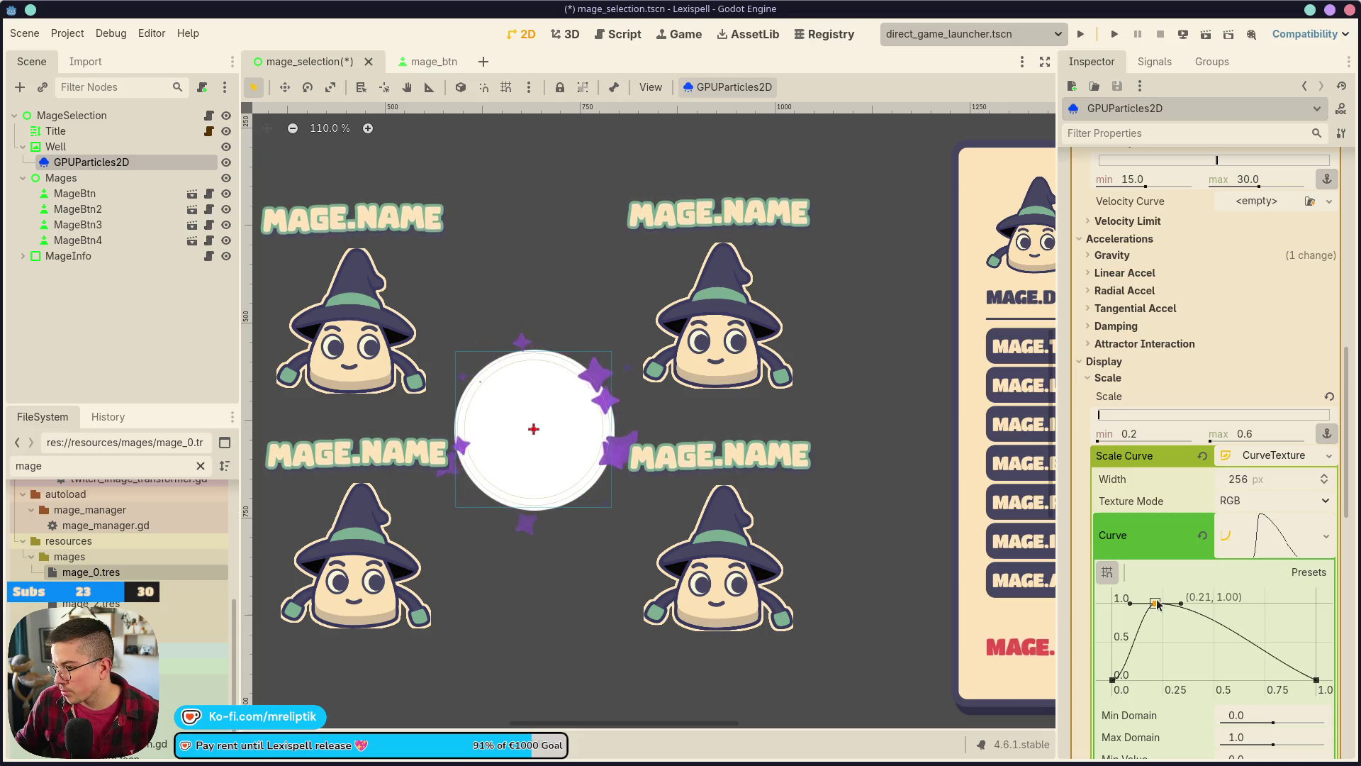
click(1276, 458)
scroll(1232, 374, down, 5)
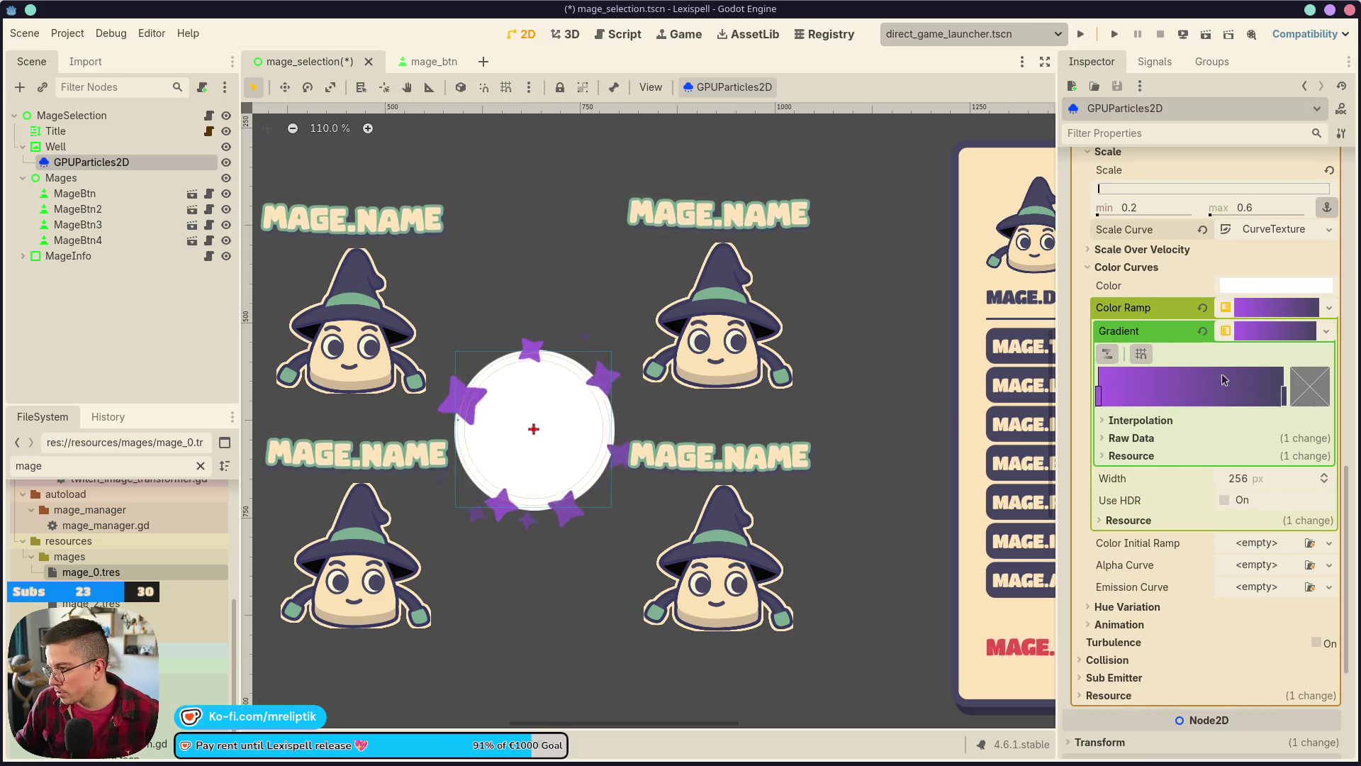
click(55, 146)
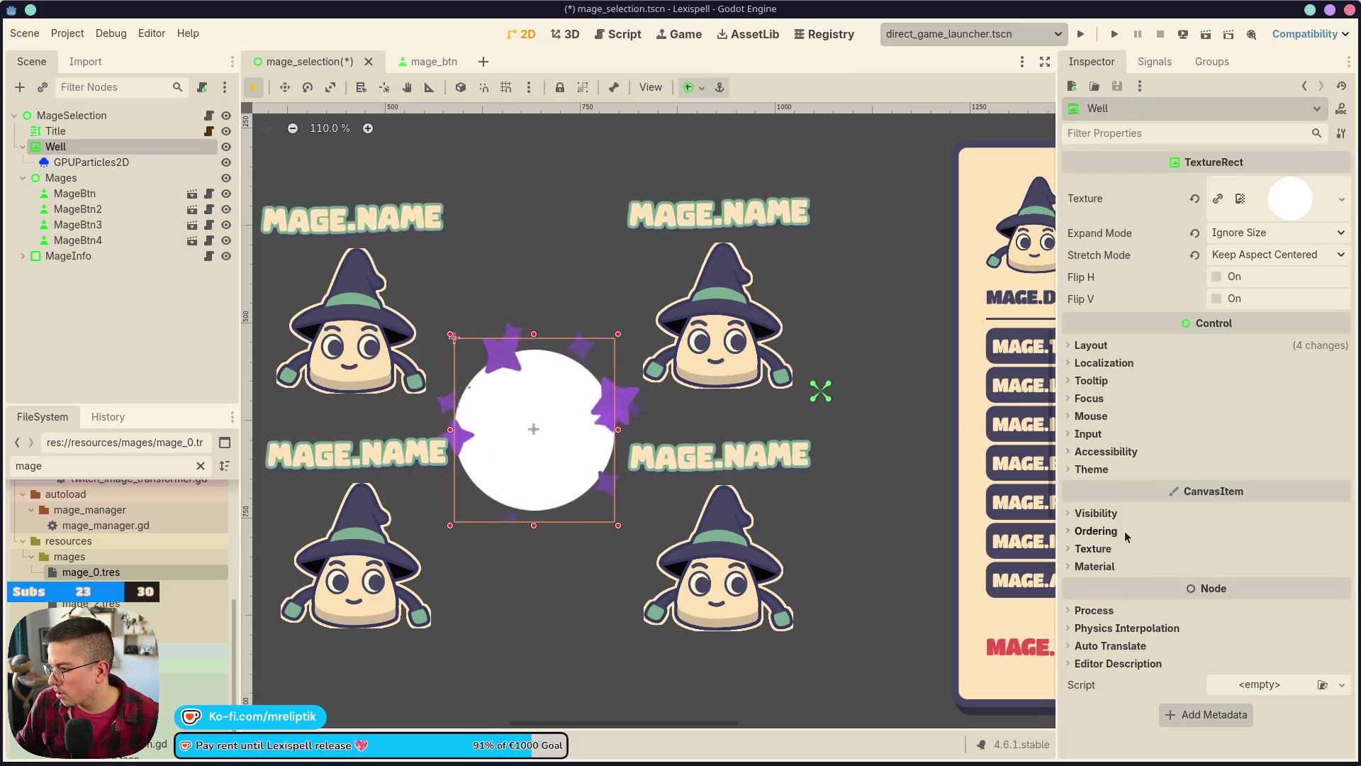
- Set the Well's Self Modulate to the purple swatch, save the scene and deselect the Well
click(1096, 513)
click(1219, 553)
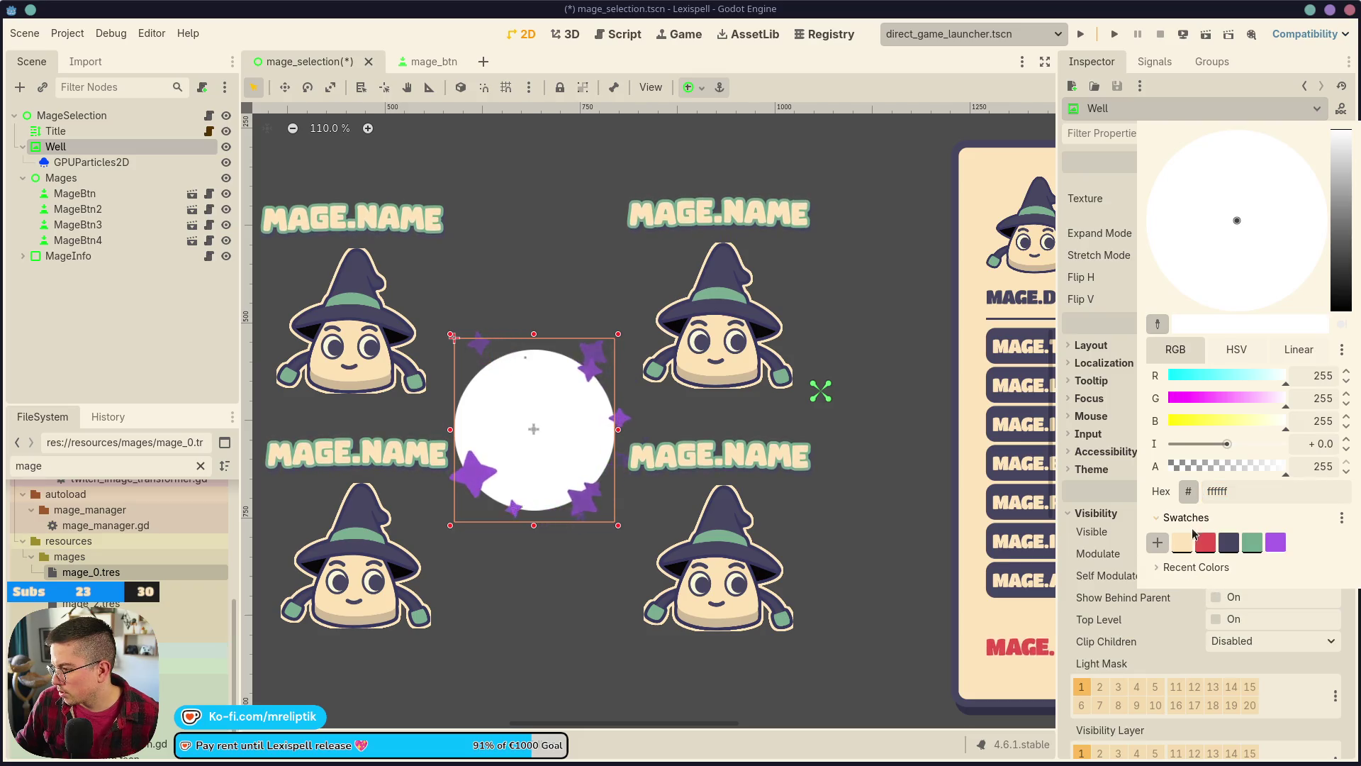
click(1276, 543)
click(140, 352)
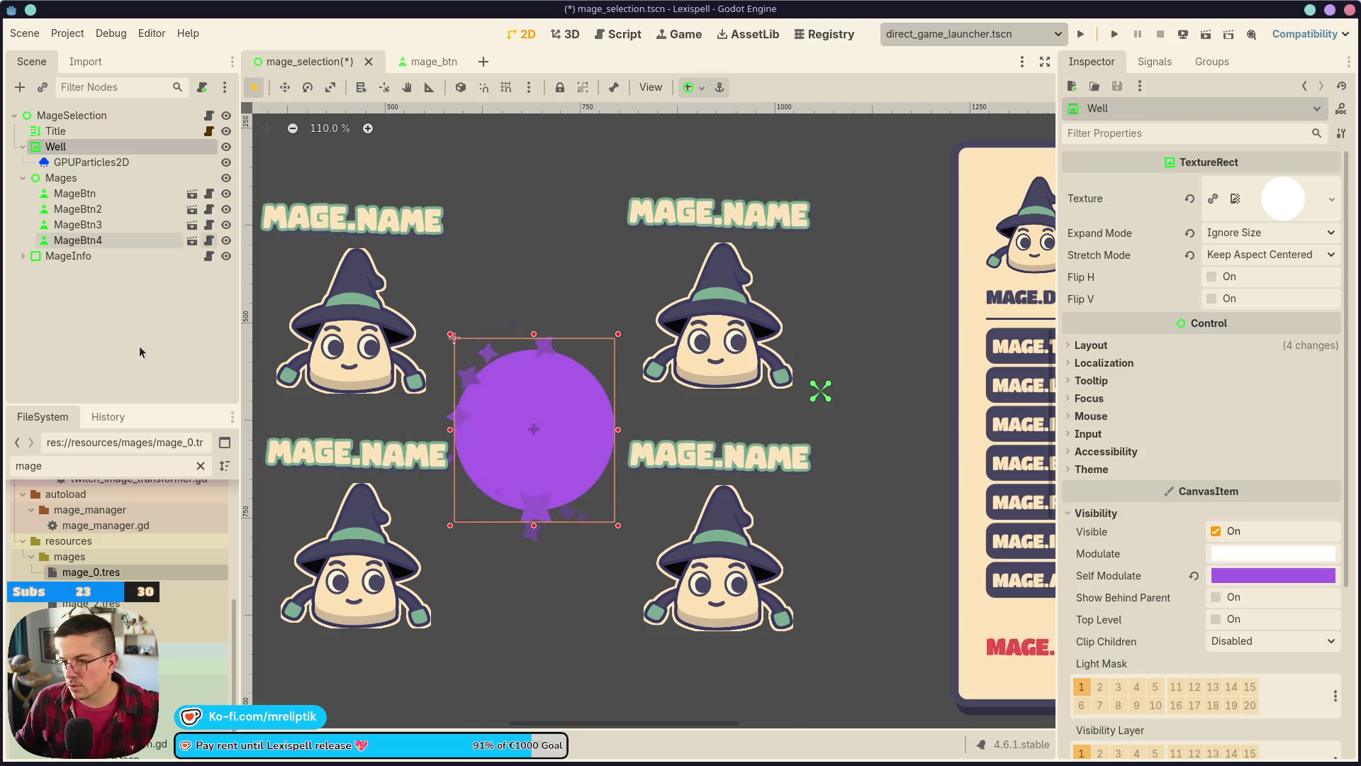
key(ctrl+s)
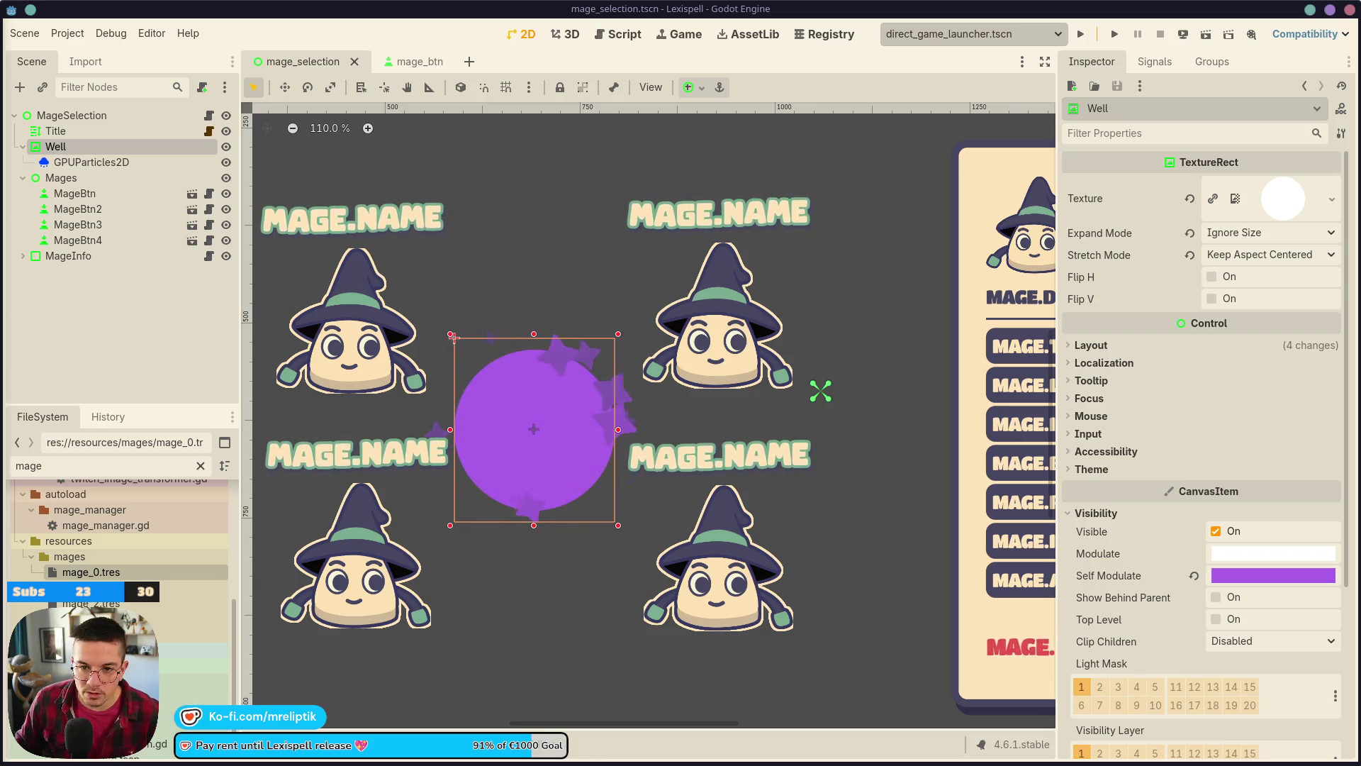
key(Escape)
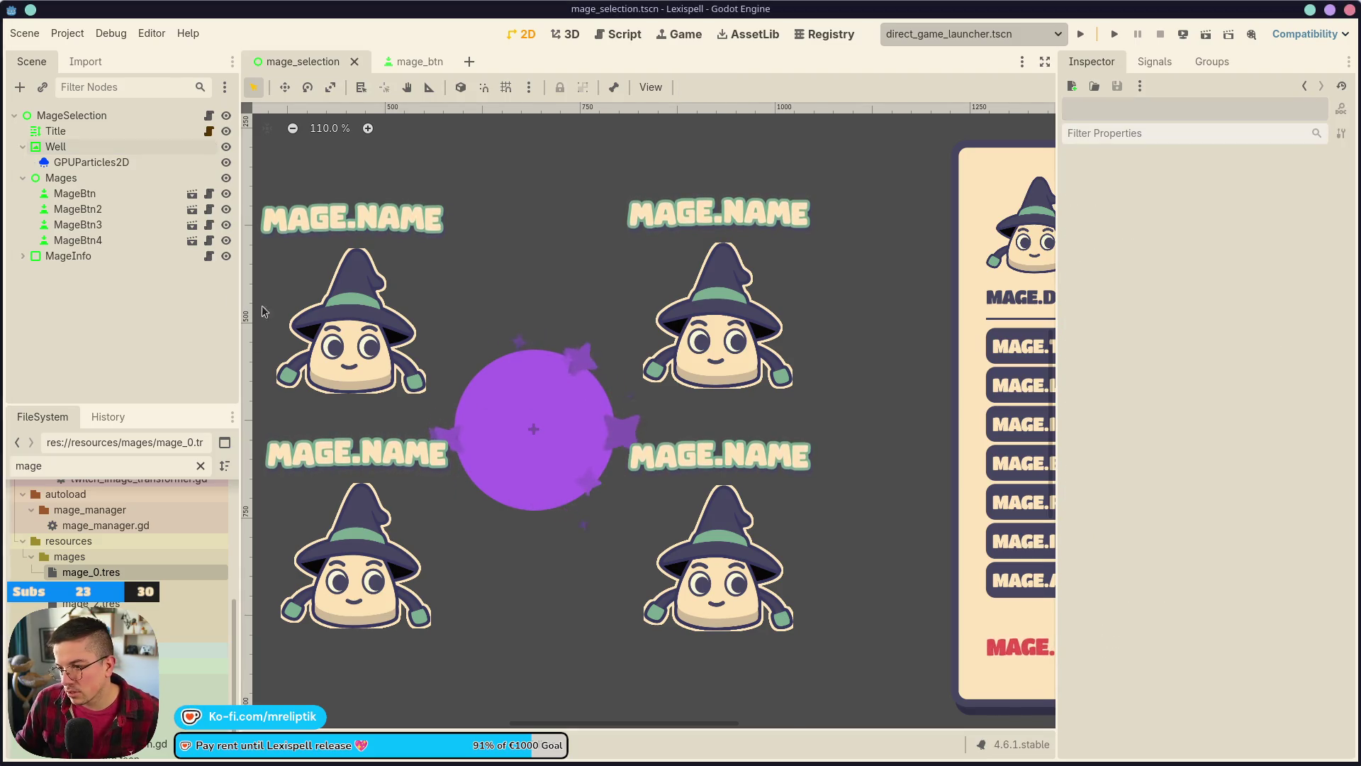
- Collapse the Mages group and zoom out to check the Well orb's layout
click(23, 178)
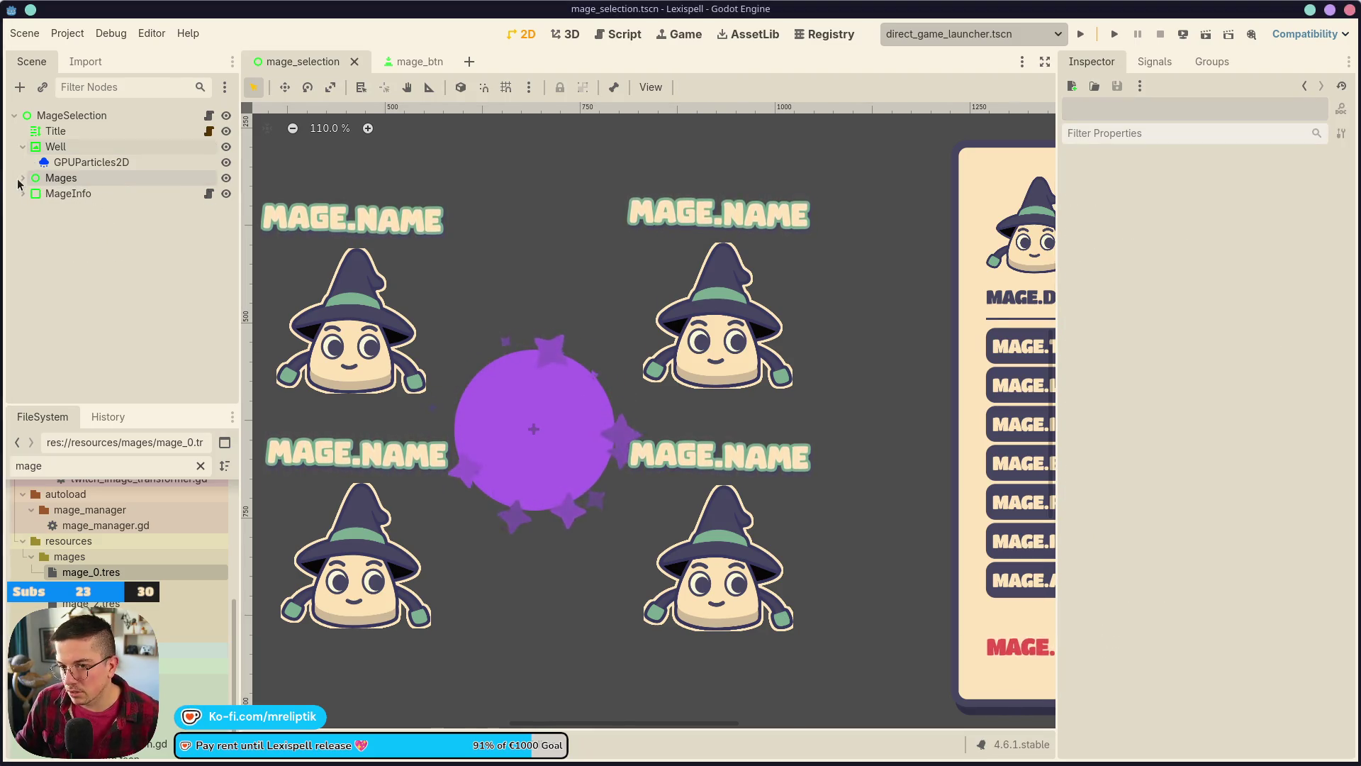
scroll(531, 418, down, 2)
scroll(534, 399, down, 2)
click(524, 416)
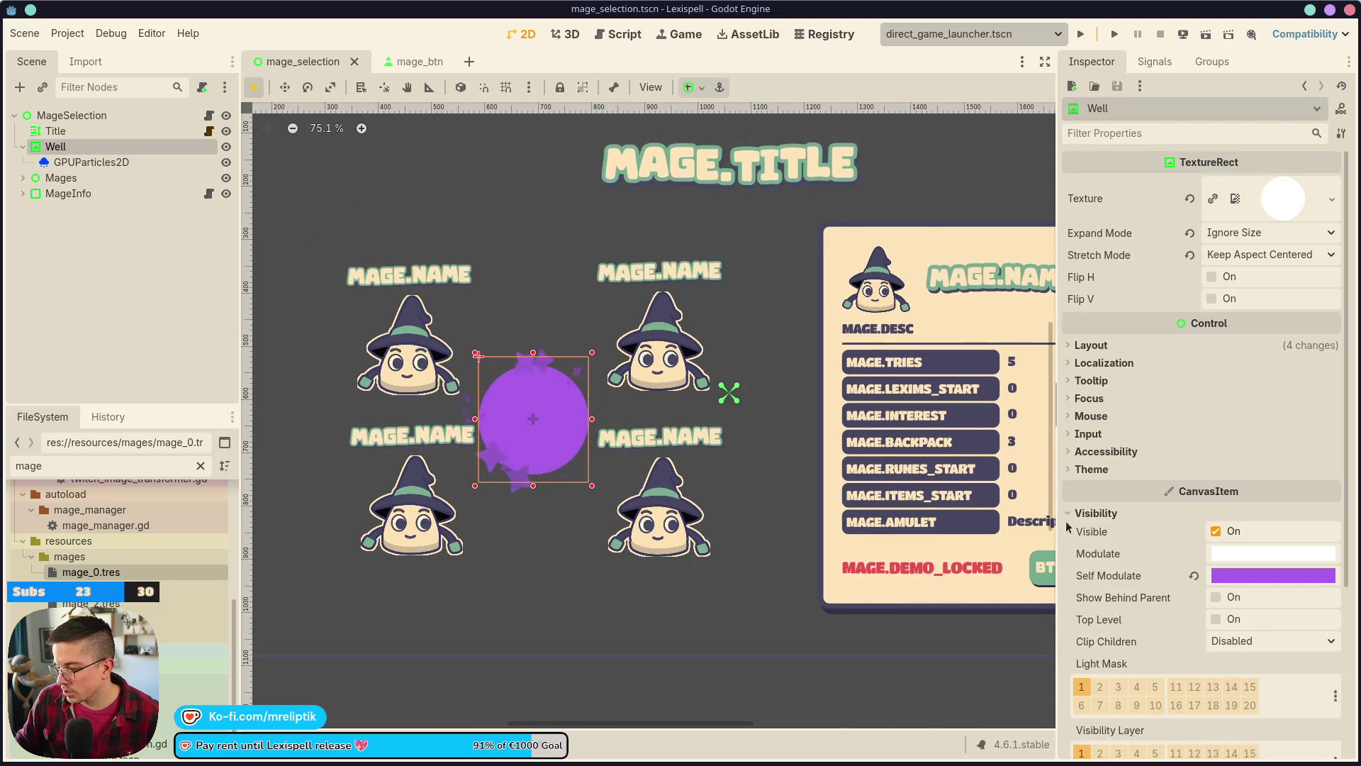
mouse_move(1090, 528)
scroll(480, 432, down, 2)
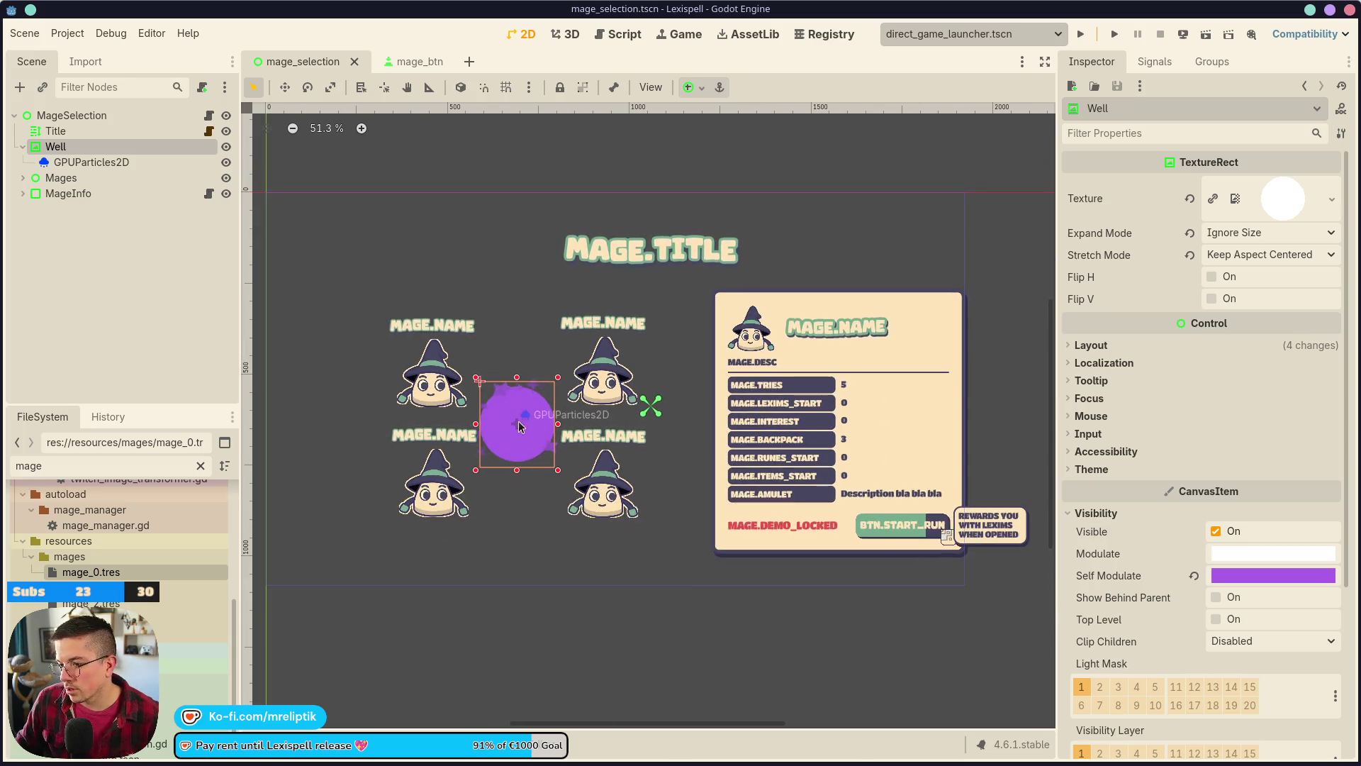
click(414, 389)
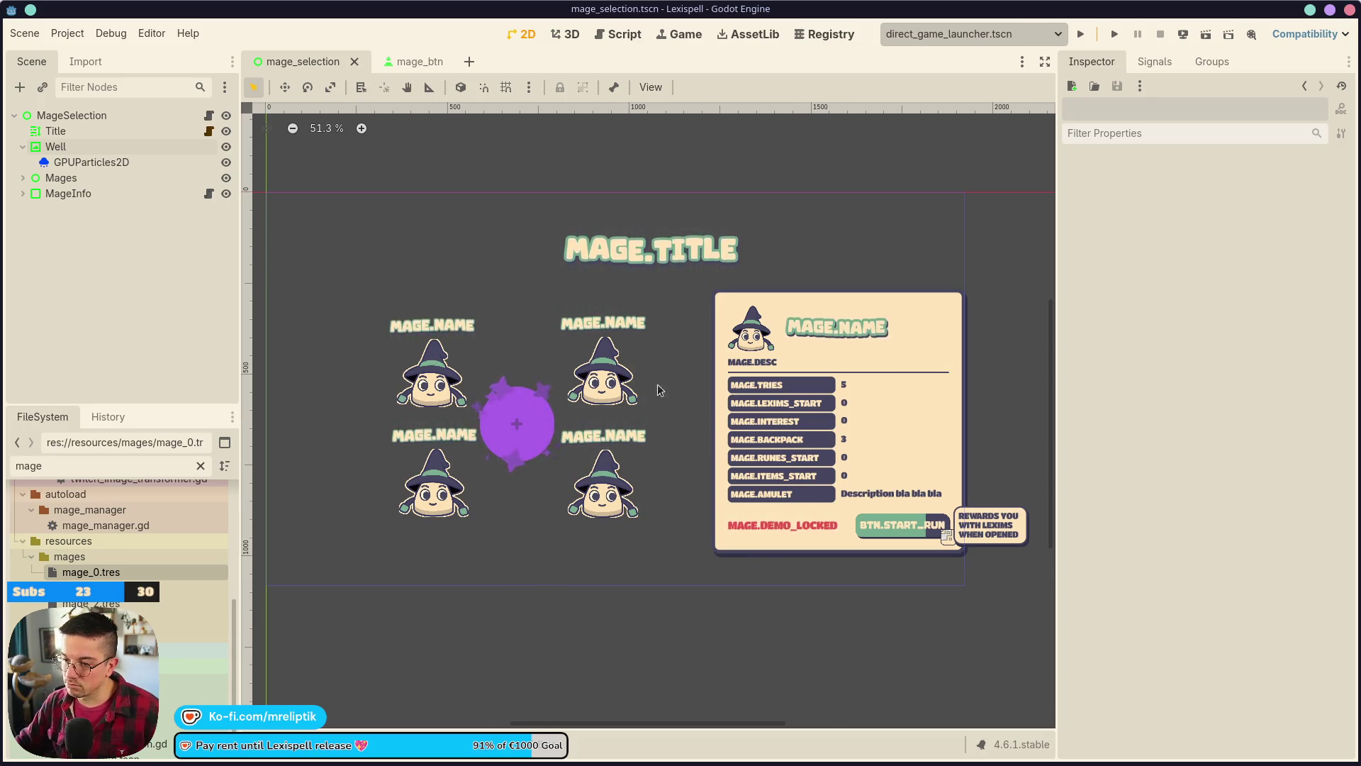
scroll(498, 374, down, 1)
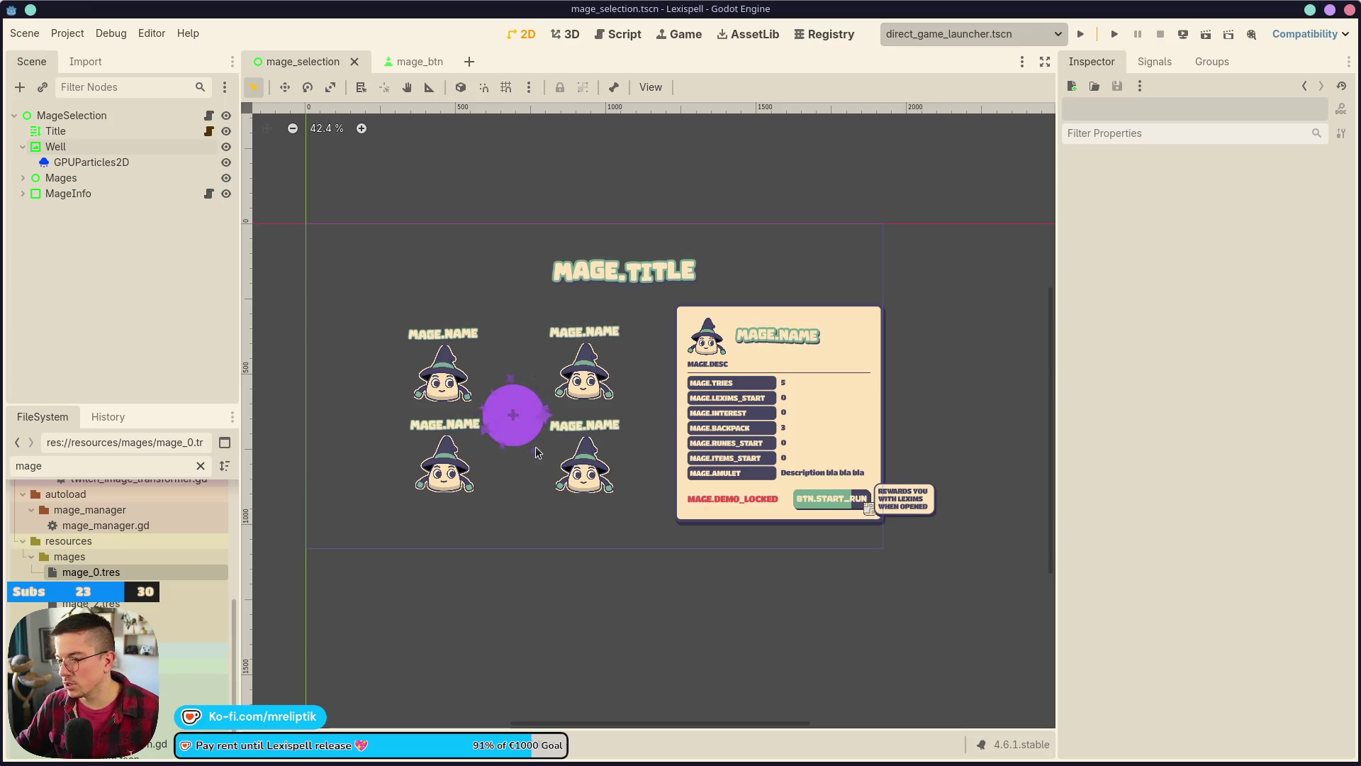
- Select the GPUParticles2D star emitter and edit its Amount field, currently 13
click(395, 352)
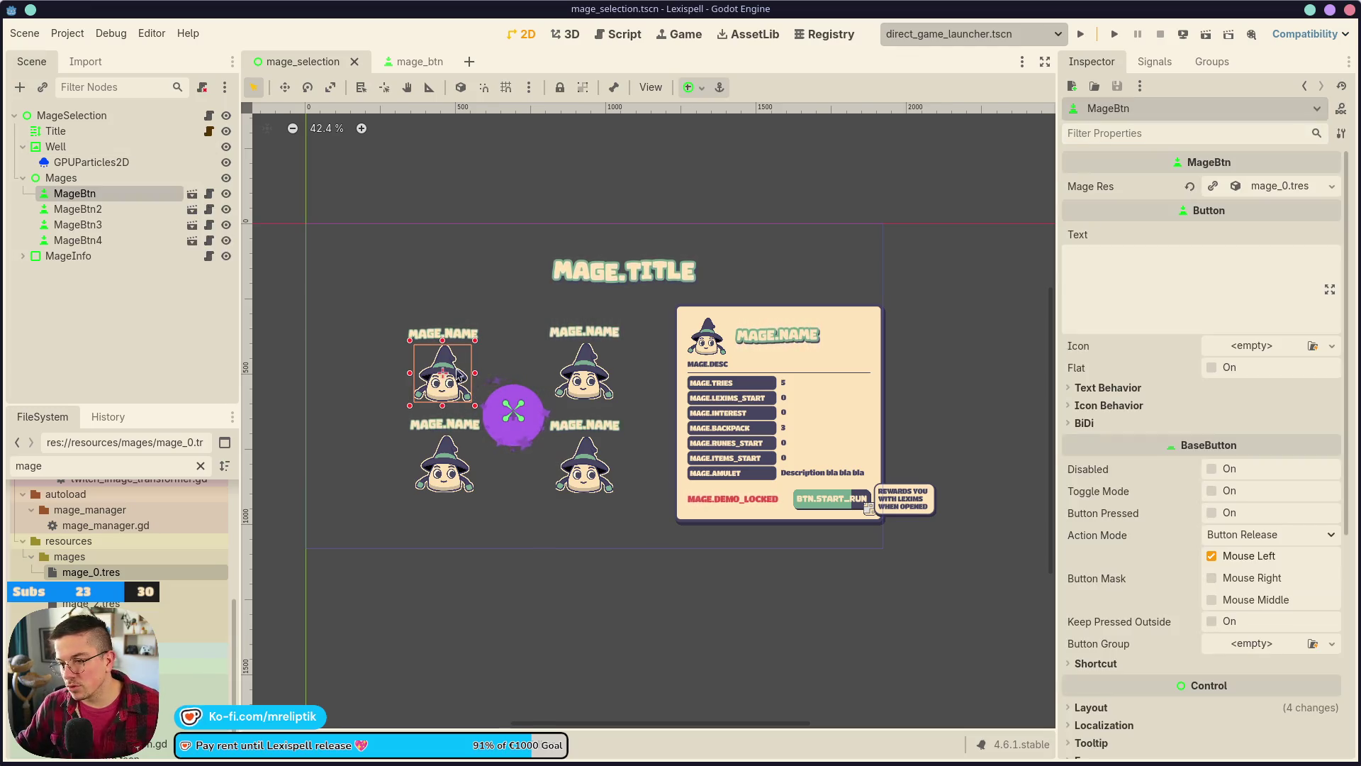
click(171, 304)
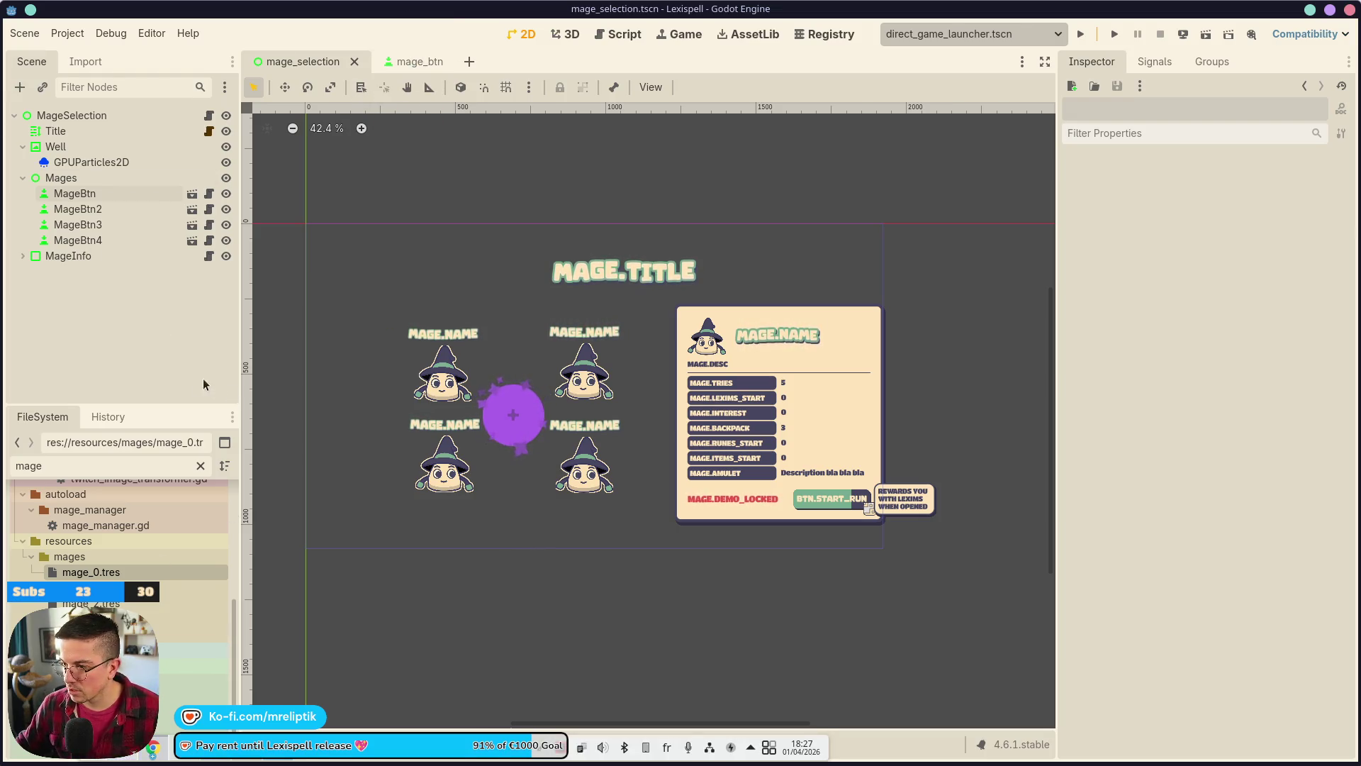
scroll(506, 418, up, 4)
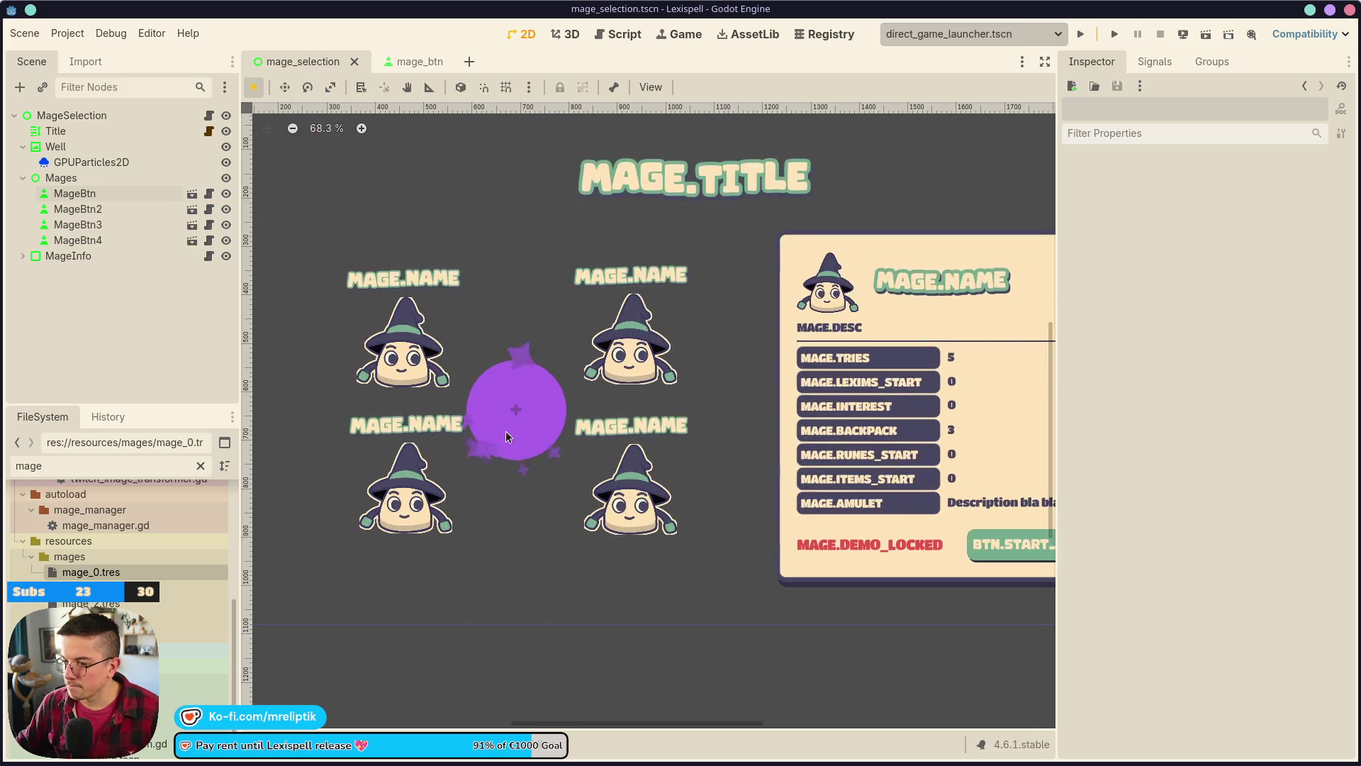
click(54, 163)
scroll(1241, 333, up, 15)
click(1253, 207)
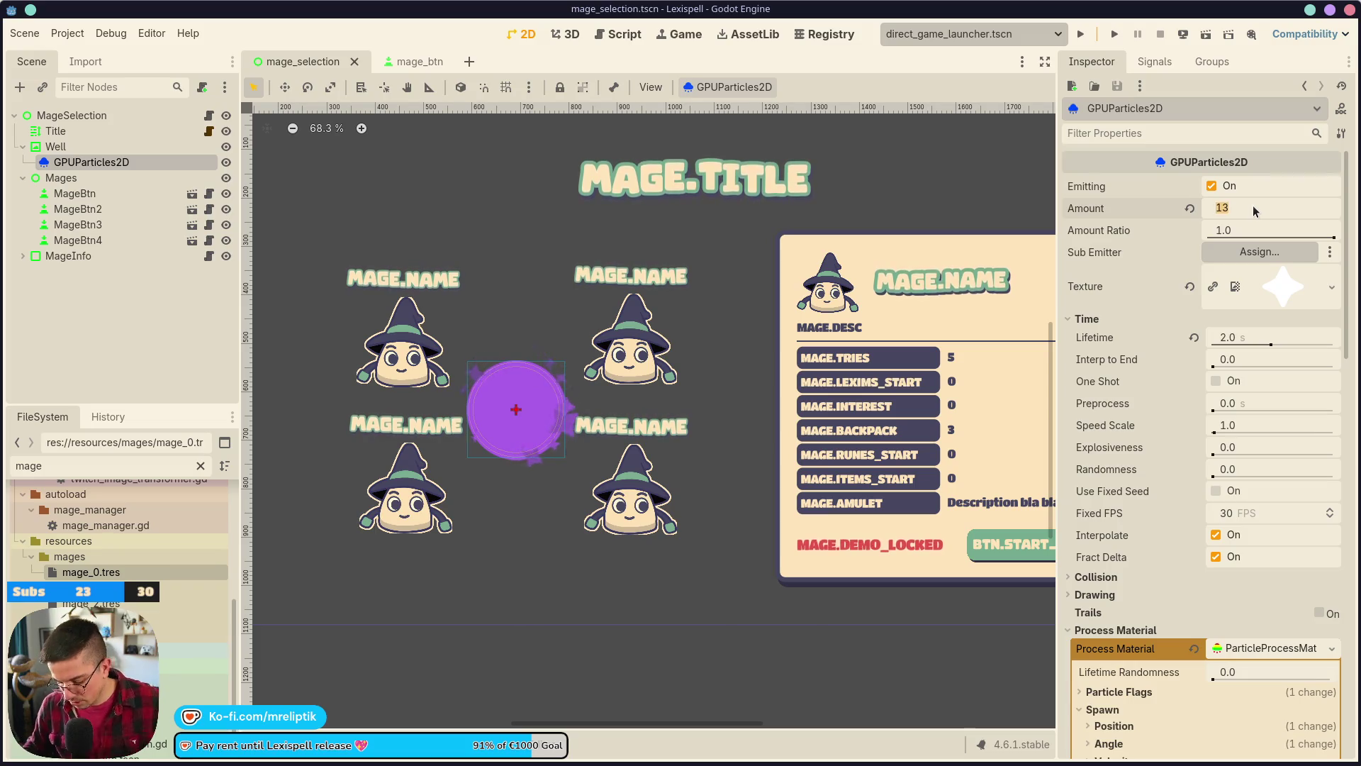
- Try a particle amount of 26 and save, revert it to 13, then switch to Figma
text(6)
key(Return)
key(ctrl+s)
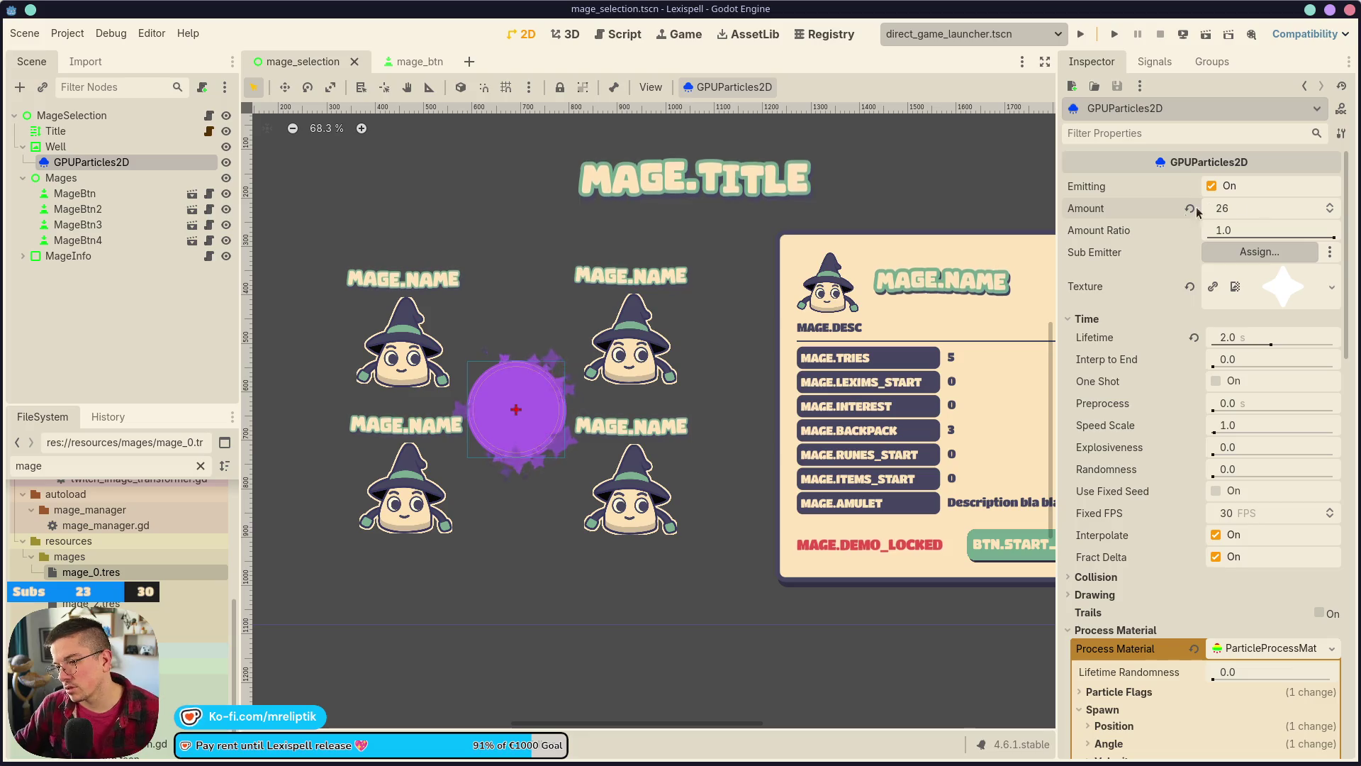
click(1238, 208)
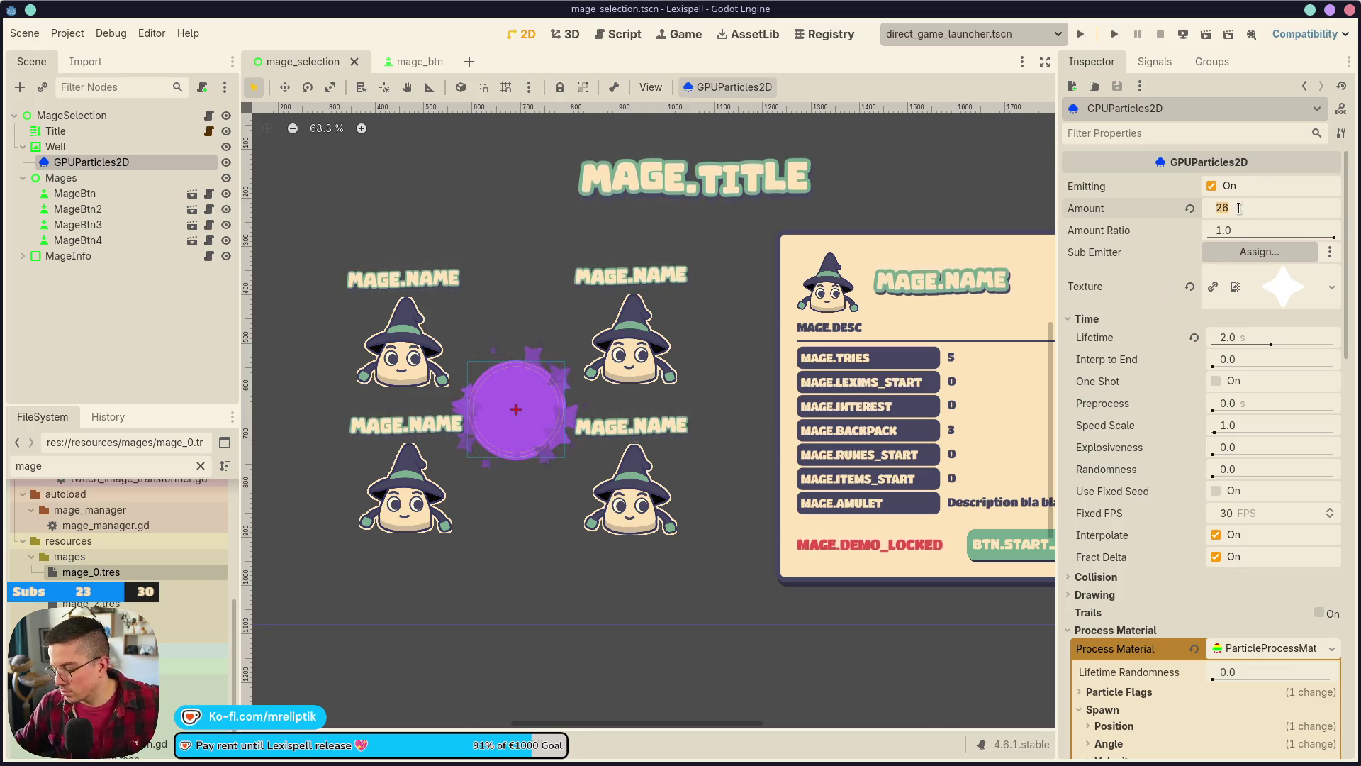
text(13)
key(Return)
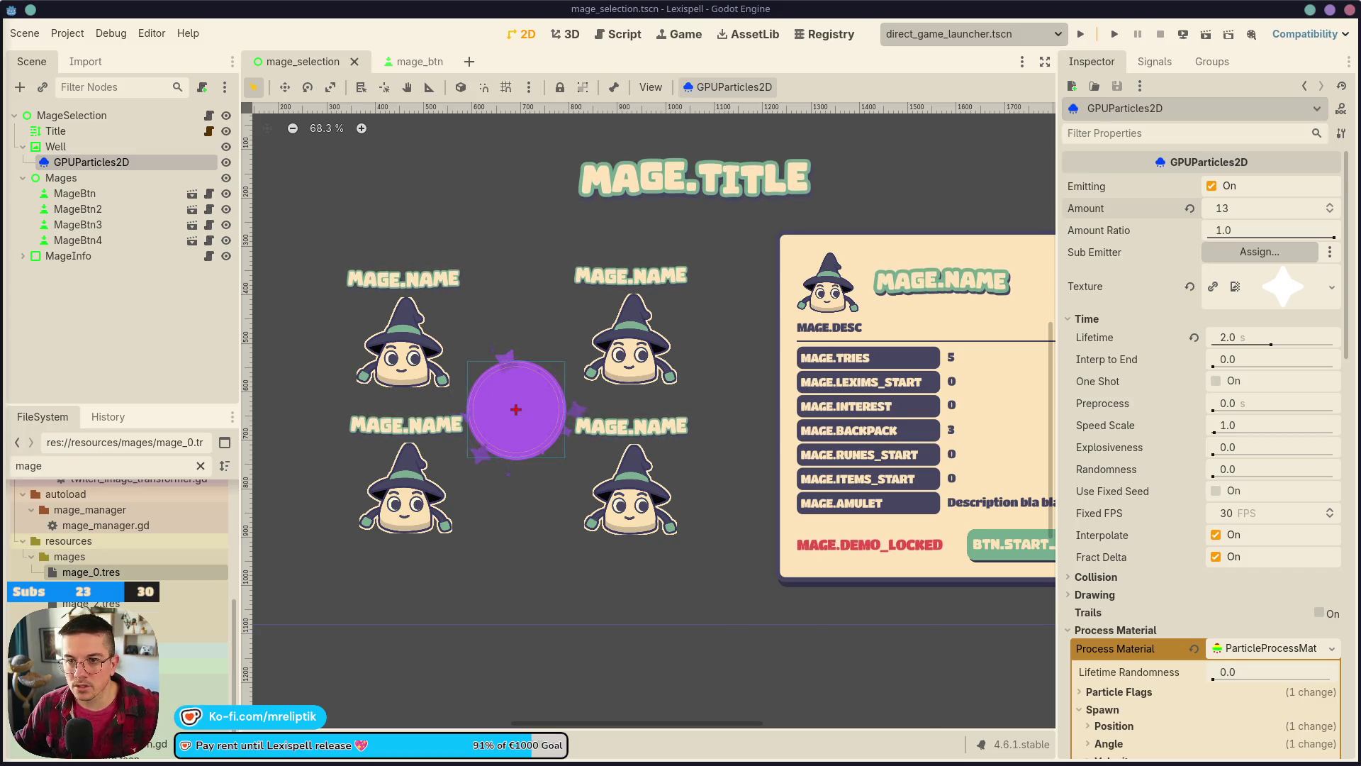
key(alt+Tab)
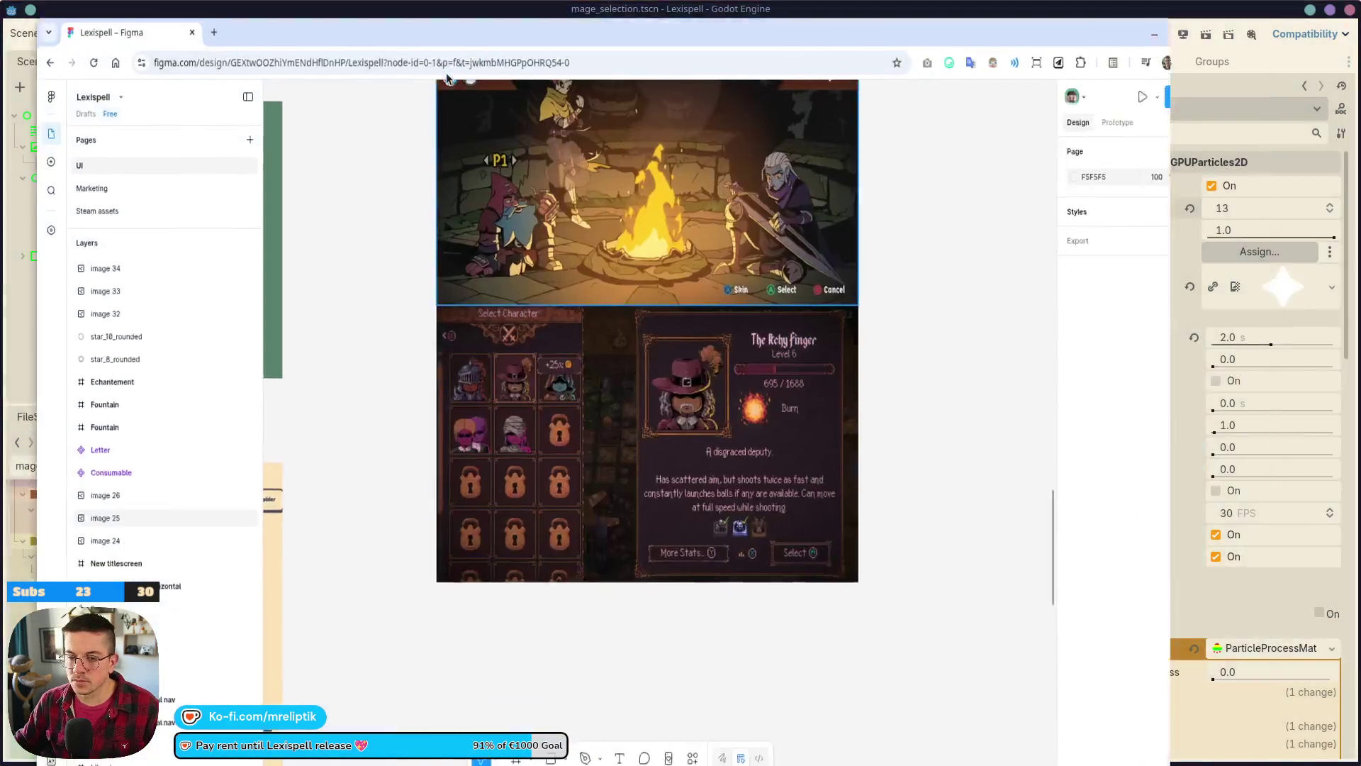
- Paste the orb picture beside the Lexispell art, remove its background, and search 'cartoon 2D orb' images
ctrl+scroll(468, 418, down, 5)
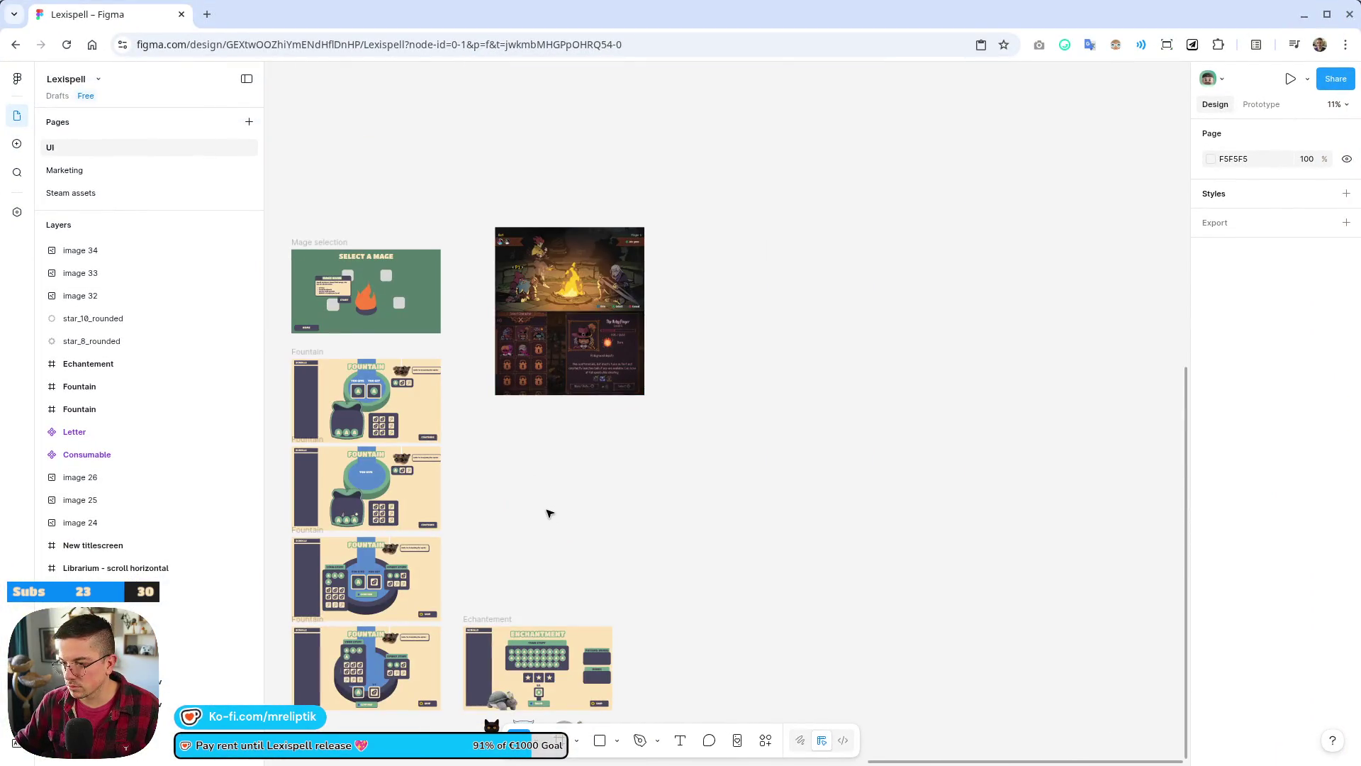
key(ctrl+v)
drag(587, 466, 516, 461)
ctrl+scroll(561, 454, up, 5)
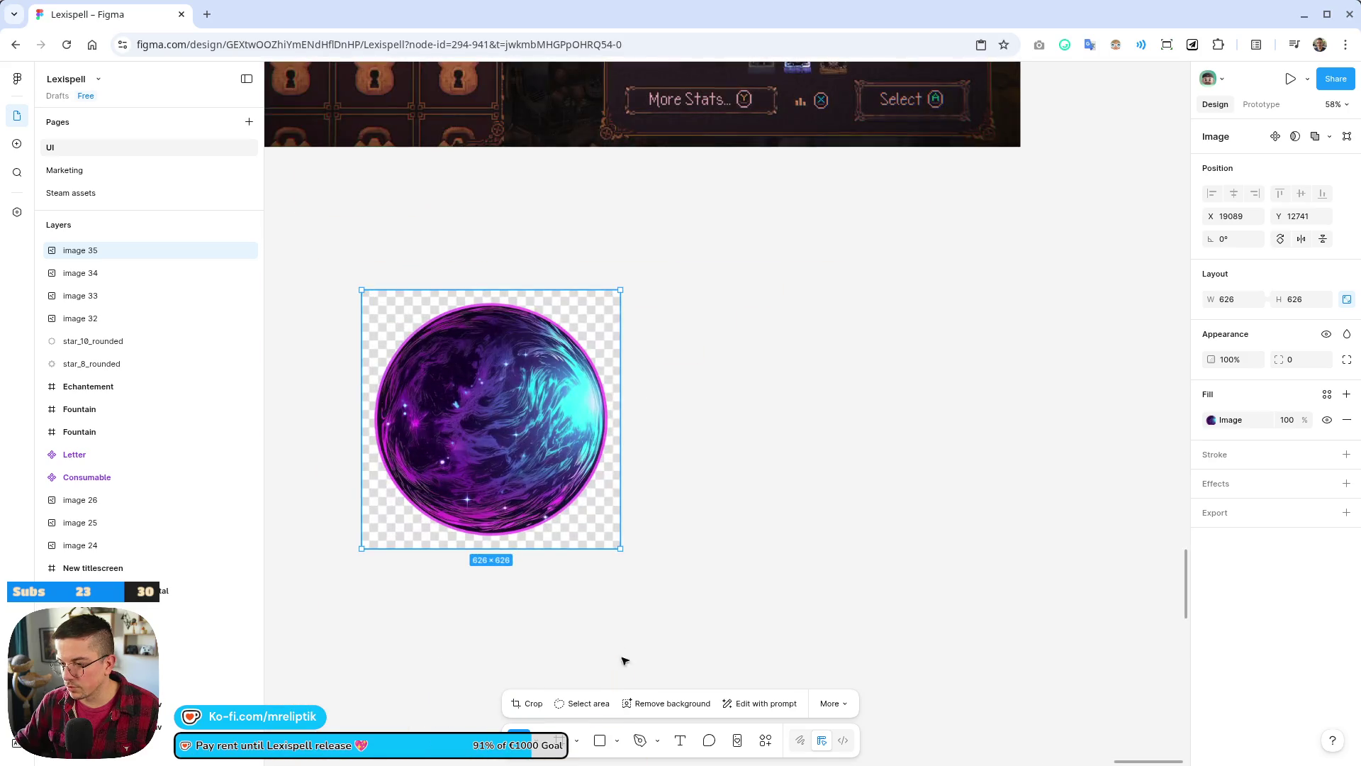
click(648, 702)
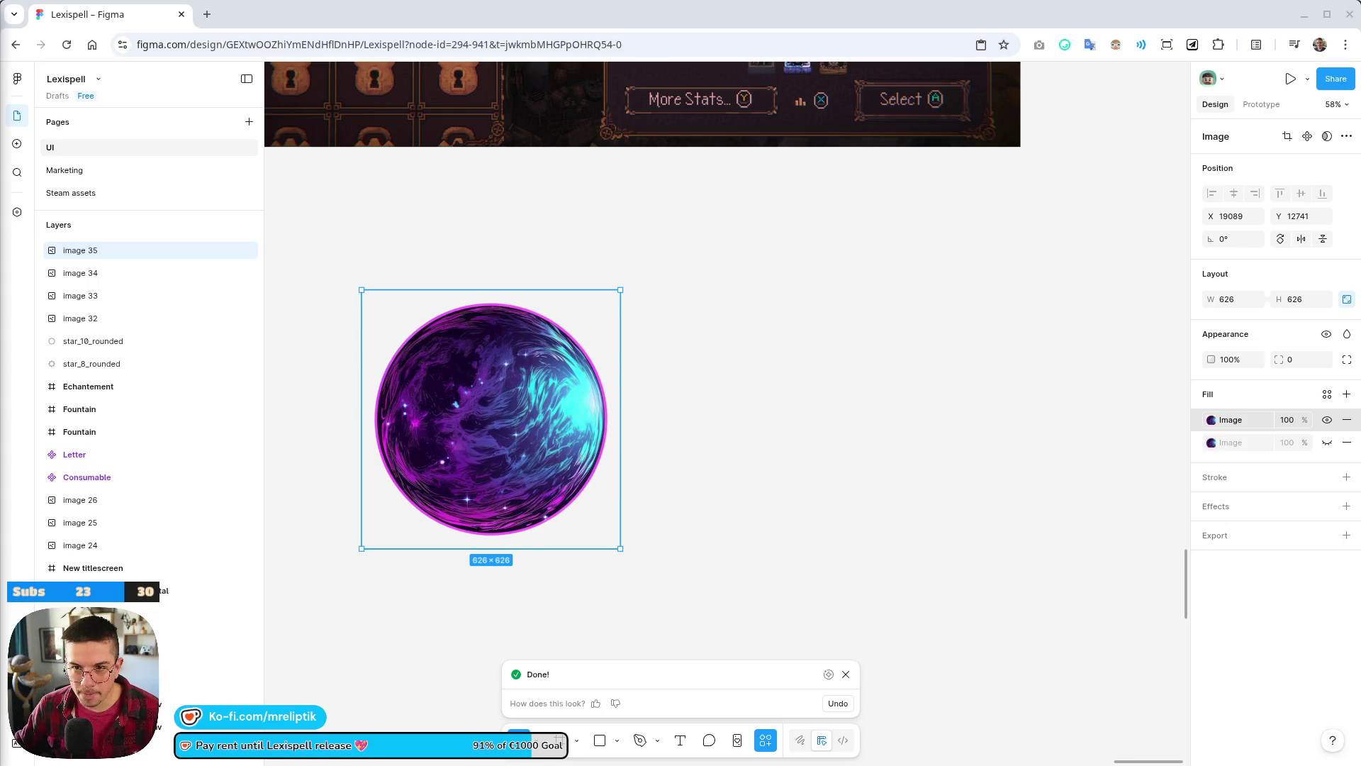
key(ctrl+shift+t)
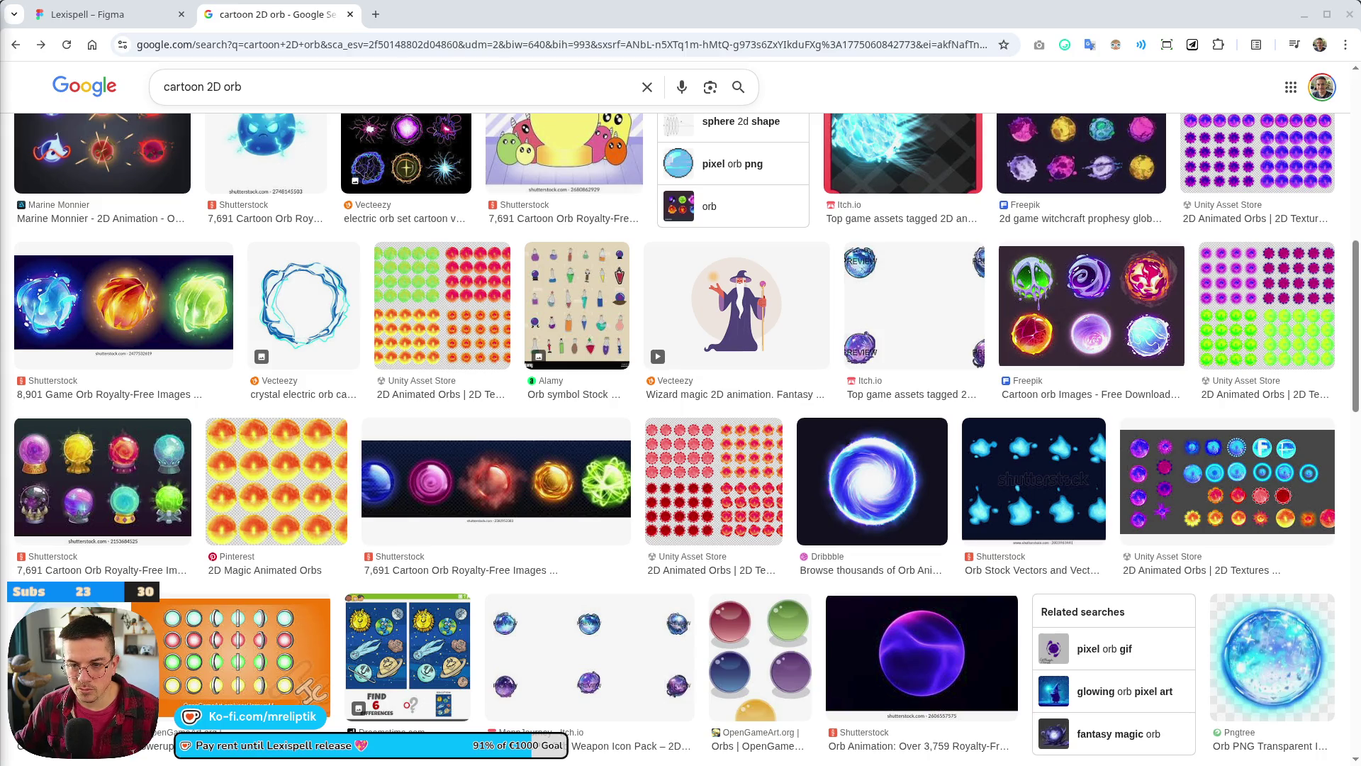
- Delete the old orb, paste the swirl orb, remove its background and add a 1x PNG export
click(88, 16)
key(Escape)
click(517, 383)
key(Delete)
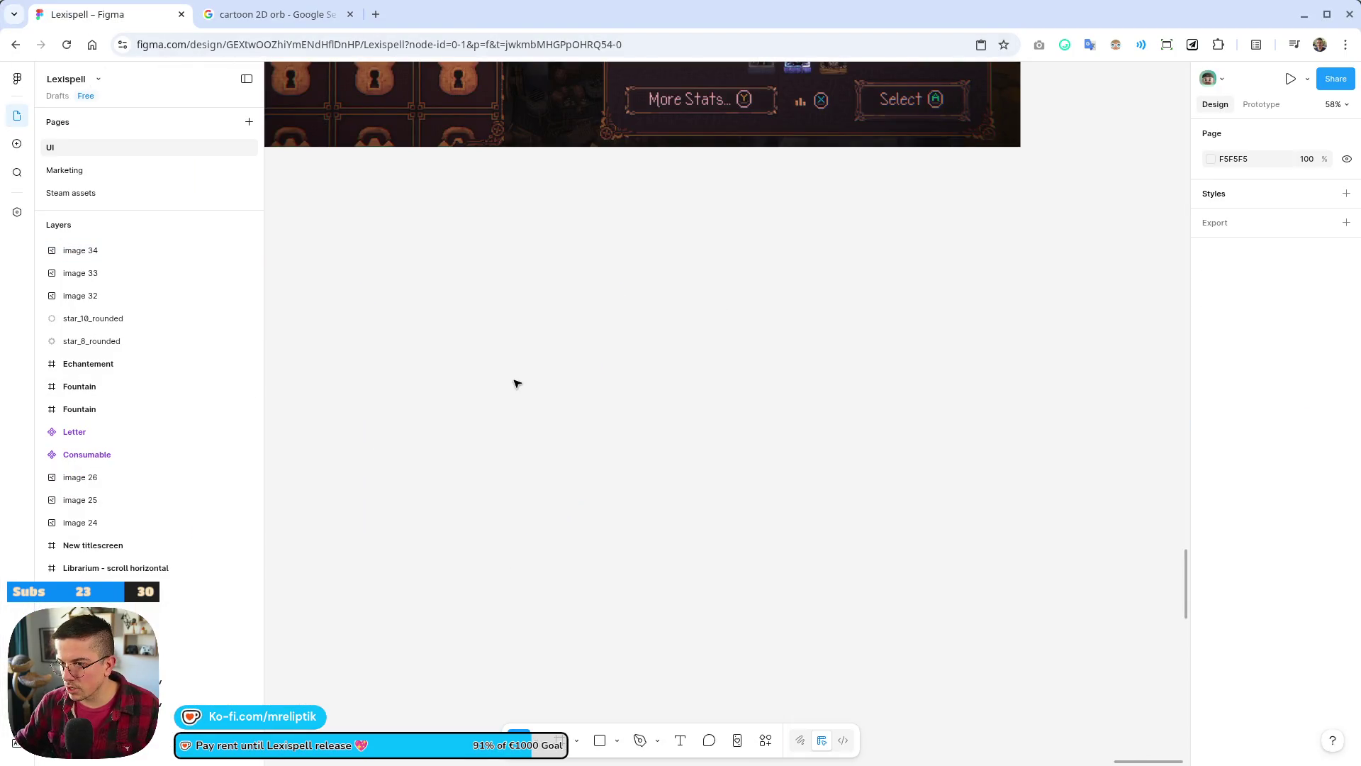
key(ctrl+z)
click(674, 702)
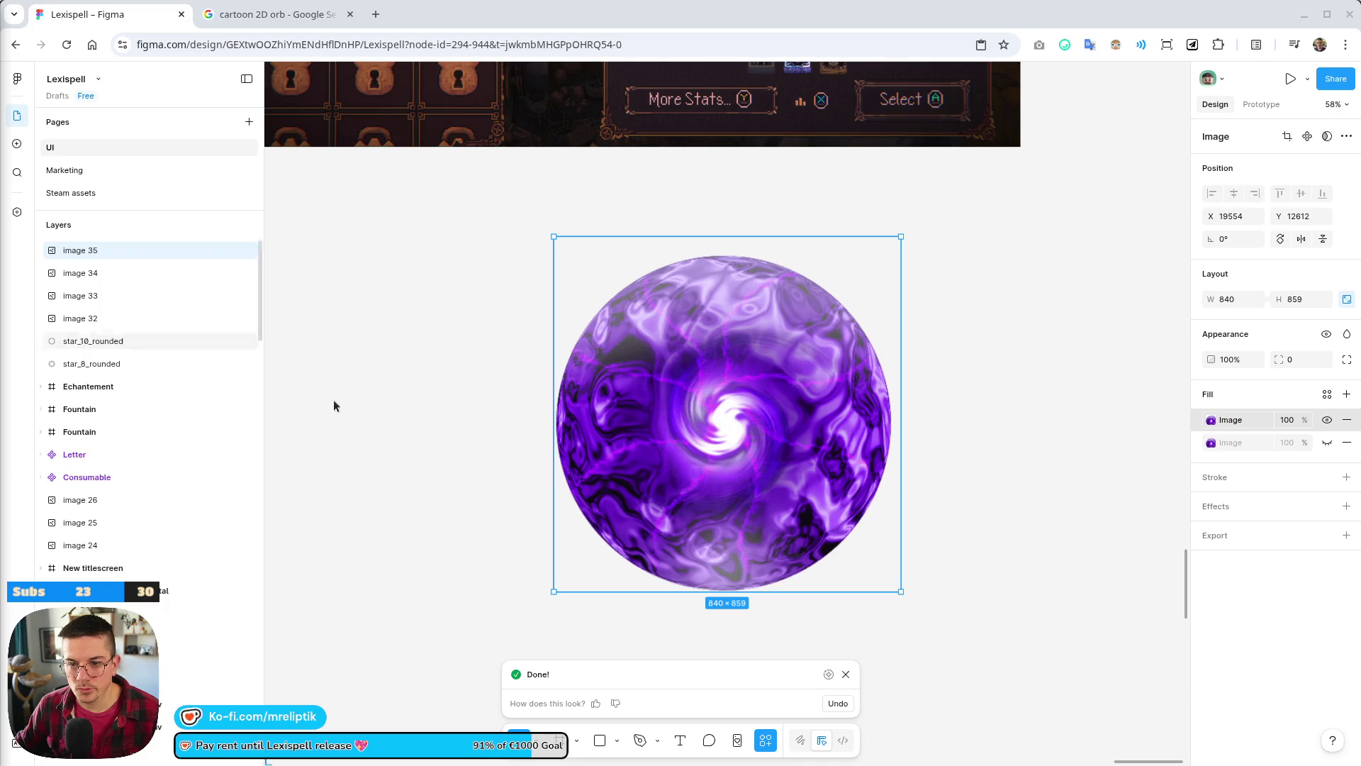
click(1215, 536)
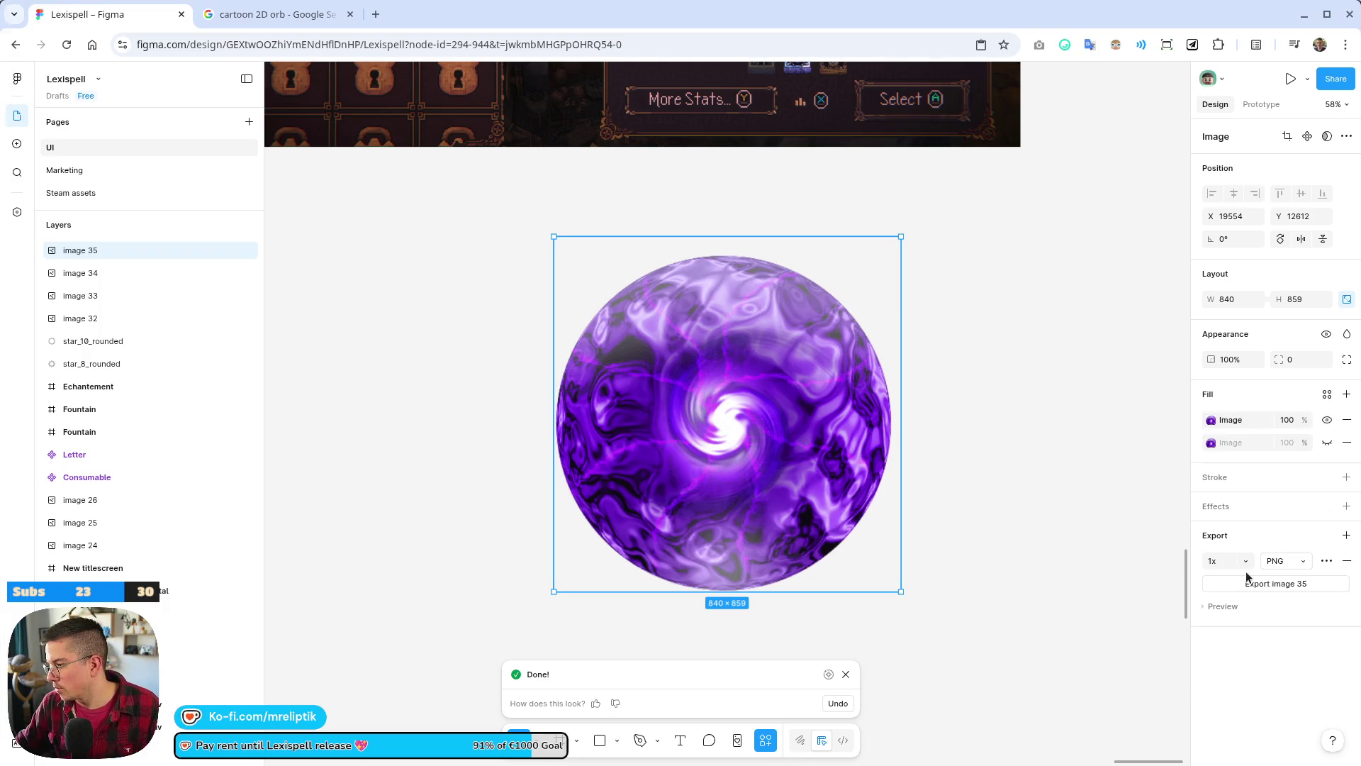
- Crop the swirl orb's image fill and set its width and height to 828
double_click(675, 358)
drag(726, 234, 735, 254)
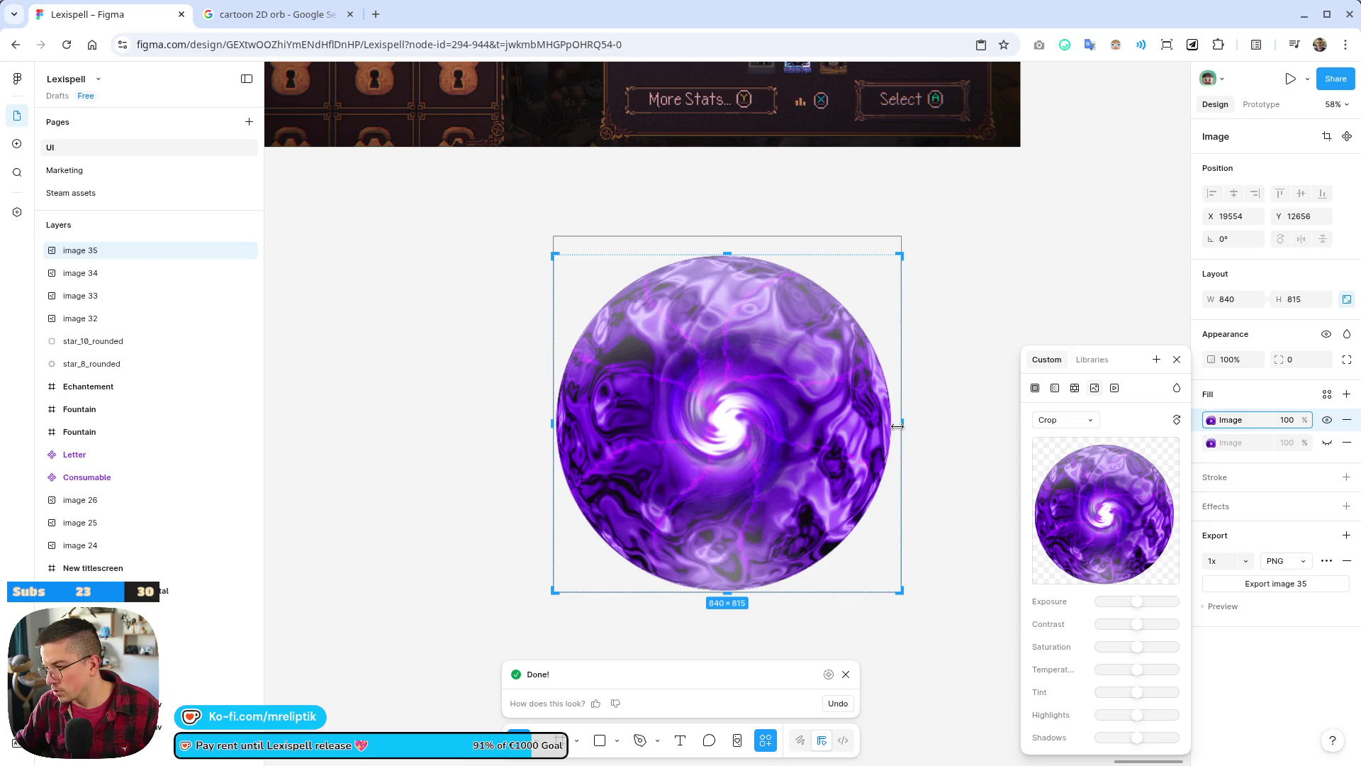
drag(901, 425, 894, 426)
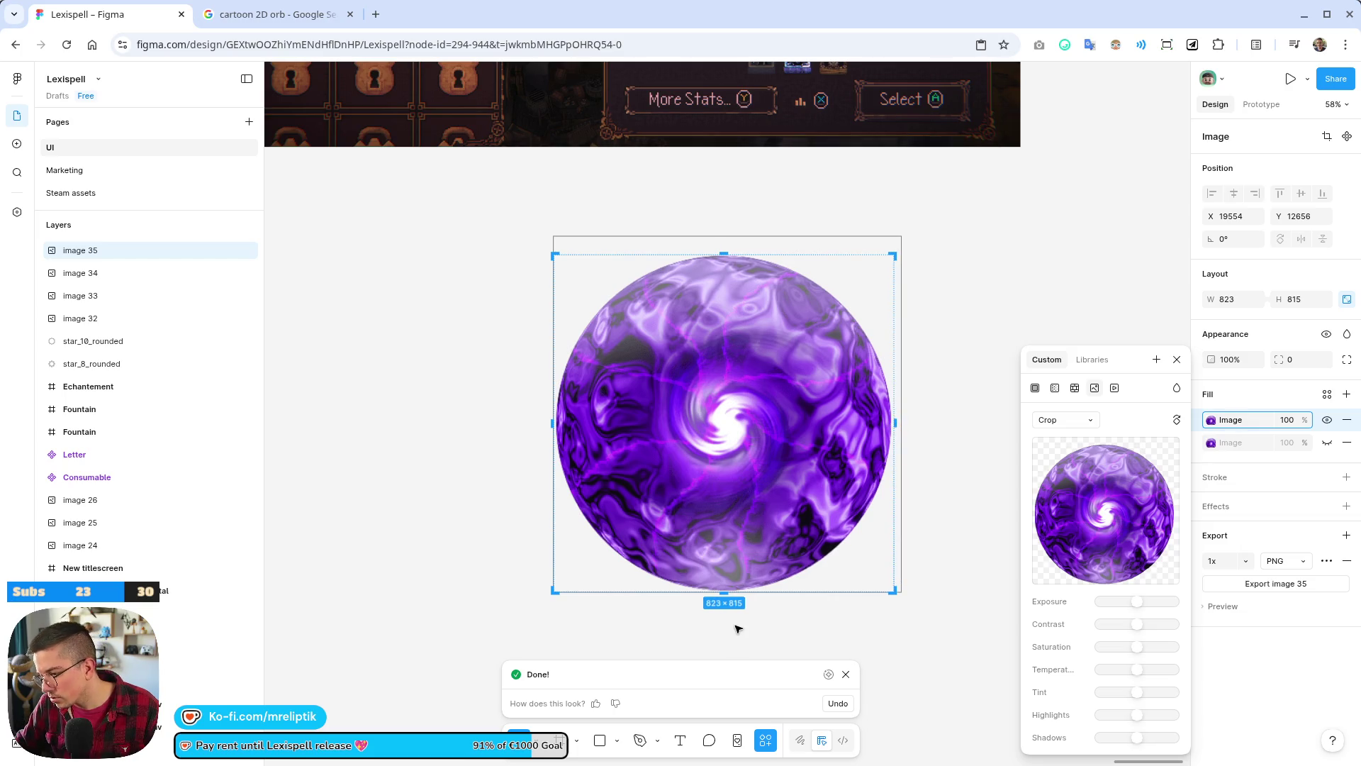
drag(726, 591, 726, 597)
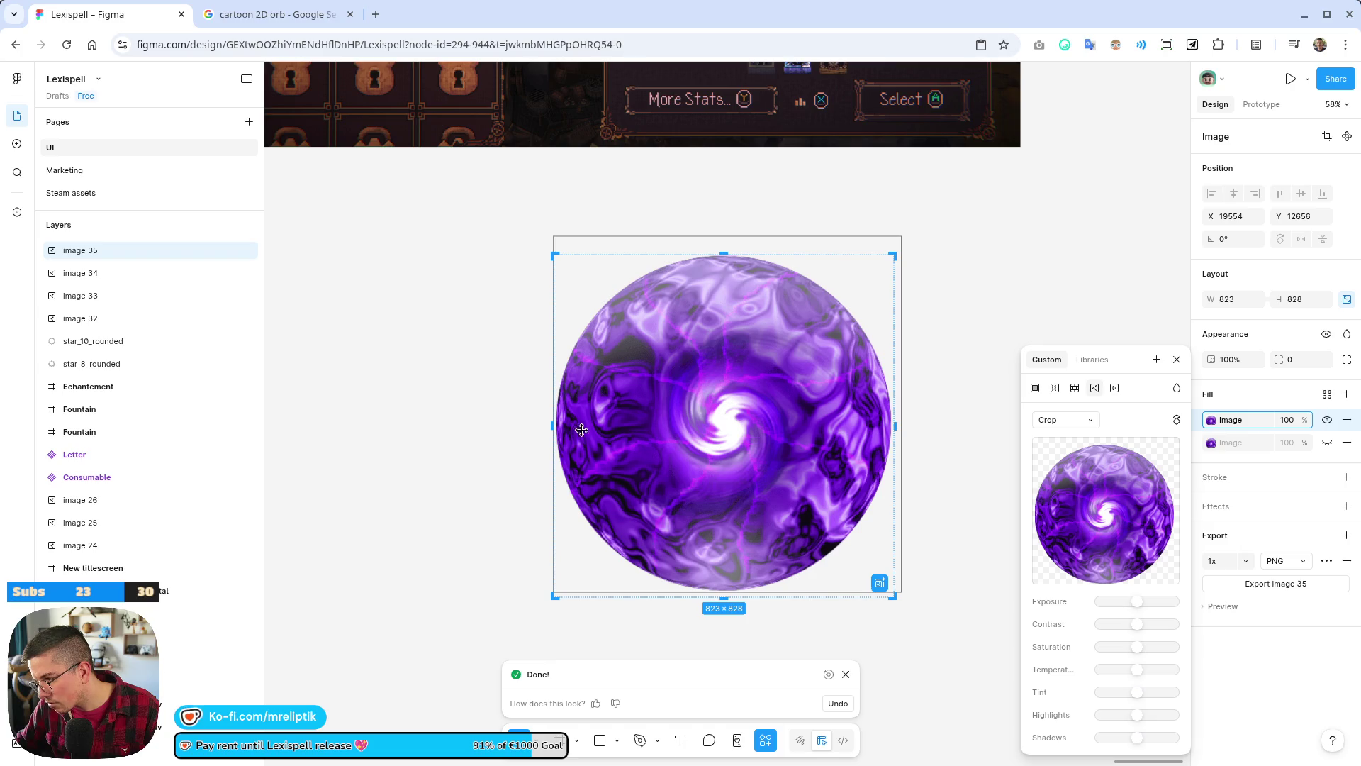
drag(557, 431, 547, 431)
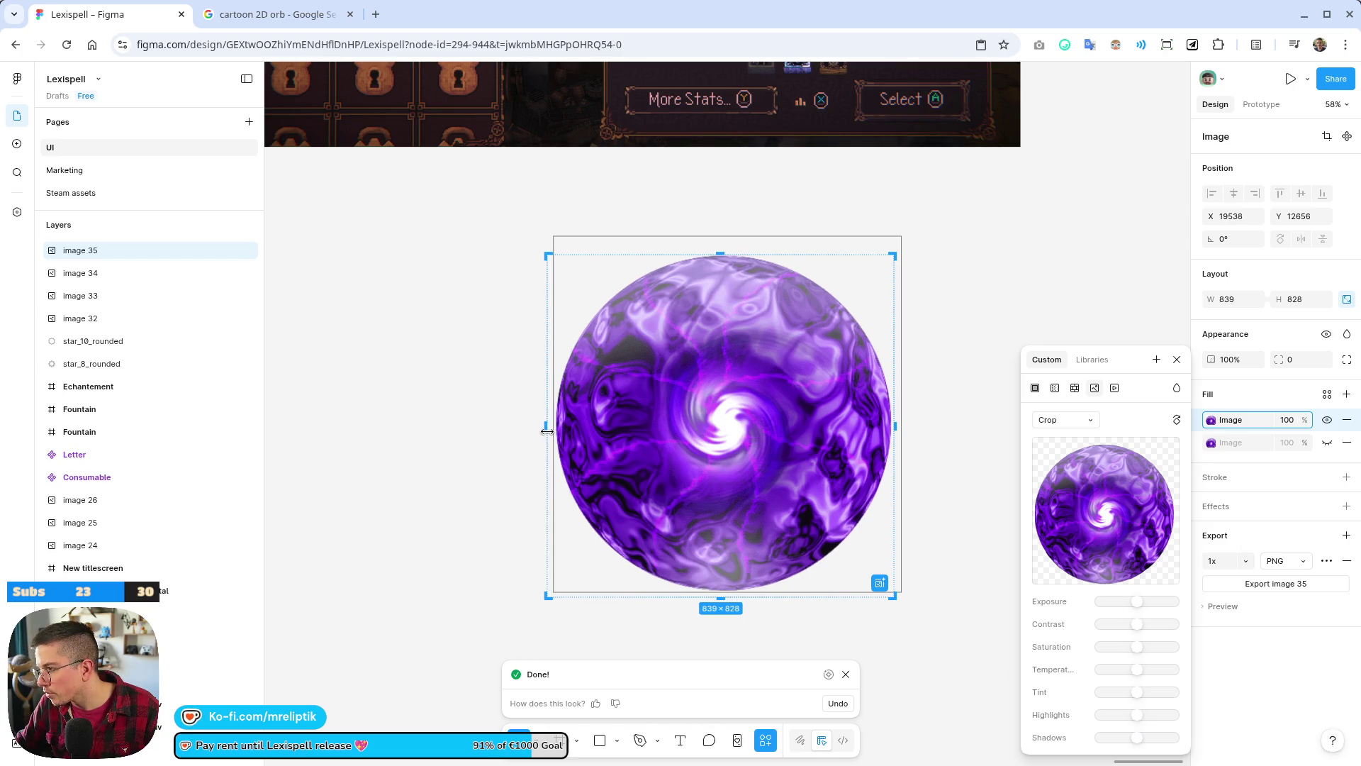
click(1246, 299)
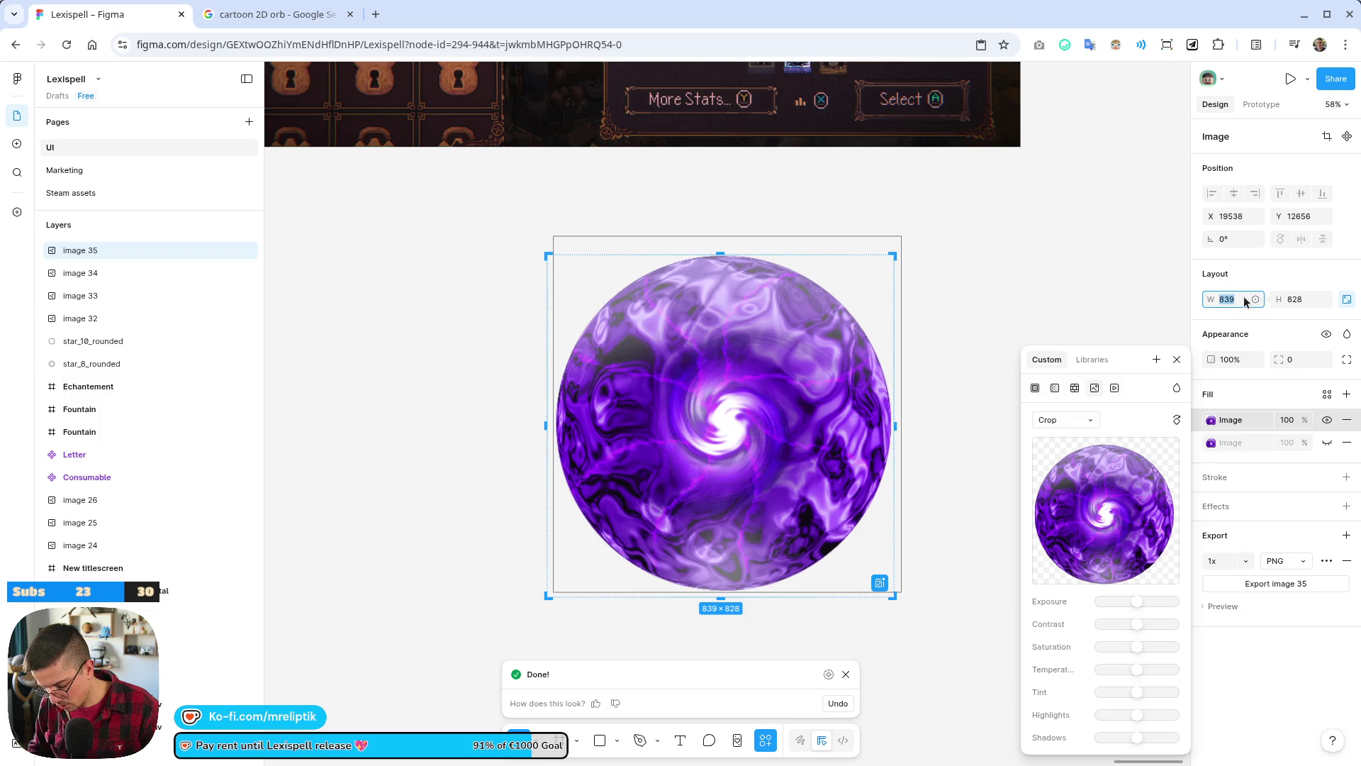
text(82)
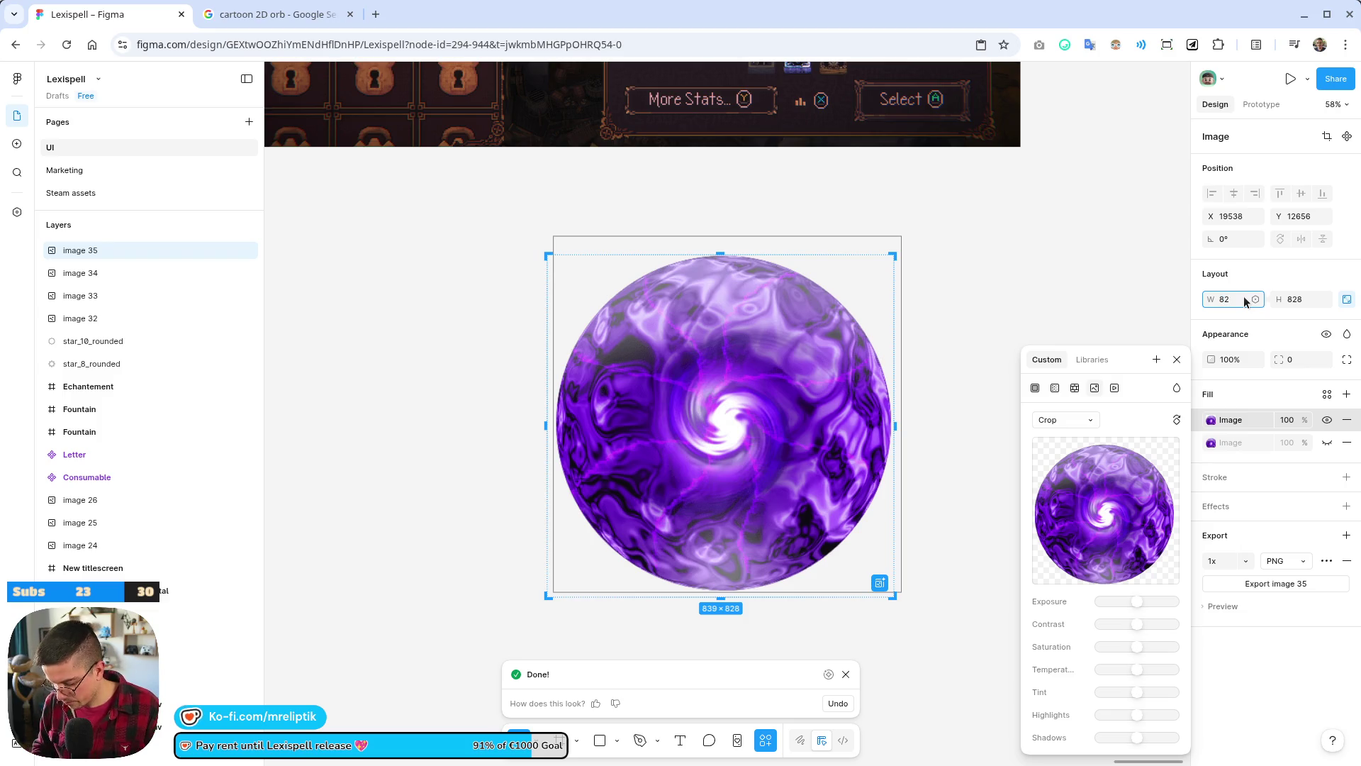
text(8)
key(Tab)
text(828)
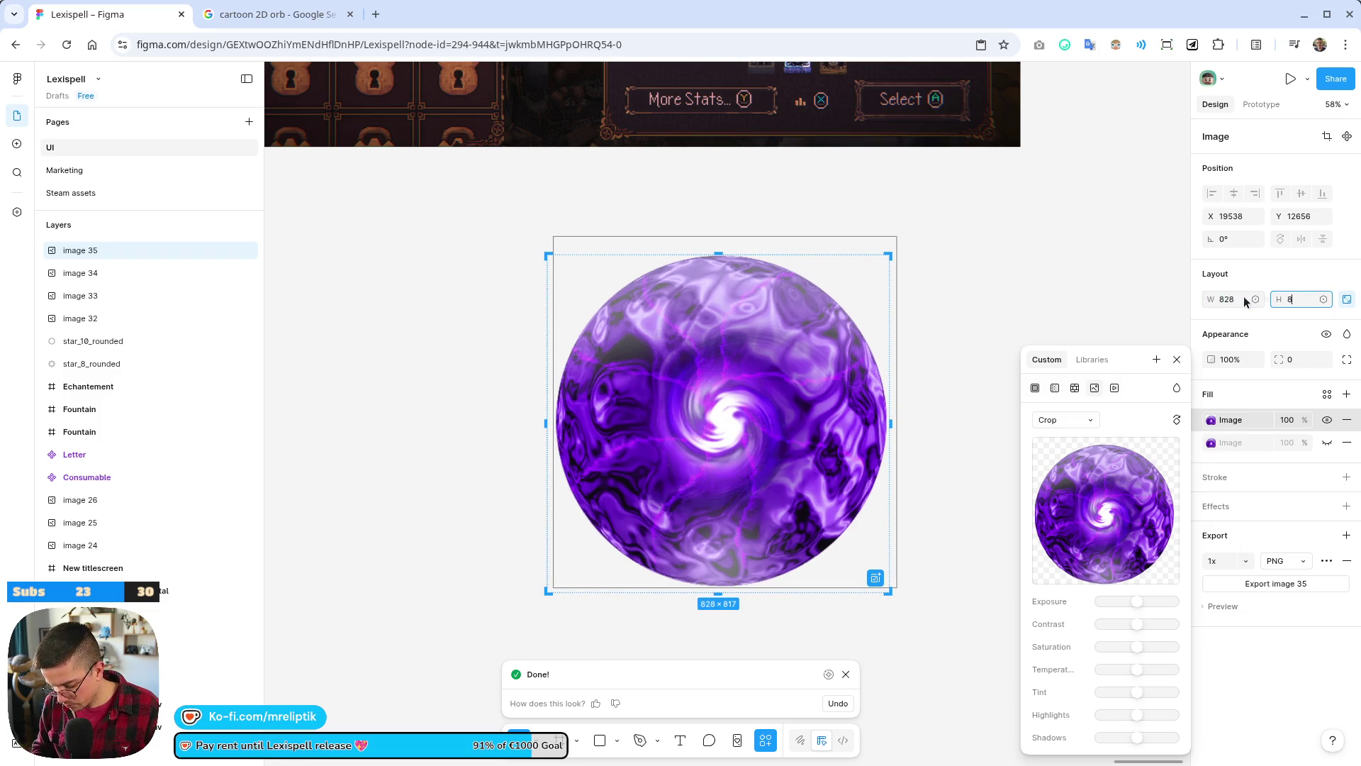
key(Return)
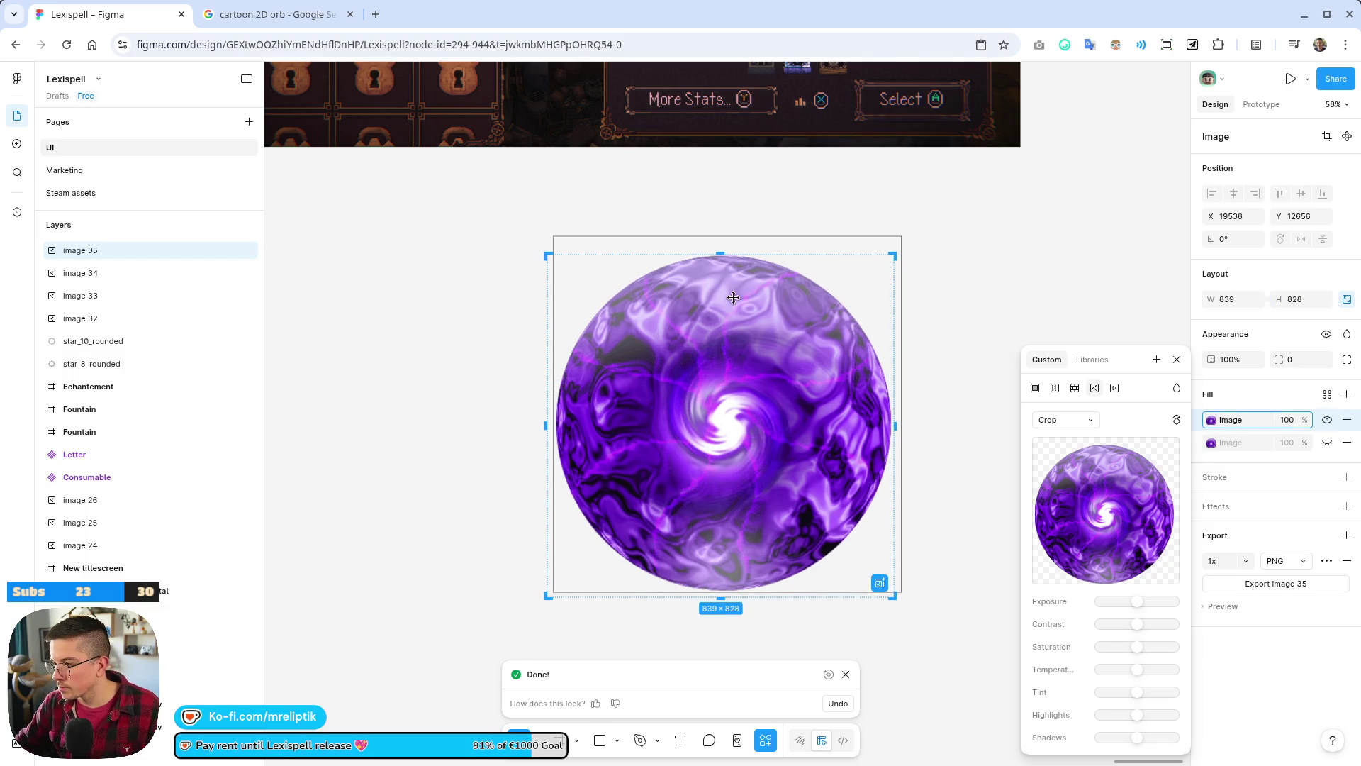
- Fine-tune the crop edges until the orb is a square 835×835
drag(721, 254, 723, 251)
drag(545, 424, 551, 423)
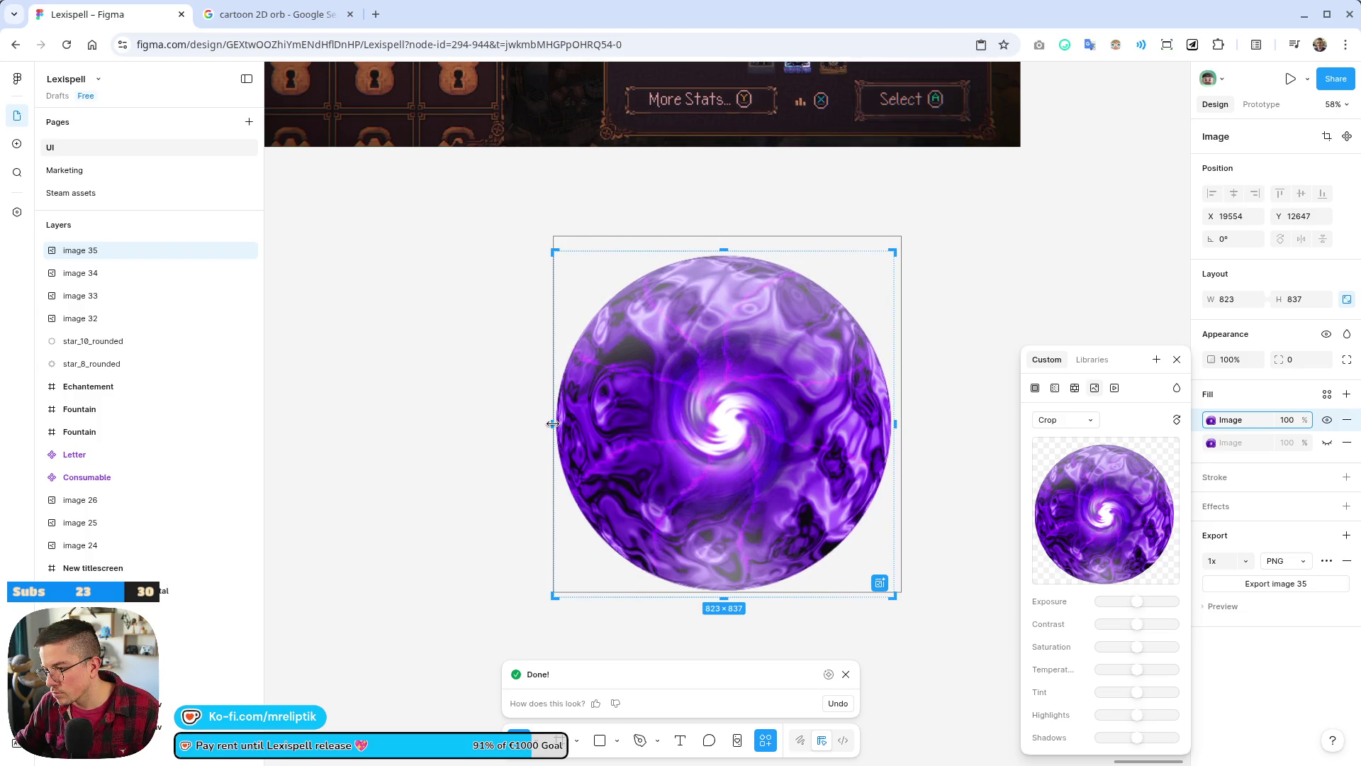
drag(727, 599, 729, 595)
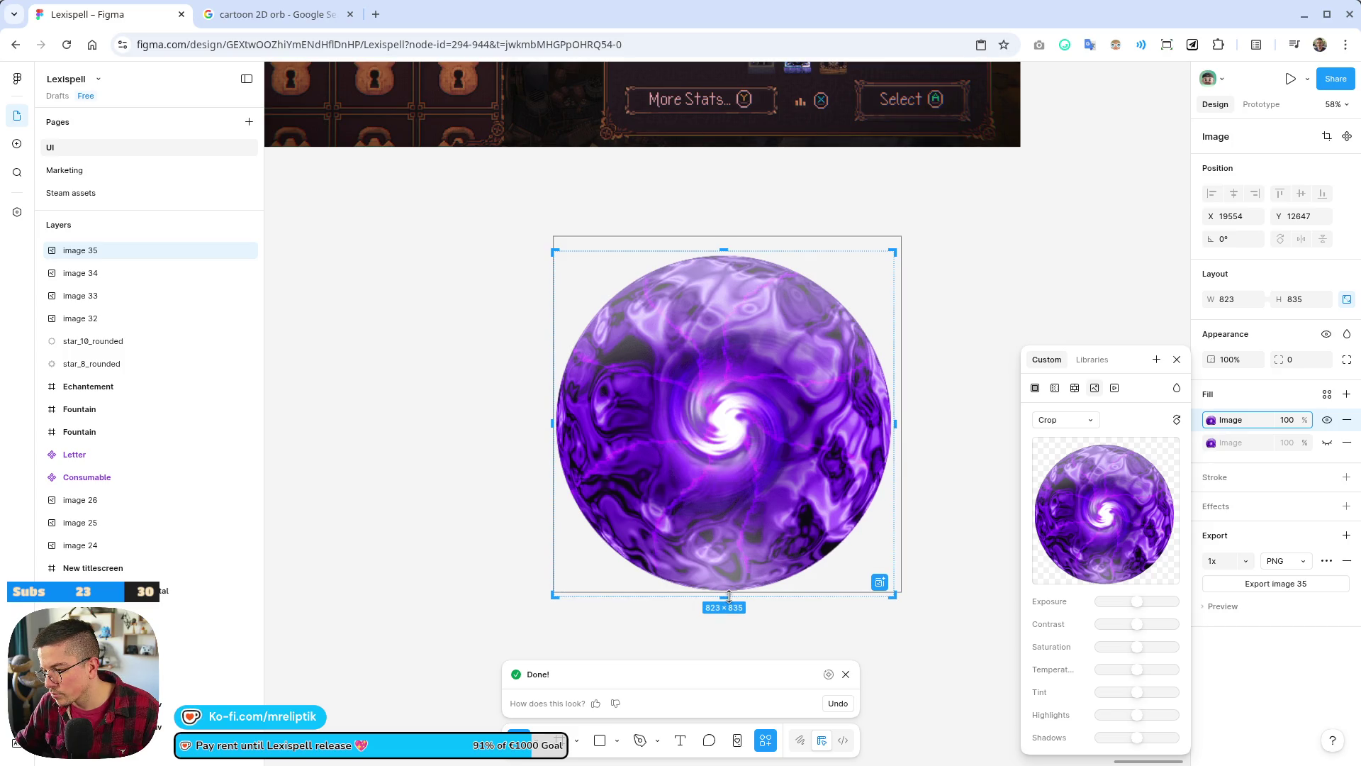
drag(894, 424, 895, 427)
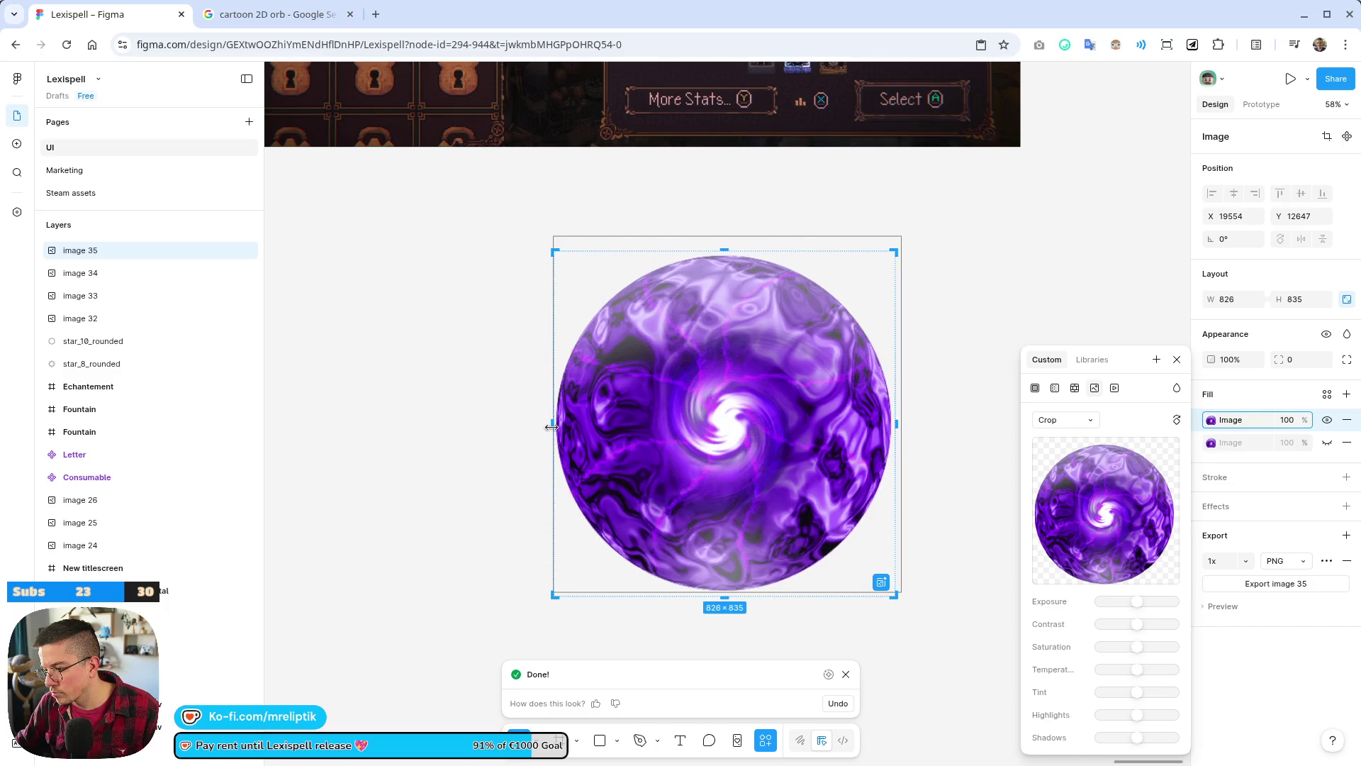
scroll(551, 426, up, 5)
drag(550, 399, 541, 399)
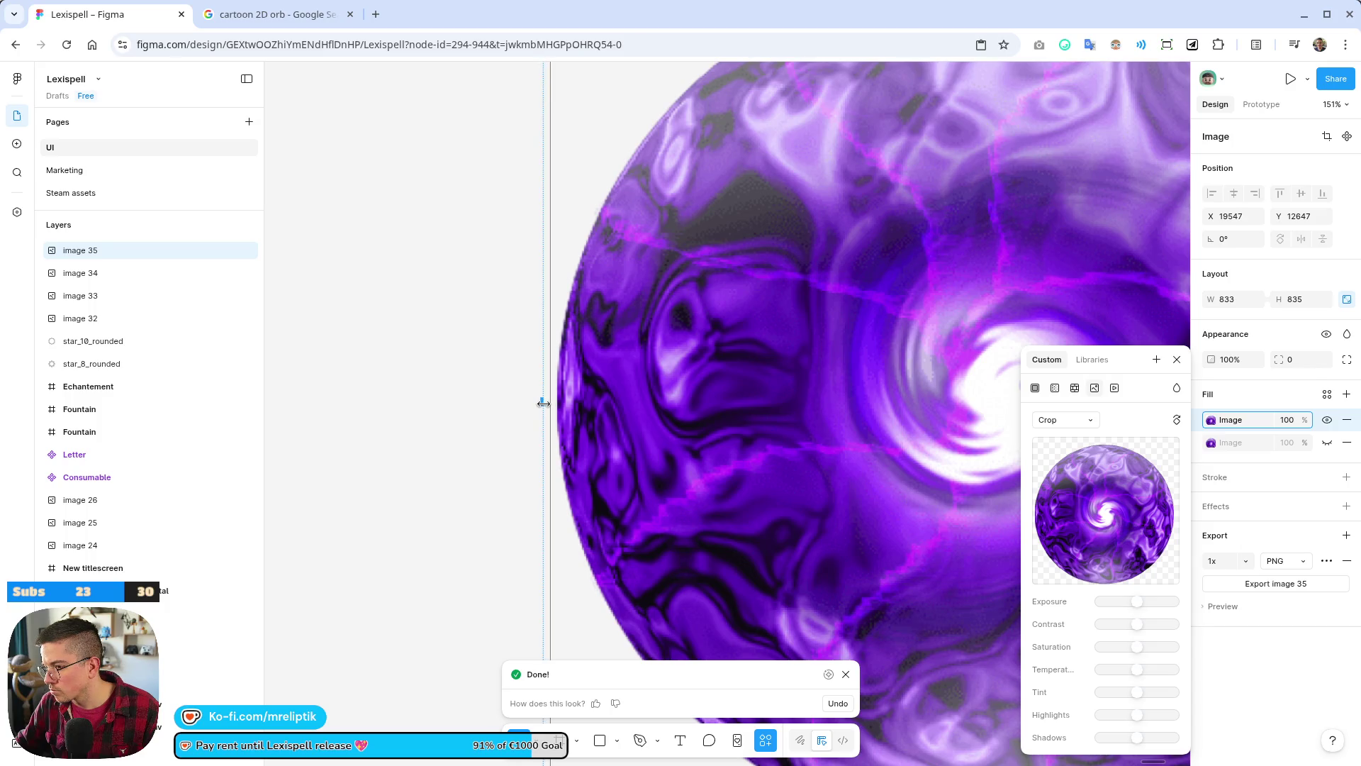
scroll(541, 399, down, 2)
scroll(449, 428, down, 3)
scroll(734, 257, up, 6)
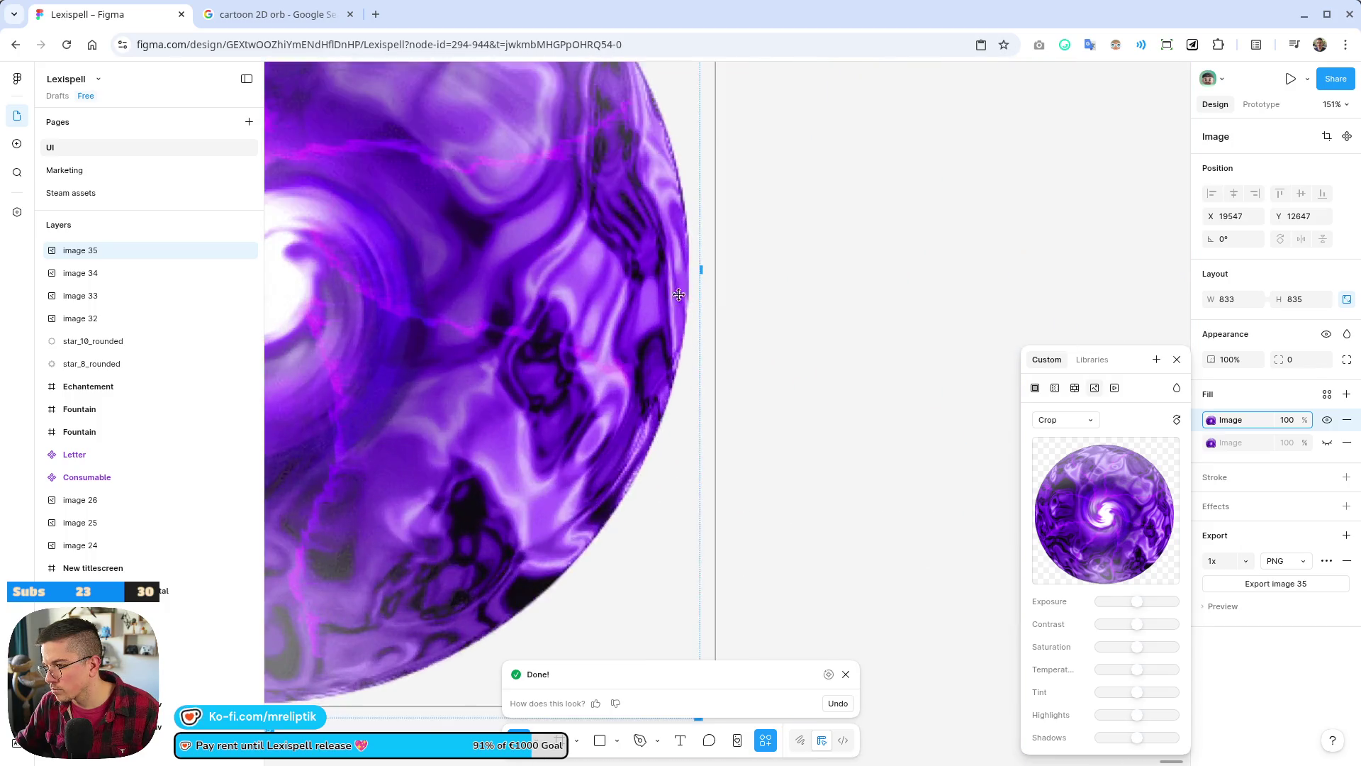
drag(717, 255, 719, 254)
scroll(738, 263, down, 6)
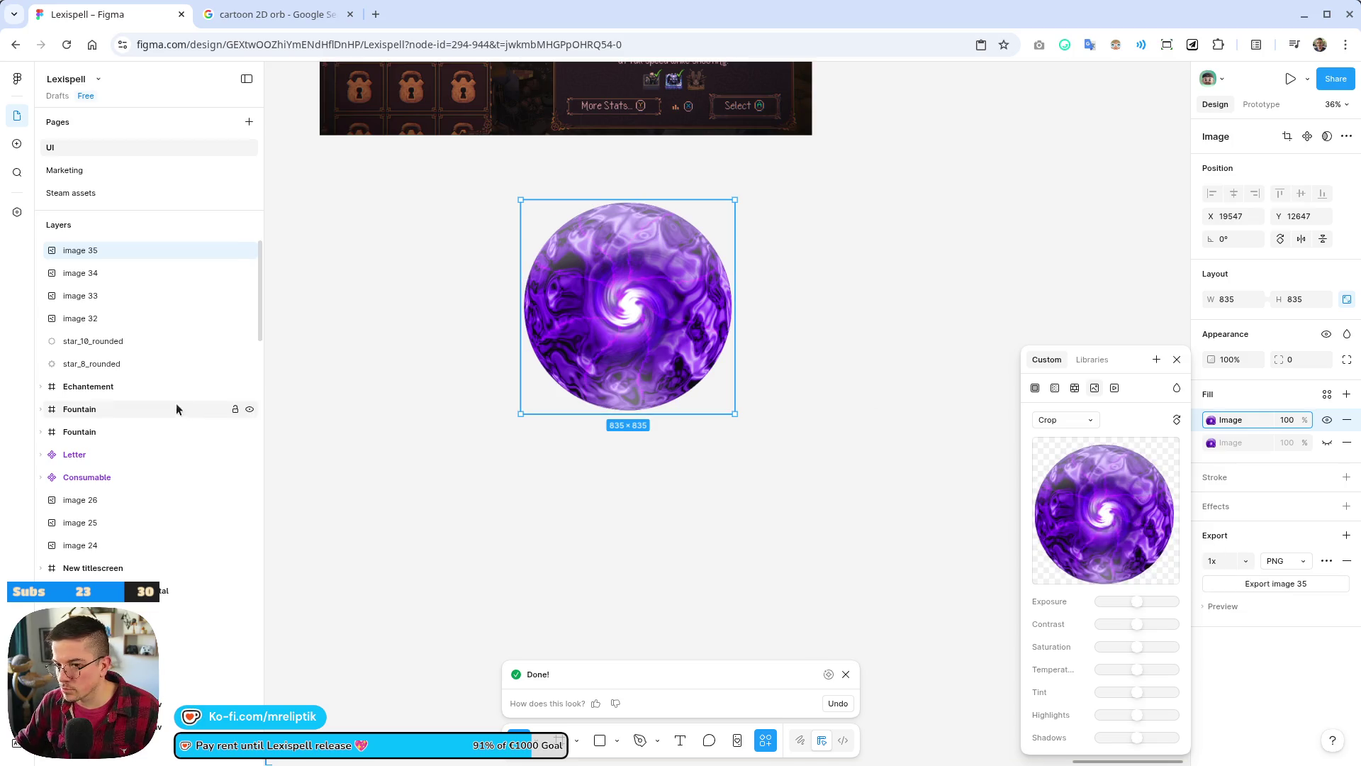
- Rename the image layer to 'orb', close the fill editor, and close the Figma tab
double_click(73, 252)
text(orb)
key(Return)
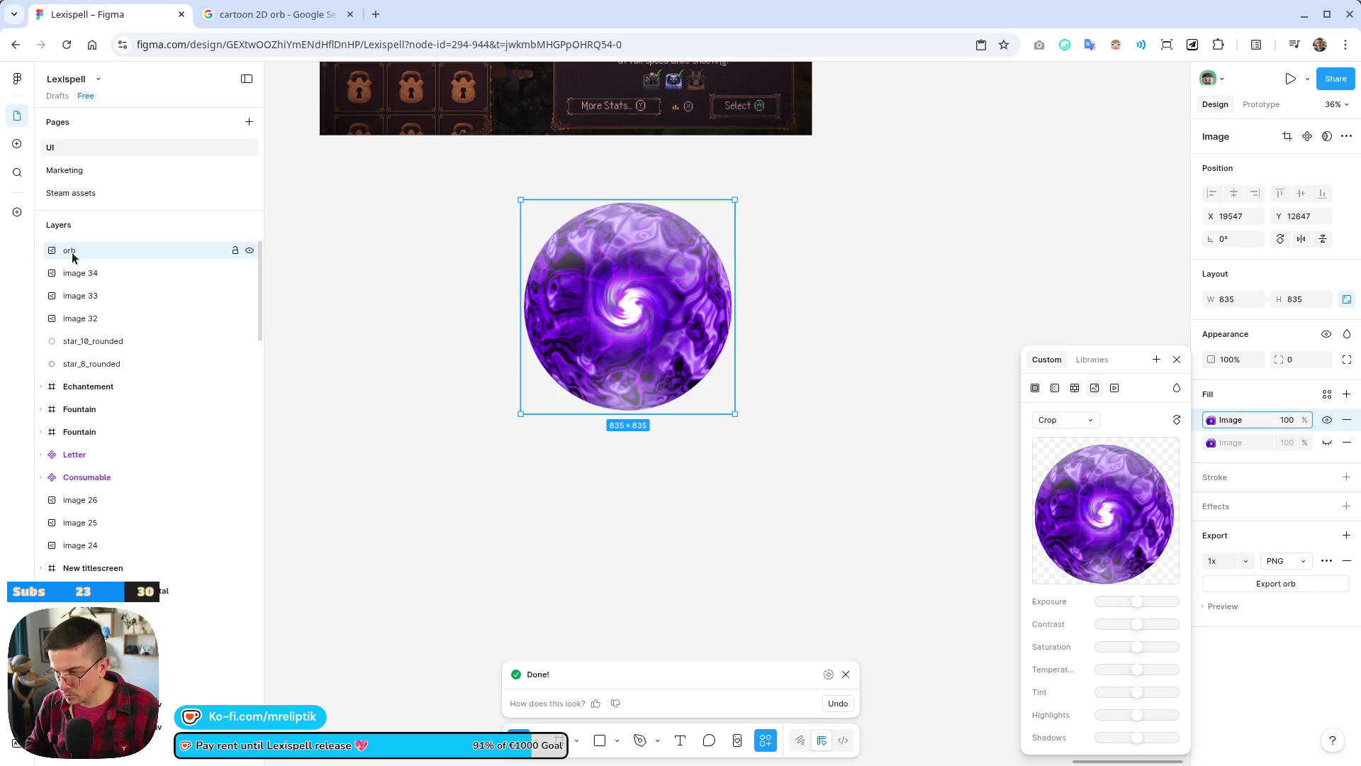
click(1265, 584)
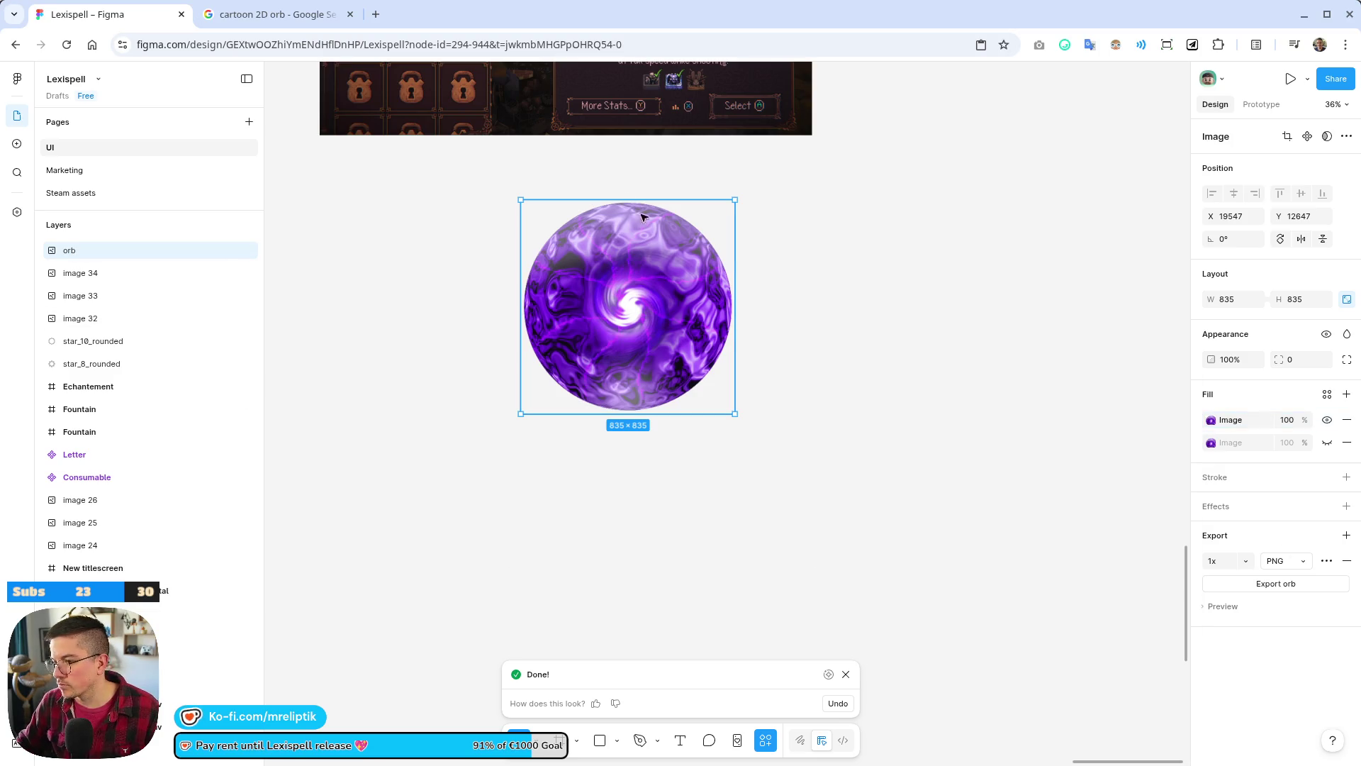
key(ctrl+w)
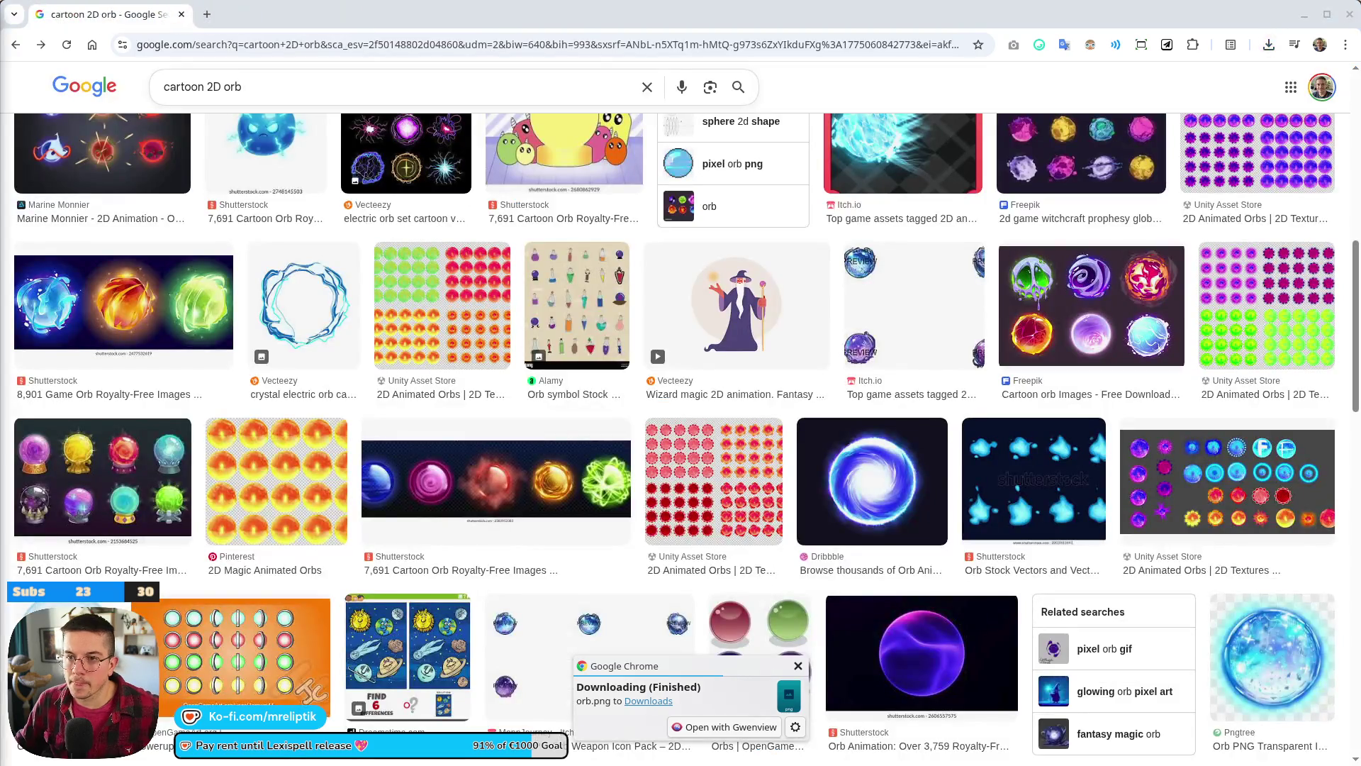
- Scroll through more 'cartoon 2D orb' image results, then return to the Godot editor
scroll(337, 284, up, 2)
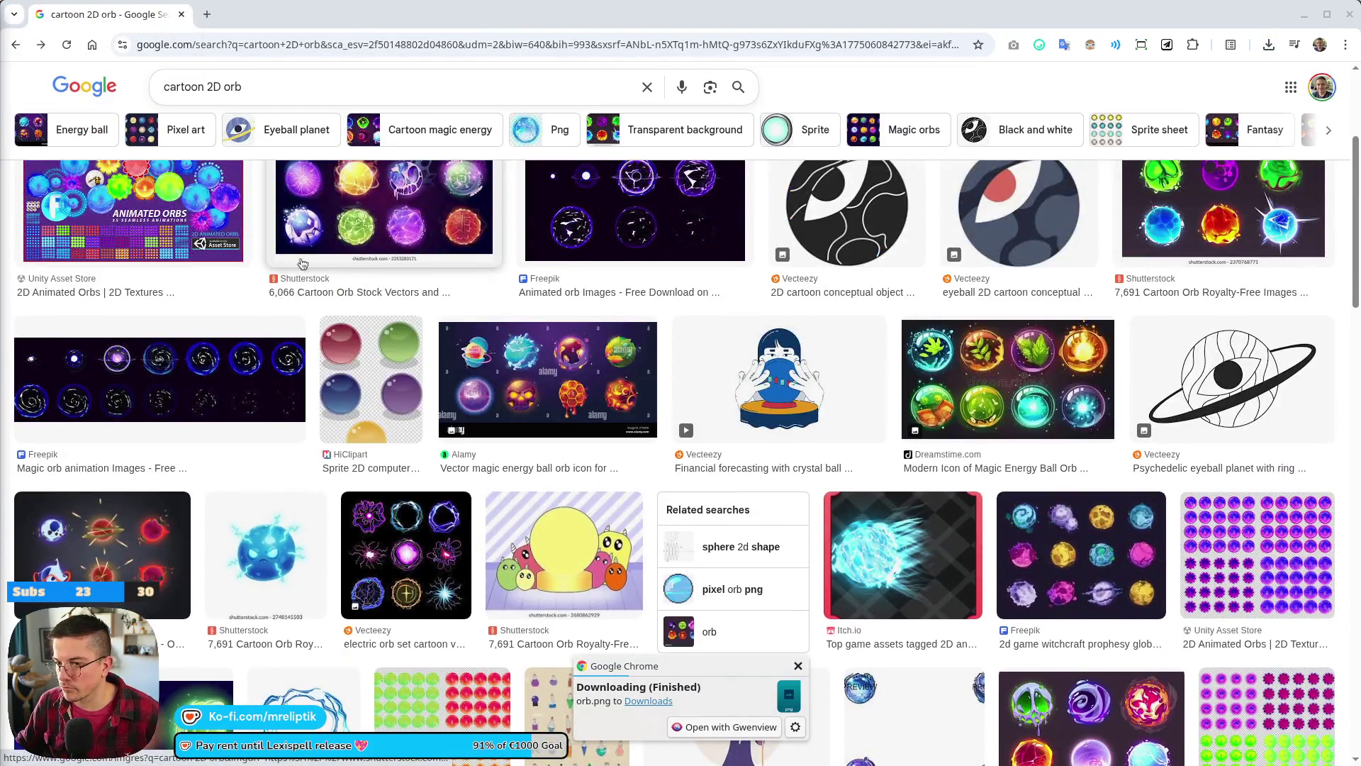
scroll(248, 276, up, 3)
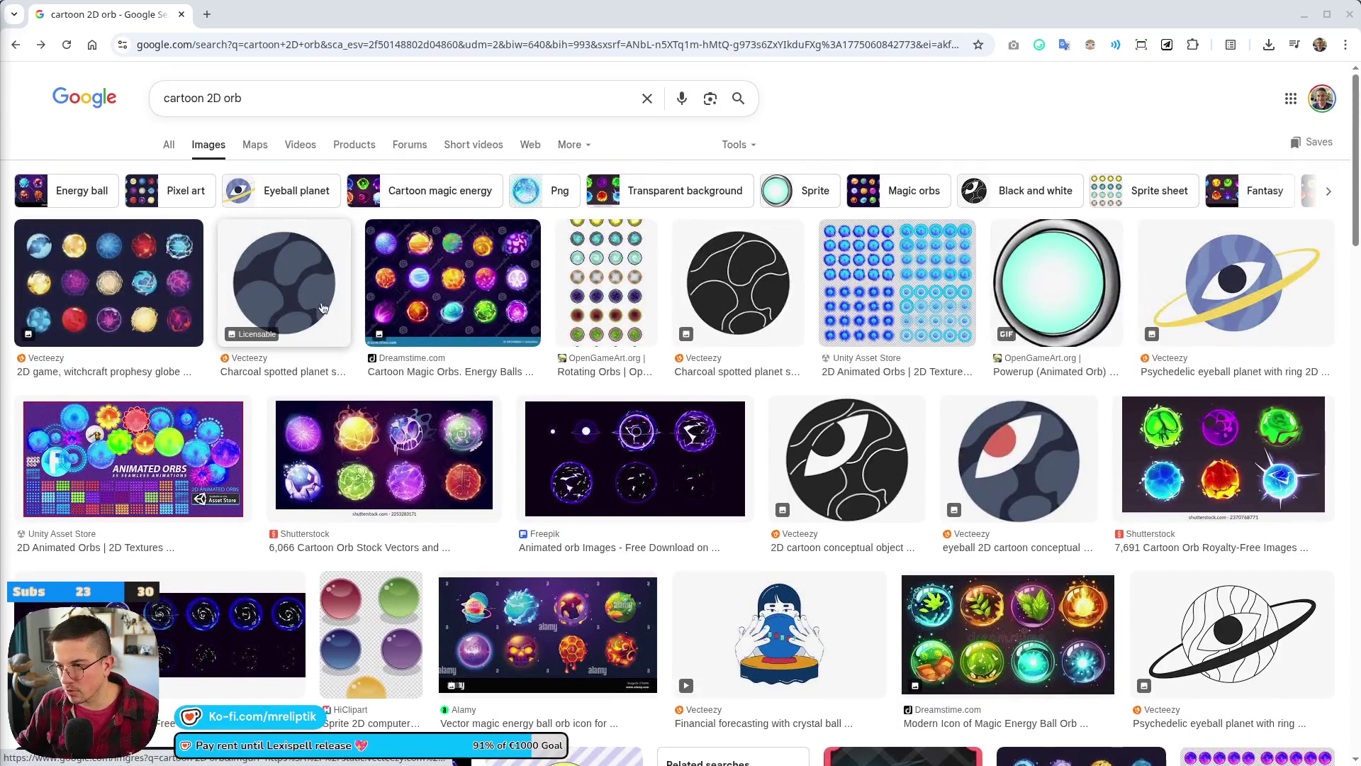
scroll(478, 305, down, 3)
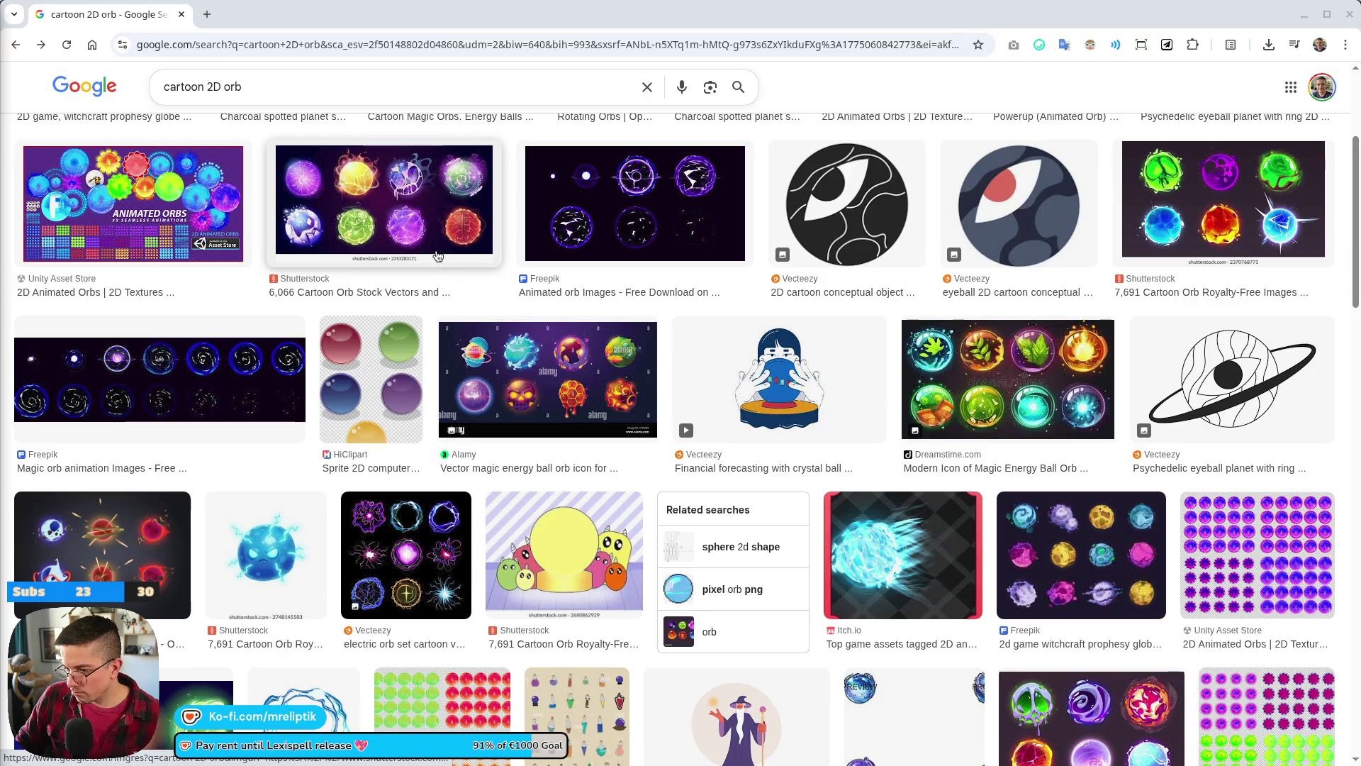
scroll(422, 259, down, 5)
scroll(536, 360, down, 2)
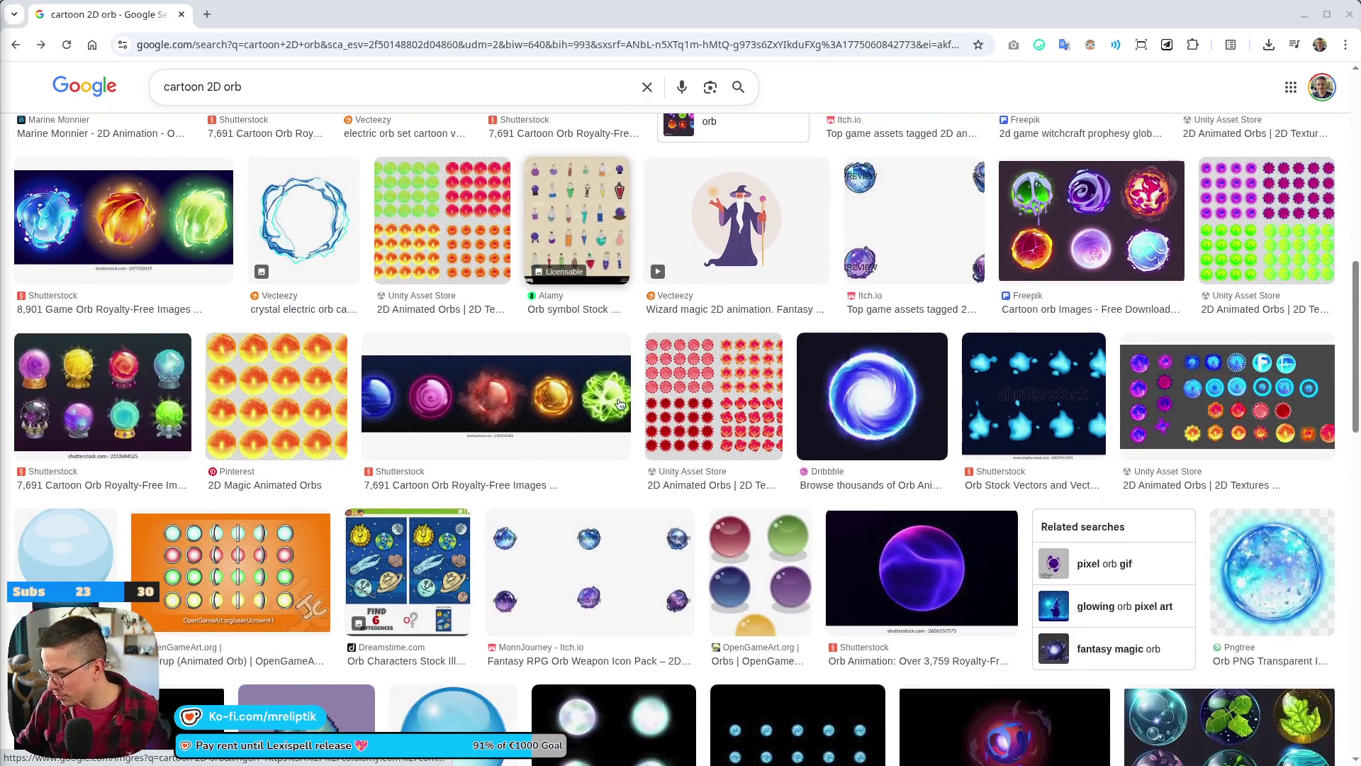
scroll(644, 478, down, 5)
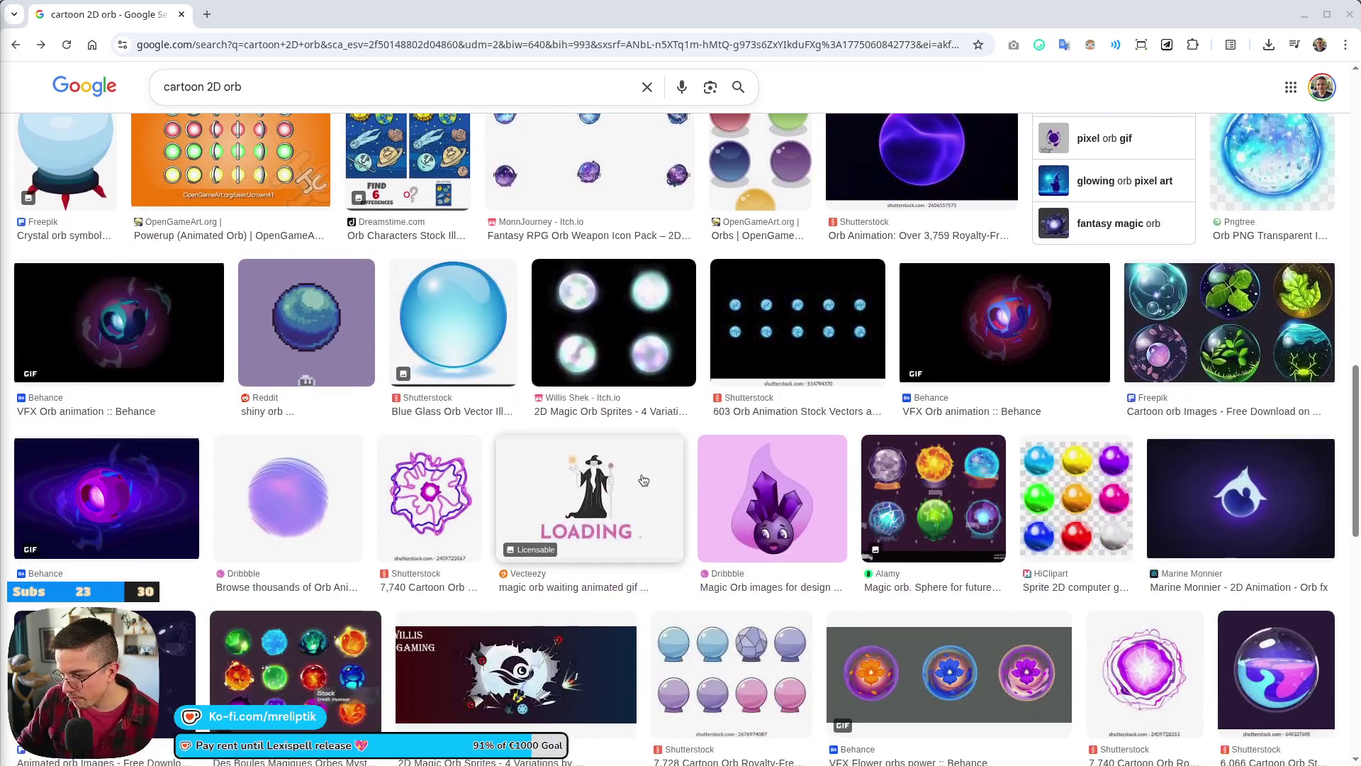
scroll(624, 457, down, 8)
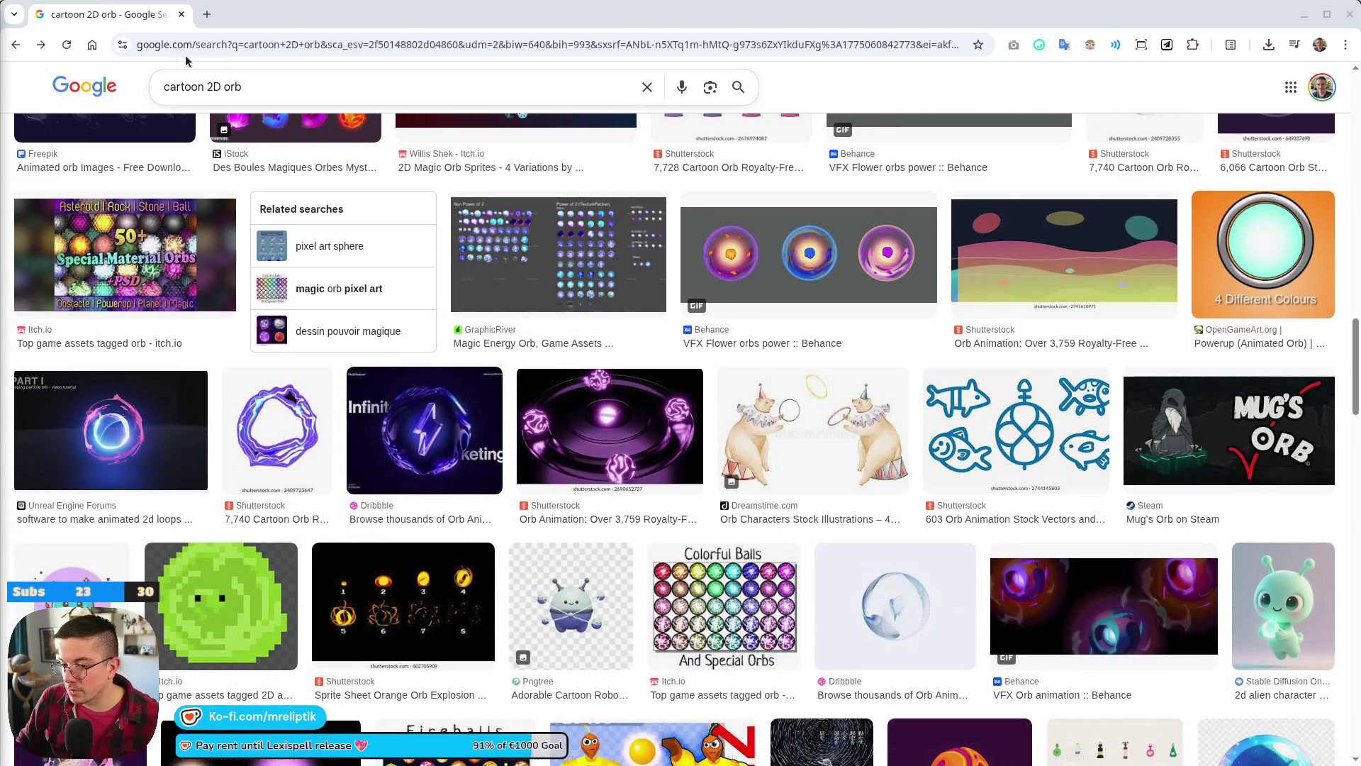
key(alt+Tab)
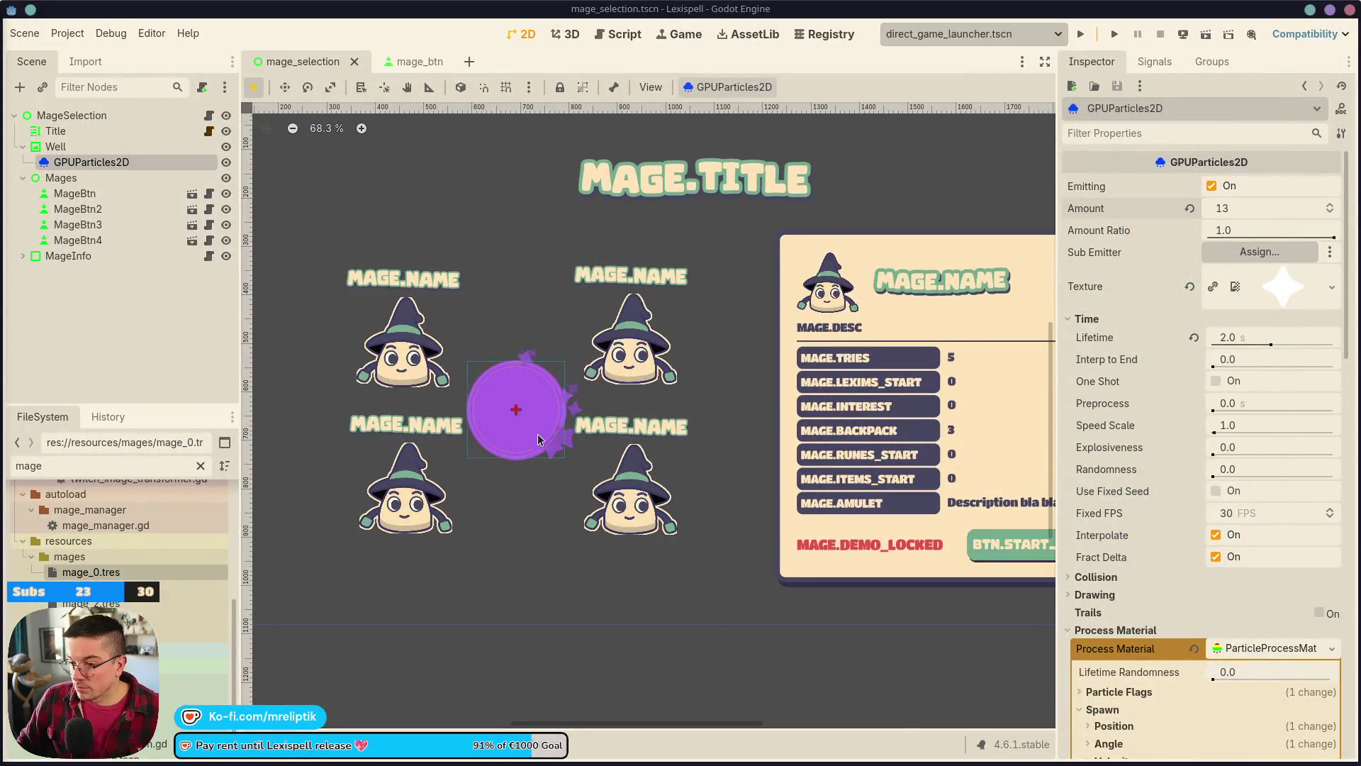
key(Escape)
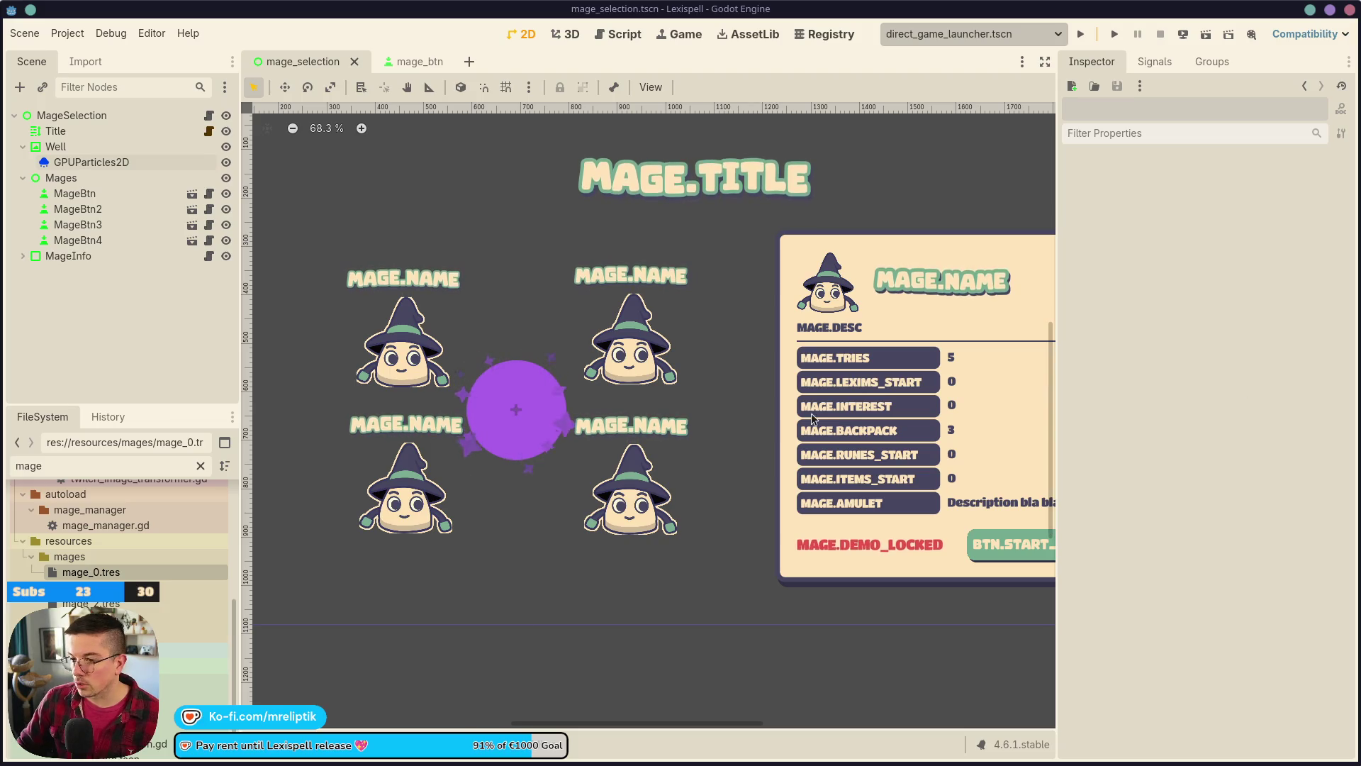
- Quick-load the 'well' swirl orb image as the Well's texture and save the scene
click(528, 352)
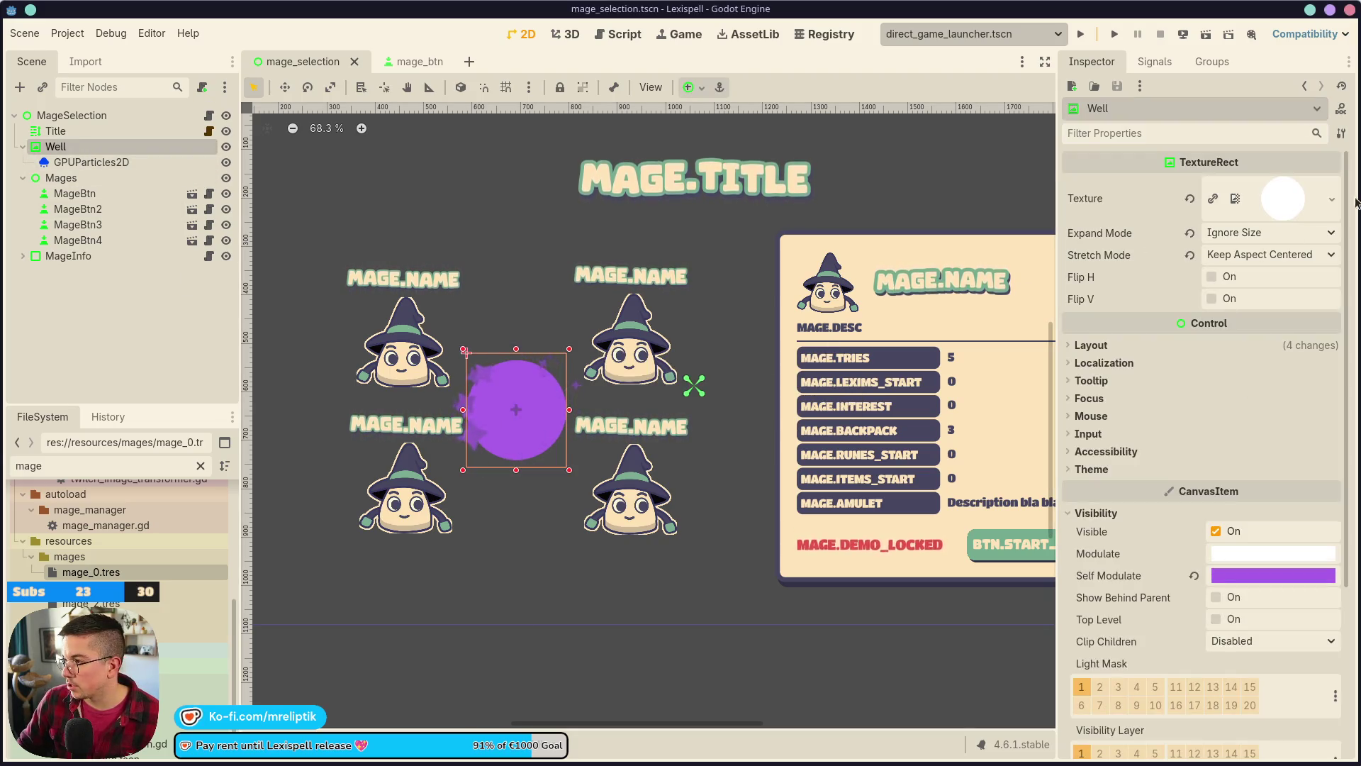
click(1332, 199)
click(1218, 573)
text(well)
key(Return)
scroll(549, 392, up, 10)
key(ctrl+s)
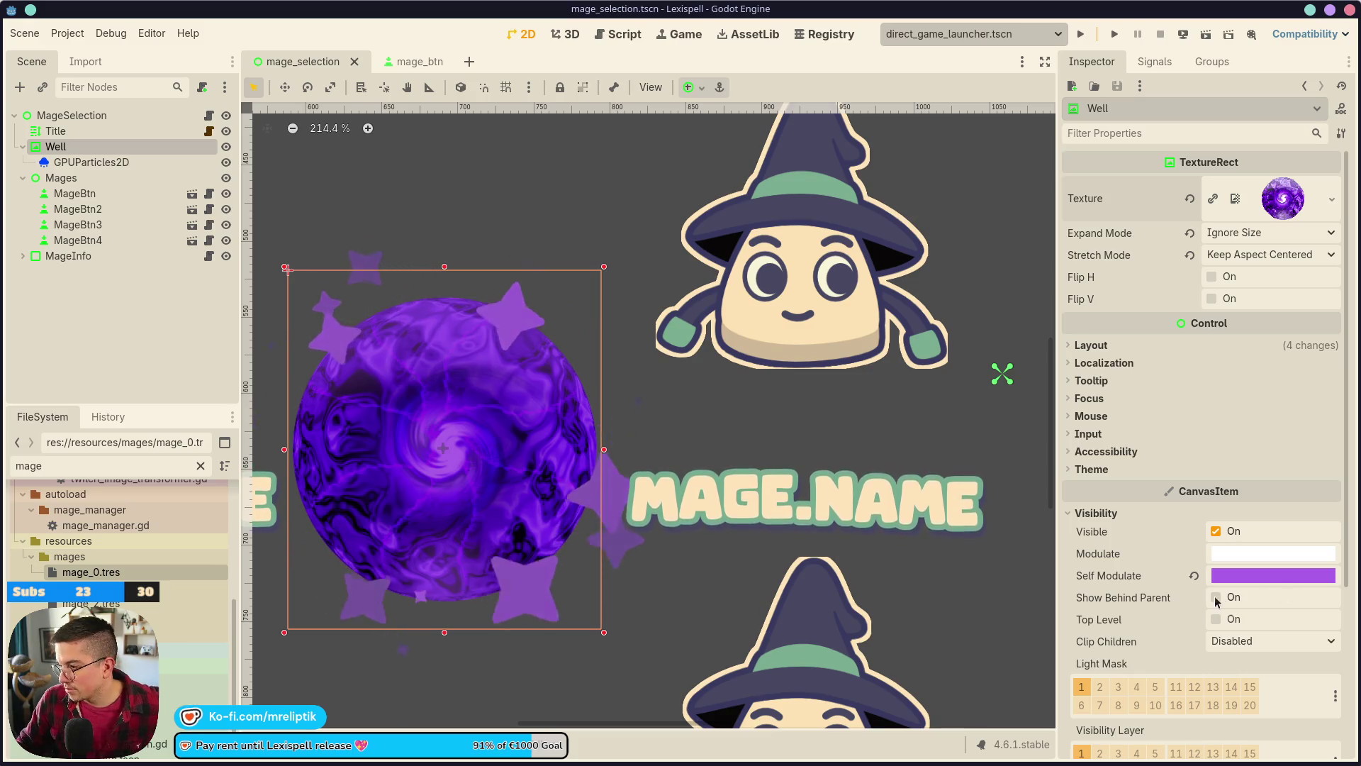
- Reset the Well's Self Modulate tint to white, deselect it, and switch to the browser
click(1194, 576)
scroll(518, 408, down, 5)
scroll(518, 409, down, 2)
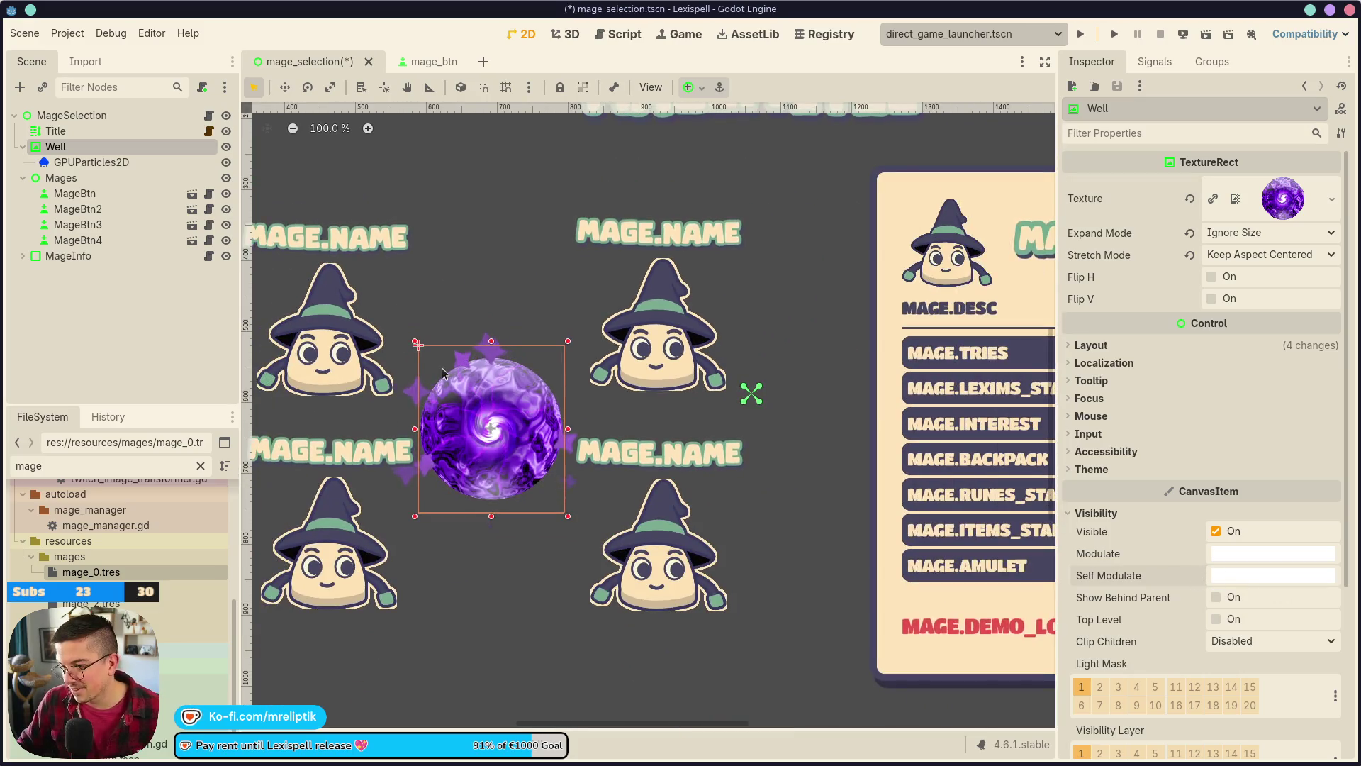
click(150, 357)
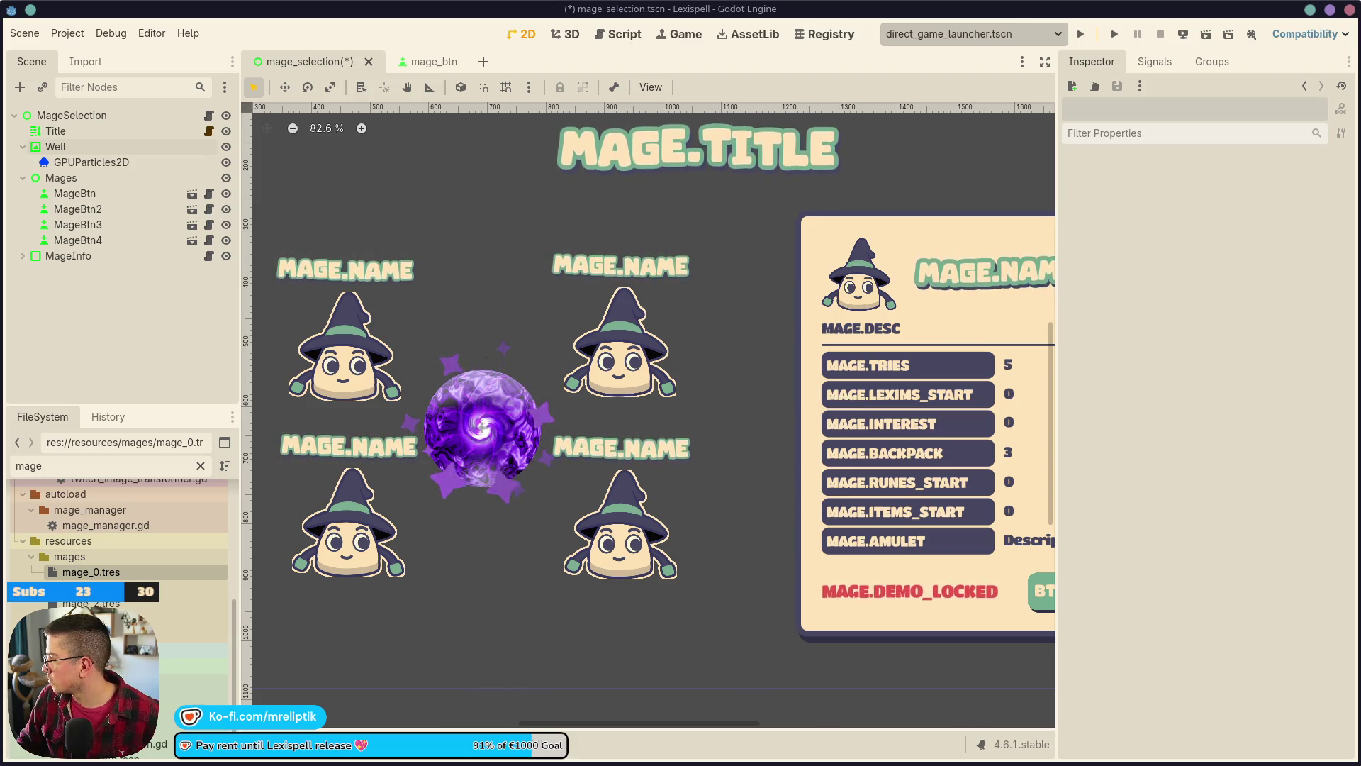
key(alt+Tab)
- Maximize the browser and search godotshaders.com for 'swirl'
drag(807, 68, 392, 65)
double_click(391, 65)
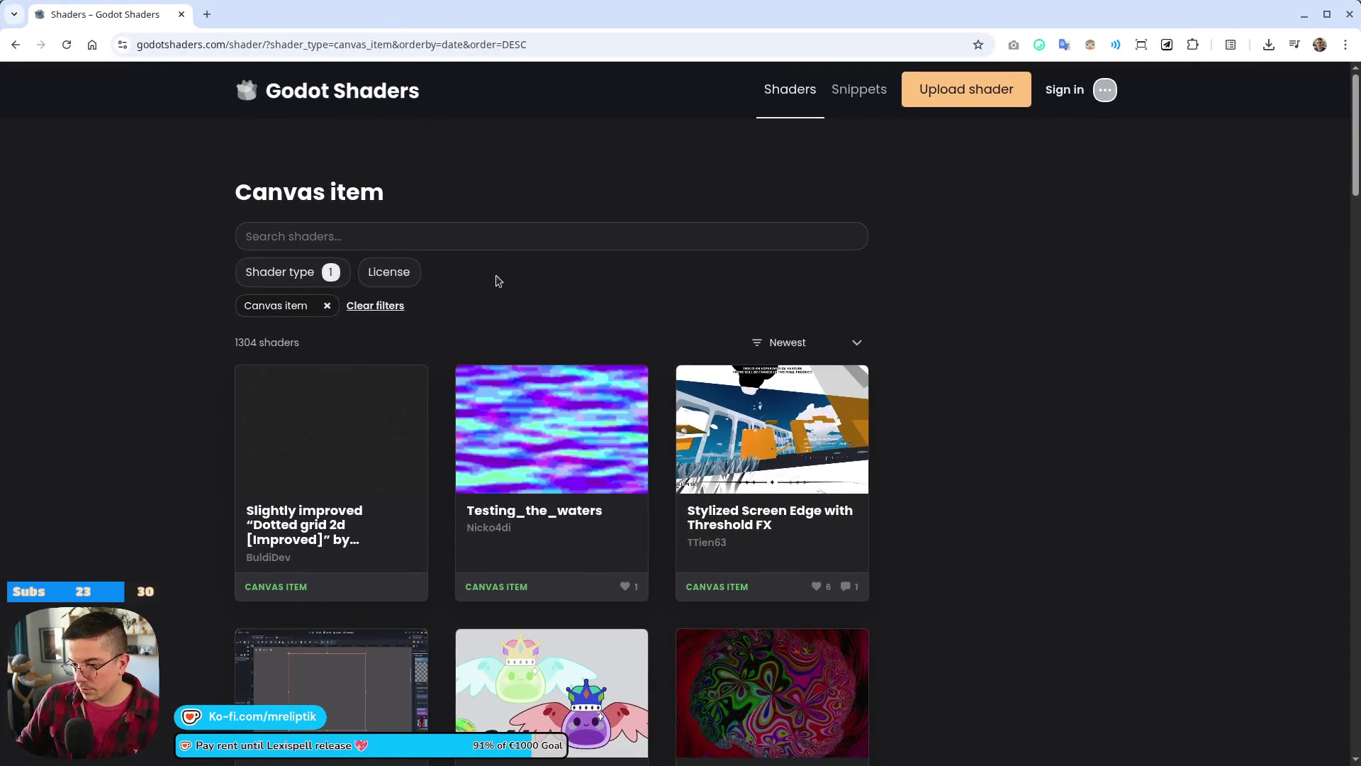
scroll(512, 382, down, 3)
scroll(724, 213, up, 3)
click(469, 228)
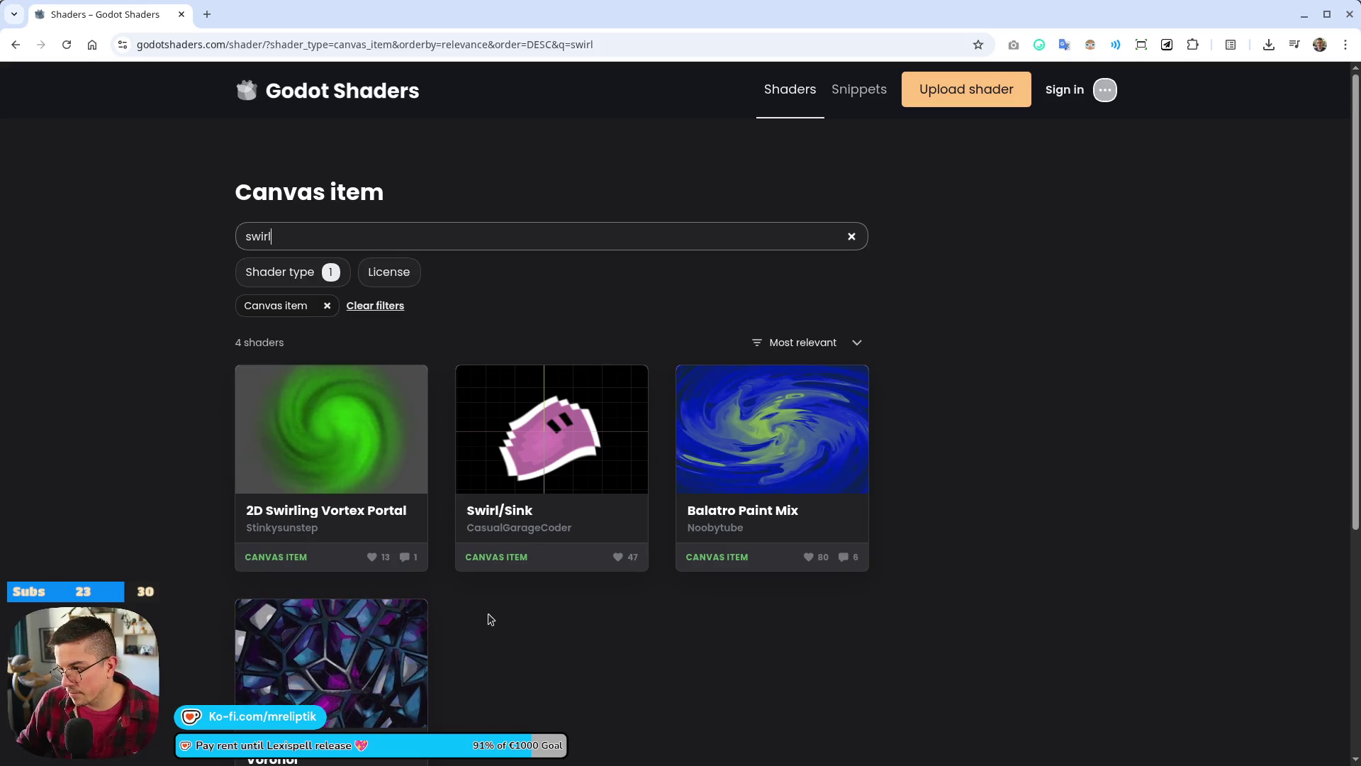
- Open the 2D Swirling Vortex Portal shader, copy its code, and close its tab
middle_click(321, 504)
key(ctrl+Tab)
scroll(729, 507, down, 7)
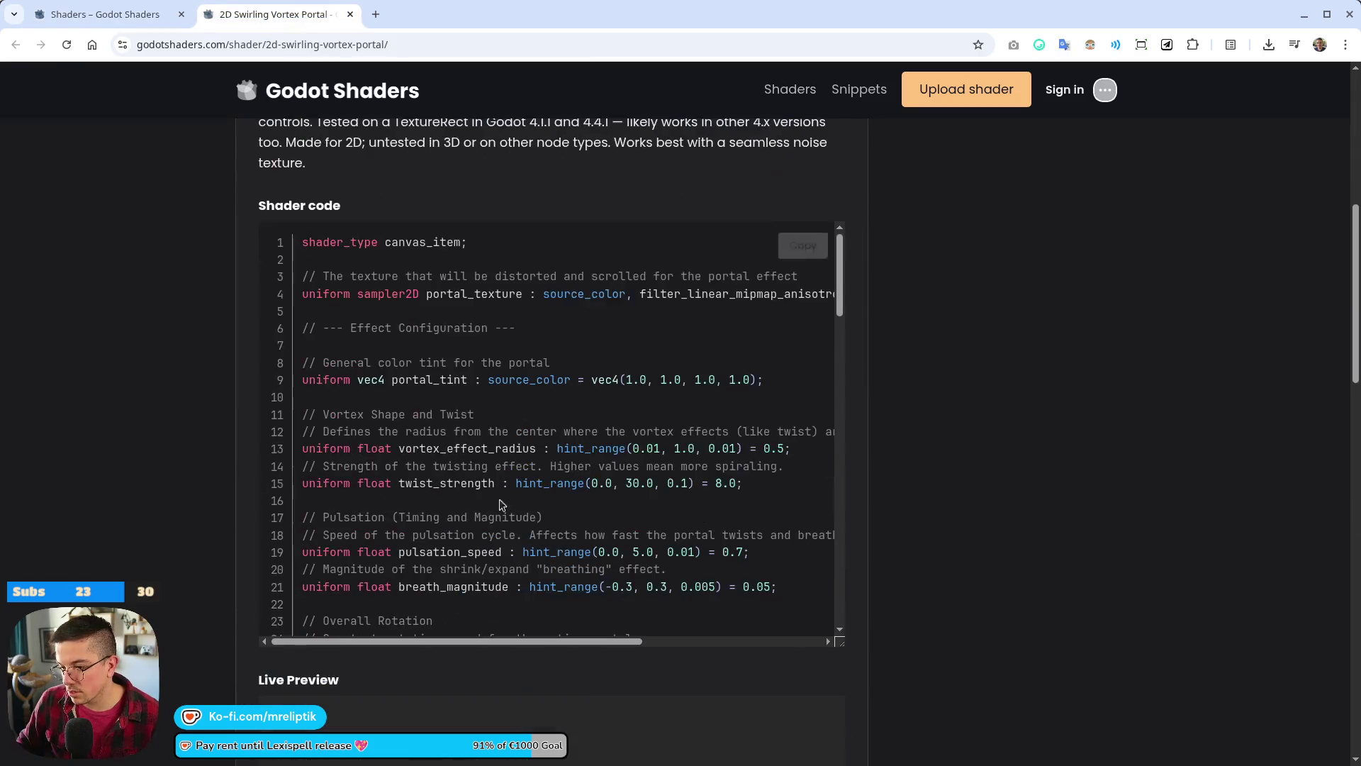
click(805, 245)
middle_click(279, 14)
- Back in Godot, give the Well a New ShaderMaterial and choose New Shader for it
key(alt+Tab)
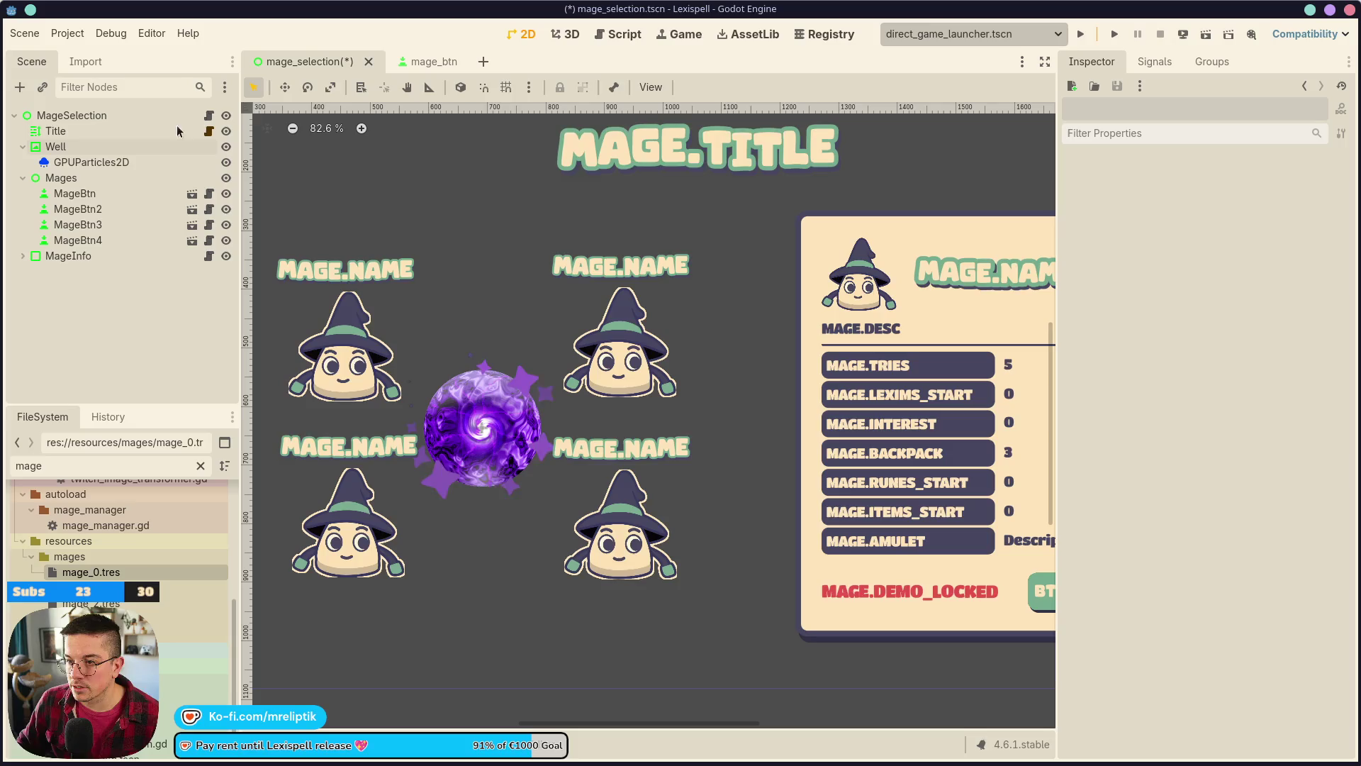
click(482, 426)
scroll(1265, 513, down, 5)
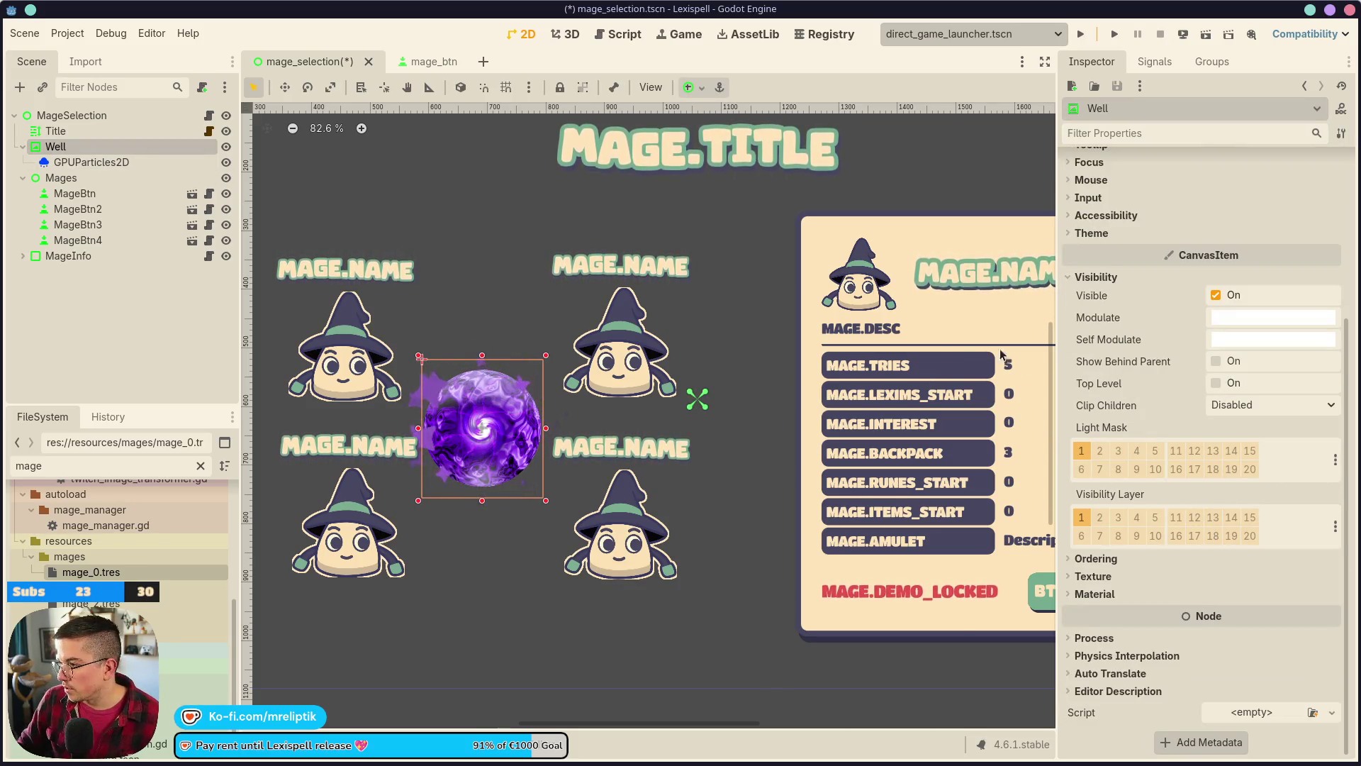
scroll(314, 685, up, 5)
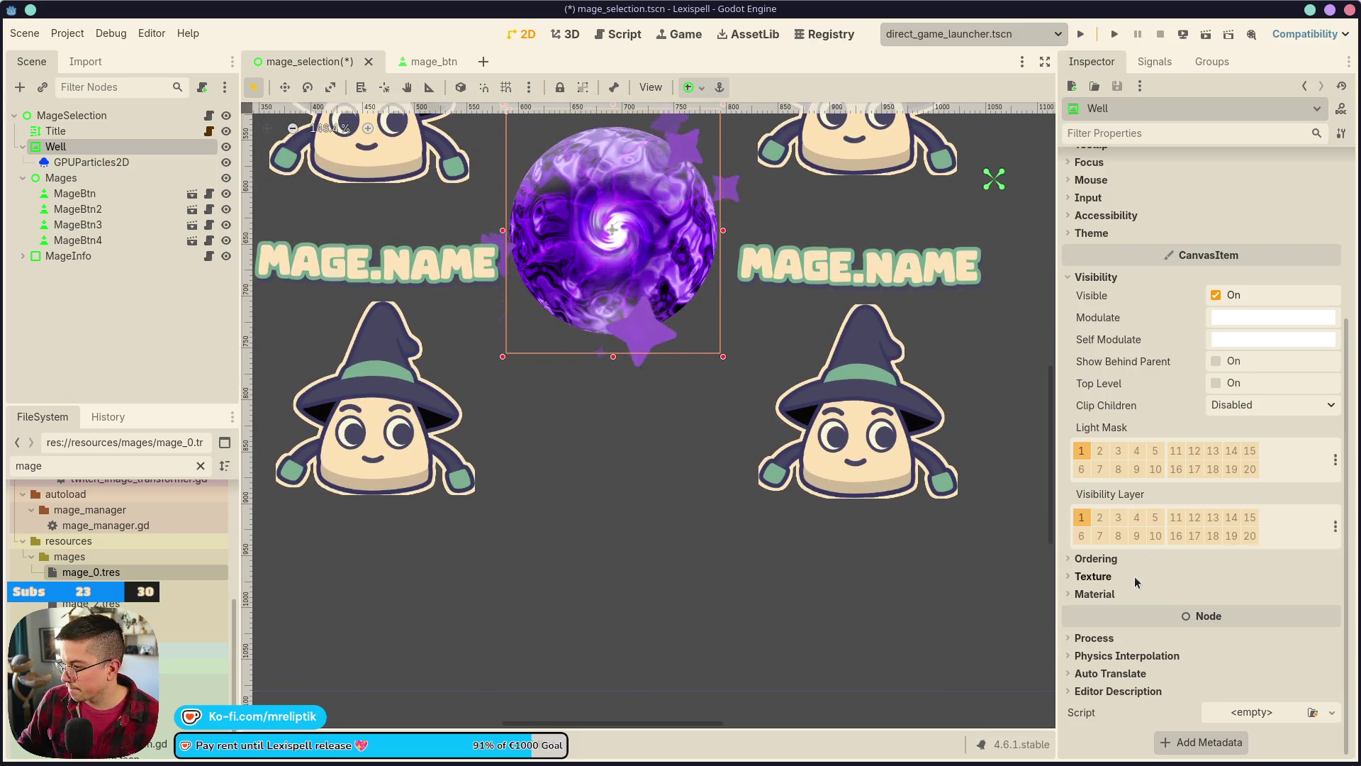
click(1095, 593)
click(1332, 612)
click(1260, 669)
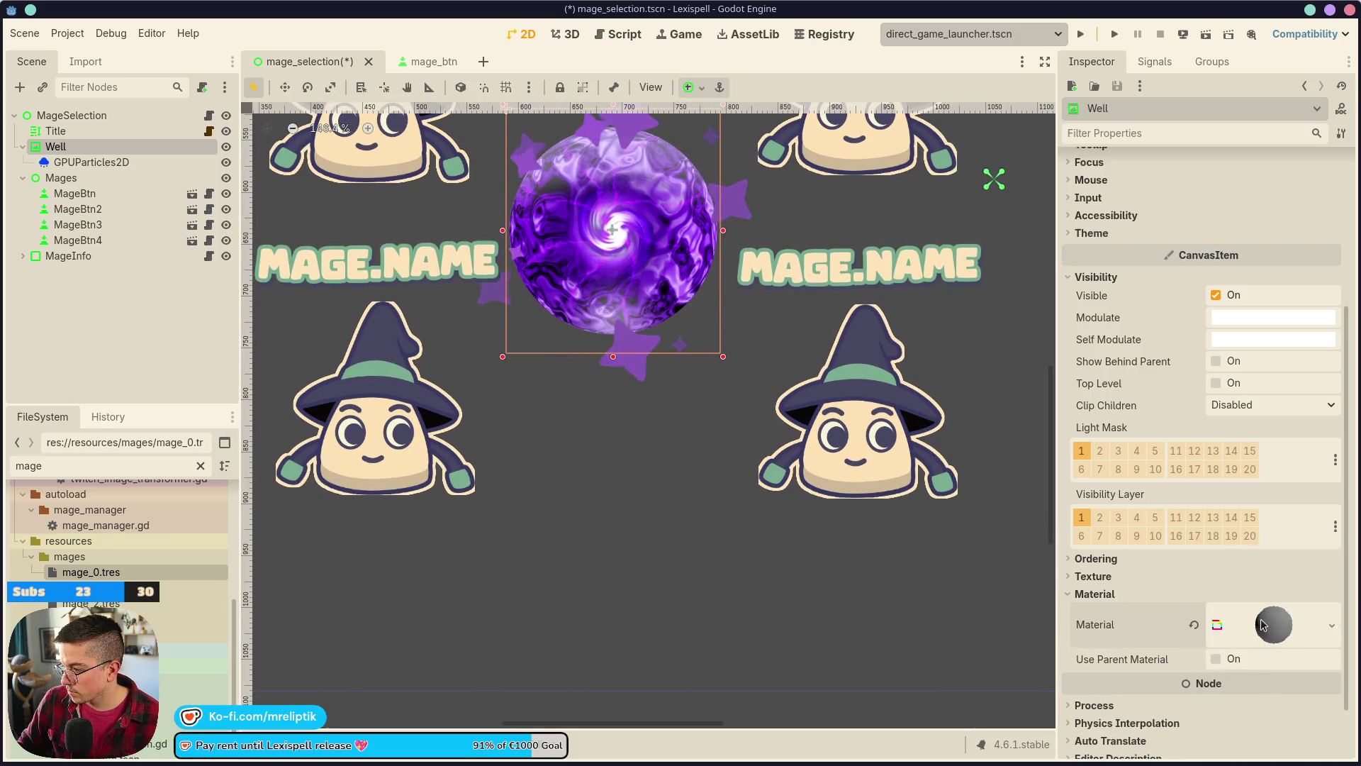
click(1329, 549)
click(1263, 567)
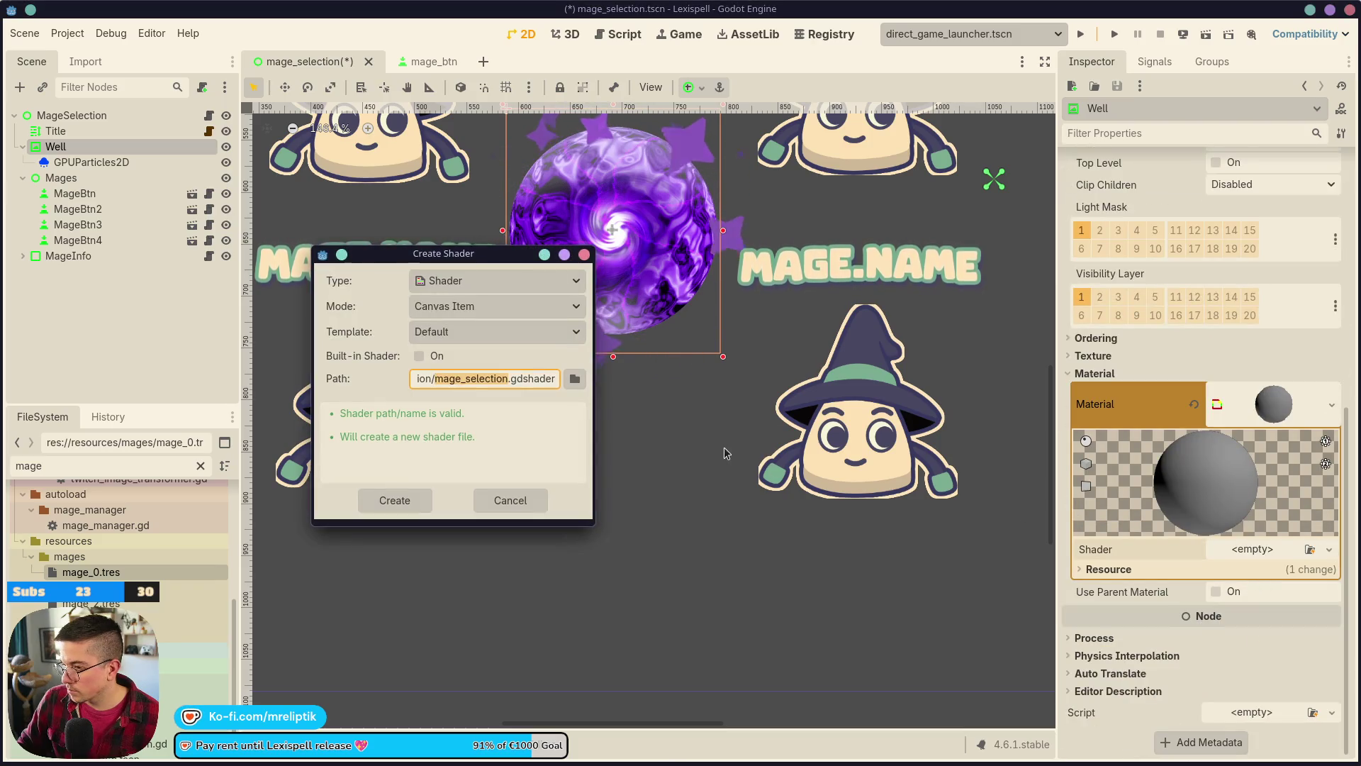
- Create swirl.gdshader in res://shared/shaders on the Well's material and paste the vortex portal code into it
click(575, 382)
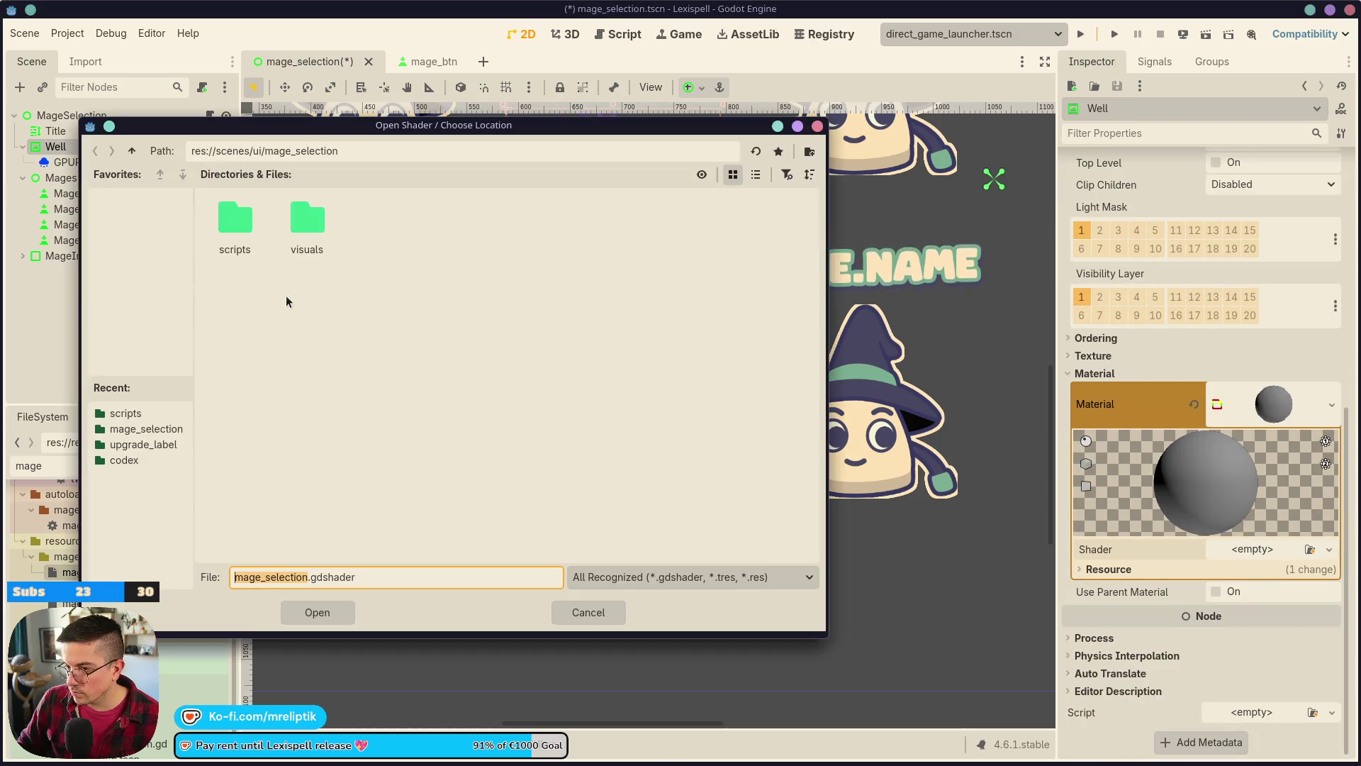
click(131, 151)
click(131, 151)
click(131, 151)
double_click(234, 291)
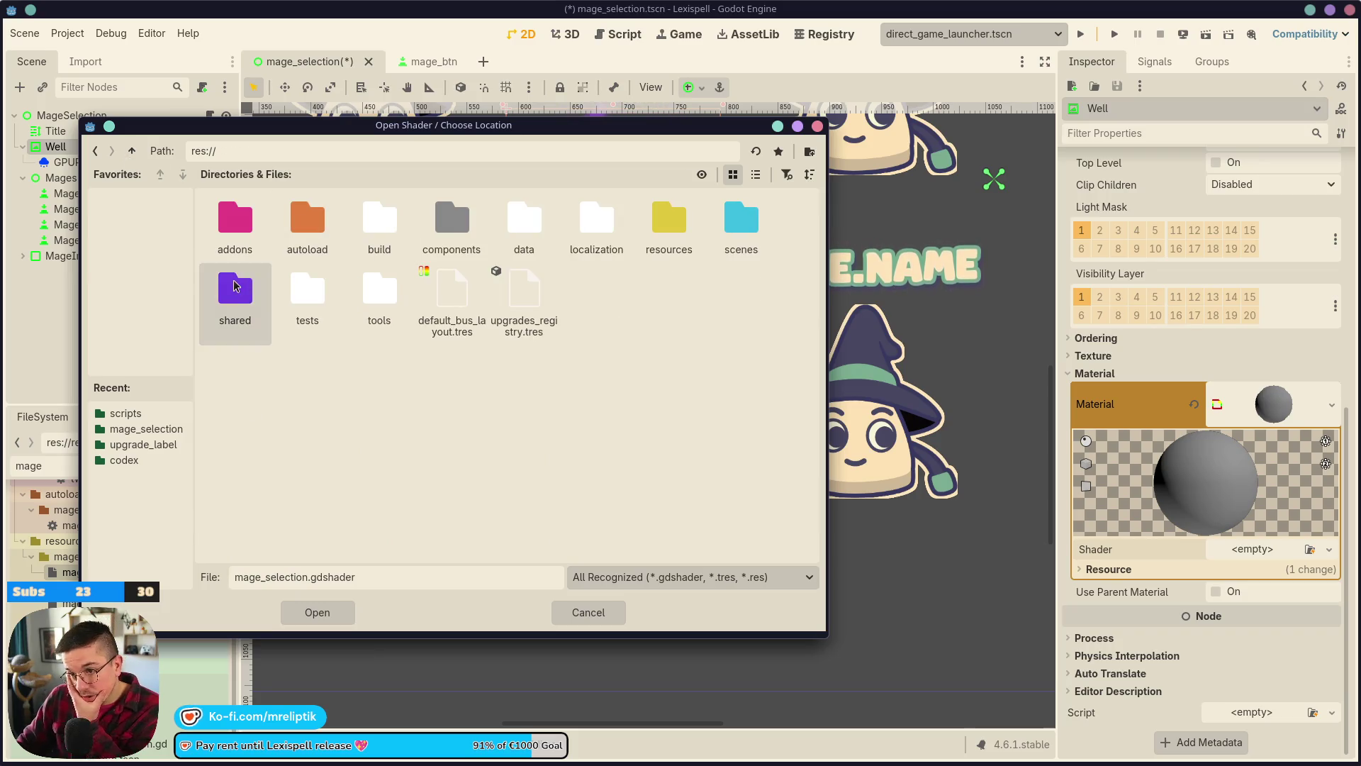
double_click(524, 224)
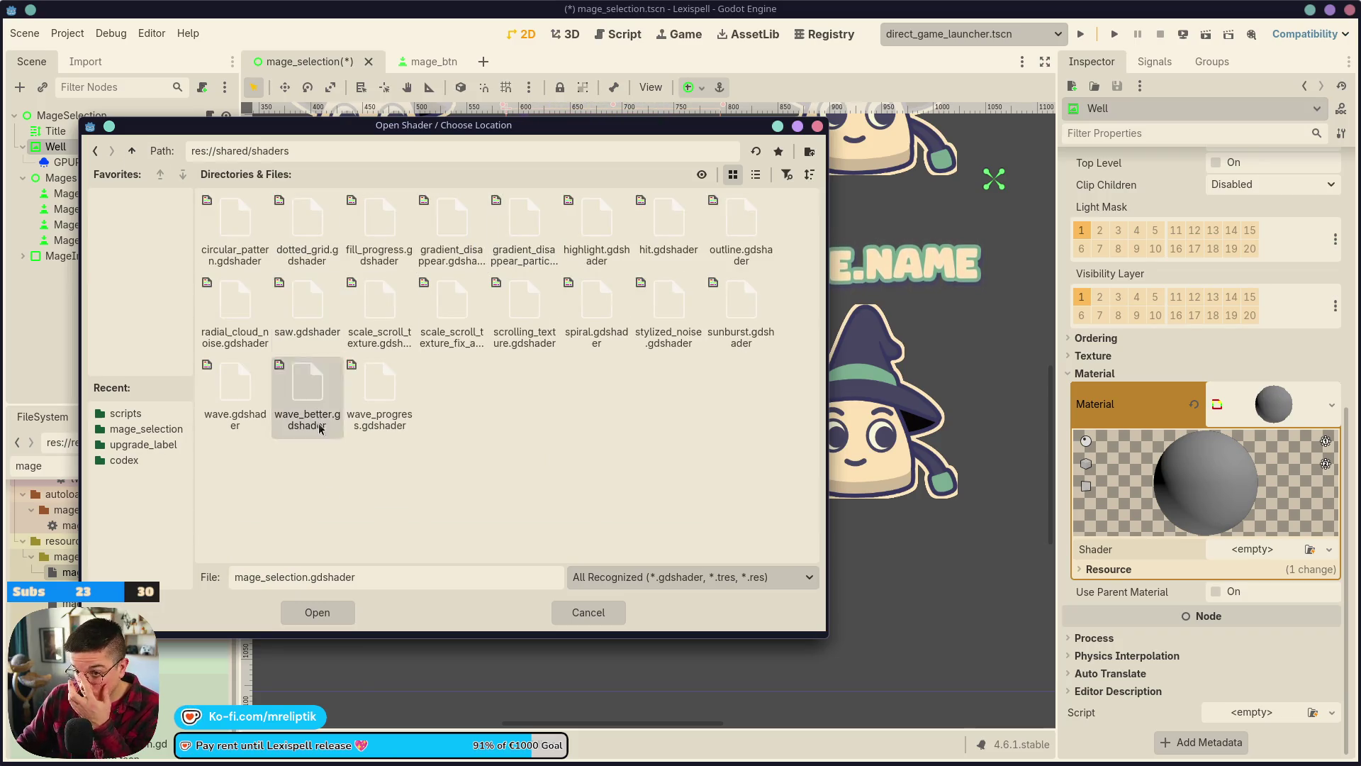
double_click(304, 578)
text(swirl)
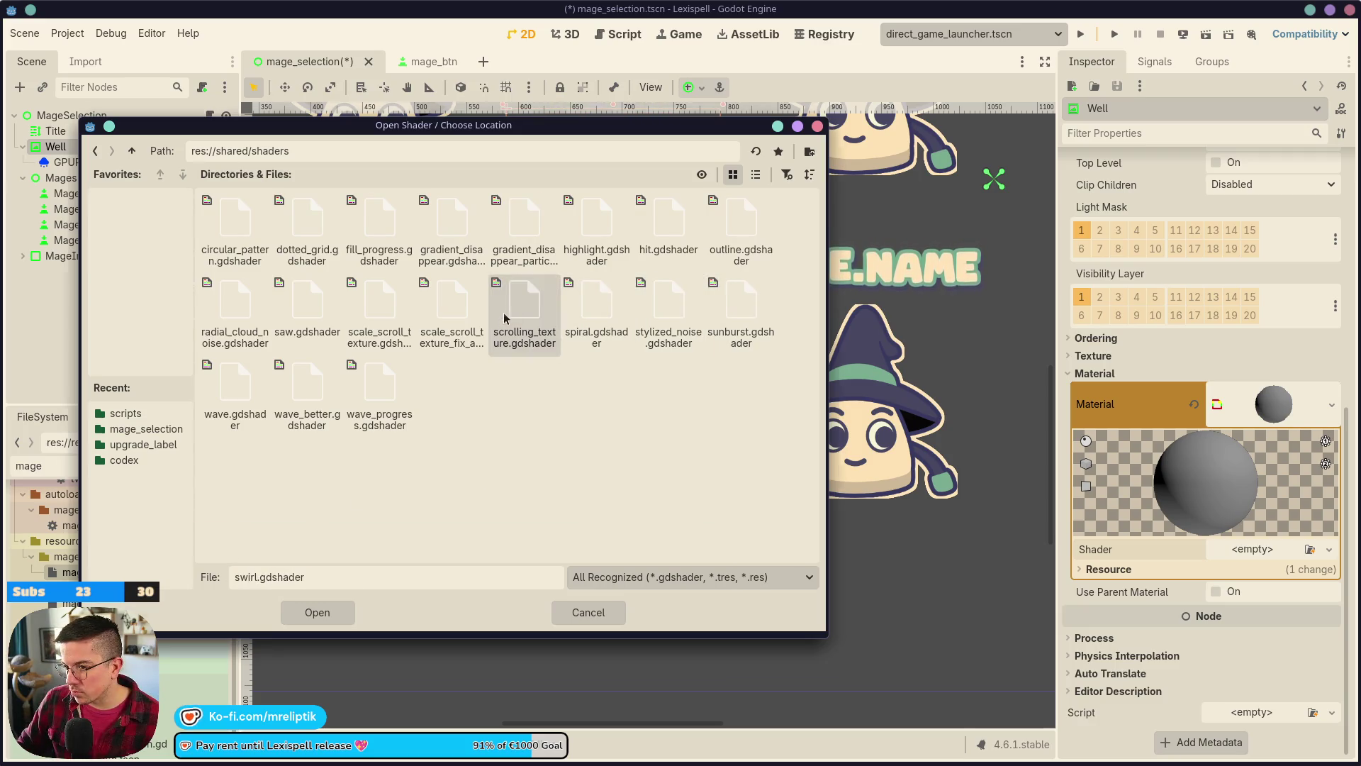
click(317, 612)
click(390, 495)
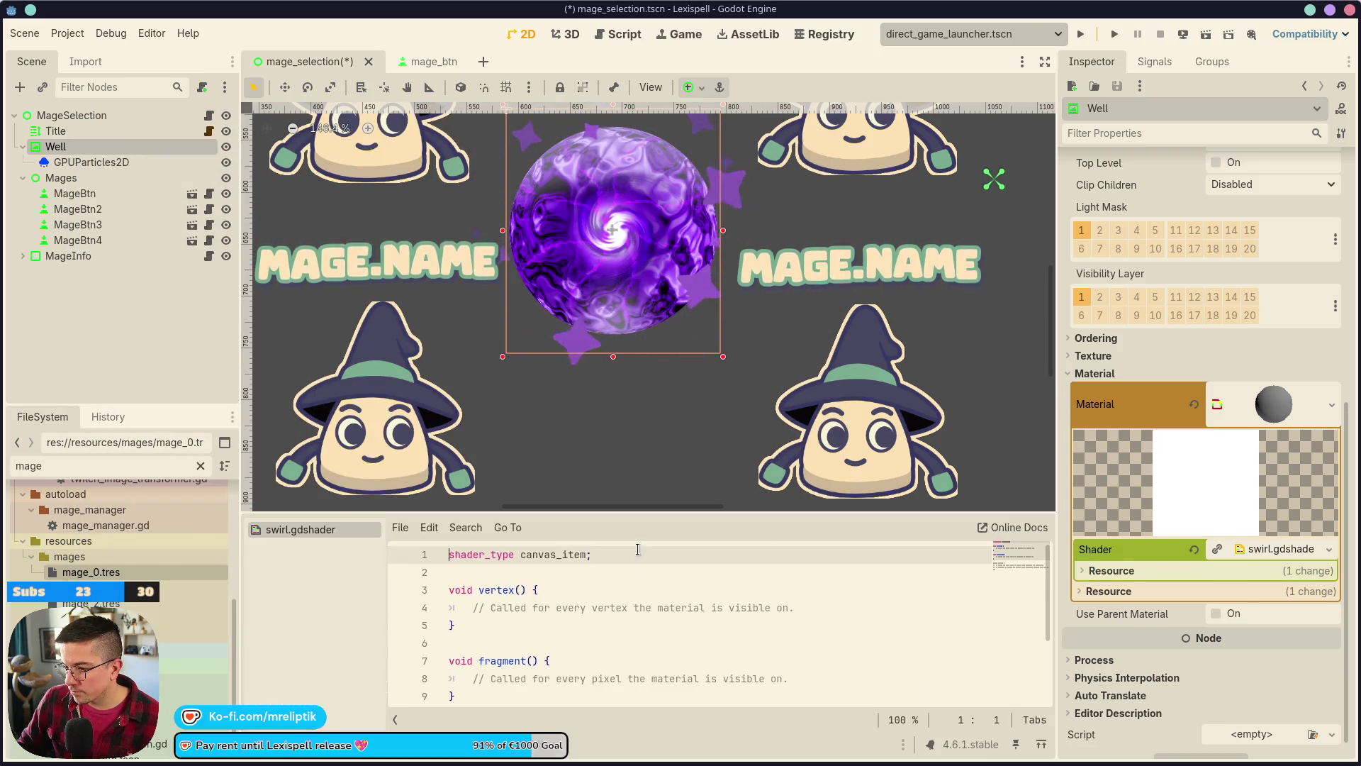
key(ctrl+v)
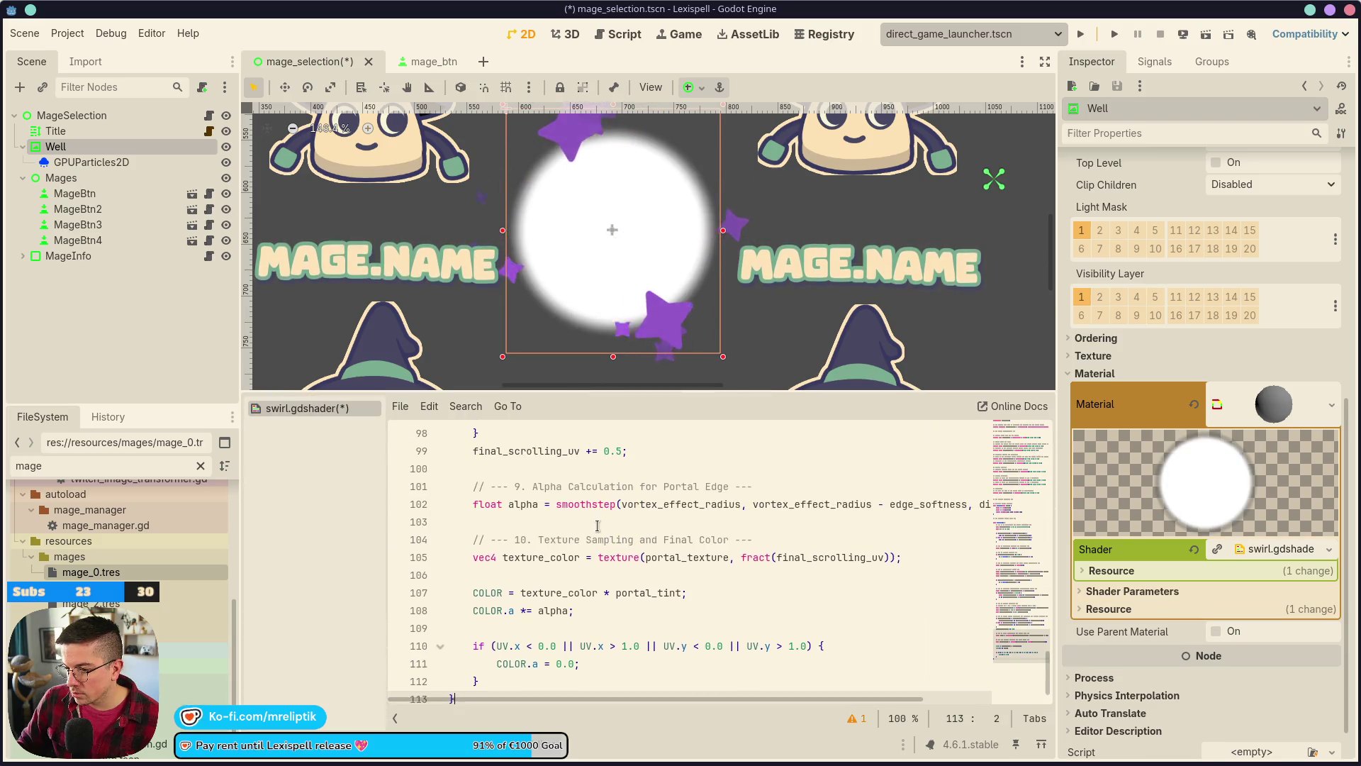
- Save the vortex shader code and expand its parameters, showing Twist Strength 8.0 and Vortex Effect Radius 0.5
scroll(545, 553, up, 6)
key(ctrl+s)
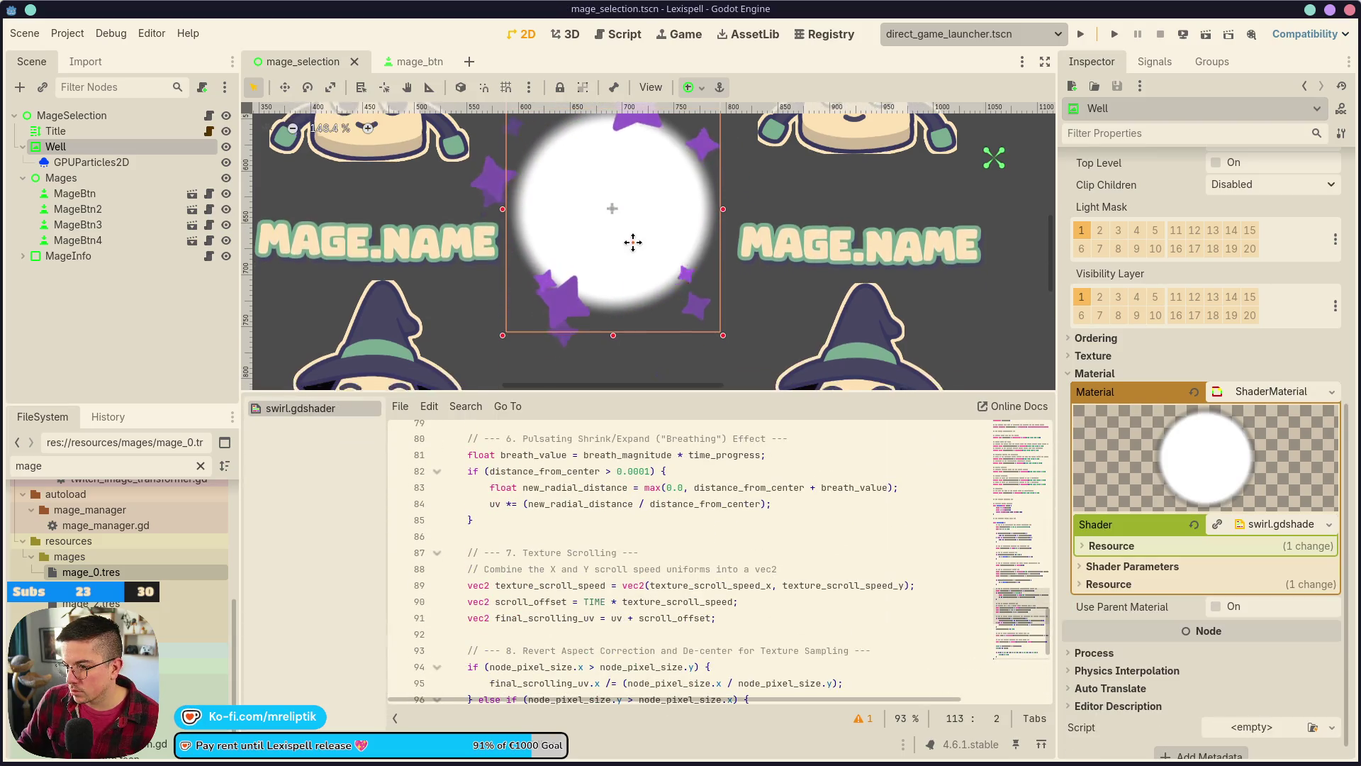
scroll(617, 510, up, 10)
key(ctrl+s)
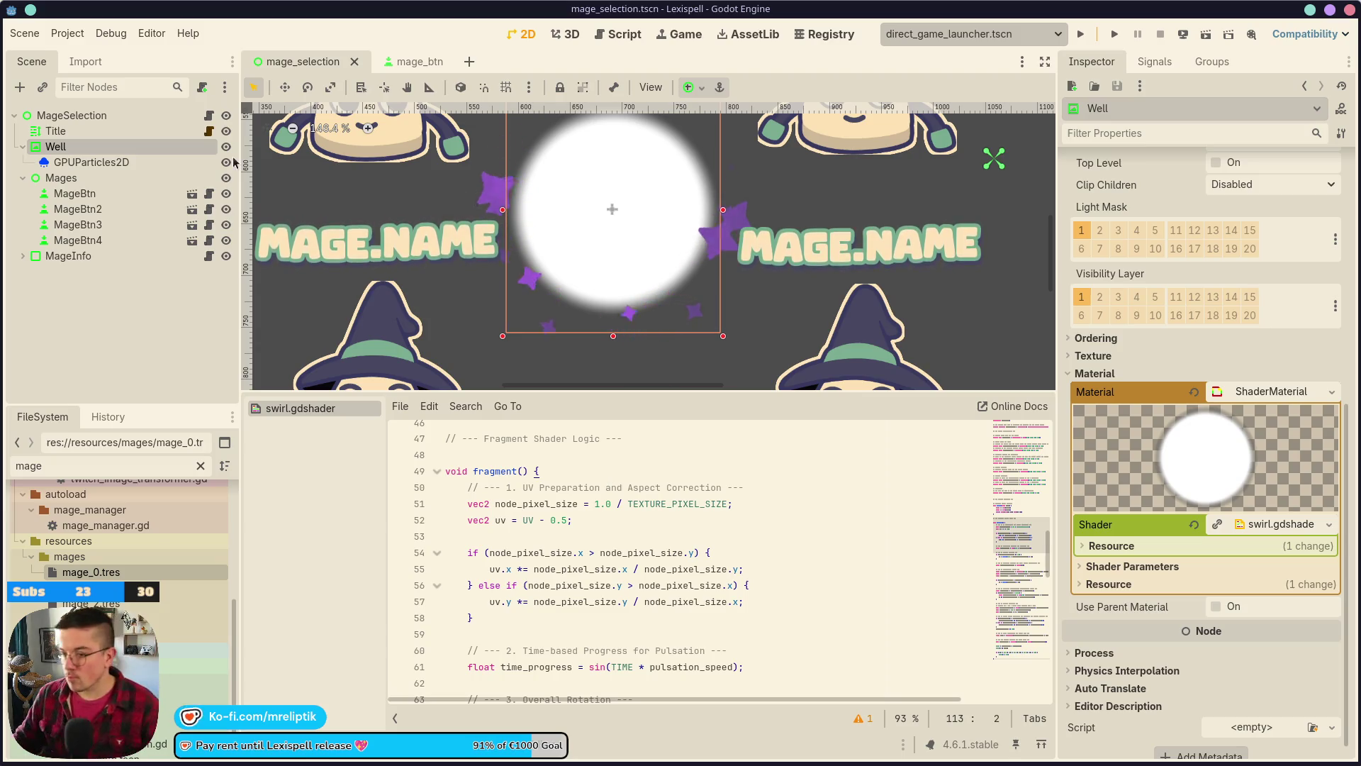
click(1135, 567)
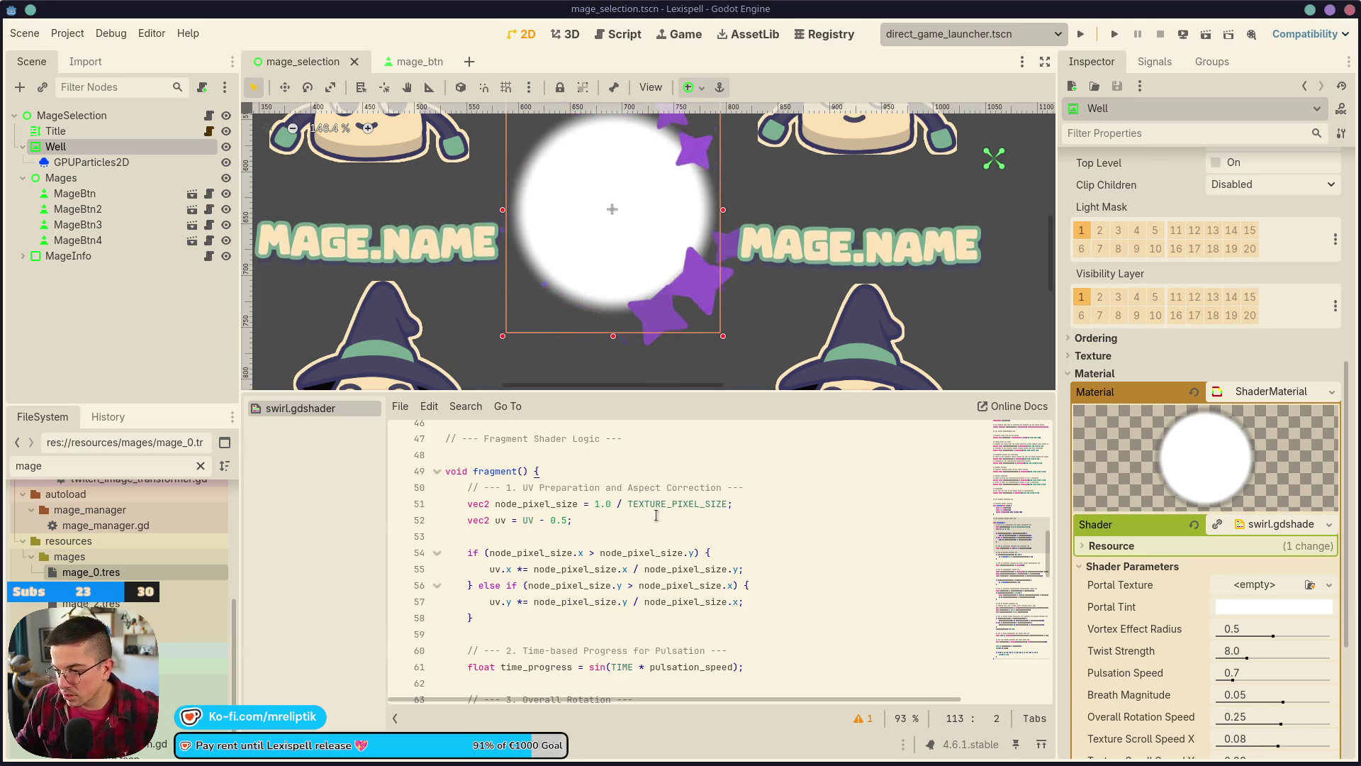
- Quick-load the orb image as the shader's Portal Texture
click(1217, 592)
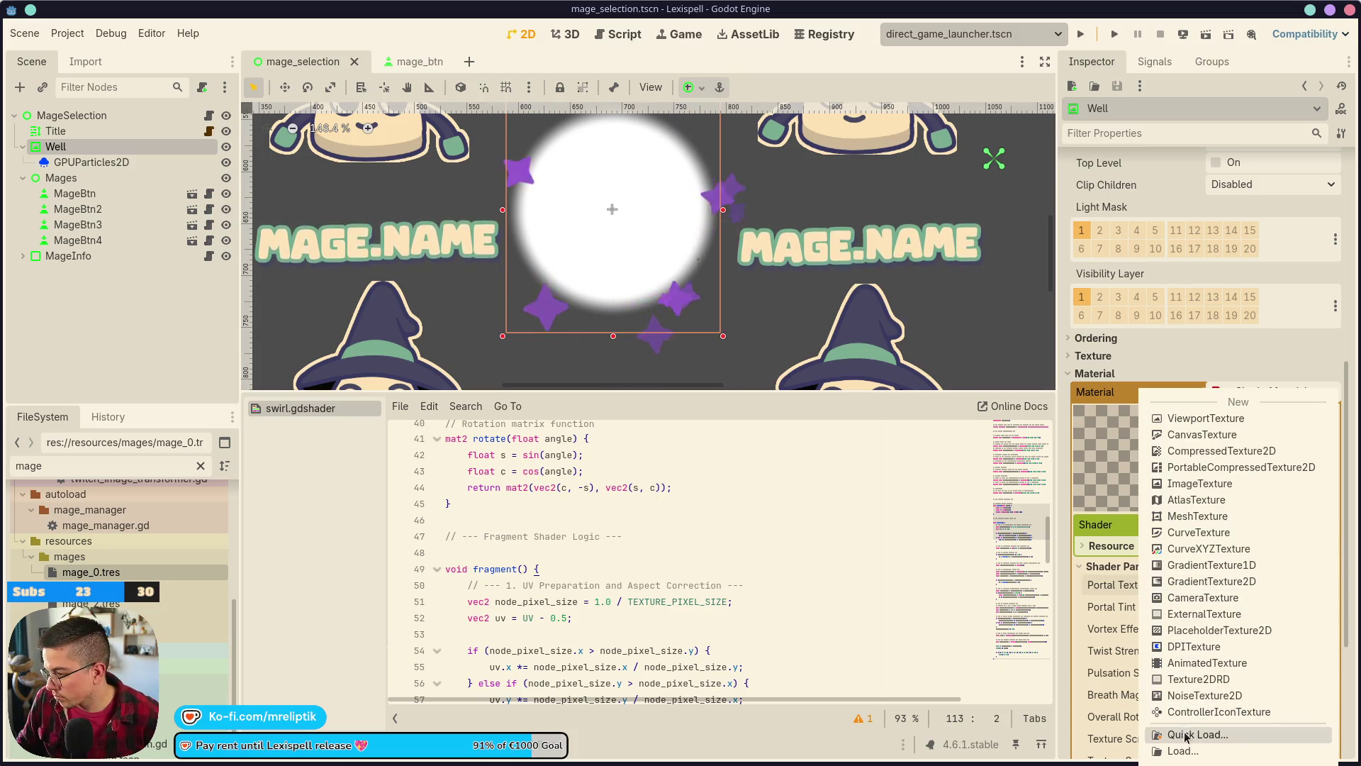
click(1205, 735)
key(Return)
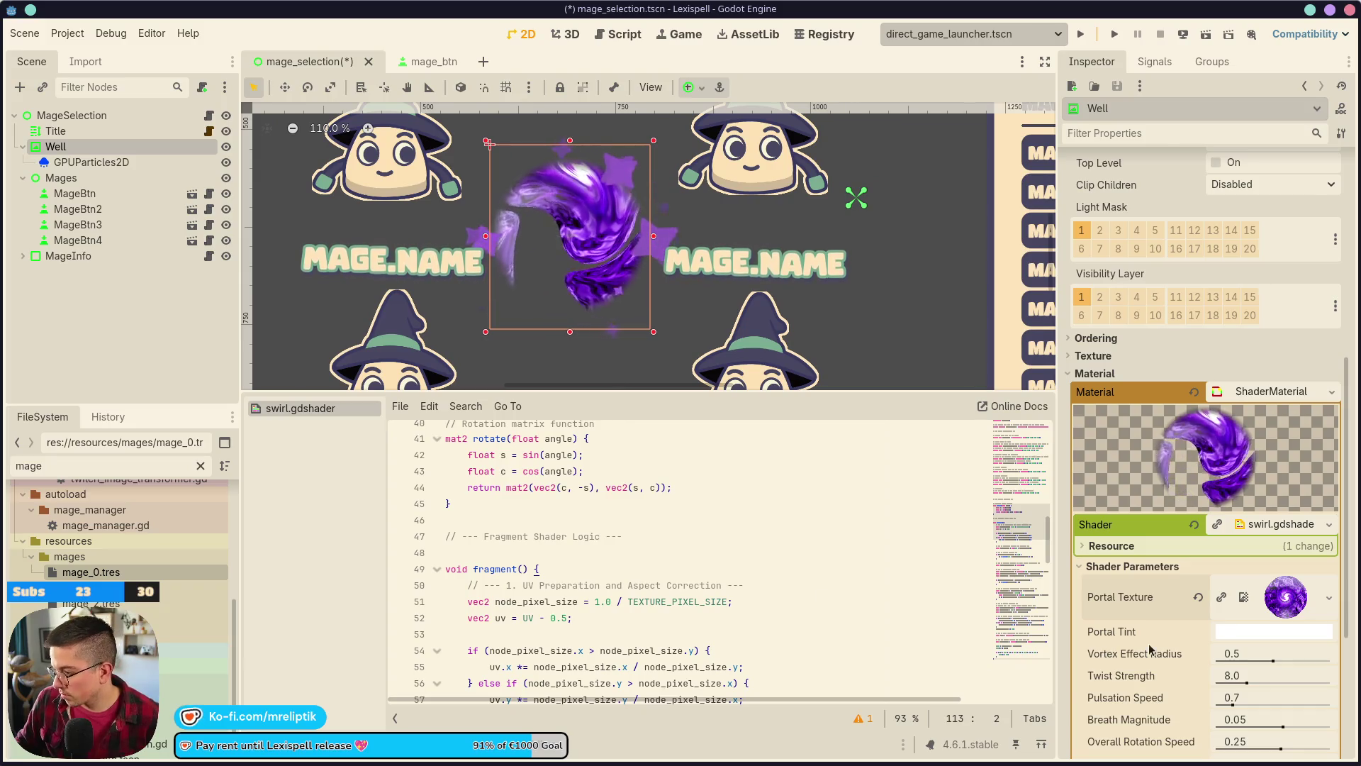
- Restore Pulsation Speed to 0.7 and Breath Magnitude to 0.05, saving the scene
scroll(1151, 650, down, 4)
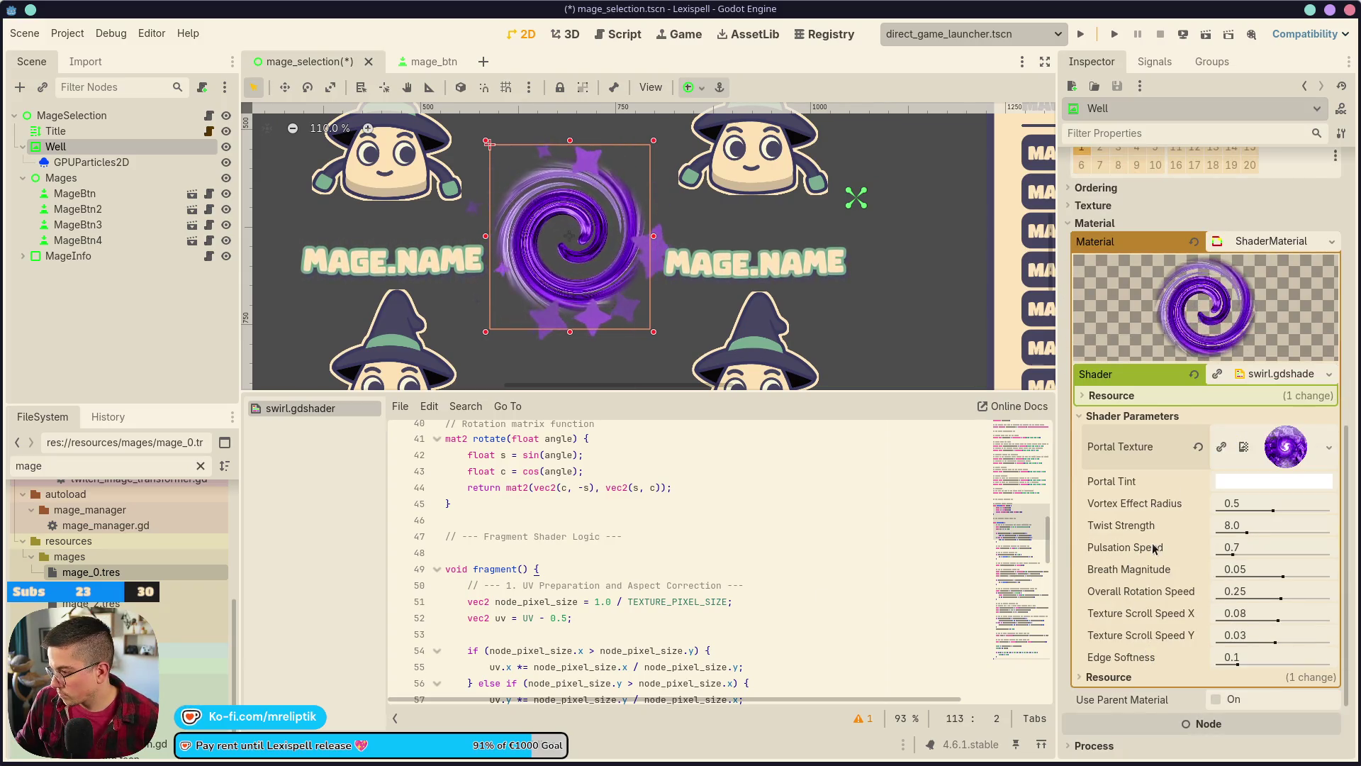
click(1255, 549)
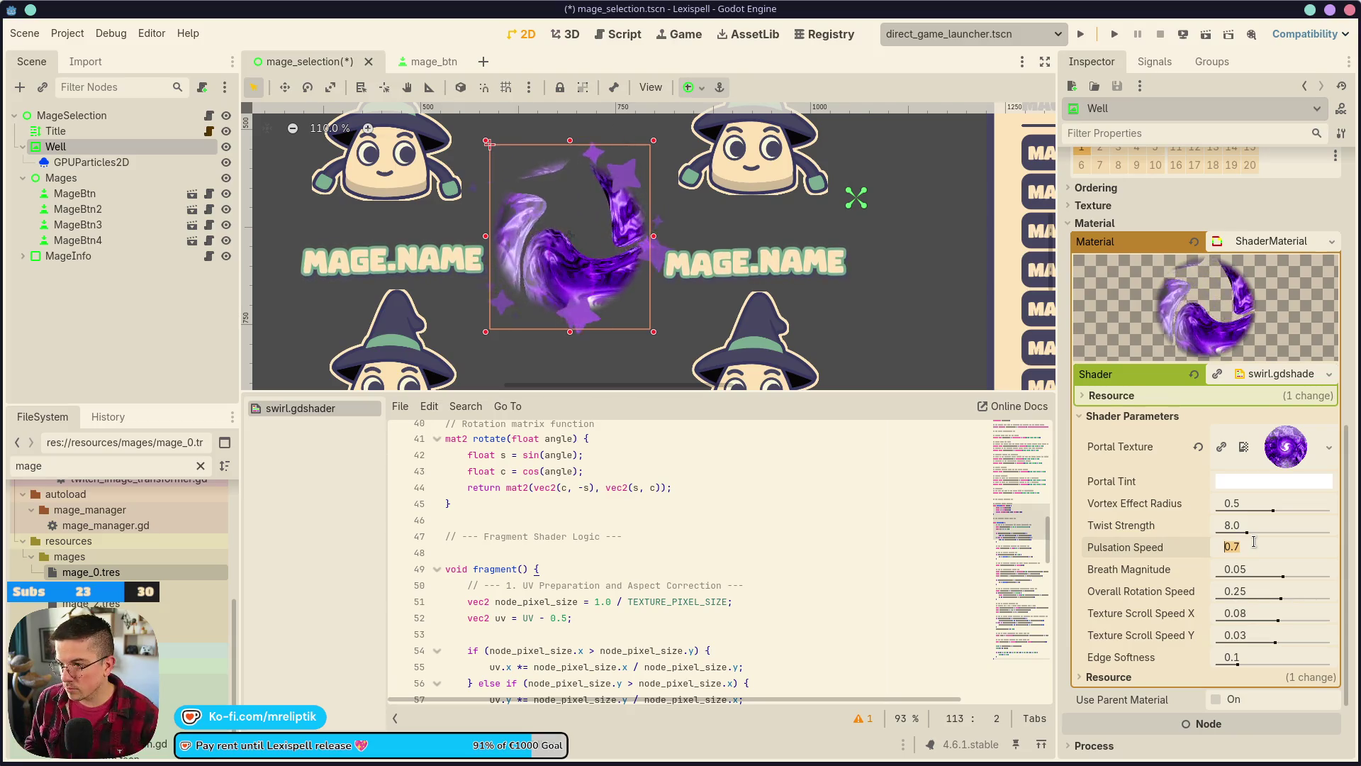
text(0)
key(ctrl+z)
key(ctrl+s)
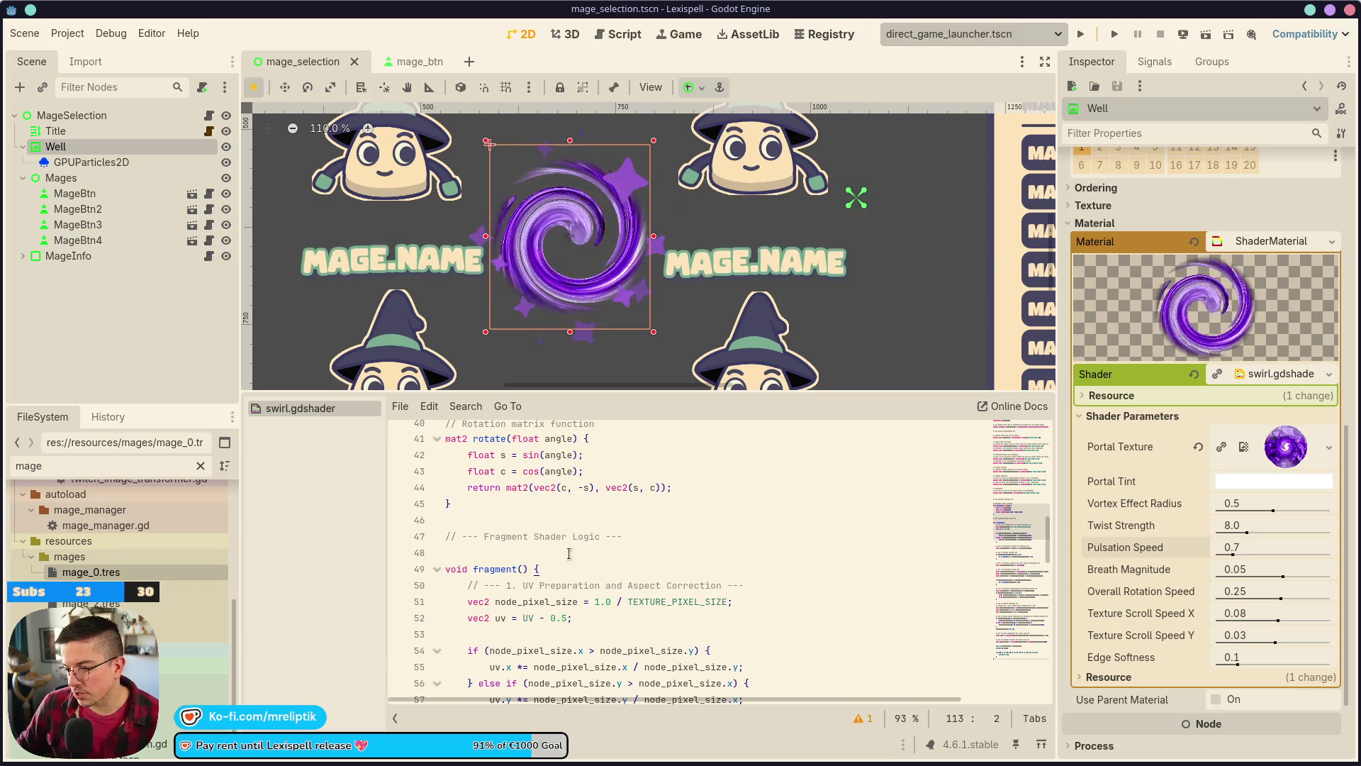
scroll(671, 560, up, 2)
scroll(625, 531, up, 4)
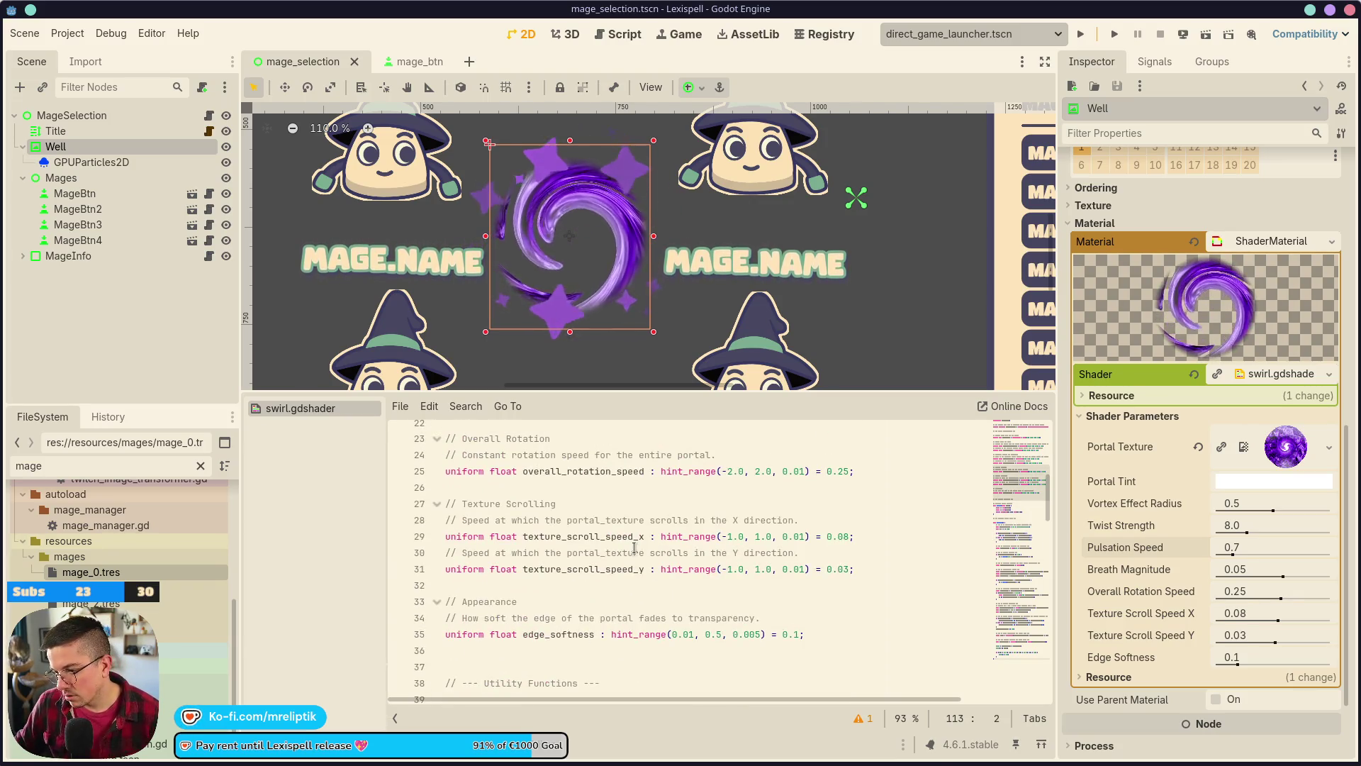
scroll(635, 544, up, 4)
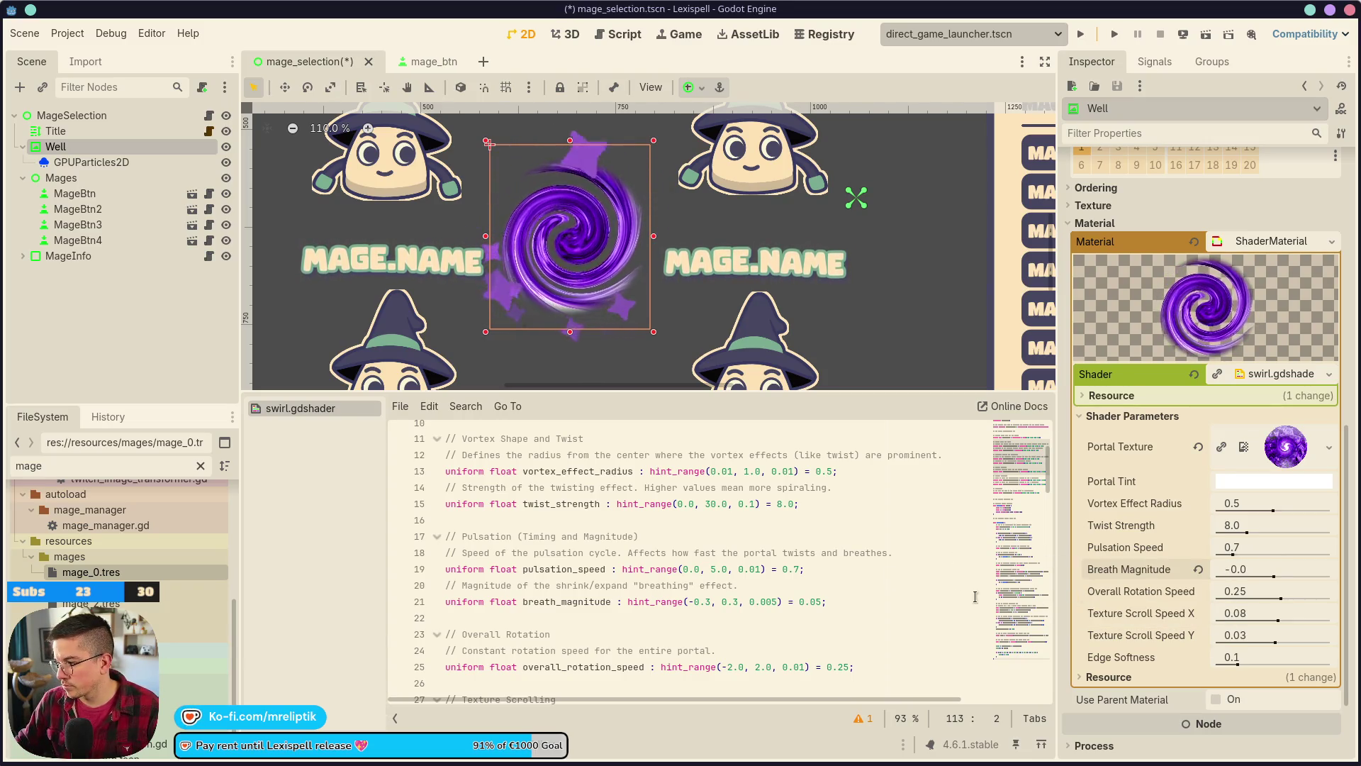
key(ctrl+z)
scroll(651, 556, down, 13)
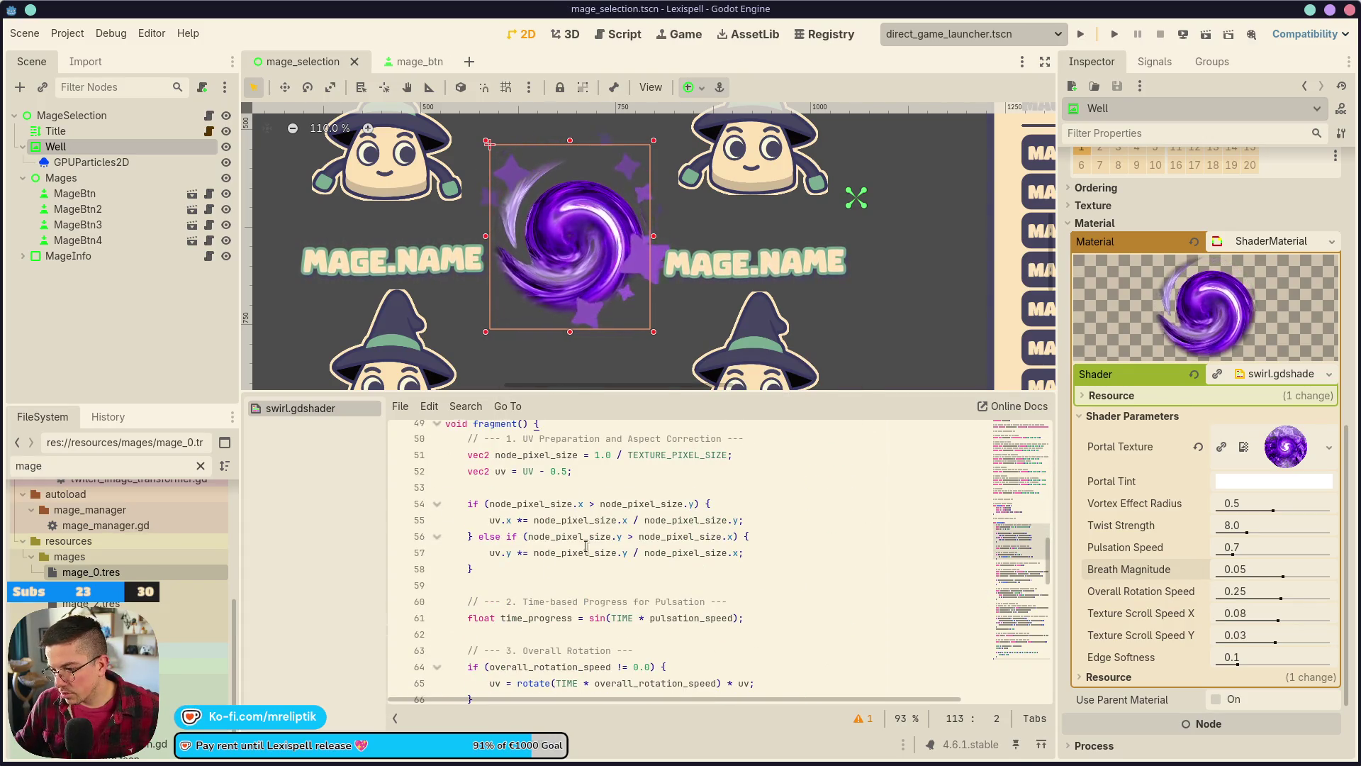
- Duplicate line 61, comment out the sine-based time_progress line, and strip sin from the copy
scroll(560, 544, down, 1)
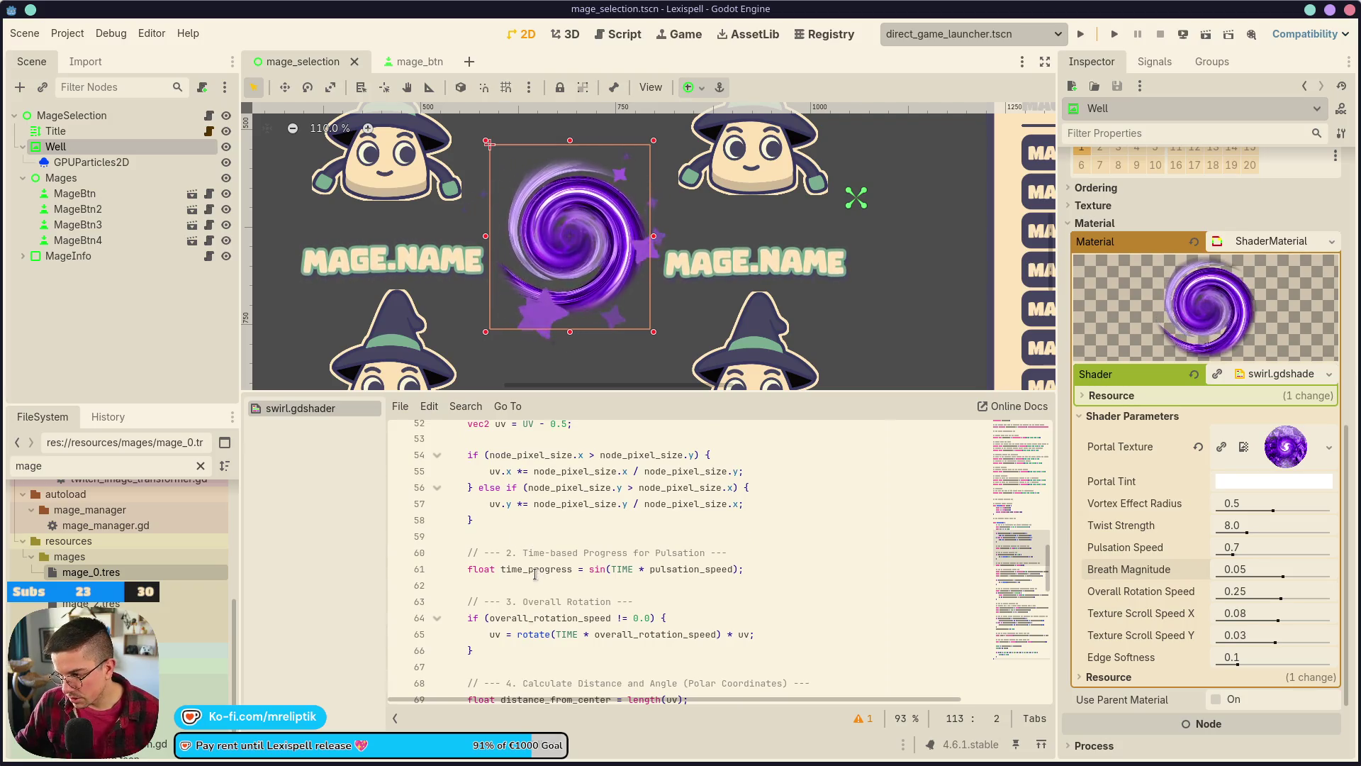
double_click(537, 572)
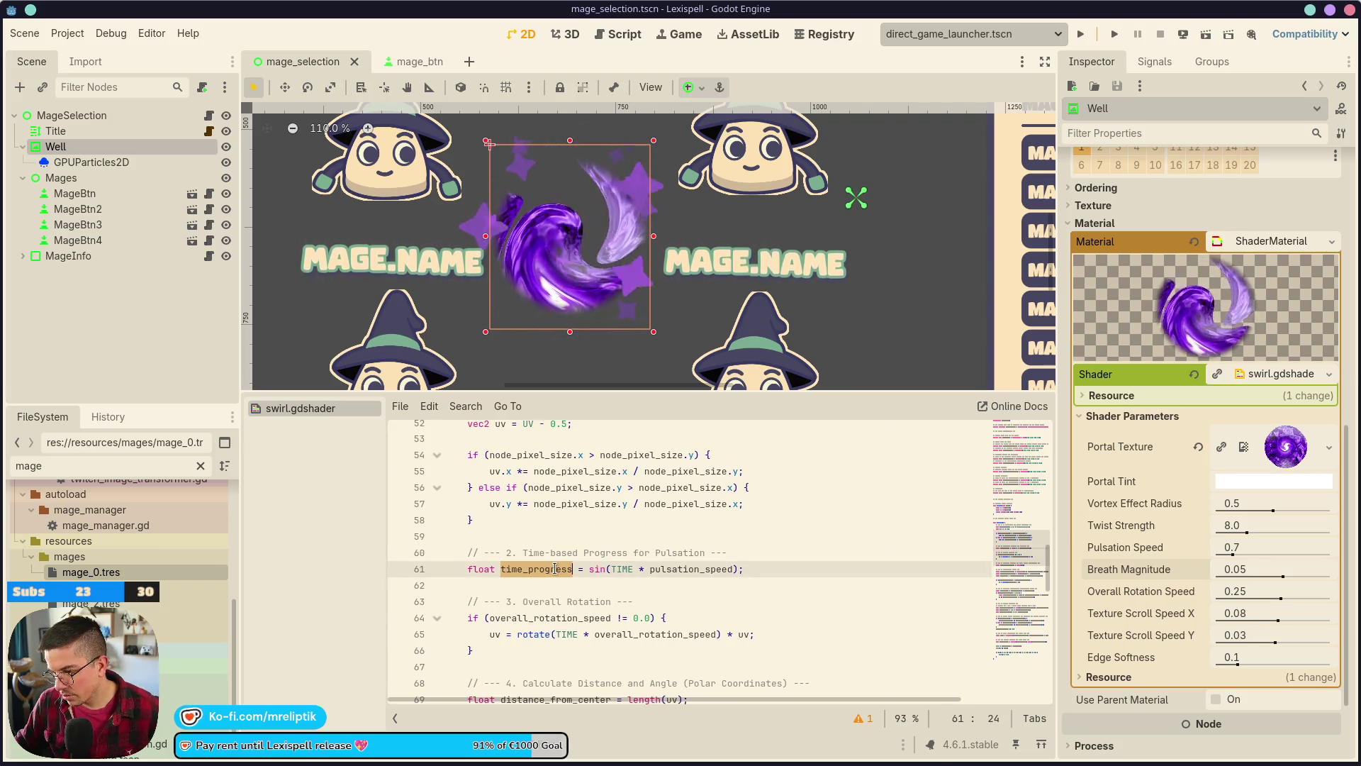
double_click(602, 572)
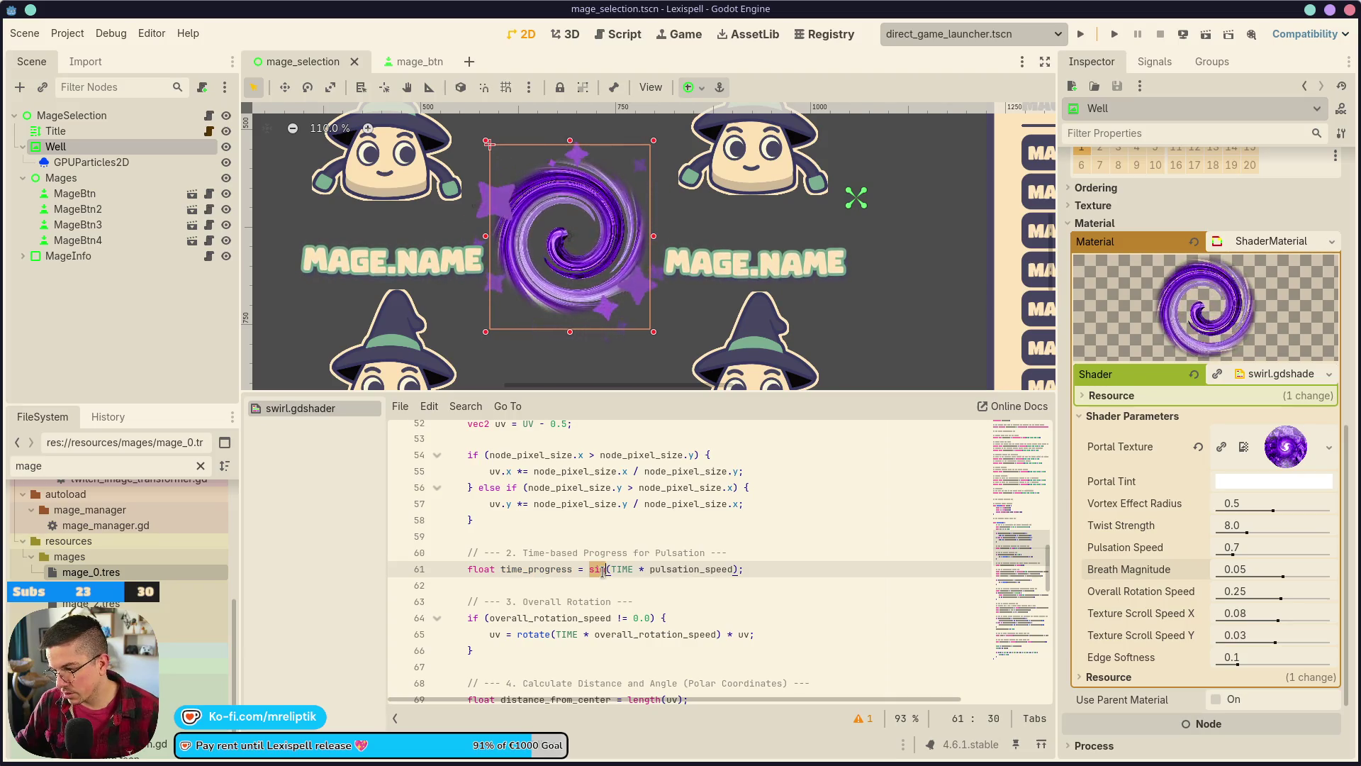
click(749, 572)
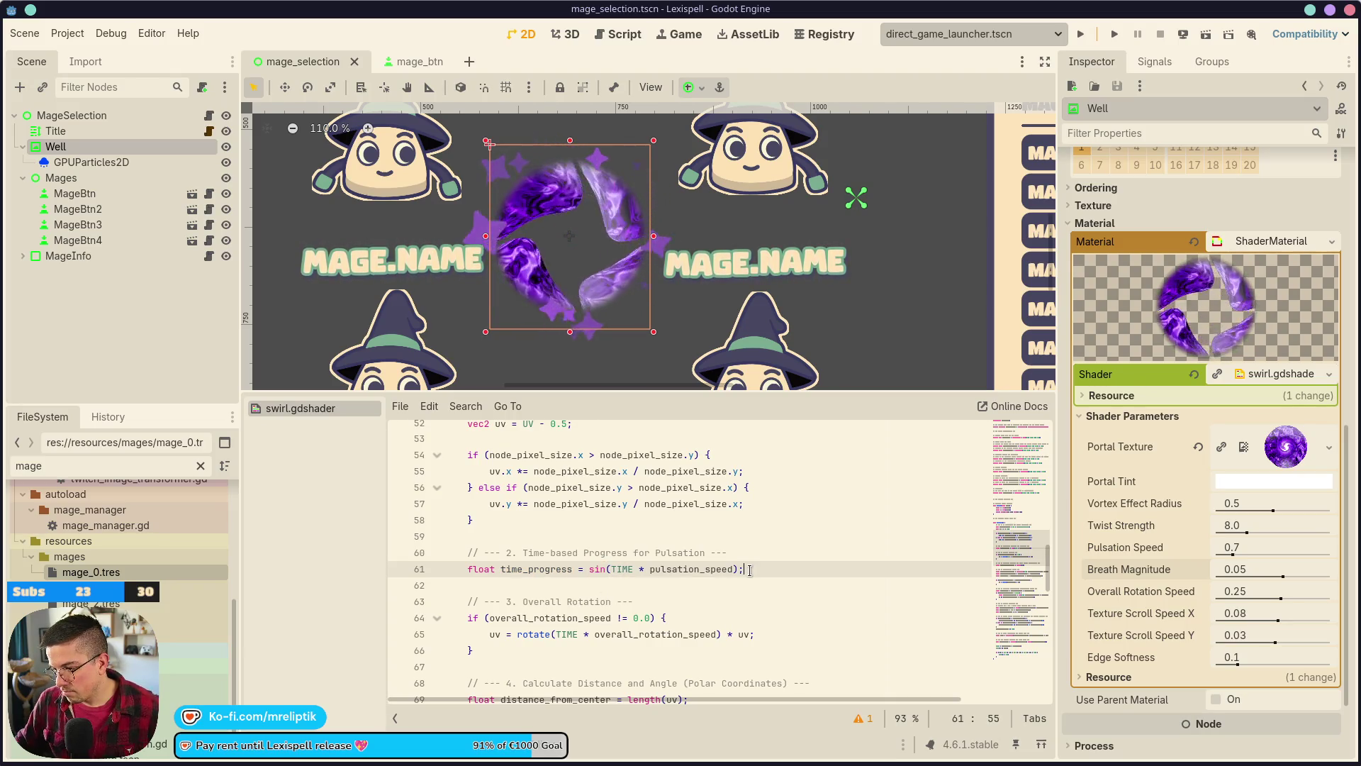
key(ctrl+shift+d)
key(Up)
key(ctrl+k)
key(Down)
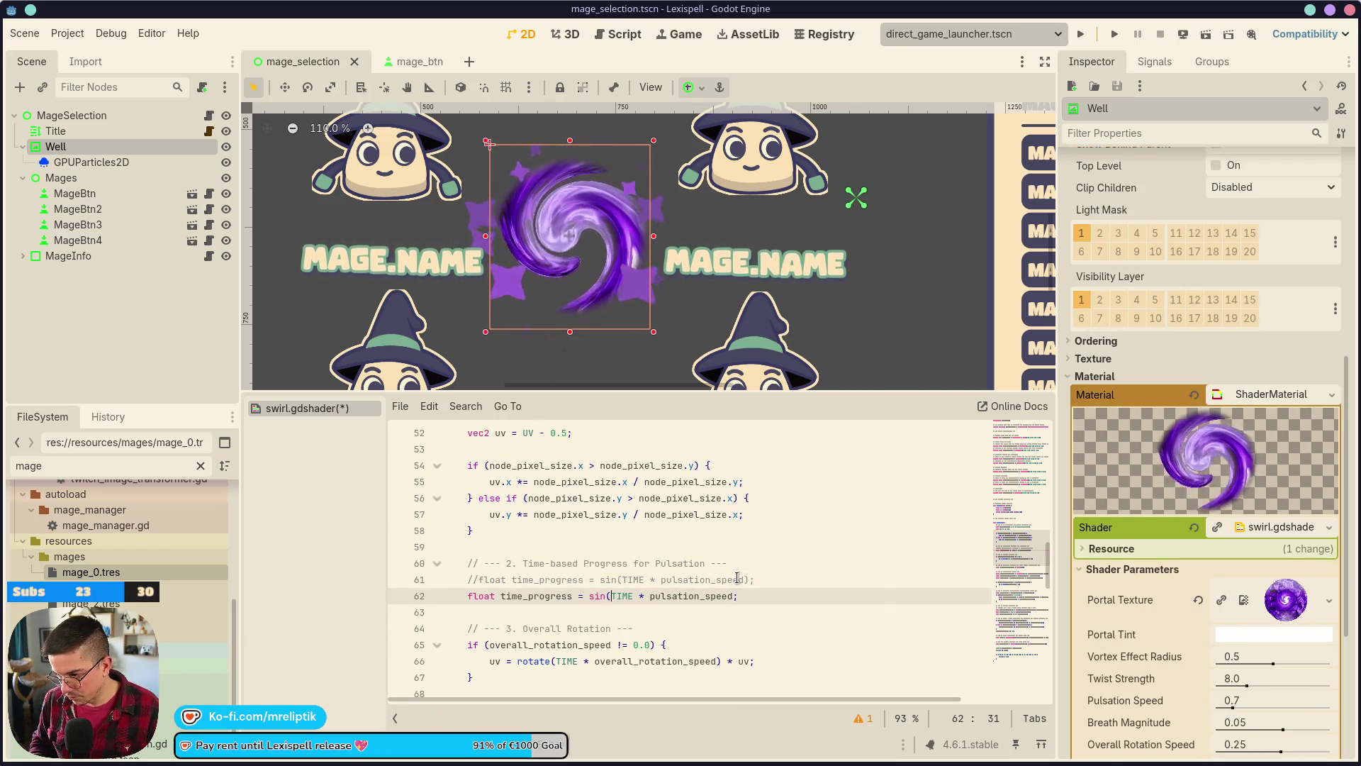
key(Delete)
key(ctrl+Left)
key(ctrl+Left)
key(ctrl+Left)
key(BackSpace)
key(BackSpace)
key(BackSpace)
key(ctrl+s)
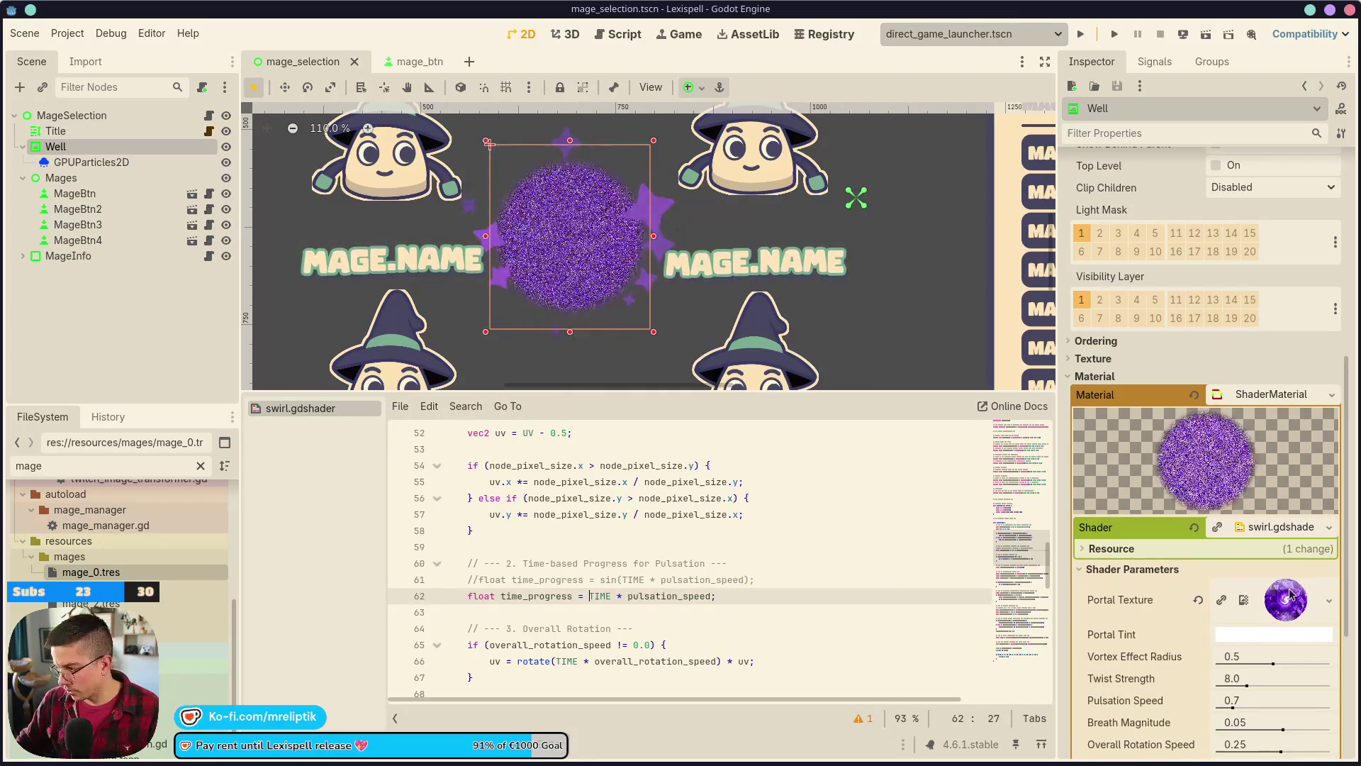
- Reset Pulsation Speed to 0.7, add time_progress = 1.0, and comment out the TIME-based line
scroll(1202, 603, down, 3)
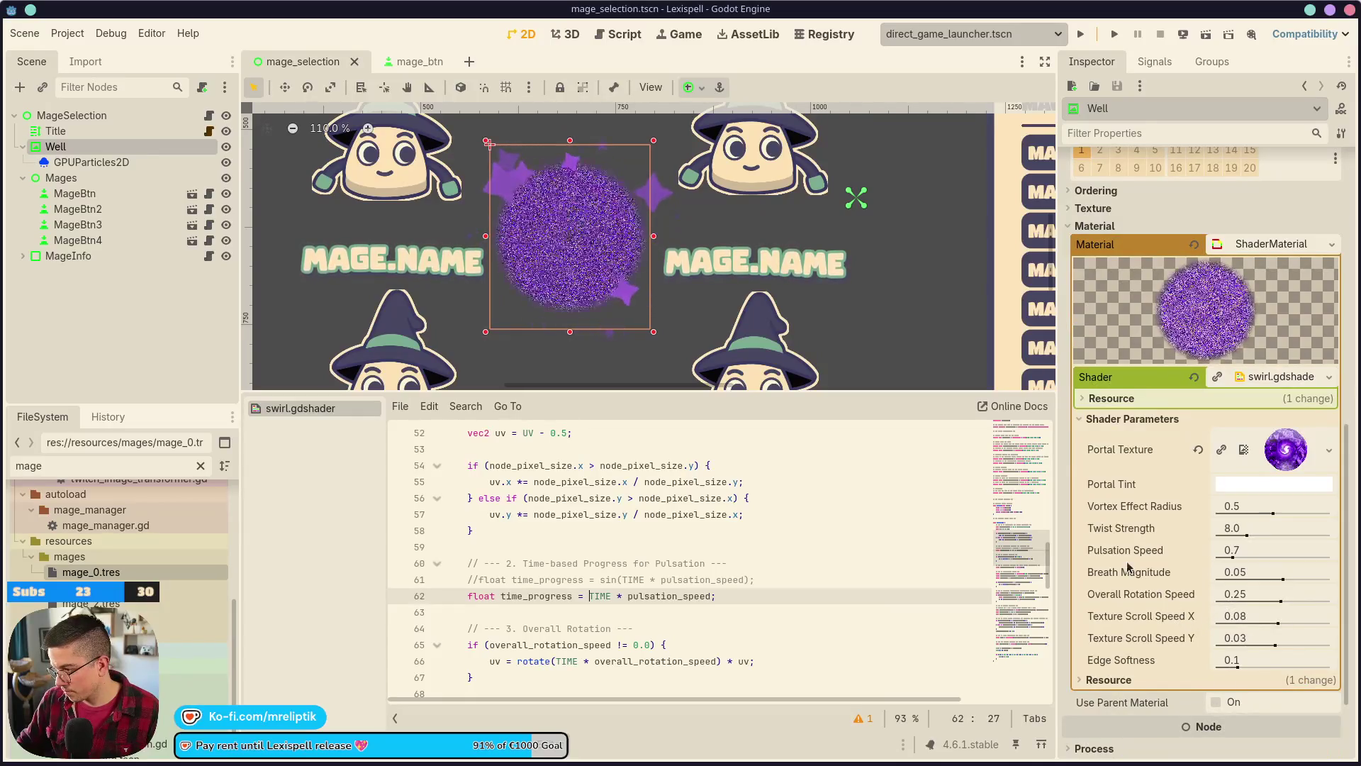
drag(1232, 558, 1243, 561)
click(1198, 550)
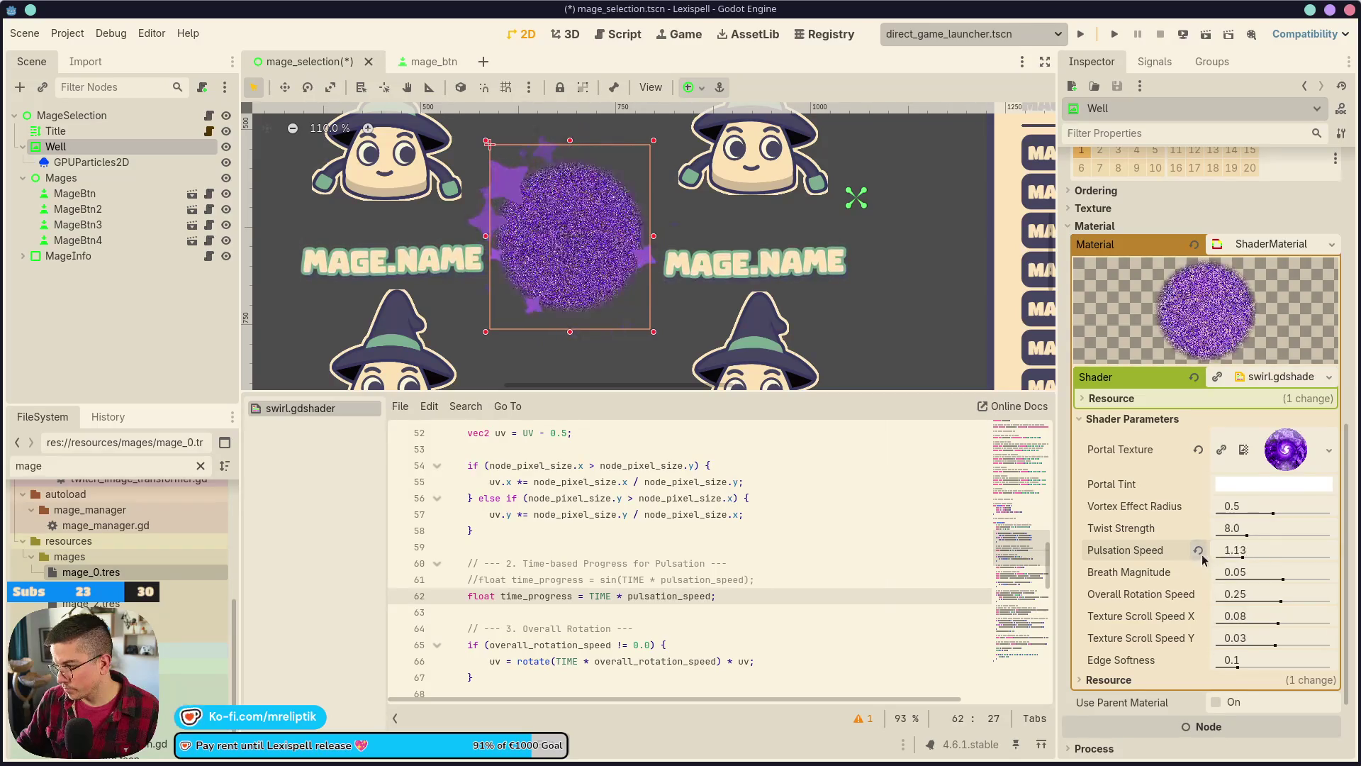
click(771, 596)
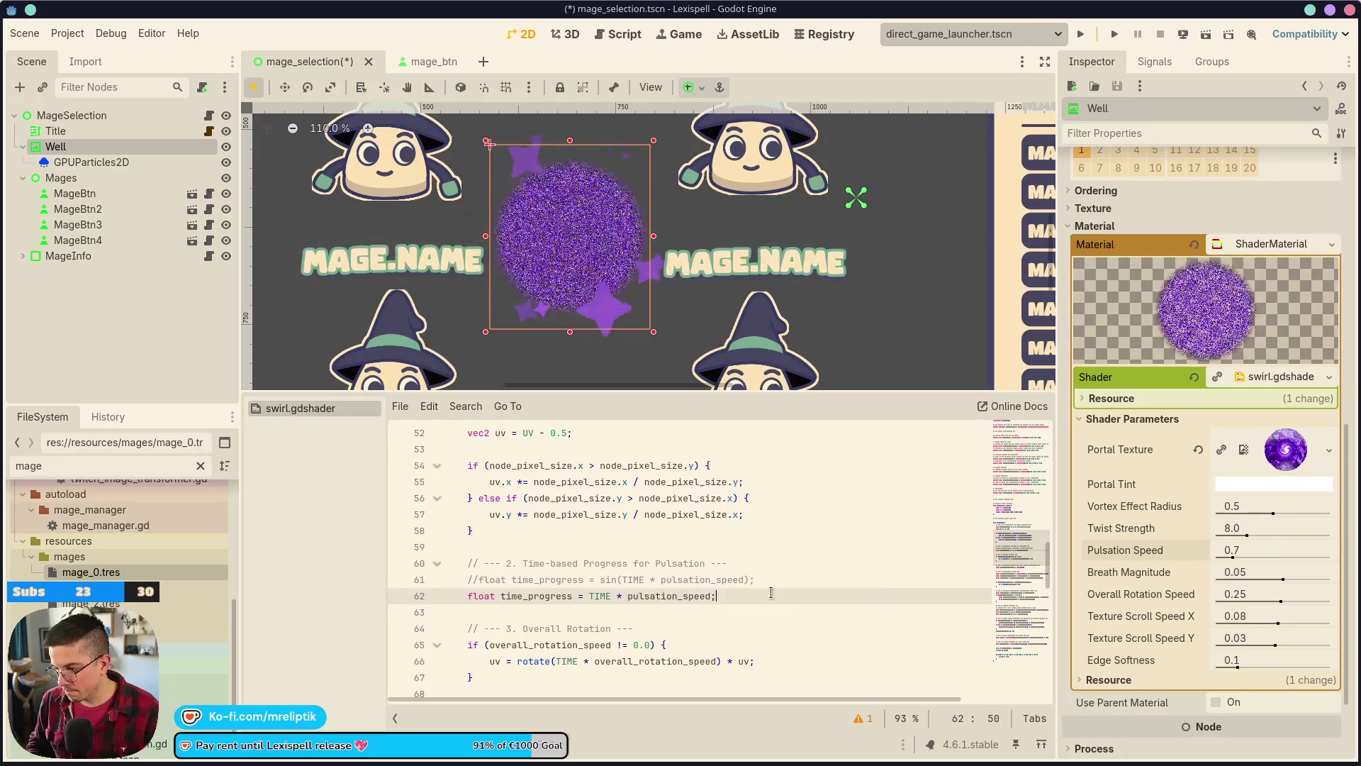
key(ctrl+shift+d)
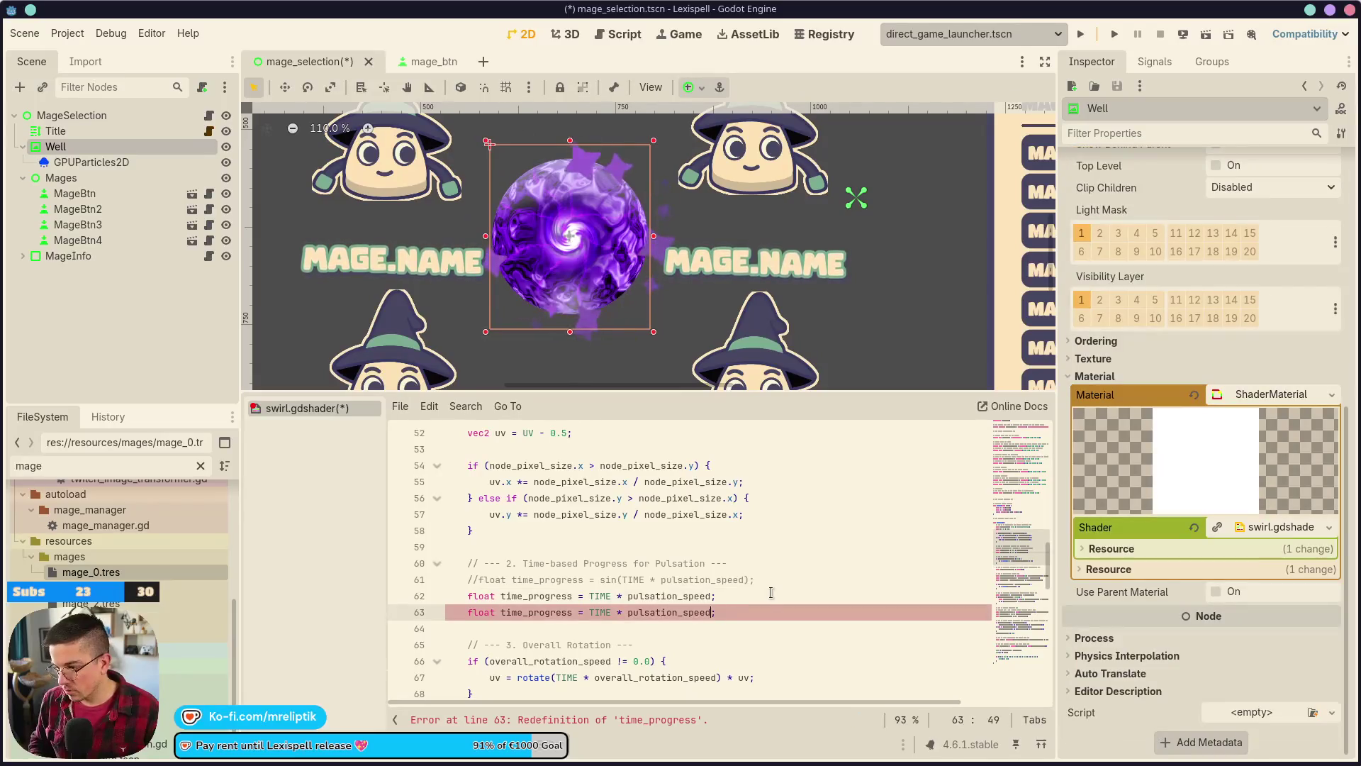
key(Left)
key(ctrl+shift+Left)
key(ctrl+shift+Left)
key(ctrl+shift+Left)
key(BackSpace)
text(1.0)
key(Up)
key(ctrl+k)
key(ctrl+s)
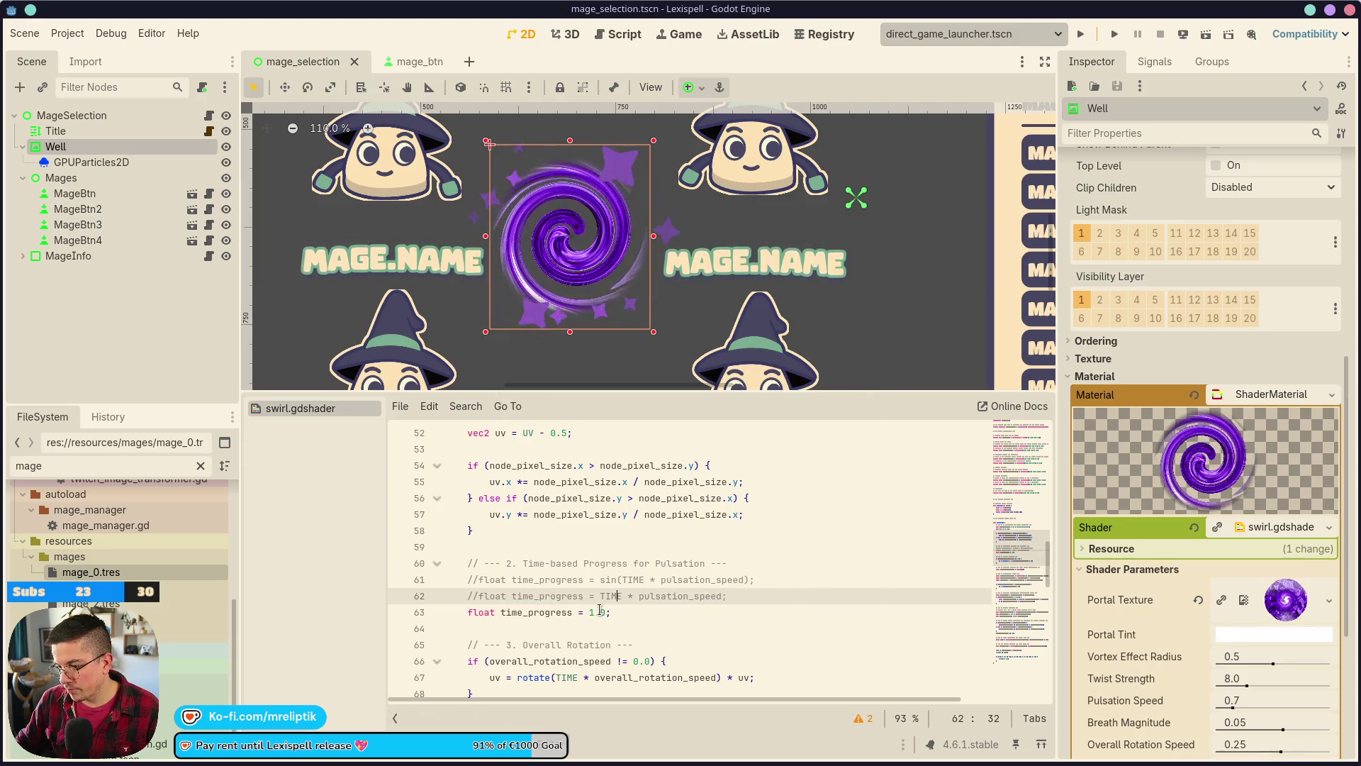
double_click(600, 613)
text(0.5)
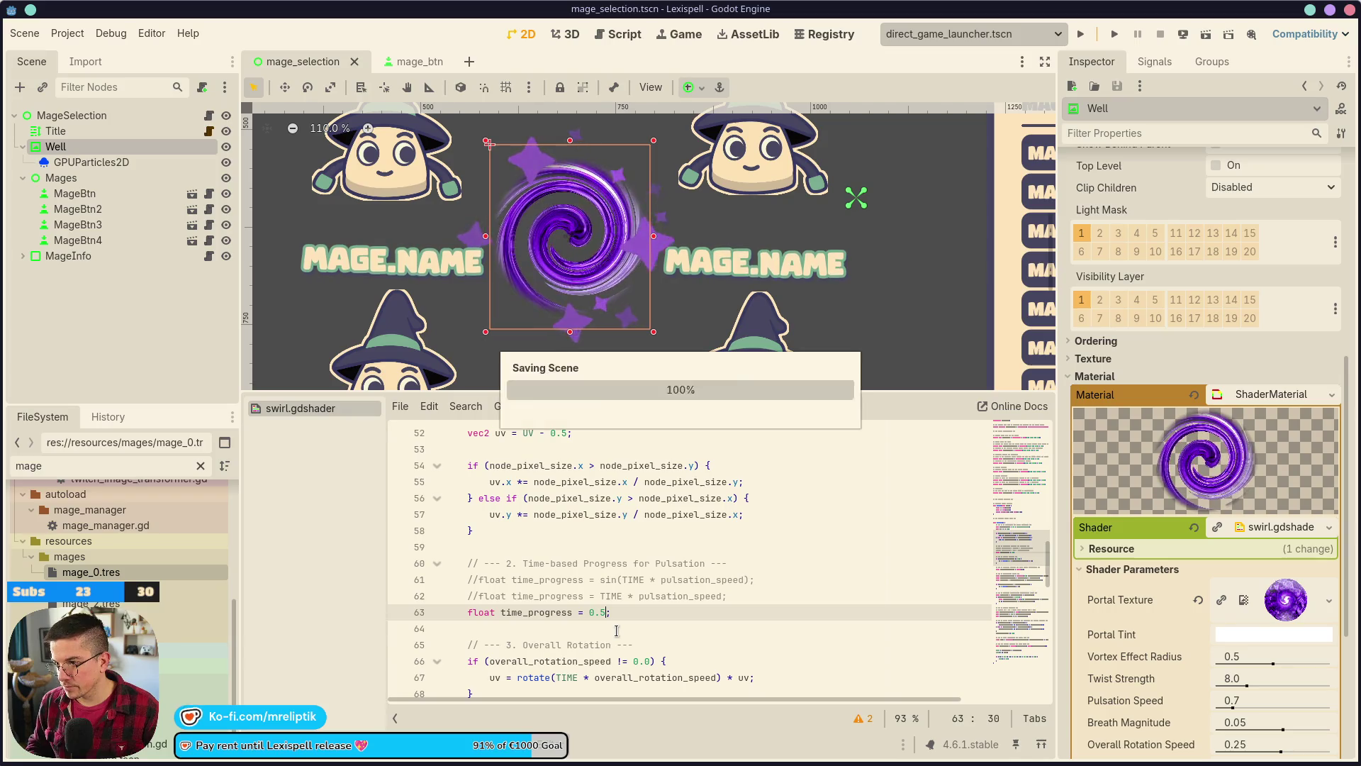
key(BackSpace)
text(0)
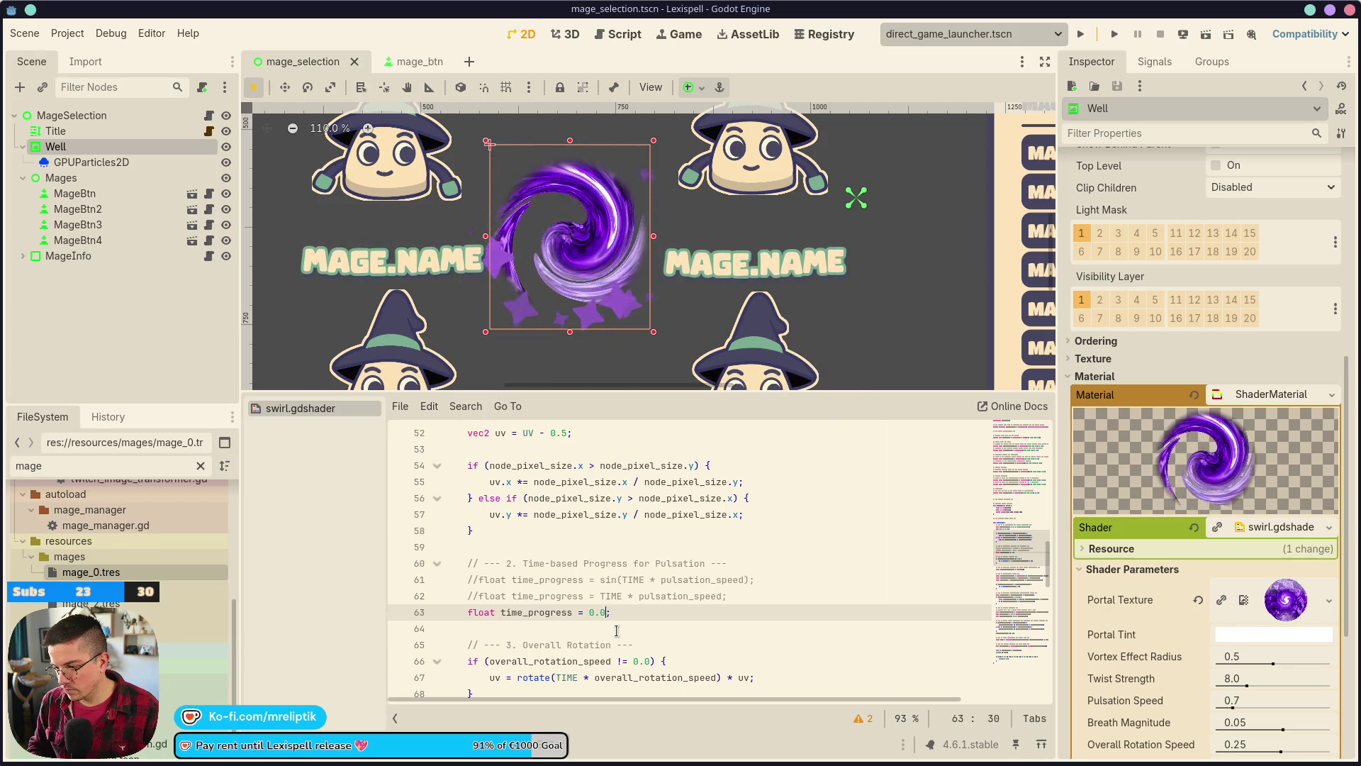
key(BackSpace)
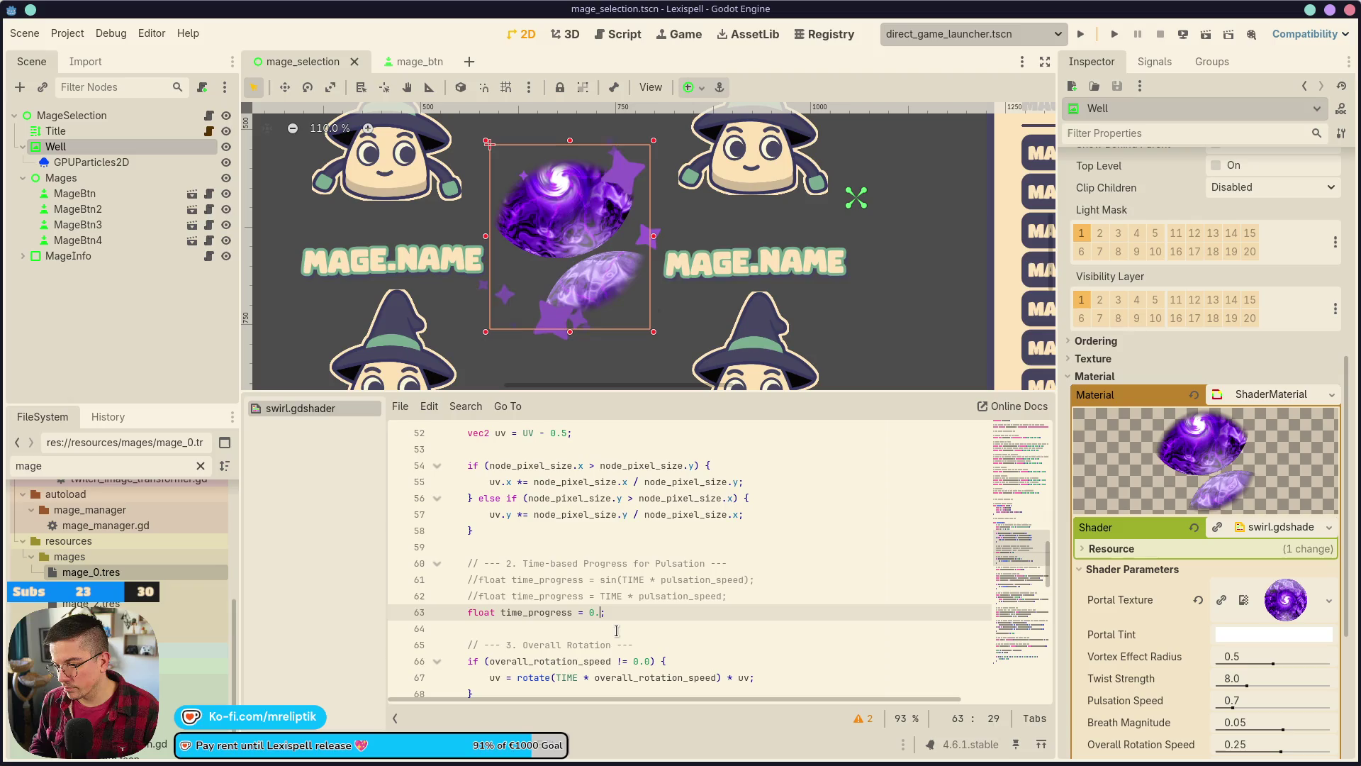
text(75)
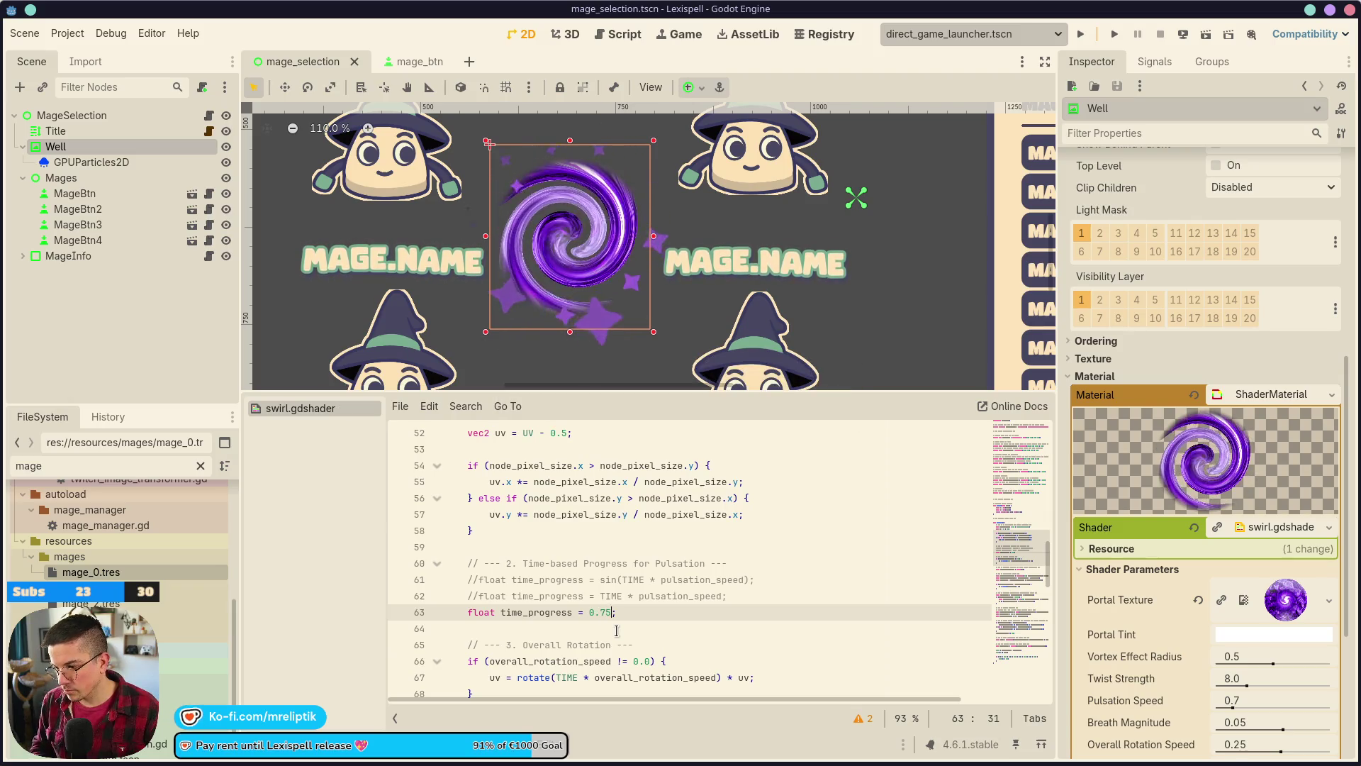
key(BackSpace)
key(BackSpace)
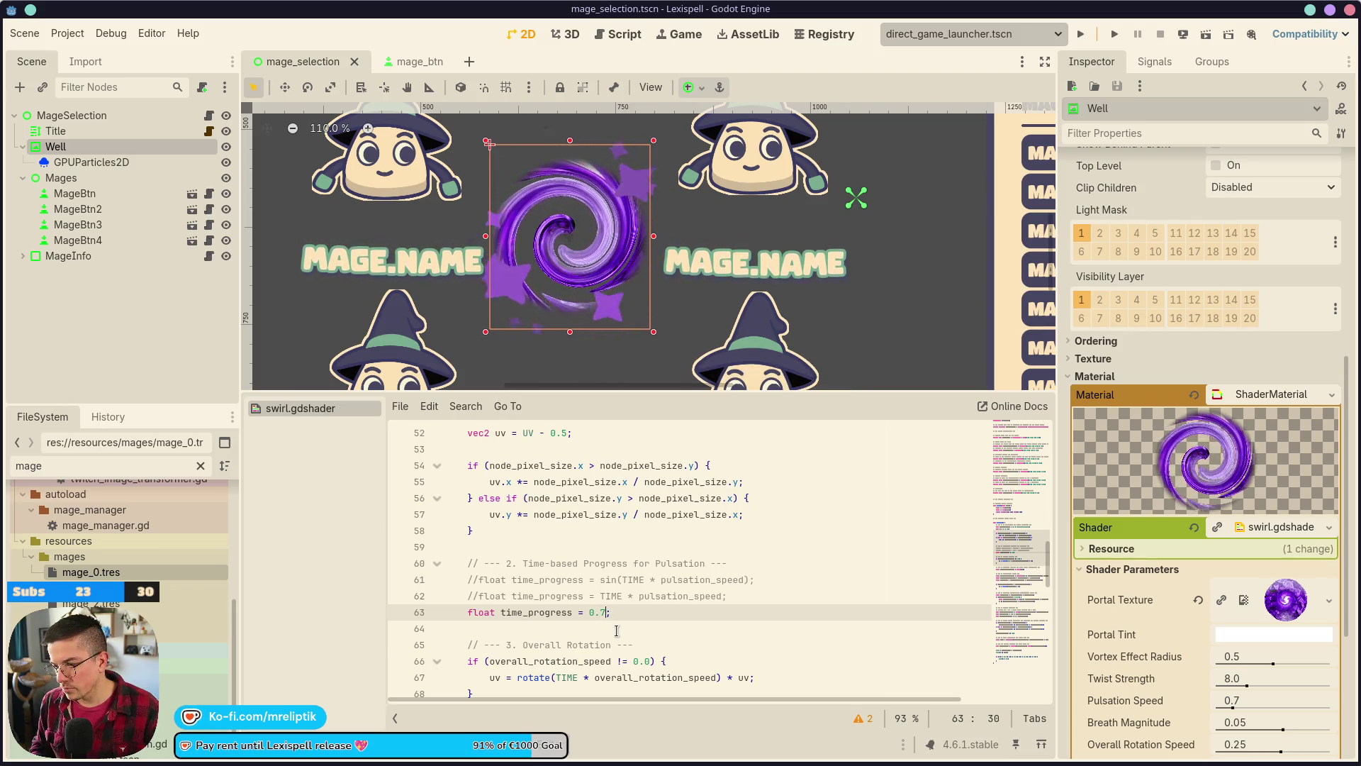
text(2)
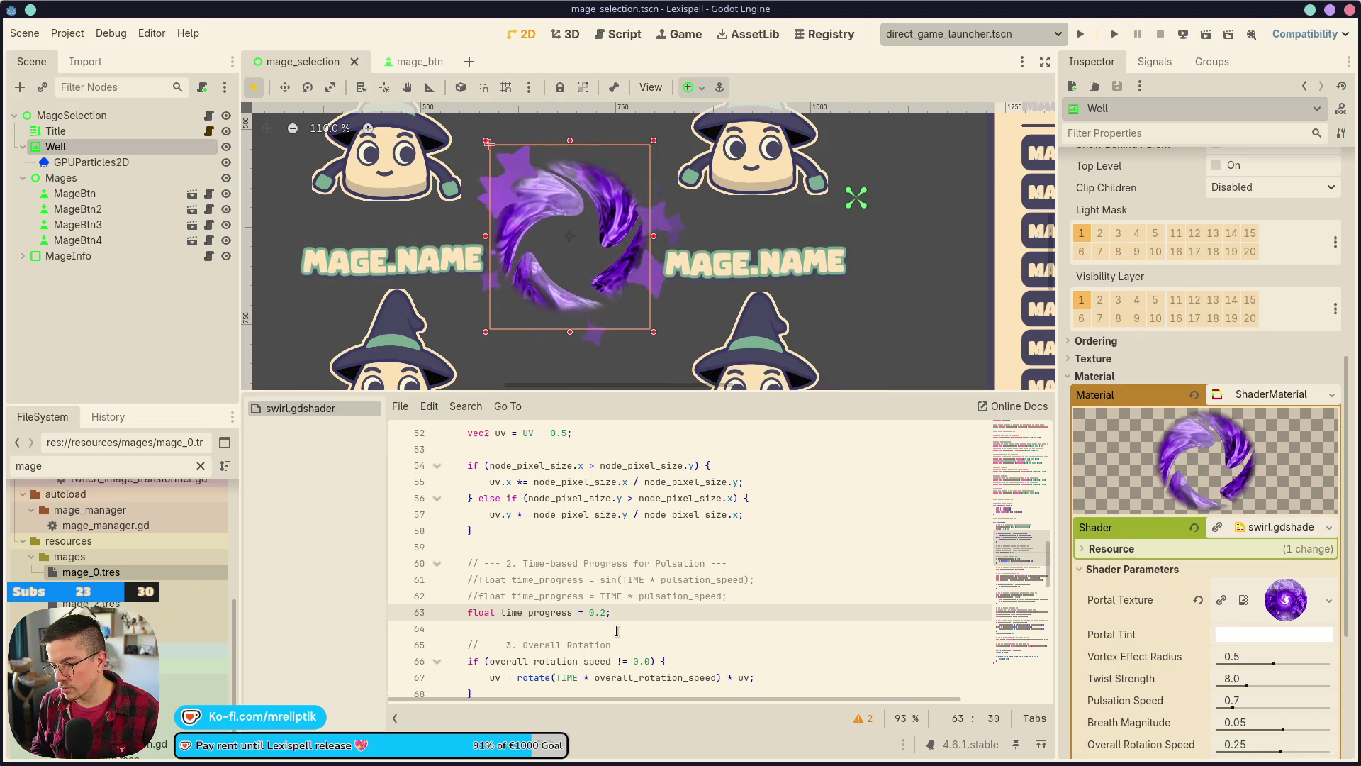
key(BackSpace)
text(5)
key(ctrl+s)
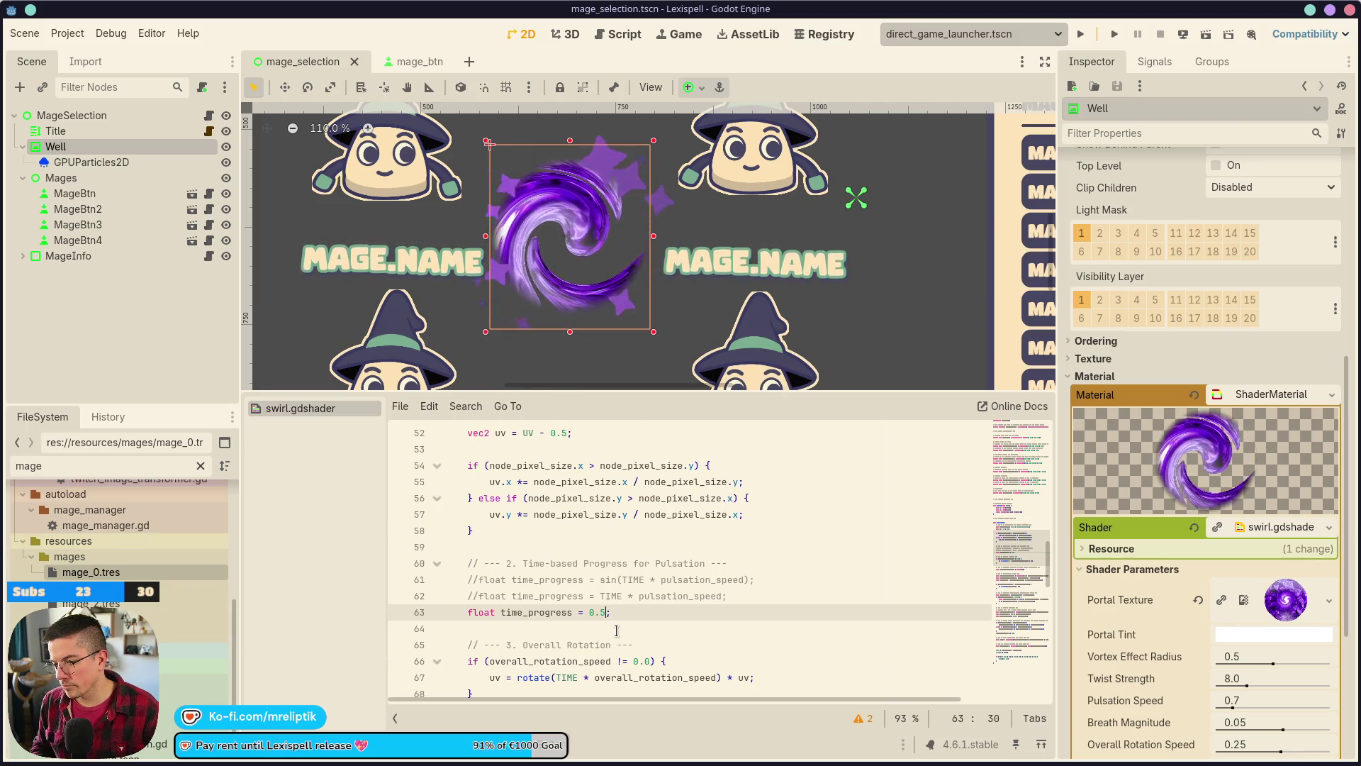
key(BackSpace)
key(BackSpace)
key(BackSpace)
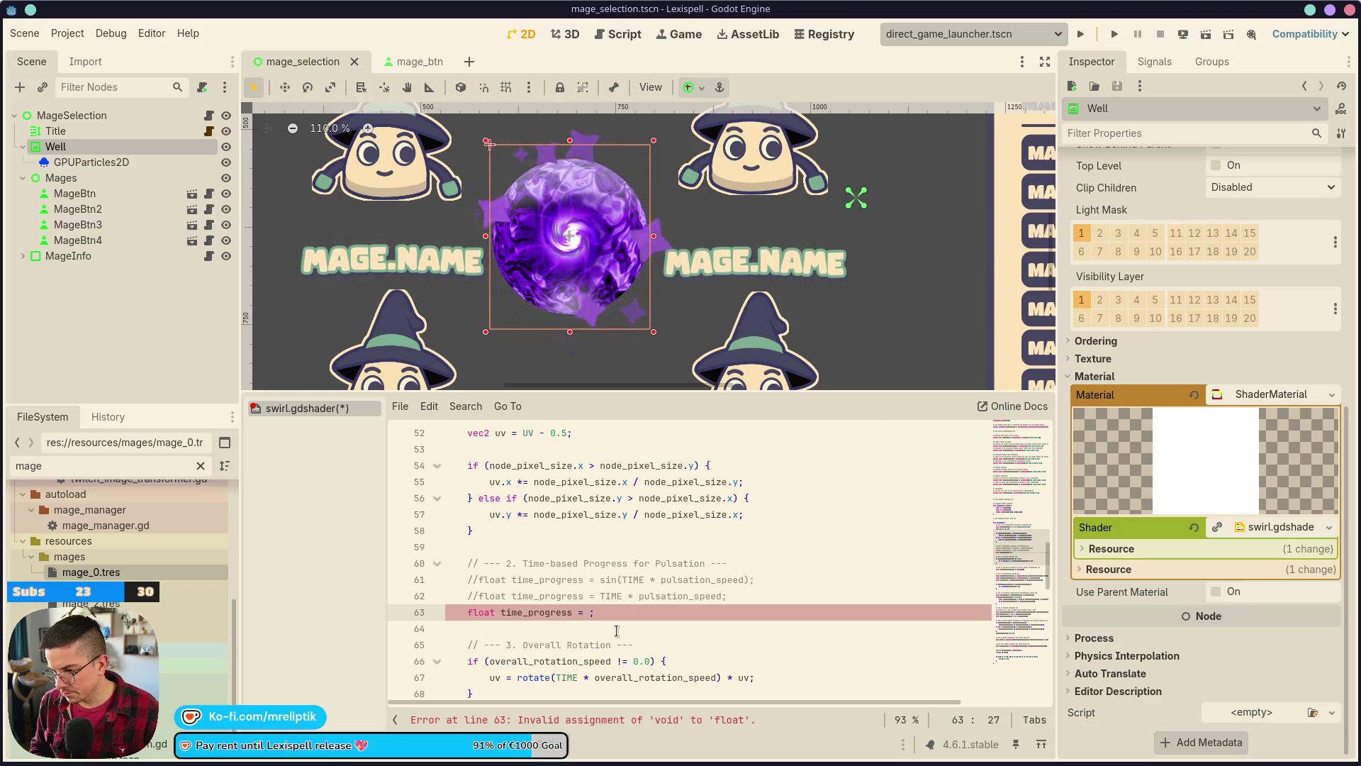
text(1.0)
key(ctrl+s)
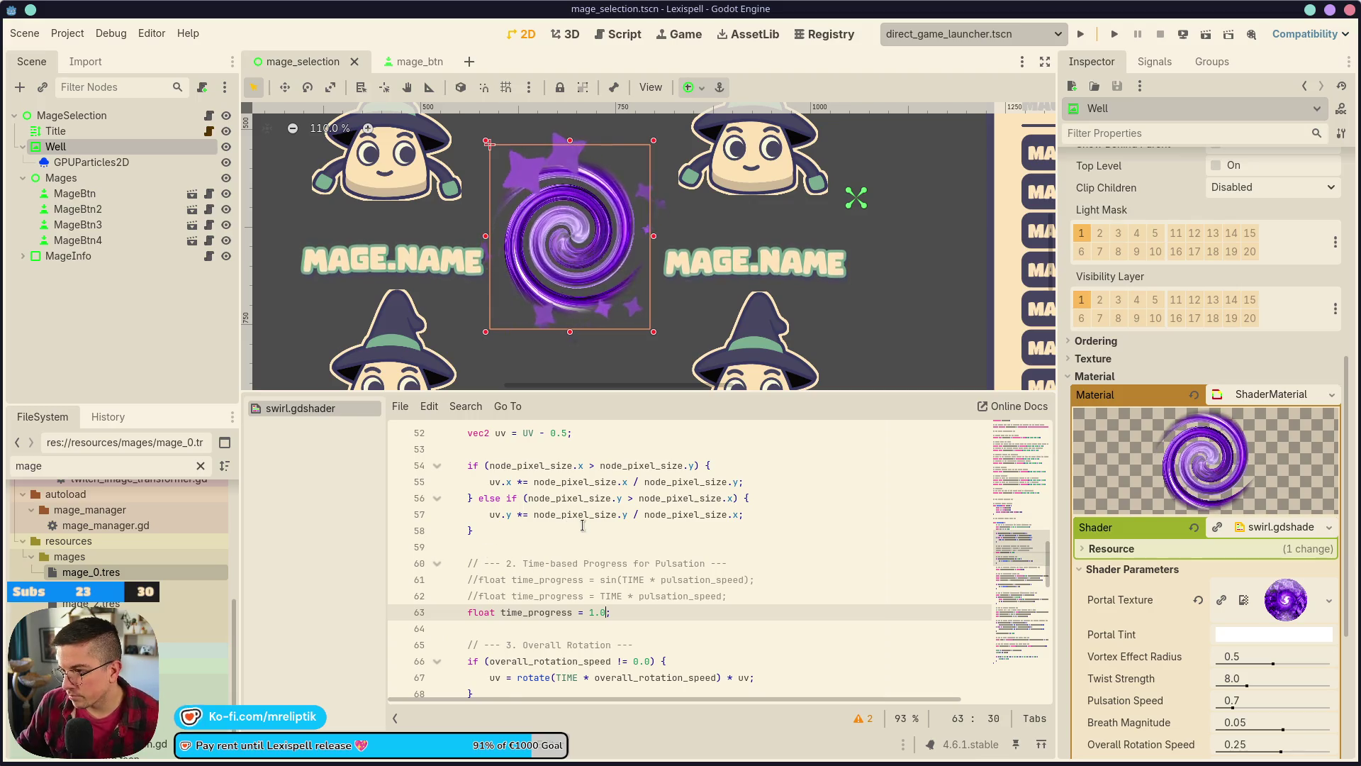
scroll(583, 526, down, 4)
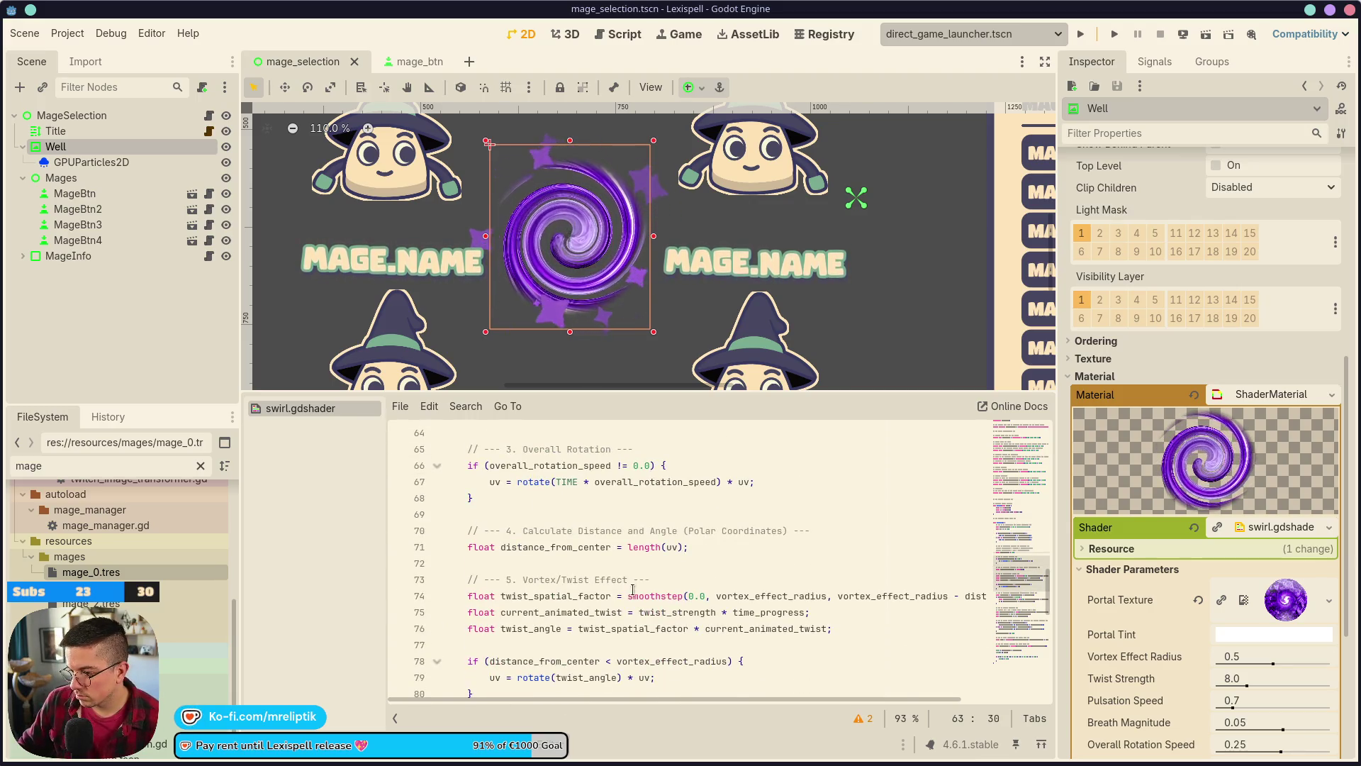
scroll(596, 553, down, 10)
scroll(622, 582, down, 1)
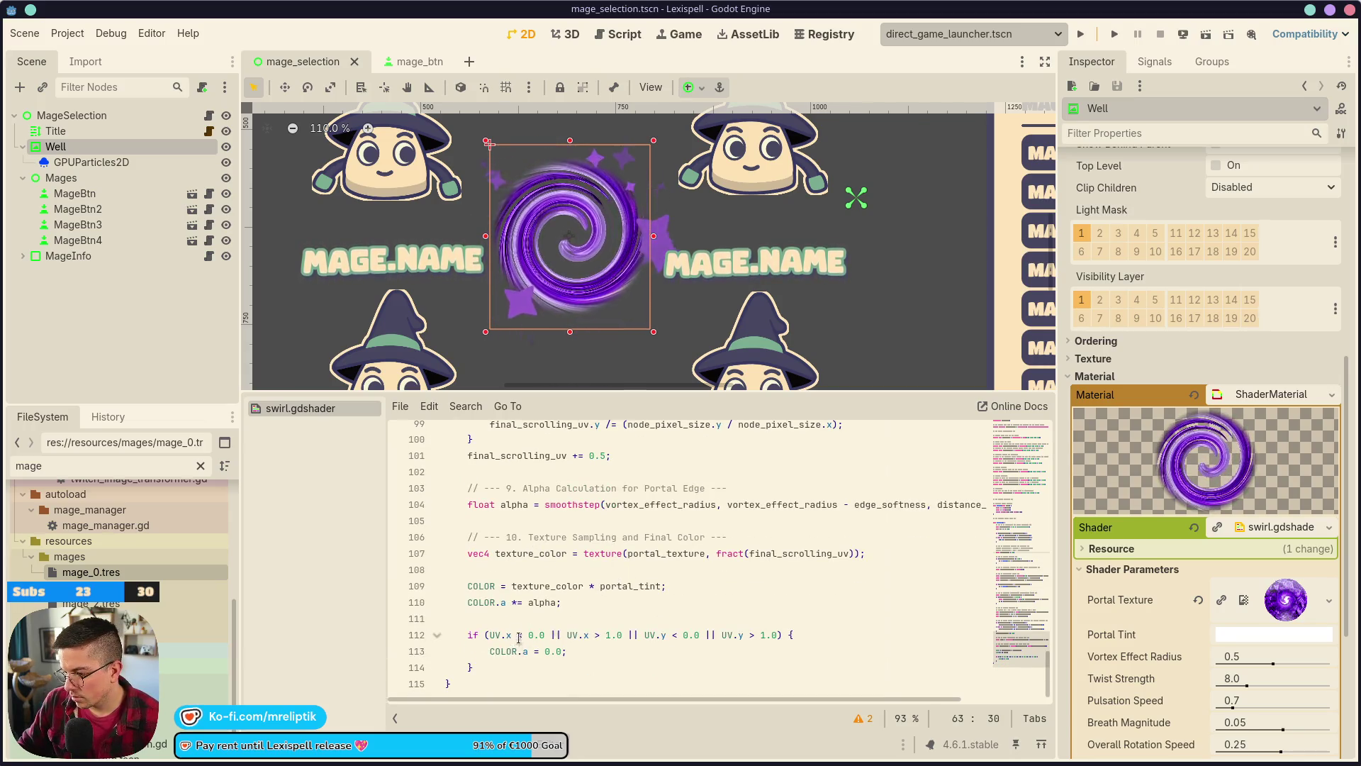
scroll(573, 583, up, 10)
scroll(572, 577, up, 20)
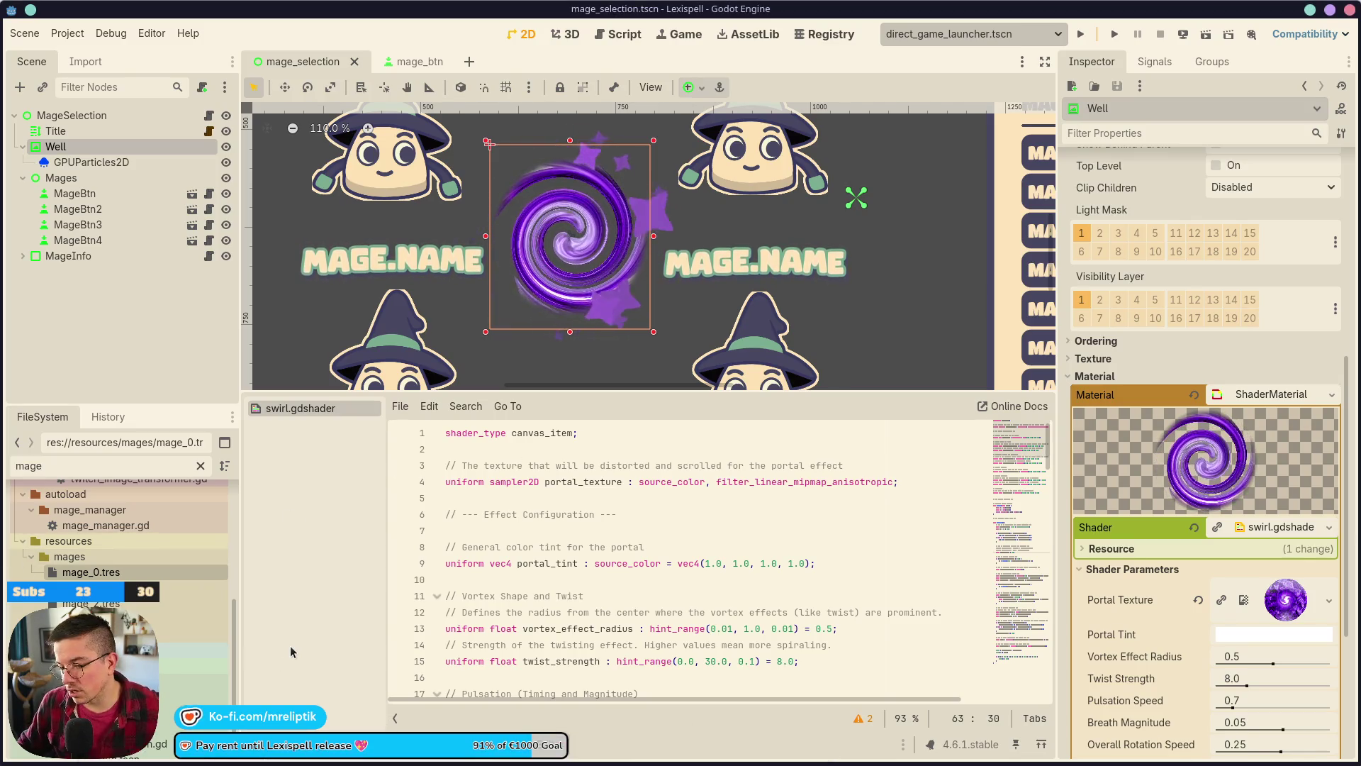
- Launch System Settings via a 'sett' launcher search and scroll to its Quick Settings theme choices
key(super)
text(dark)
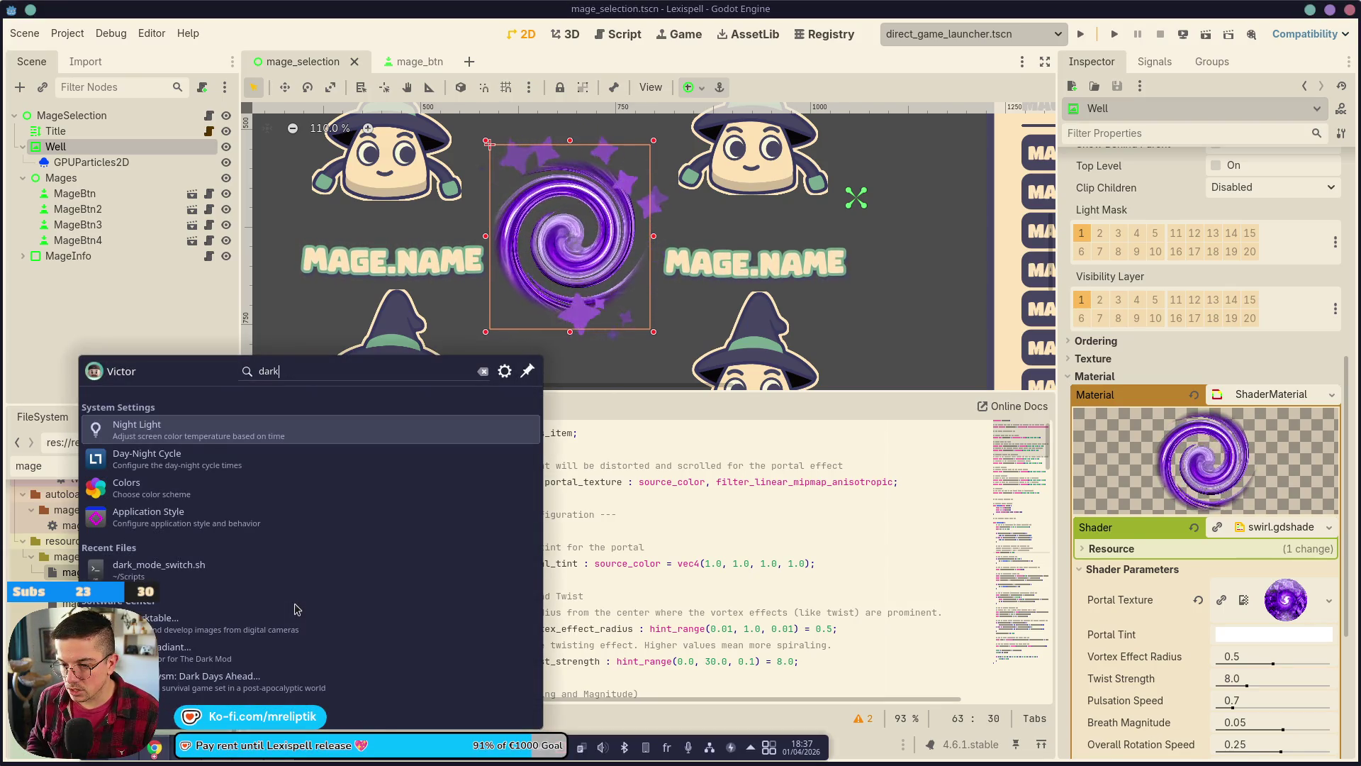
key(ctrl+a)
text(sett)
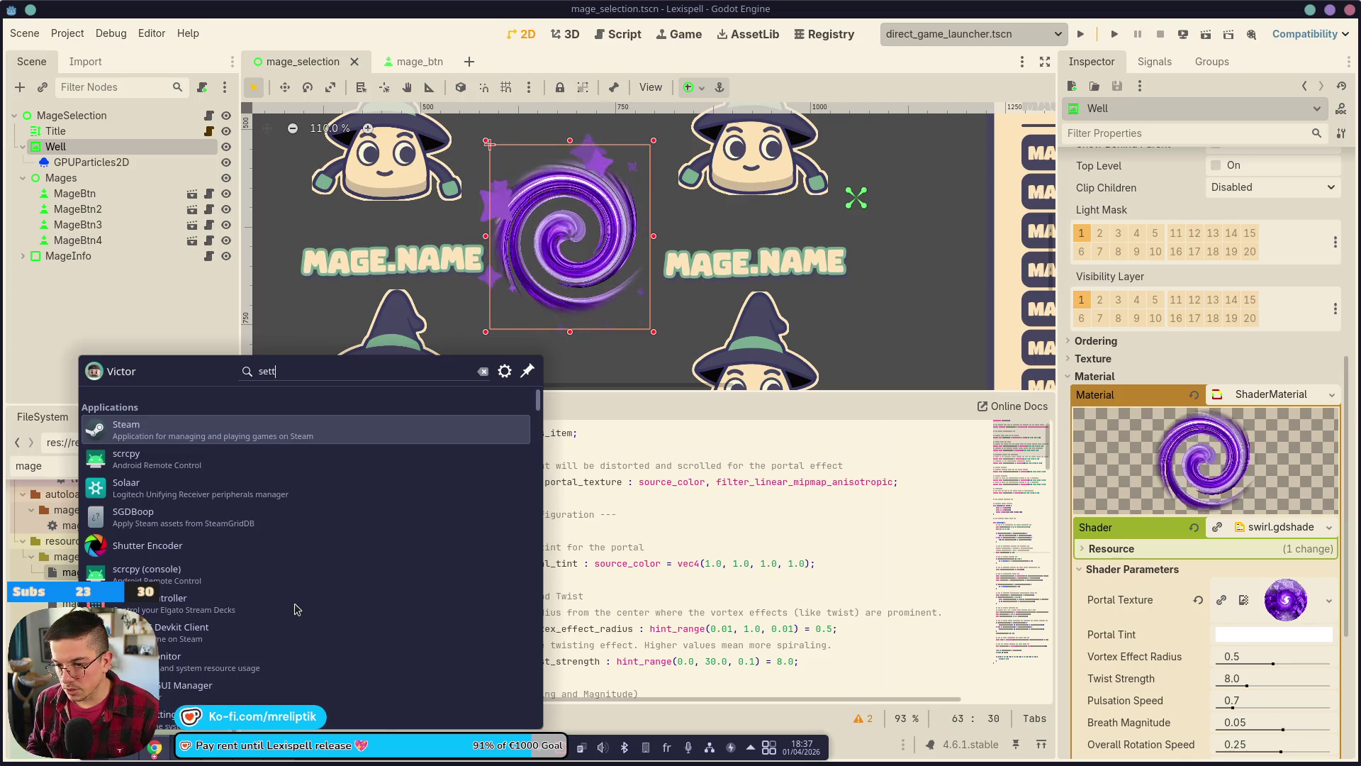
key(Down)
key(Return)
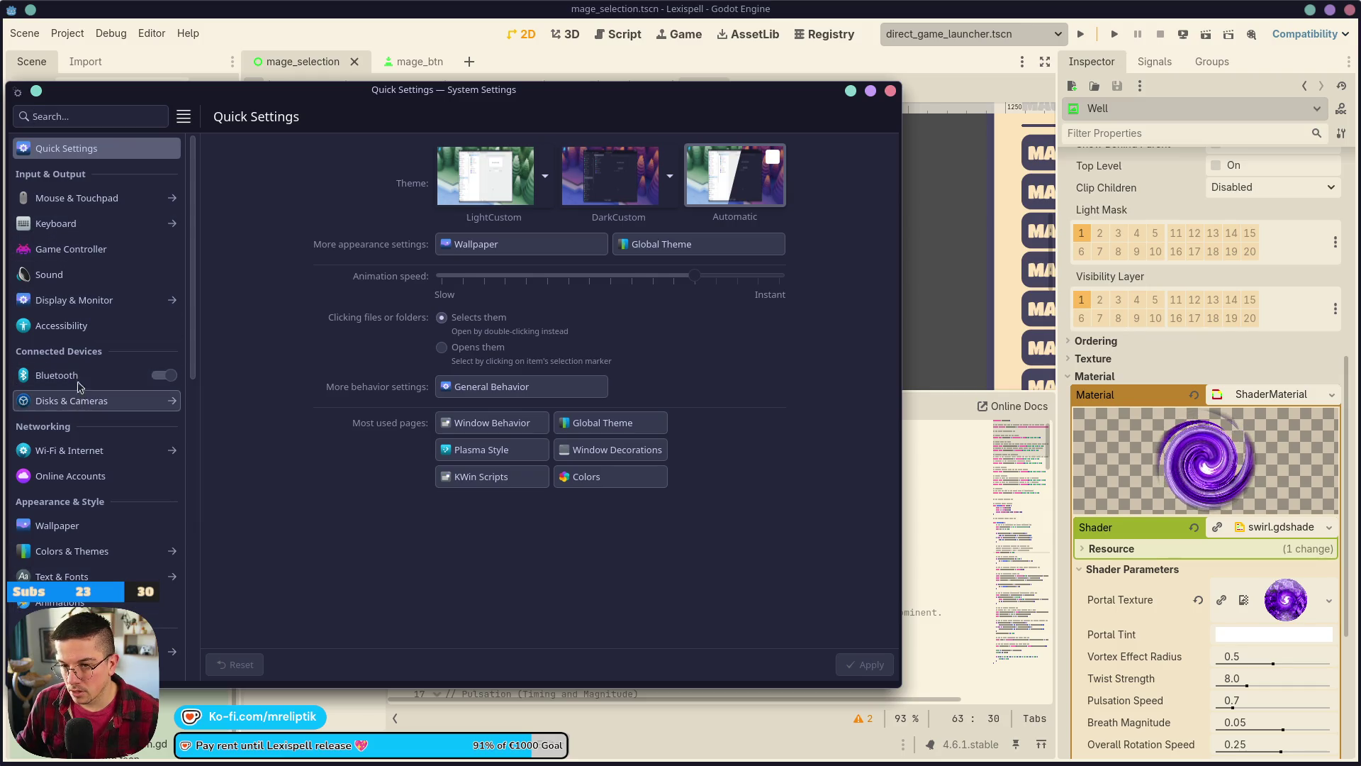
scroll(84, 401, down, 5)
scroll(88, 417, down, 3)
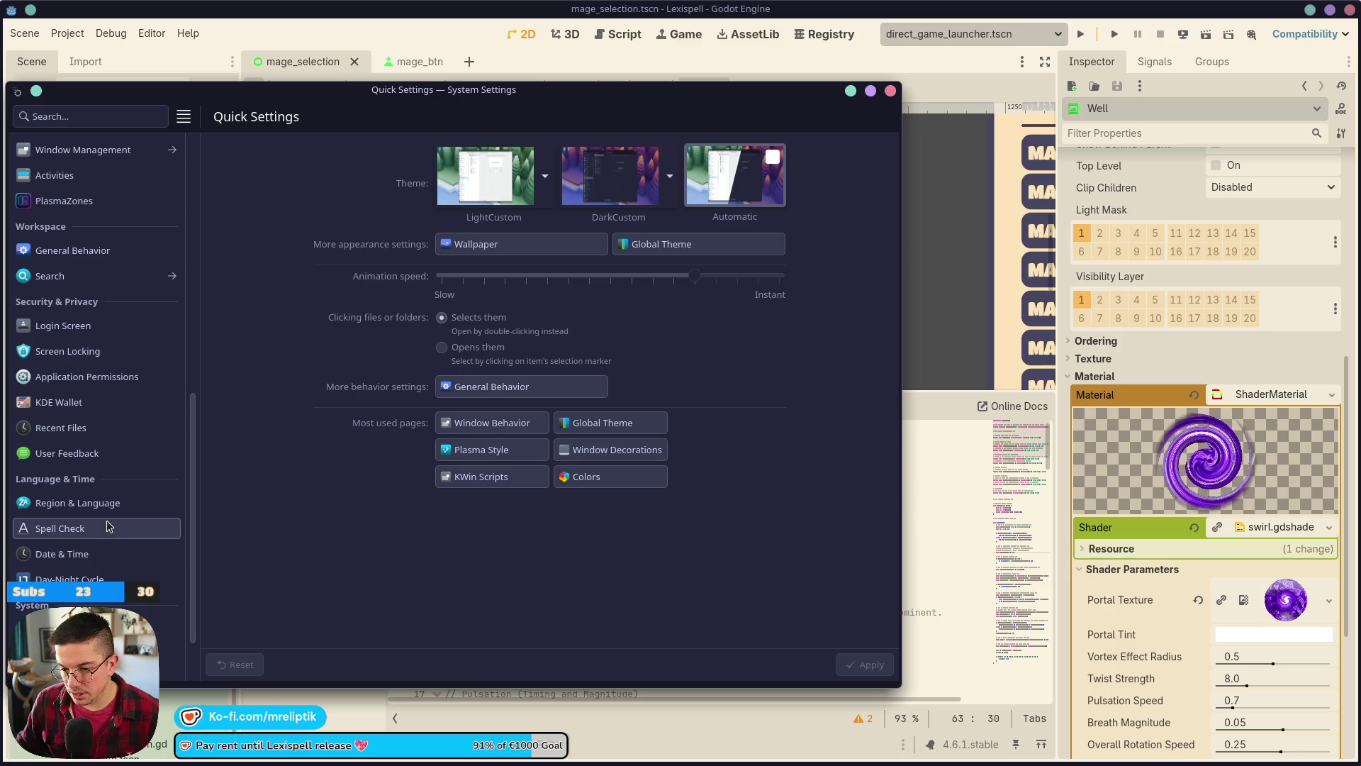